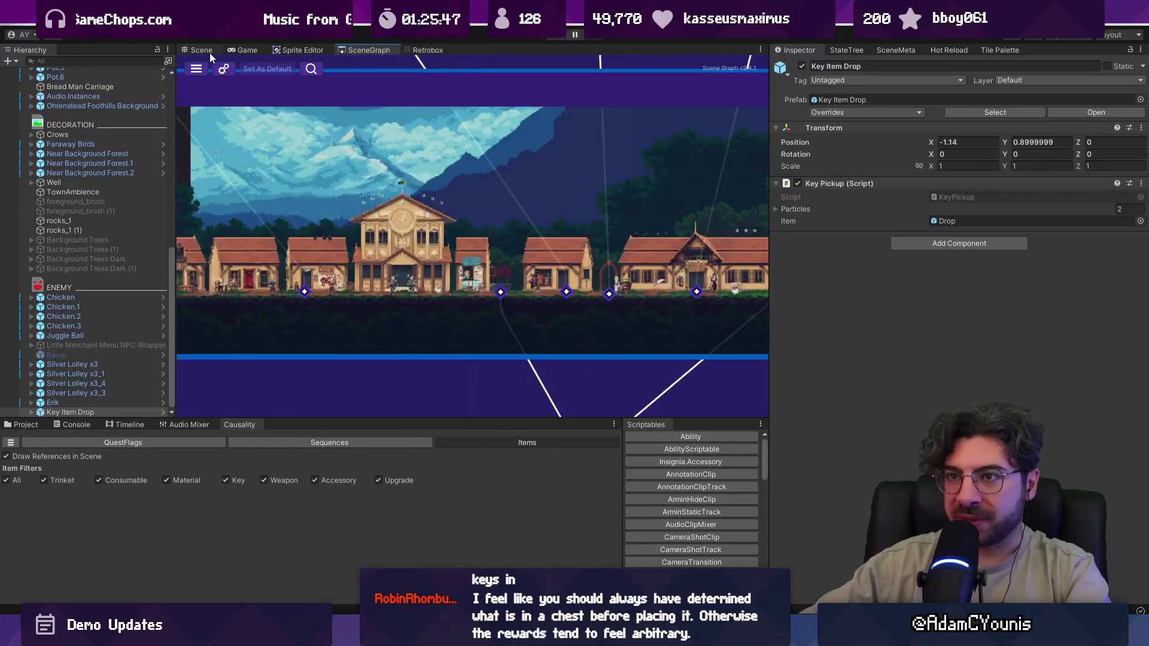
- Glance at the town scene, return to the SceneGraph, and scroll across the level nodes
{"action": "left_click", "coordinate": [207, 50]}
{"action": "scroll", "coordinate": [506, 289], "scroll_direction": "up", "scroll_amount": 3}
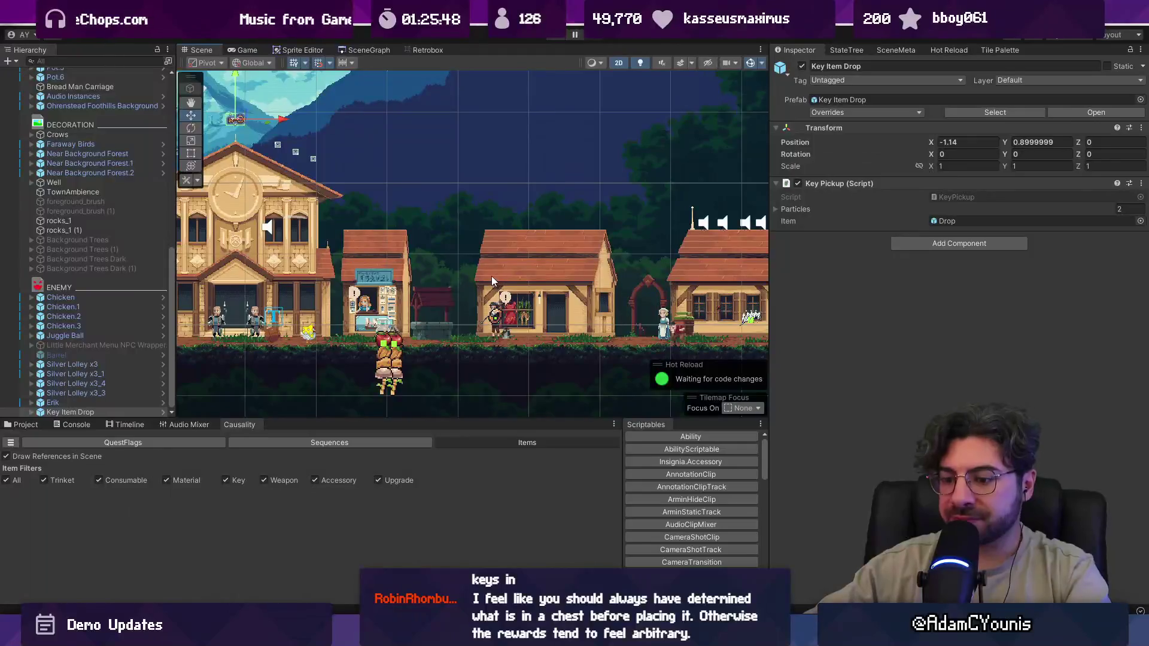
{"action": "left_click", "coordinate": [361, 50]}
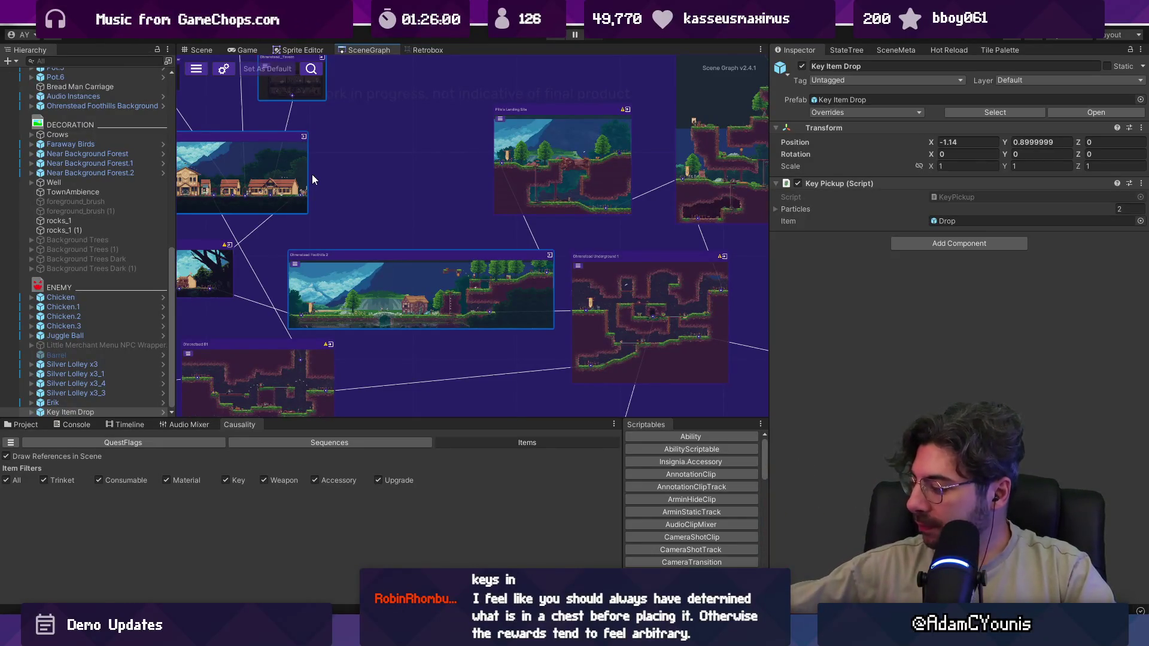
{"action": "scroll", "coordinate": [514, 225], "scroll_direction": "right", "scroll_amount": 1}
{"action": "scroll", "coordinate": [513, 225], "scroll_direction": "right", "scroll_amount": 5}
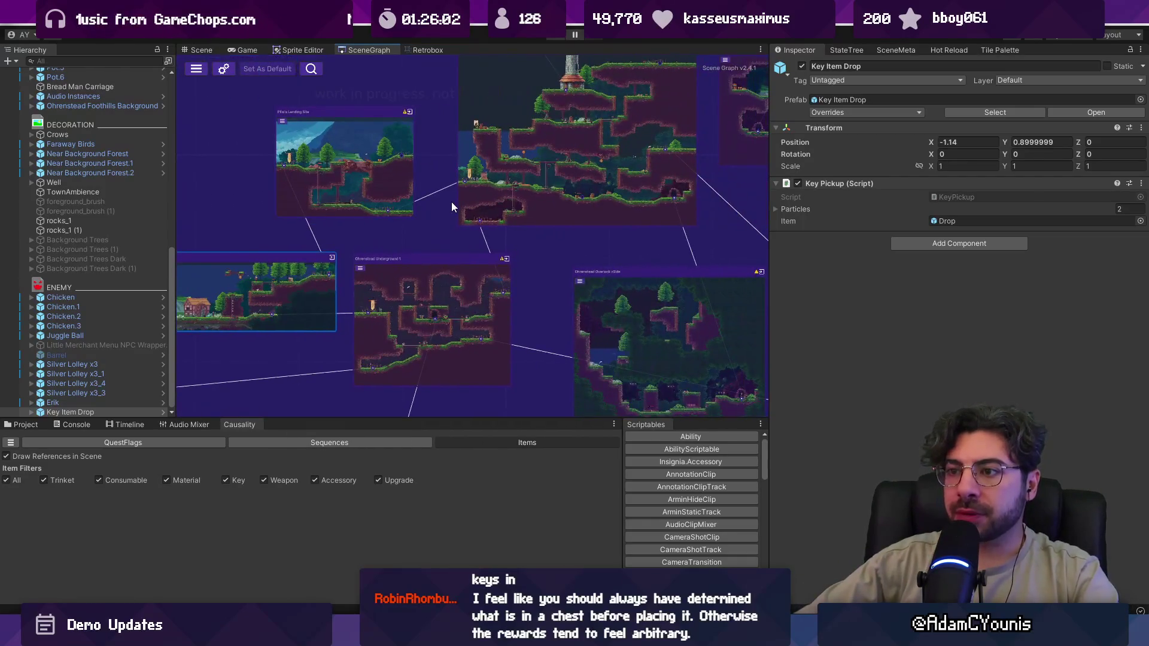
{"action": "scroll", "coordinate": [546, 172], "scroll_direction": "right", "scroll_amount": 3}
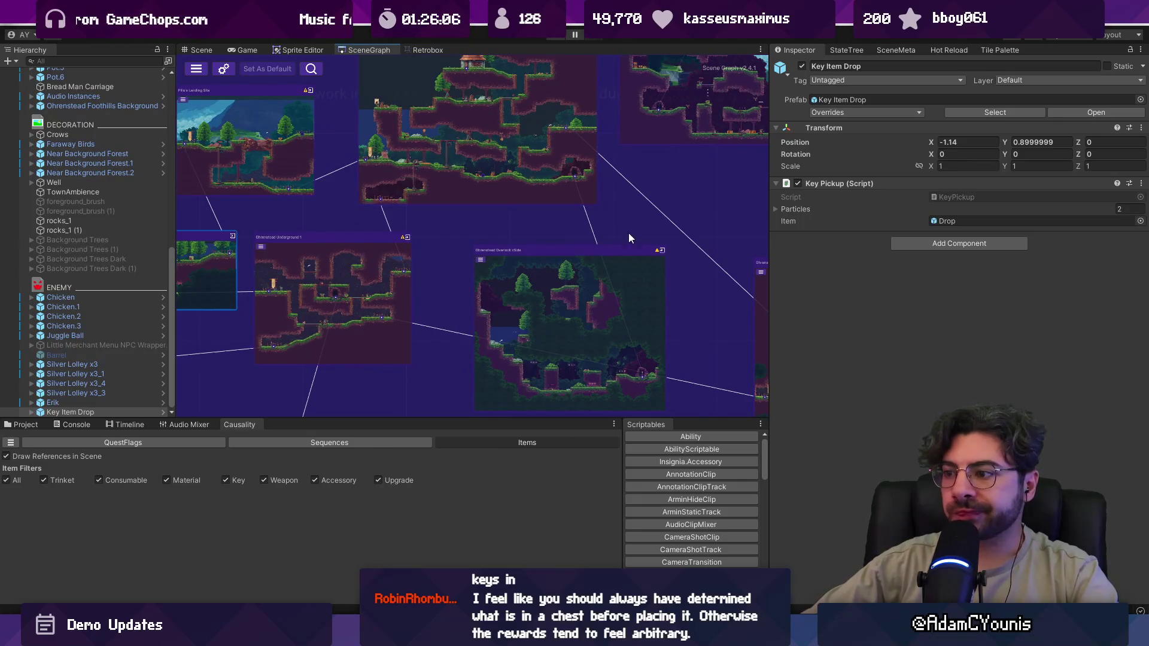
{"action": "scroll", "coordinate": [566, 200], "scroll_direction": "up", "scroll_amount": 2}
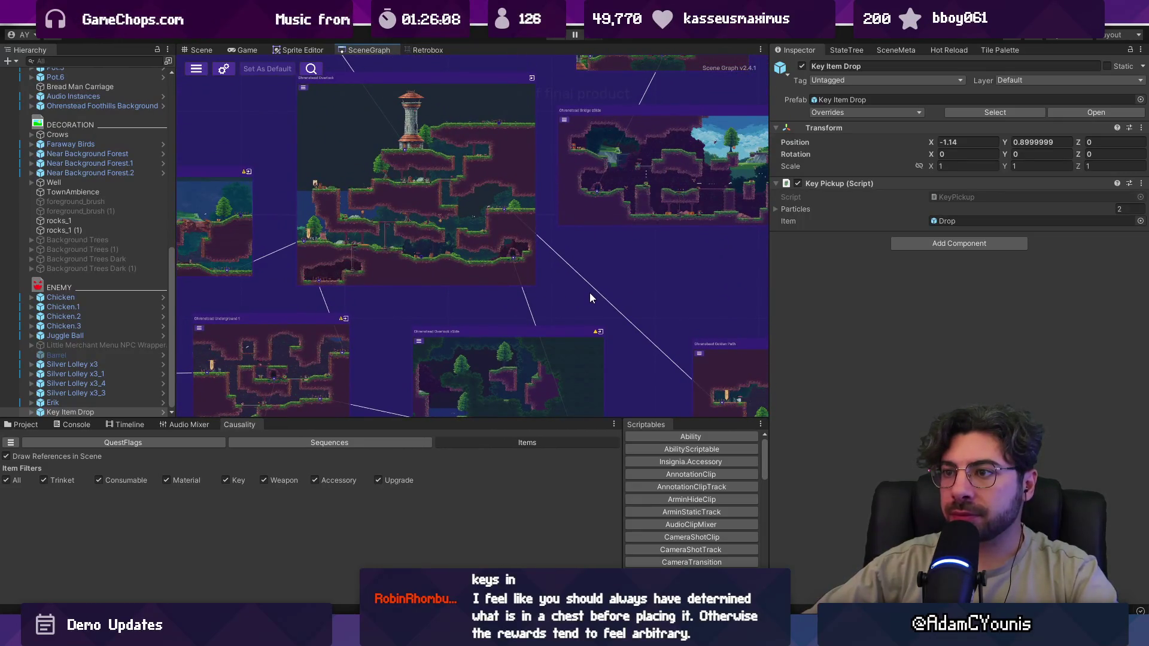
{"action": "scroll", "coordinate": [613, 264], "scroll_direction": "right", "scroll_amount": 6}
{"action": "scroll", "coordinate": [613, 264], "scroll_direction": "down", "scroll_amount": 2}
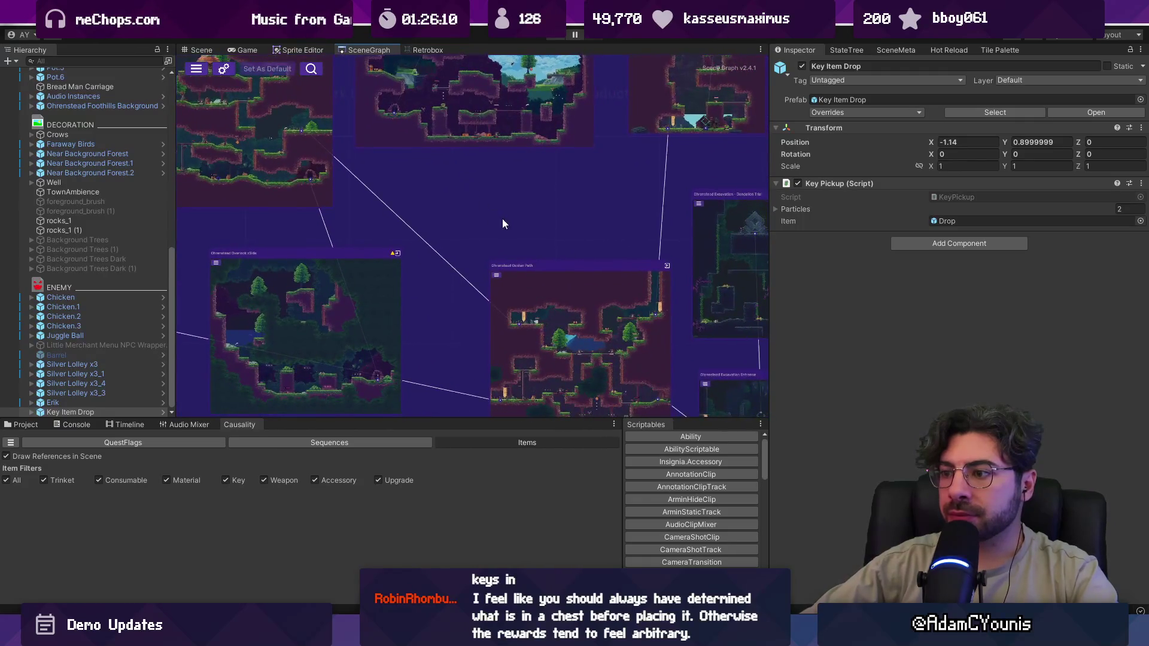
- Pan to the excavation level nodes and double-click to load the Dandelion Trial scene
{"action": "left_click_drag", "start_coordinate": [503, 223], "coordinate": [490, 181]}
{"action": "mouse_move", "coordinate": [530, 221]}
{"action": "left_mouse_down"}
{"action": "mouse_move", "coordinate": [477, 261]}
{"action": "mouse_move", "coordinate": [546, 310]}
{"action": "left_mouse_up"}
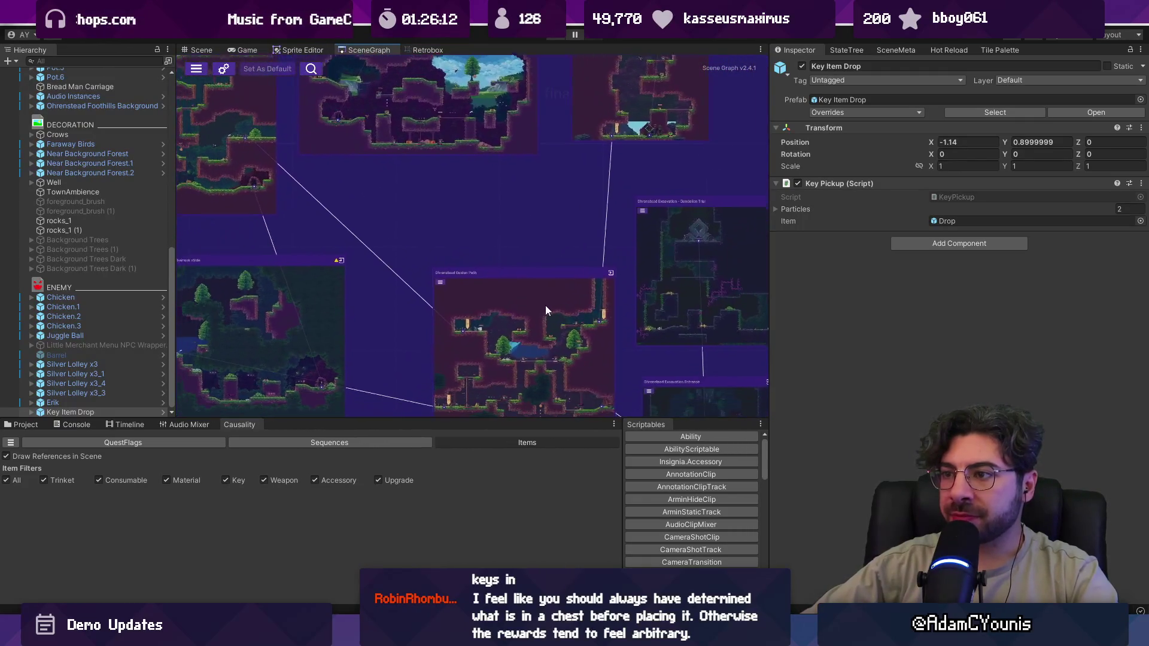
{"action": "left_click_drag", "start_coordinate": [507, 267], "coordinate": [428, 225]}
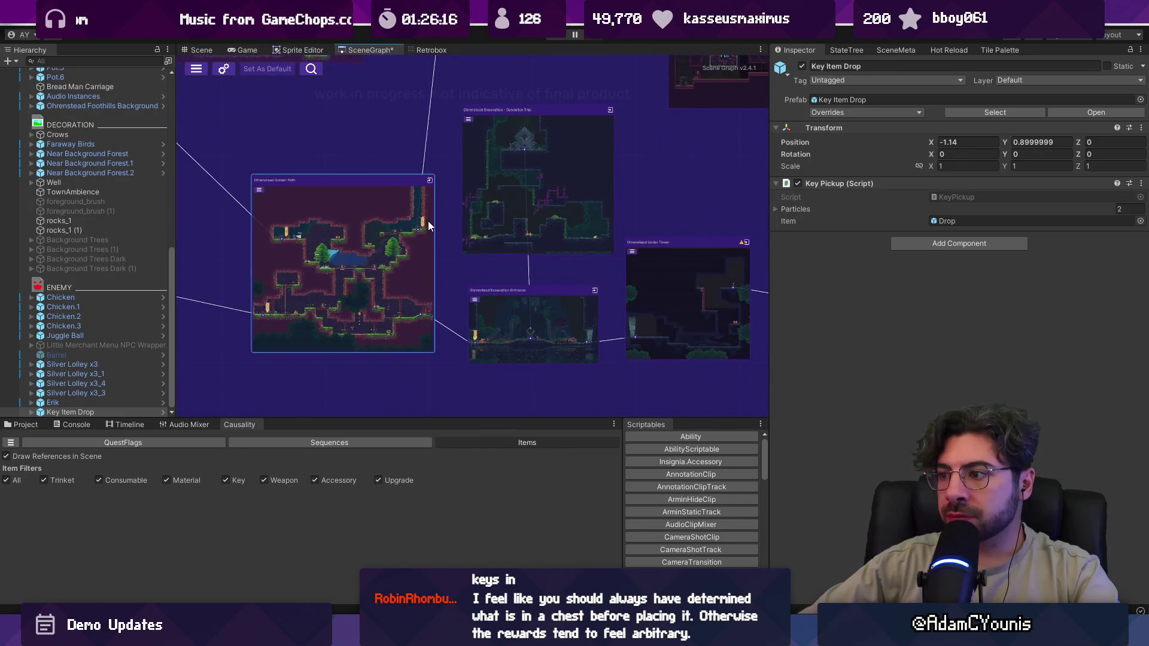
{"action": "double_click", "coordinate": [520, 190]}
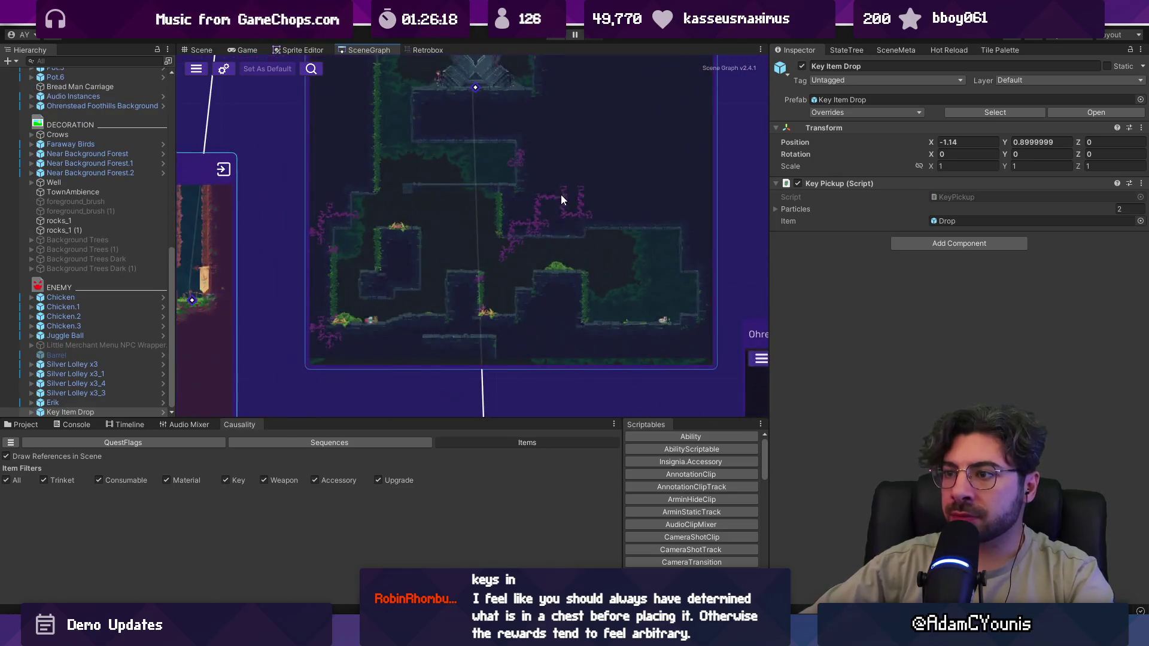
{"action": "double_click", "coordinate": [587, 178]}
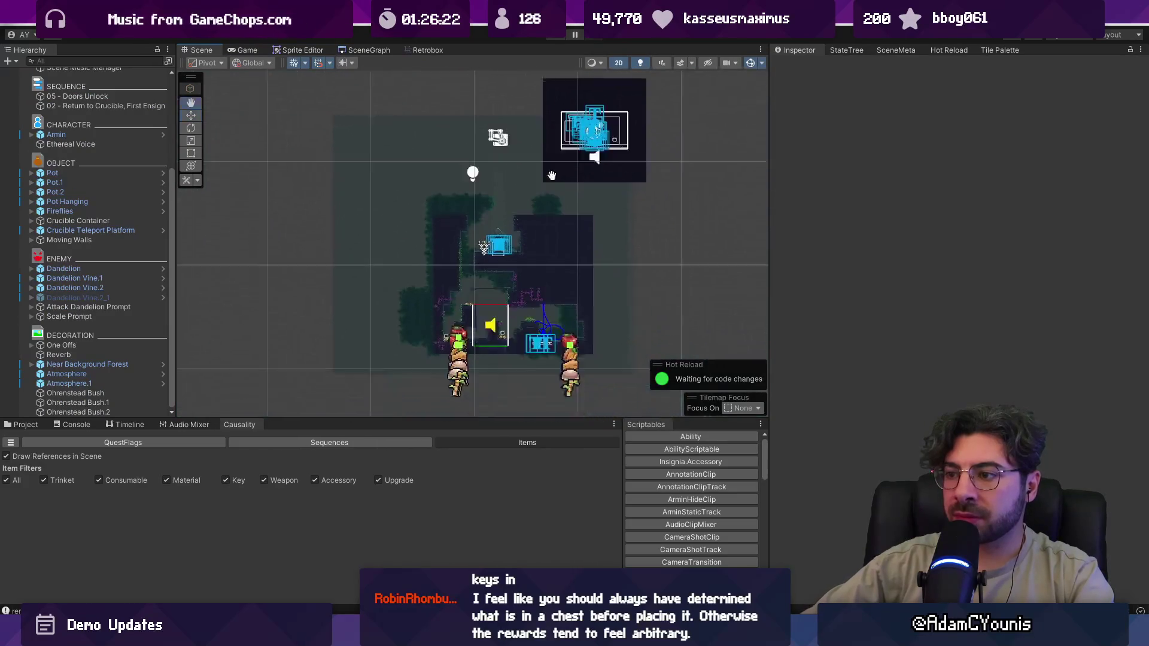
- Select the Dandelion Trial tilemap in the Hierarchy and open its source model via Prefab > Open Model
{"action": "scroll", "coordinate": [428, 282], "scroll_direction": "up", "scroll_amount": 3}
{"action": "scroll", "coordinate": [483, 241], "scroll_direction": "down", "scroll_amount": 2}
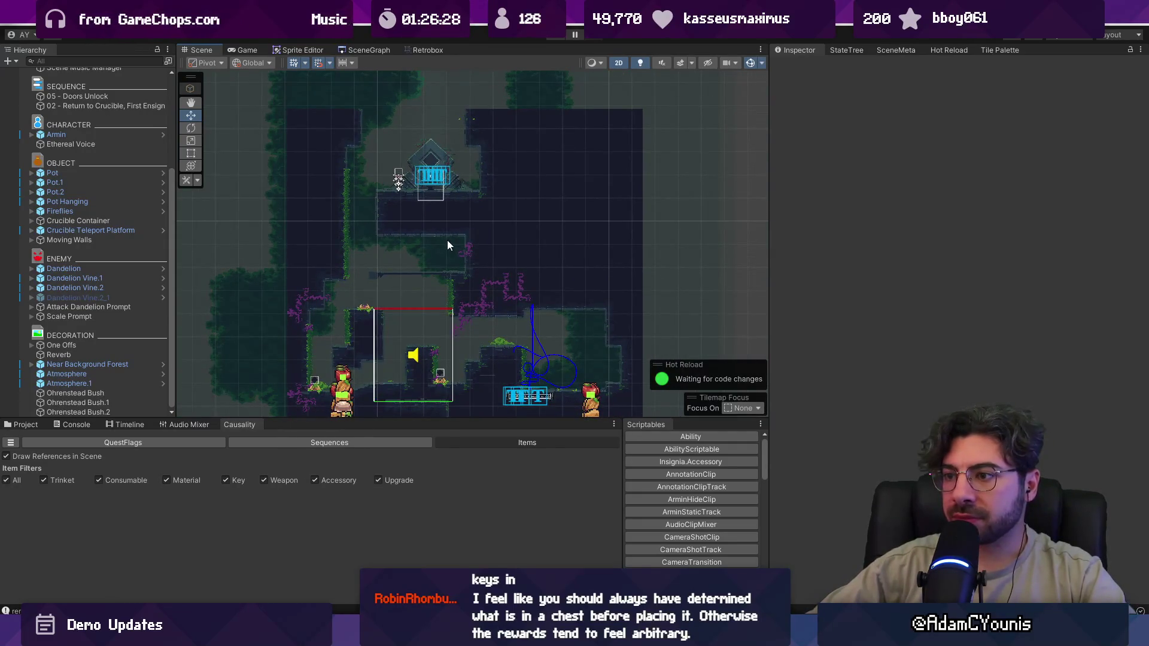
{"action": "scroll", "coordinate": [495, 234], "scroll_direction": "up", "scroll_amount": 2}
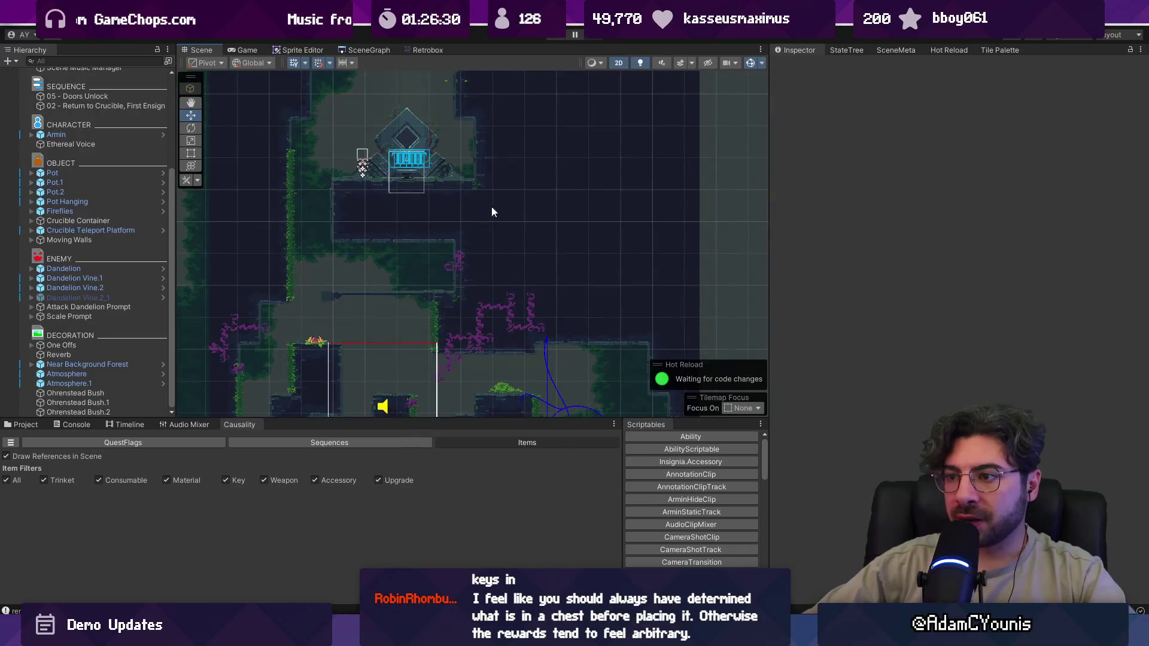
{"action": "left_click", "coordinate": [551, 232]}
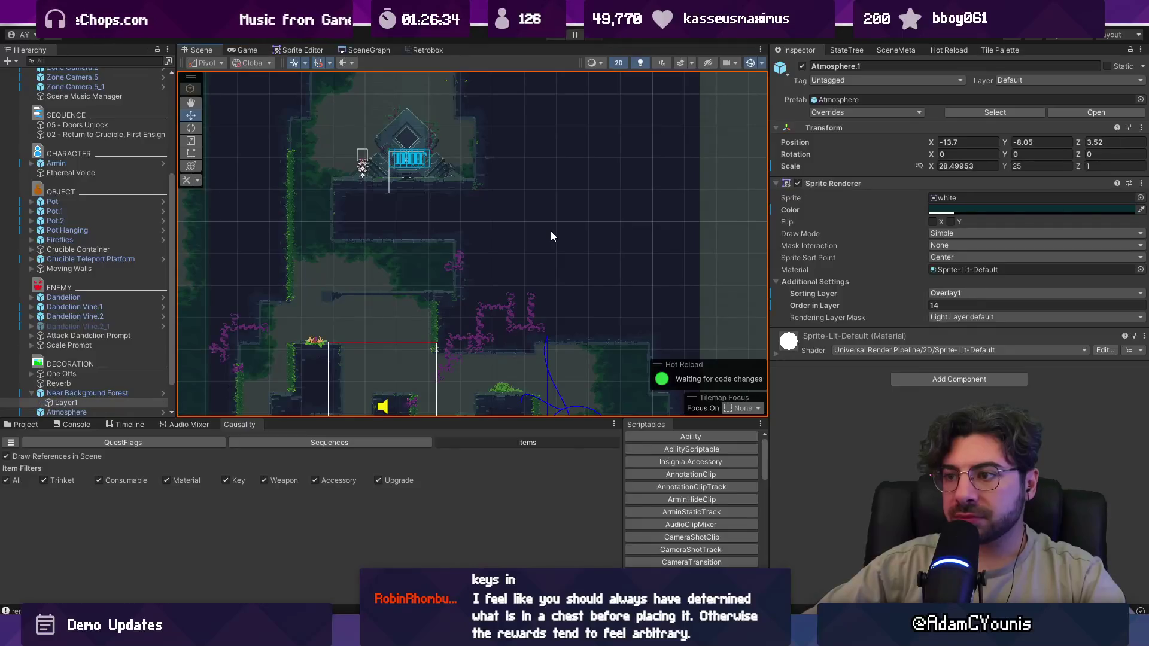
{"action": "left_click", "coordinate": [551, 232]}
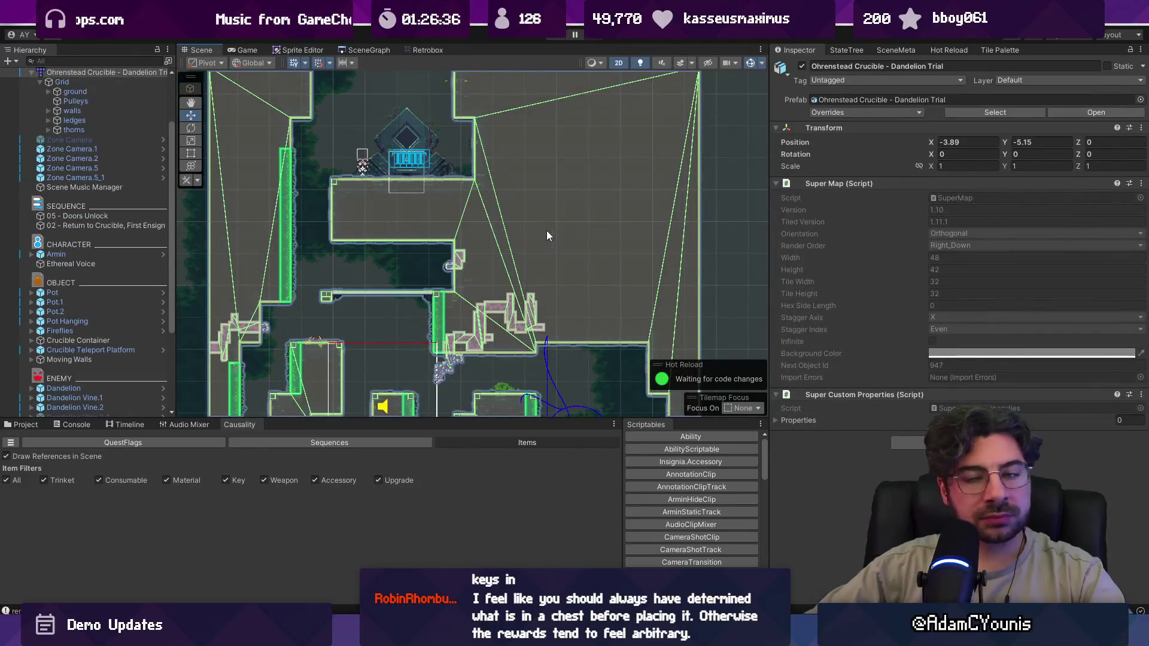
{"action": "right_click", "coordinate": [61, 73]}
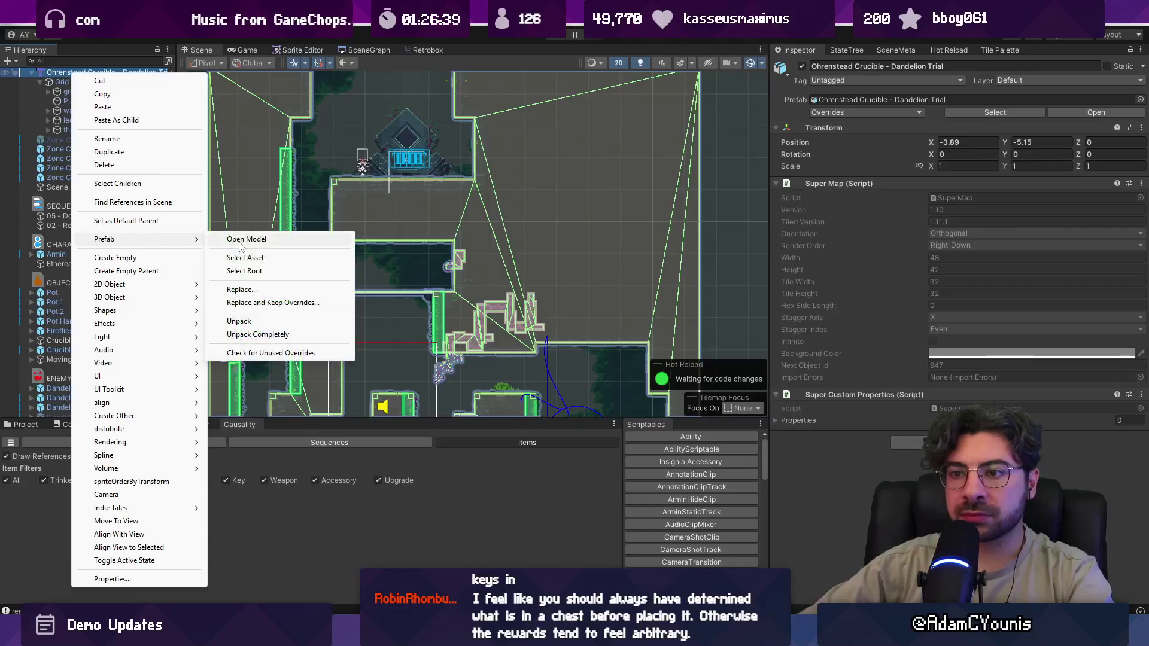
{"action": "left_click", "coordinate": [353, 208]}
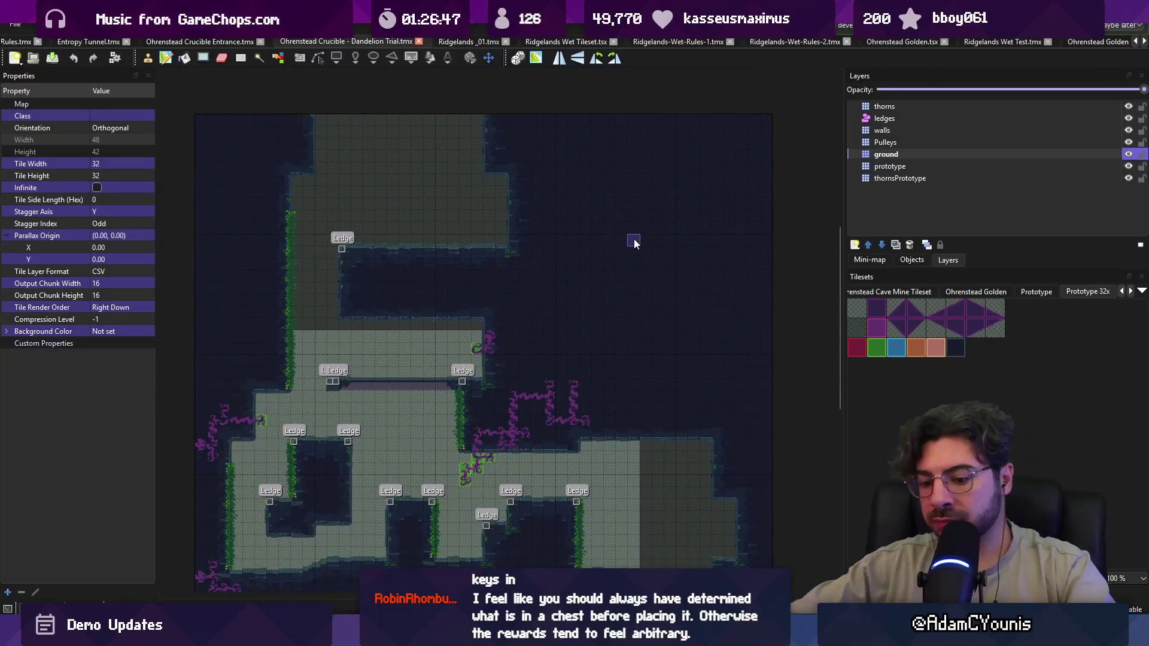
- Paint thorn tiles on the thornsPrototype layer into the area beside the middle ledge
{"action": "scroll", "coordinate": [519, 298], "scroll_direction": "up", "scroll_amount": 1}
{"action": "left_click", "coordinate": [891, 167]}
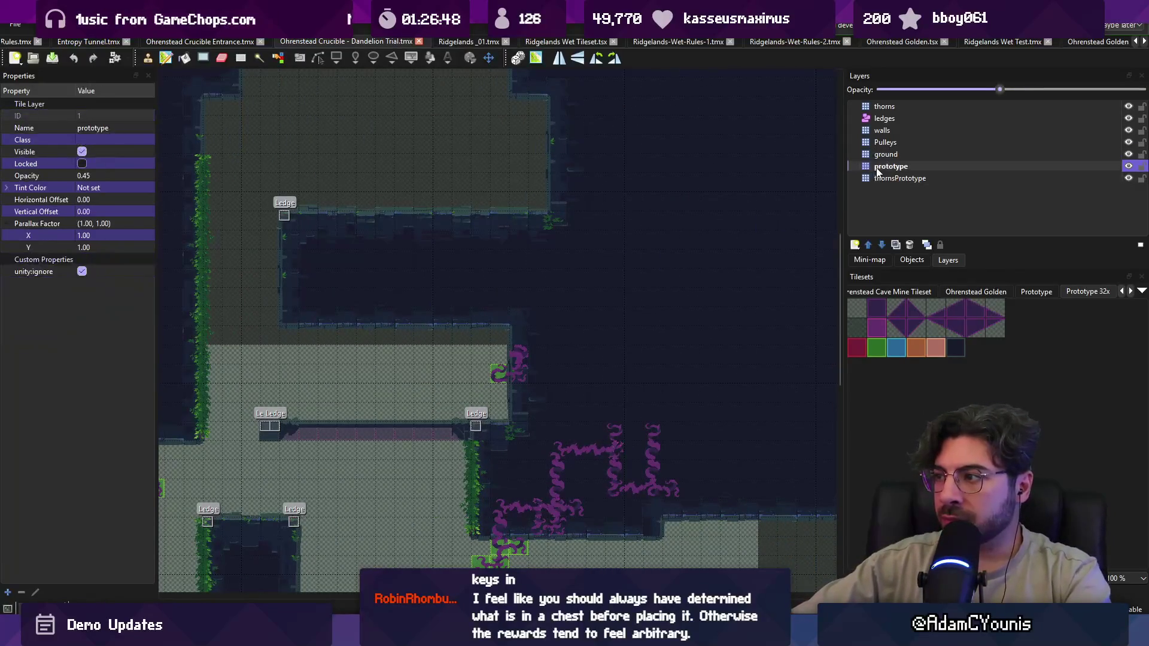
{"action": "key", "text": "r"}
{"action": "left_click_drag", "start_coordinate": [486, 340], "coordinate": [492, 418]}
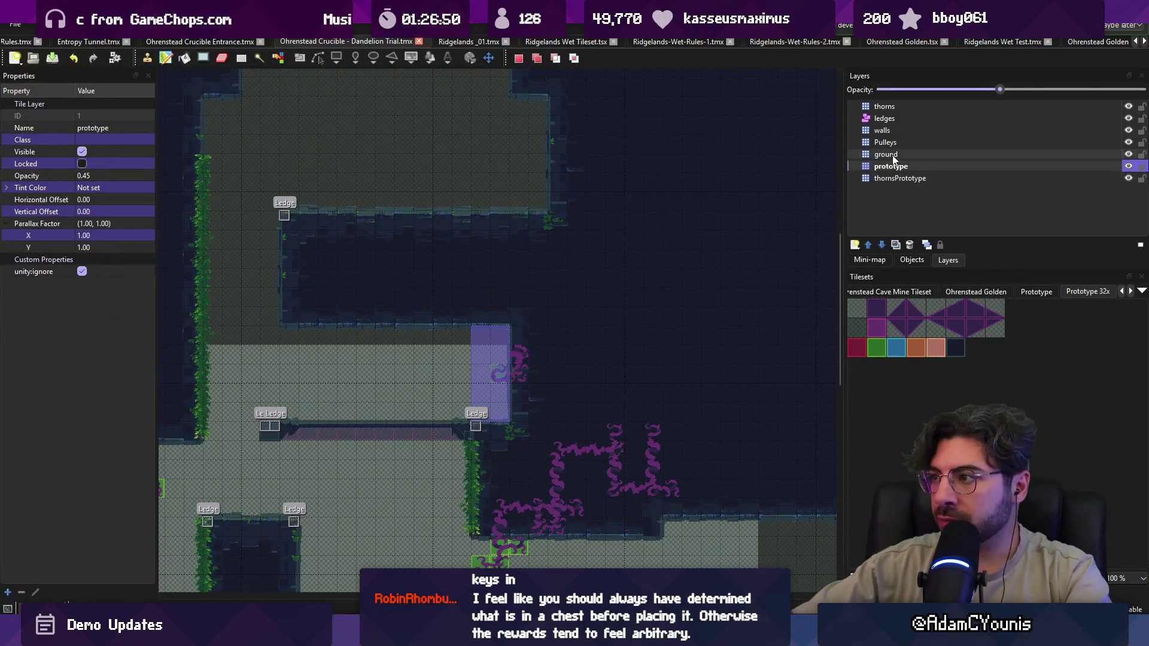
{"action": "left_click", "coordinate": [885, 106]}
{"action": "left_click", "coordinate": [901, 178]}
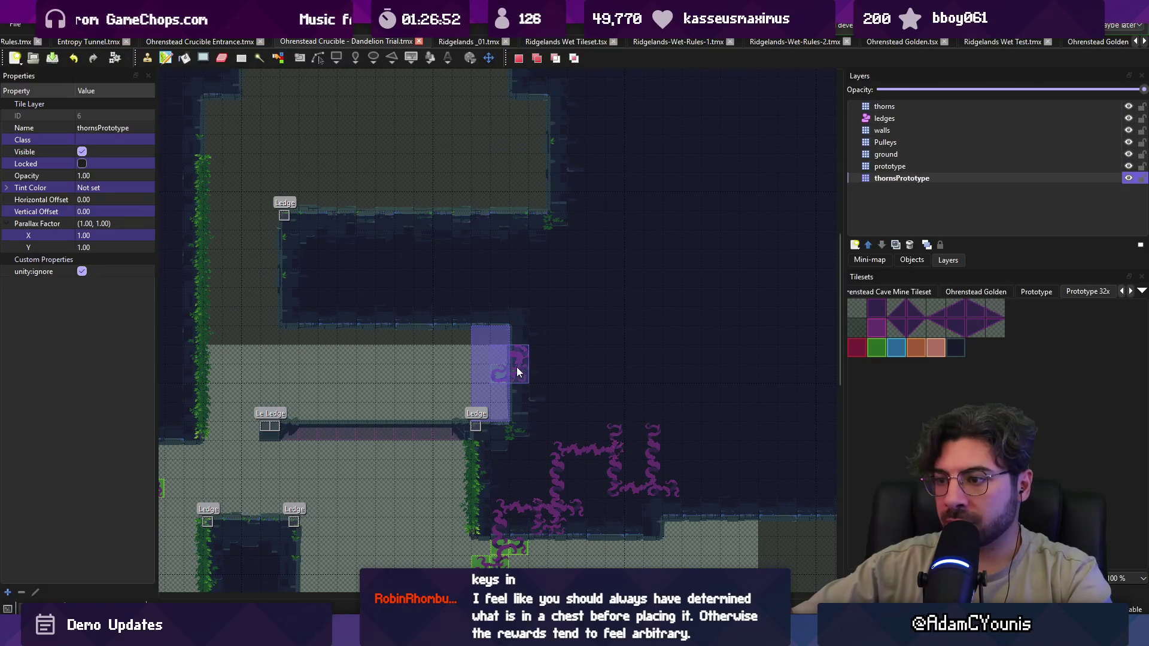
{"action": "left_click_drag", "start_coordinate": [502, 376], "coordinate": [528, 367]}
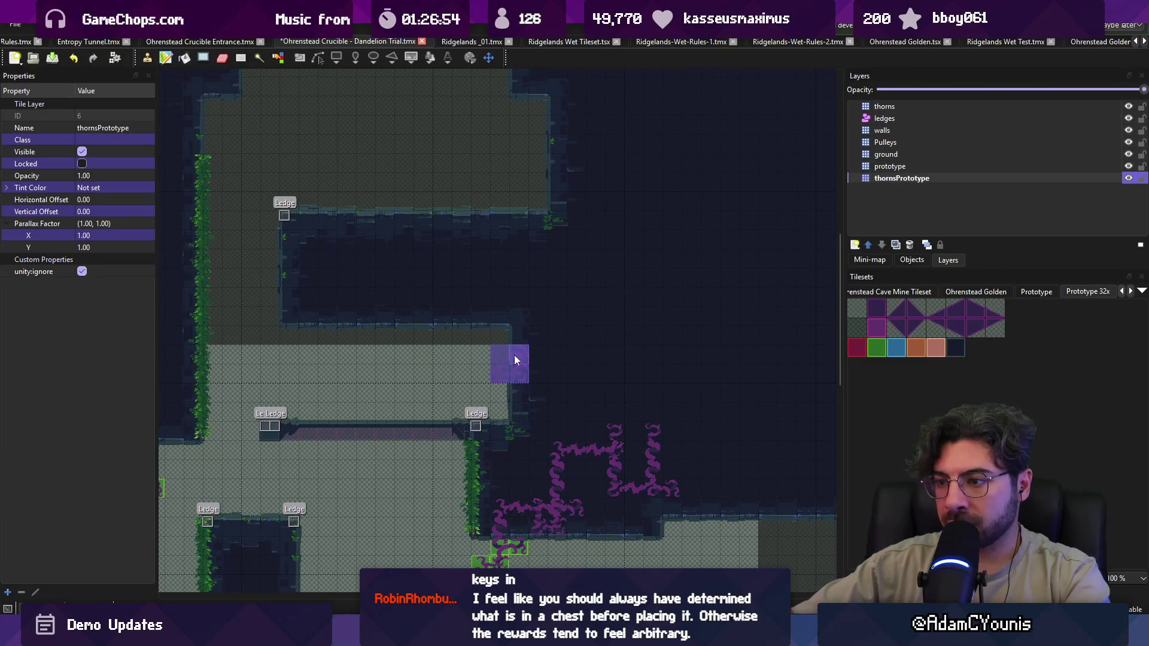
- On the prototype layer, paint a wall strip rightward along the corridor and tiles upward above it
{"action": "key", "text": "b"}
{"action": "right_click", "coordinate": [419, 380]}
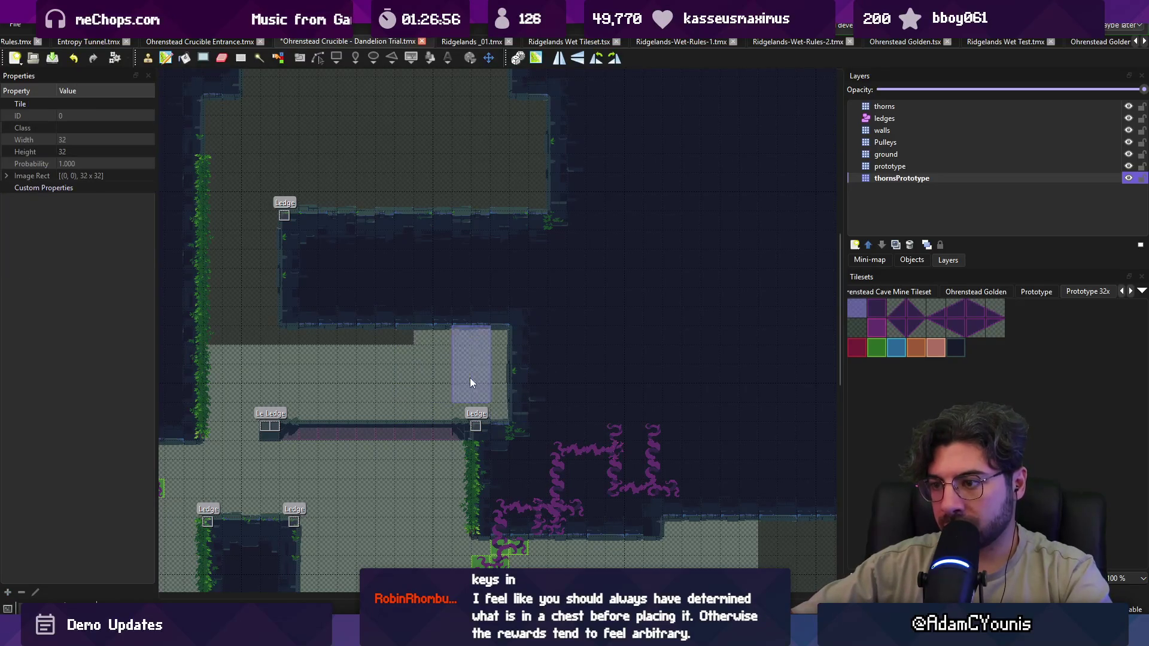
{"action": "scroll", "coordinate": [378, 368], "scroll_direction": "right", "scroll_amount": 3}
{"action": "key", "text": "r"}
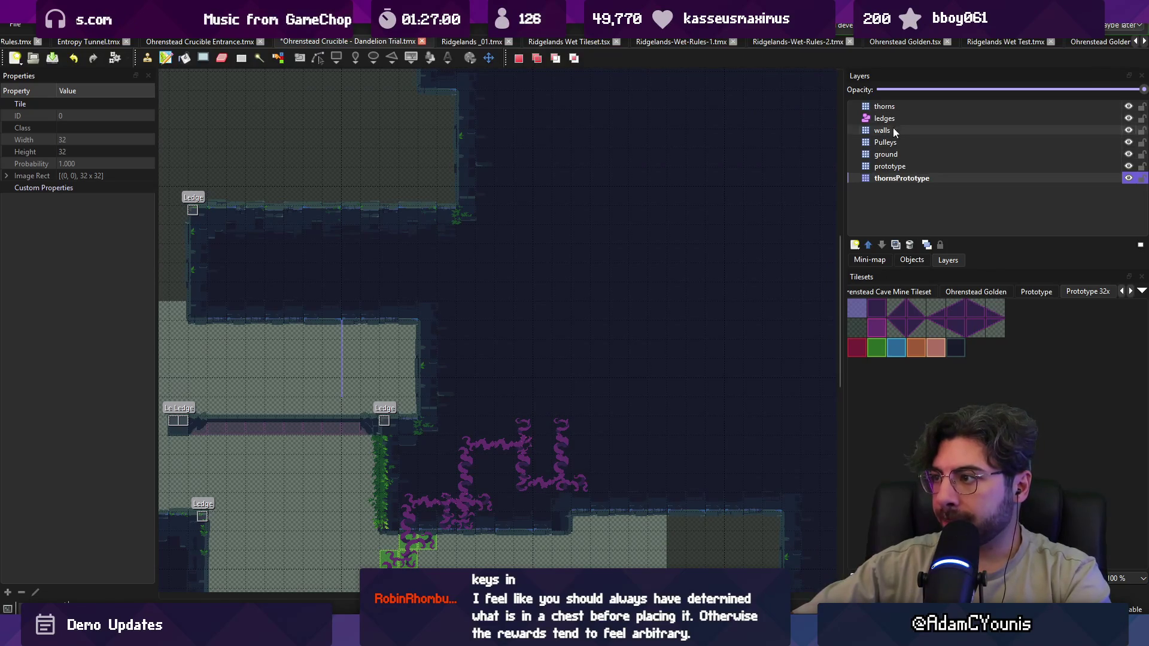
{"action": "left_click", "coordinate": [891, 167]}
{"action": "key", "text": "b"}
{"action": "left_click_drag", "start_coordinate": [418, 370], "coordinate": [711, 367]}
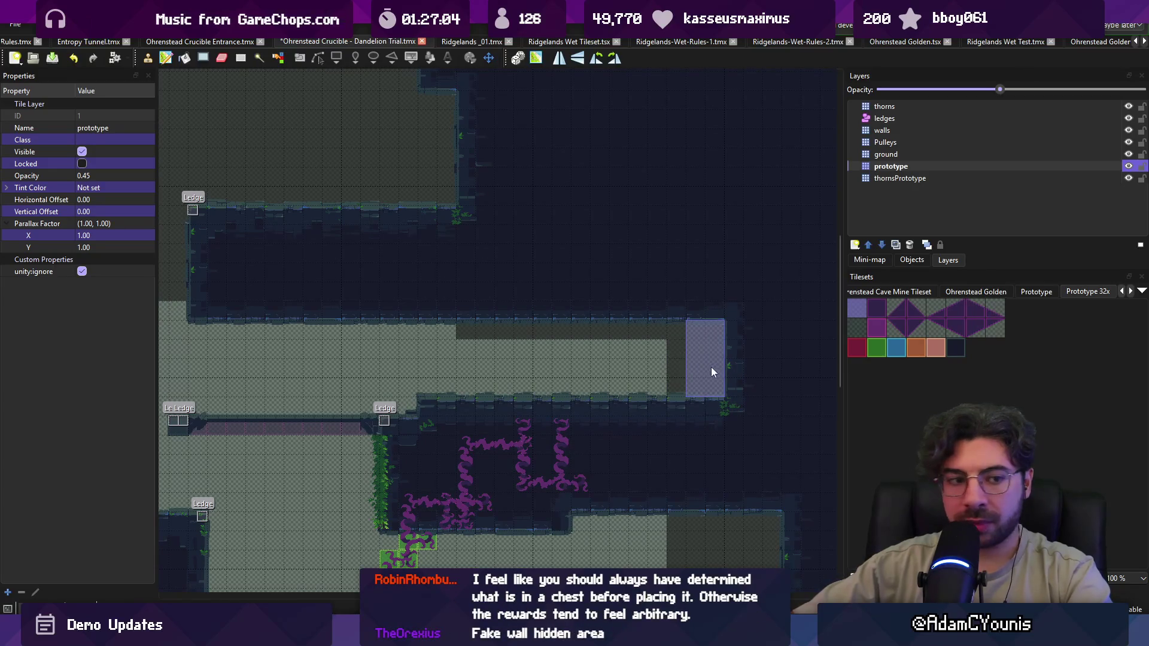
{"action": "scroll", "coordinate": [635, 365], "scroll_direction": "right", "scroll_amount": 2}
{"action": "mouse_move", "coordinate": [583, 365]}
{"action": "left_mouse_down"}
{"action": "mouse_move", "coordinate": [519, 287]}
{"action": "mouse_move", "coordinate": [522, 268]}
{"action": "mouse_move", "coordinate": [553, 303]}
{"action": "mouse_move", "coordinate": [525, 207]}
{"action": "mouse_move", "coordinate": [615, 300]}
{"action": "mouse_move", "coordinate": [649, 204]}
{"action": "left_mouse_up"}
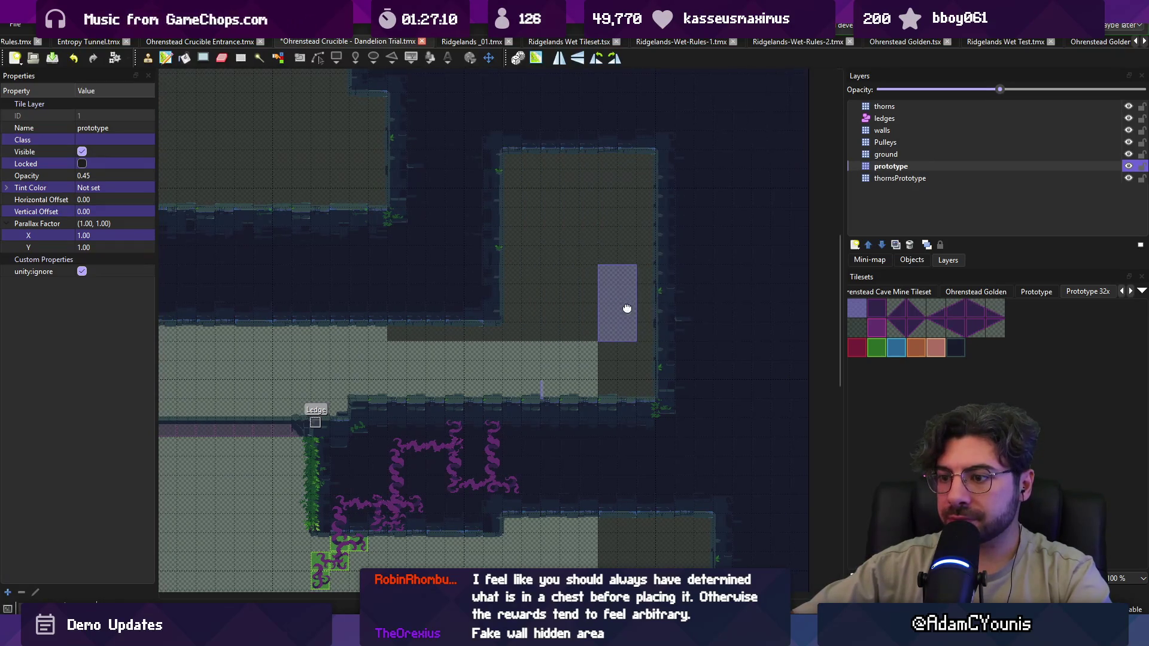
- Paint a column of vine tiles up the room's right wall
{"action": "left_click", "coordinate": [875, 346]}
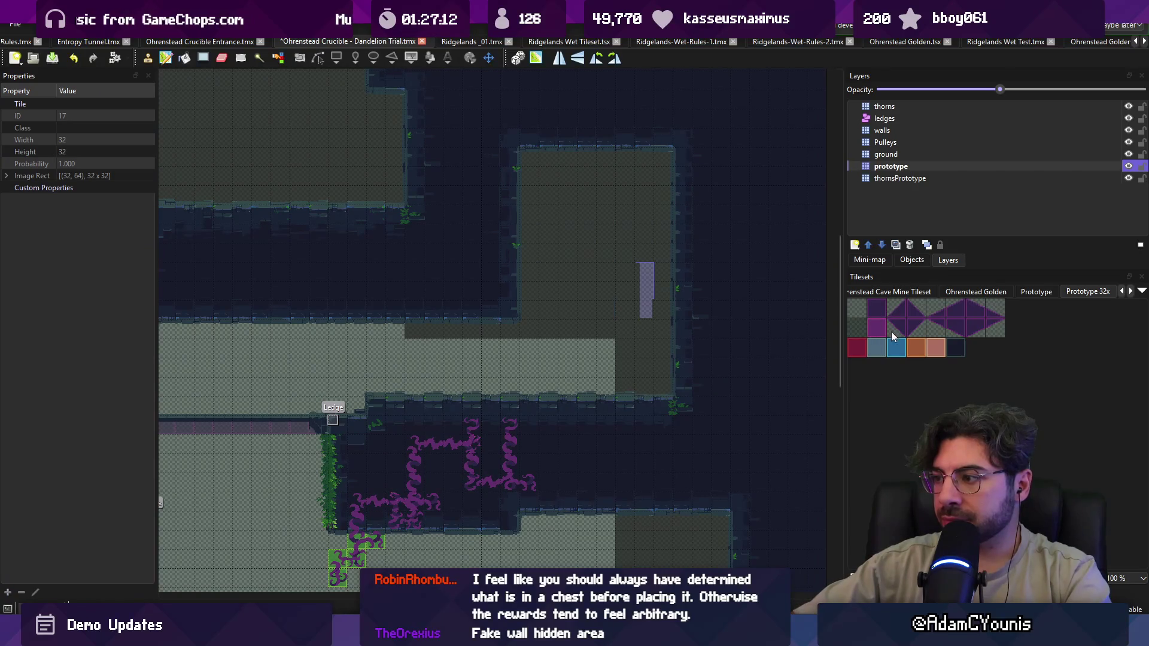
{"action": "left_click", "coordinate": [914, 349]}
{"action": "left_click_drag", "start_coordinate": [684, 181], "coordinate": [687, 383]}
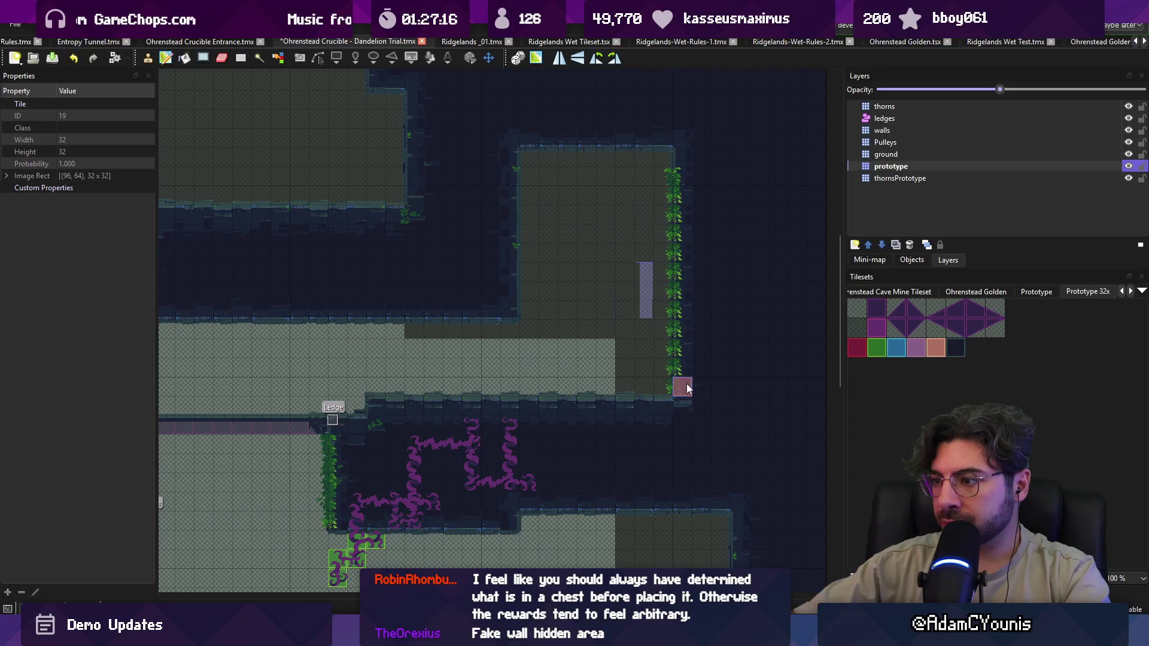
{"action": "key", "text": "r"}
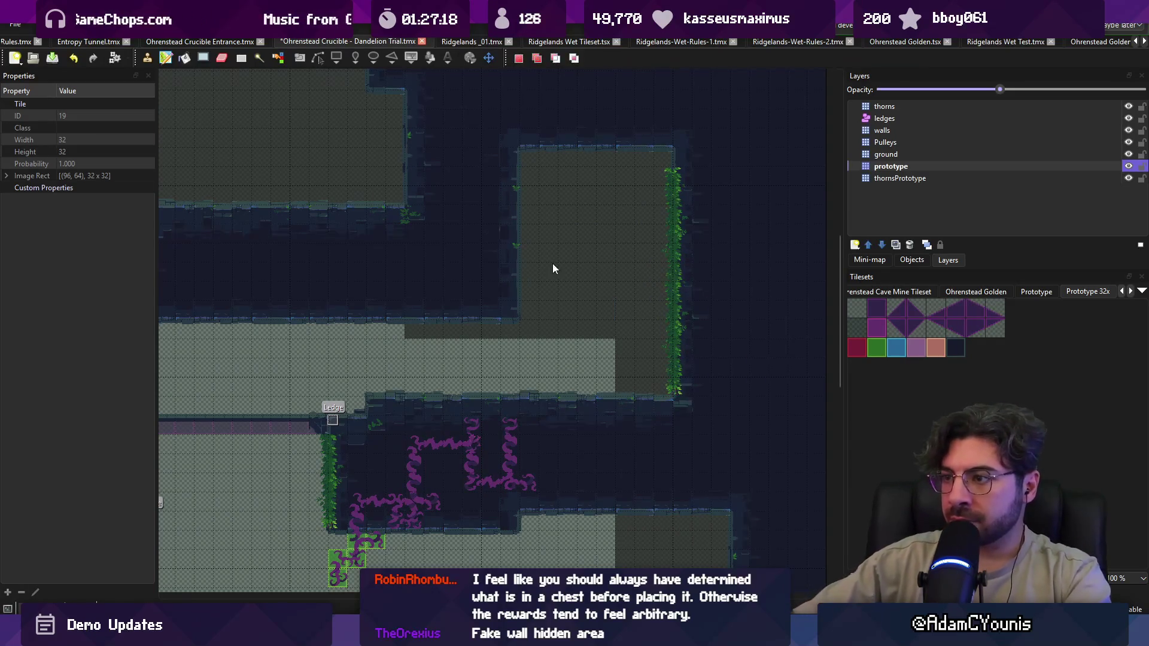
{"action": "scroll", "coordinate": [589, 293], "scroll_direction": "right", "scroll_amount": 2}
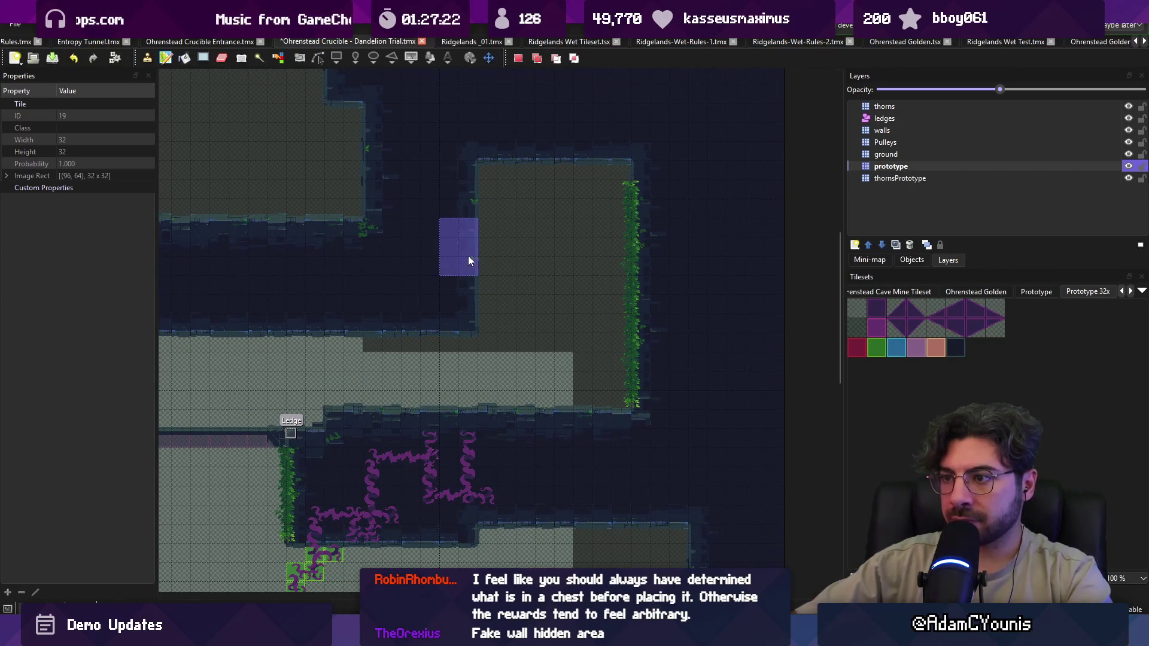
- Paint a five-tile prototype strip up the column beside the room and save the map
{"action": "key", "text": "ctrl+c"}
{"action": "key", "text": "ctrl+v"}
{"action": "left_click", "coordinate": [503, 263]}
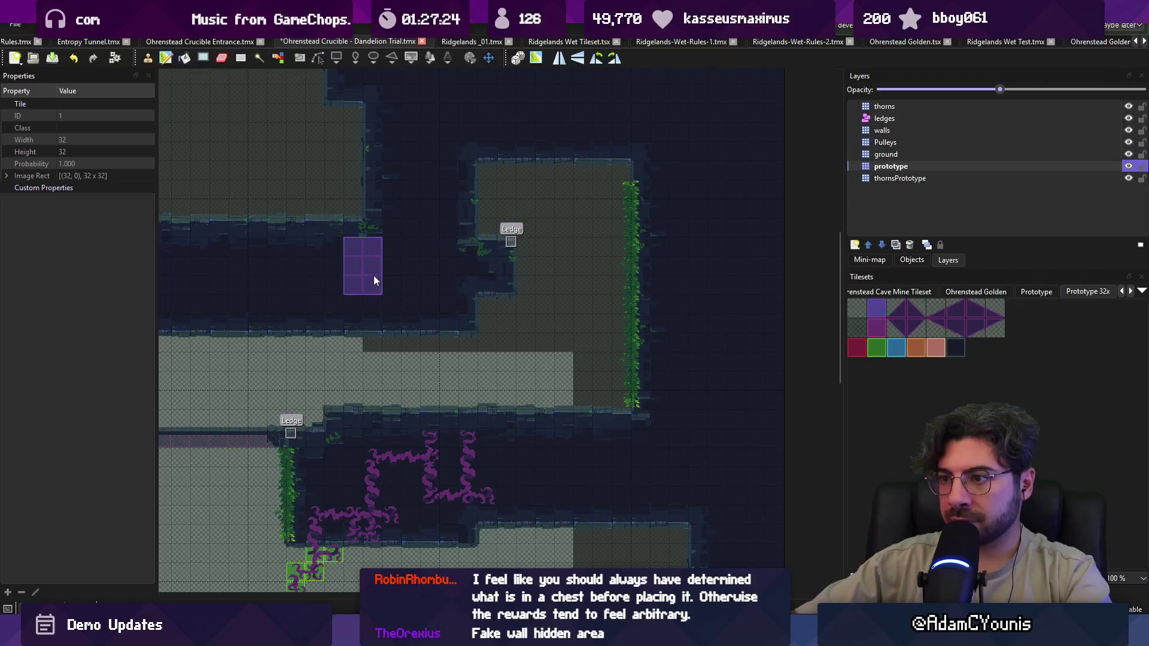
{"action": "scroll", "coordinate": [376, 280], "scroll_direction": "down", "scroll_amount": 2}
{"action": "scroll", "coordinate": [585, 275], "scroll_direction": "up", "scroll_amount": 2}
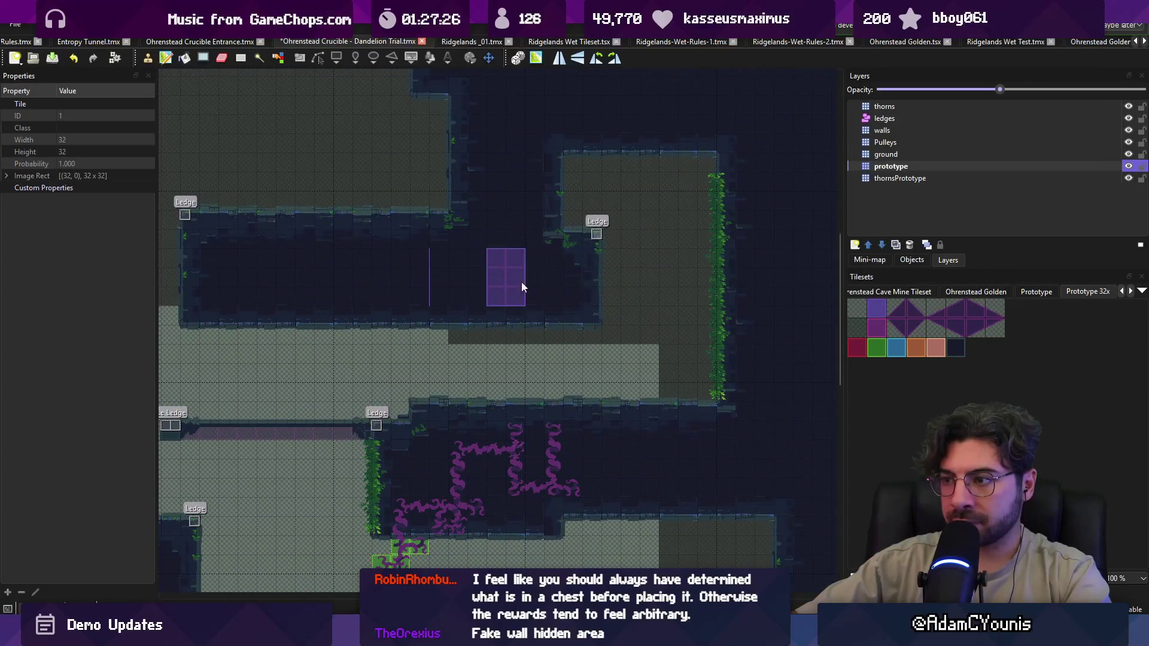
{"action": "scroll", "coordinate": [522, 287], "scroll_direction": "right", "scroll_amount": 5}
{"action": "right_click", "coordinate": [494, 179]}
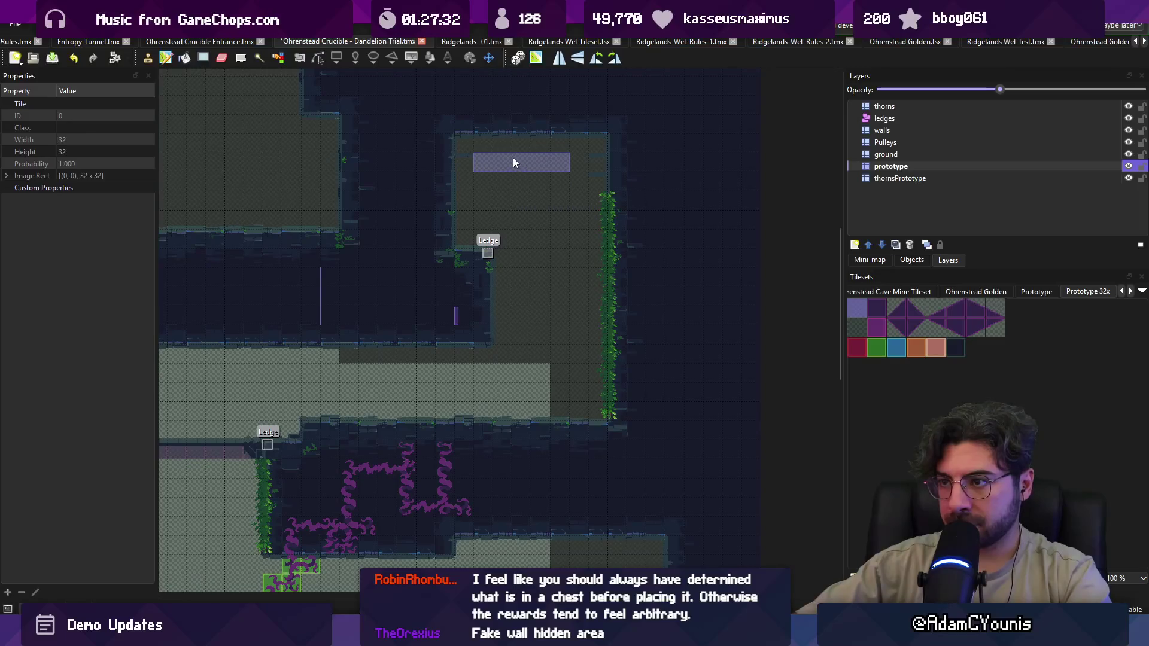
{"action": "mouse_move", "coordinate": [492, 214]}
{"action": "left_mouse_down"}
{"action": "mouse_move", "coordinate": [488, 237]}
{"action": "mouse_move", "coordinate": [494, 157]}
{"action": "mouse_move", "coordinate": [484, 163]}
{"action": "left_mouse_up"}
{"action": "key", "text": "ctrl+s"}
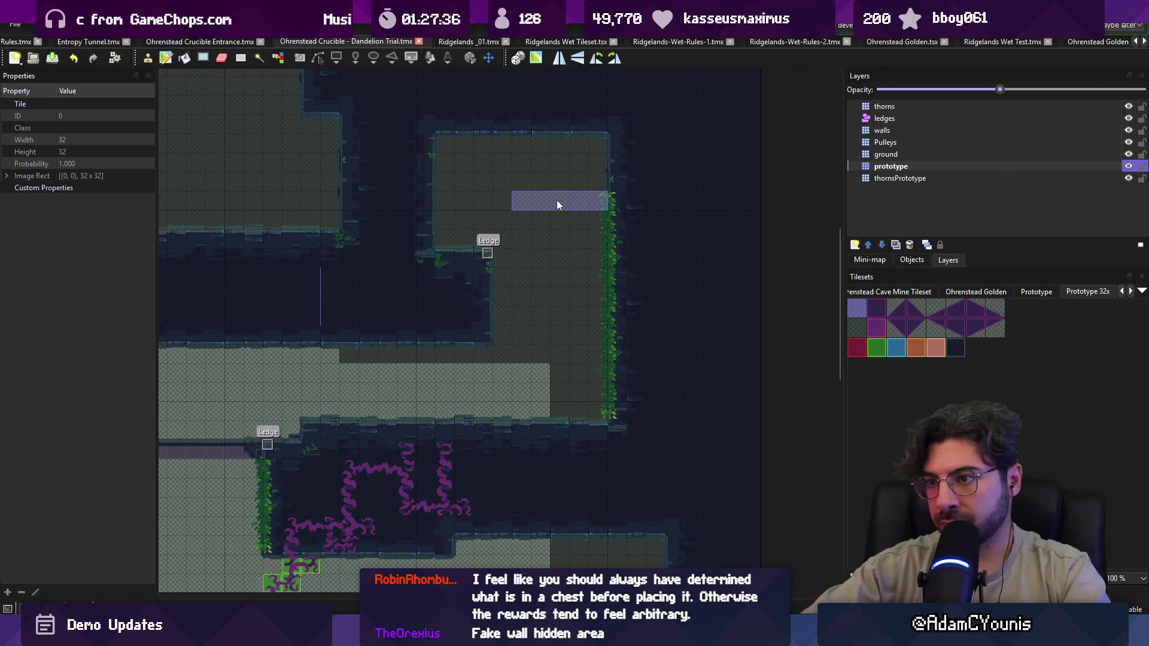
{"action": "key", "text": "r"}
{"action": "left_click_drag", "start_coordinate": [448, 204], "coordinate": [587, 207]}
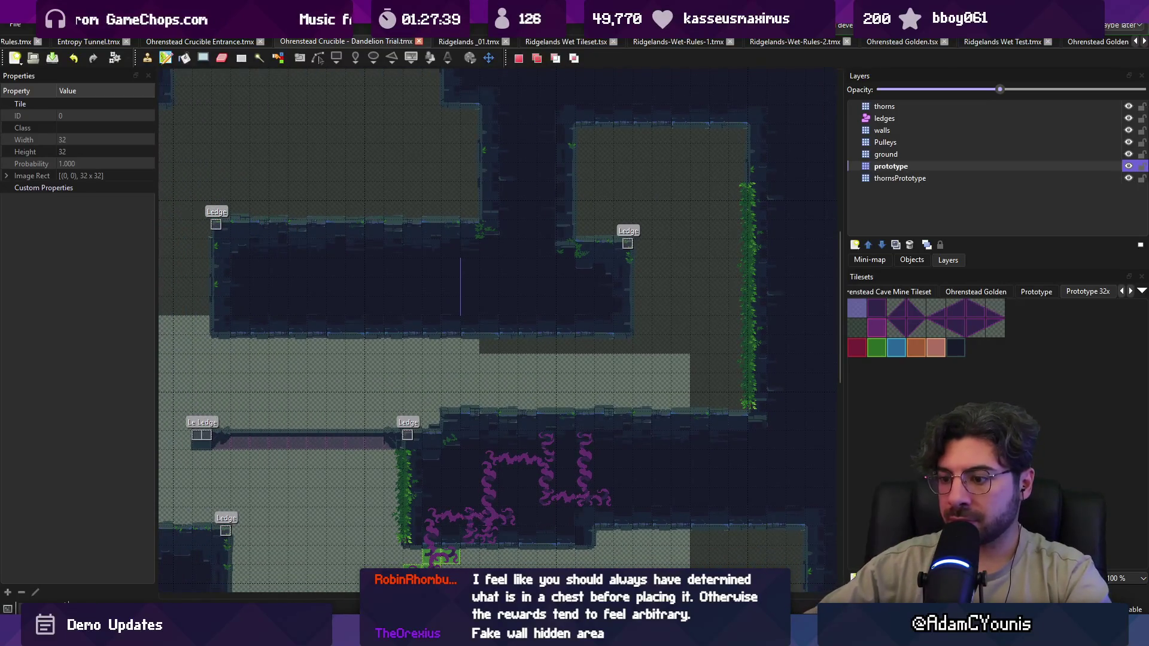
{"action": "key", "text": "alt+Tab"}
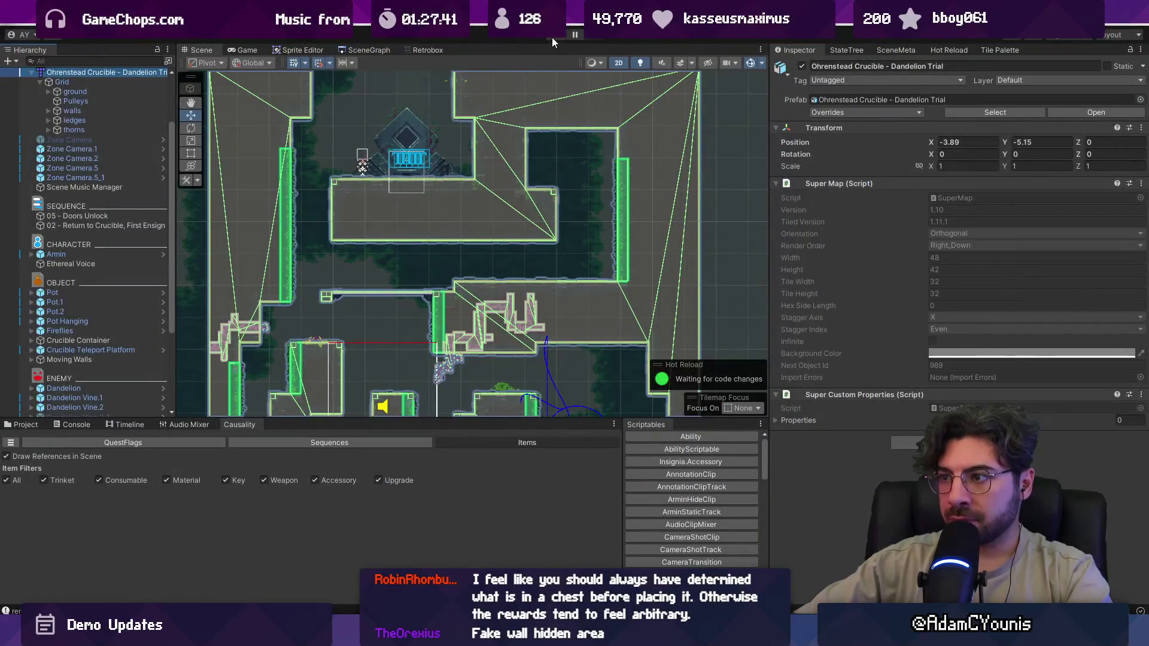
- On Layer1, paint the small dark tile from the Near Background Forest palette down the room's right edge
{"action": "left_click", "coordinate": [583, 150]}
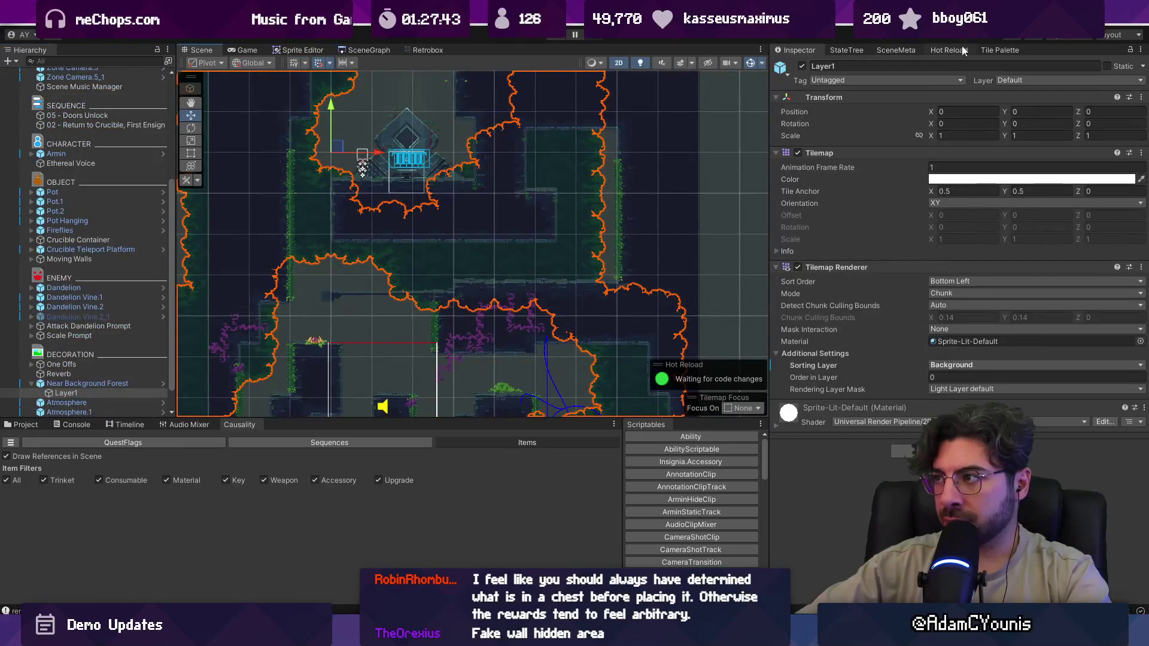
{"action": "left_click", "coordinate": [964, 50]}
{"action": "left_click", "coordinate": [991, 49]}
{"action": "left_click", "coordinate": [827, 94]}
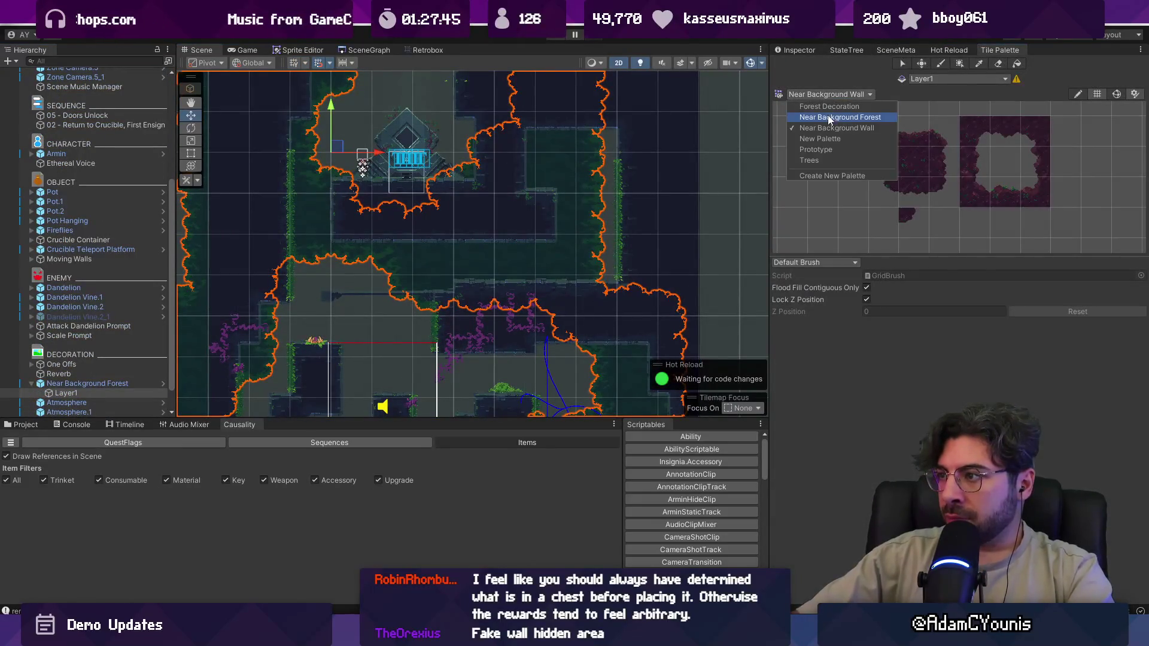
{"action": "left_click", "coordinate": [825, 118]}
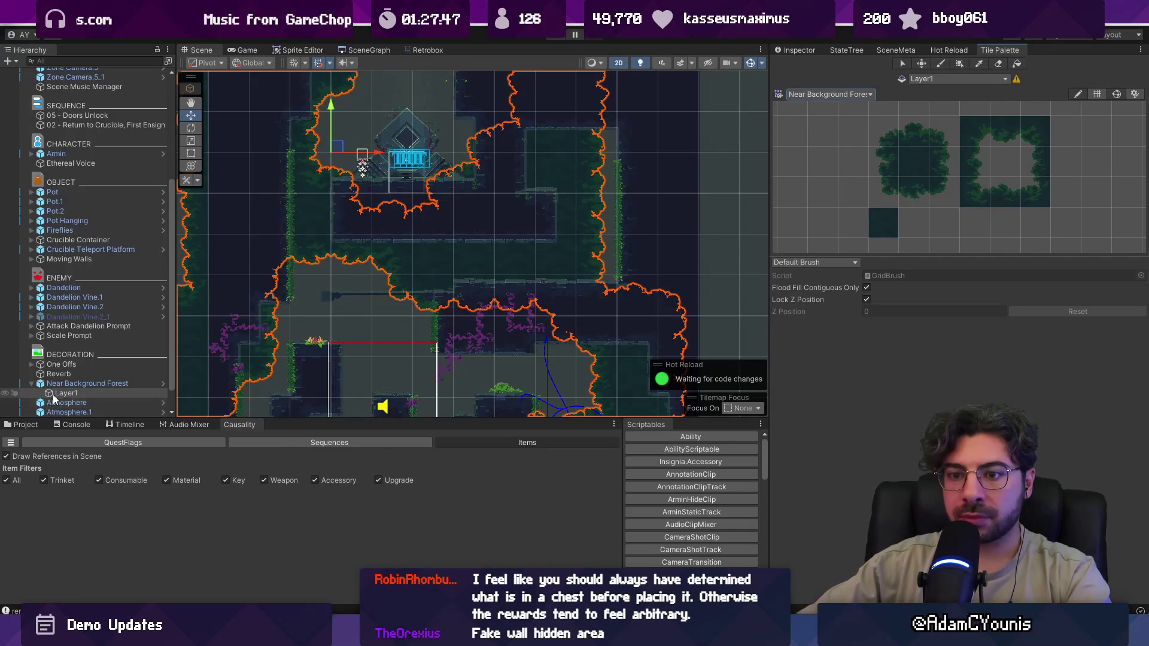
{"action": "left_click", "coordinate": [883, 222]}
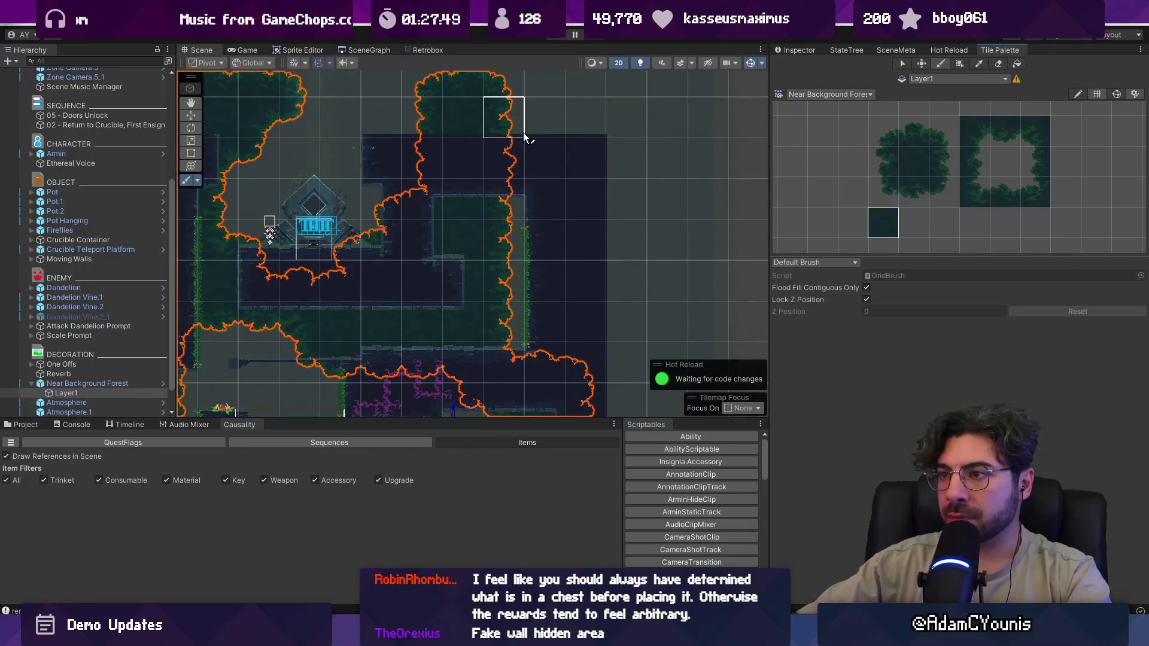
{"action": "mouse_move", "coordinate": [520, 318]}
{"action": "left_mouse_down"}
{"action": "mouse_move", "coordinate": [564, 236]}
{"action": "mouse_move", "coordinate": [605, 210]}
{"action": "mouse_move", "coordinate": [597, 366]}
{"action": "mouse_move", "coordinate": [711, 141]}
{"action": "left_mouse_up"}
{"action": "left_click", "coordinate": [687, 145]}
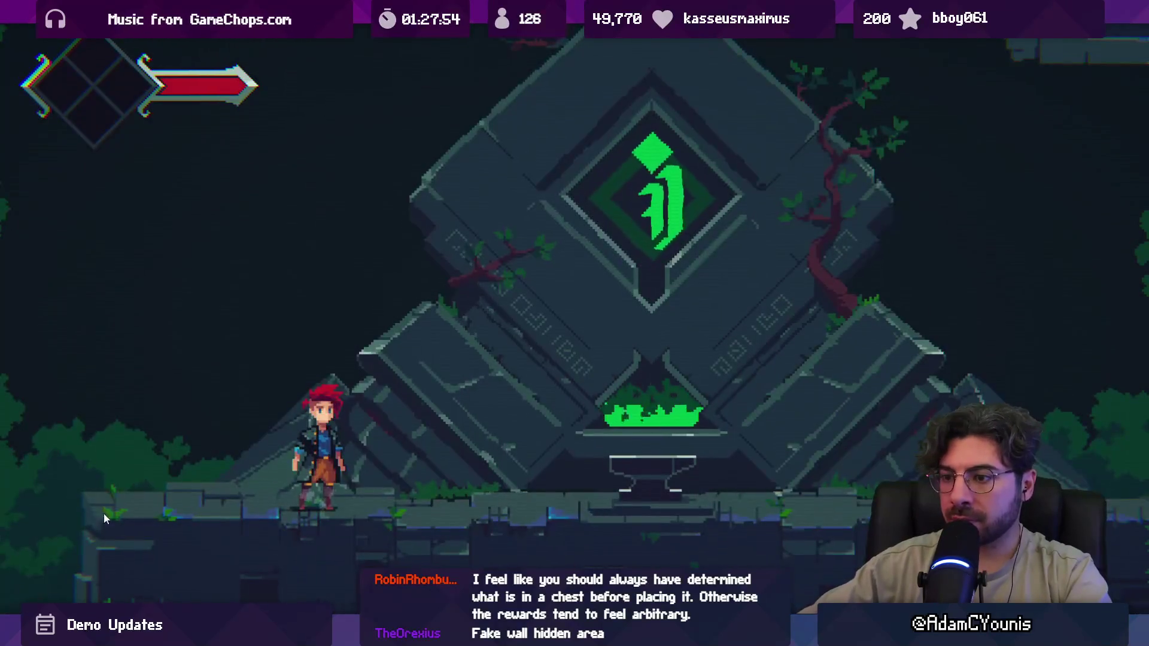
- Run the hero right past the pots to the new vine wall and climb it
{"action": "key", "text": "Right"}
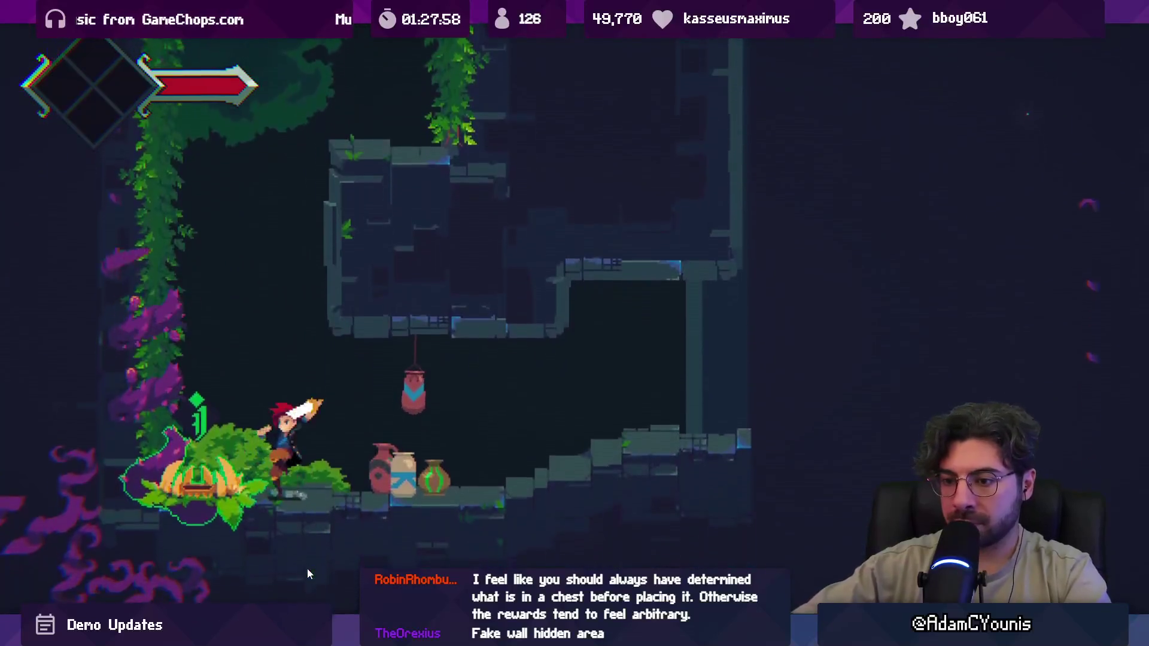
{"action": "key", "text": "space"}
{"action": "key", "text": "Right"}
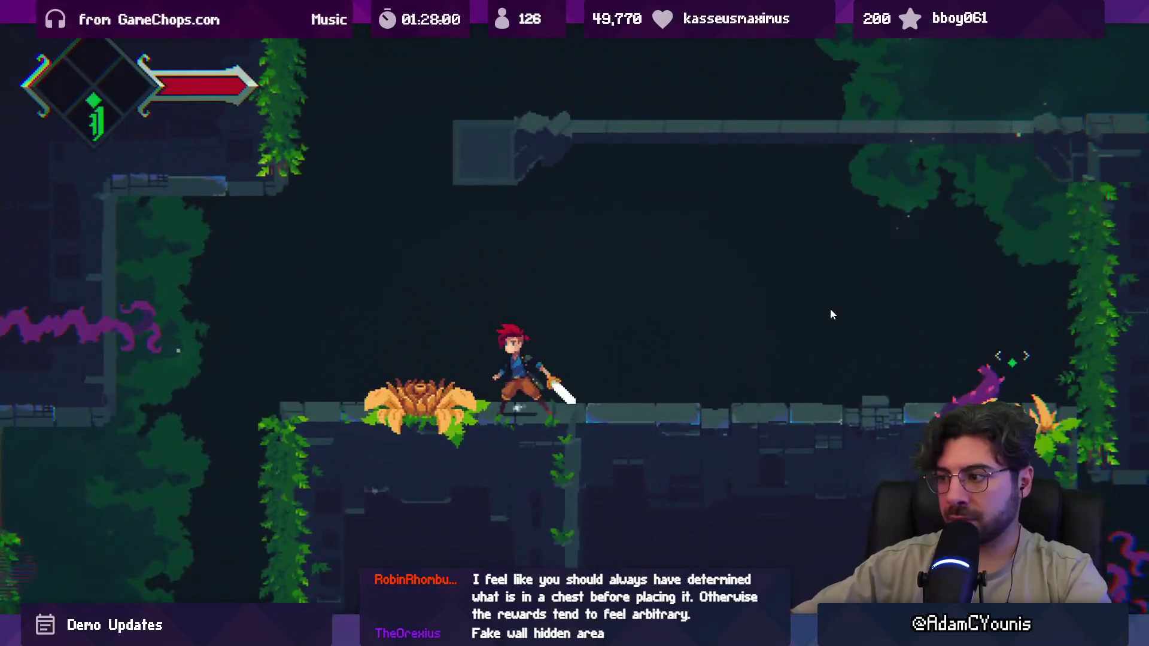
{"action": "key", "text": "Right"}
{"action": "key", "text": "space"}
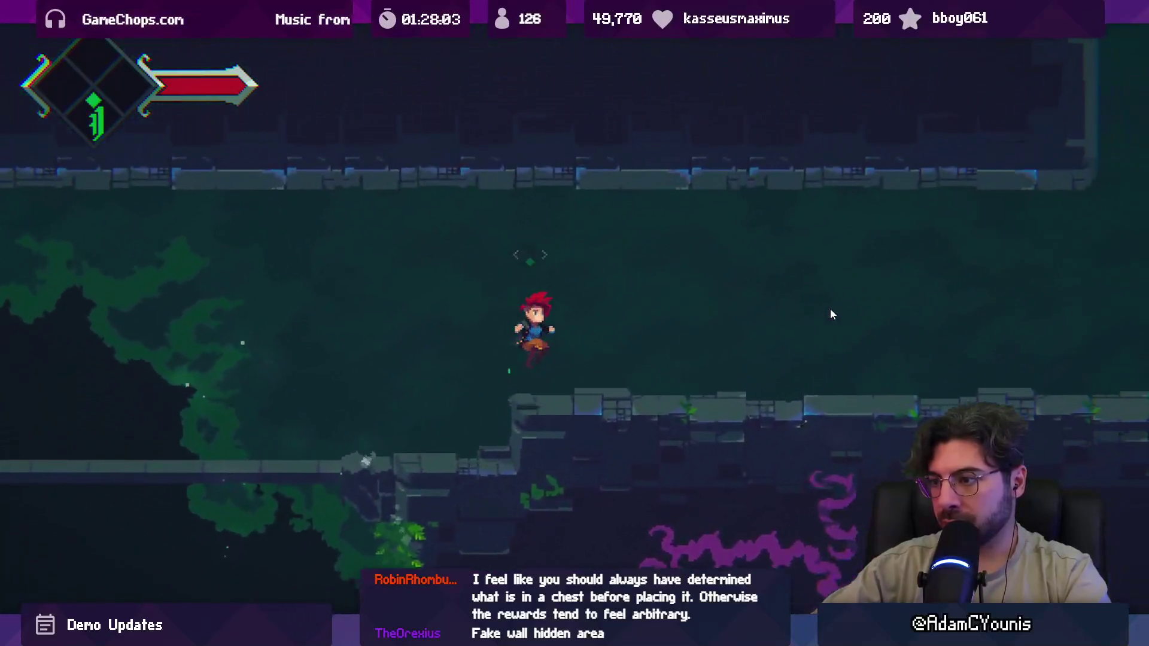
{"action": "key", "text": "Right"}
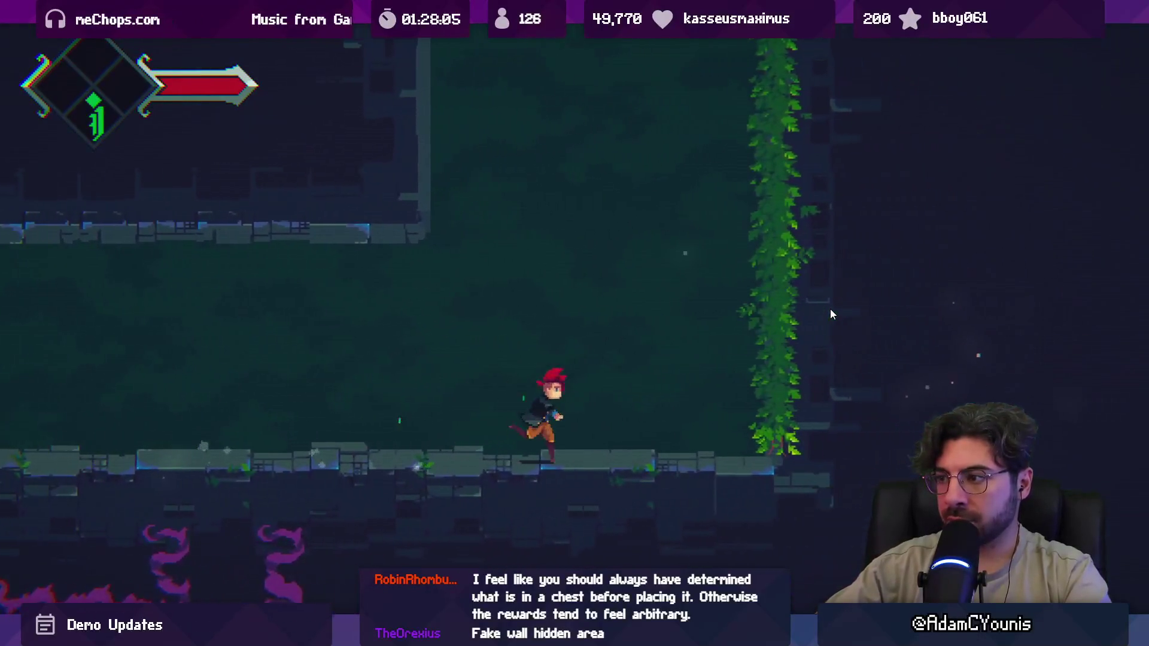
{"action": "key", "text": "Right"}
{"action": "key", "text": "space"}
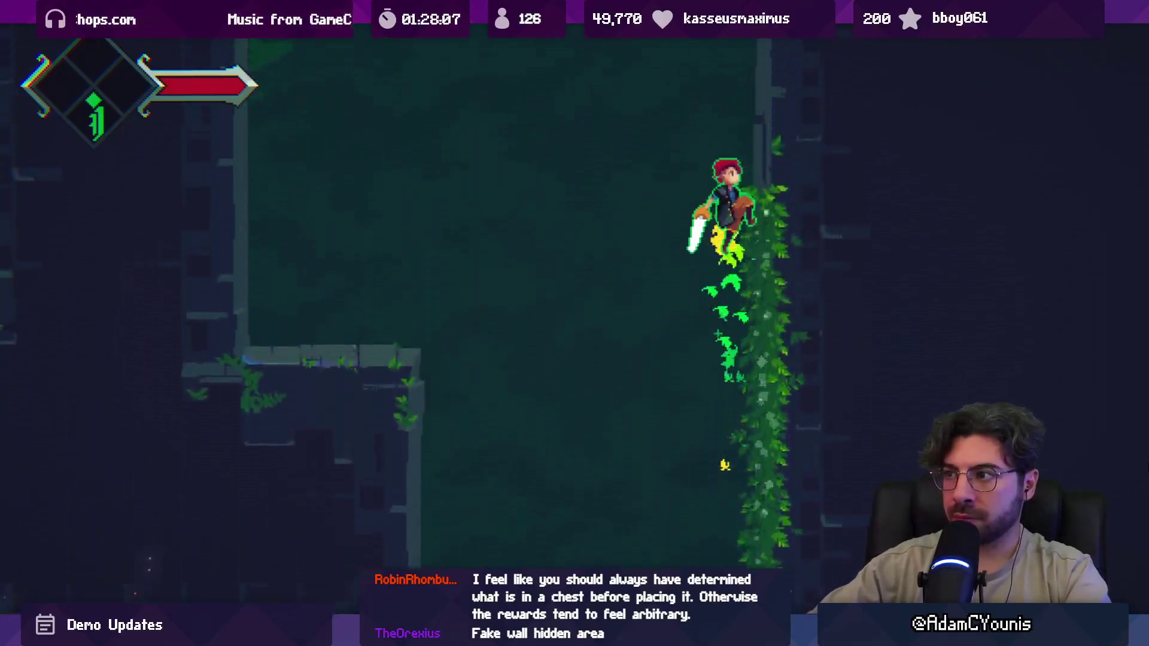
{"action": "key", "text": "Left"}
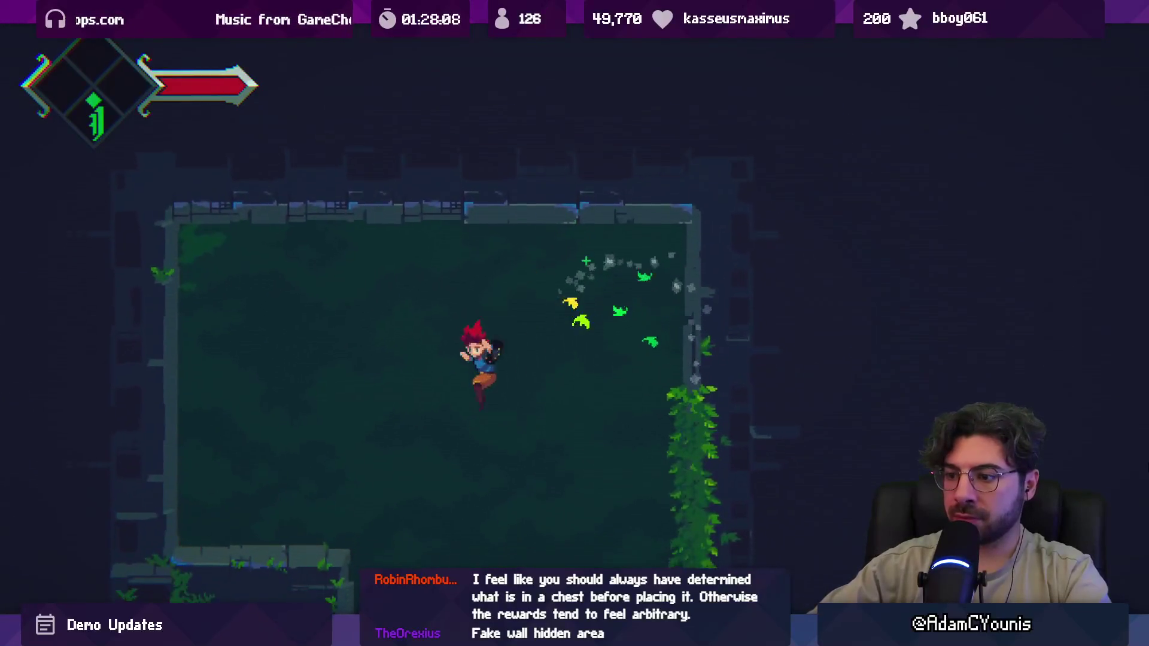
{"action": "key", "text": "Right"}
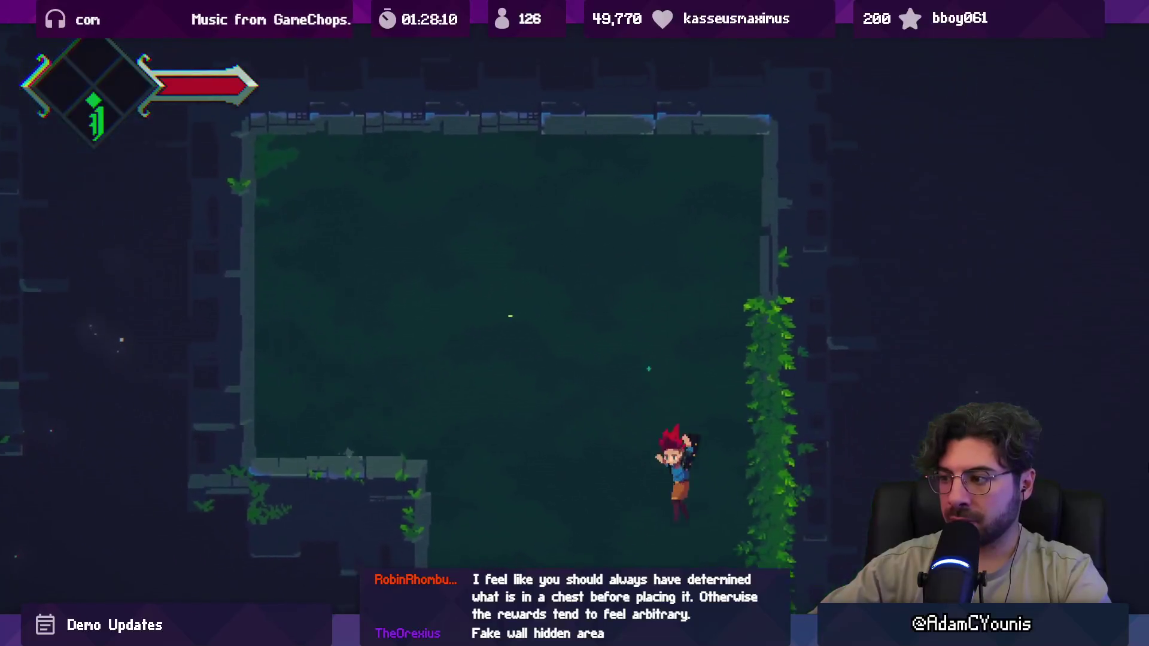
{"action": "key", "text": "space"}
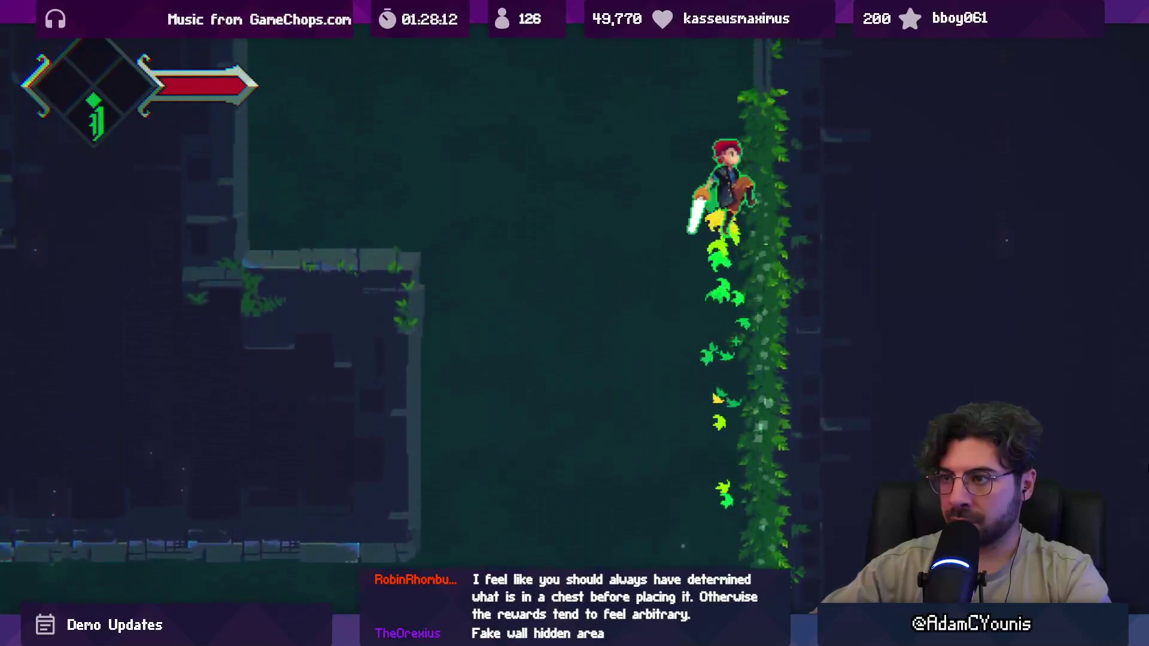
- Climb the vine wall repeatedly into the rooms above, then leave full screen and stop the play-test
{"action": "key", "text": "Left"}
{"action": "key", "text": "Right"}
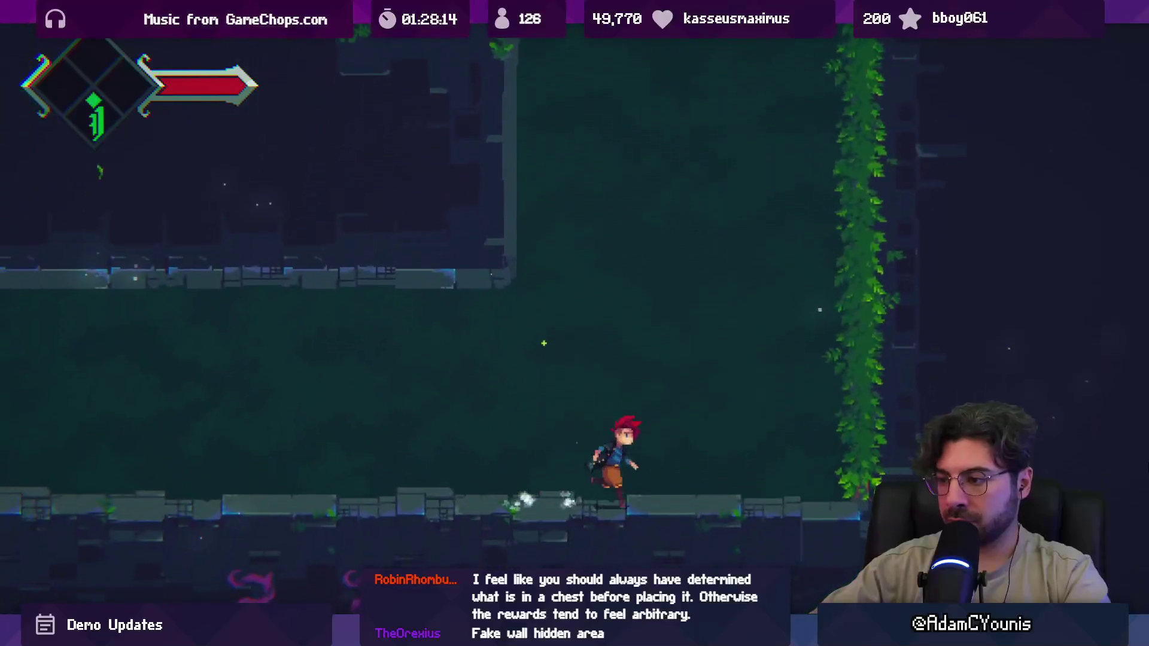
{"action": "key", "text": "space"}
{"action": "key", "text": "Up"}
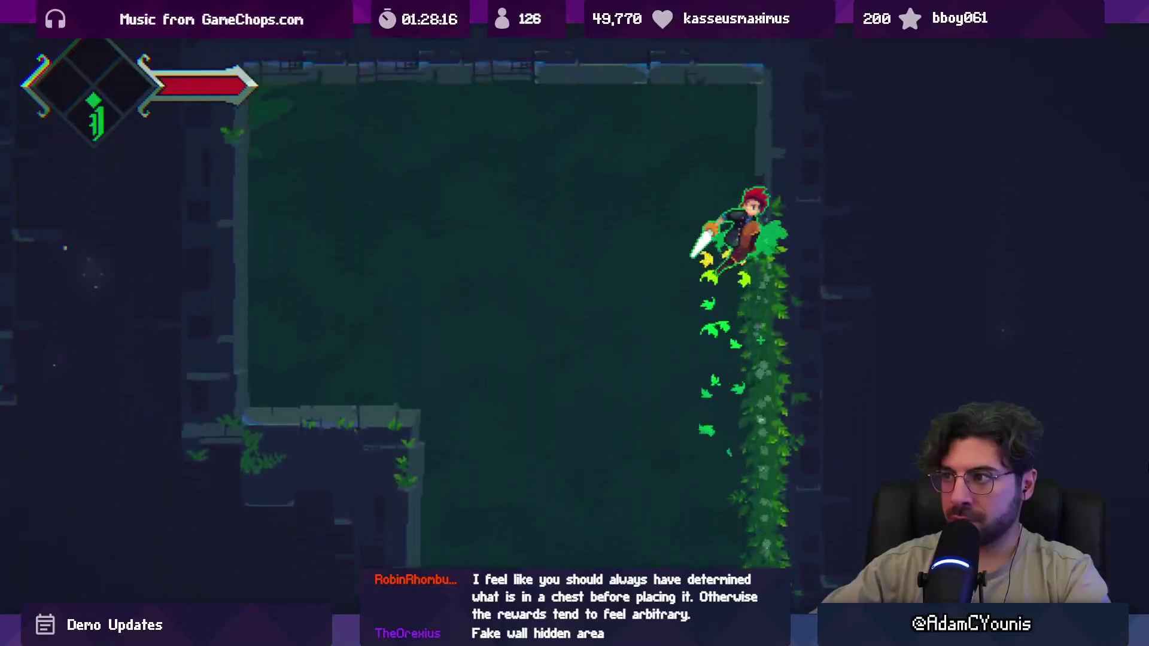
{"action": "key", "text": "Left"}
{"action": "key", "text": "Right"}
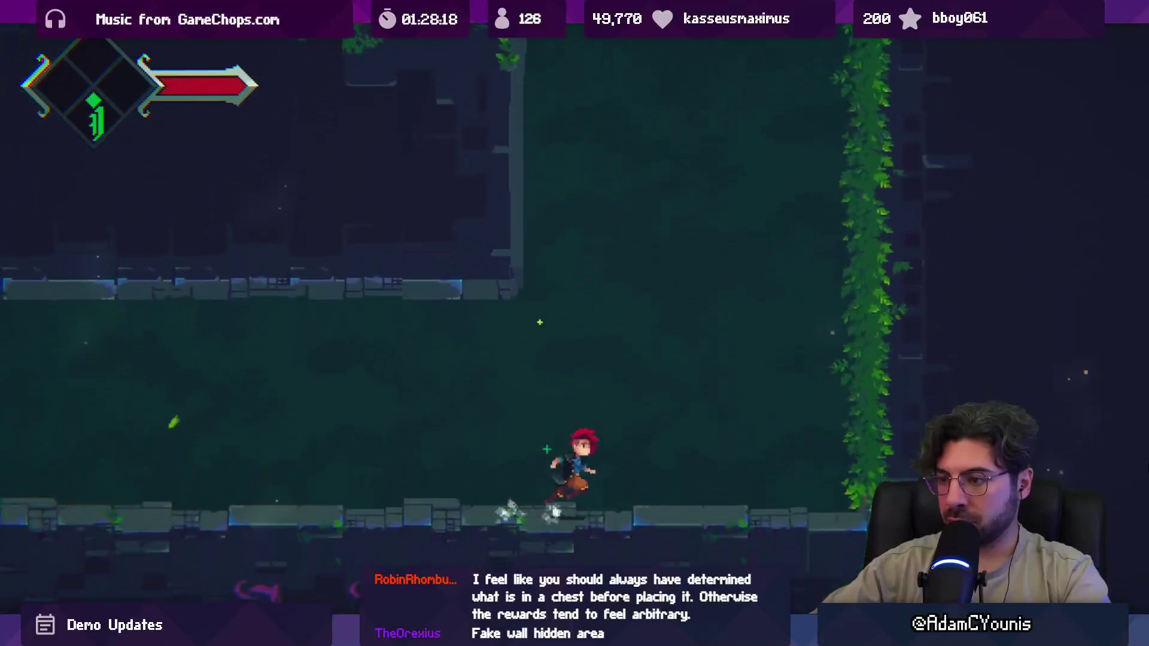
{"action": "key", "text": "space"}
{"action": "key", "text": "Up"}
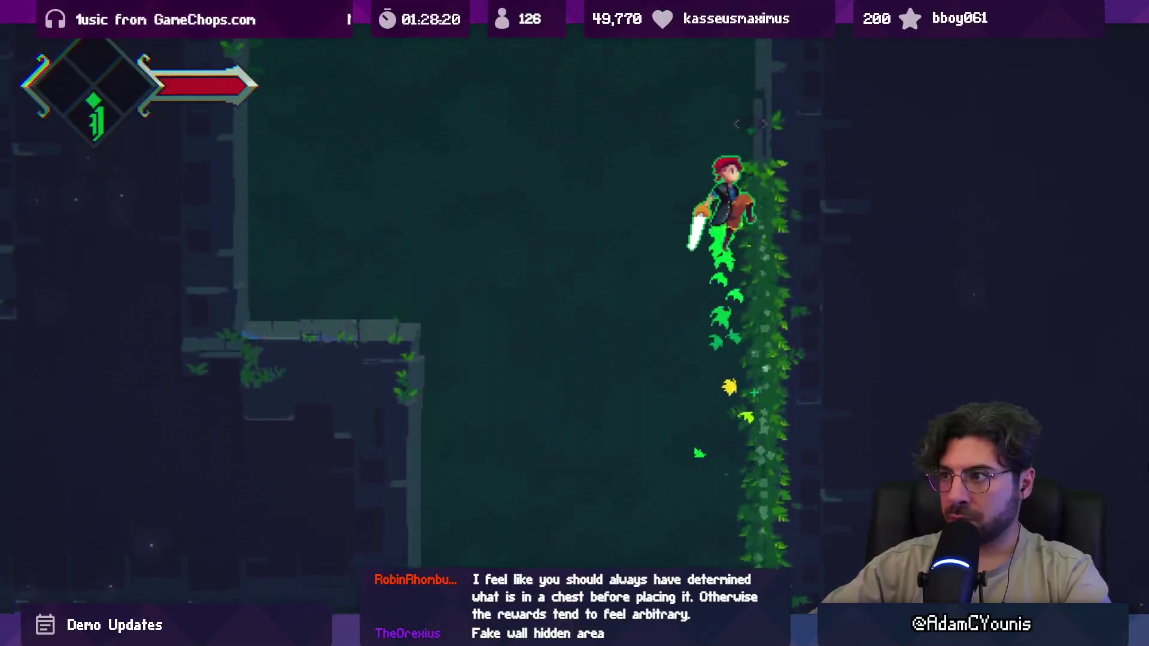
{"action": "key", "text": "Left"}
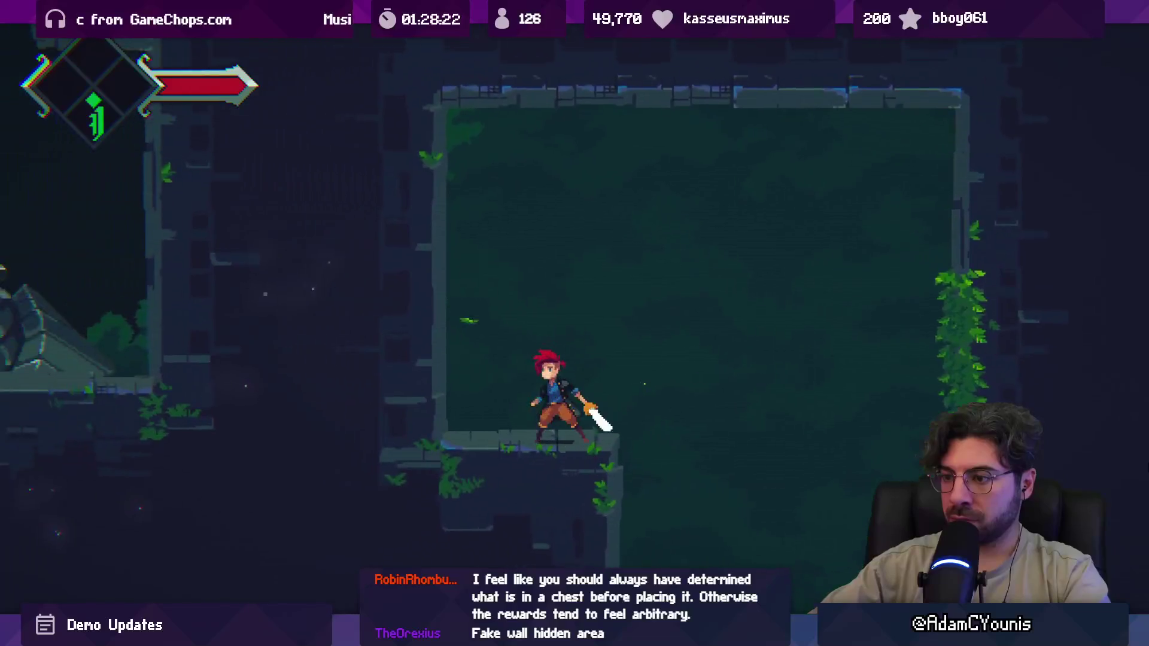
{"action": "key", "text": "shift+space"}
{"action": "key", "text": "ctrl+p"}
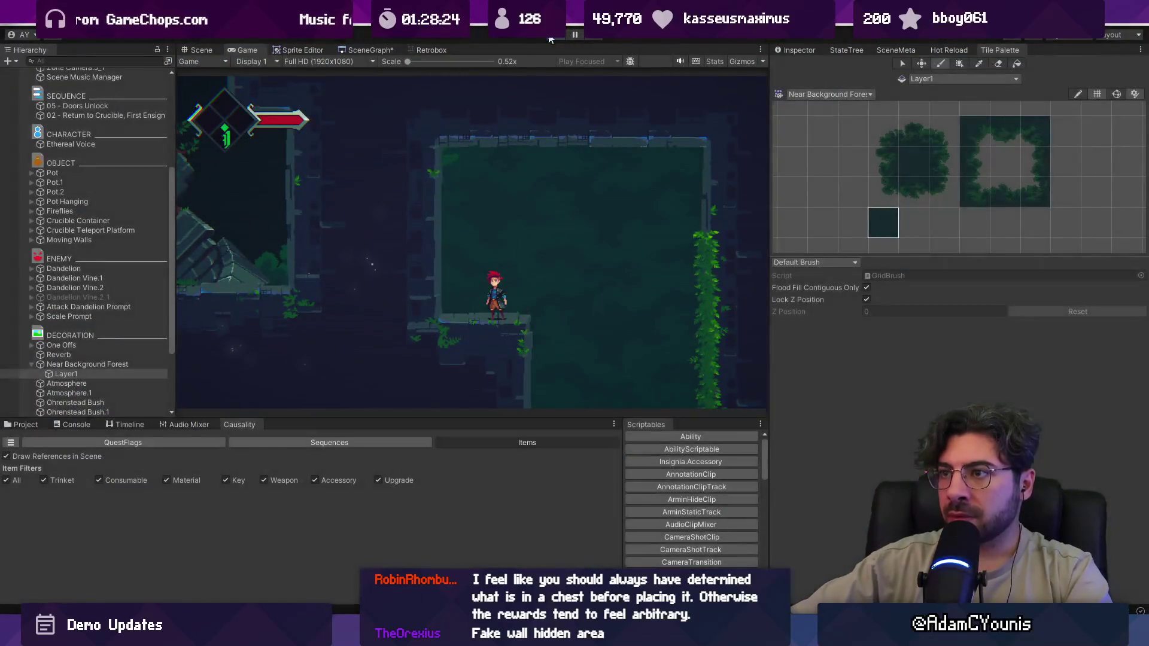
{"action": "left_click", "coordinate": [367, 49]}
- Open the Dandelion Trial map in Tiled, stamp a prototype tile block two tiles lower, and save
{"action": "double_click", "coordinate": [526, 231]}
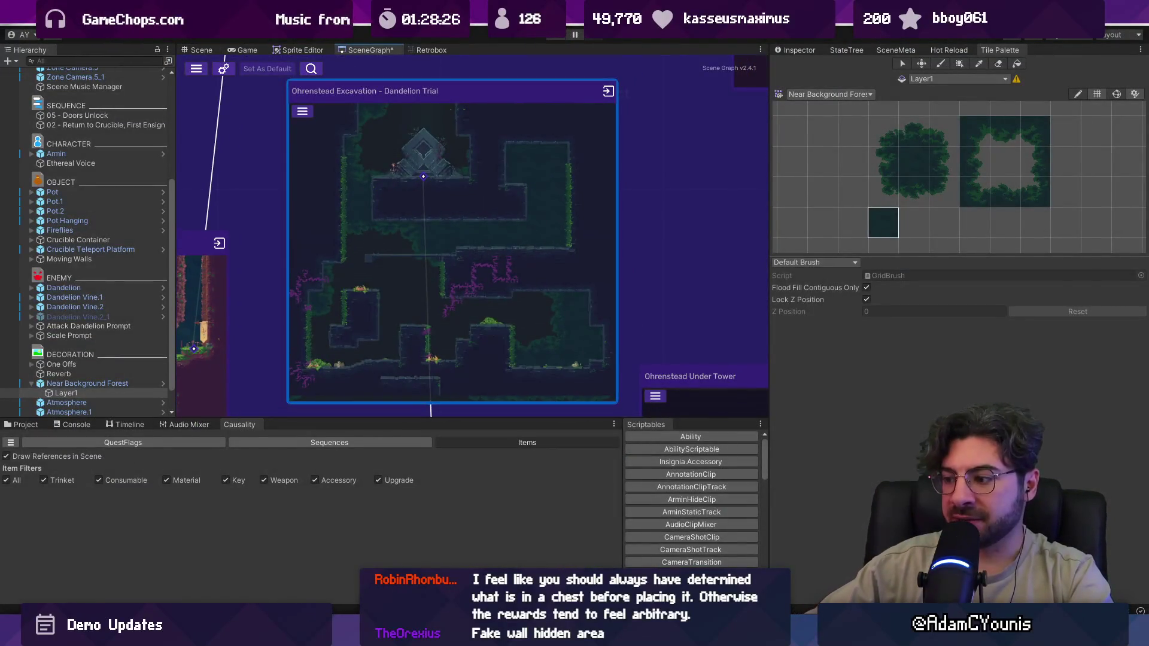
{"action": "mouse_move", "coordinate": [411, 170]}
{"action": "left_mouse_down"}
{"action": "mouse_move", "coordinate": [613, 185]}
{"action": "mouse_move", "coordinate": [500, 184]}
{"action": "mouse_move", "coordinate": [509, 178]}
{"action": "mouse_move", "coordinate": [521, 265]}
{"action": "mouse_move", "coordinate": [563, 317]}
{"action": "left_mouse_up"}
{"action": "left_click", "coordinate": [526, 304]}
{"action": "left_click_drag", "start_coordinate": [393, 243], "coordinate": [488, 397]}
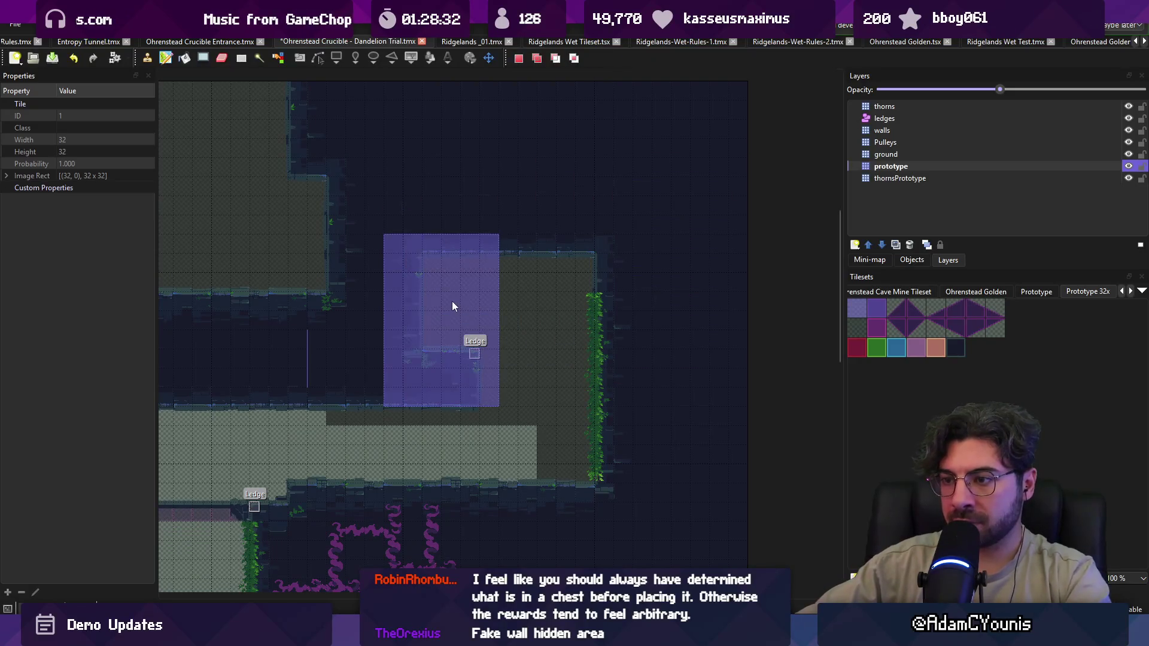
{"action": "key", "text": "ctrl+c"}
{"action": "key", "text": "ctrl+v"}
{"action": "key", "text": "ctrl+z"}
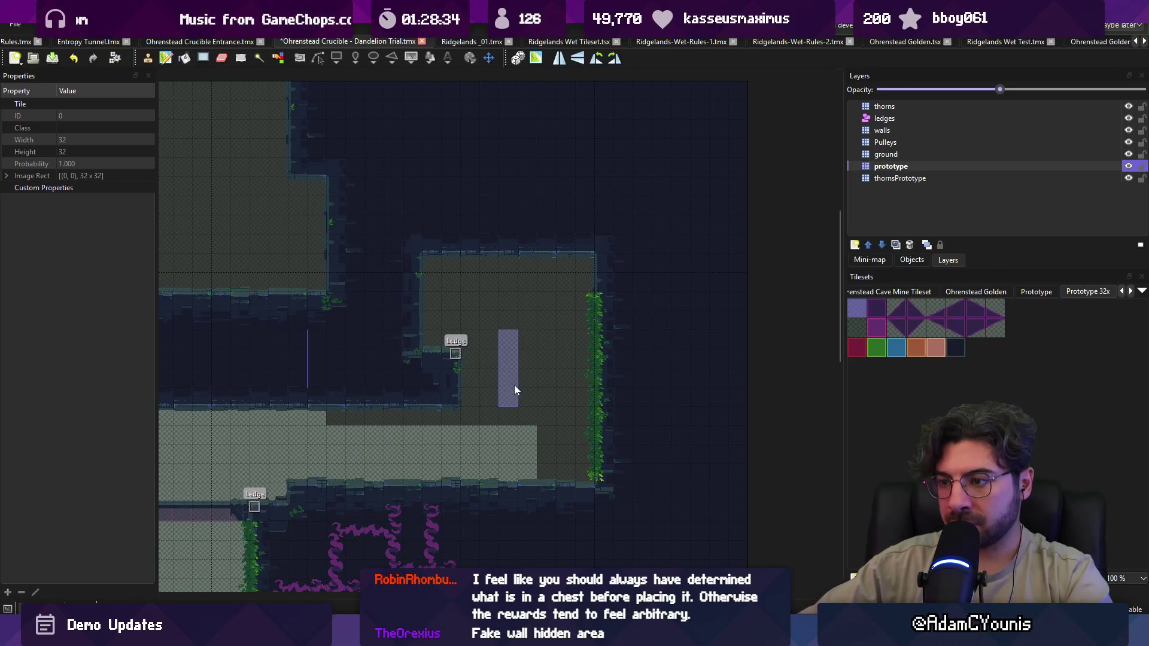
{"action": "key", "text": "ctrl+s"}
- Paint the five-tile stamp further down the column and save the map
{"action": "key", "text": "Escape"}
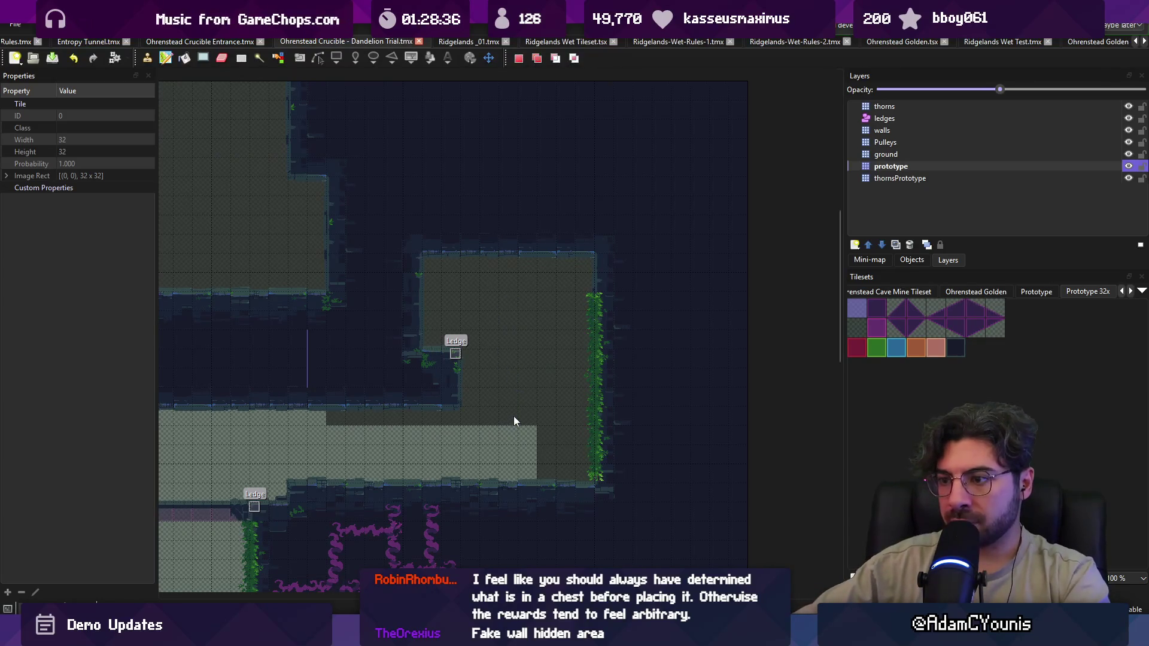
{"action": "scroll", "coordinate": [515, 418], "scroll_direction": "down", "scroll_amount": 2}
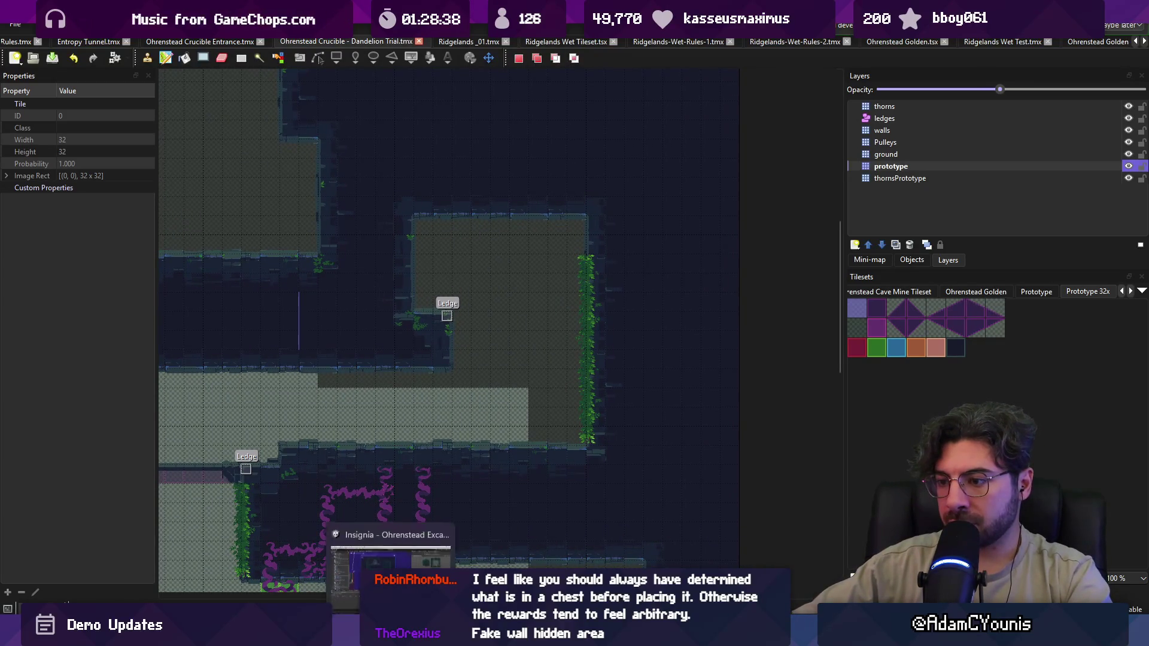
{"action": "scroll", "coordinate": [461, 332], "scroll_direction": "down", "scroll_amount": 3}
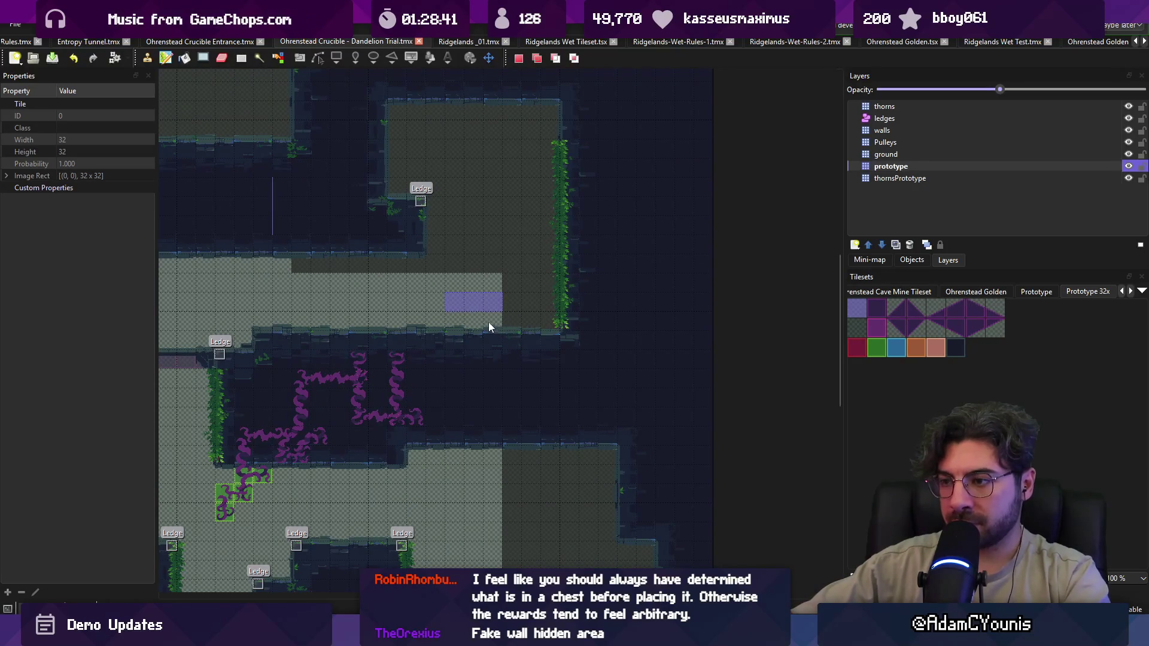
{"action": "key", "text": "ctrl+v"}
{"action": "mouse_move", "coordinate": [513, 336]}
{"action": "left_mouse_down"}
{"action": "mouse_move", "coordinate": [512, 483]}
{"action": "mouse_move", "coordinate": [530, 459]}
{"action": "left_mouse_up"}
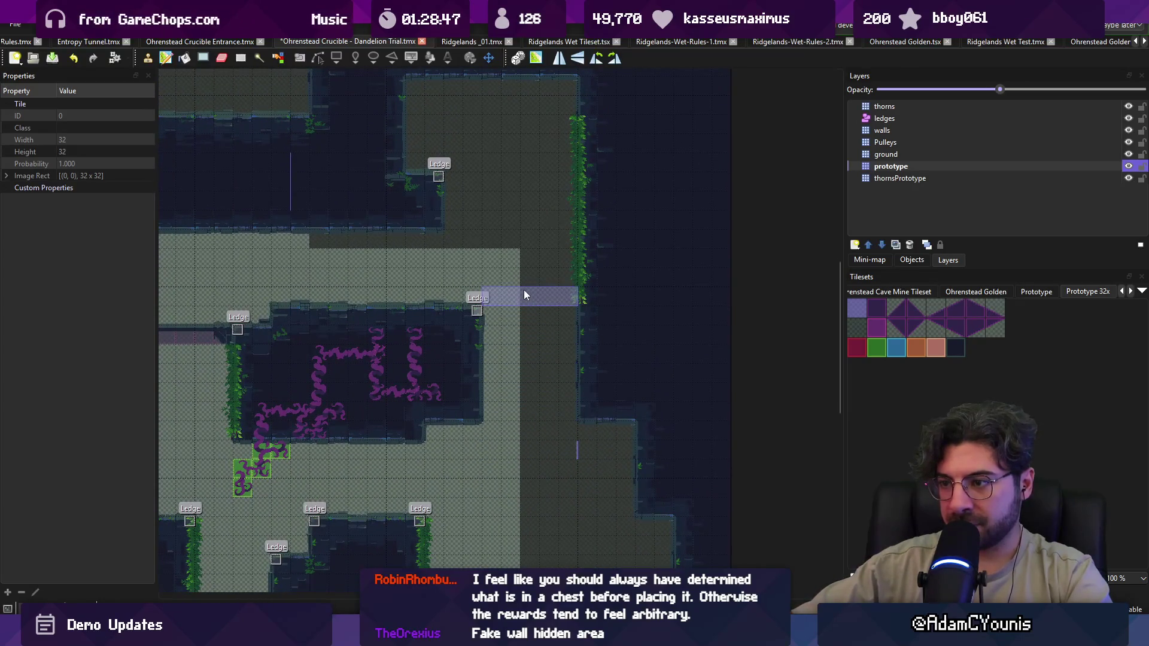
{"action": "key", "text": "ctrl+s"}
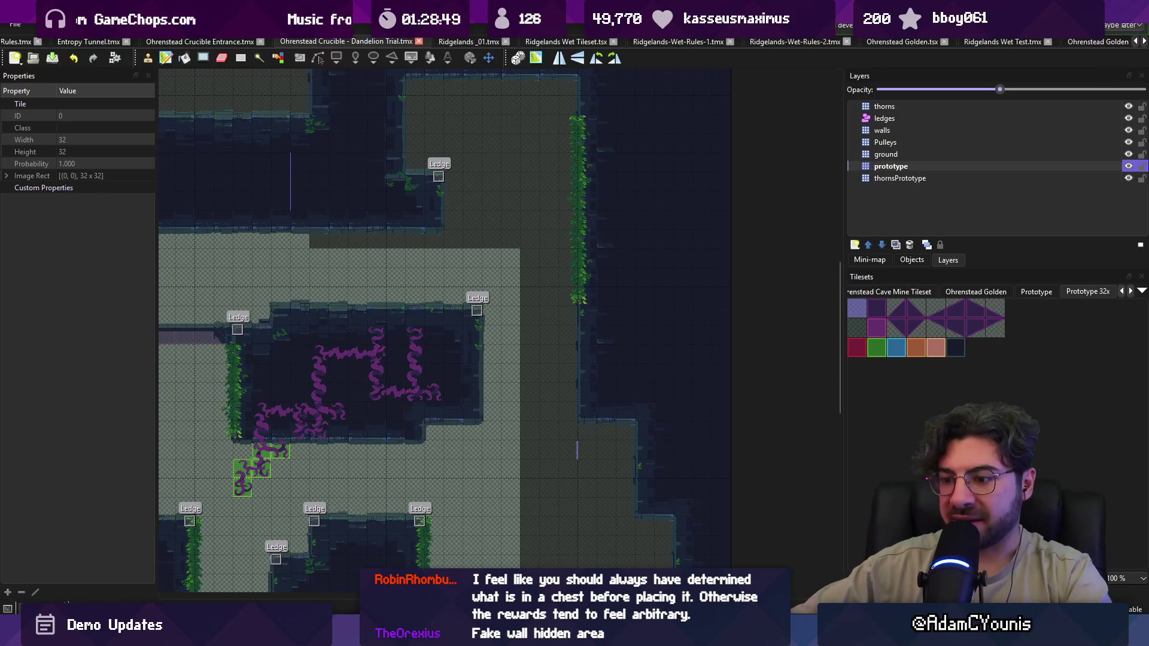
- Extend the green vine further down the right wall using the picked-up vine tiles
{"action": "right_click", "coordinate": [588, 316]}
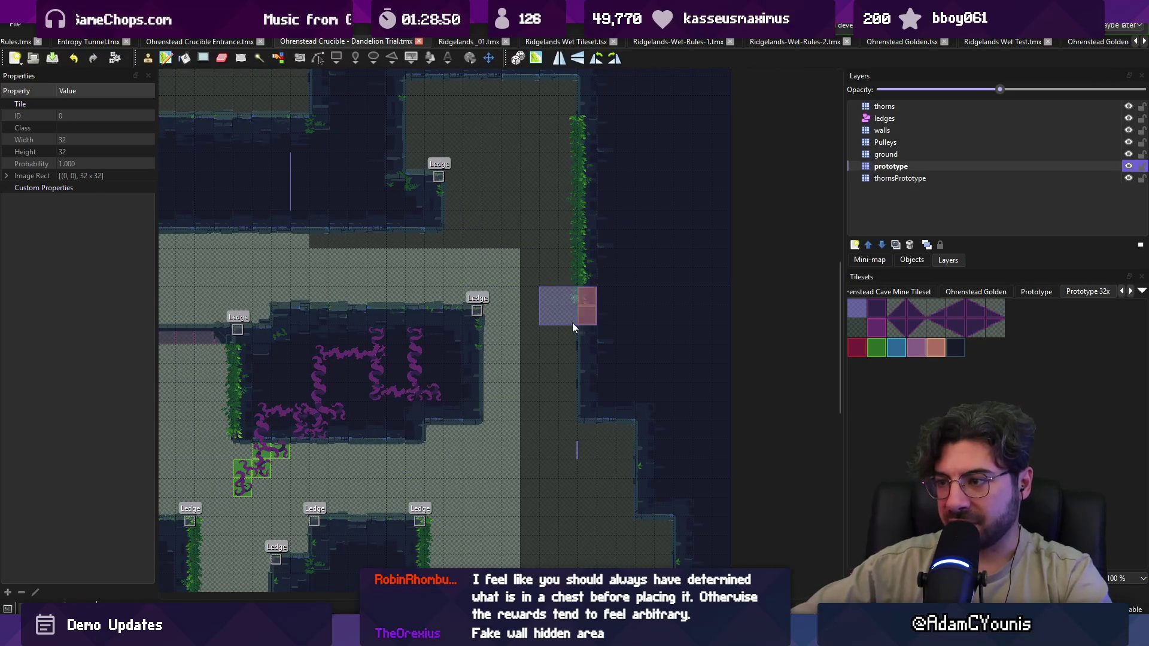
{"action": "left_click_drag", "start_coordinate": [572, 326], "coordinate": [576, 352]}
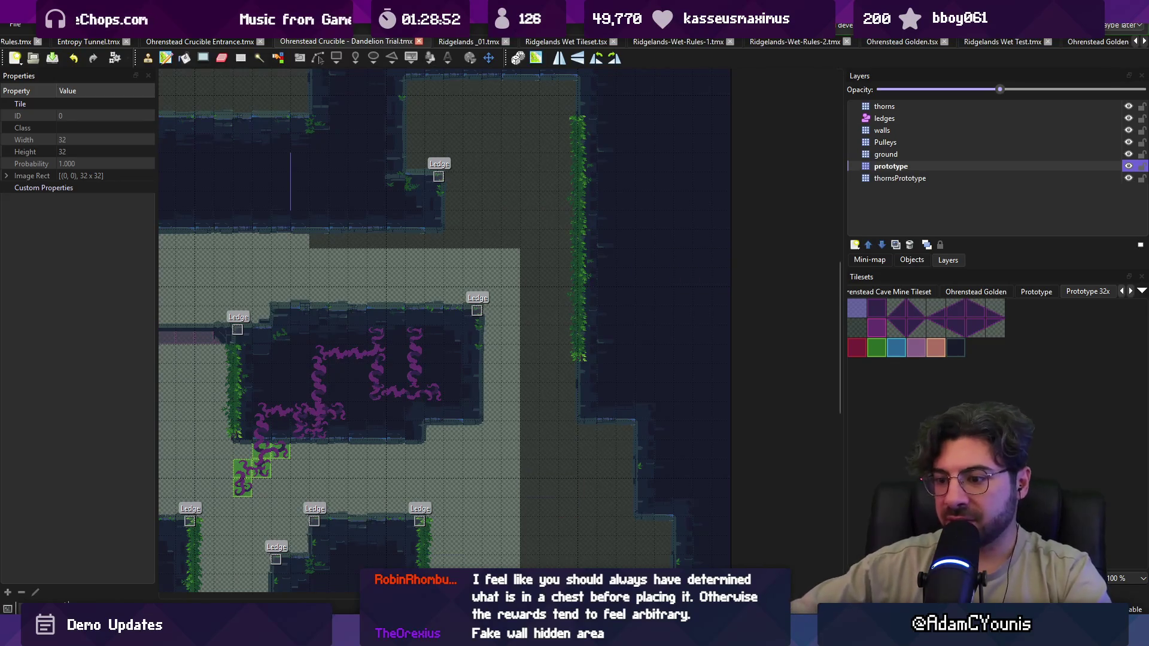
{"action": "key", "text": "alt+Tab"}
{"action": "left_click", "coordinate": [553, 36]}
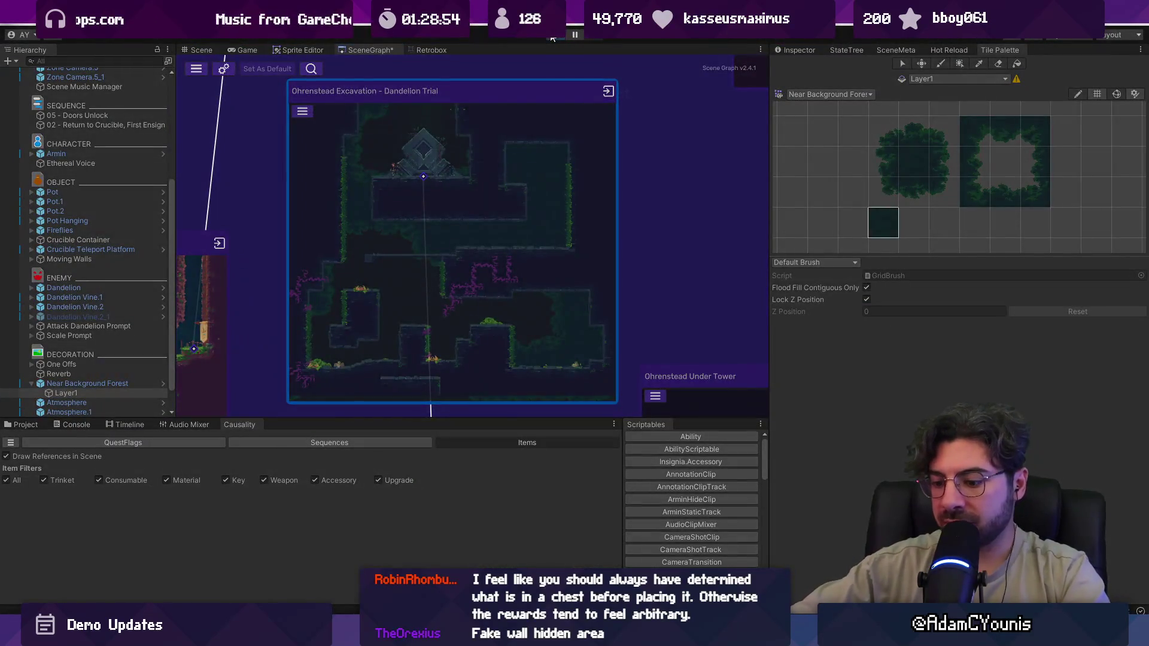
- Run across the mossy room into the ruin room and strike the plant to free the green item
{"action": "key", "text": "Right"}
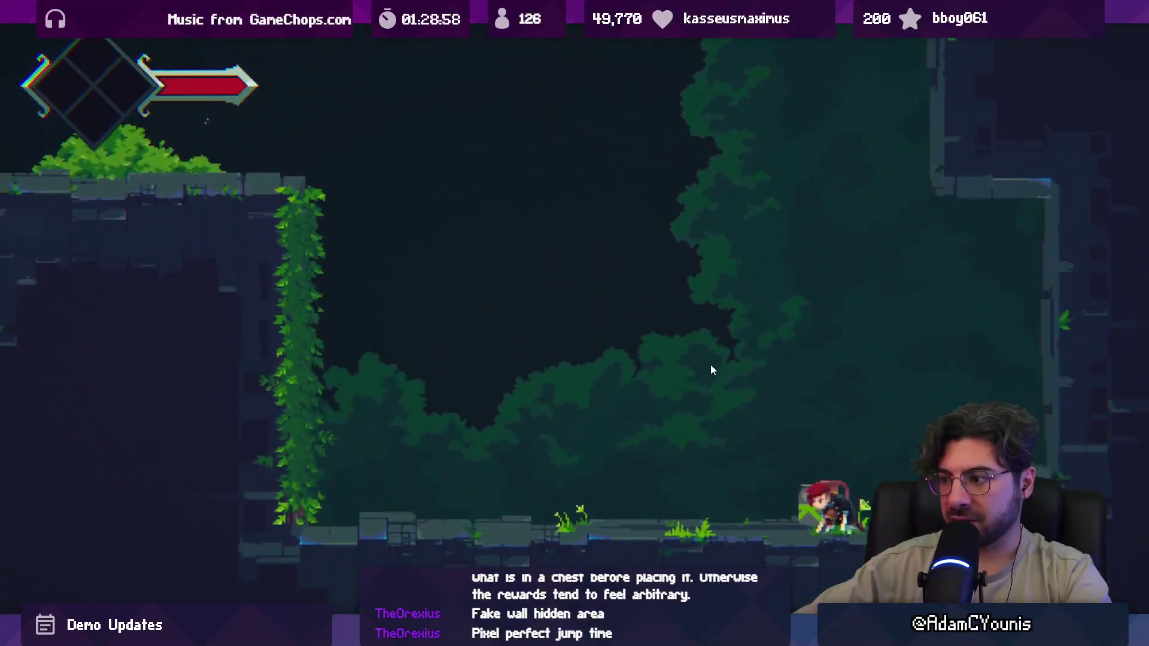
{"action": "key", "text": "space"}
{"action": "key", "text": "x"}
{"action": "key", "text": "Left"}
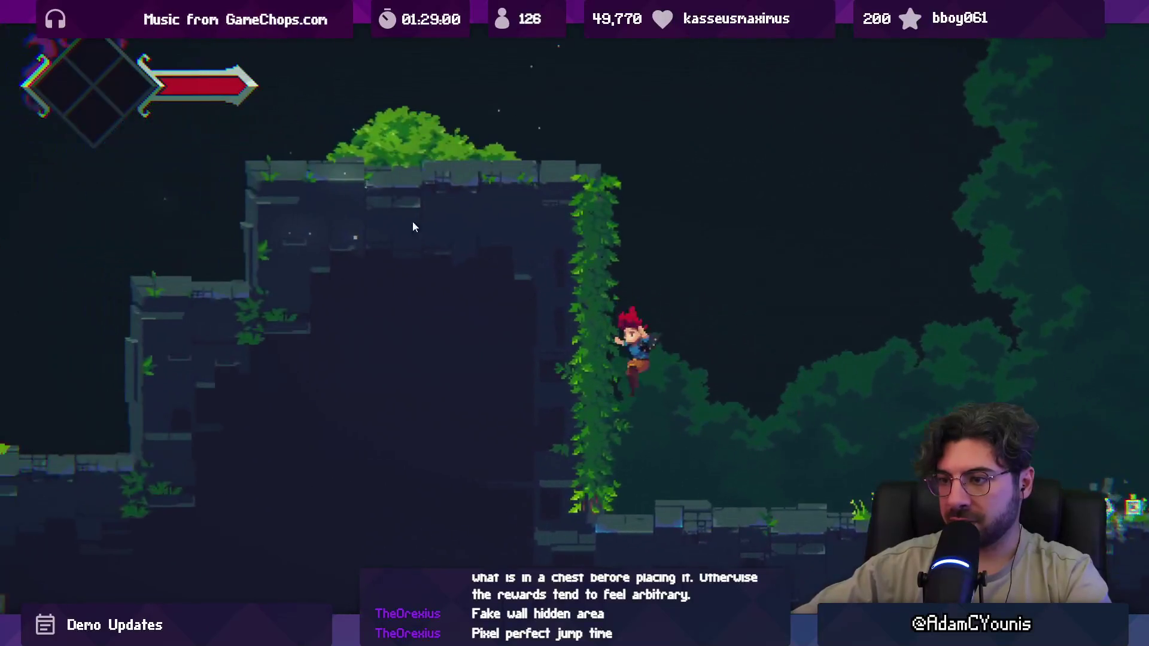
{"action": "key", "text": "x"}
{"action": "key", "text": "x"}
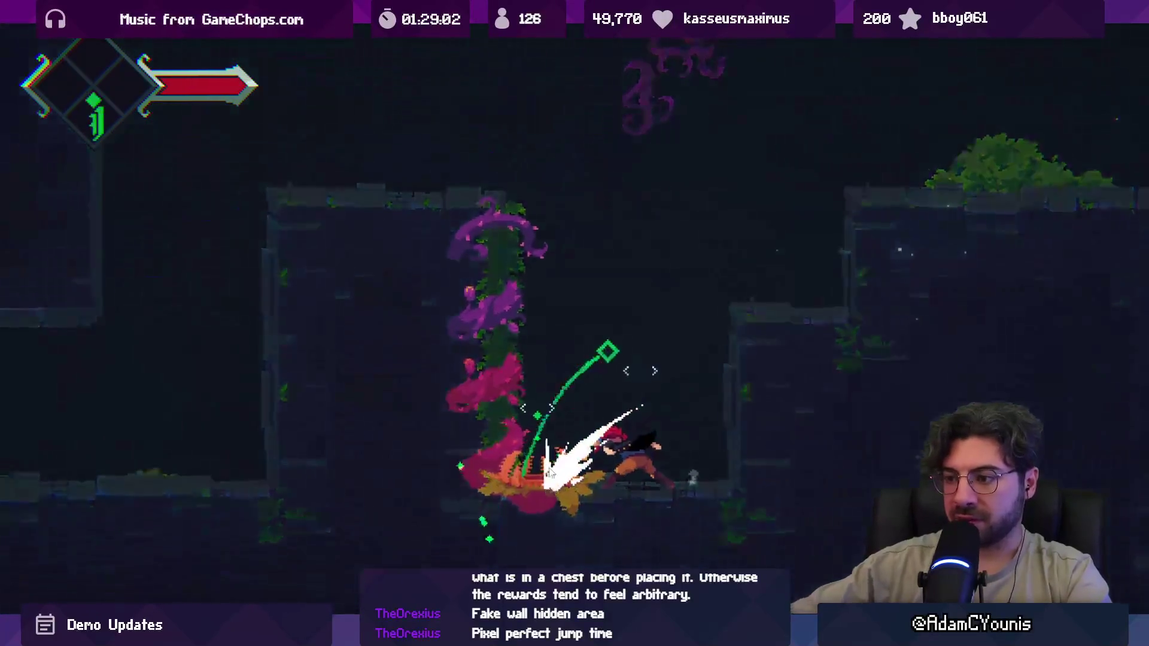
{"action": "key", "text": "space"}
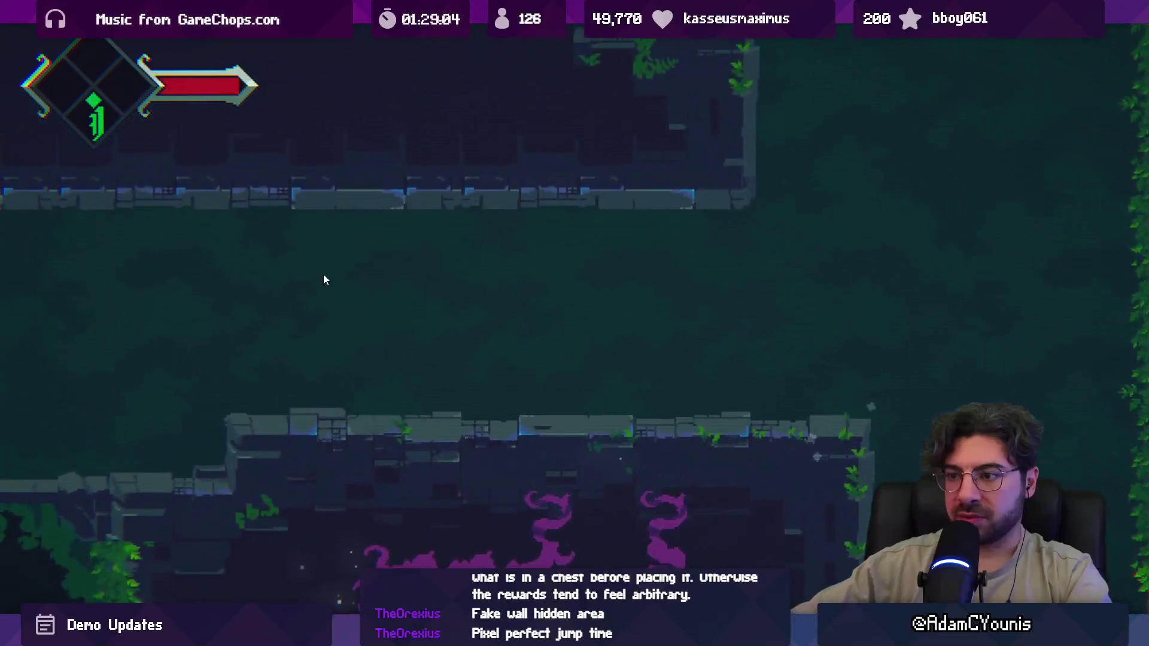
- Cross the new room, jump off the ledge onto the vine wall, climb it and leap left
{"action": "key", "text": "Right"}
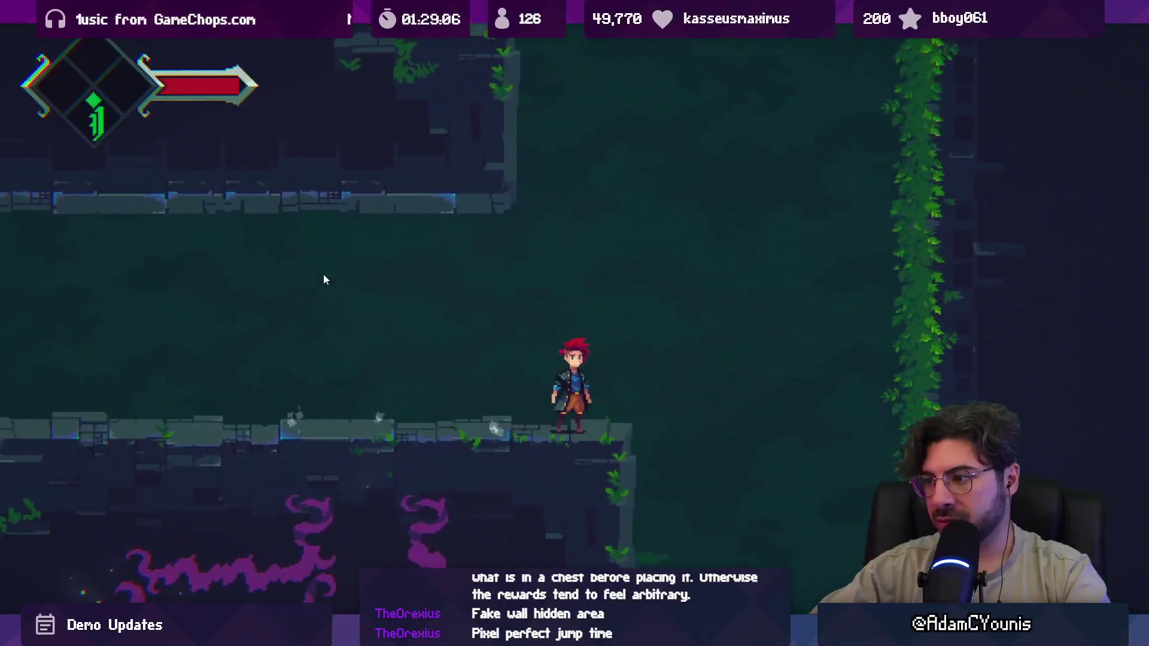
{"action": "key", "text": "Left"}
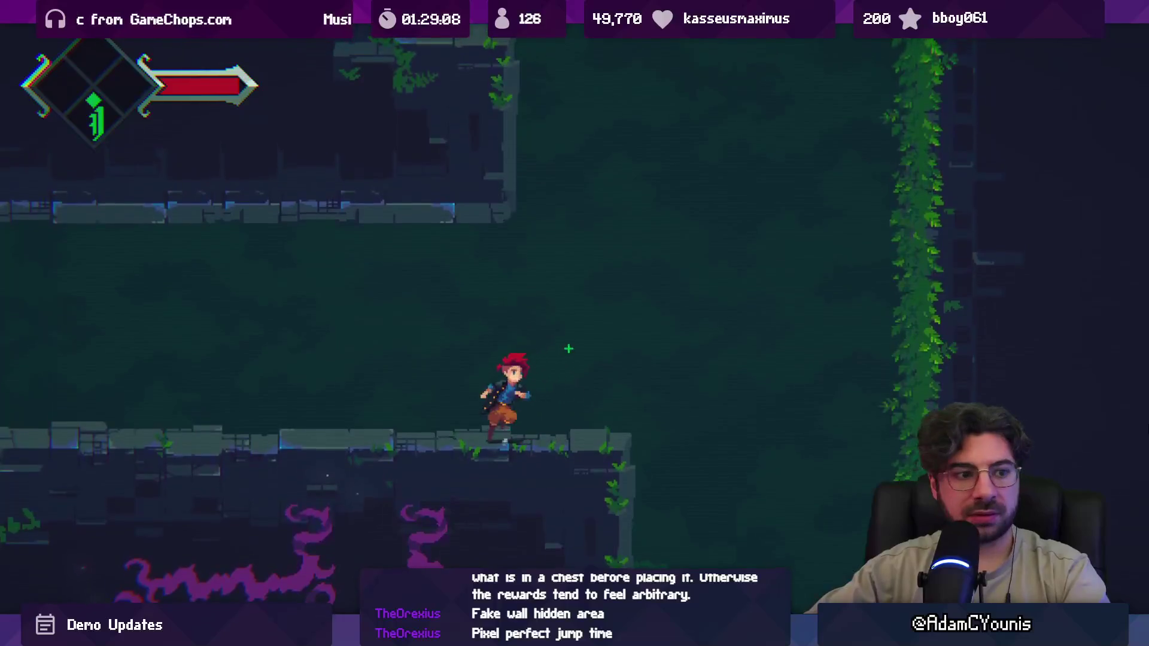
{"action": "key", "text": "Right"}
{"action": "key", "text": "space"}
{"action": "key", "text": "Right"}
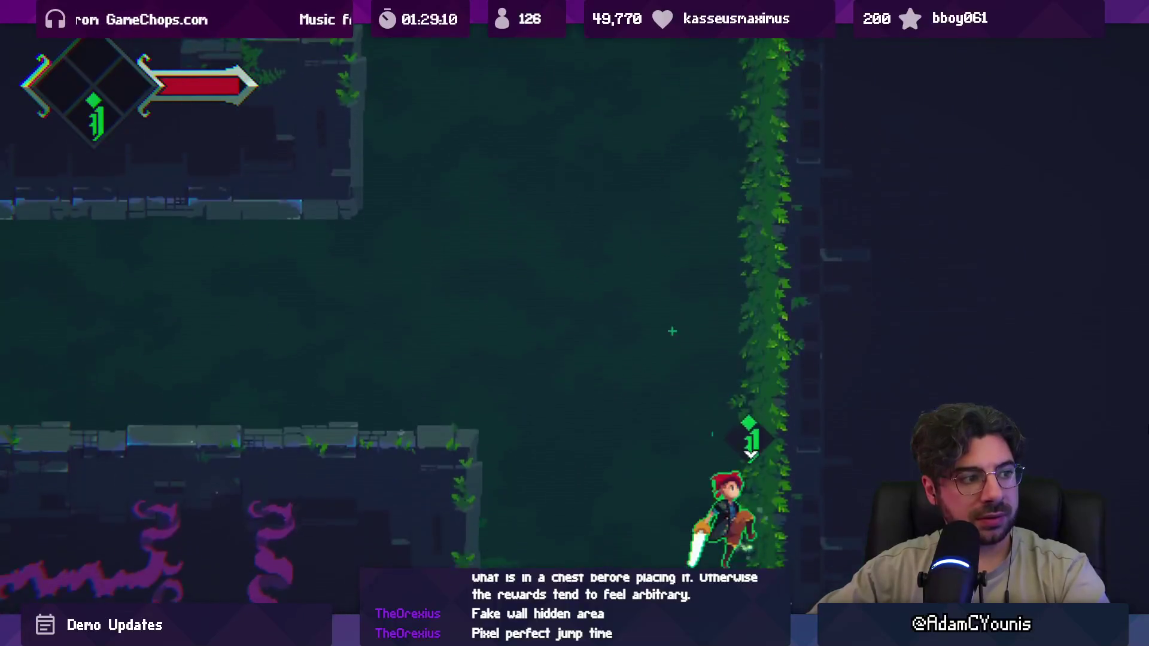
{"action": "key", "text": "Up"}
{"action": "key", "text": "Left"}
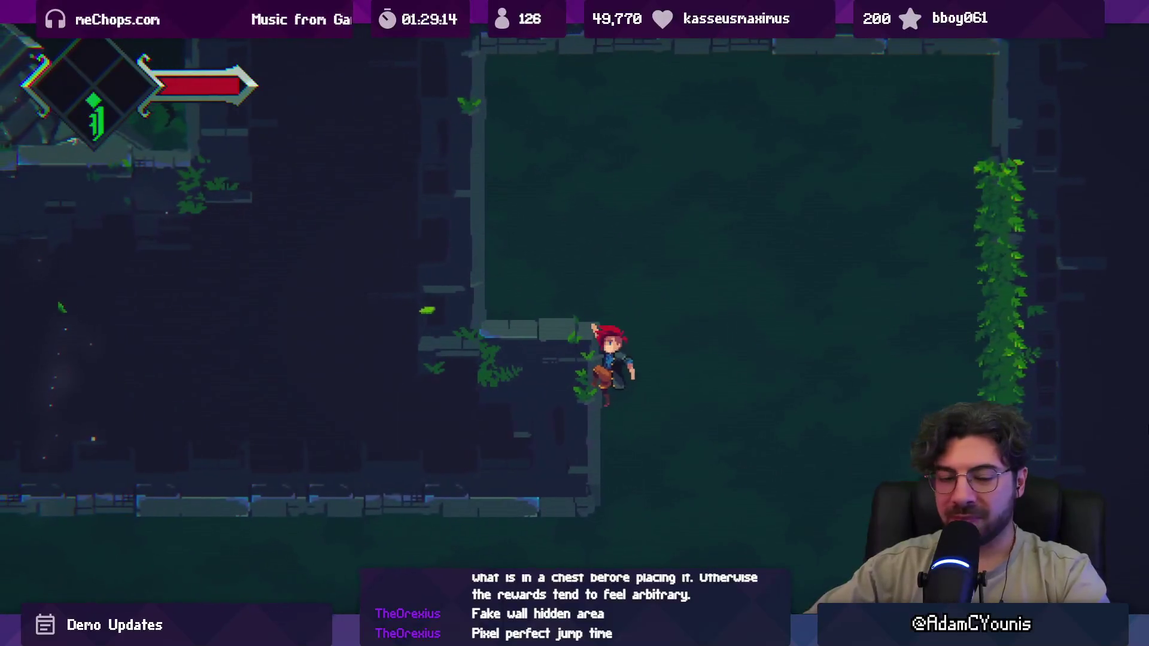
- Jump back to the right vine wall, climb with a spinning slash, drop to the left ledge, then stop playing
{"action": "key", "text": "Down"}
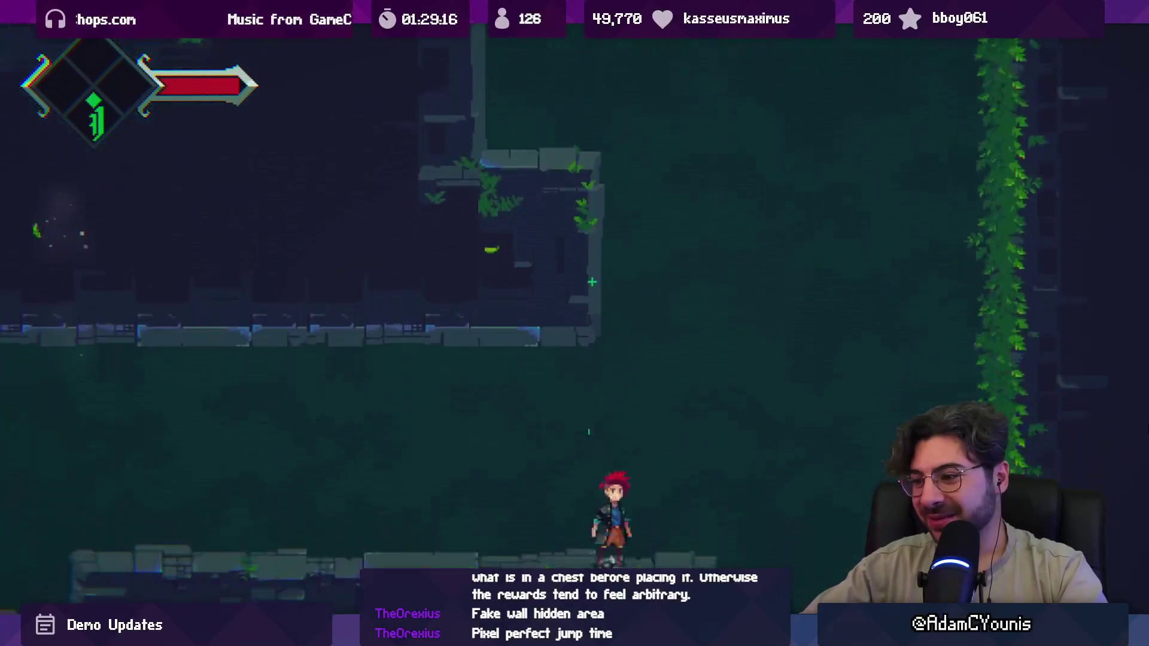
{"action": "key", "text": "space"}
{"action": "key", "text": "Right"}
{"action": "key", "text": "Up"}
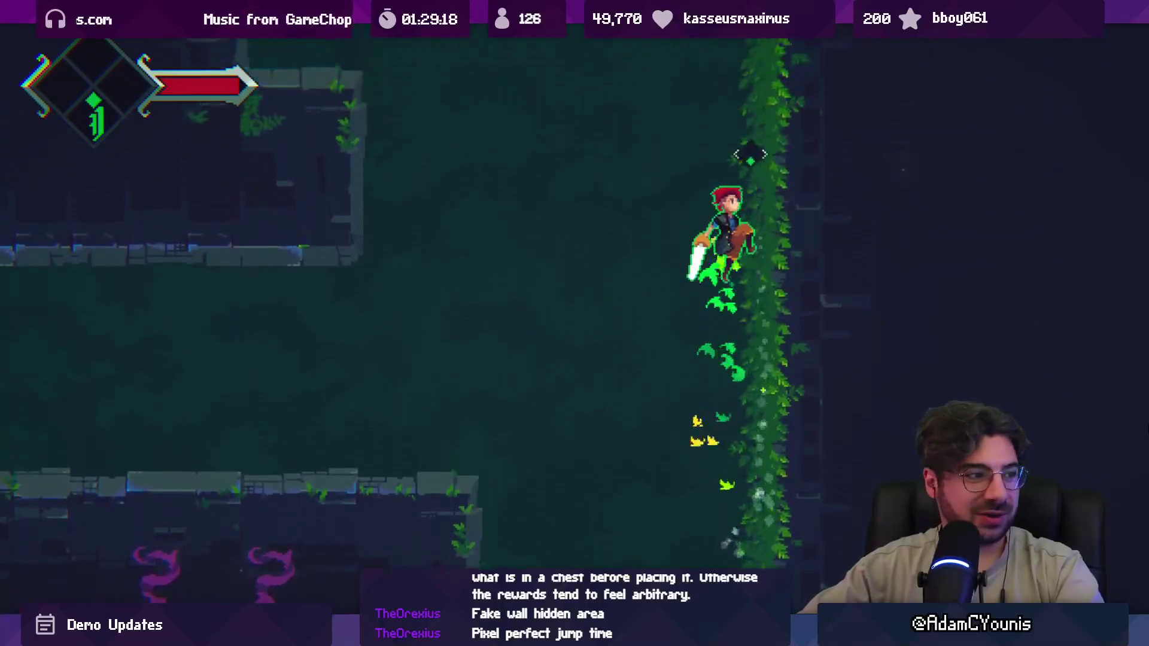
{"action": "key", "text": "x"}
{"action": "key", "text": "Left"}
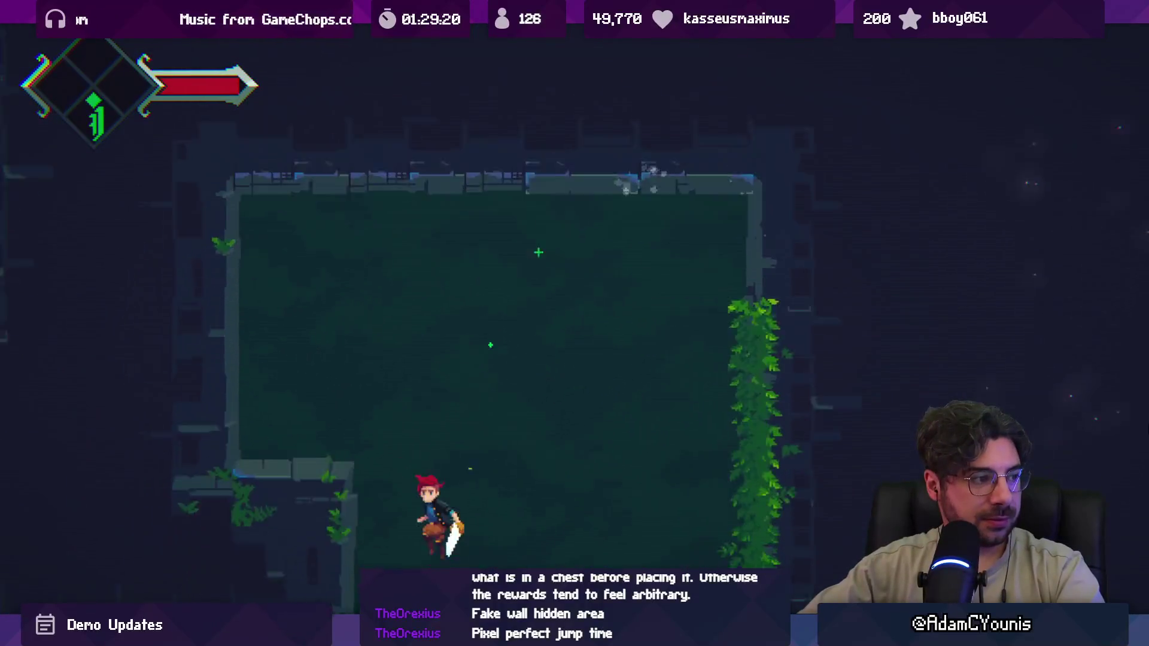
{"action": "key", "text": "space"}
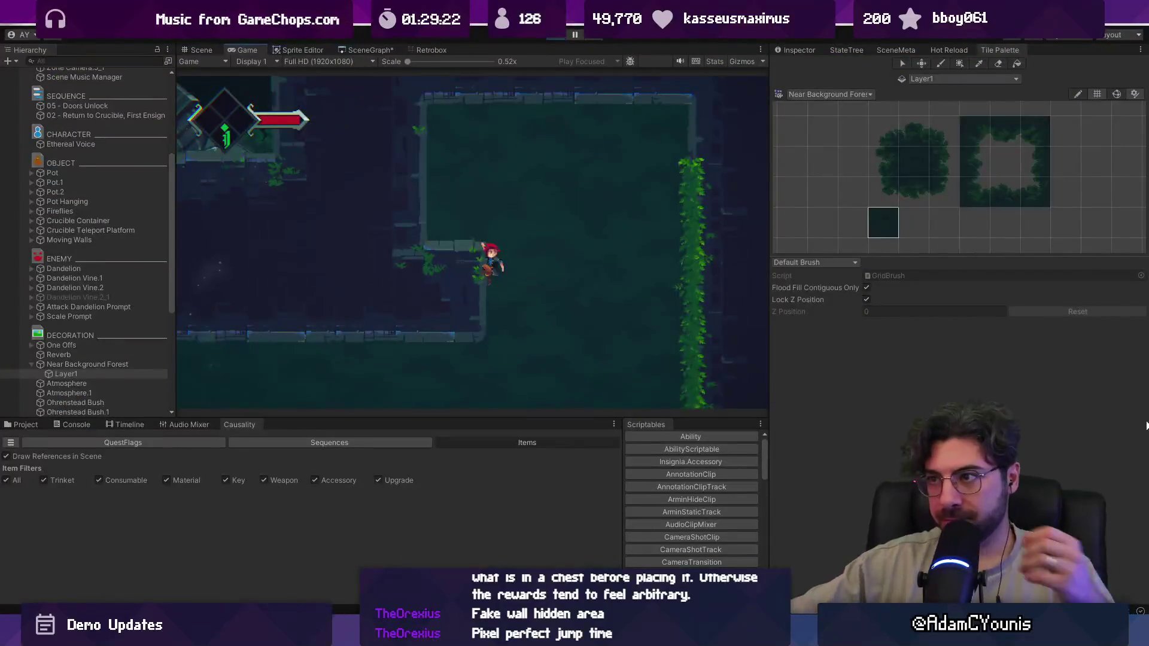
{"action": "key", "text": "ctrl+p"}
- In Tiled, capture an 8x2 tile stamp, paint ground tiles down the corridor, and save the map
{"action": "key", "text": "alt+Tab"}
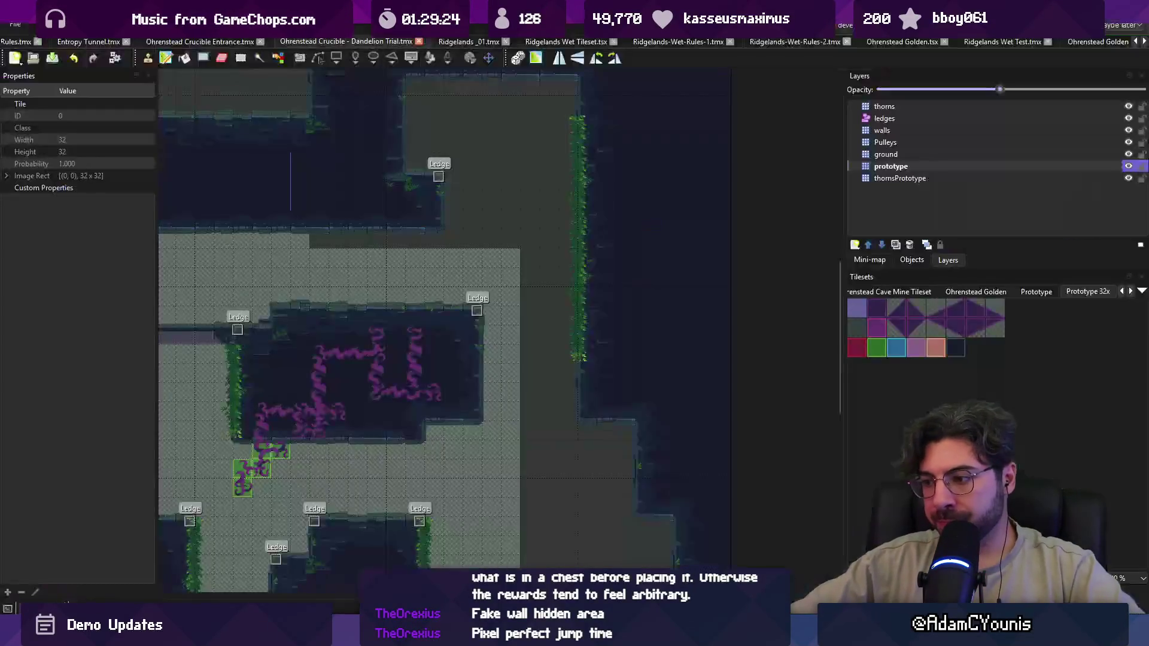
{"action": "left_click_drag", "start_coordinate": [397, 308], "coordinate": [542, 333]}
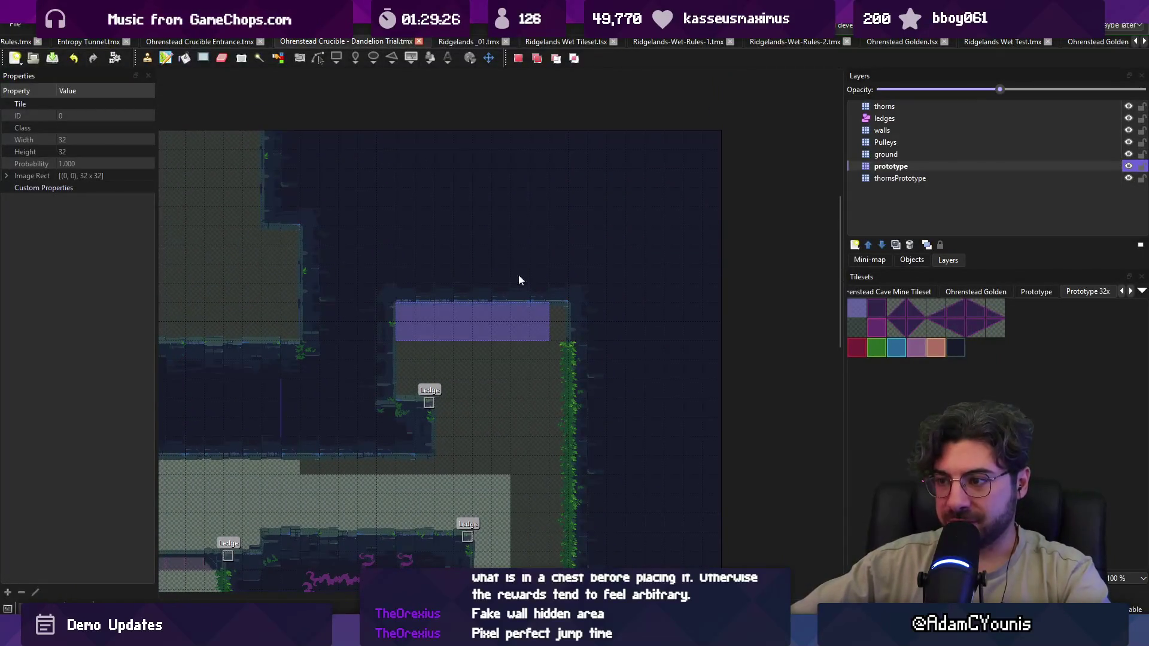
{"action": "left_click_drag", "start_coordinate": [479, 152], "coordinate": [492, 311]}
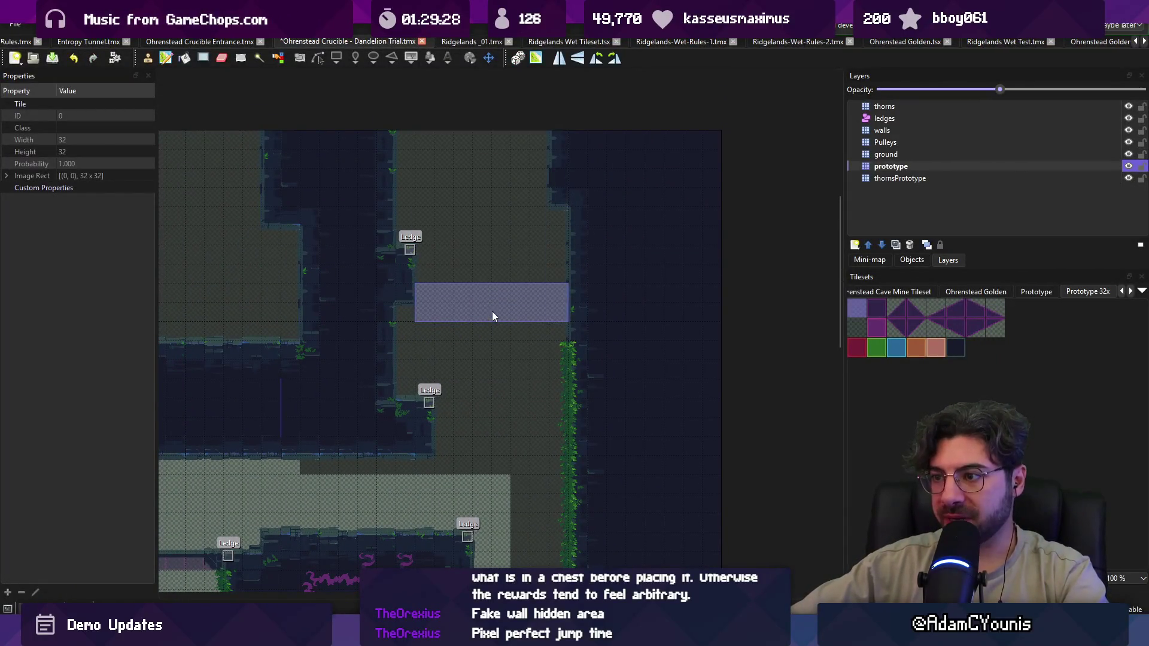
{"action": "scroll", "coordinate": [491, 164], "scroll_direction": "down", "scroll_amount": 2}
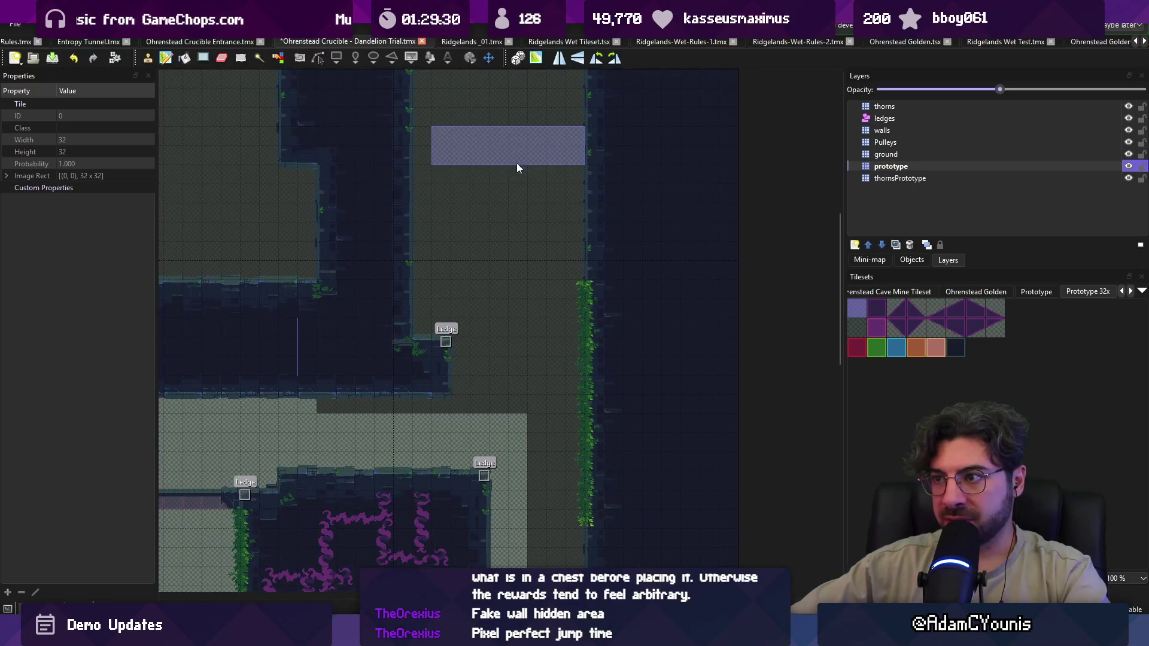
{"action": "key", "text": "ctrl+s"}
{"action": "key", "text": "r"}
{"action": "scroll", "coordinate": [566, 303], "scroll_direction": "left", "scroll_amount": 3}
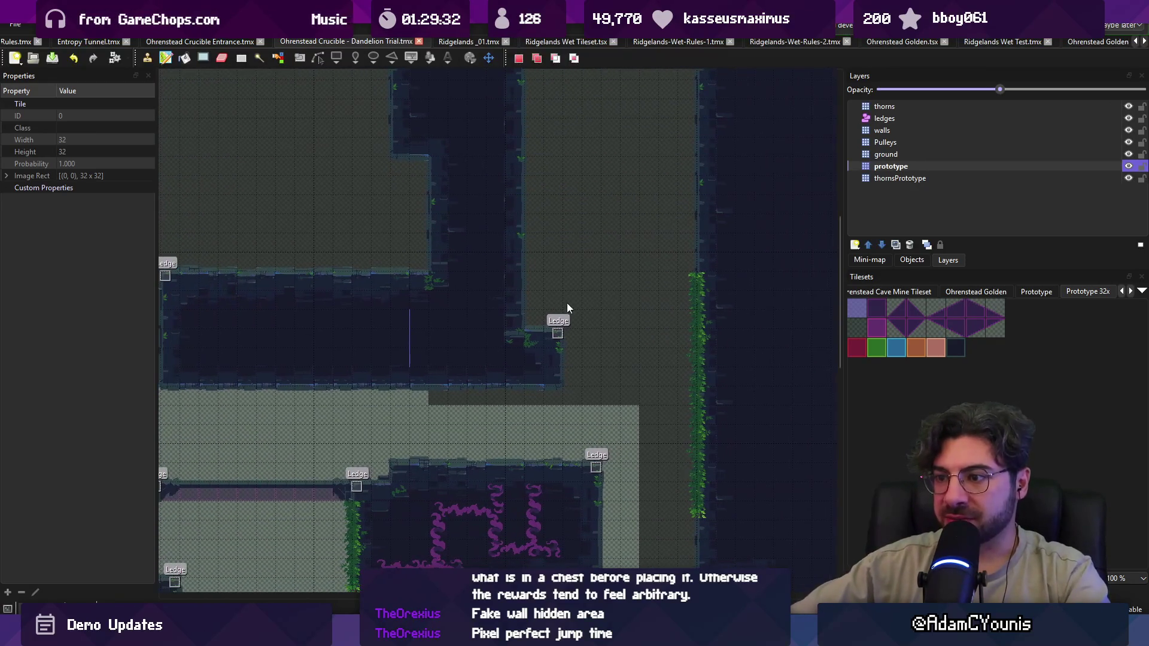
{"action": "key", "text": "alt+Tab"}
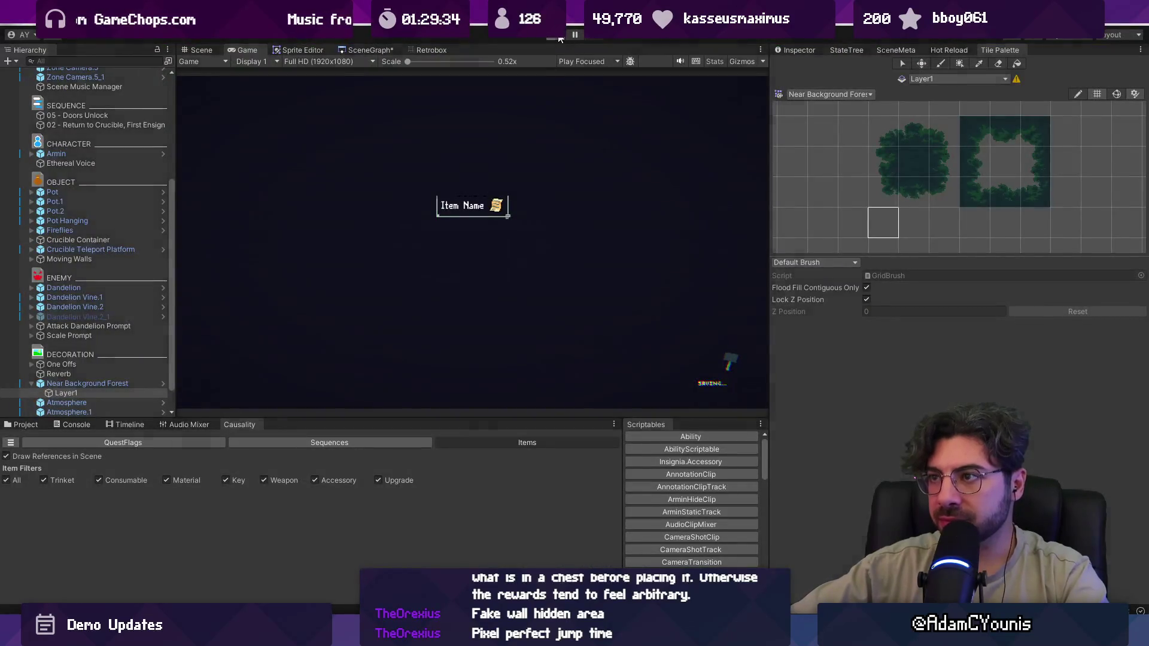
{"action": "left_click", "coordinate": [557, 37]}
{"action": "key", "text": "Left"}
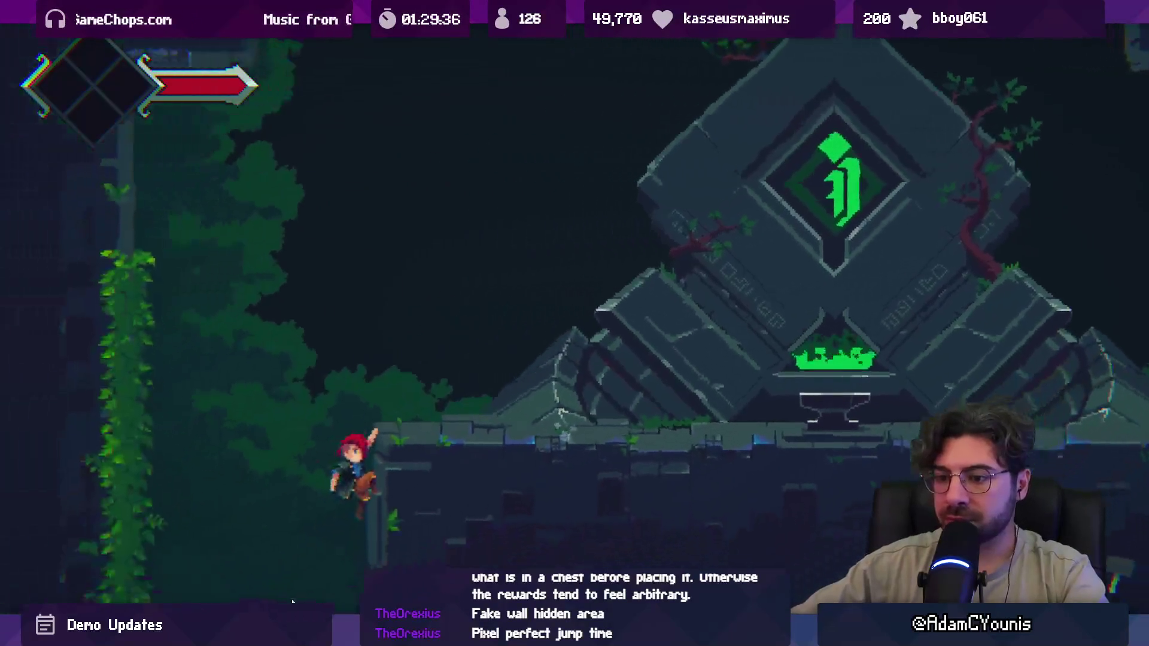
{"action": "key", "text": "Left"}
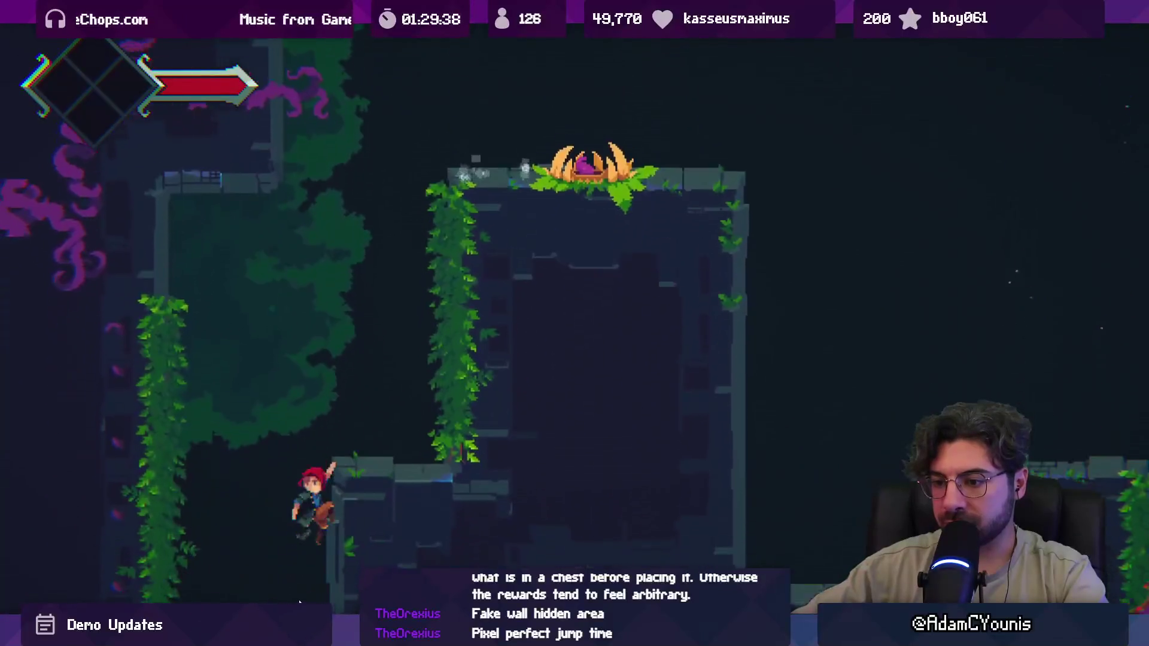
{"action": "key", "text": "Left"}
{"action": "key", "text": "space"}
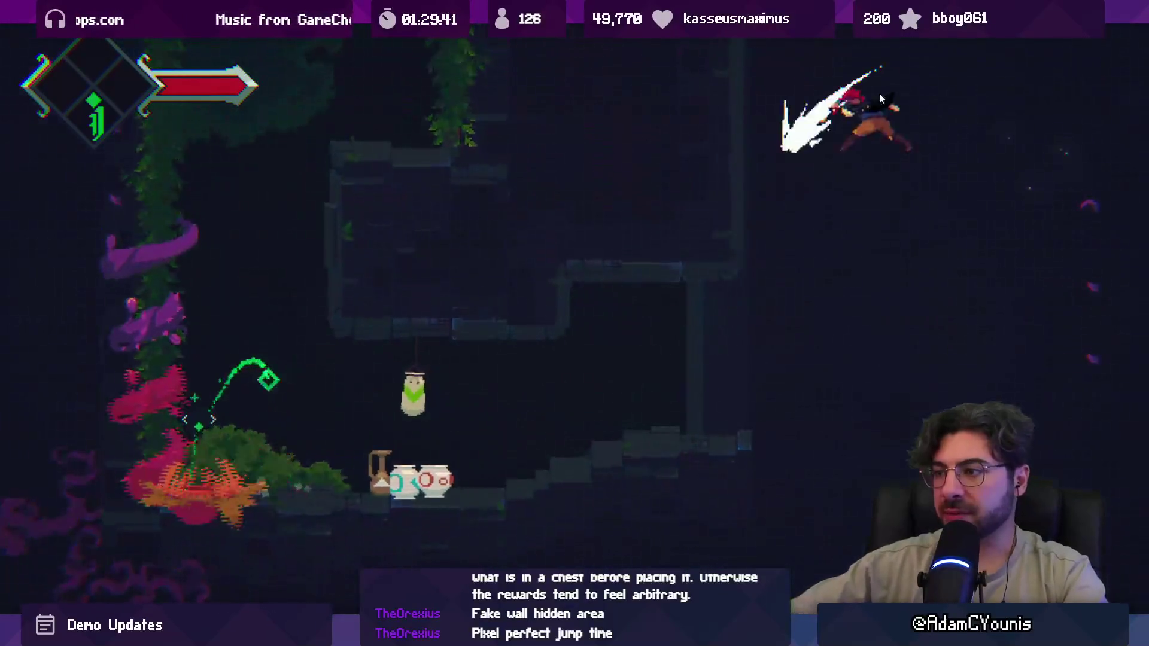
{"action": "key", "text": "Right"}
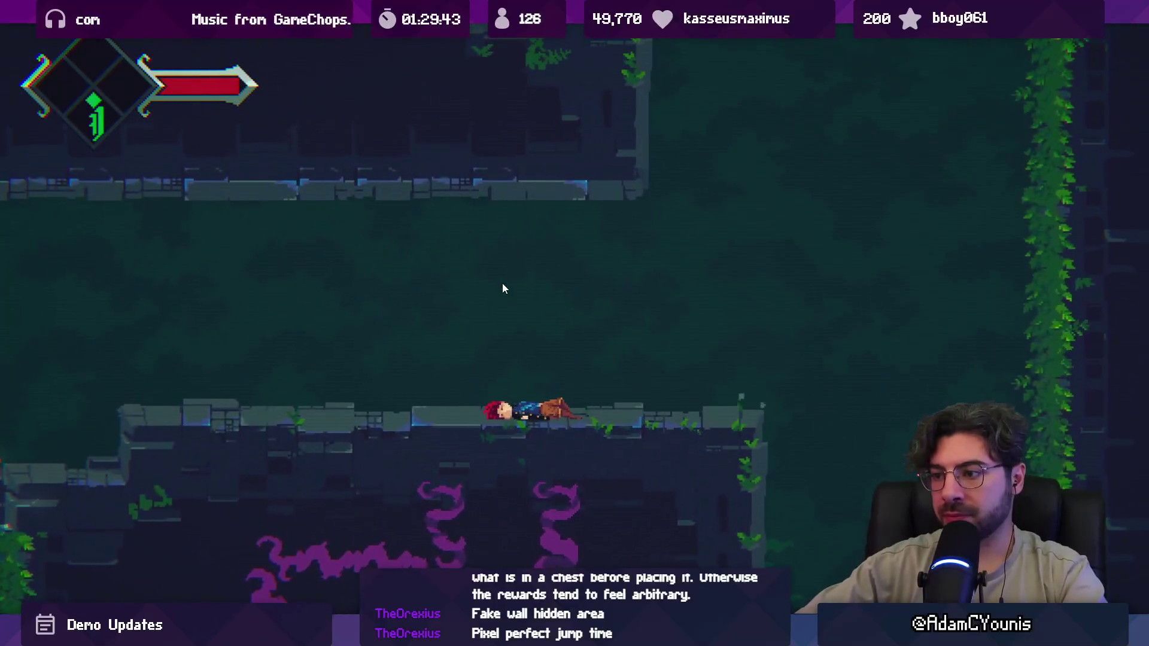
{"action": "key", "text": "space"}
{"action": "key", "text": "Right"}
{"action": "key", "text": "Up"}
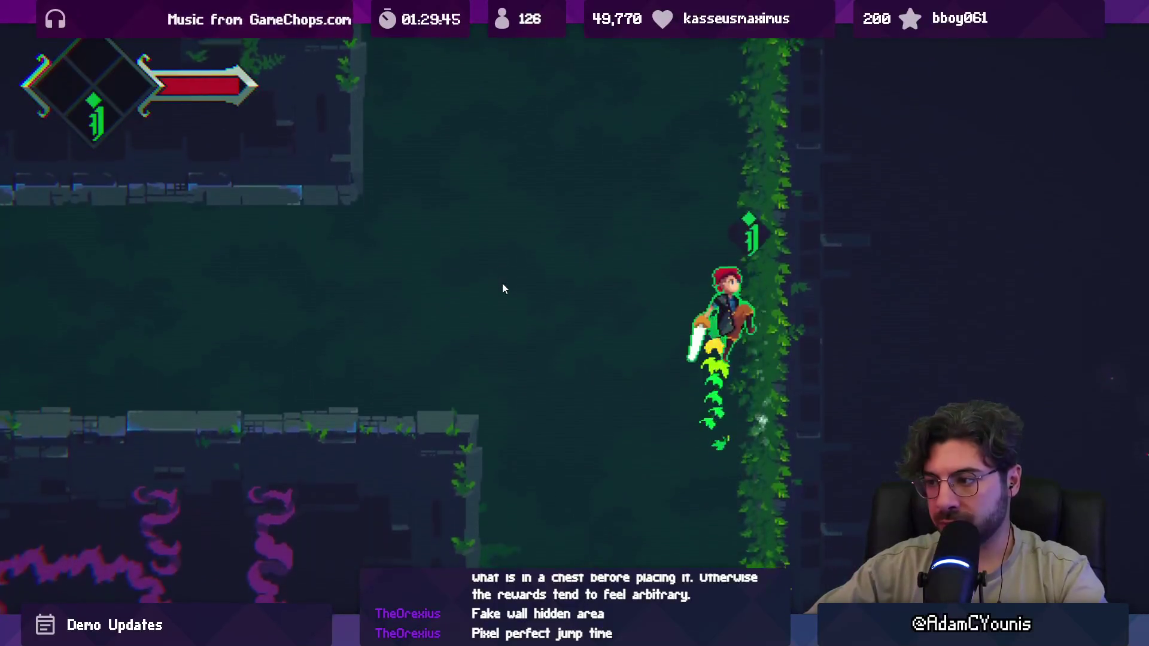
{"action": "key", "text": "Left"}
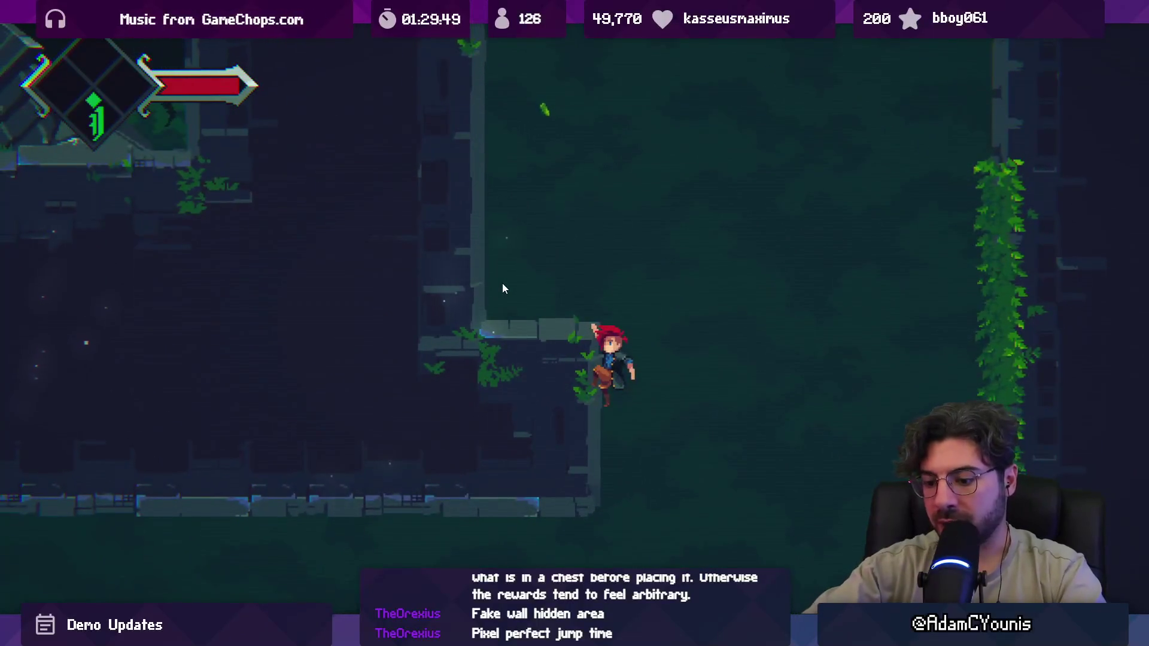
{"action": "key", "text": "ctrl+shift+p"}
{"action": "left_click", "coordinate": [555, 34]}
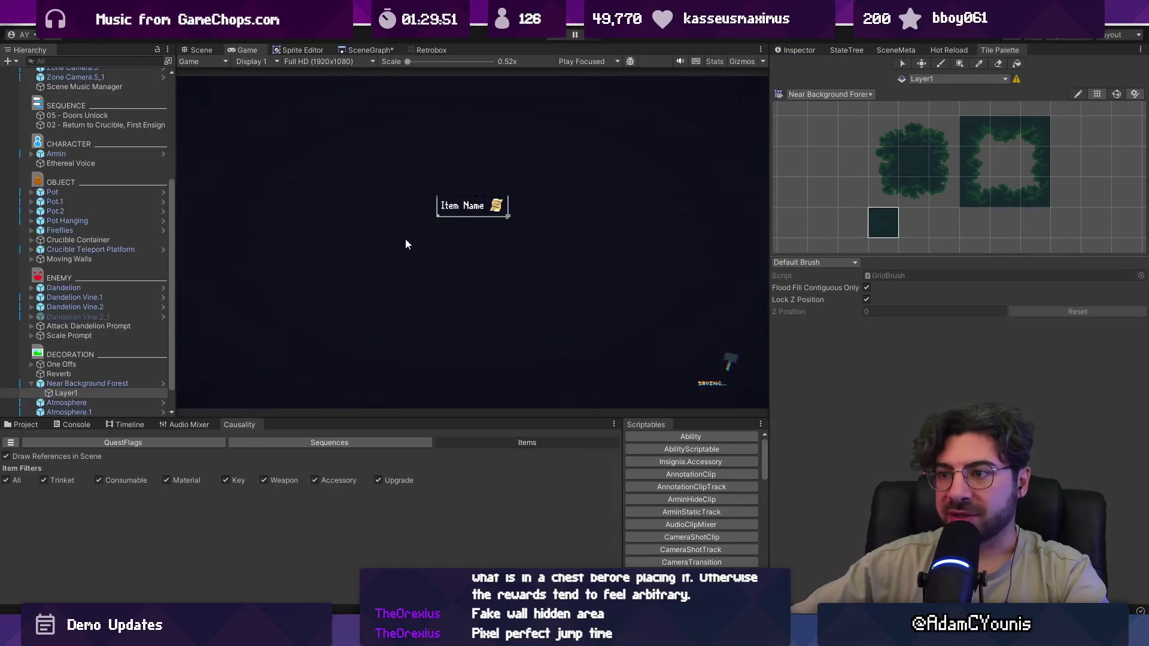
- Drop the Chest prefab onto the stone ledge at position 6.36, -9.47 and center the view on it
{"action": "scroll", "coordinate": [443, 211], "scroll_direction": "down", "scroll_amount": 2}
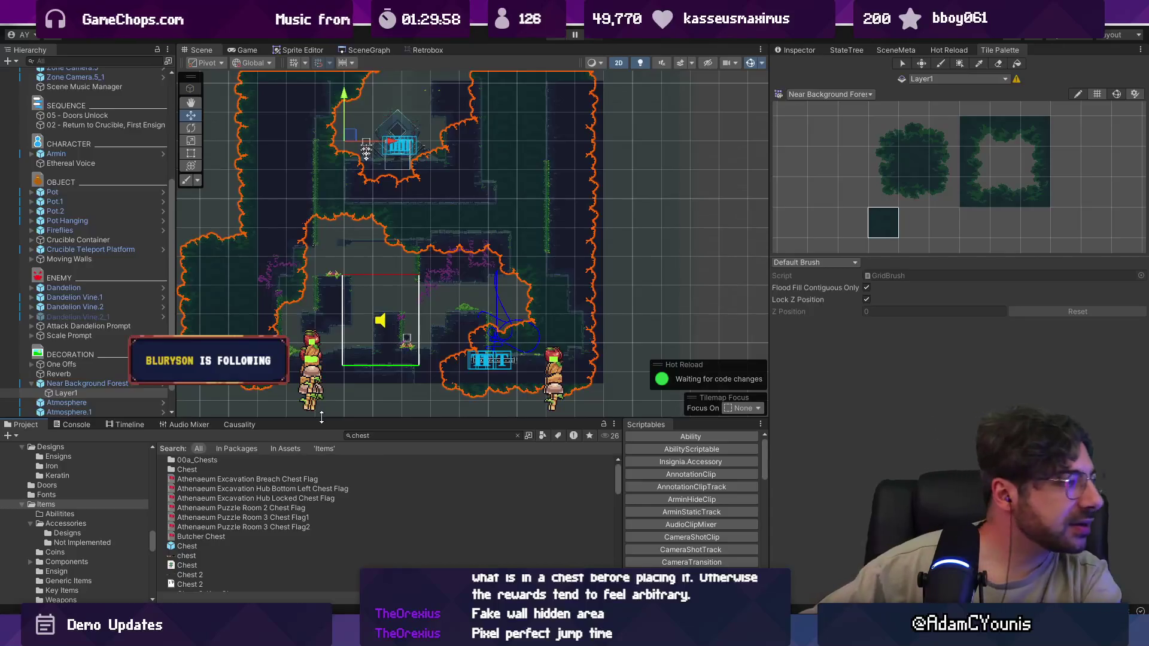
{"action": "left_click_drag", "start_coordinate": [187, 546], "coordinate": [481, 229]}
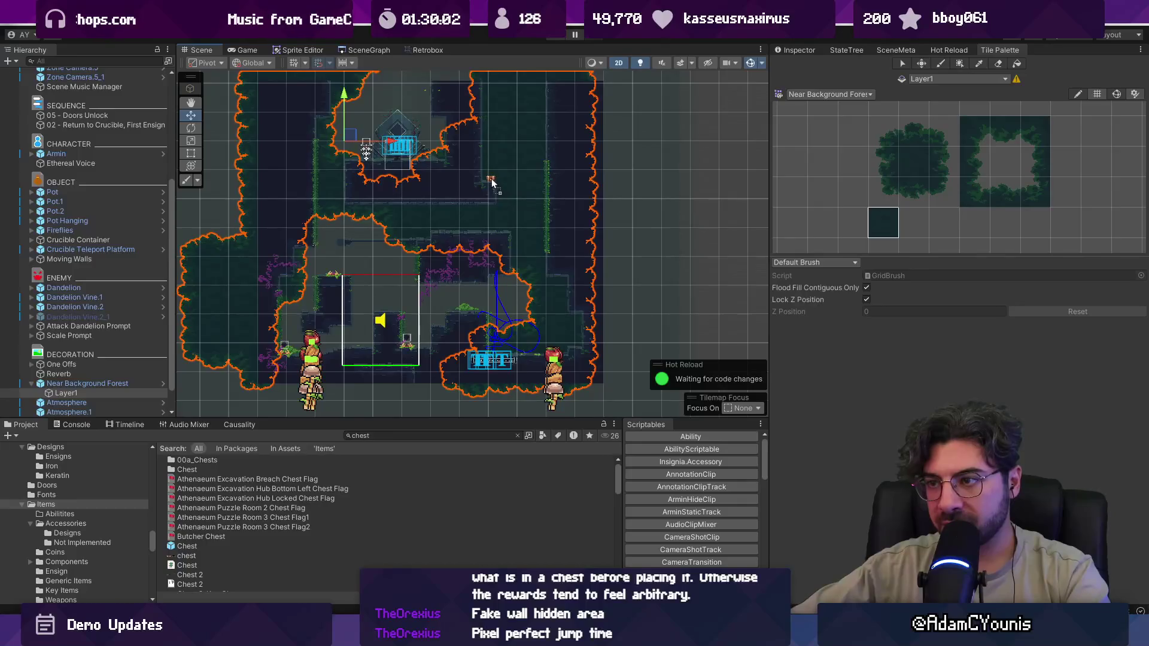
{"action": "scroll", "coordinate": [506, 174], "scroll_direction": "up", "scroll_amount": 8}
{"action": "mouse_move", "coordinate": [413, 254]}
{"action": "left_mouse_down"}
{"action": "mouse_move", "coordinate": [407, 293]}
{"action": "mouse_move", "coordinate": [418, 258]}
{"action": "left_mouse_up"}
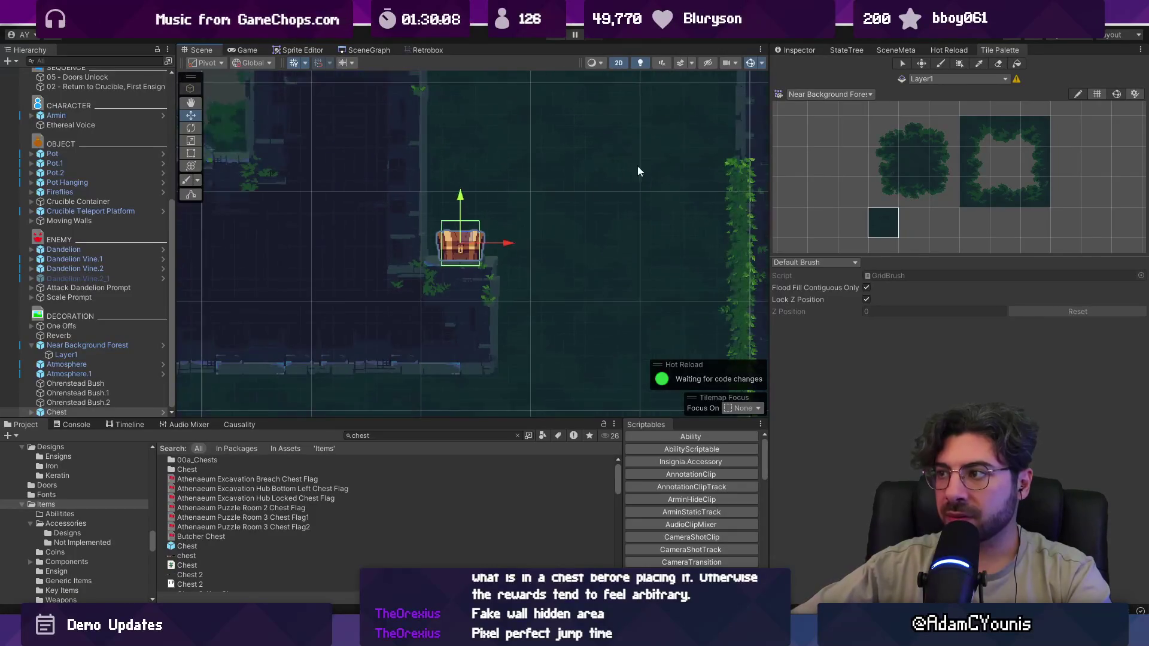
{"action": "scroll", "coordinate": [638, 166], "scroll_direction": "down", "scroll_amount": 3}
{"action": "left_click", "coordinate": [796, 49]}
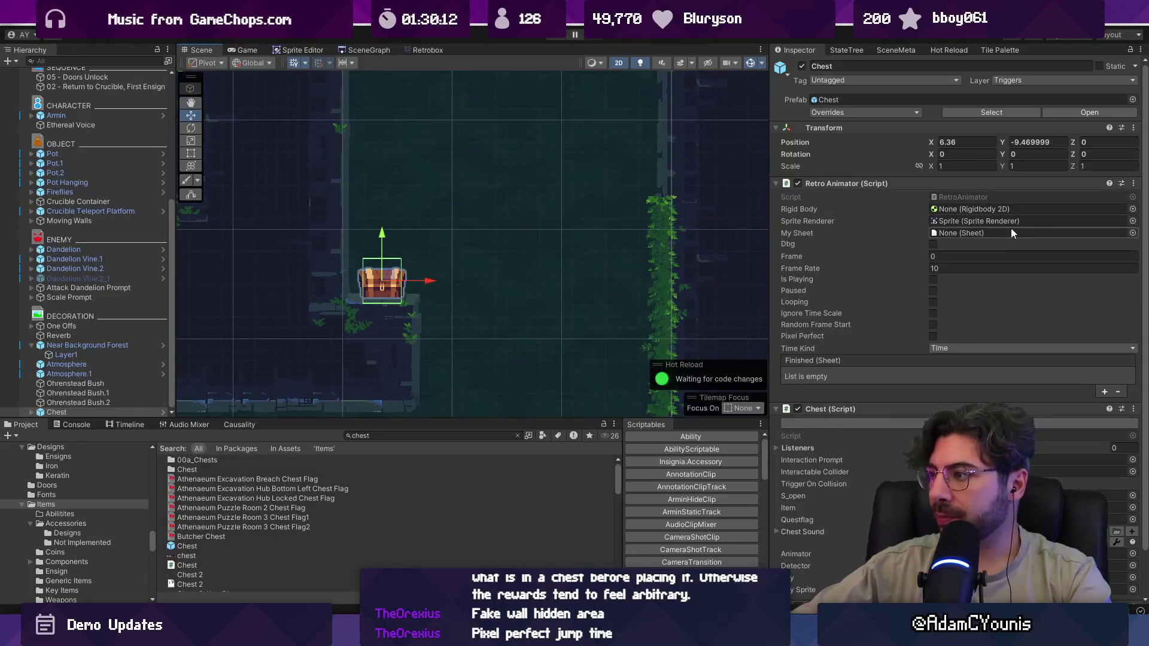
- Search the chest's Item picker for 'lolley' and assign Lolley Green as its item
{"action": "scroll", "coordinate": [1043, 448], "scroll_direction": "down", "scroll_amount": 2}
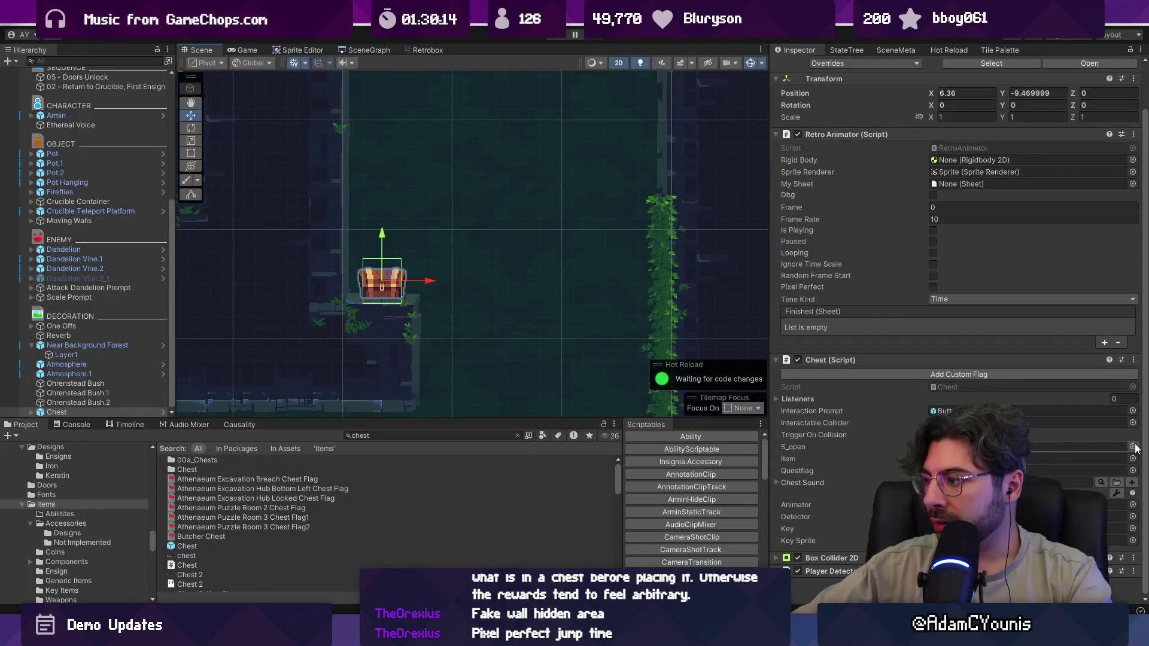
{"action": "left_click", "coordinate": [1038, 470]}
{"action": "left_click", "coordinate": [961, 376]}
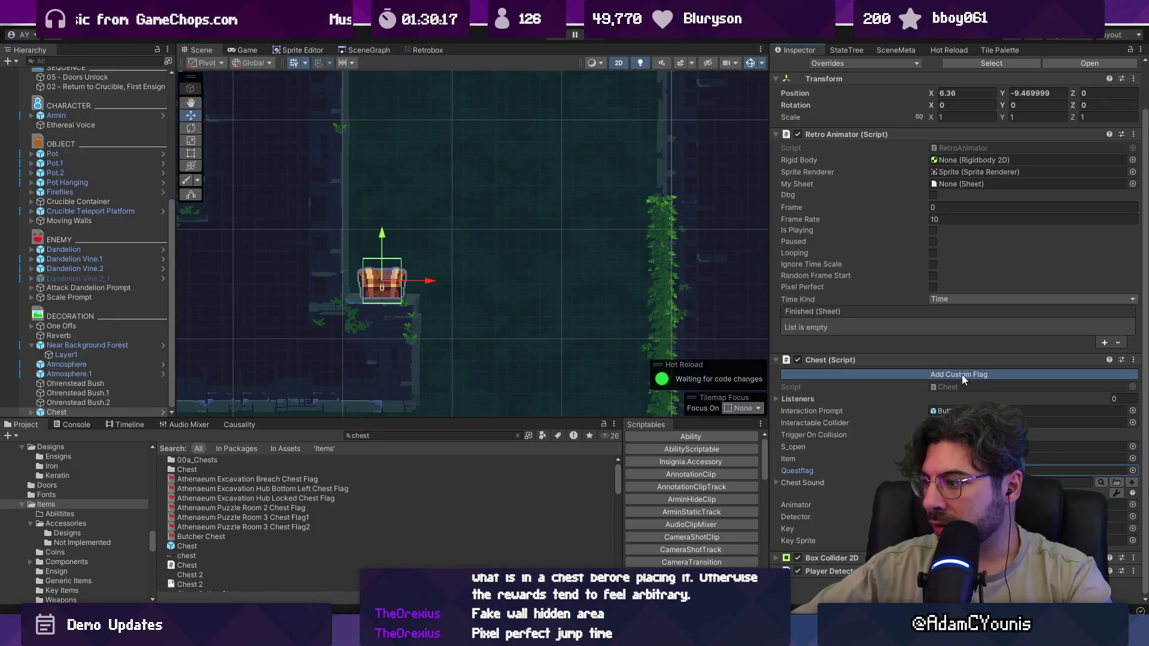
{"action": "left_click", "coordinate": [1133, 459]}
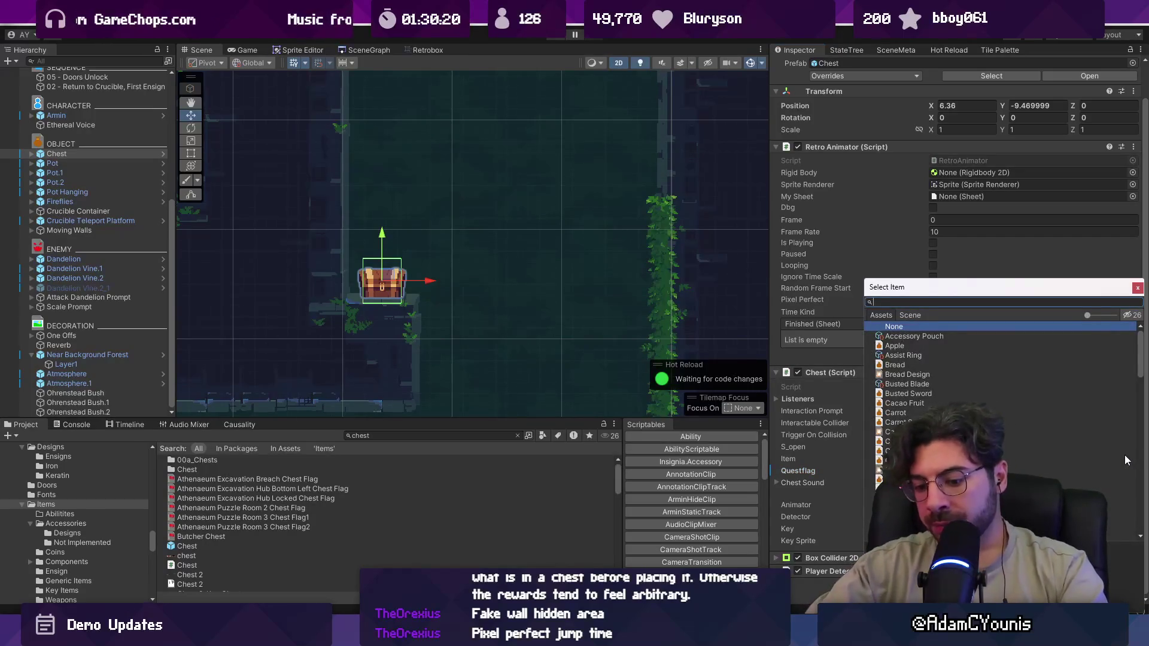
{"action": "type", "text": "lolley"}
{"action": "key", "text": "Down"}
{"action": "key", "text": "Down"}
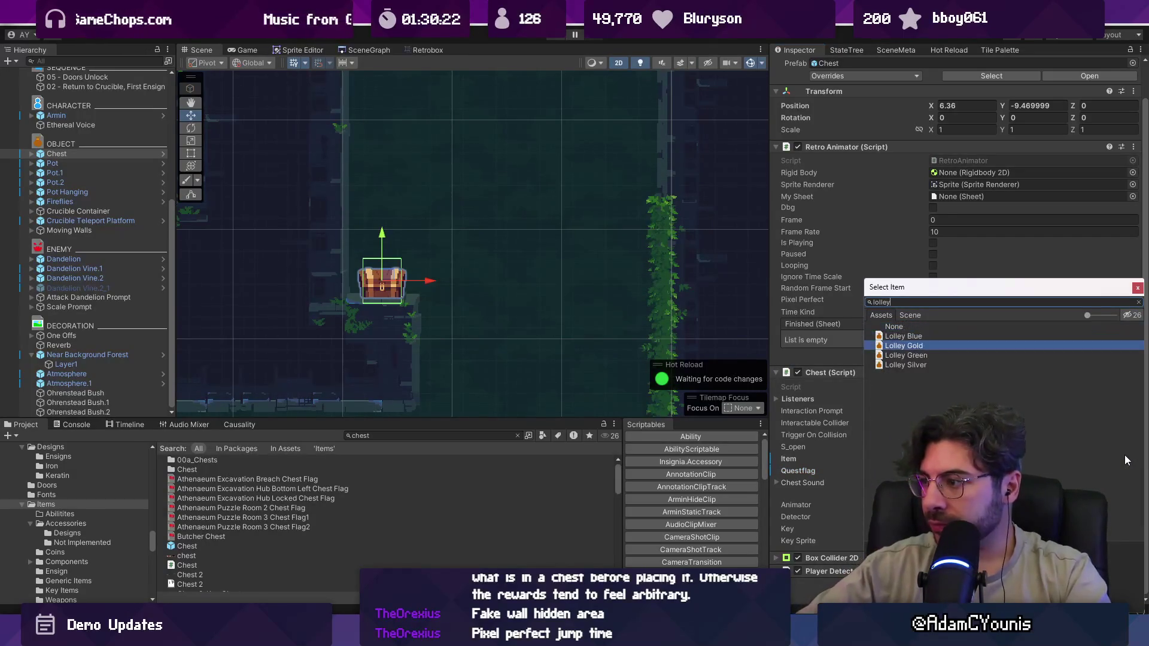
{"action": "key", "text": "Down"}
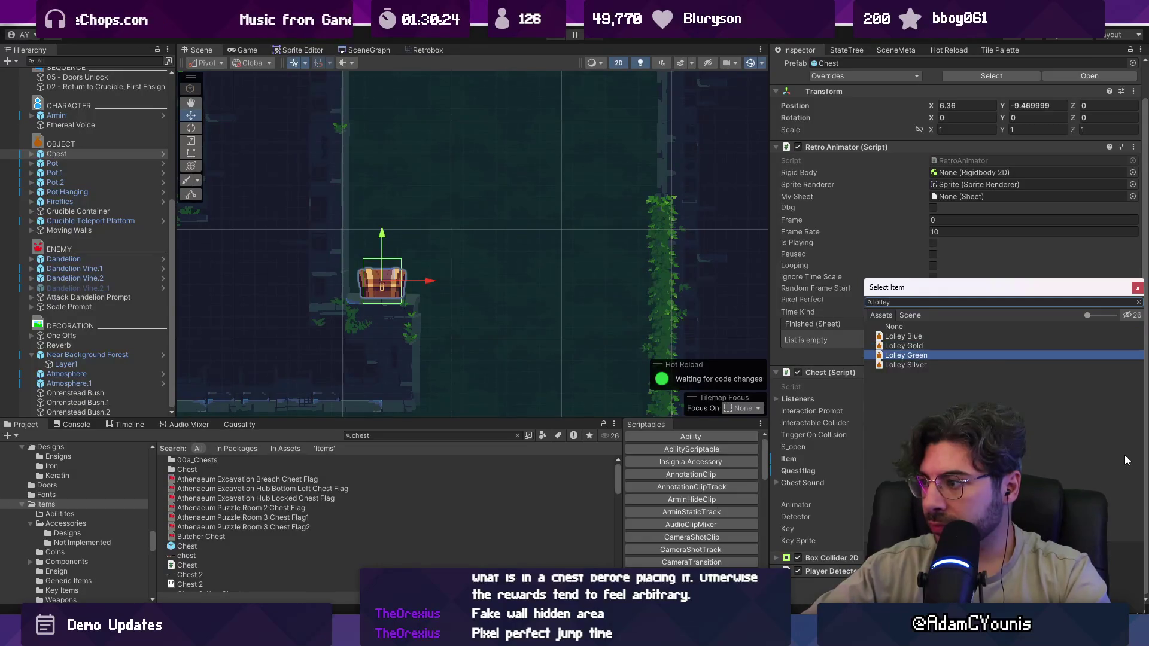
{"action": "key", "text": "Return"}
{"action": "left_click", "coordinate": [1078, 459]}
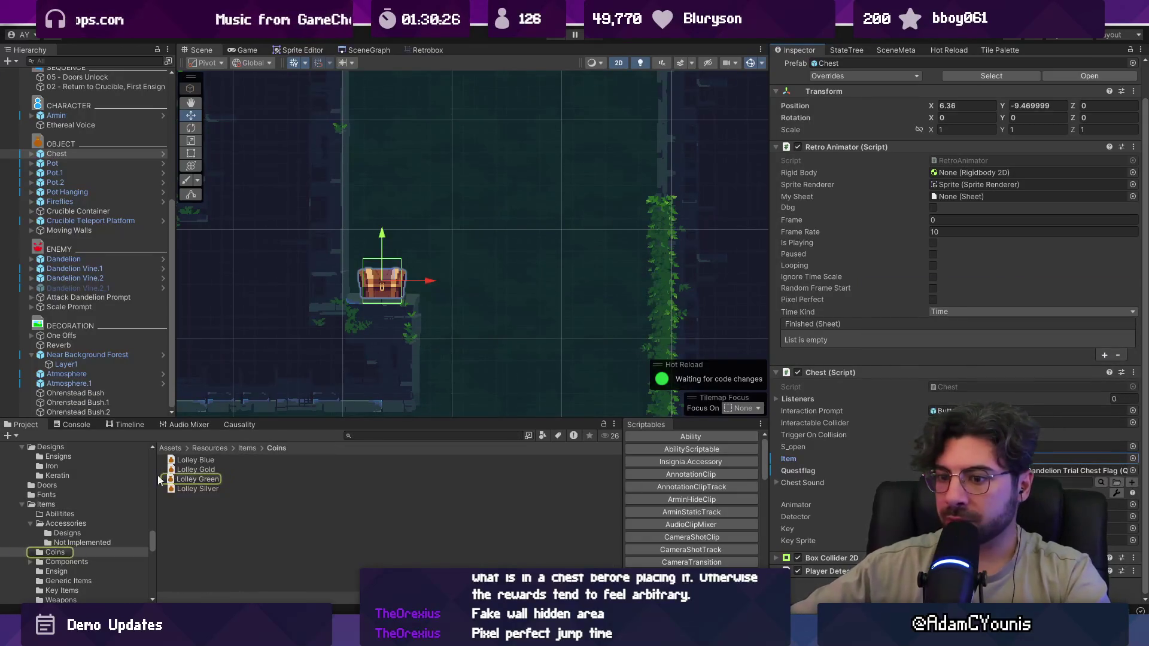
- Rename the green coin to 'Lolley Green (25)' and the gold coin to 'Lolley 10 - Gold'
{"action": "left_click", "coordinate": [200, 480]}
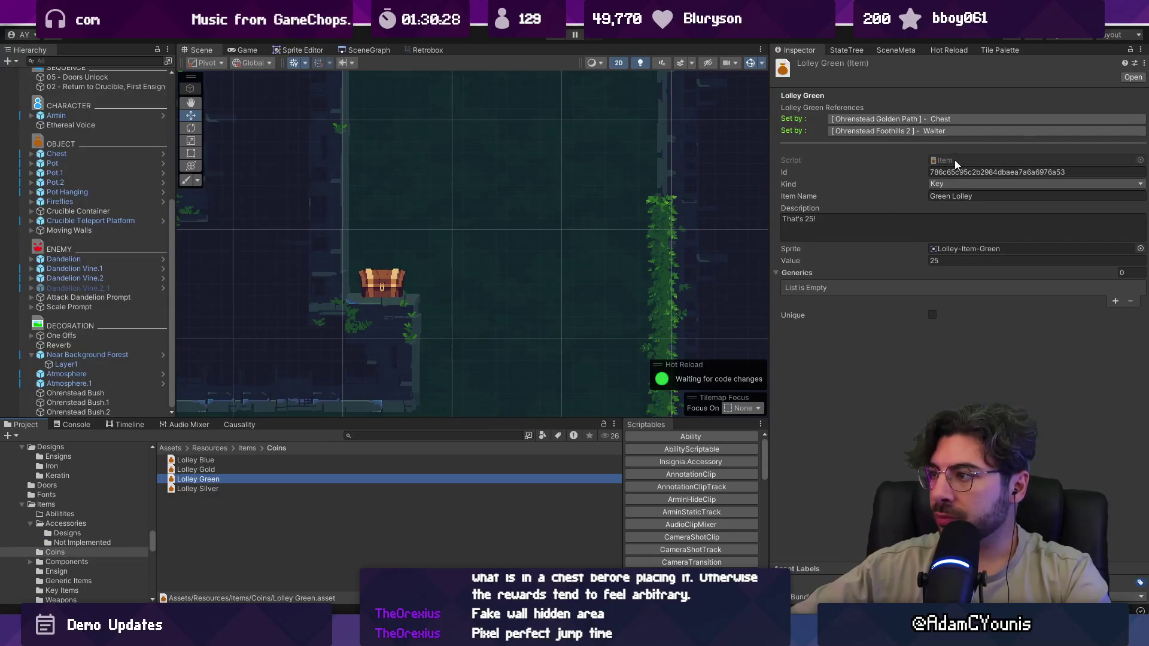
{"action": "left_click", "coordinate": [211, 480]}
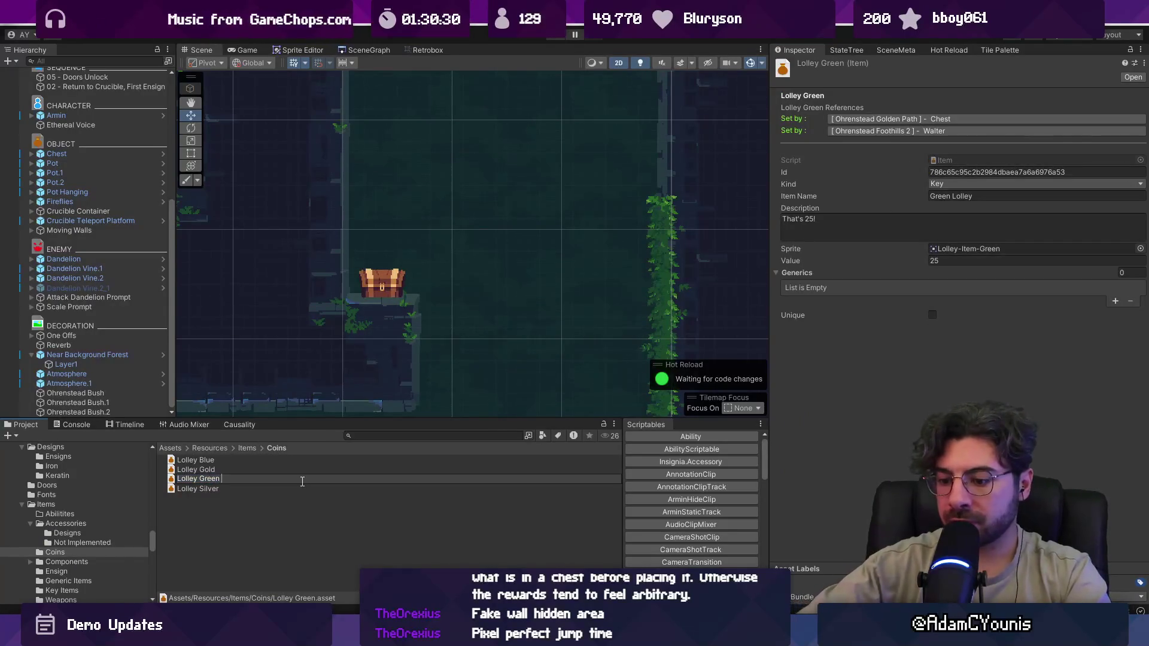
{"action": "type", "text": "(25)"}
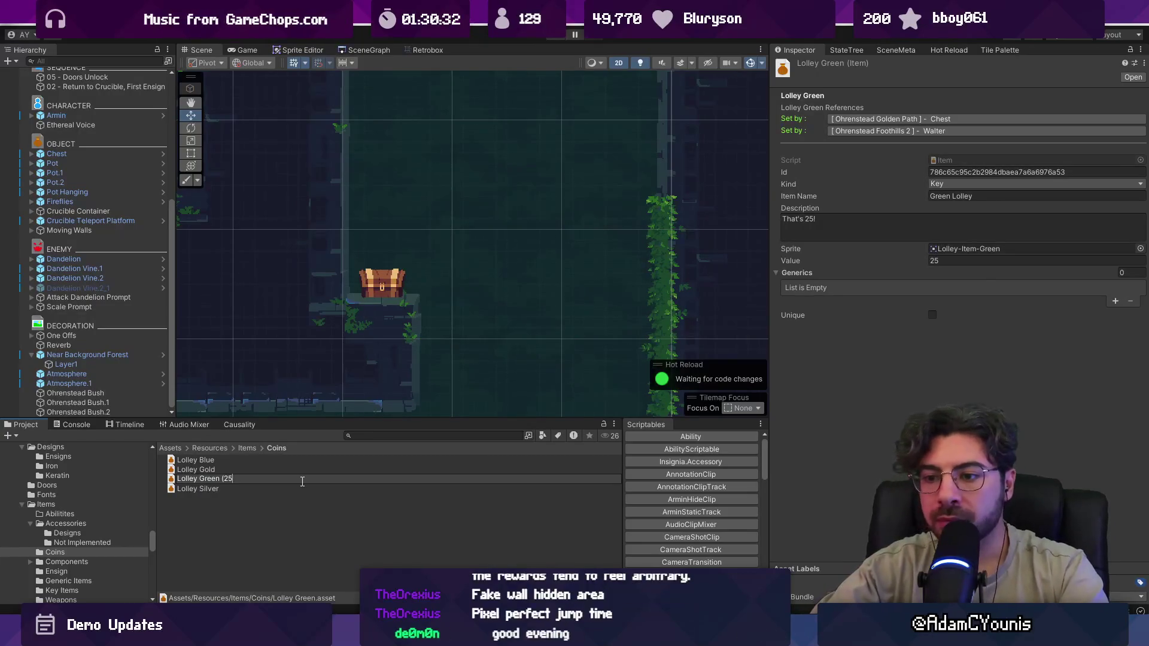
{"action": "key", "text": "Return"}
{"action": "left_click", "coordinate": [228, 471]}
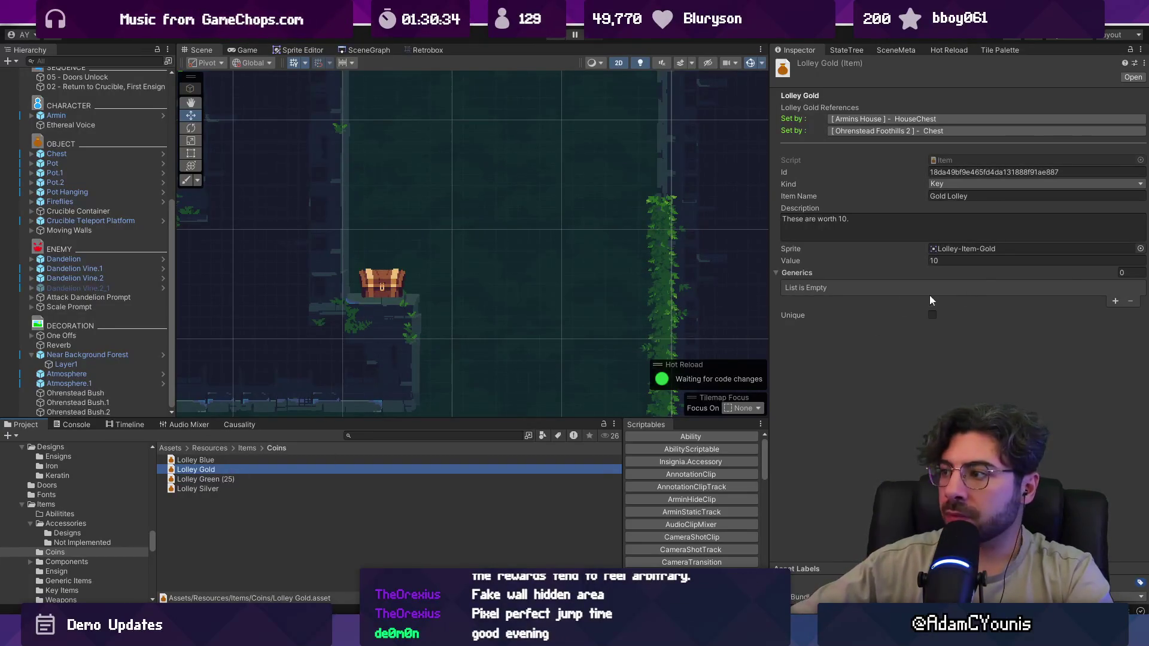
{"action": "key", "text": "F2"}
{"action": "type", "text": " (10"}
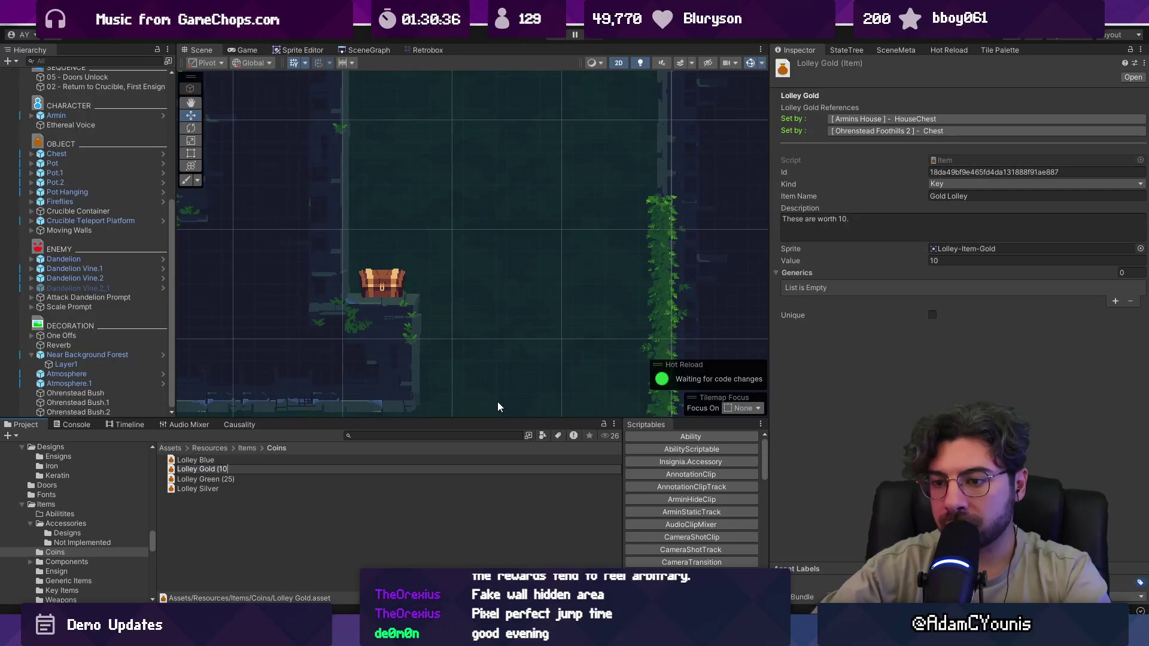
{"action": "key", "text": "Return"}
{"action": "left_click", "coordinate": [203, 470]}
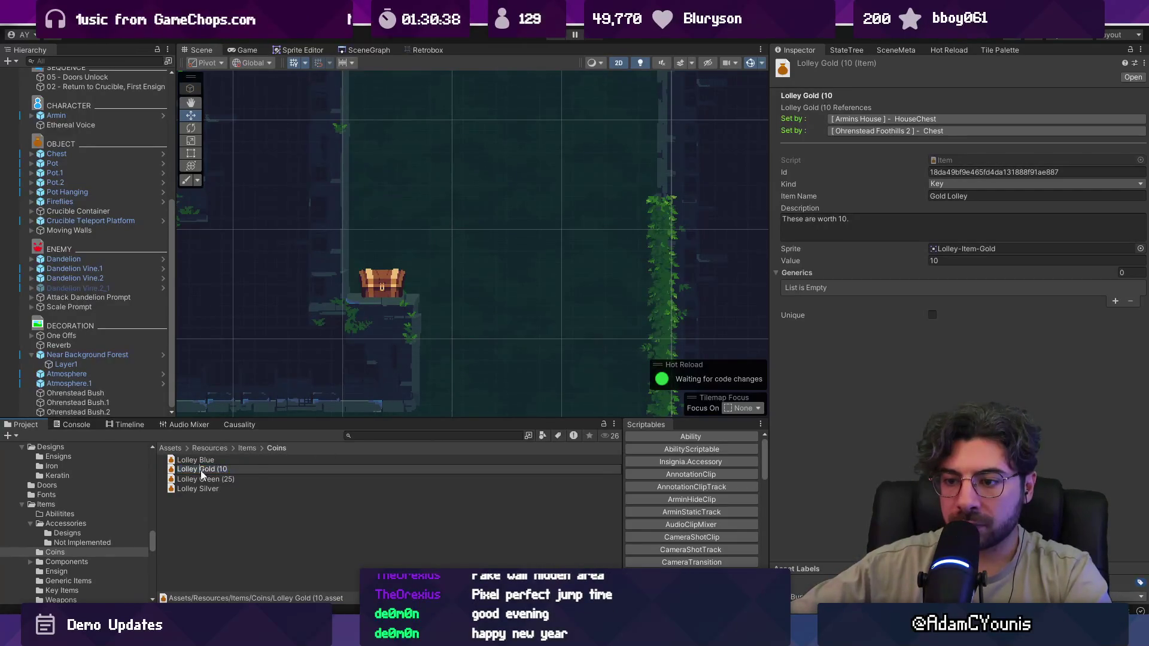
{"action": "type", "text": "10 -"}
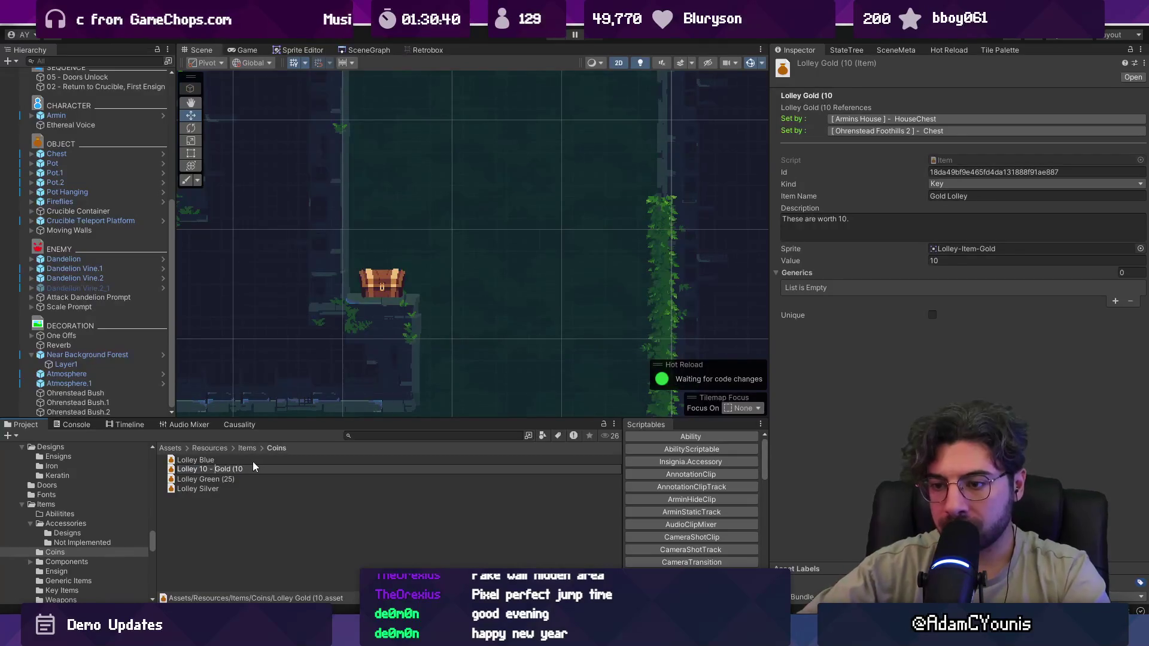
{"action": "key", "text": "Return"}
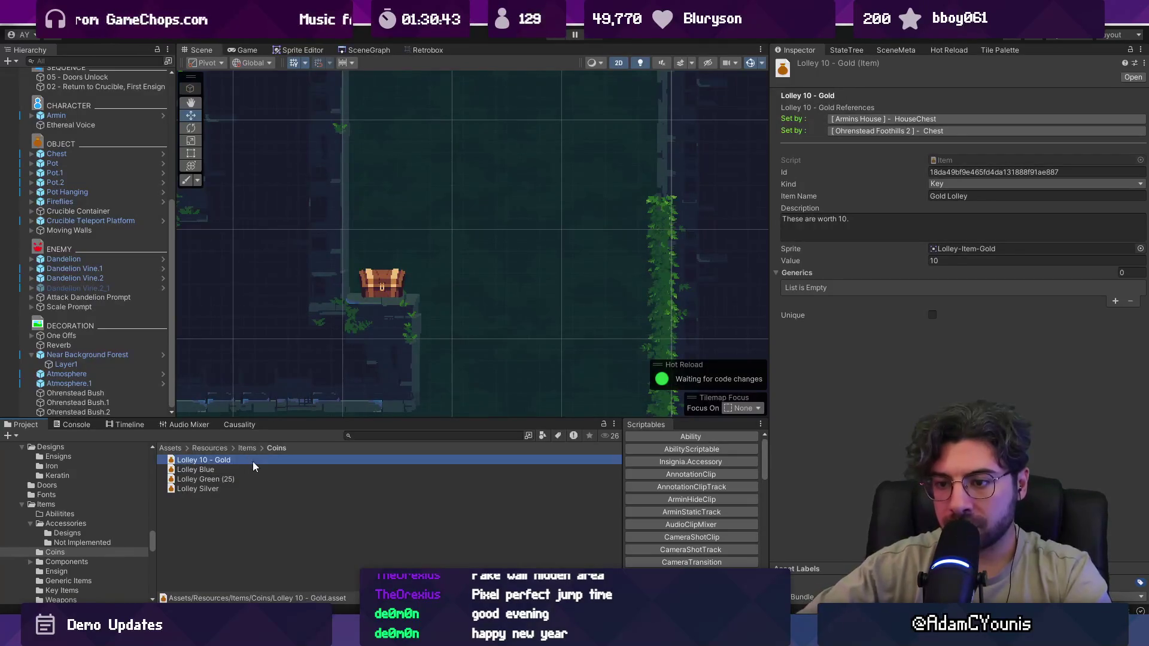
- Rename the other coins to 'Lolley 25 - Green', 'Lolley 100 - Blue' and 'Lolley 5 - Silver'
{"action": "left_click", "coordinate": [202, 480]}
{"action": "left_click", "coordinate": [203, 480]}
{"action": "type", "text": "25 -"}
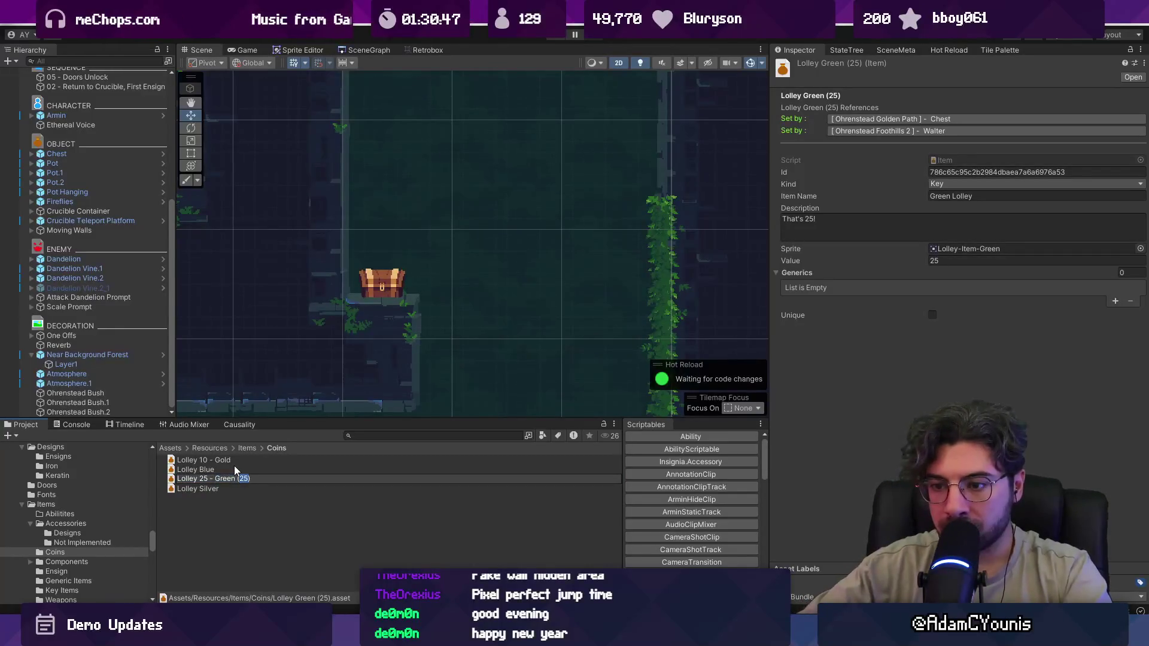
{"action": "key", "text": "Return"}
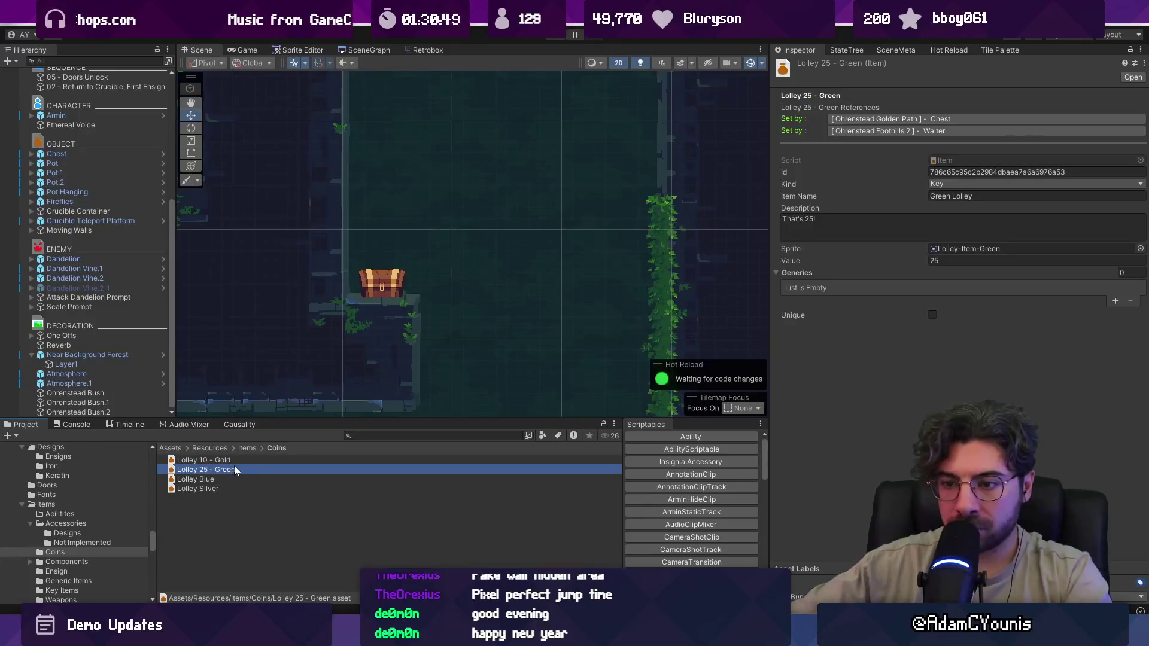
{"action": "left_click", "coordinate": [209, 480]}
{"action": "left_click", "coordinate": [208, 479]}
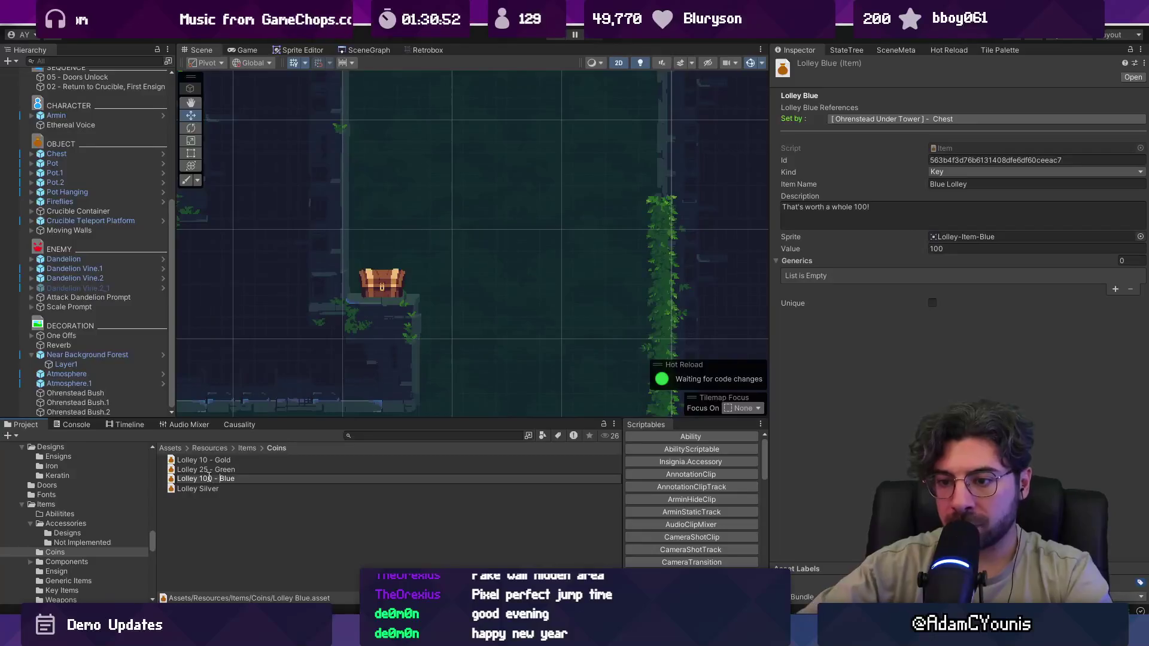
{"action": "key", "text": "Return"}
{"action": "left_click", "coordinate": [207, 490]}
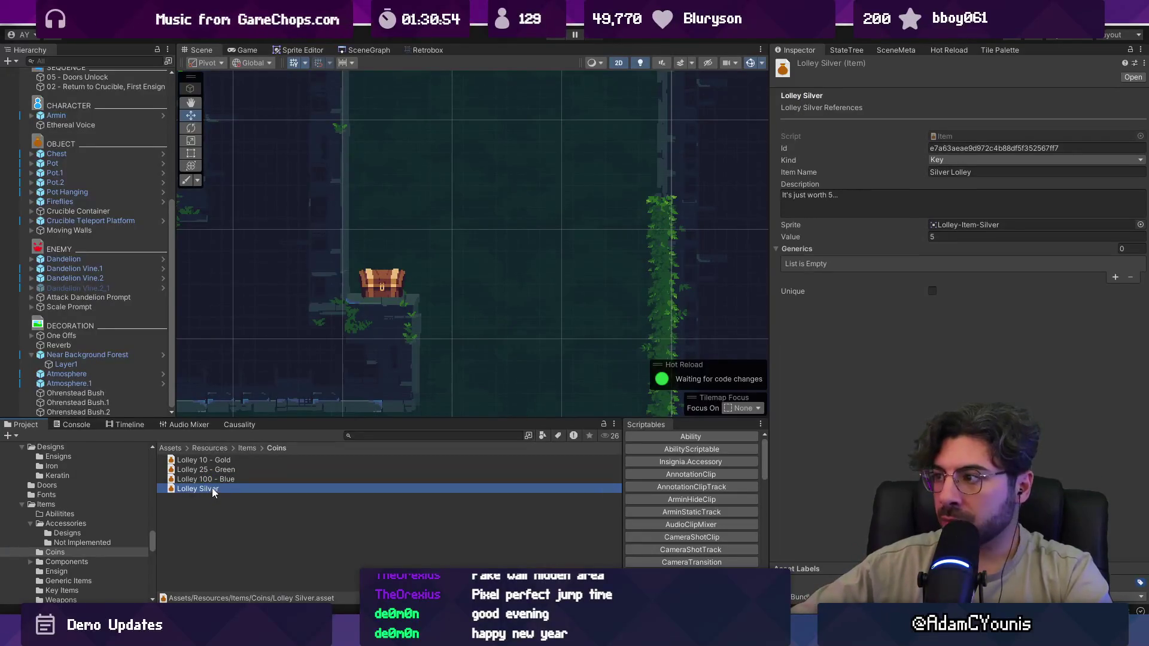
{"action": "left_click", "coordinate": [222, 490]}
{"action": "type", "text": "5 -"}
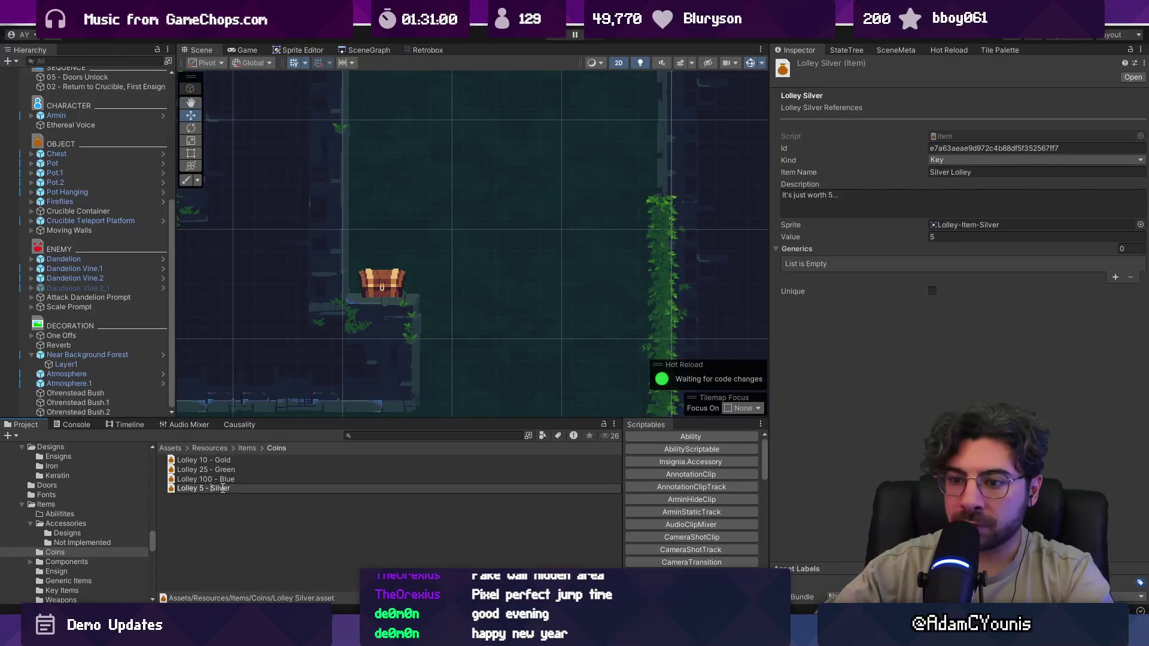
{"action": "key", "text": "Return"}
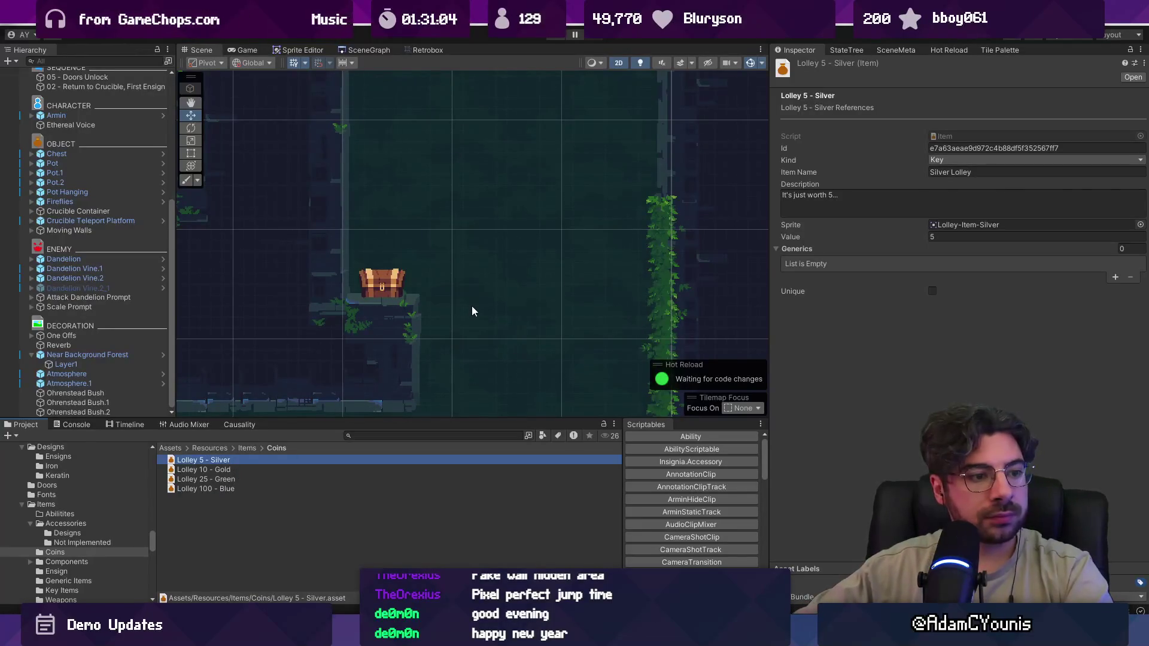
{"action": "left_click_drag", "start_coordinate": [471, 279], "coordinate": [509, 278]}
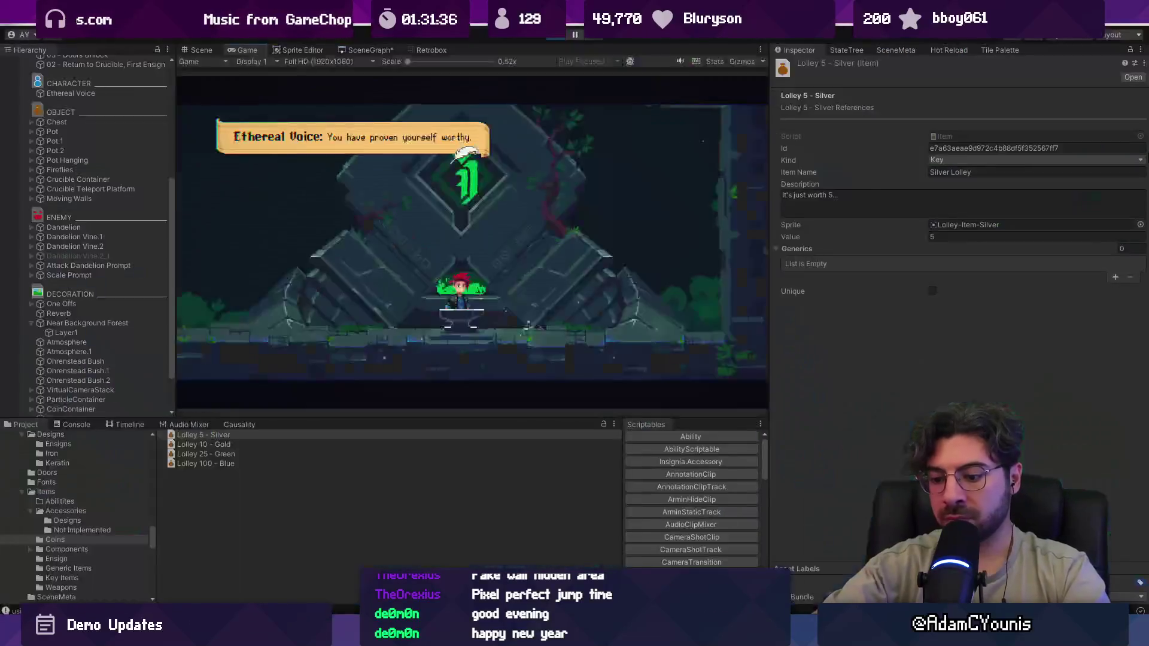
- Exit play mode to return to editing the chest scene
{"action": "left_click", "coordinate": [554, 37]}
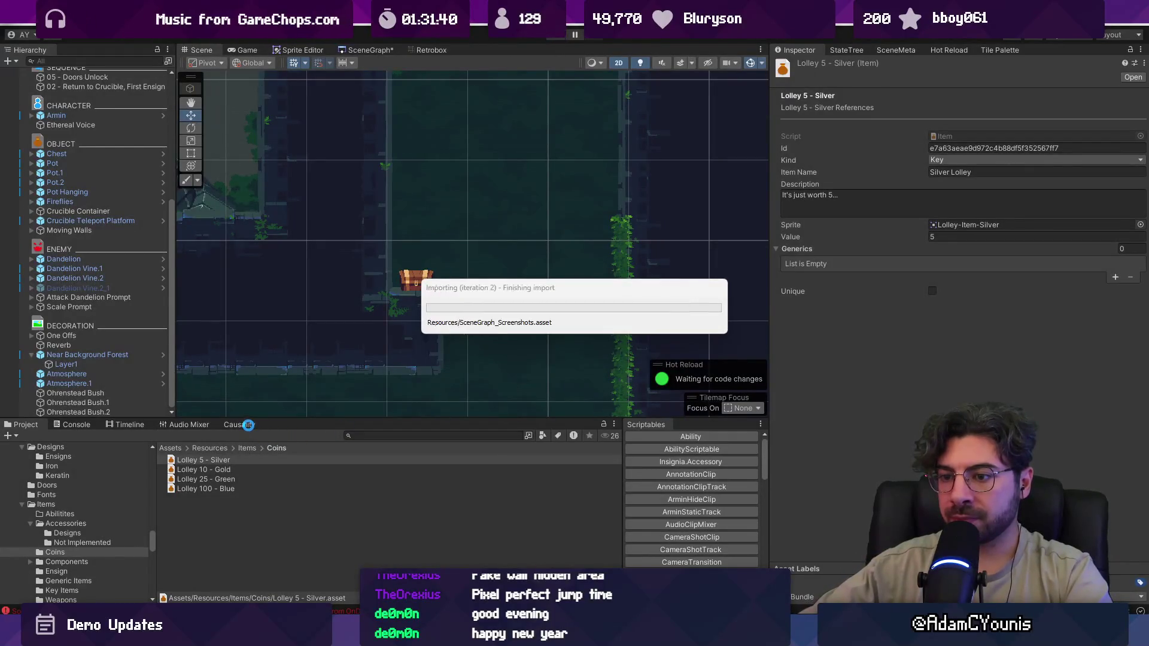
{"action": "left_click", "coordinate": [250, 426]}
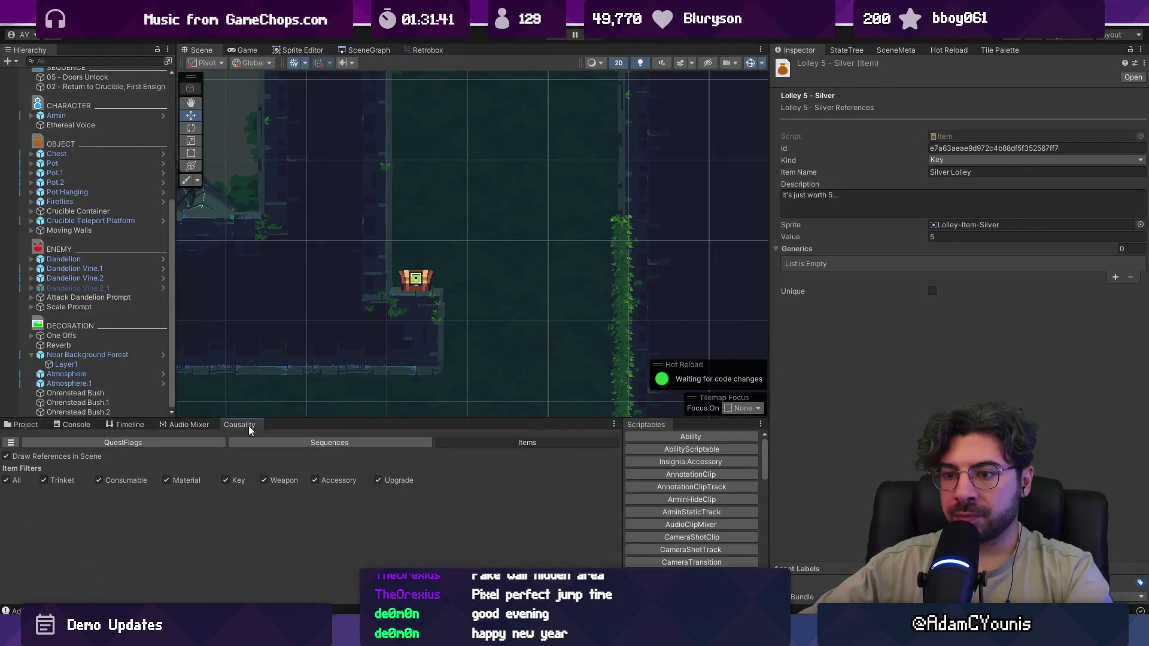
{"action": "left_click", "coordinate": [310, 443]}
{"action": "left_click", "coordinate": [436, 447]}
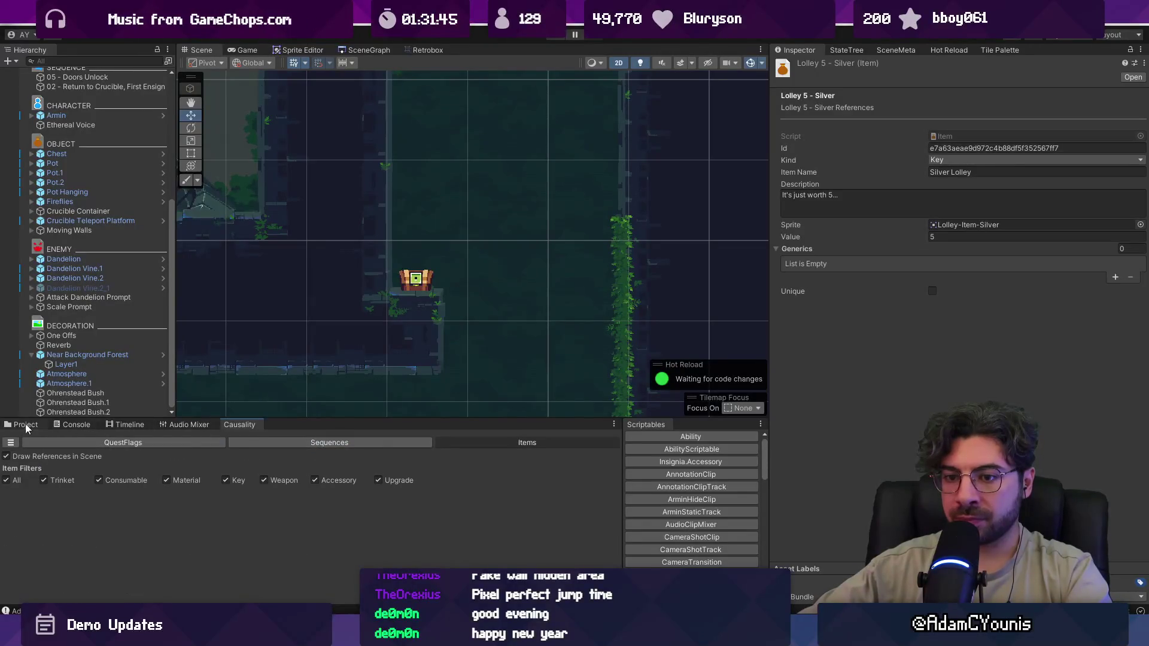
{"action": "left_click", "coordinate": [26, 426]}
{"action": "left_click", "coordinate": [234, 489]}
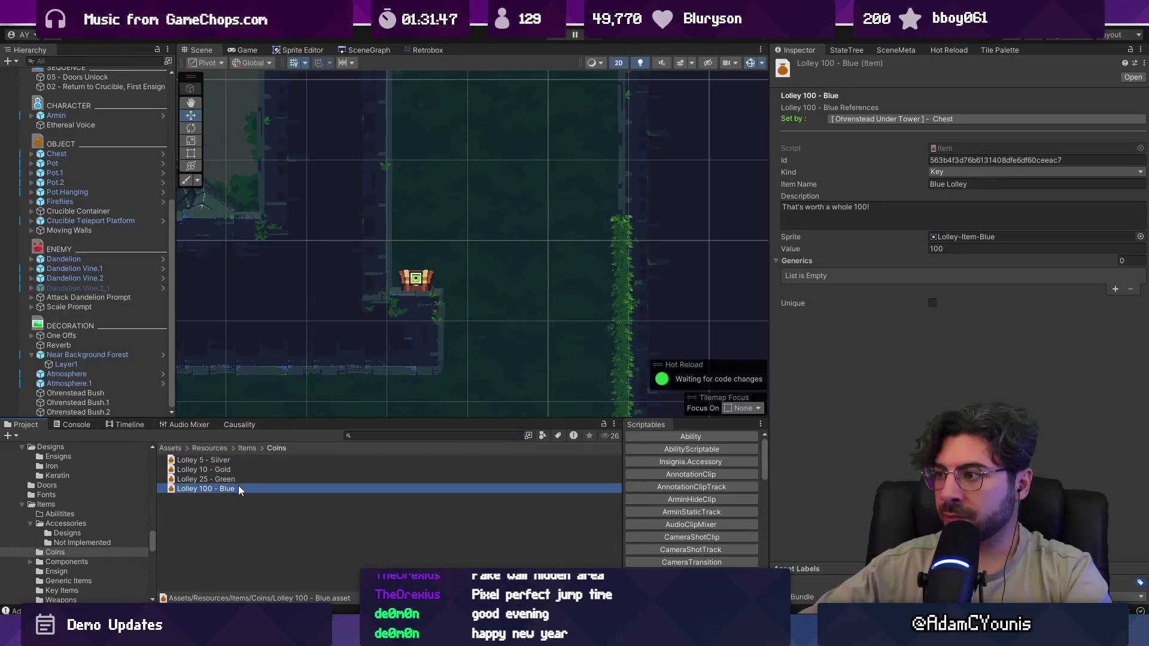
{"action": "left_click", "coordinate": [243, 479]}
{"action": "left_click", "coordinate": [242, 471]}
{"action": "left_click", "coordinate": [243, 461]}
{"action": "left_click", "coordinate": [244, 470]}
{"action": "left_click", "coordinate": [247, 479]}
{"action": "left_click", "coordinate": [249, 488]}
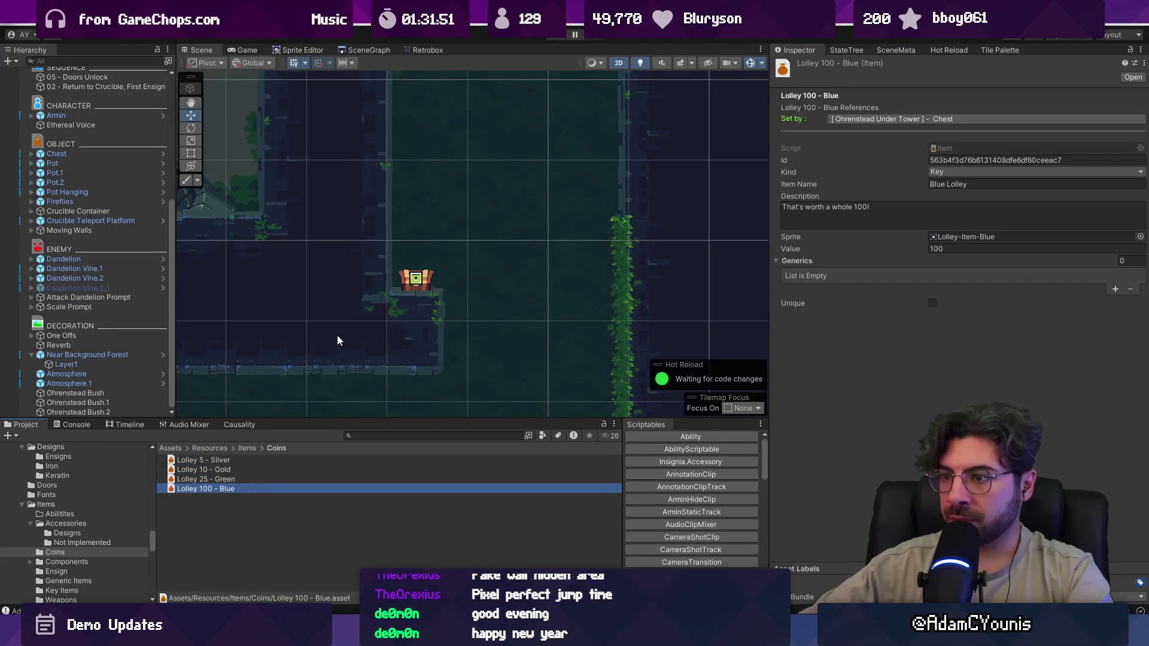
{"action": "left_click", "coordinate": [368, 52]}
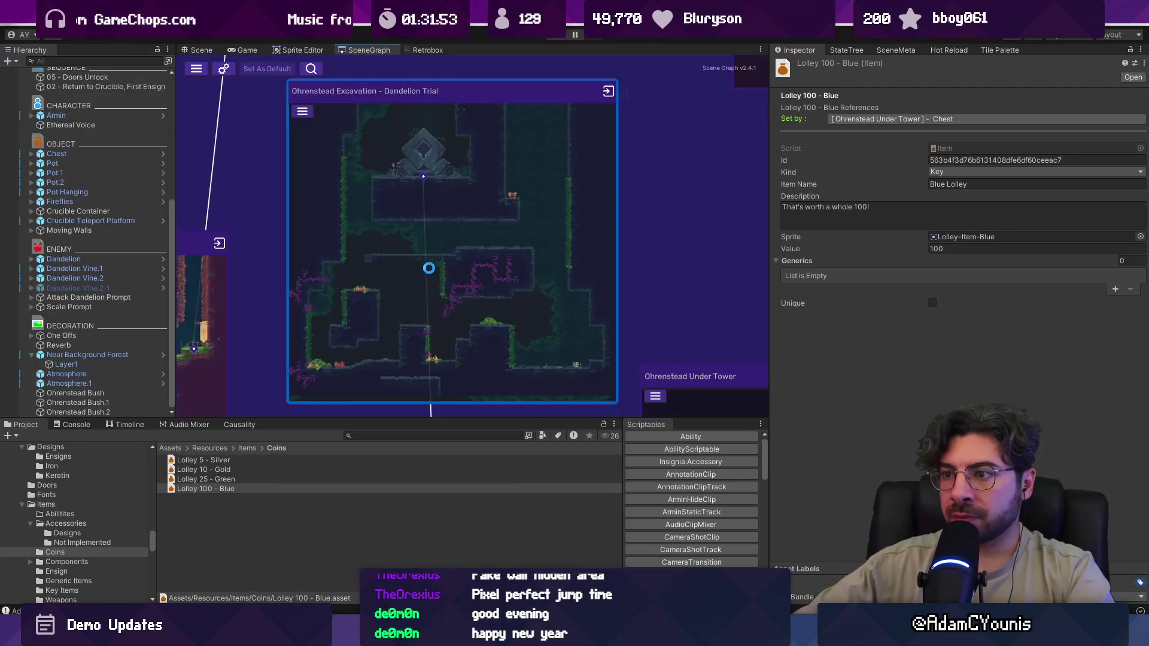
- Find the Ohrenstead Chasm room in the SceneGraph and open its scene
{"action": "scroll", "coordinate": [433, 268], "scroll_direction": "up", "scroll_amount": 3}
{"action": "scroll", "coordinate": [433, 268], "scroll_direction": "down", "scroll_amount": 5}
{"action": "scroll", "coordinate": [577, 246], "scroll_direction": "up", "scroll_amount": 5}
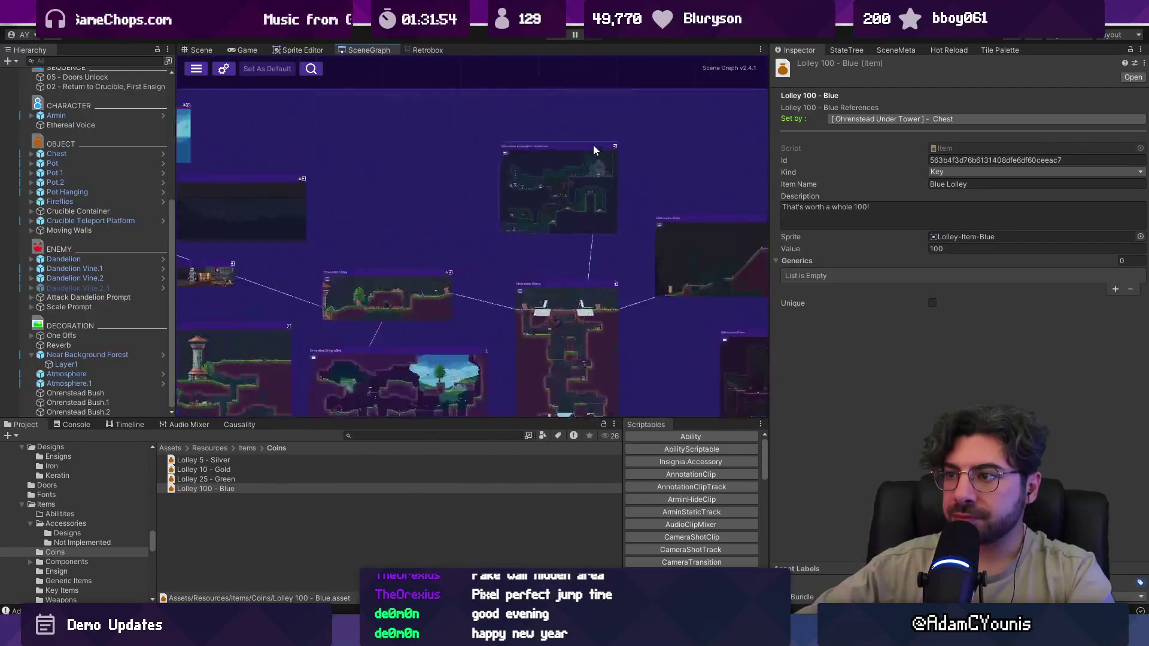
{"action": "scroll", "coordinate": [577, 246], "scroll_direction": "up", "scroll_amount": 3}
{"action": "scroll", "coordinate": [580, 264], "scroll_direction": "down", "scroll_amount": 5}
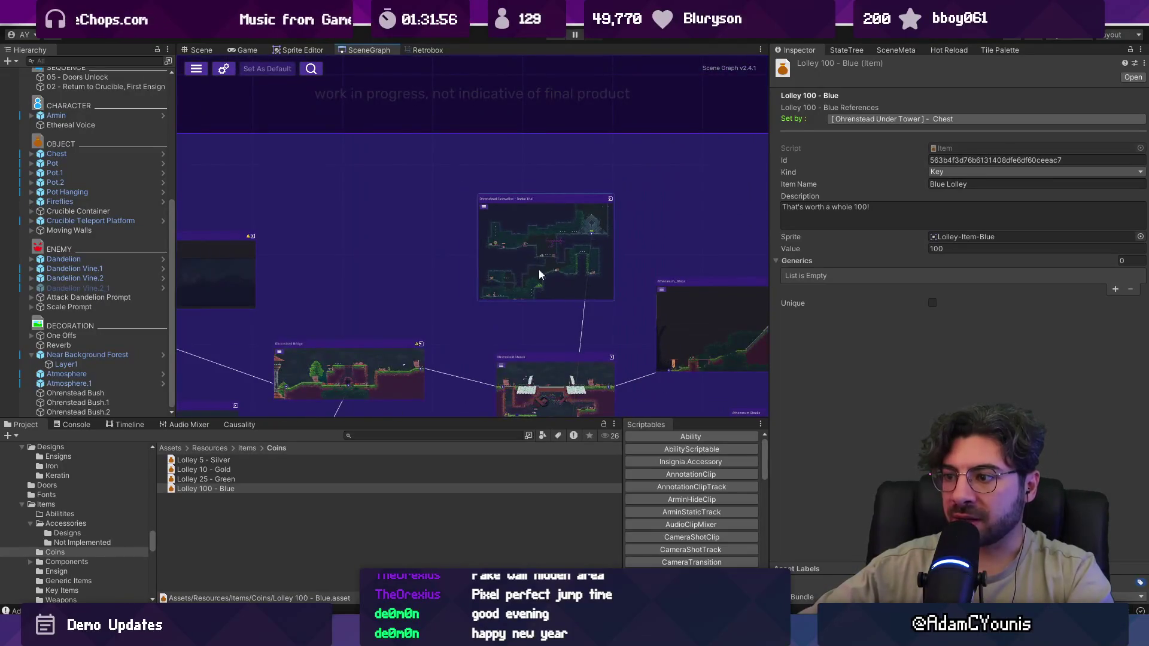
{"action": "left_click_drag", "start_coordinate": [539, 269], "coordinate": [501, 173]}
{"action": "scroll", "coordinate": [497, 179], "scroll_direction": "up", "scroll_amount": 3}
{"action": "scroll", "coordinate": [506, 214], "scroll_direction": "down", "scroll_amount": 3}
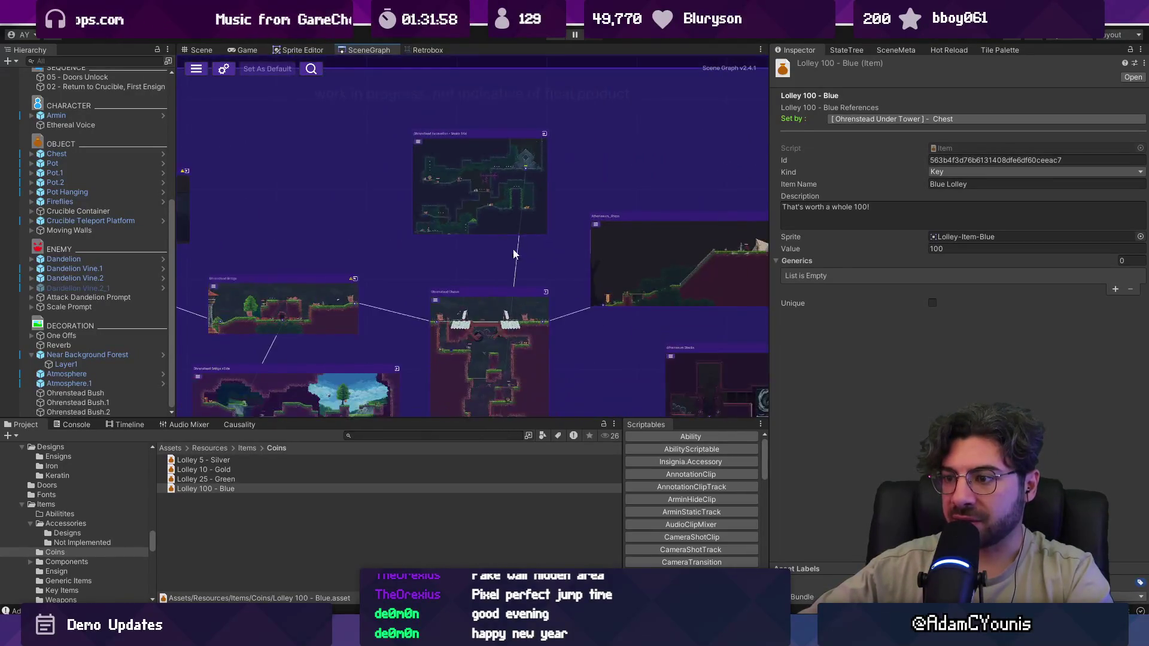
{"action": "scroll", "coordinate": [502, 272], "scroll_direction": "up", "scroll_amount": 3}
{"action": "mouse_move", "coordinate": [502, 272]}
{"action": "left_mouse_down"}
{"action": "mouse_move", "coordinate": [502, 152]}
{"action": "mouse_move", "coordinate": [518, 393]}
{"action": "left_mouse_up"}
{"action": "scroll", "coordinate": [468, 137], "scroll_direction": "up", "scroll_amount": 1}
{"action": "double_click", "coordinate": [577, 281]}
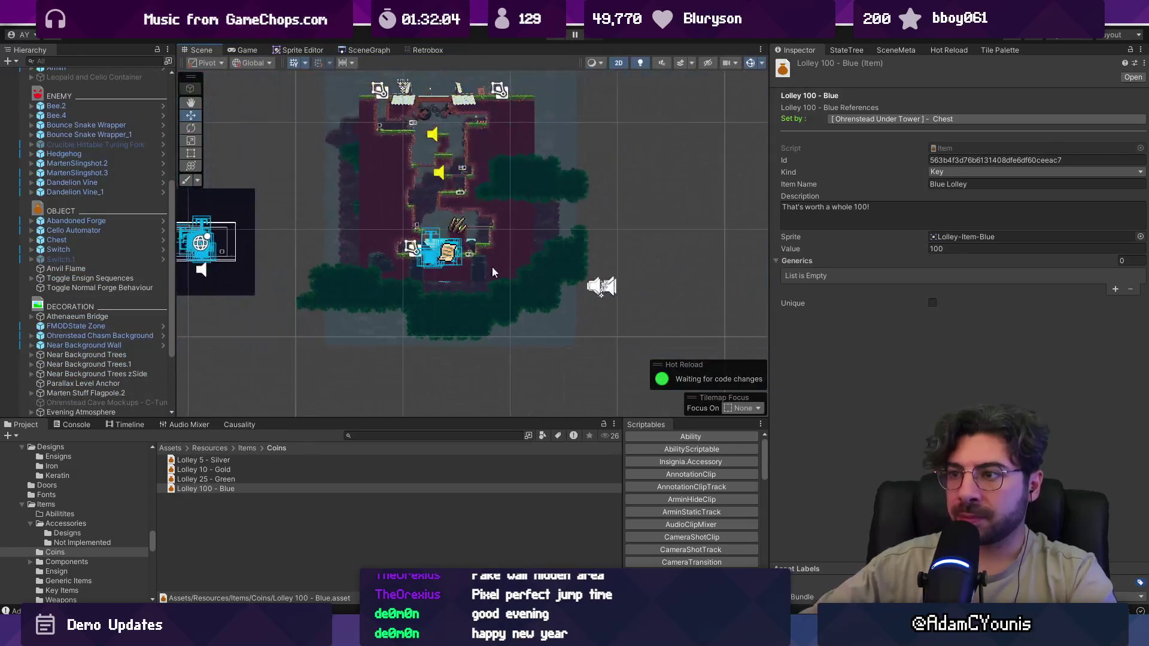
- Select the Chest object on the grassy ledge and add a custom quest flag
{"action": "left_click", "coordinate": [488, 197]}
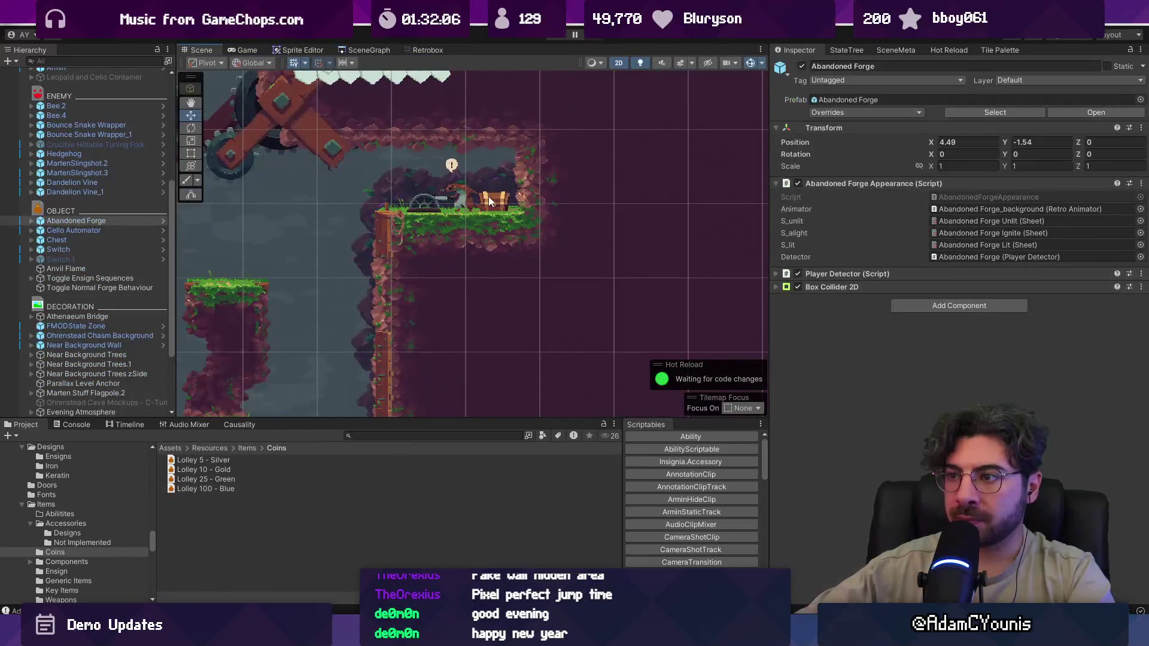
{"action": "left_click", "coordinate": [491, 197]}
{"action": "left_click", "coordinate": [491, 198]}
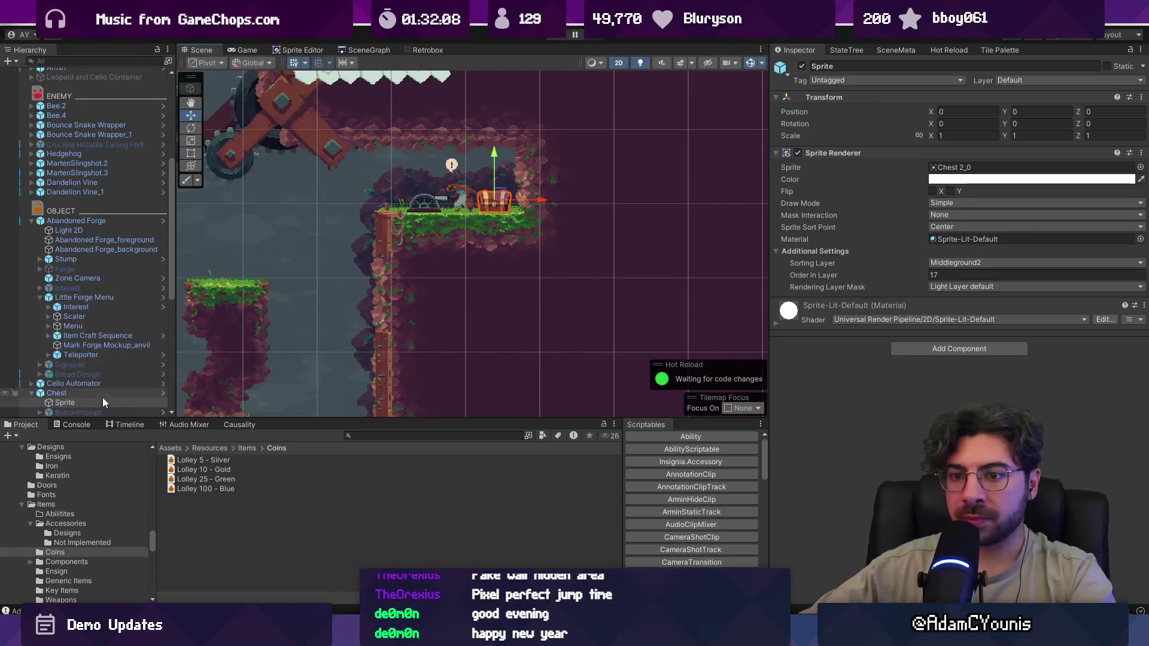
{"action": "left_click", "coordinate": [102, 394]}
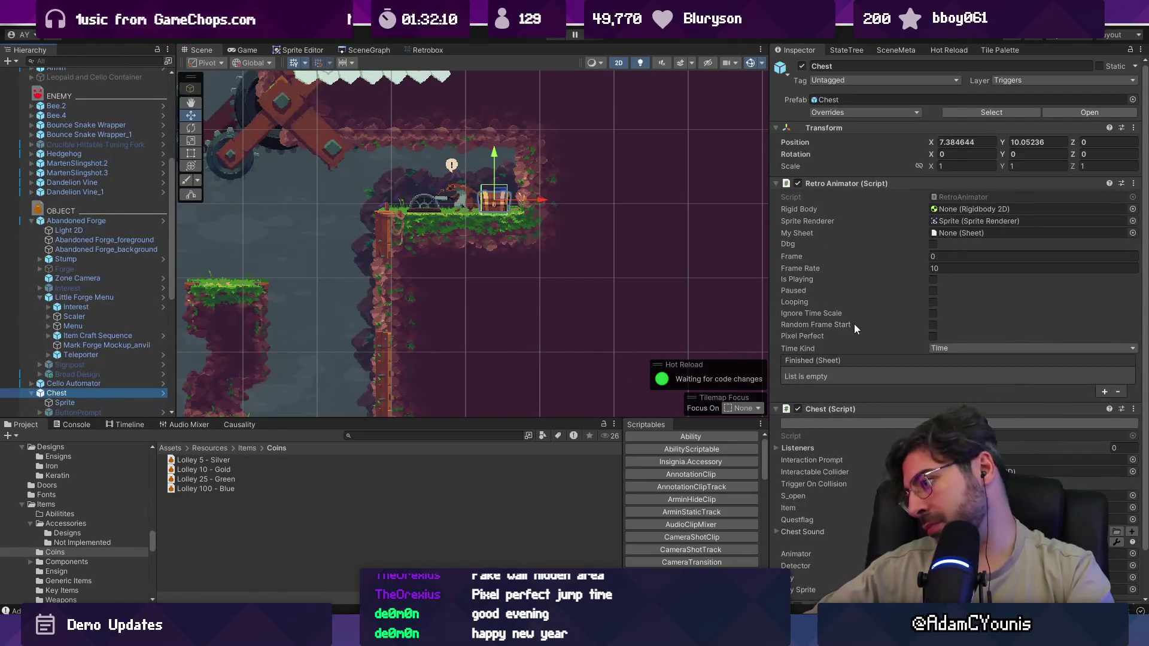
{"action": "scroll", "coordinate": [883, 339], "scroll_direction": "down", "scroll_amount": 2}
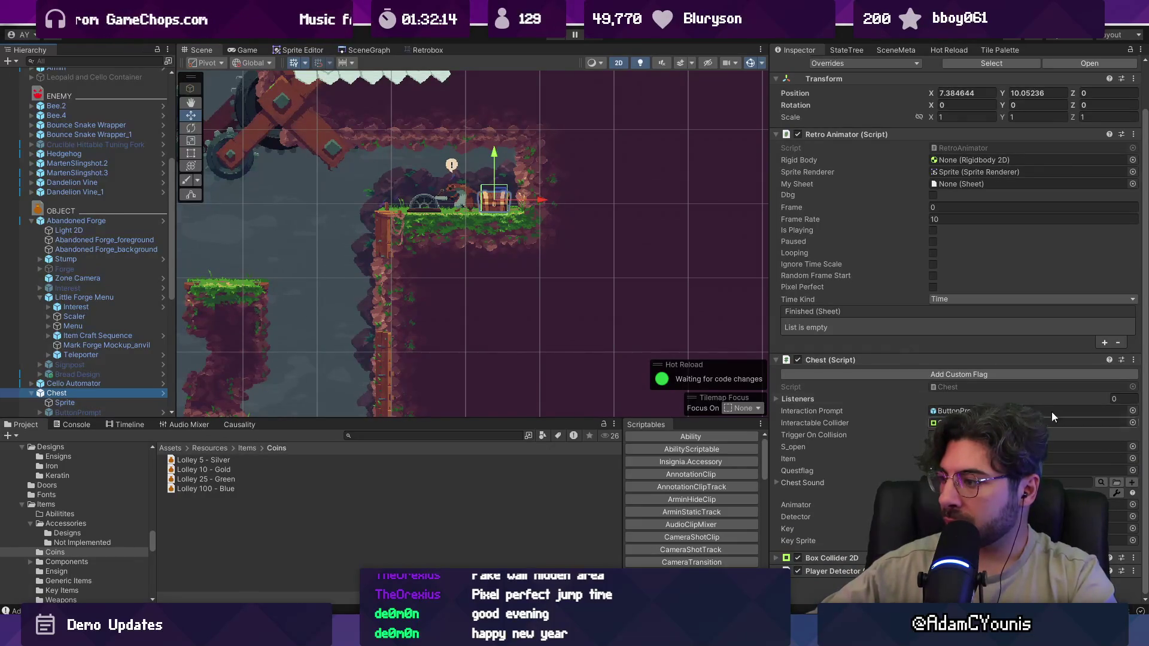
{"action": "left_click", "coordinate": [974, 375]}
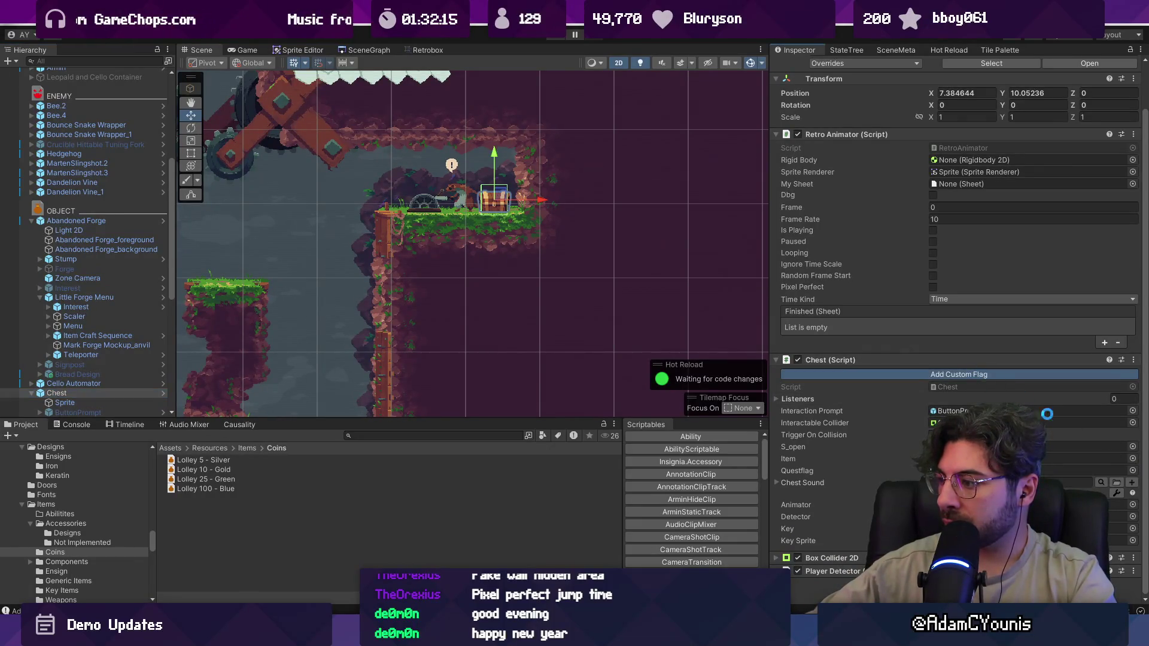
- Set the chest's item to Lolley 100 - Blue, then open the Causality overview
{"action": "left_click", "coordinate": [1133, 459]}
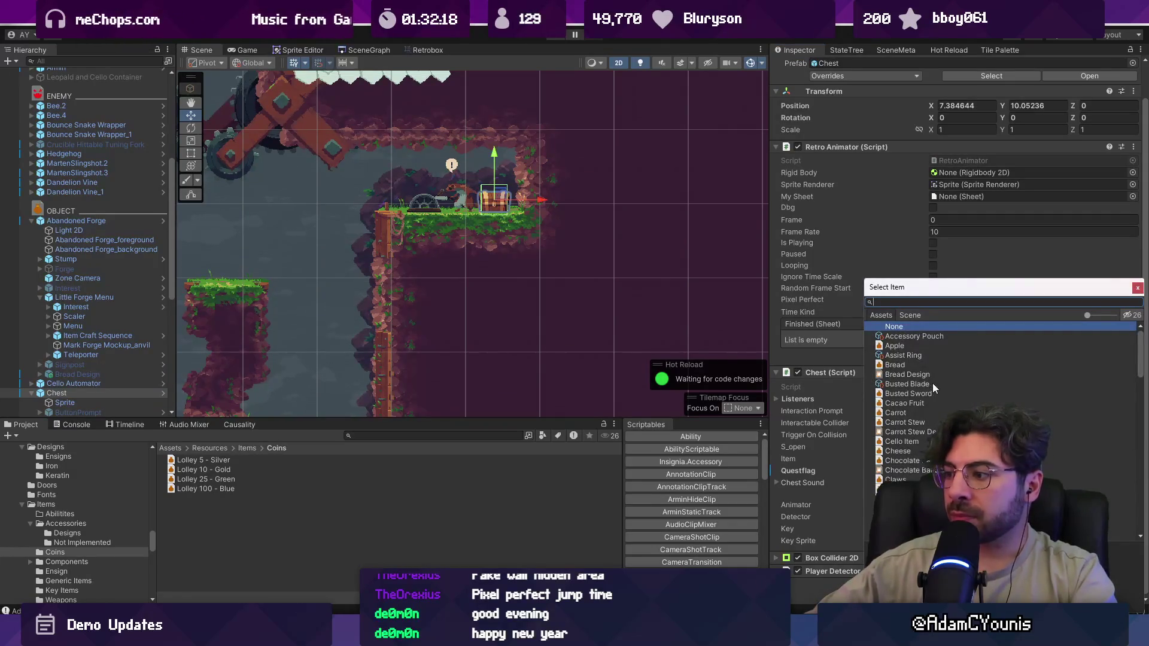
{"action": "scroll", "coordinate": [932, 383], "scroll_direction": "down", "scroll_amount": 10}
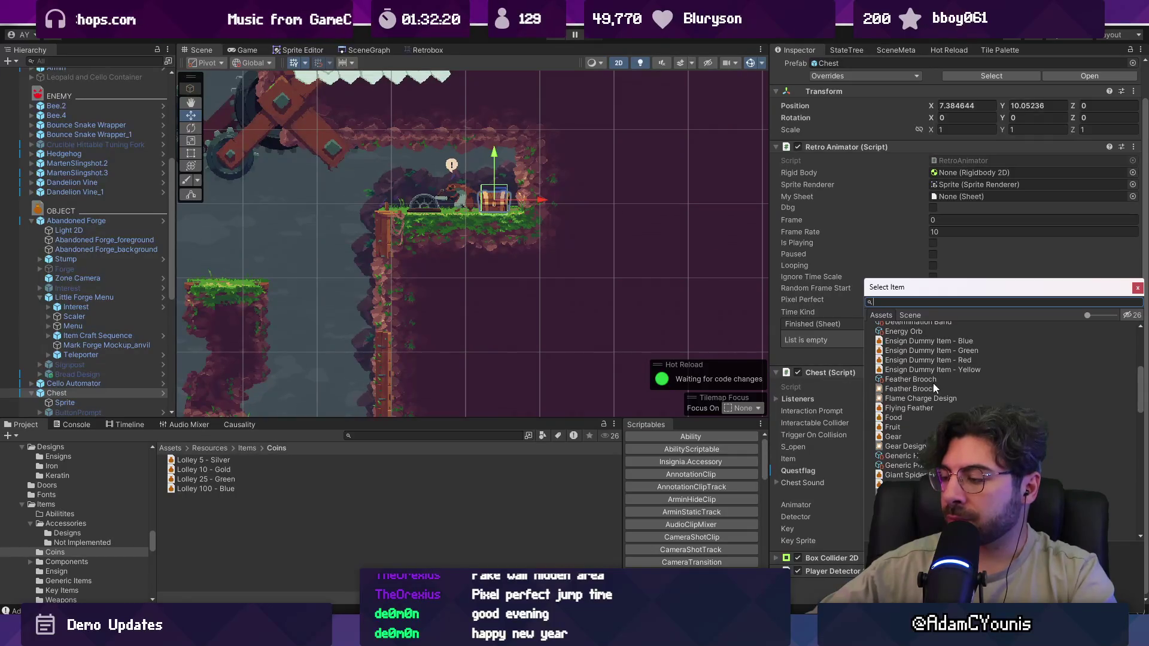
{"action": "scroll", "coordinate": [929, 381], "scroll_direction": "up", "scroll_amount": 10}
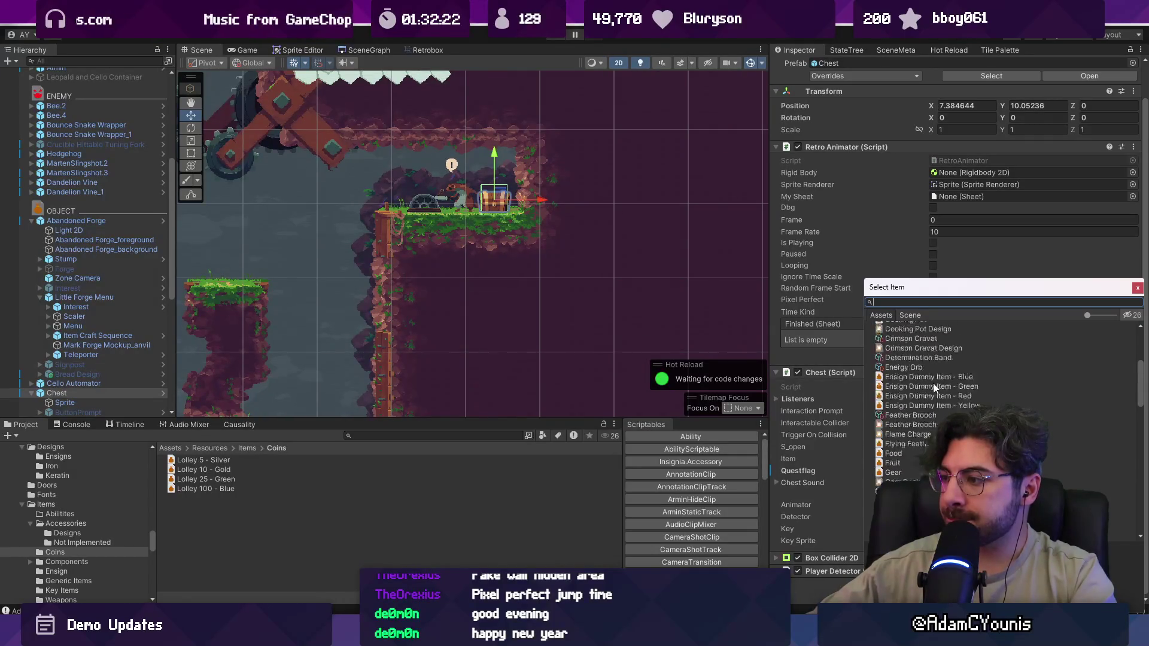
{"action": "type", "text": "LOLLEY"}
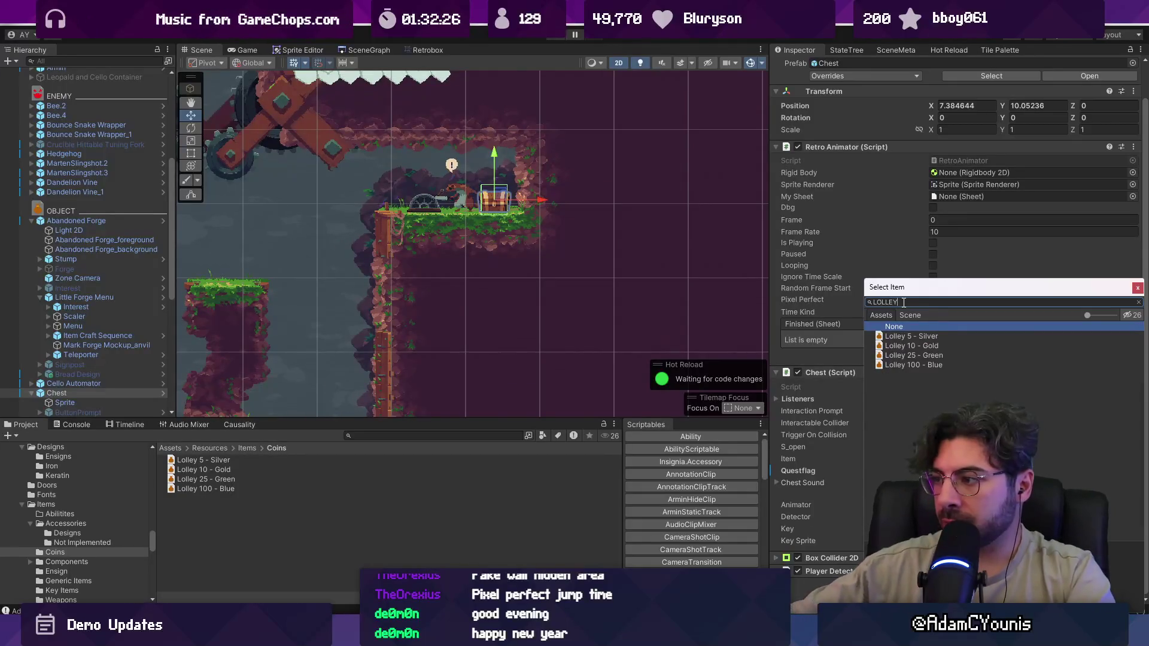
{"action": "left_click", "coordinate": [910, 363]}
{"action": "key", "text": "Return"}
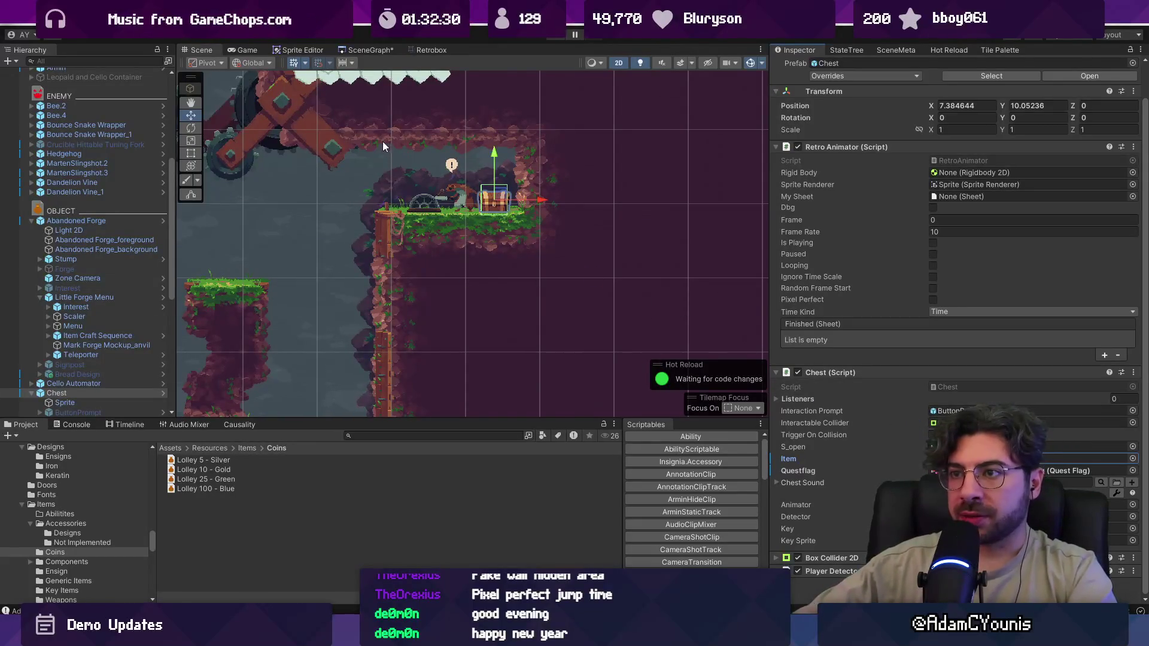
{"action": "left_click", "coordinate": [243, 426]}
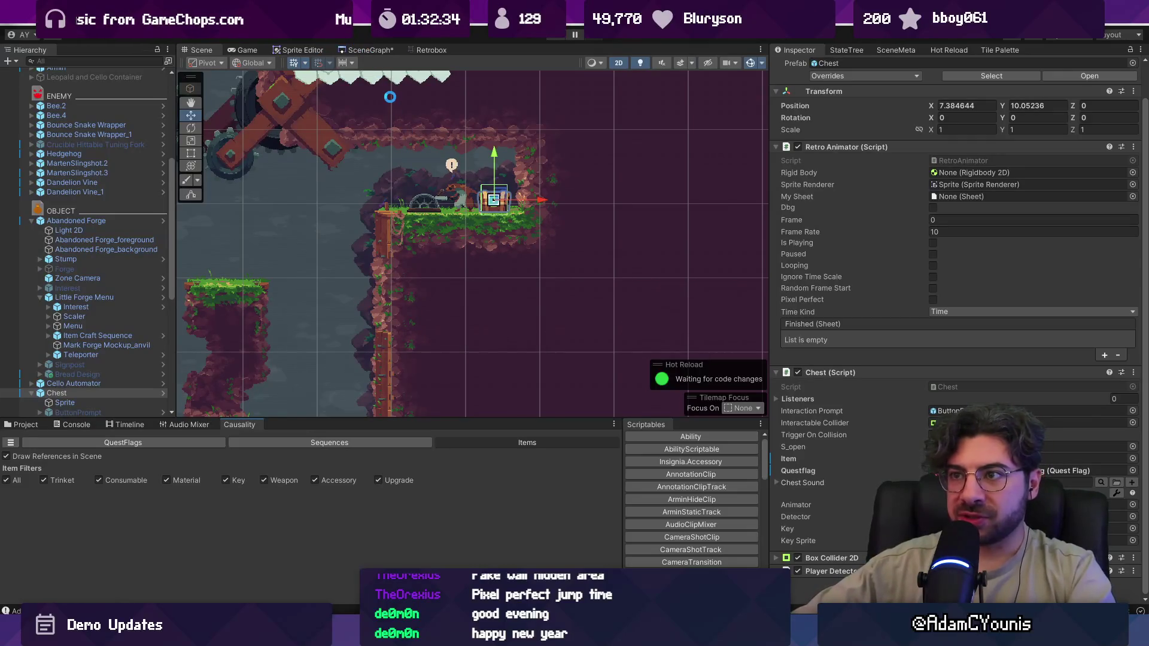
- Open the Ohrenstead Excavation - Snake Trial room from the SceneGraph
{"action": "left_click", "coordinate": [369, 49]}
{"action": "scroll", "coordinate": [385, 74], "scroll_direction": "down", "scroll_amount": 5}
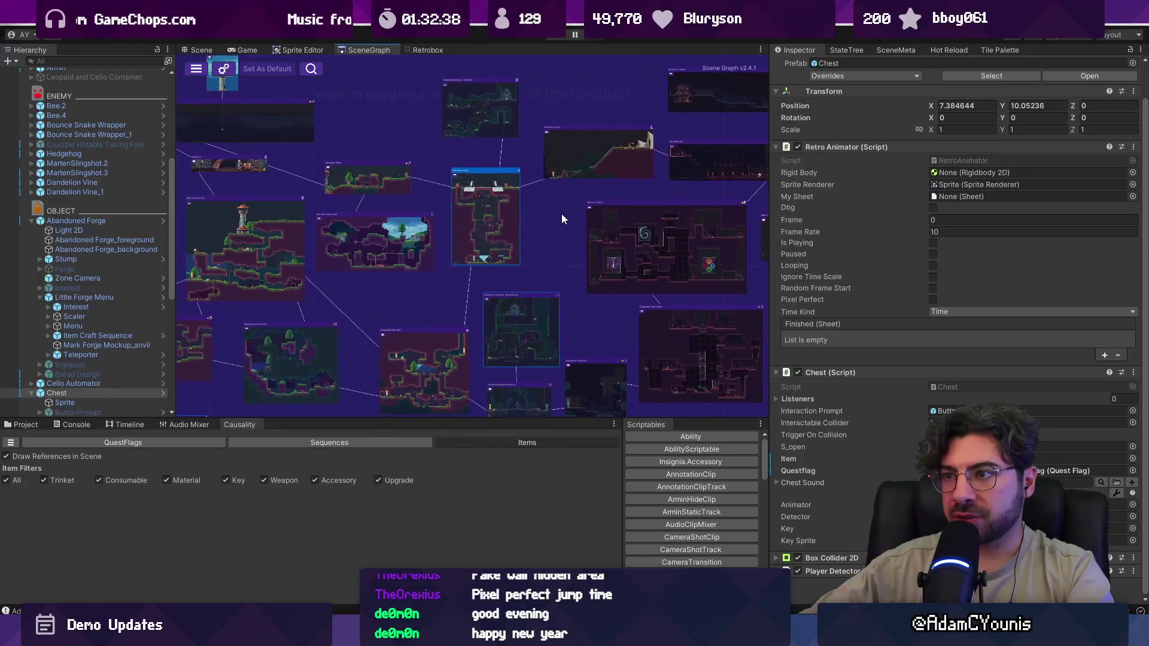
{"action": "scroll", "coordinate": [511, 131], "scroll_direction": "up", "scroll_amount": 5}
{"action": "double_click", "coordinate": [512, 132]}
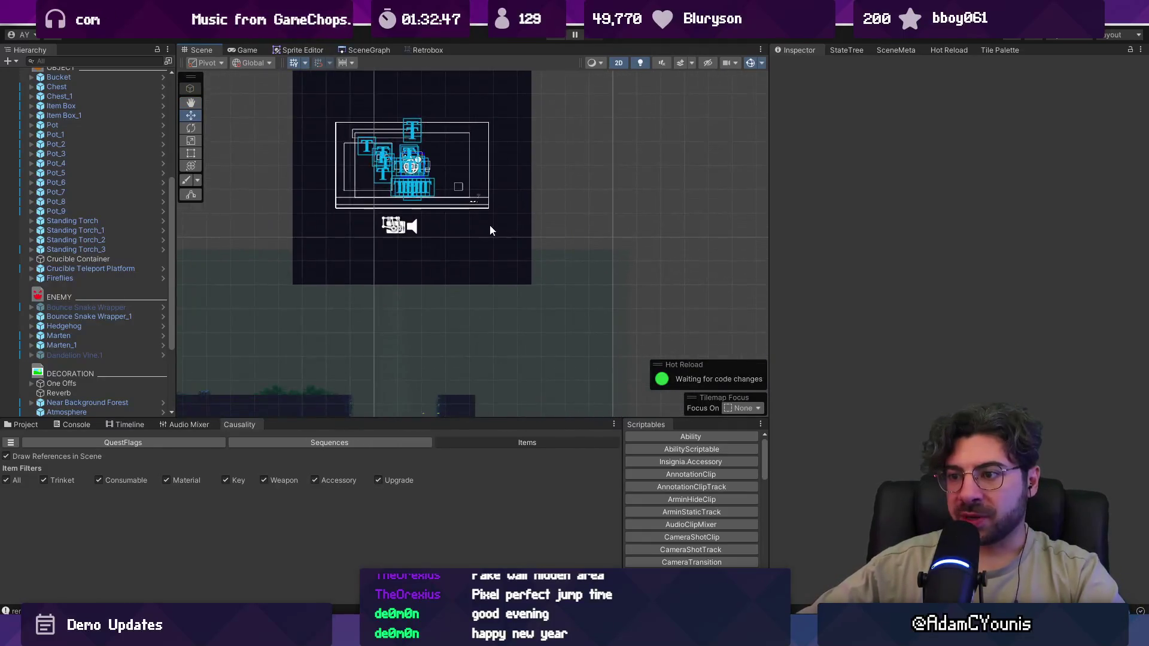
- Locate the Carrot-giving chest in the Scene view and select Chest_1
{"action": "scroll", "coordinate": [507, 216], "scroll_direction": "up", "scroll_amount": 6}
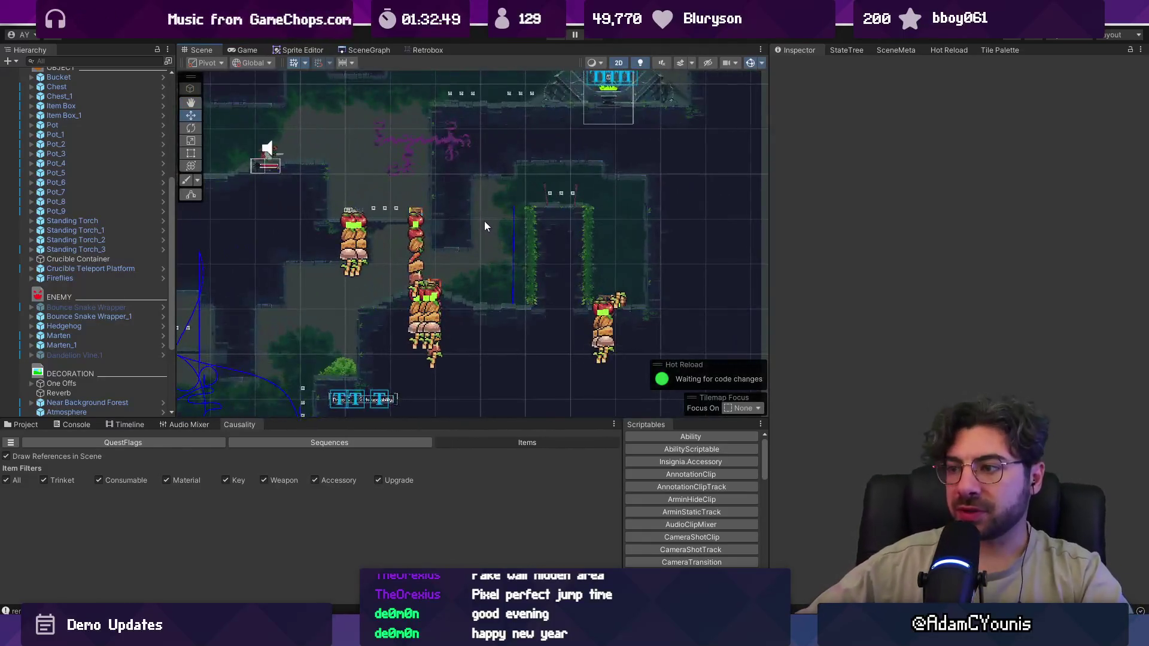
{"action": "scroll", "coordinate": [623, 310], "scroll_direction": "up", "scroll_amount": 4}
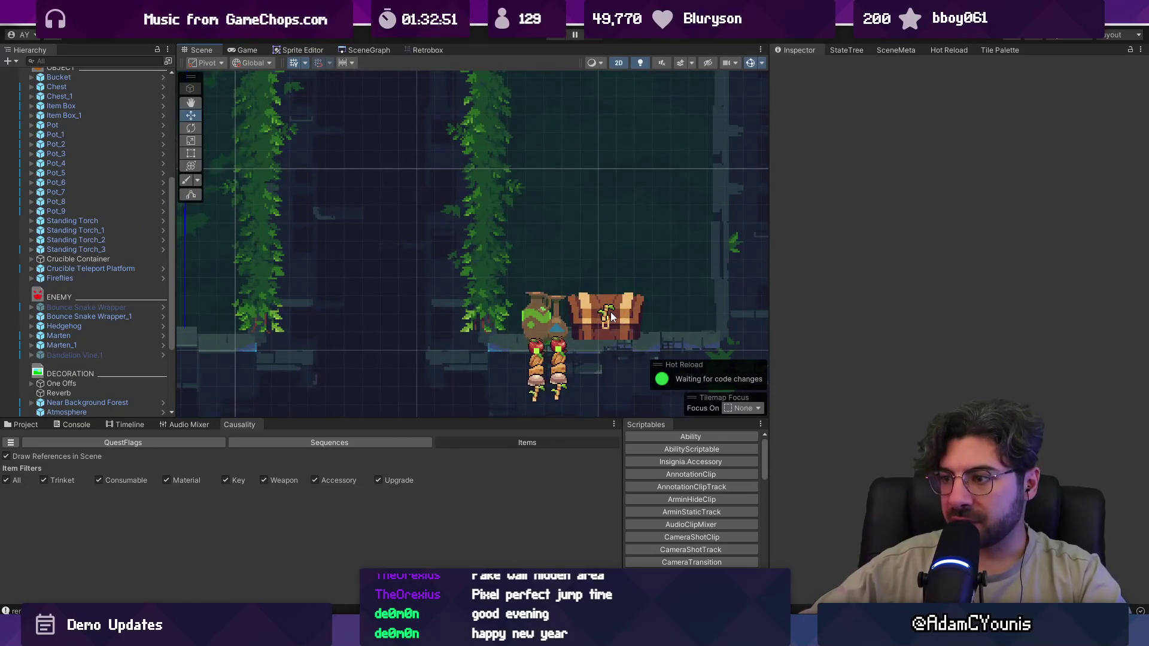
{"action": "scroll", "coordinate": [630, 302], "scroll_direction": "down", "scroll_amount": 10}
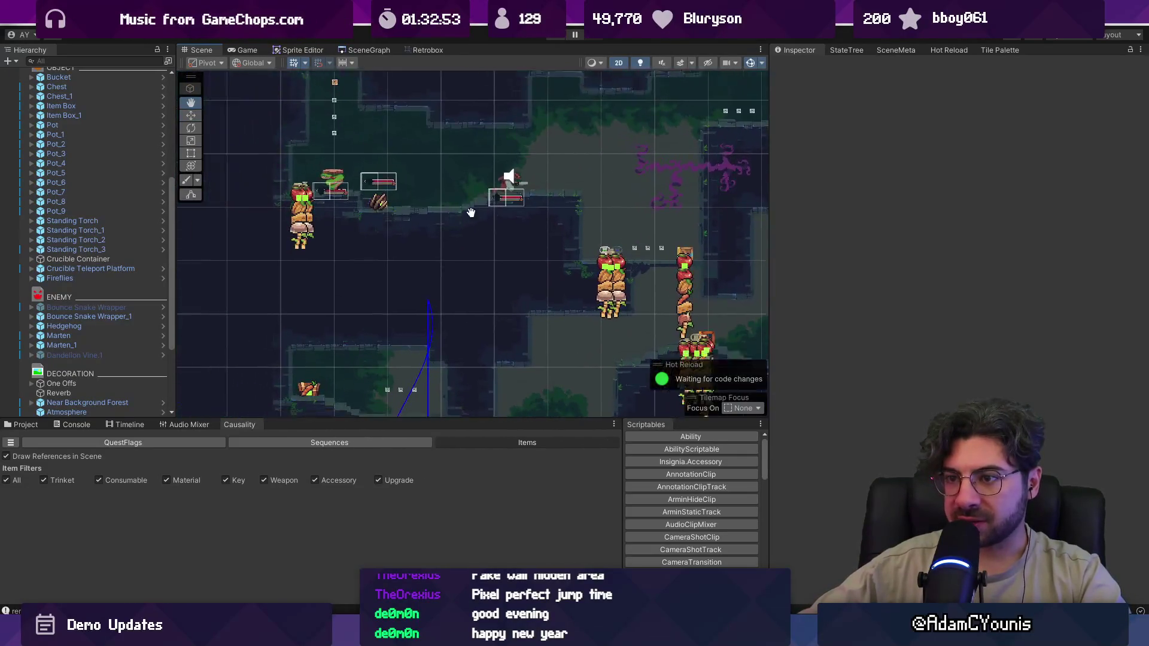
{"action": "scroll", "coordinate": [370, 323], "scroll_direction": "up", "scroll_amount": 4}
{"action": "scroll", "coordinate": [396, 321], "scroll_direction": "down", "scroll_amount": 8}
{"action": "mouse_move", "coordinate": [516, 269]}
{"action": "left_mouse_down"}
{"action": "mouse_move", "coordinate": [423, 186]}
{"action": "mouse_move", "coordinate": [531, 264]}
{"action": "mouse_move", "coordinate": [419, 264]}
{"action": "mouse_move", "coordinate": [400, 159]}
{"action": "mouse_move", "coordinate": [543, 162]}
{"action": "left_mouse_up"}
{"action": "scroll", "coordinate": [267, 277], "scroll_direction": "up", "scroll_amount": 5}
{"action": "left_click", "coordinate": [270, 281]}
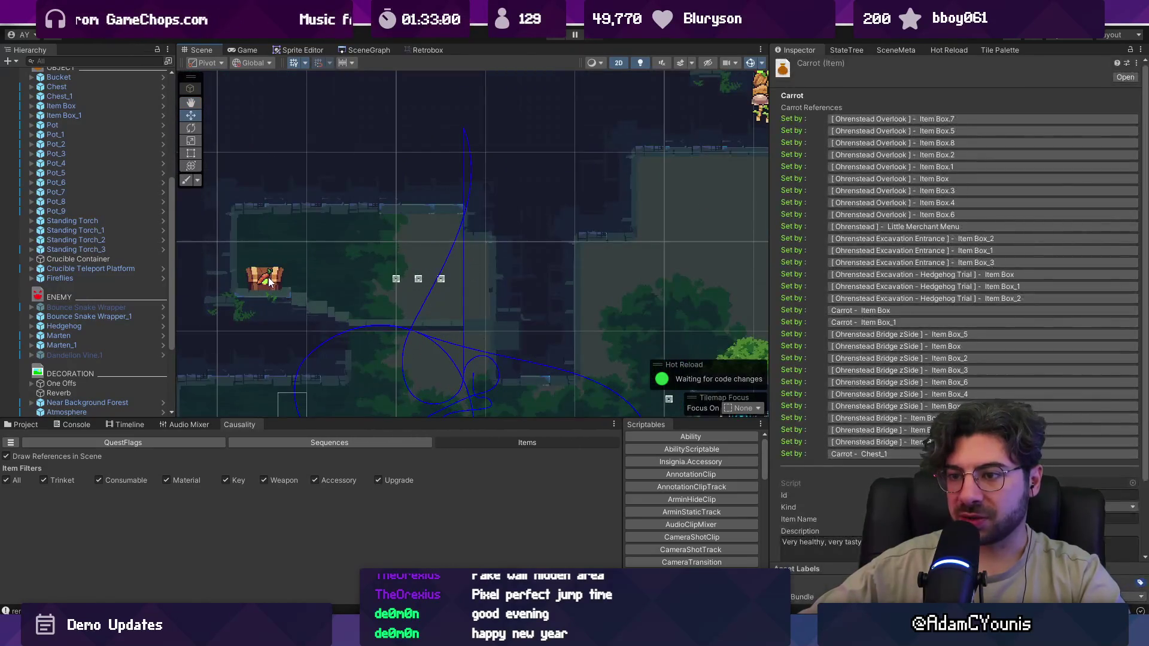
{"action": "left_click", "coordinate": [269, 282]}
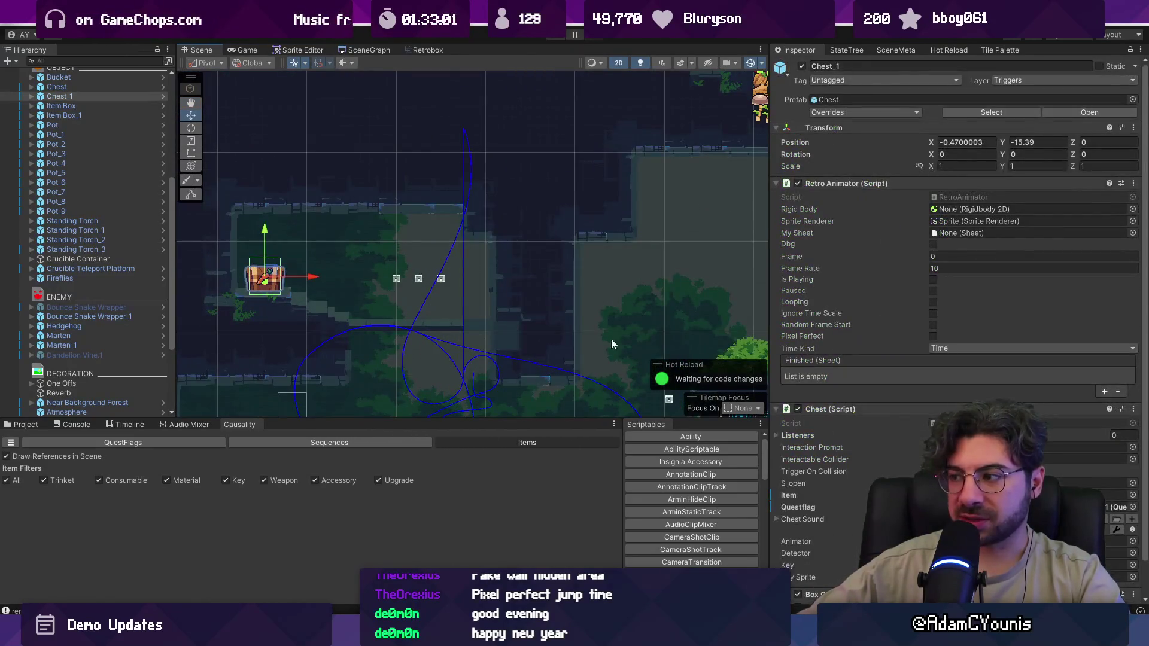
- Assign a 'chest' open-state sprite sheet to Chest_1 and nudge it slightly lower
{"action": "left_click", "coordinate": [1133, 484]}
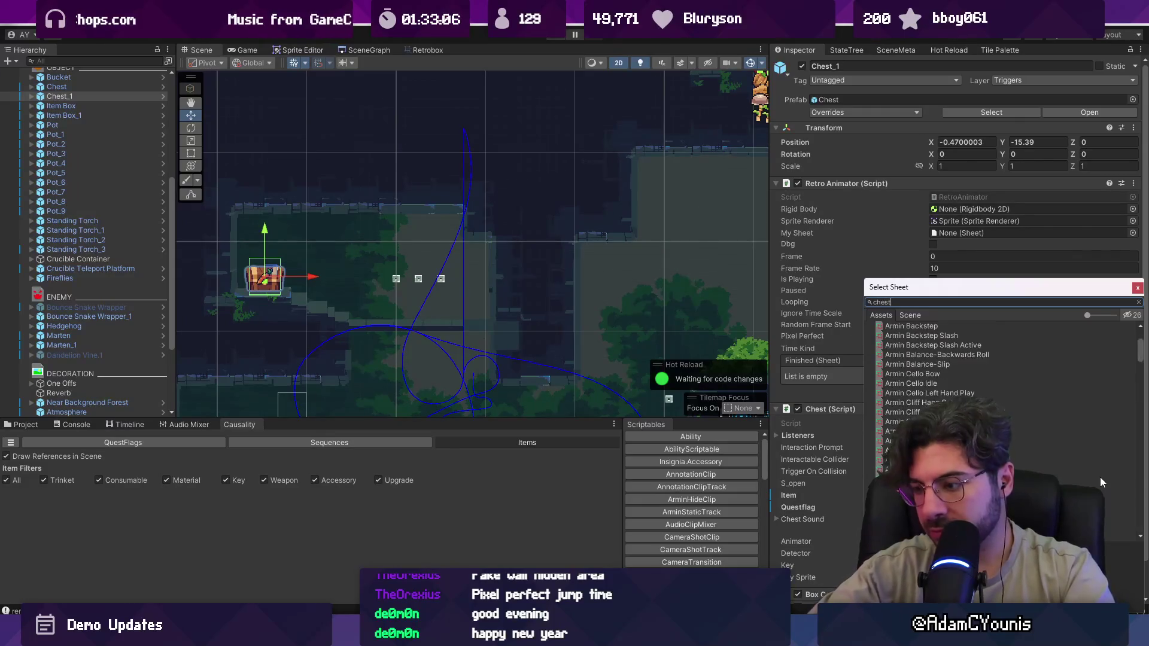
{"action": "type", "text": "chest"}
{"action": "key", "text": "Return"}
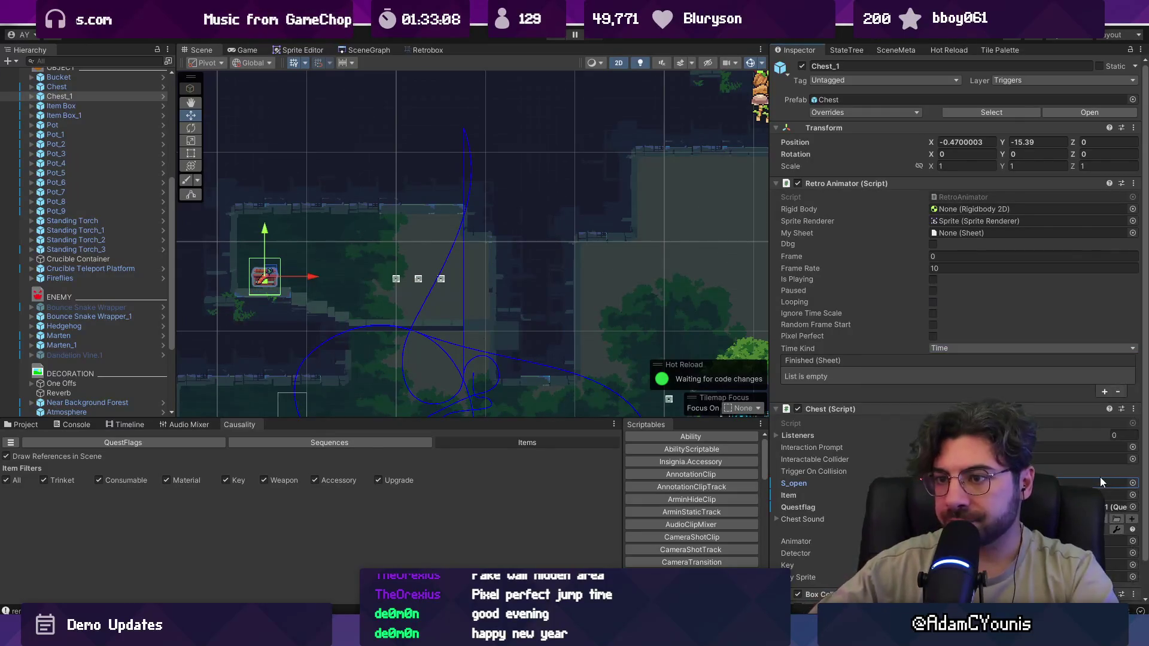
{"action": "scroll", "coordinate": [269, 276], "scroll_direction": "up", "scroll_amount": 2}
{"action": "left_click_drag", "start_coordinate": [278, 267], "coordinate": [288, 256]}
- Select the other chest beside the pots and set its item to Lolley 25 - Green
{"action": "scroll", "coordinate": [289, 256], "scroll_direction": "down", "scroll_amount": 5}
{"action": "scroll", "coordinate": [404, 213], "scroll_direction": "up", "scroll_amount": 5}
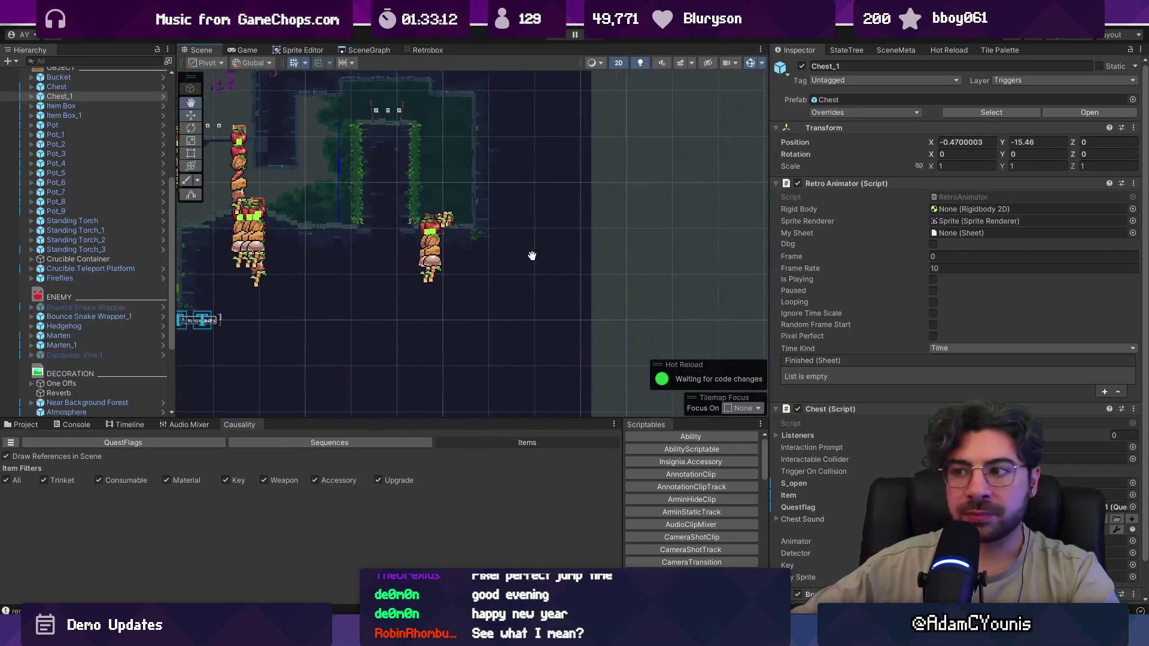
{"action": "scroll", "coordinate": [404, 213], "scroll_direction": "up", "scroll_amount": 4}
{"action": "left_click", "coordinate": [416, 256]}
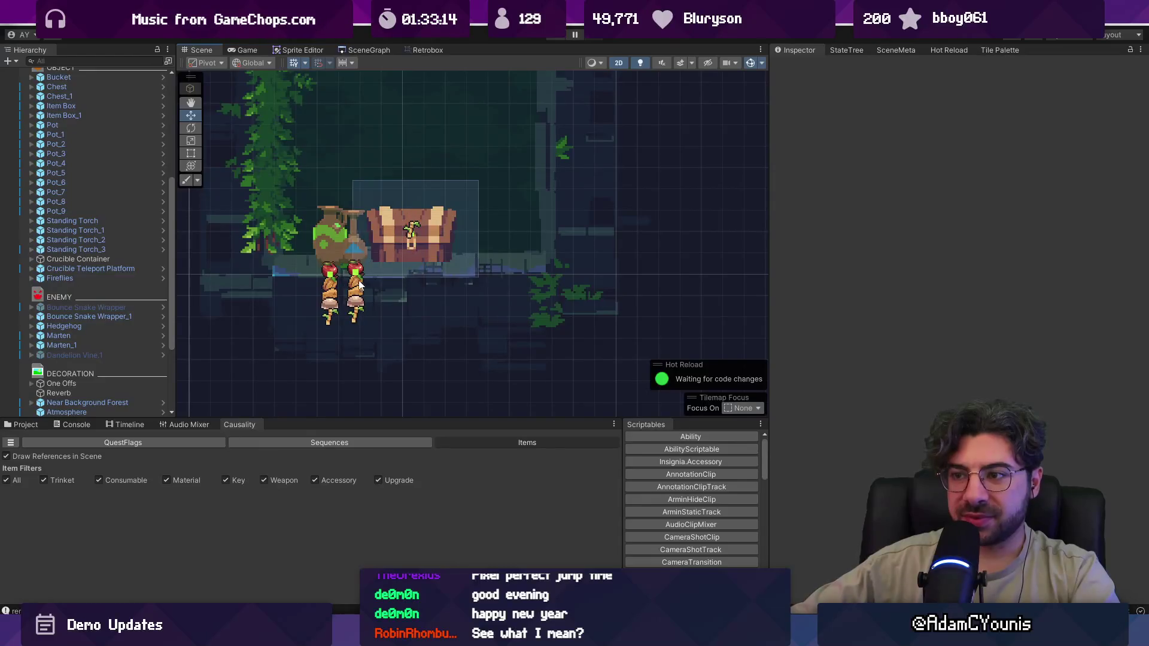
{"action": "left_click", "coordinate": [406, 237]}
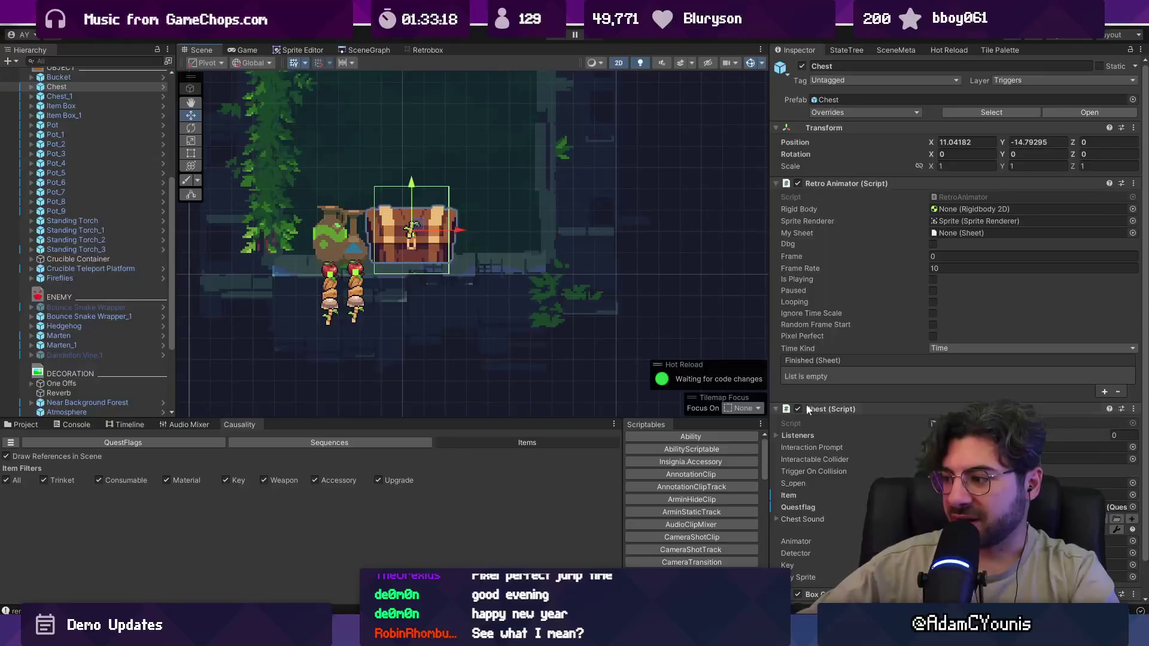
{"action": "left_click", "coordinate": [1134, 496]}
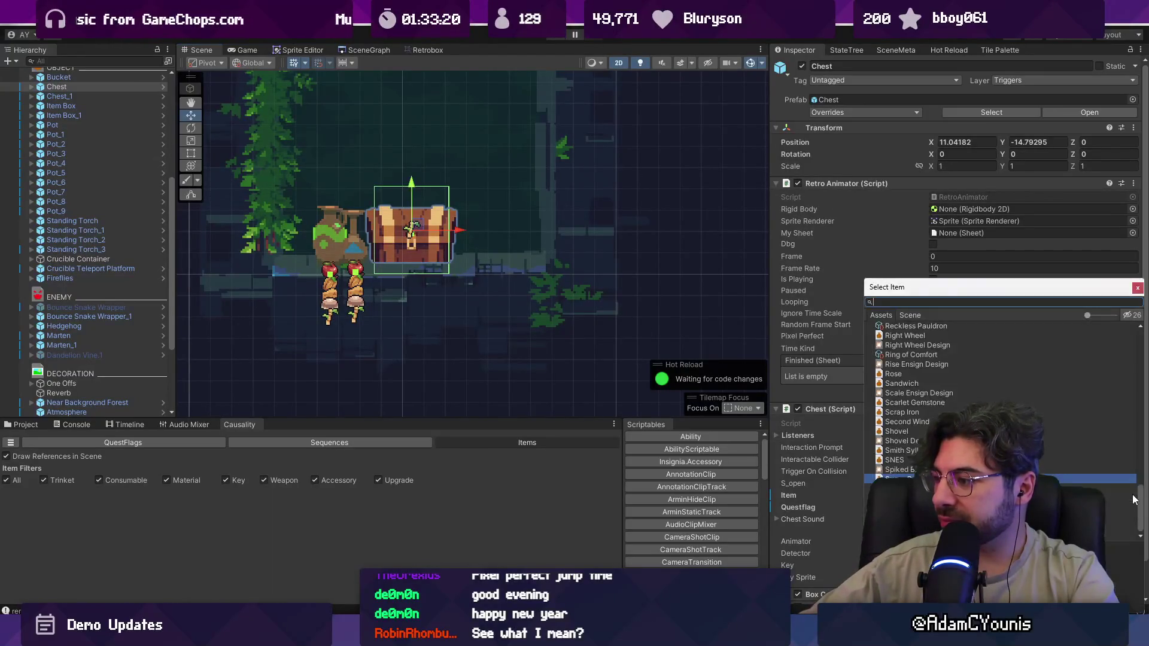
{"action": "type", "text": "lolley"}
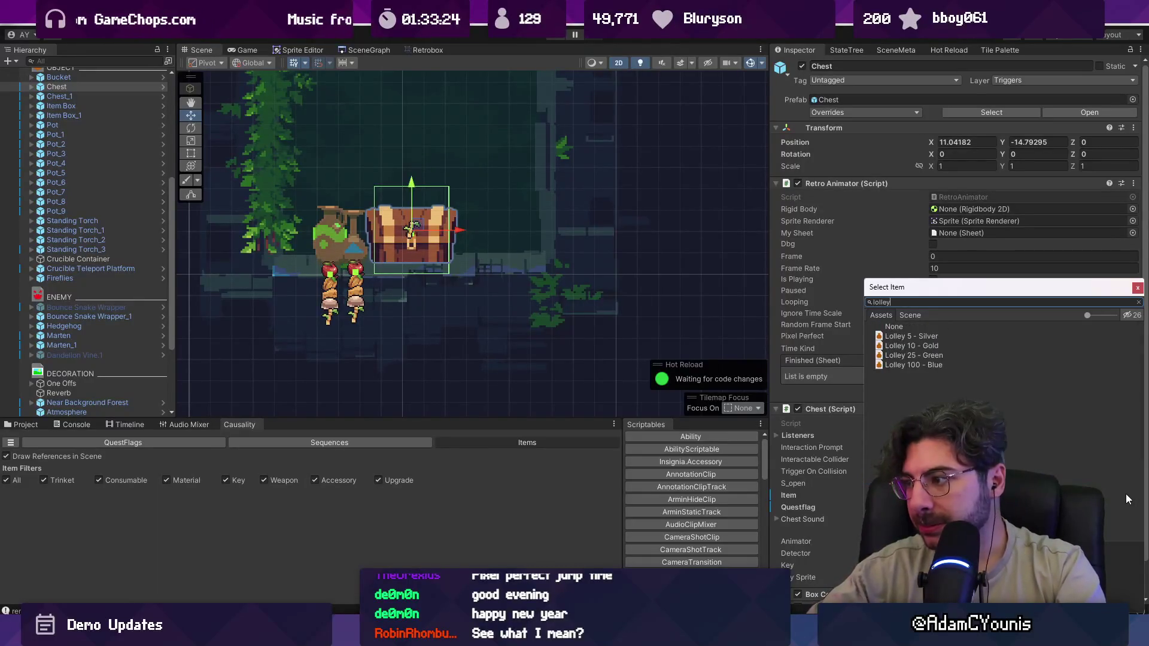
{"action": "key", "text": "Down"}
{"action": "key", "text": "Down"}
{"action": "key", "text": "Down"}
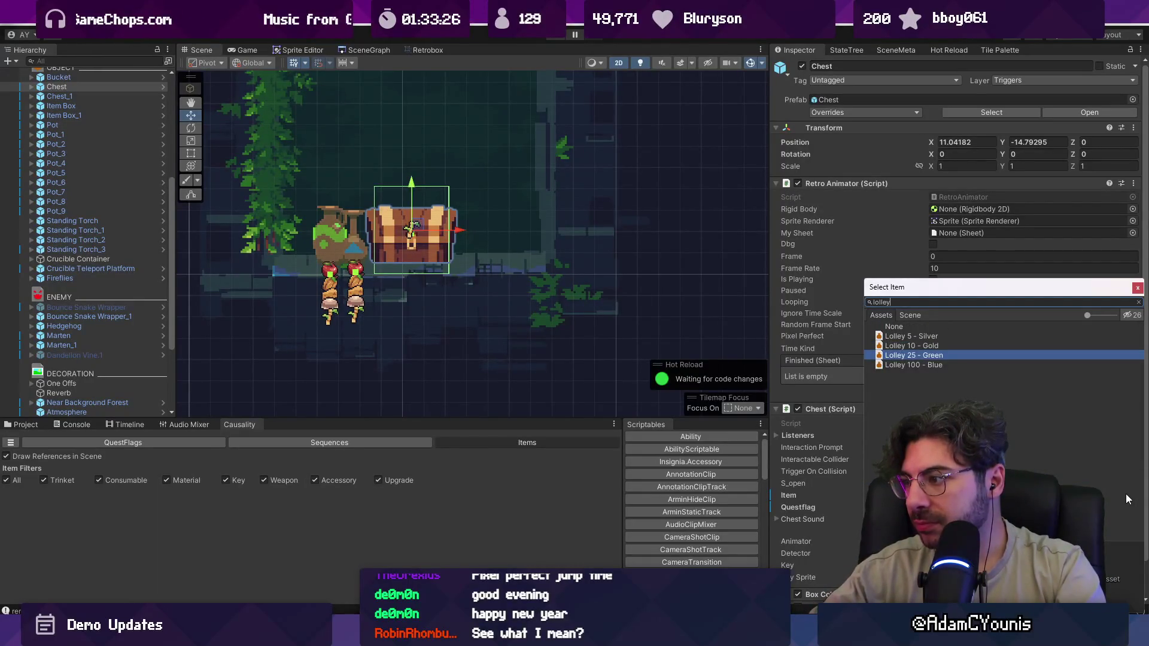
{"action": "key", "text": "Return"}
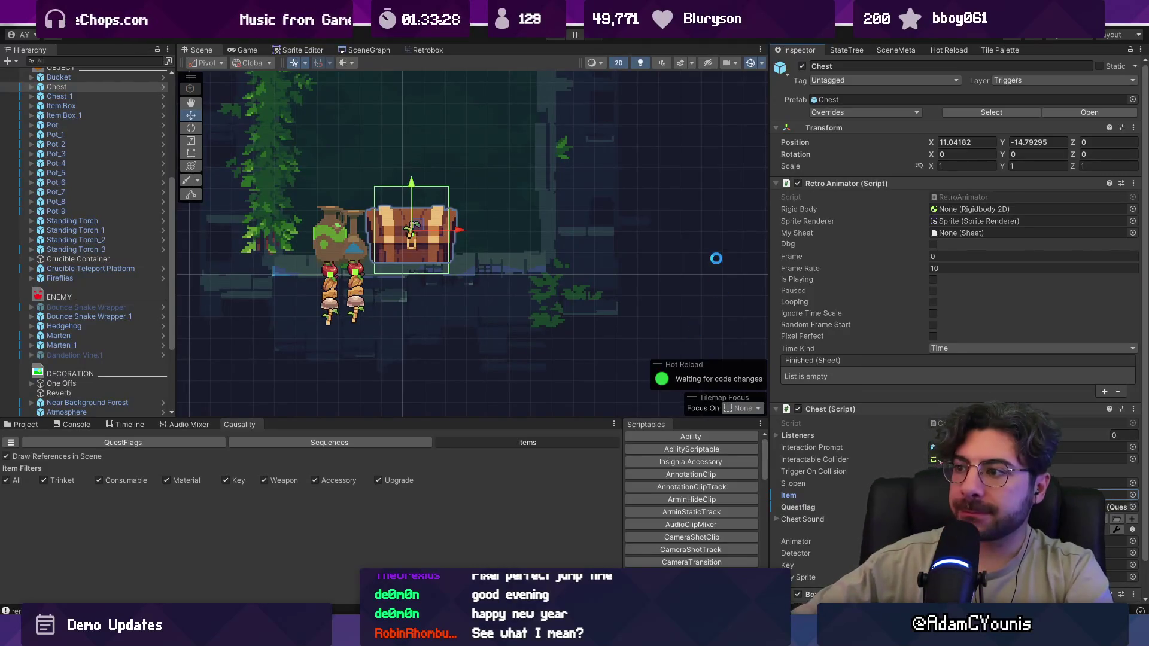
{"action": "scroll", "coordinate": [641, 187], "scroll_direction": "down", "scroll_amount": 2}
{"action": "scroll", "coordinate": [635, 184], "scroll_direction": "down", "scroll_amount": 3}
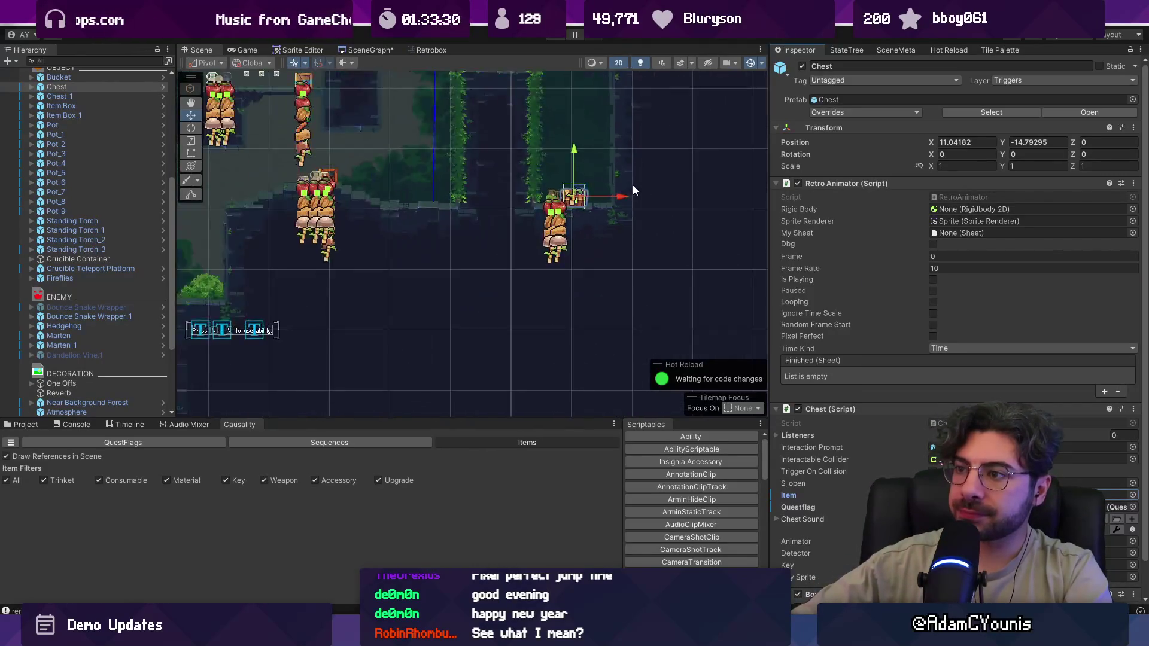
- Uncheck Consumable and Material in the Causality item filters, keeping Trinket, Key, Weapon, Accessory and Upgrade
{"action": "scroll", "coordinate": [623, 224], "scroll_direction": "down", "scroll_amount": 2}
{"action": "scroll", "coordinate": [565, 261], "scroll_direction": "up", "scroll_amount": 2}
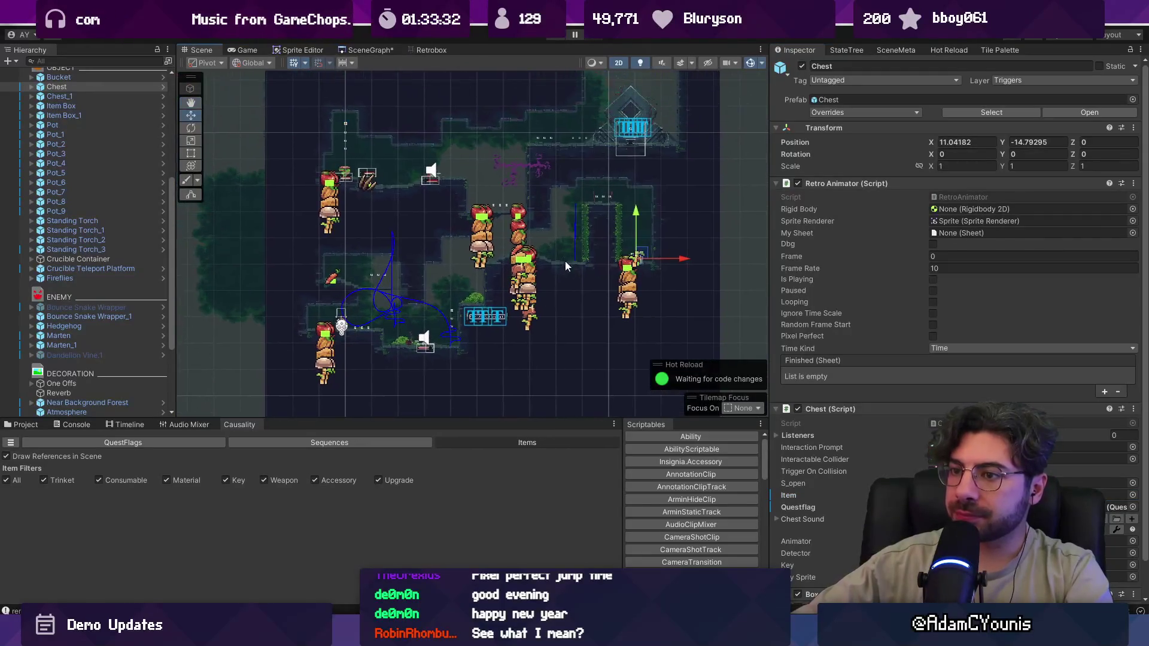
{"action": "scroll", "coordinate": [429, 235], "scroll_direction": "up", "scroll_amount": 1}
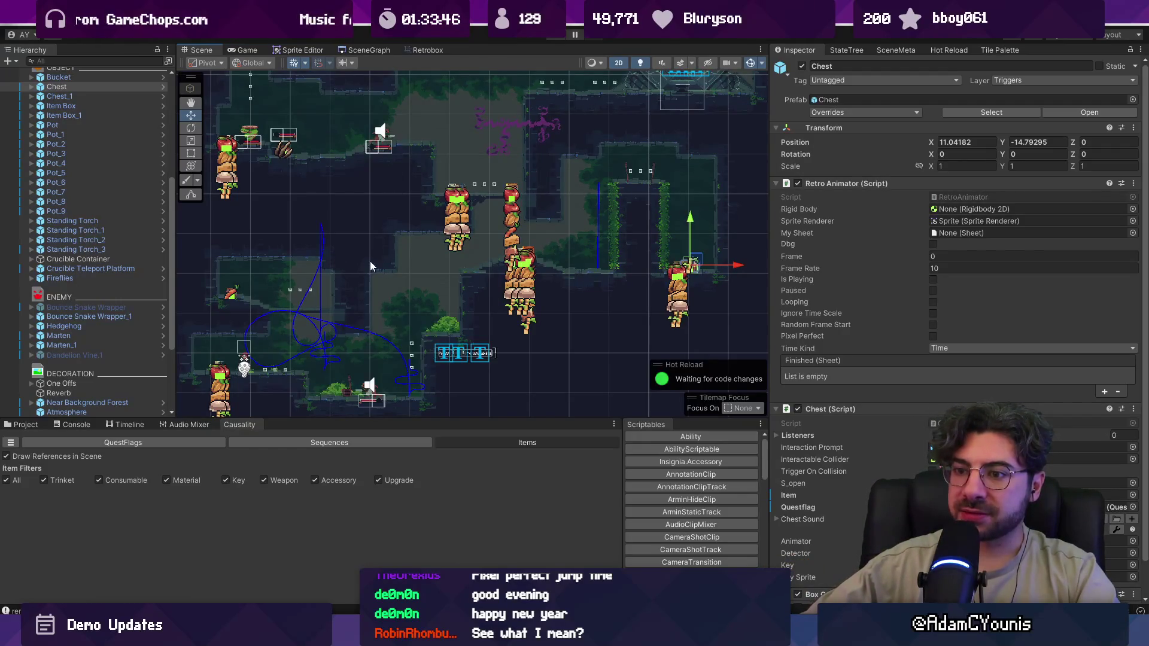
{"action": "left_click", "coordinate": [122, 480]}
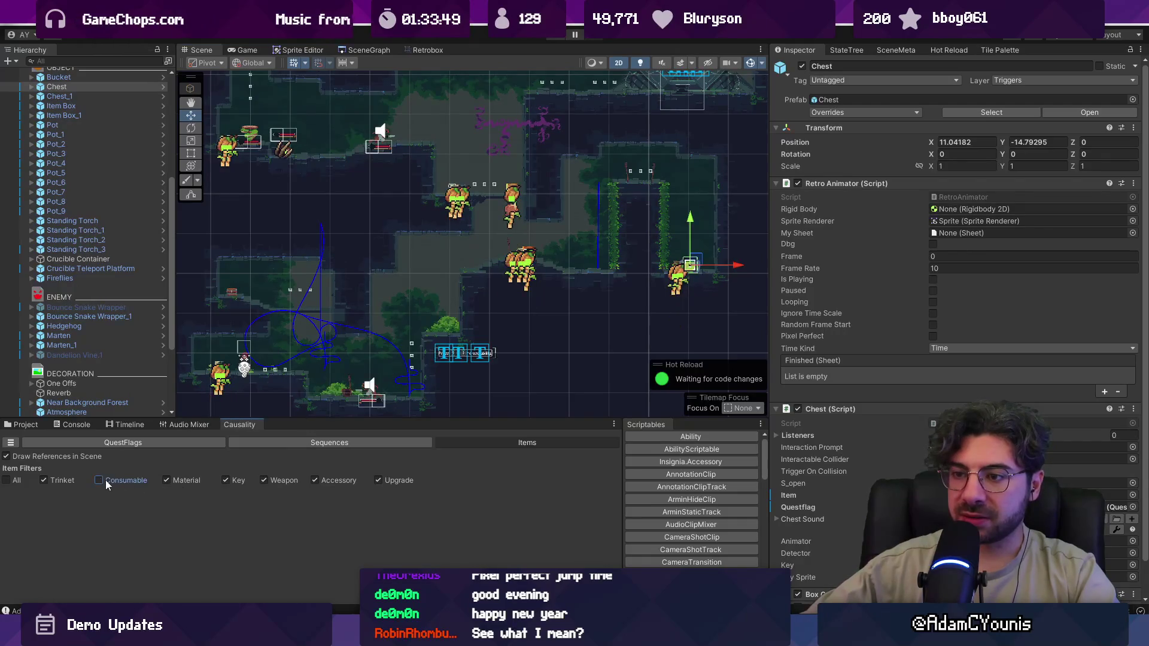
{"action": "left_click", "coordinate": [109, 480]}
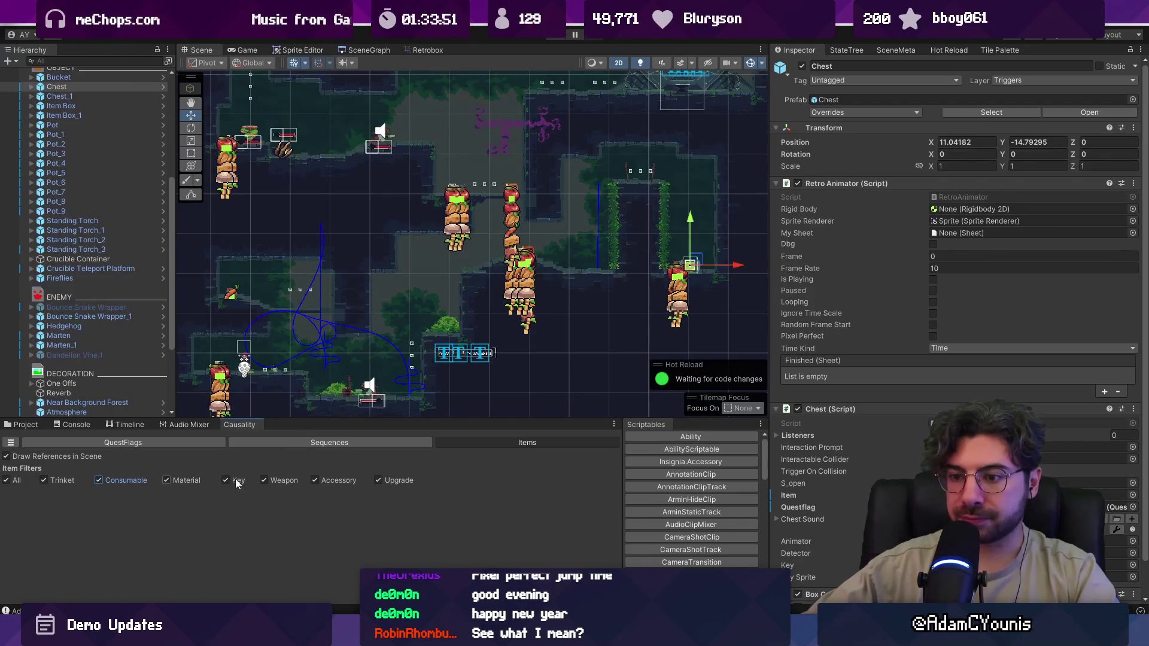
{"action": "left_click", "coordinate": [139, 483]}
{"action": "left_click", "coordinate": [173, 478]}
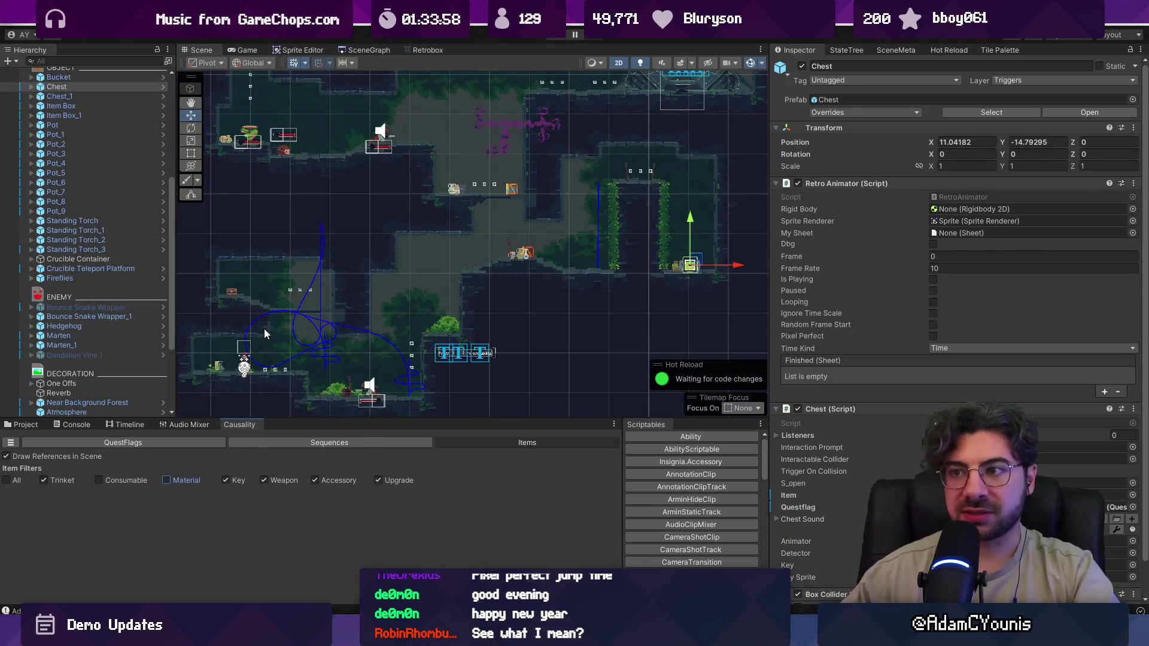
{"action": "scroll", "coordinate": [432, 311], "scroll_direction": "down", "scroll_amount": 2}
{"action": "mouse_move", "coordinate": [433, 253]}
{"action": "left_mouse_down"}
{"action": "mouse_move", "coordinate": [440, 283]}
{"action": "mouse_move", "coordinate": [436, 263]}
{"action": "left_mouse_up"}
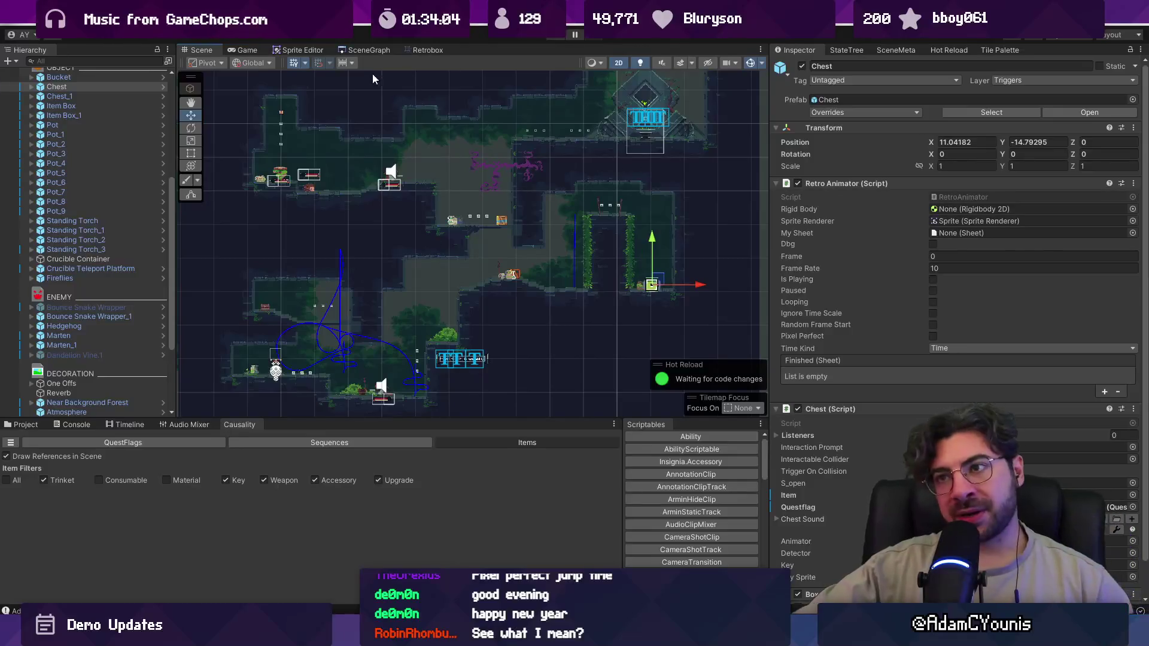
- Widen the SceneGraph panel and pan the room graph toward the Athenaeum rooms
{"action": "left_click", "coordinate": [365, 49]}
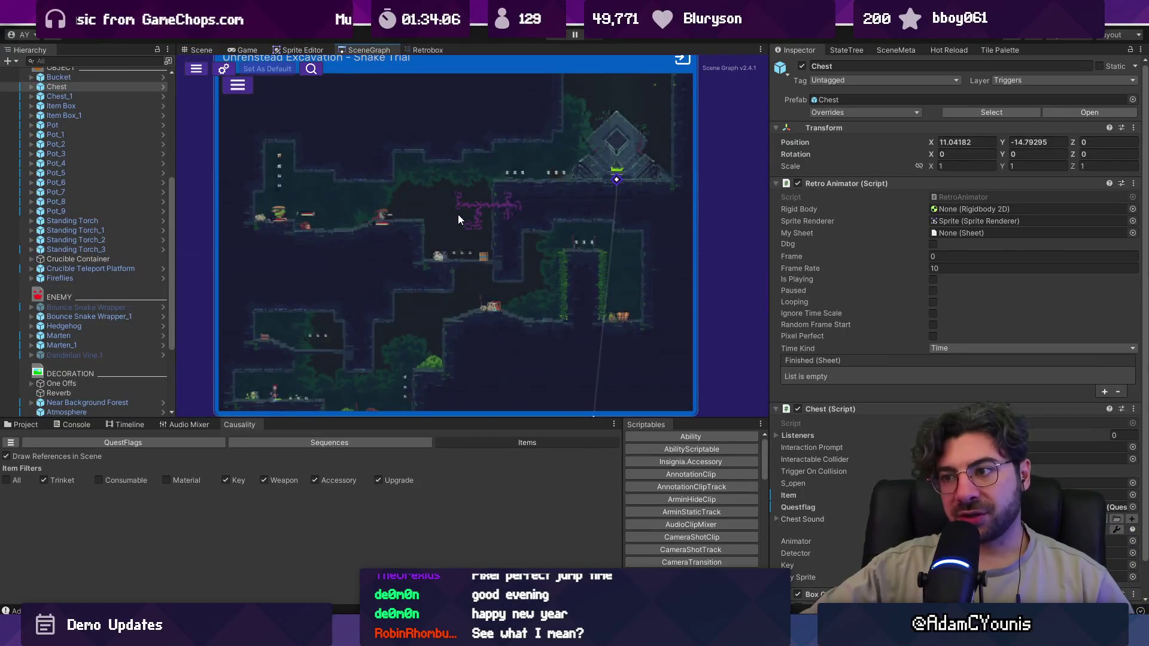
{"action": "scroll", "coordinate": [522, 267], "scroll_direction": "down", "scroll_amount": 5}
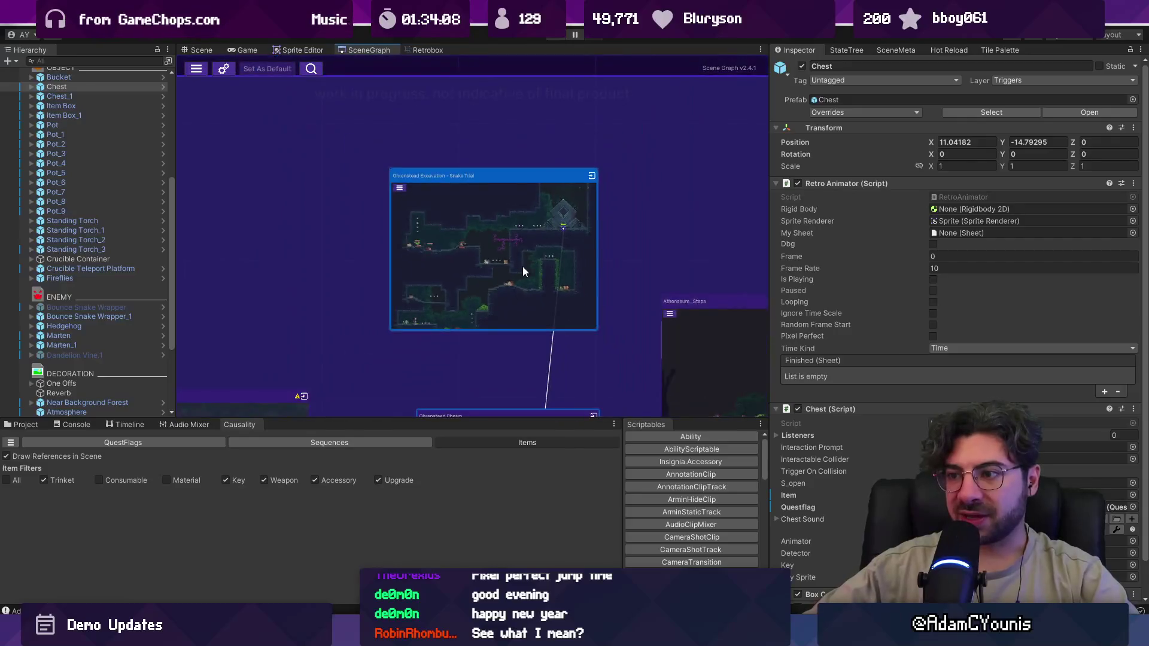
{"action": "scroll", "coordinate": [551, 270], "scroll_direction": "down", "scroll_amount": 4}
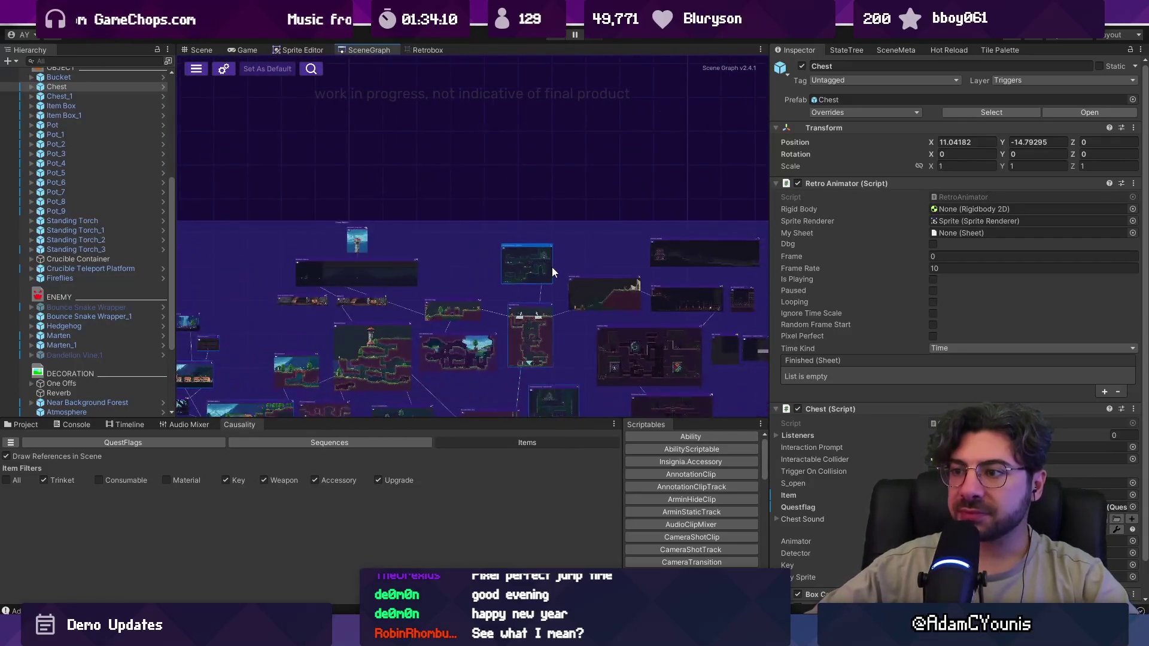
{"action": "scroll", "coordinate": [431, 288], "scroll_direction": "up", "scroll_amount": 1}
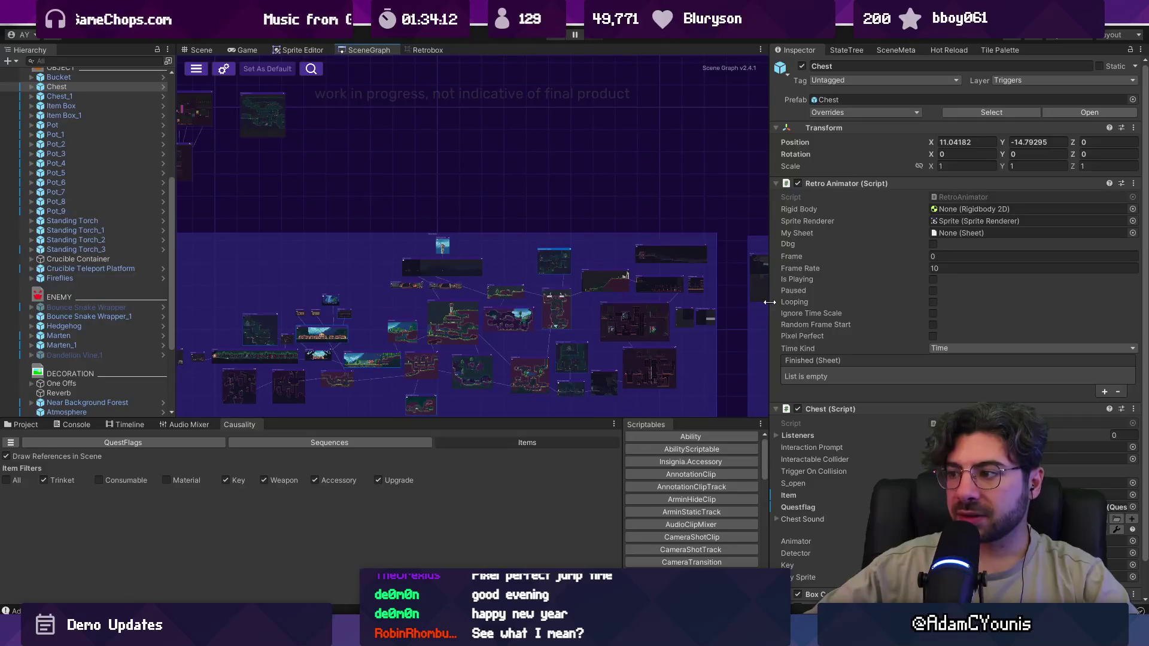
{"action": "left_click_drag", "start_coordinate": [769, 302], "coordinate": [847, 303]}
{"action": "scroll", "coordinate": [716, 236], "scroll_direction": "up", "scroll_amount": 4}
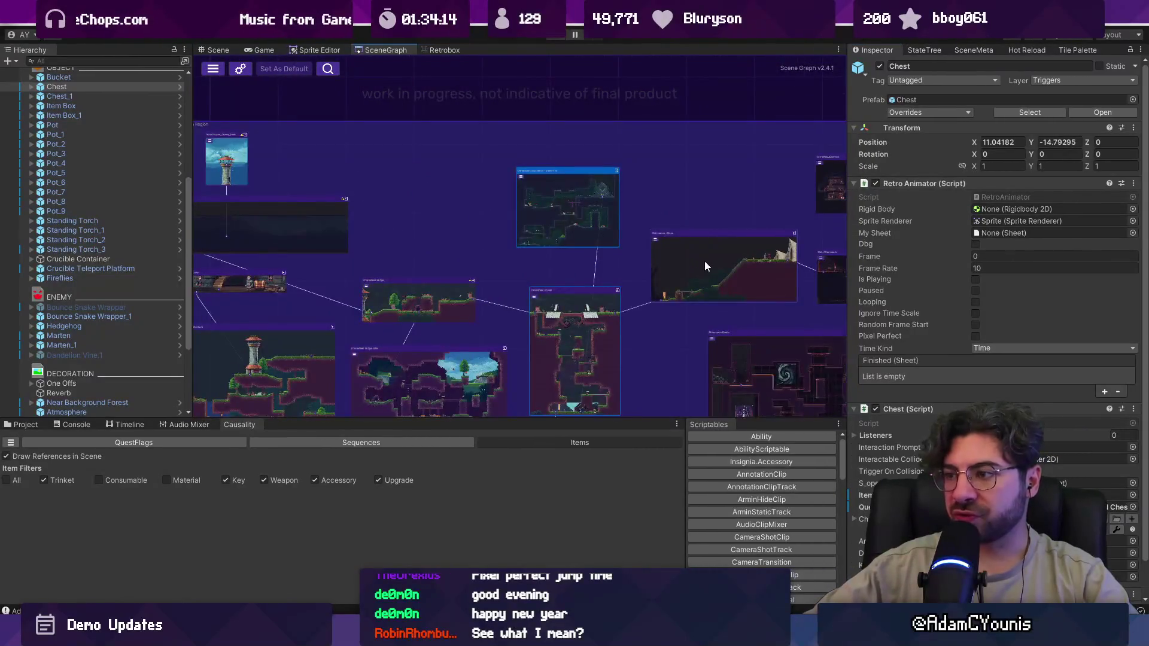
{"action": "scroll", "coordinate": [705, 266], "scroll_direction": "up", "scroll_amount": 2}
{"action": "left_click_drag", "start_coordinate": [713, 275], "coordinate": [507, 221]}
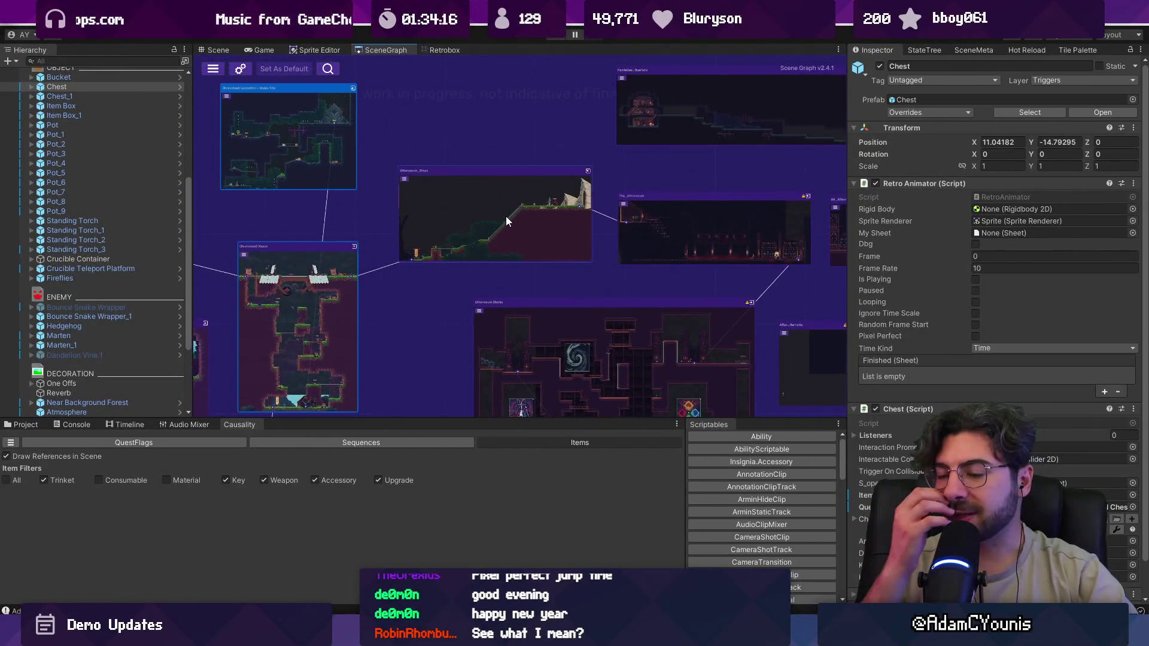
{"action": "left_click_drag", "start_coordinate": [447, 218], "coordinate": [457, 252]}
{"action": "scroll", "coordinate": [418, 176], "scroll_direction": "up", "scroll_amount": 1}
{"action": "mouse_move", "coordinate": [451, 170]}
{"action": "left_mouse_down"}
{"action": "mouse_move", "coordinate": [503, 127]}
{"action": "mouse_move", "coordinate": [468, 163]}
{"action": "left_mouse_up"}
{"action": "left_click_drag", "start_coordinate": [621, 252], "coordinate": [400, 254]}
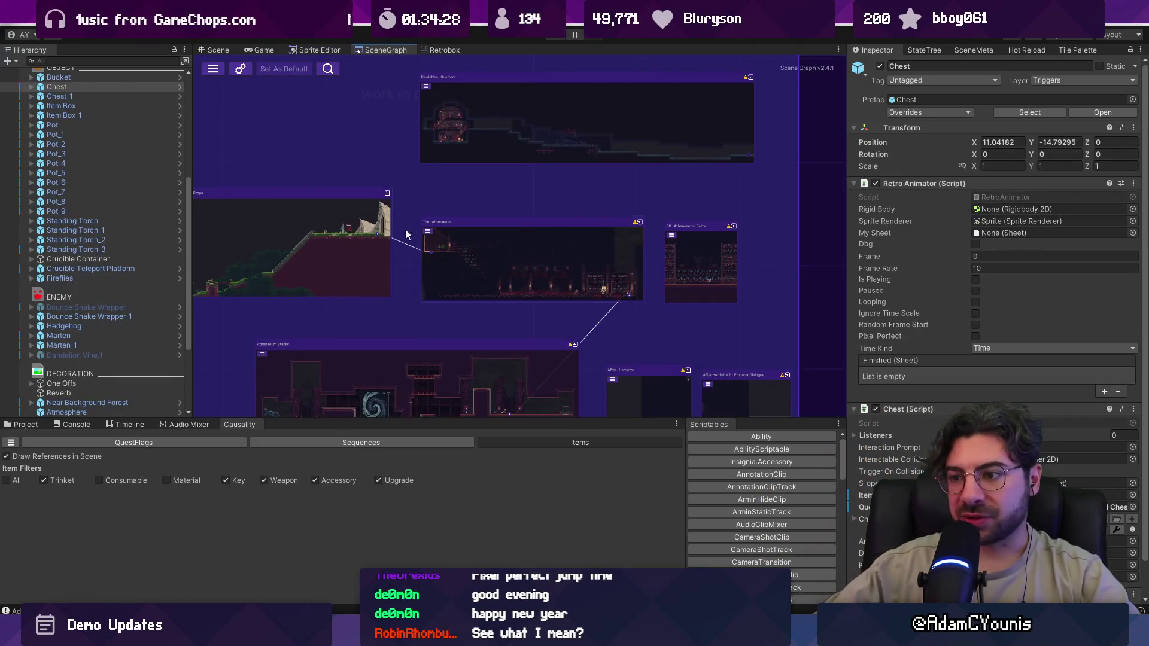
{"action": "scroll", "coordinate": [509, 203], "scroll_direction": "up", "scroll_amount": 5}
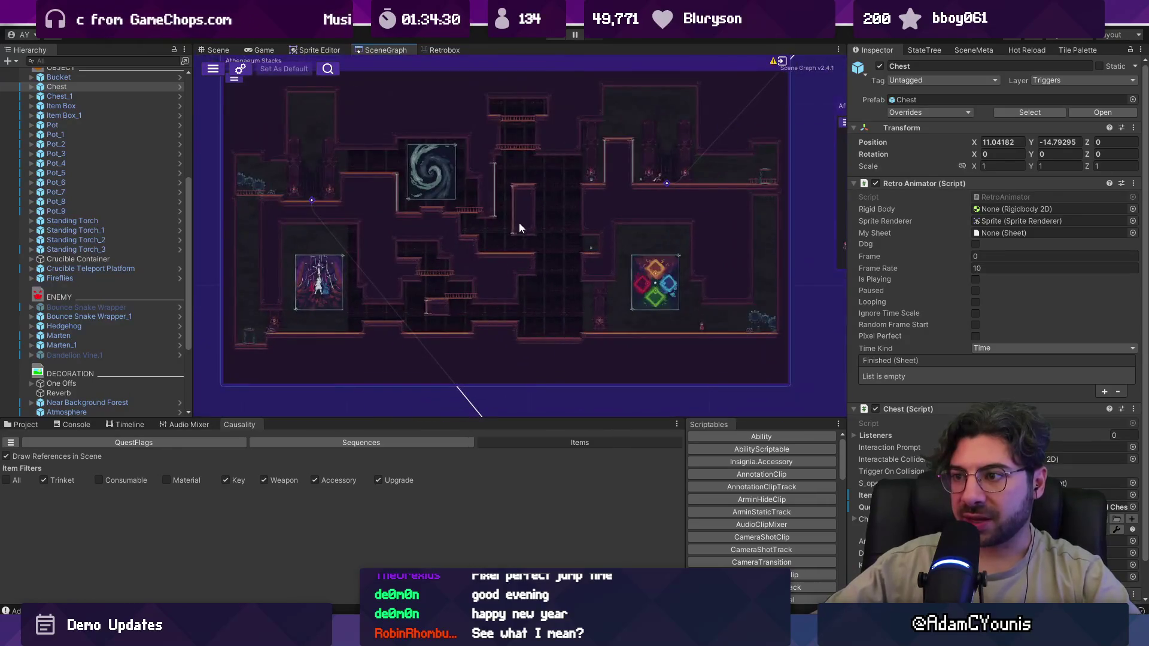
{"action": "scroll", "coordinate": [557, 275], "scroll_direction": "down", "scroll_amount": 4}
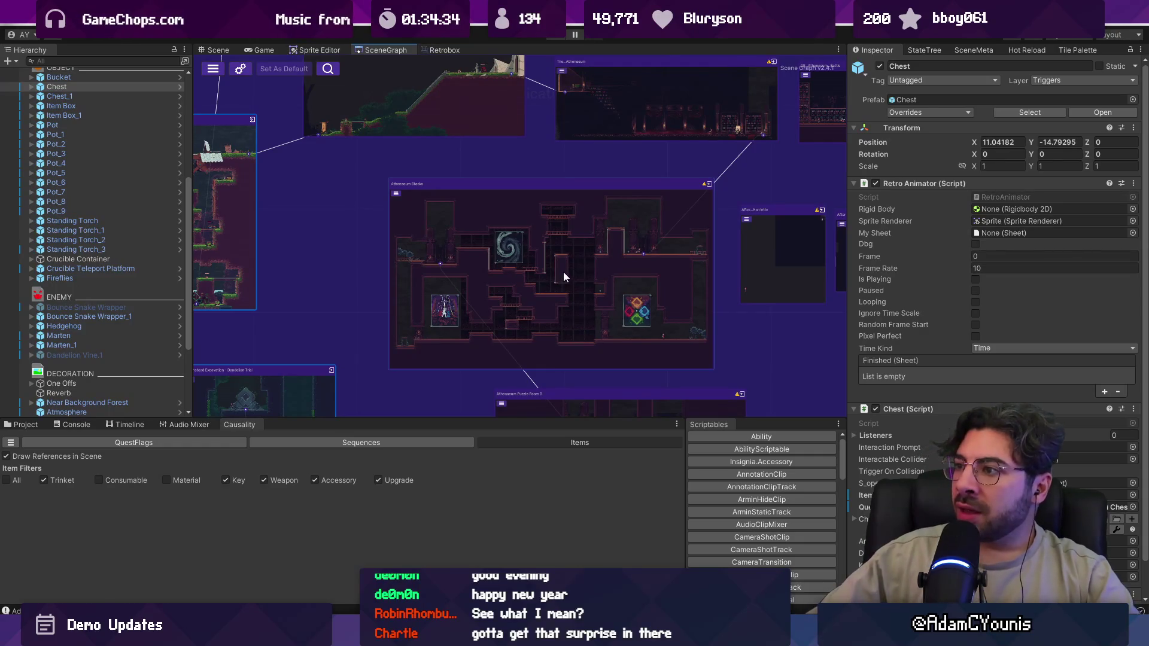
{"action": "scroll", "coordinate": [588, 268], "scroll_direction": "down", "scroll_amount": 1}
{"action": "scroll", "coordinate": [570, 271], "scroll_direction": "up", "scroll_amount": 1}
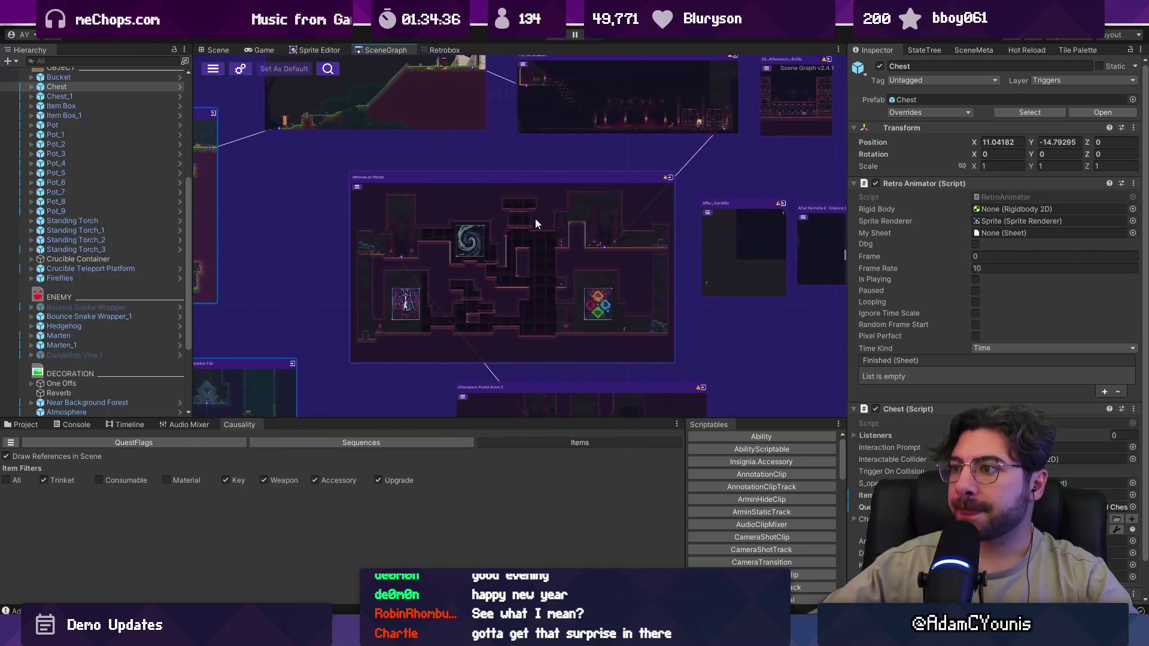
- Open the Athenaeum Stacks scene from its graph node and look around the level
{"action": "left_click_drag", "start_coordinate": [603, 251], "coordinate": [597, 108]}
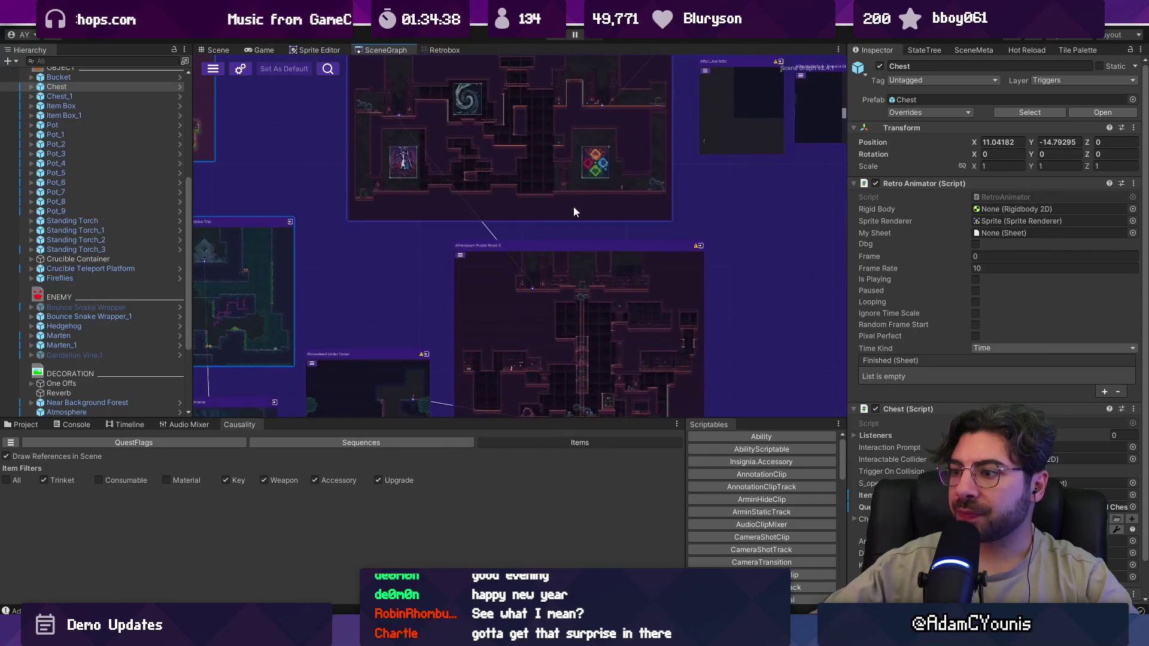
{"action": "scroll", "coordinate": [545, 300], "scroll_direction": "up", "scroll_amount": 3}
{"action": "scroll", "coordinate": [533, 264], "scroll_direction": "down", "scroll_amount": 4}
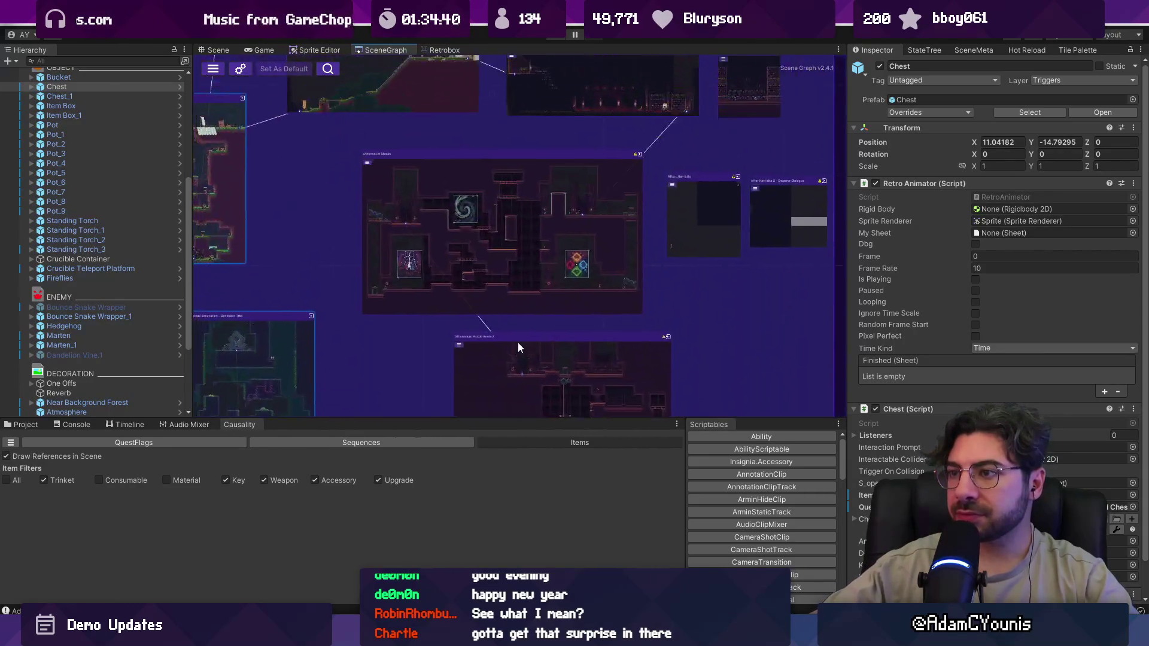
{"action": "scroll", "coordinate": [532, 250], "scroll_direction": "up", "scroll_amount": 2}
{"action": "double_click", "coordinate": [538, 243]}
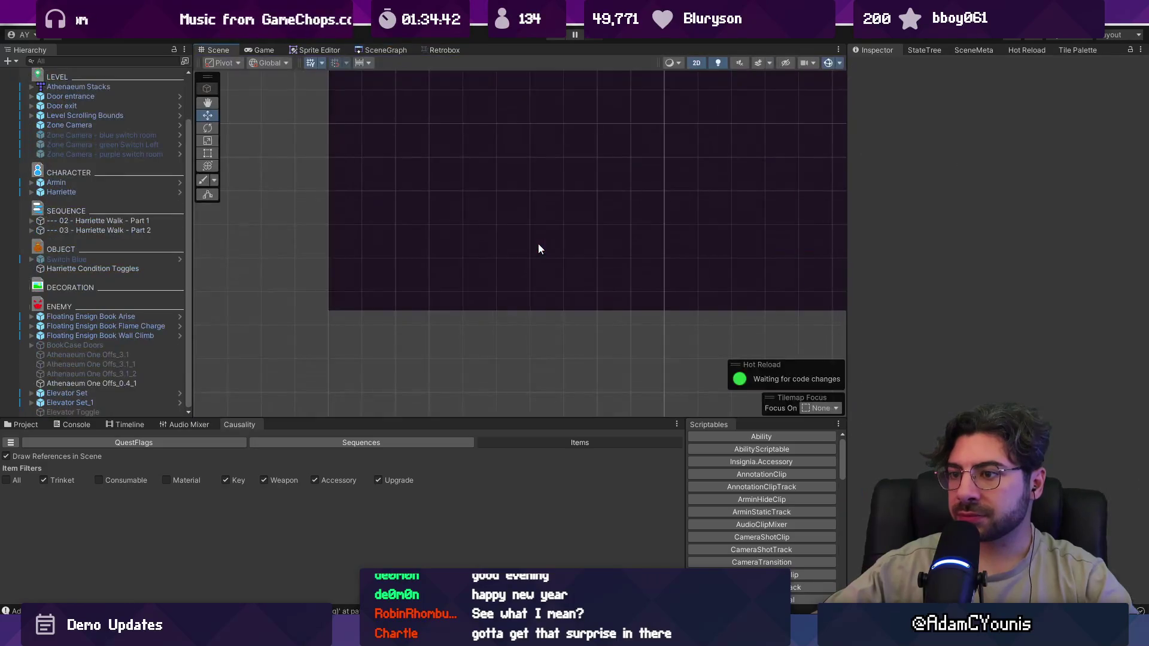
{"action": "scroll", "coordinate": [506, 324], "scroll_direction": "down", "scroll_amount": 2}
{"action": "scroll", "coordinate": [613, 278], "scroll_direction": "up", "scroll_amount": 4}
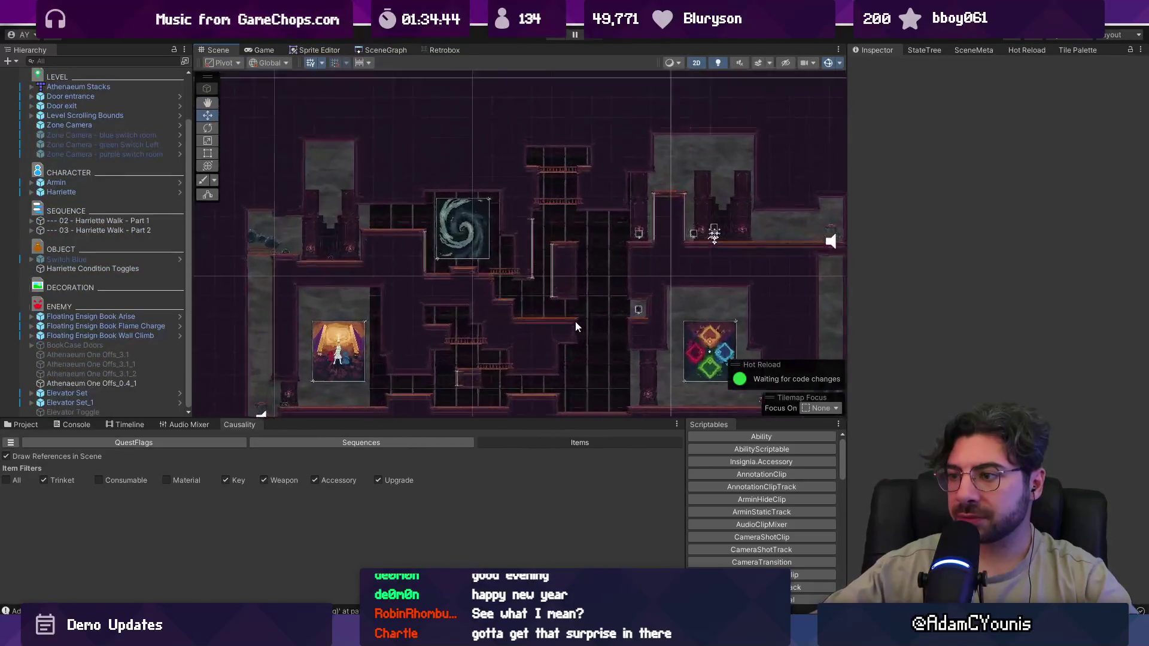
{"action": "scroll", "coordinate": [574, 325], "scroll_direction": "up", "scroll_amount": 1}
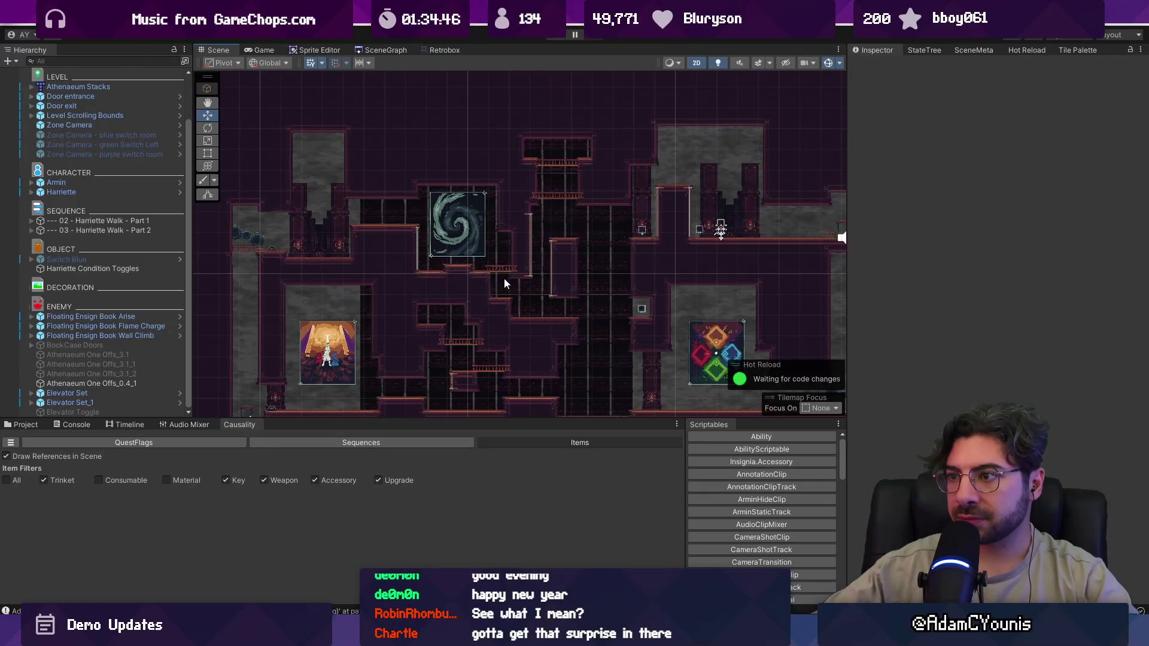
{"action": "scroll", "coordinate": [504, 277], "scroll_direction": "down", "scroll_amount": 1}
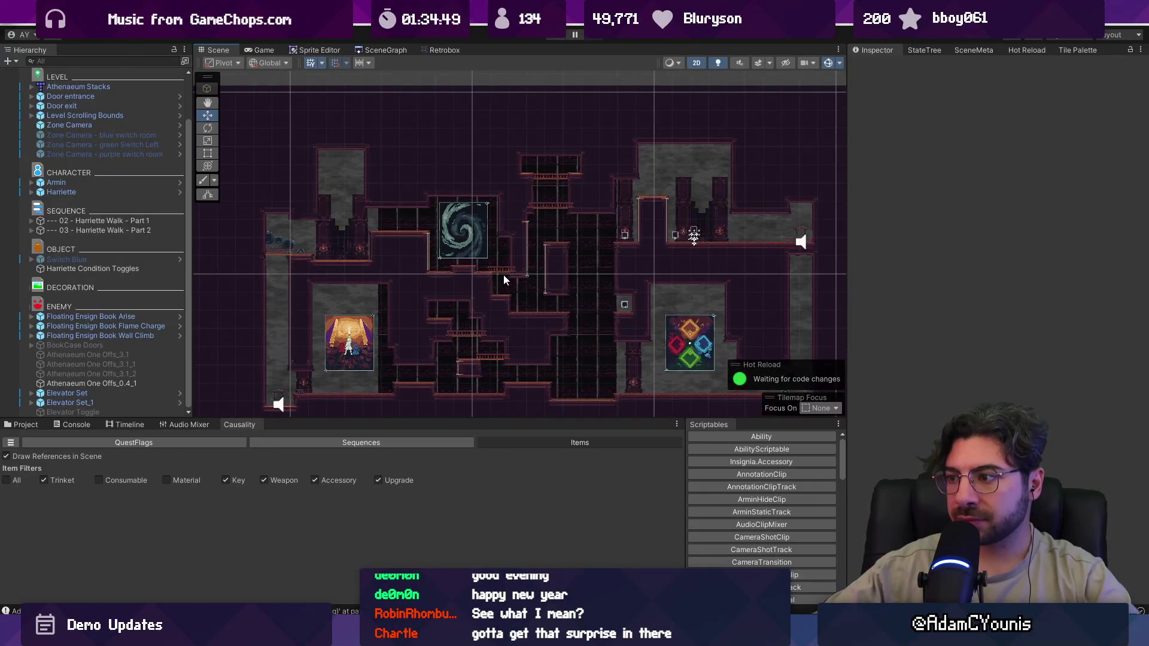
{"action": "scroll", "coordinate": [527, 279], "scroll_direction": "down", "scroll_amount": 2}
{"action": "scroll", "coordinate": [575, 293], "scroll_direction": "up", "scroll_amount": 3}
{"action": "scroll", "coordinate": [595, 299], "scroll_direction": "down", "scroll_amount": 1}
{"action": "left_click_drag", "start_coordinate": [591, 300], "coordinate": [552, 290]}
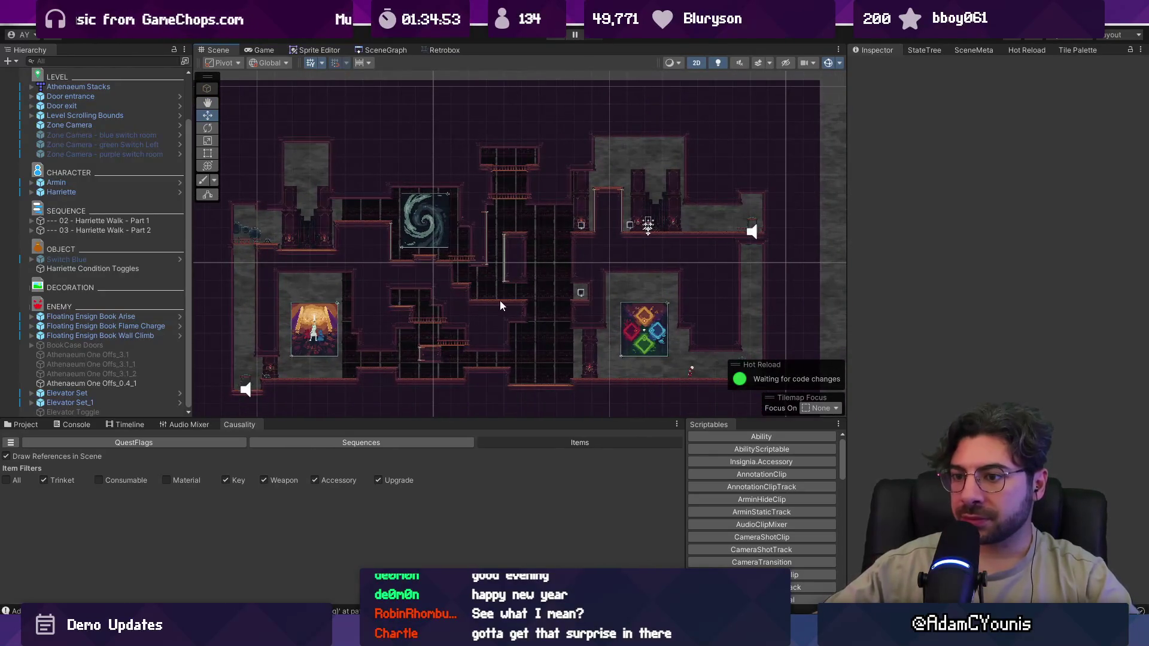
{"action": "scroll", "coordinate": [419, 311], "scroll_direction": "up", "scroll_amount": 3}
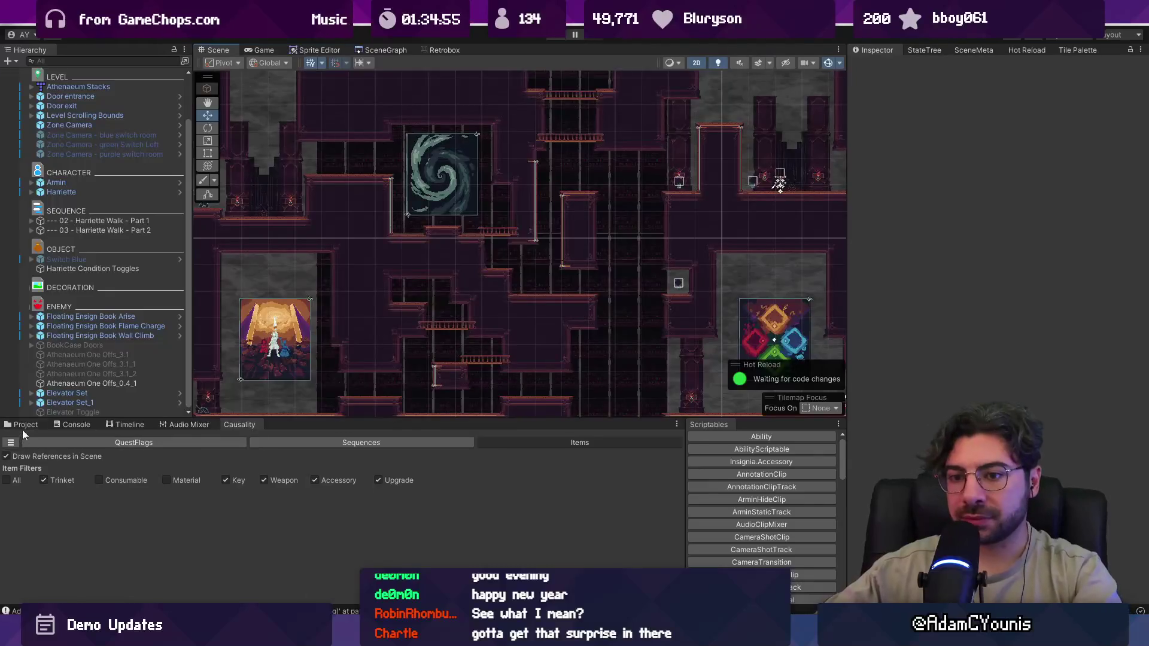
- Search the Project for 'chest' and place a Chest on the platform
{"action": "left_click", "coordinate": [23, 426]}
{"action": "left_click", "coordinate": [433, 436]}
{"action": "type", "text": "chest"}
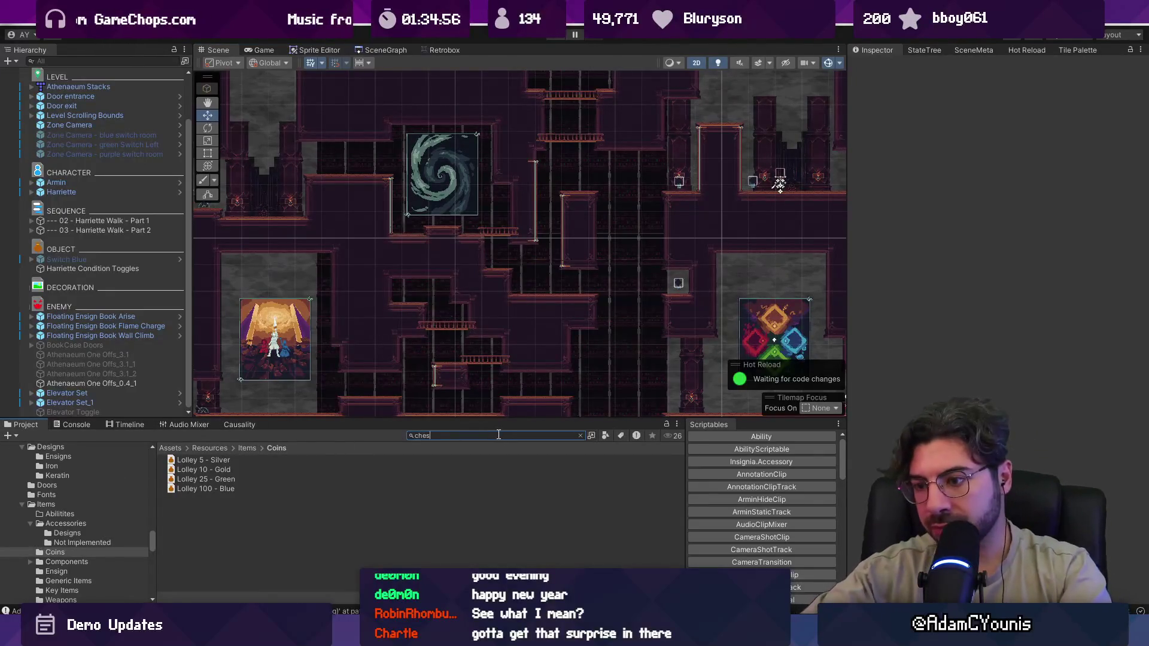
{"action": "mouse_move", "coordinate": [186, 546]}
{"action": "left_mouse_down"}
{"action": "mouse_move", "coordinate": [424, 385]}
{"action": "mouse_move", "coordinate": [406, 304]}
{"action": "left_mouse_up"}
{"action": "scroll", "coordinate": [407, 304], "scroll_direction": "up", "scroll_amount": 5}
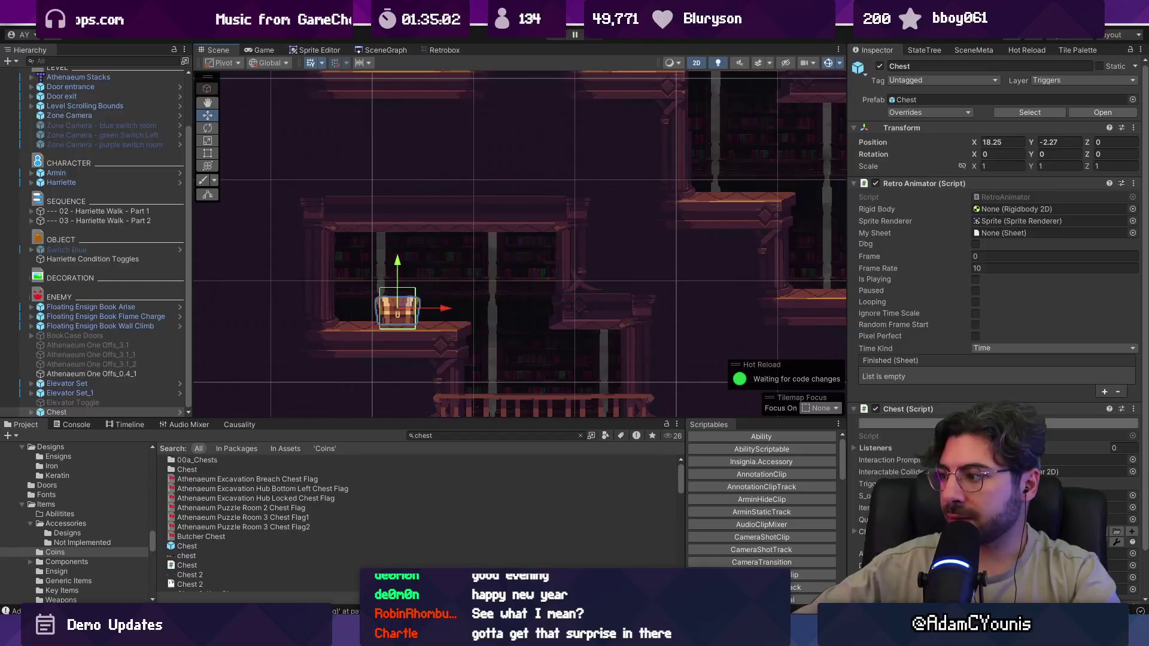
- Search the chest's sprite sheet picker for 'large', then leave it unassigned
{"action": "left_click", "coordinate": [1125, 499]}
{"action": "type", "text": "large"}
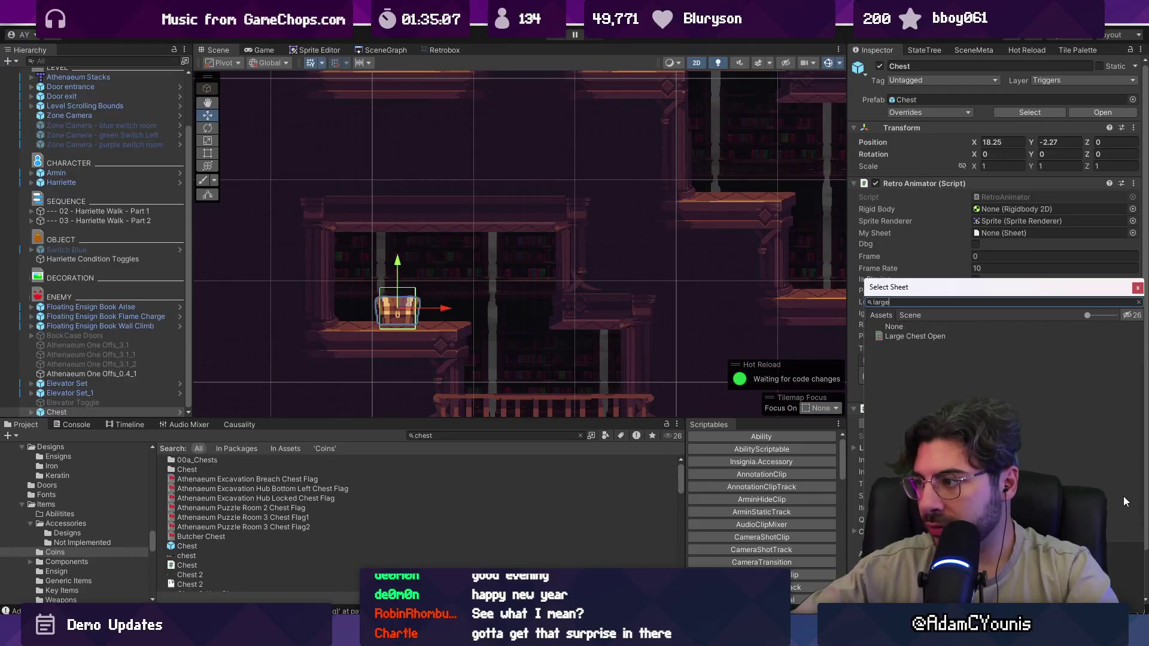
{"action": "key", "text": "Down"}
{"action": "key", "text": "Escape"}
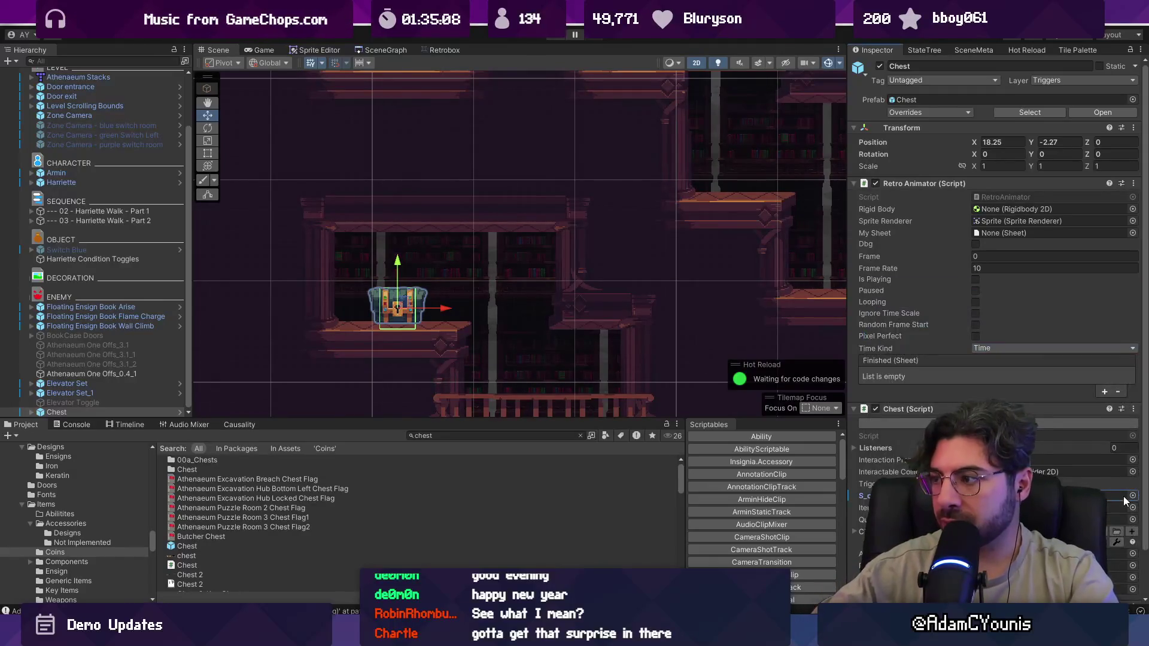
{"action": "scroll", "coordinate": [405, 320], "scroll_direction": "up", "scroll_amount": 3}
{"action": "scroll", "coordinate": [434, 263], "scroll_direction": "down", "scroll_amount": 5}
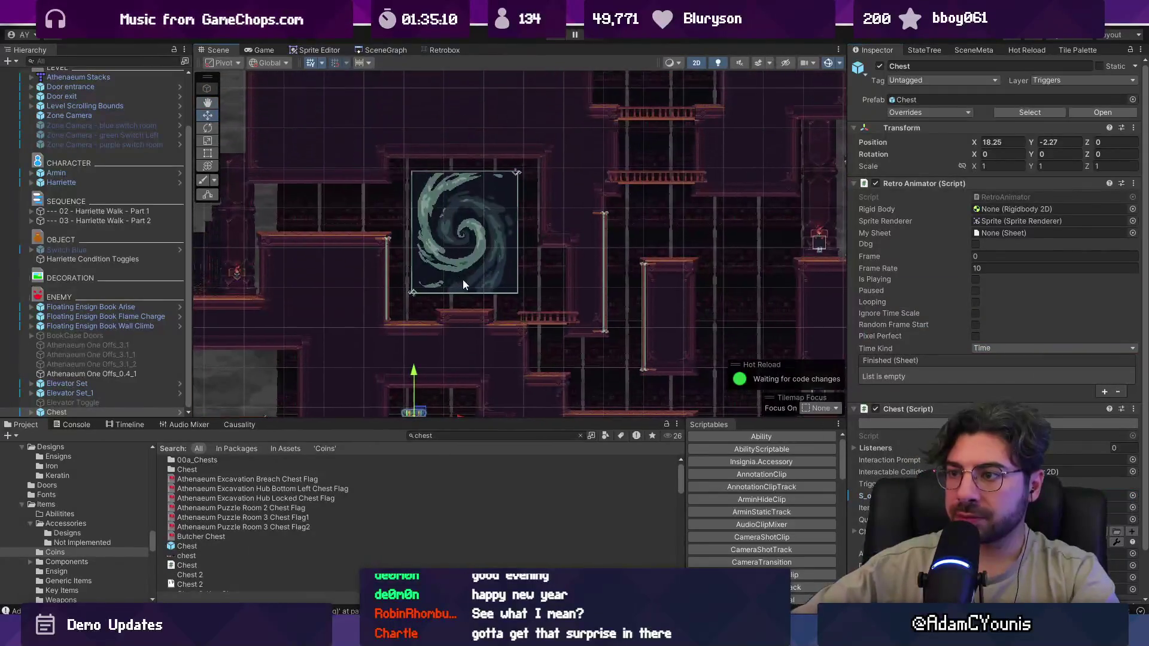
{"action": "scroll", "coordinate": [462, 285], "scroll_direction": "up", "scroll_amount": 2}
- Search 'key item', drop a Key Item Drop beside the portal, and reselect the chest
{"action": "double_click", "coordinate": [472, 431]}
{"action": "type", "text": "key item"}
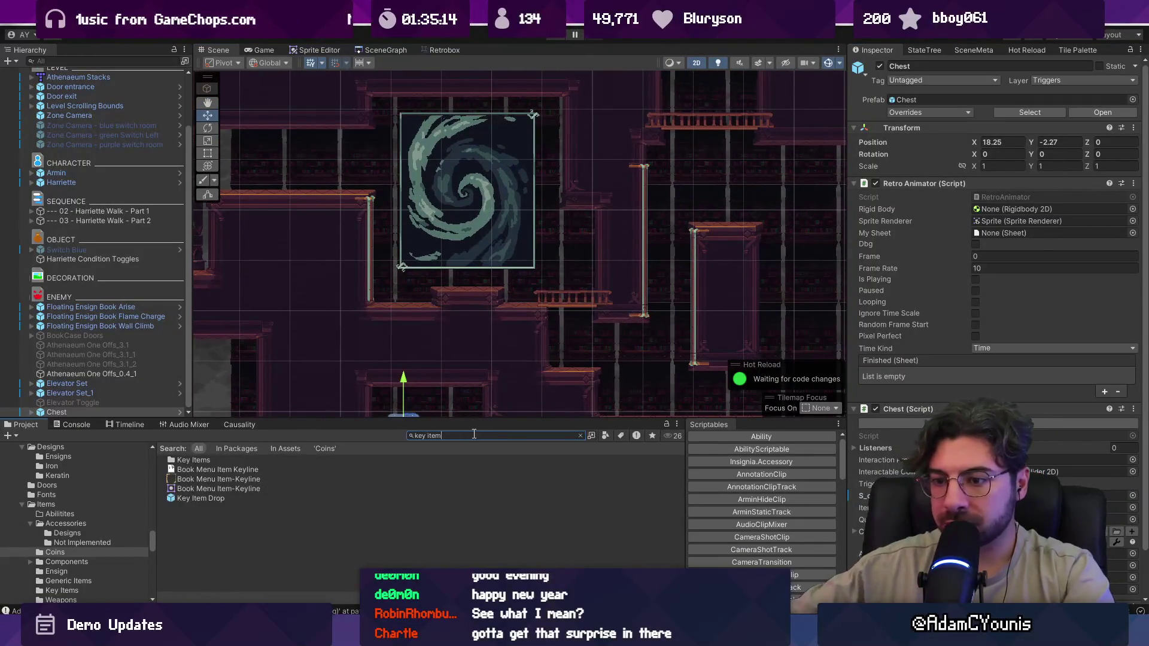
{"action": "mouse_move", "coordinate": [207, 499]}
{"action": "left_mouse_down"}
{"action": "mouse_move", "coordinate": [448, 277]}
{"action": "mouse_move", "coordinate": [468, 279]}
{"action": "mouse_move", "coordinate": [479, 264]}
{"action": "left_mouse_up"}
{"action": "scroll", "coordinate": [466, 273], "scroll_direction": "up", "scroll_amount": 2}
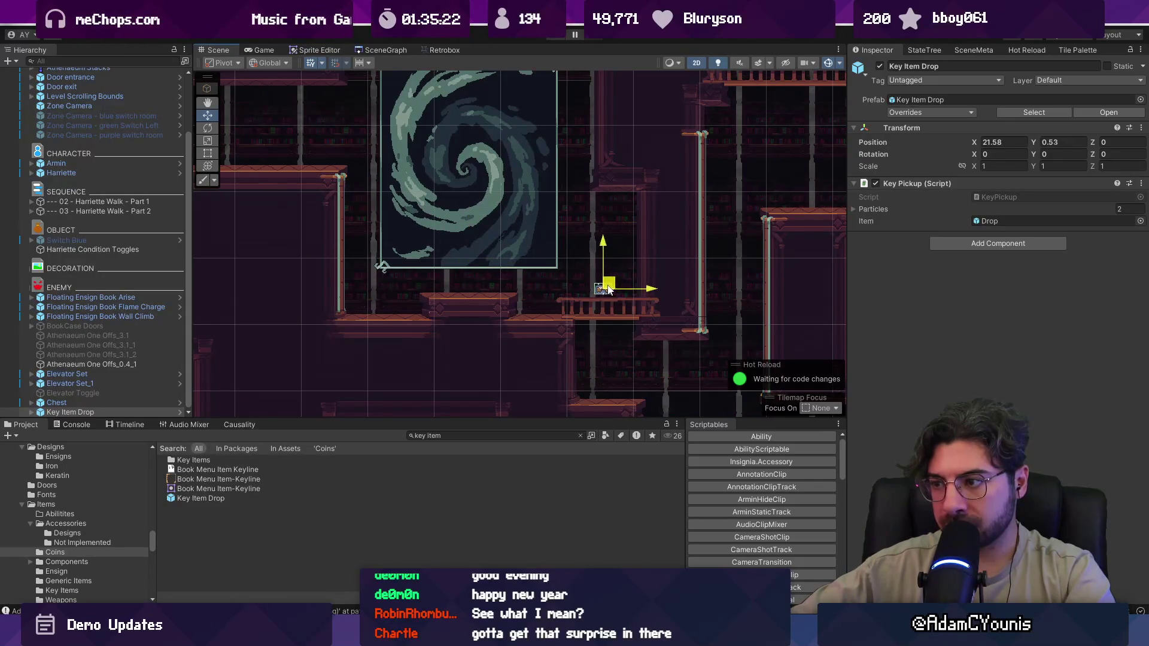
{"action": "scroll", "coordinate": [610, 294], "scroll_direction": "down", "scroll_amount": 3}
{"action": "scroll", "coordinate": [463, 303], "scroll_direction": "up", "scroll_amount": 4}
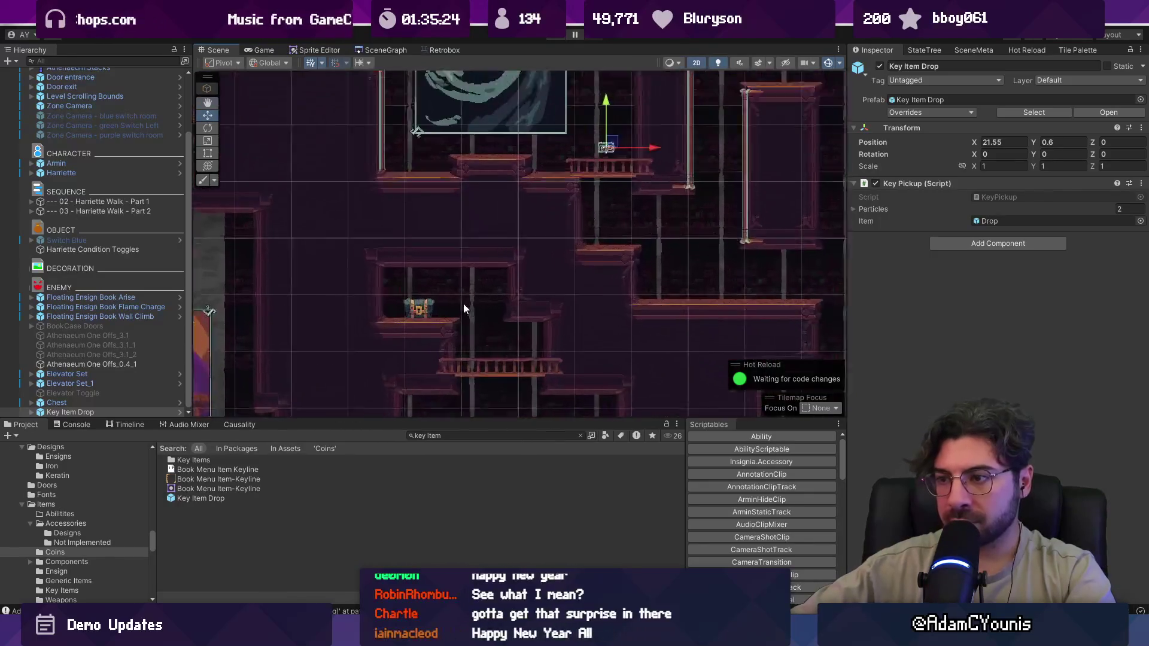
{"action": "left_click", "coordinate": [427, 303]}
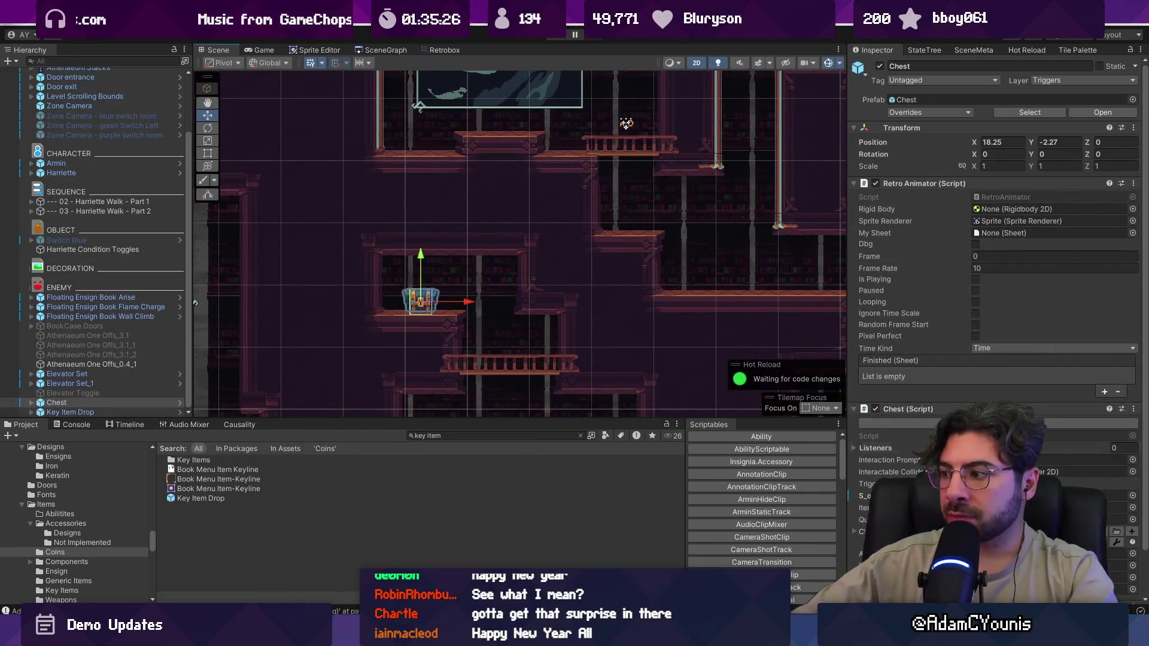
- Set the chest's Item to the cravat
{"action": "left_click", "coordinate": [1133, 509]}
{"action": "type", "text": "cravat"}
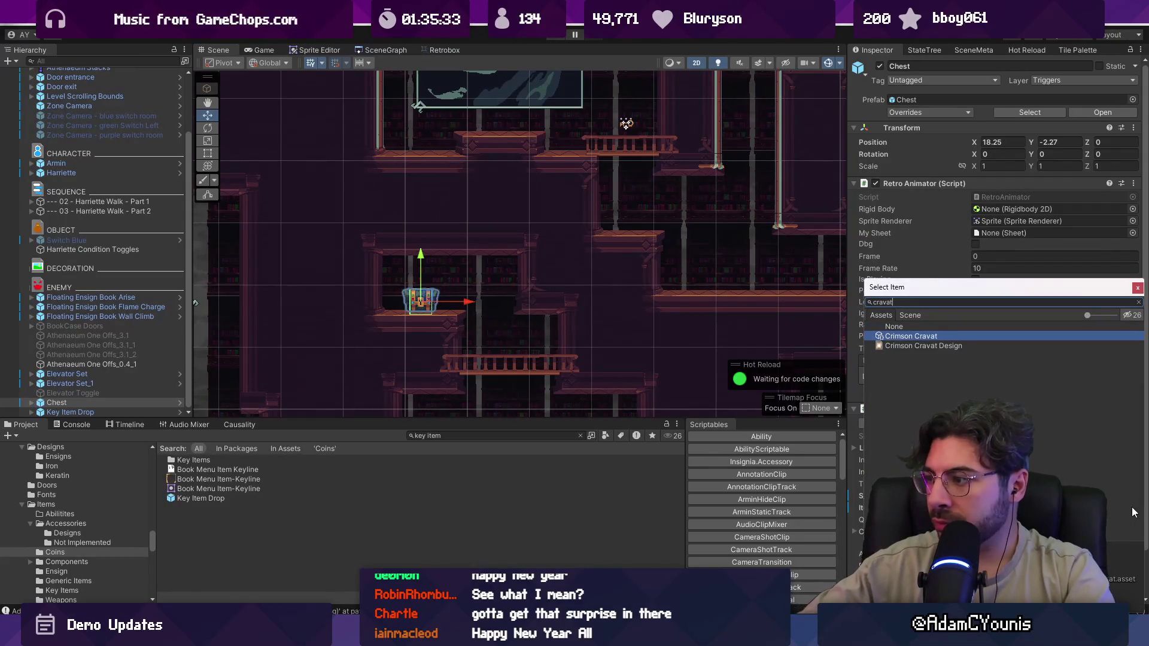
{"action": "key", "text": "Return"}
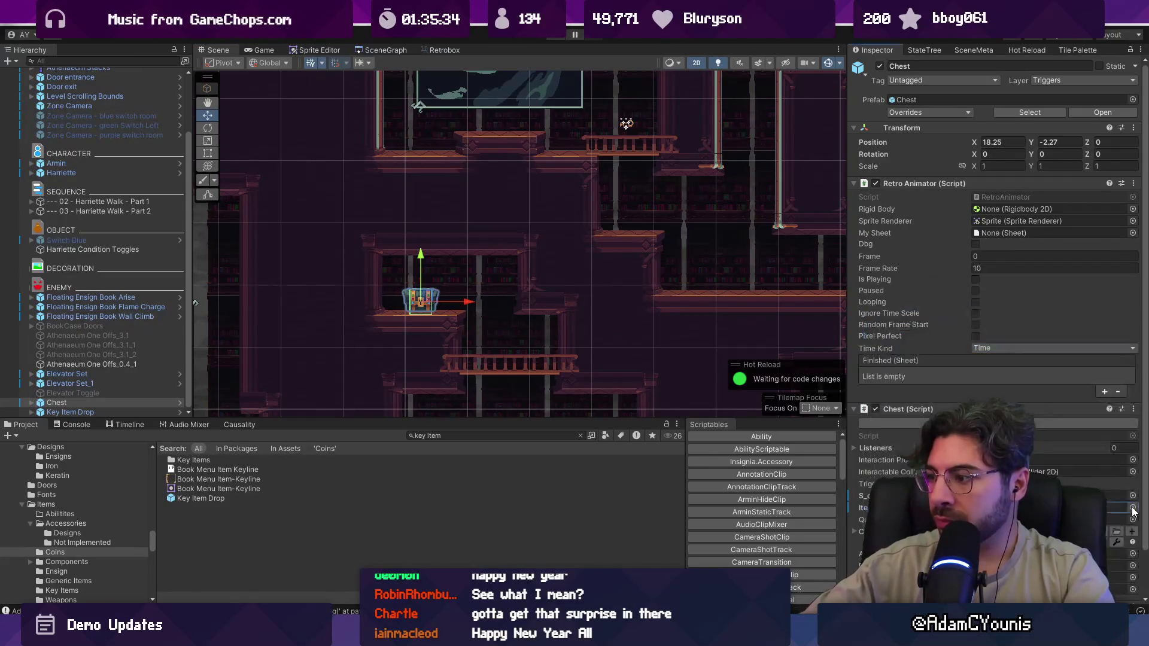
{"action": "scroll", "coordinate": [490, 264], "scroll_direction": "down", "scroll_amount": 3}
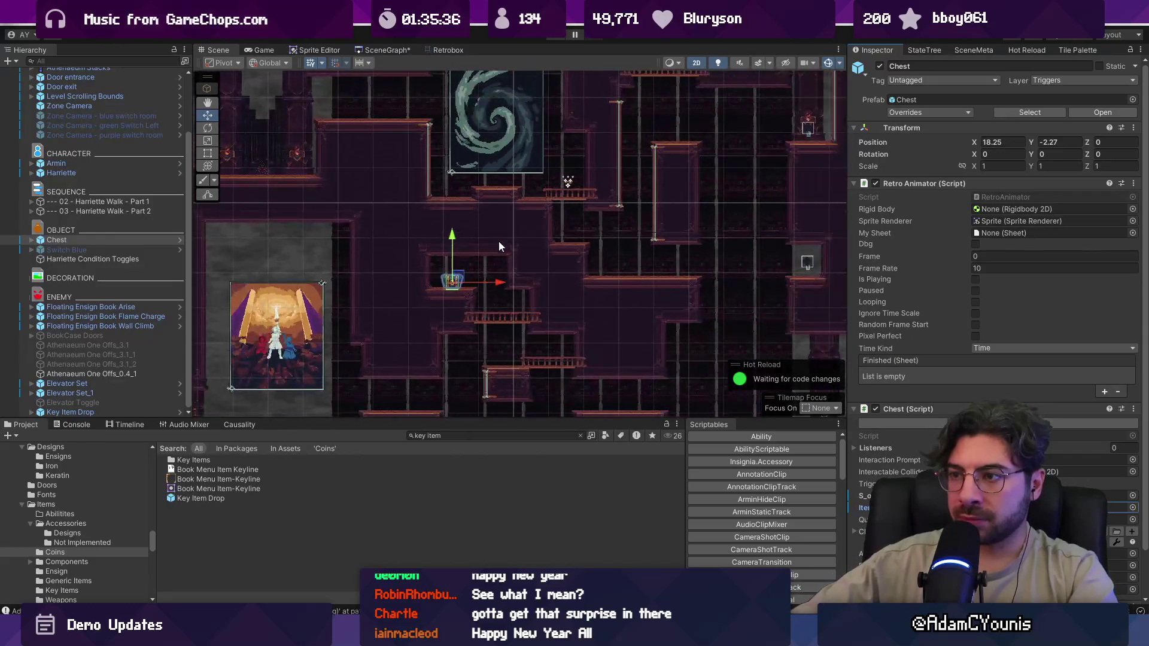
{"action": "scroll", "coordinate": [517, 202], "scroll_direction": "down", "scroll_amount": 2}
{"action": "scroll", "coordinate": [539, 234], "scroll_direction": "up", "scroll_amount": 2}
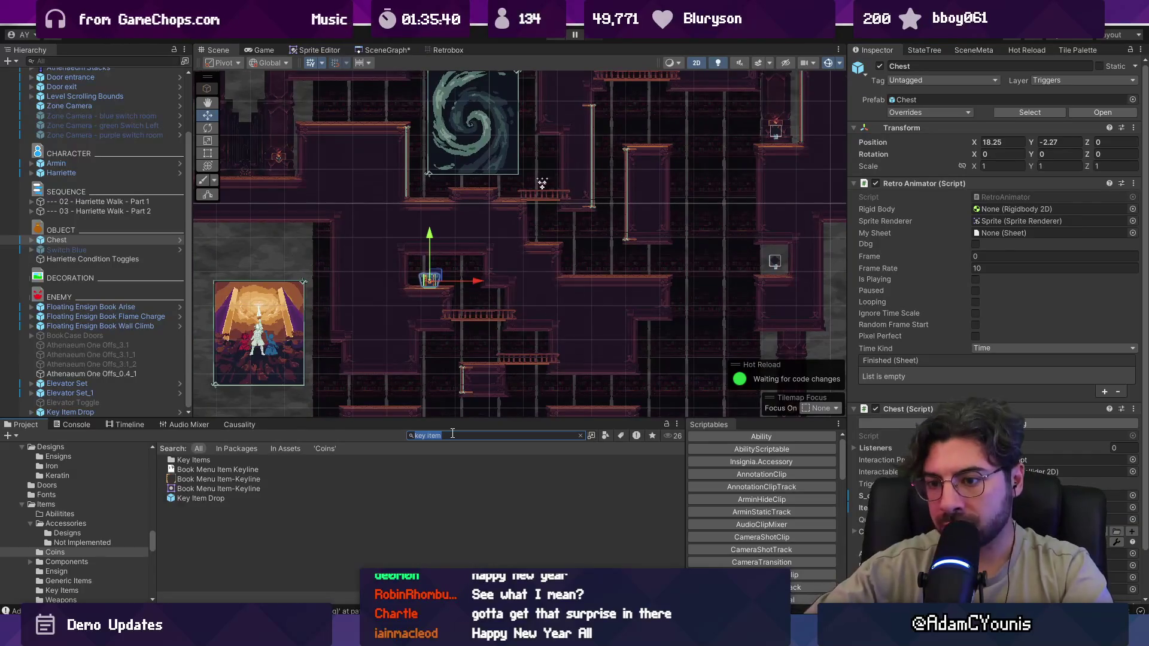
- Search 'lolley' and position a Silver Lolley x3 coin row on a platform
{"action": "type", "text": "coins"}
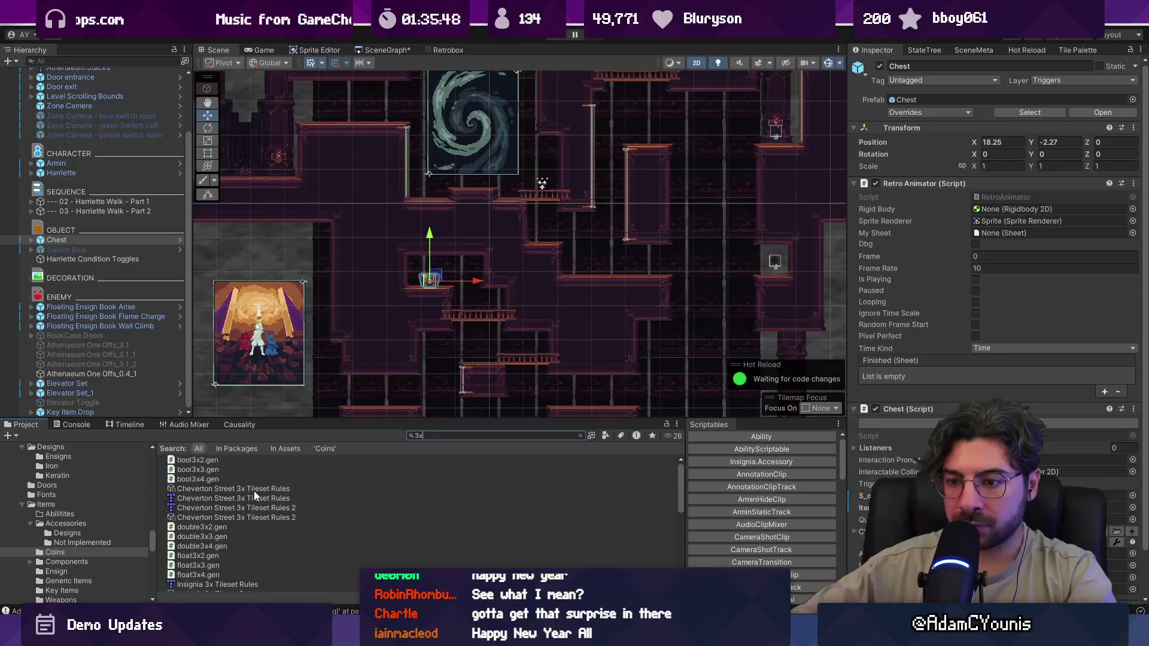
{"action": "type", "text": "3"}
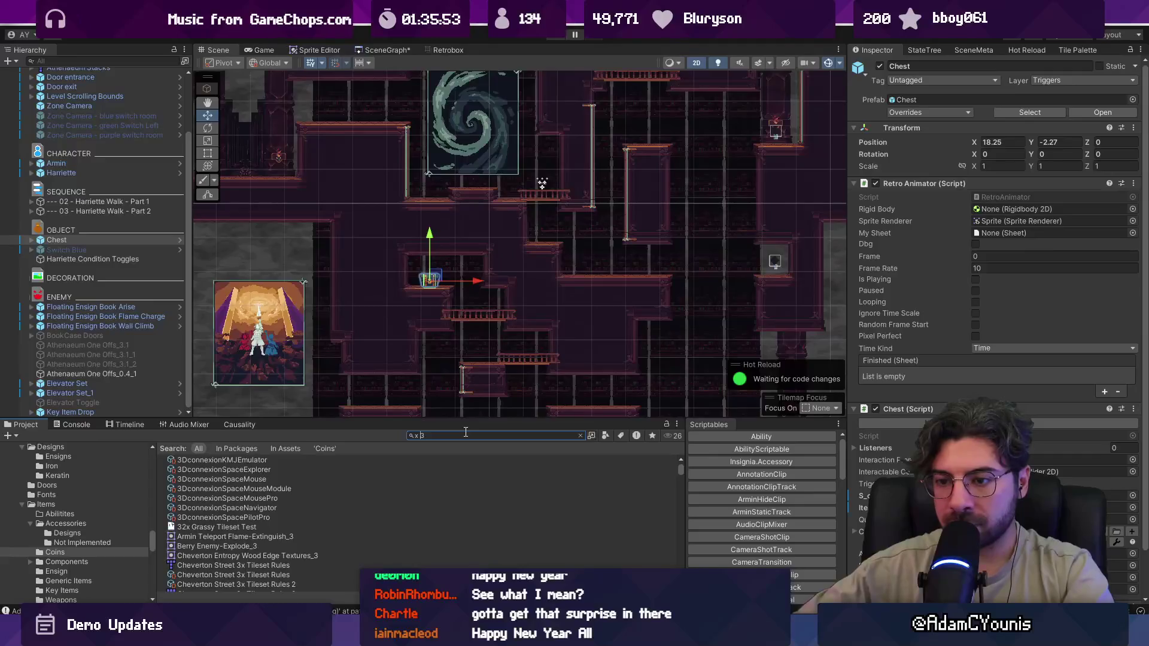
{"action": "scroll", "coordinate": [365, 484], "scroll_direction": "down", "scroll_amount": 15}
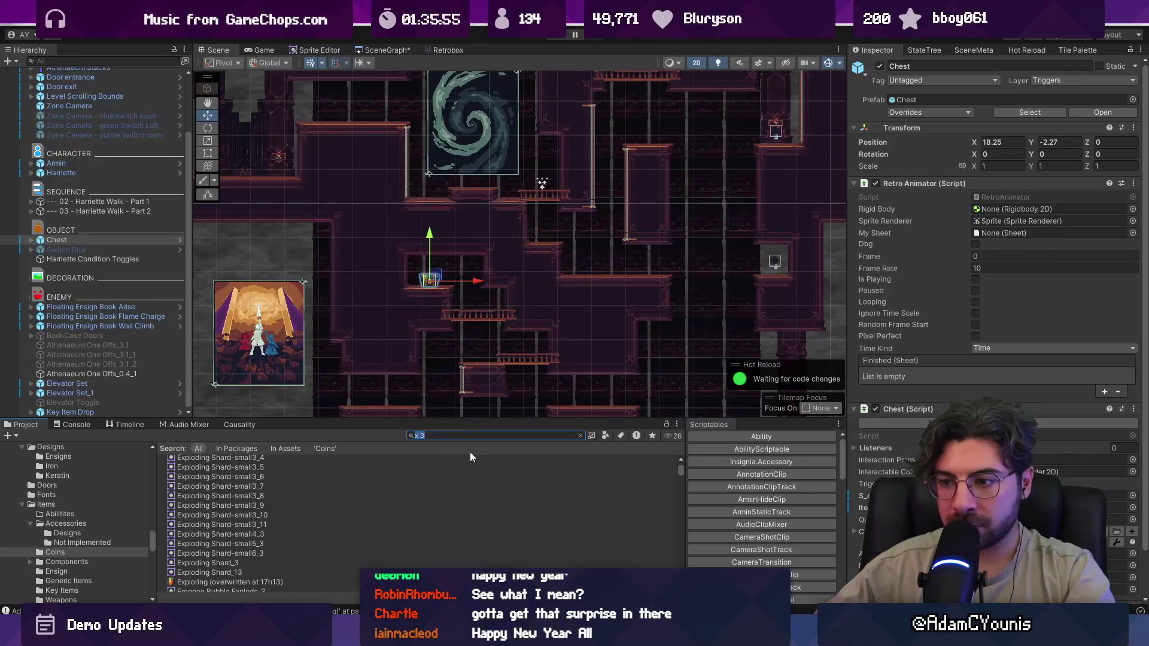
{"action": "type", "text": "lolley"}
{"action": "mouse_move", "coordinate": [218, 513]}
{"action": "left_mouse_down"}
{"action": "mouse_move", "coordinate": [342, 465]}
{"action": "mouse_move", "coordinate": [513, 343]}
{"action": "mouse_move", "coordinate": [525, 347]}
{"action": "left_mouse_up"}
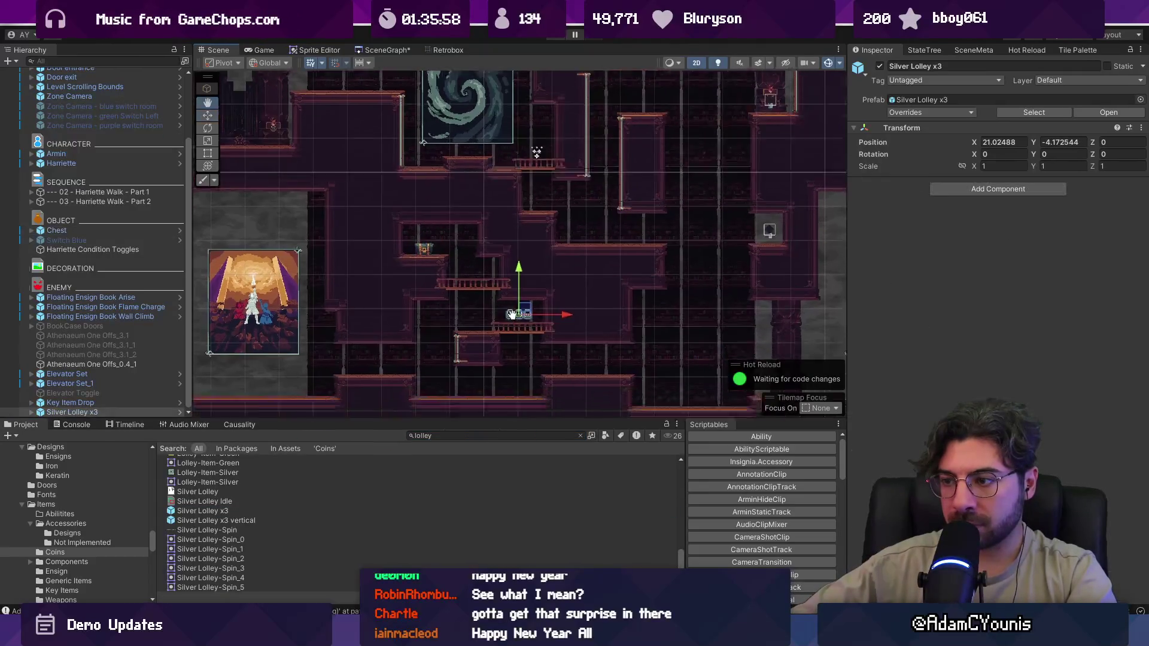
{"action": "scroll", "coordinate": [495, 282], "scroll_direction": "up", "scroll_amount": 3}
{"action": "key", "text": "w"}
{"action": "mouse_move", "coordinate": [509, 264]}
{"action": "left_mouse_down"}
{"action": "mouse_move", "coordinate": [462, 258]}
{"action": "mouse_move", "coordinate": [402, 228]}
{"action": "mouse_move", "coordinate": [414, 243]}
{"action": "mouse_move", "coordinate": [413, 192]}
{"action": "left_mouse_up"}
{"action": "left_click_drag", "start_coordinate": [433, 233], "coordinate": [573, 197]}
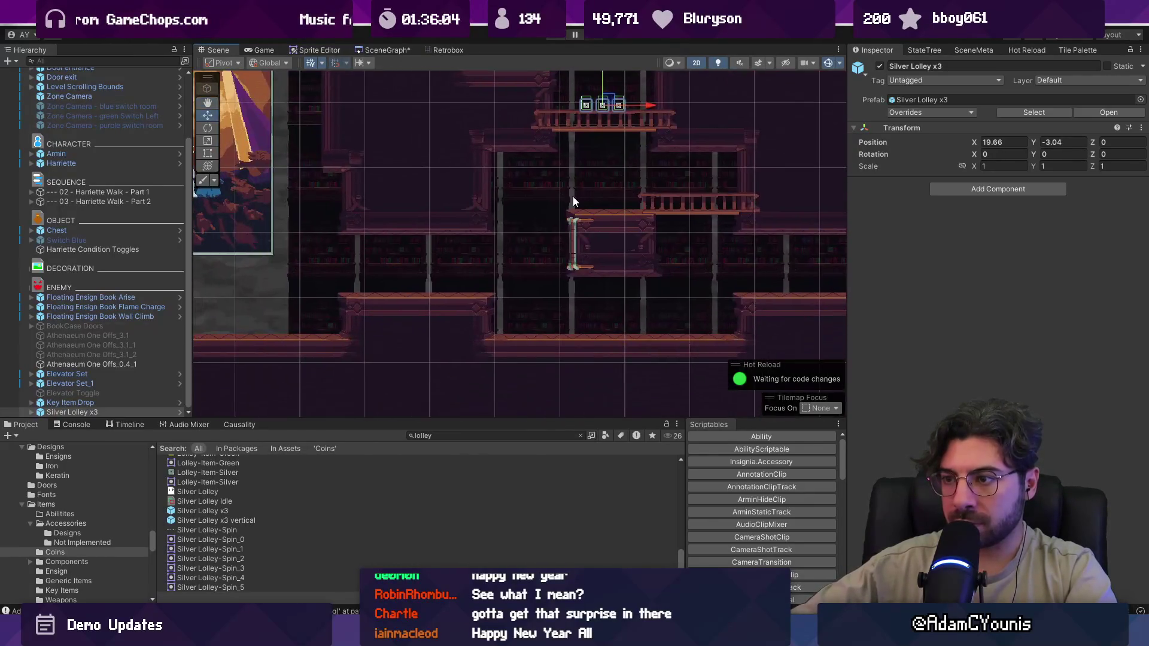
- Add a vertical Silver Lolley x3 row and another x3 row, then duplicate it
{"action": "left_click_drag", "start_coordinate": [217, 521], "coordinate": [557, 245]}
{"action": "left_click_drag", "start_coordinate": [653, 260], "coordinate": [465, 312]}
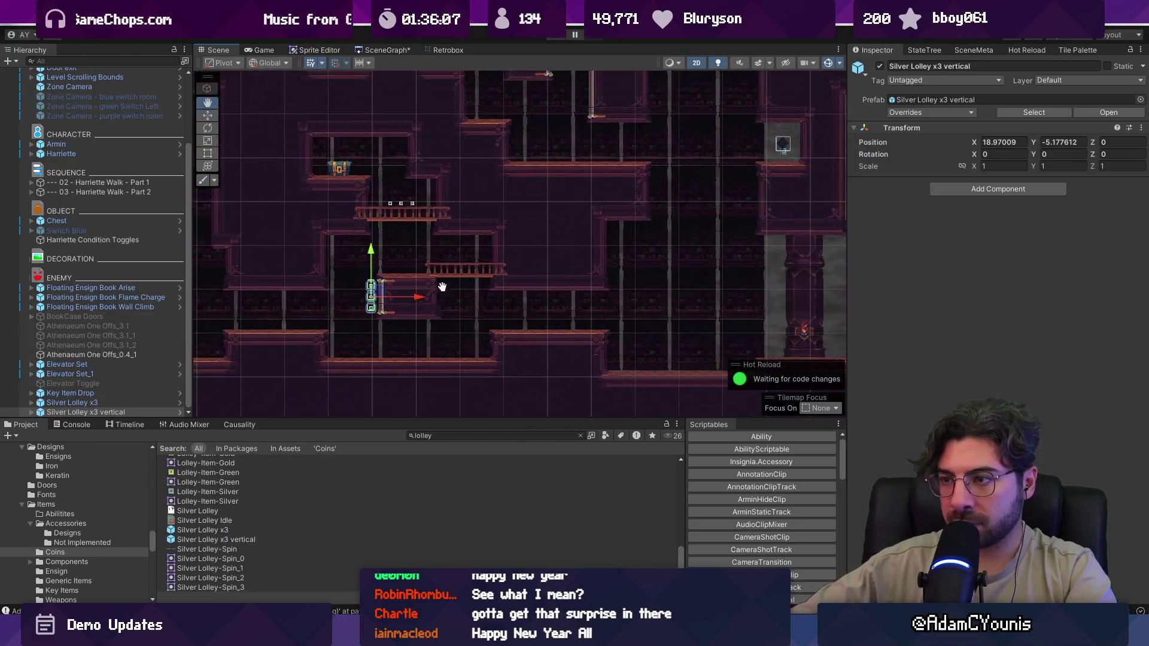
{"action": "left_click", "coordinate": [214, 540]}
{"action": "key", "text": "Up"}
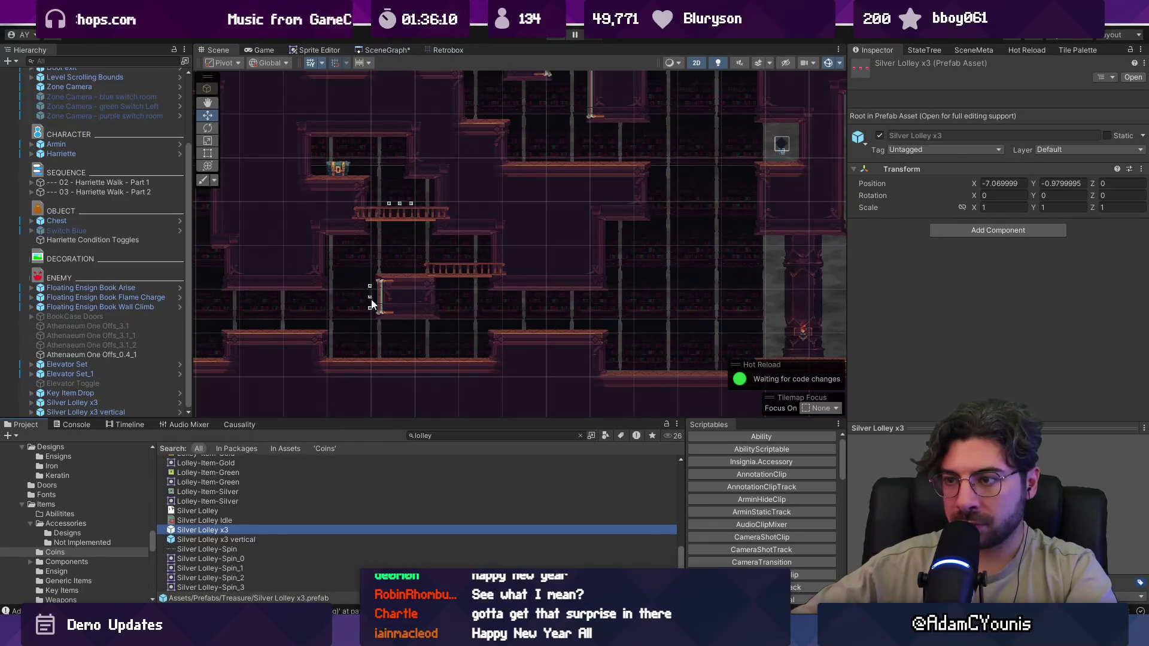
{"action": "left_click_drag", "start_coordinate": [279, 549], "coordinate": [550, 375]}
{"action": "mouse_move", "coordinate": [549, 321]}
{"action": "left_mouse_down"}
{"action": "mouse_move", "coordinate": [444, 368]}
{"action": "mouse_move", "coordinate": [538, 244]}
{"action": "mouse_move", "coordinate": [514, 339]}
{"action": "mouse_move", "coordinate": [518, 228]}
{"action": "mouse_move", "coordinate": [519, 335]}
{"action": "mouse_move", "coordinate": [518, 208]}
{"action": "mouse_move", "coordinate": [575, 225]}
{"action": "mouse_move", "coordinate": [533, 285]}
{"action": "mouse_move", "coordinate": [525, 325]}
{"action": "left_mouse_up"}
{"action": "key", "text": "ctrl+d"}
{"action": "key", "text": "ctrl+d"}
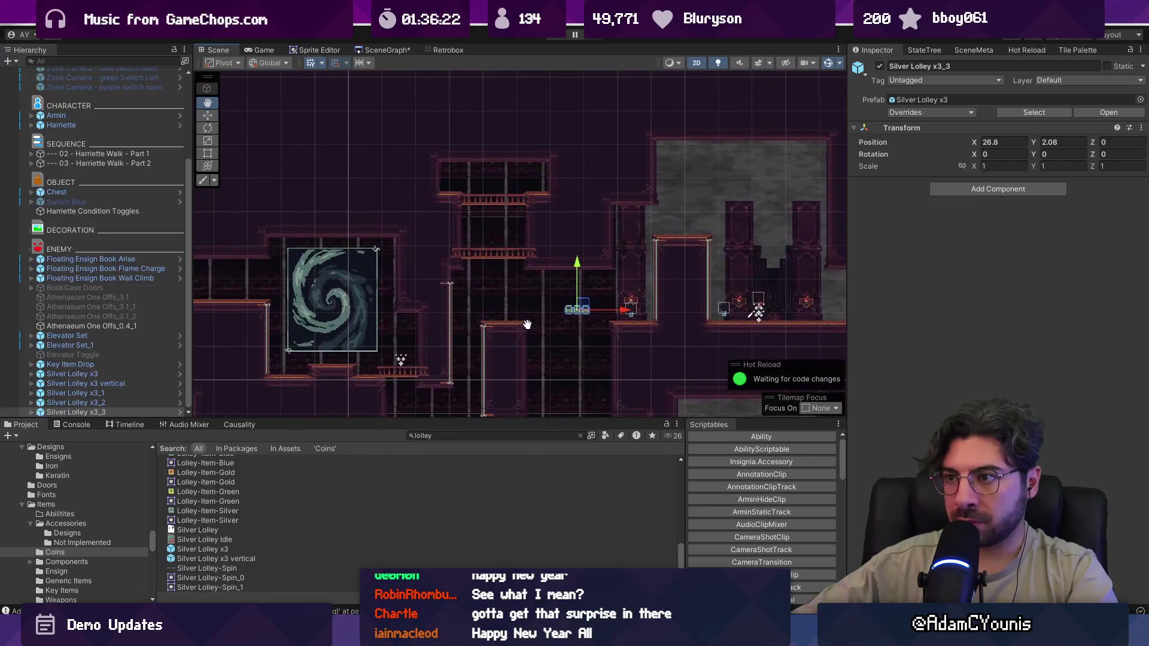
{"action": "scroll", "coordinate": [488, 192], "scroll_direction": "up", "scroll_amount": 3}
{"action": "double_click", "coordinate": [470, 436]}
- Search for 'chestf', select the chest, and check the quest causality overview
{"action": "type", "text": "chest"}
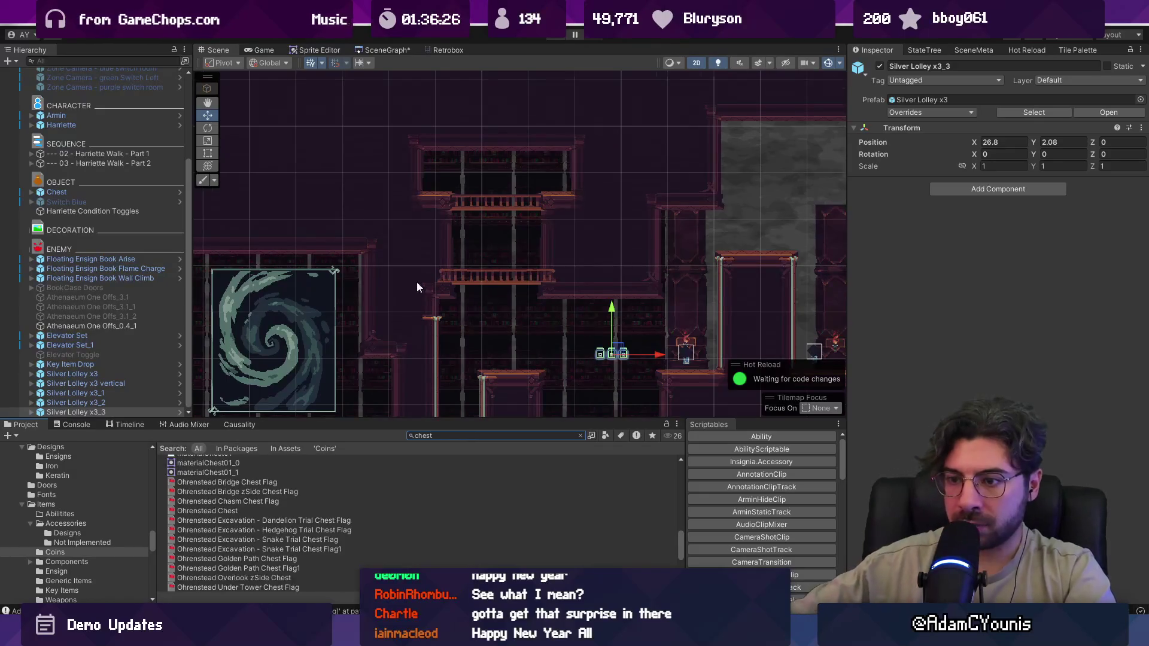
{"action": "type", "text": "f"}
{"action": "left_click", "coordinate": [440, 321]}
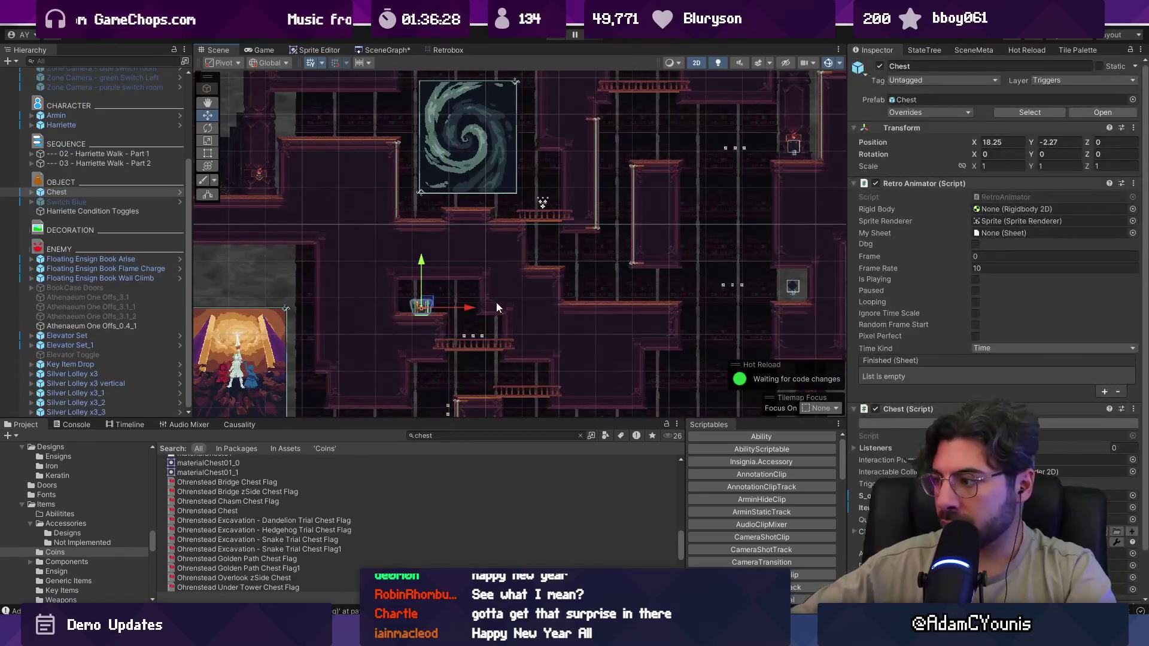
{"action": "left_click_drag", "start_coordinate": [608, 238], "coordinate": [572, 275]}
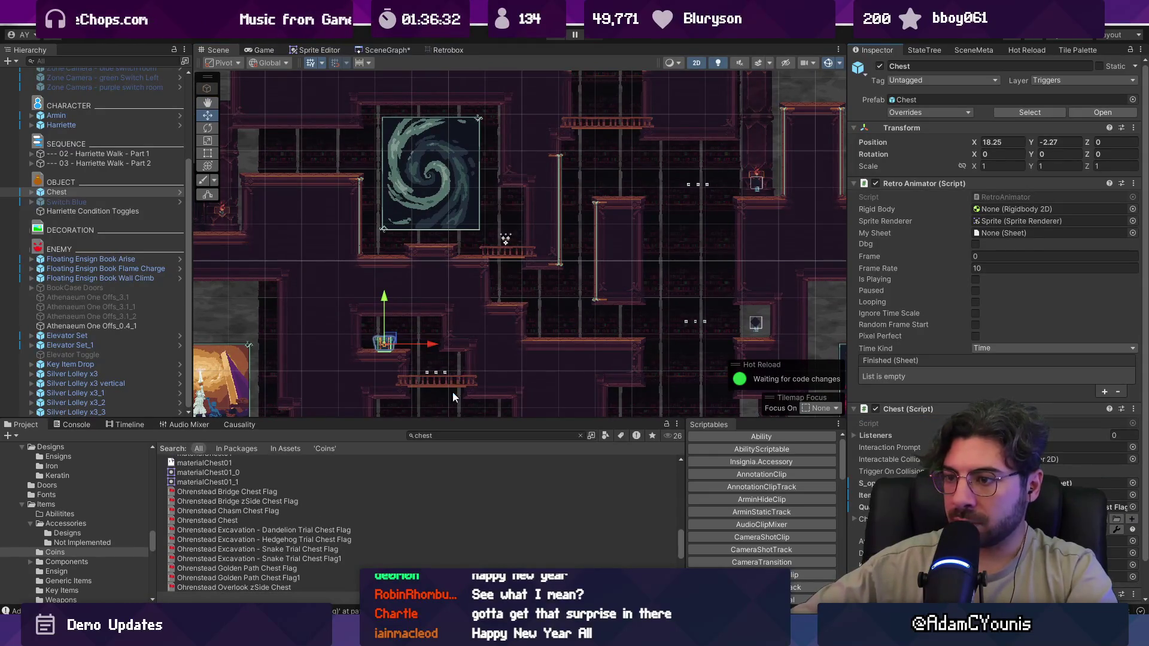
{"action": "left_click", "coordinate": [242, 425]}
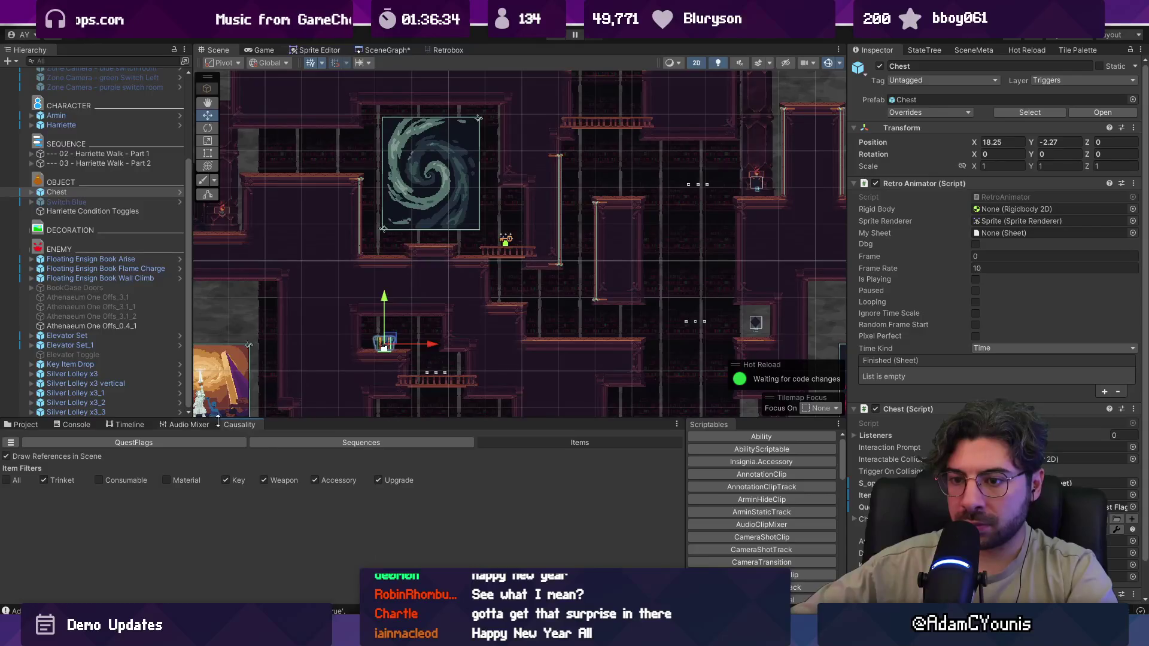
{"action": "left_click", "coordinate": [25, 425]}
- Duplicate the chest and move the copy, Chest_1, up to the 23.03, 5.72 ledge
{"action": "left_click", "coordinate": [383, 344]}
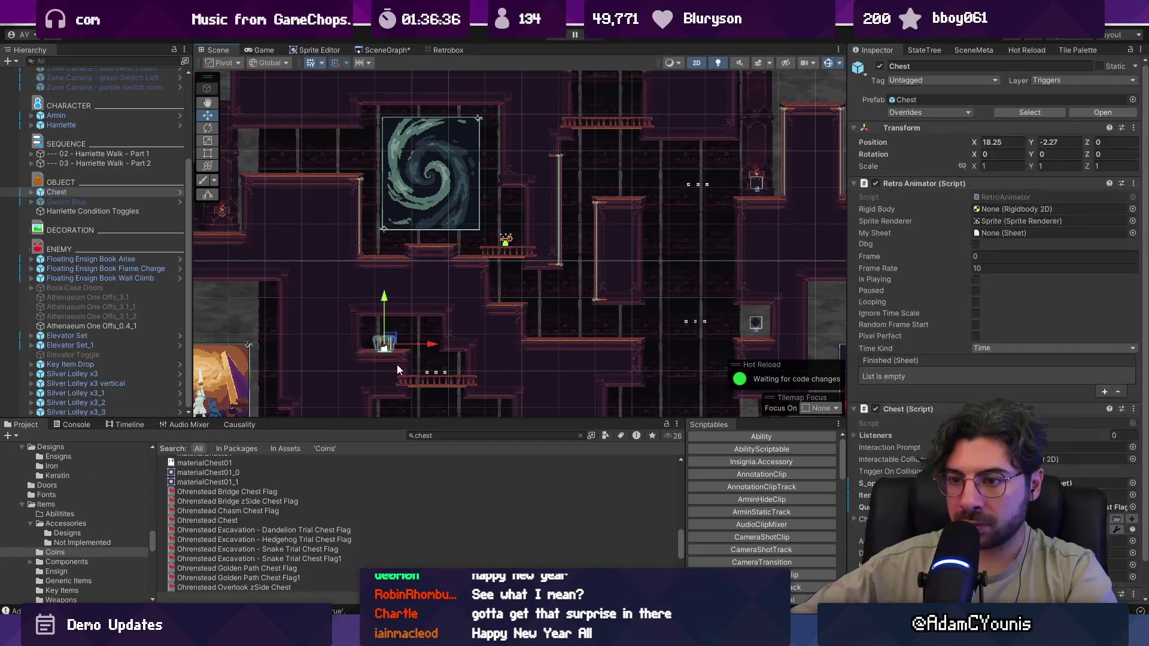
{"action": "left_click", "coordinate": [91, 193]}
{"action": "key", "text": "ctrl+d"}
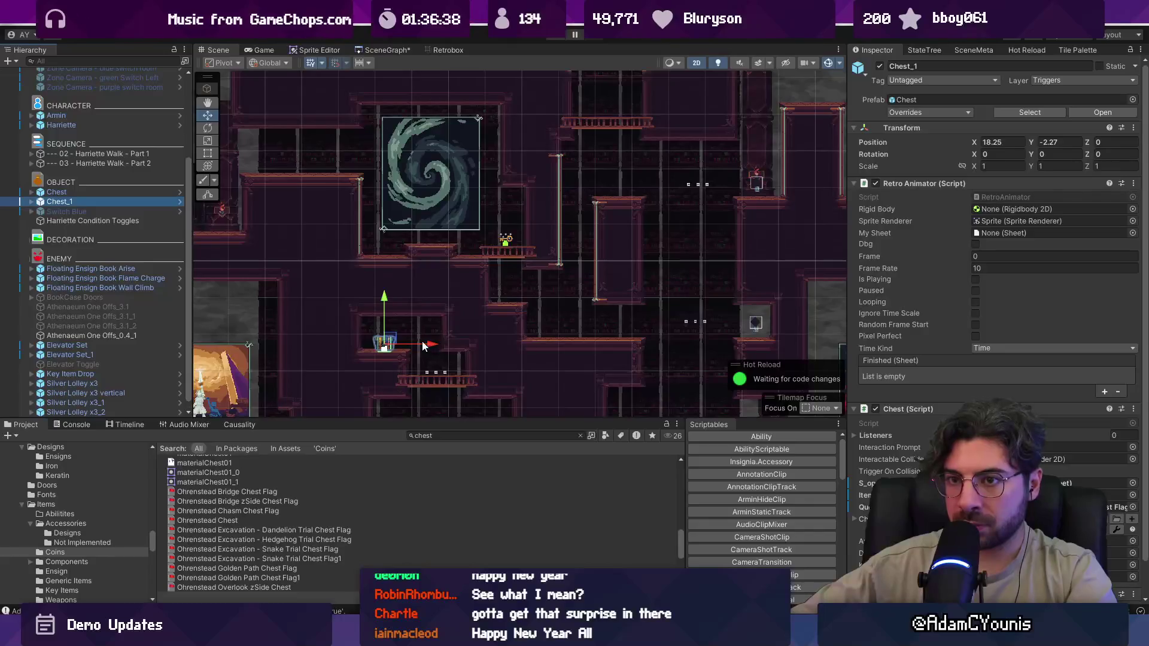
{"action": "left_click", "coordinate": [398, 344]}
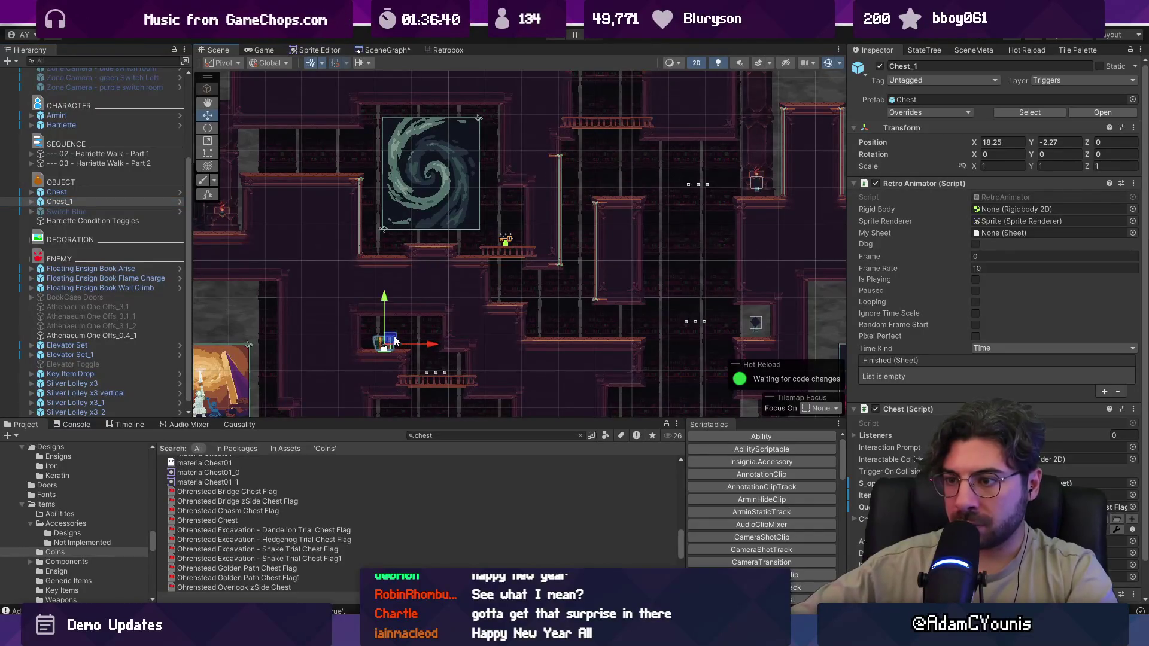
{"action": "mouse_move", "coordinate": [389, 339]}
{"action": "left_mouse_down"}
{"action": "mouse_move", "coordinate": [487, 282]}
{"action": "mouse_move", "coordinate": [613, 104]}
{"action": "mouse_move", "coordinate": [597, 152]}
{"action": "left_mouse_up"}
{"action": "key", "text": "f"}
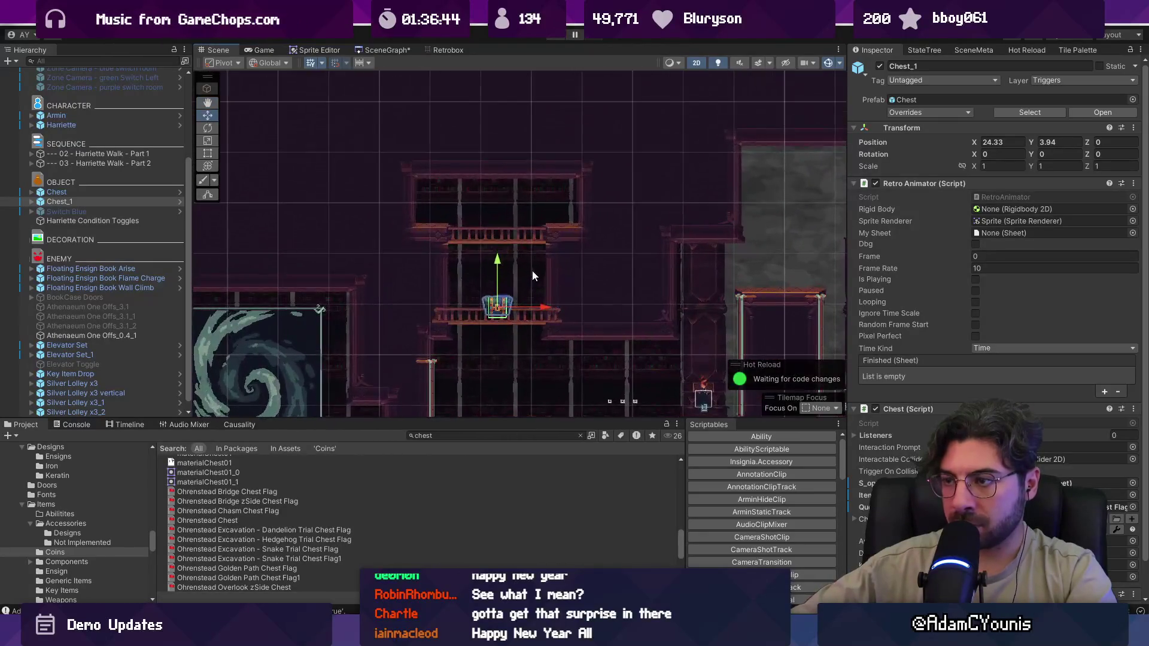
{"action": "mouse_move", "coordinate": [506, 305]}
{"action": "left_mouse_down"}
{"action": "mouse_move", "coordinate": [488, 191]}
{"action": "mouse_move", "coordinate": [442, 213]}
{"action": "left_mouse_up"}
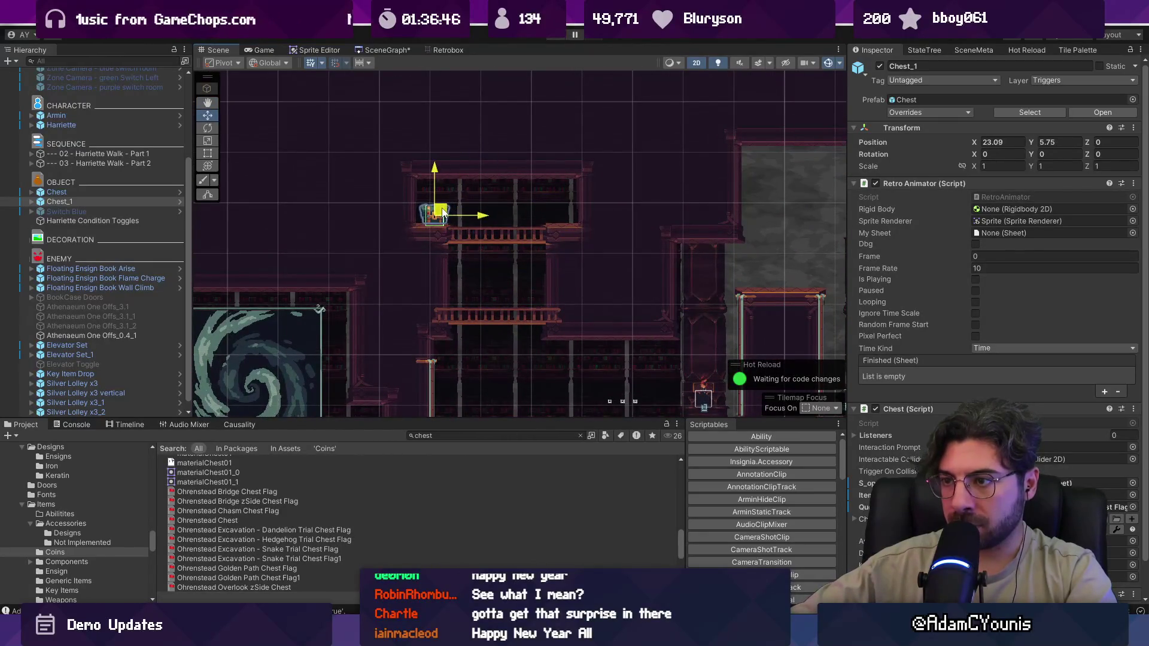
{"action": "scroll", "coordinate": [525, 261], "scroll_direction": "up", "scroll_amount": 2}
- Place a row of three Gold Lolley coins beside Chest_1
{"action": "left_click", "coordinate": [454, 436]}
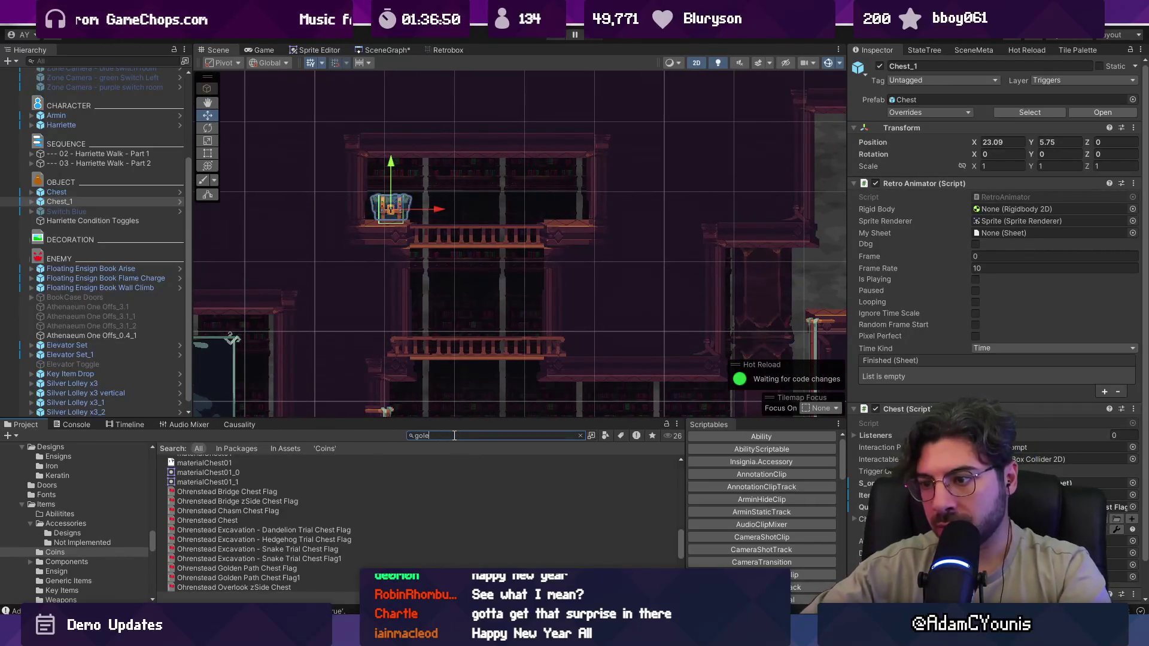
{"action": "type", "text": "loll"}
{"action": "left_click_drag", "start_coordinate": [221, 457], "coordinate": [359, 397]}
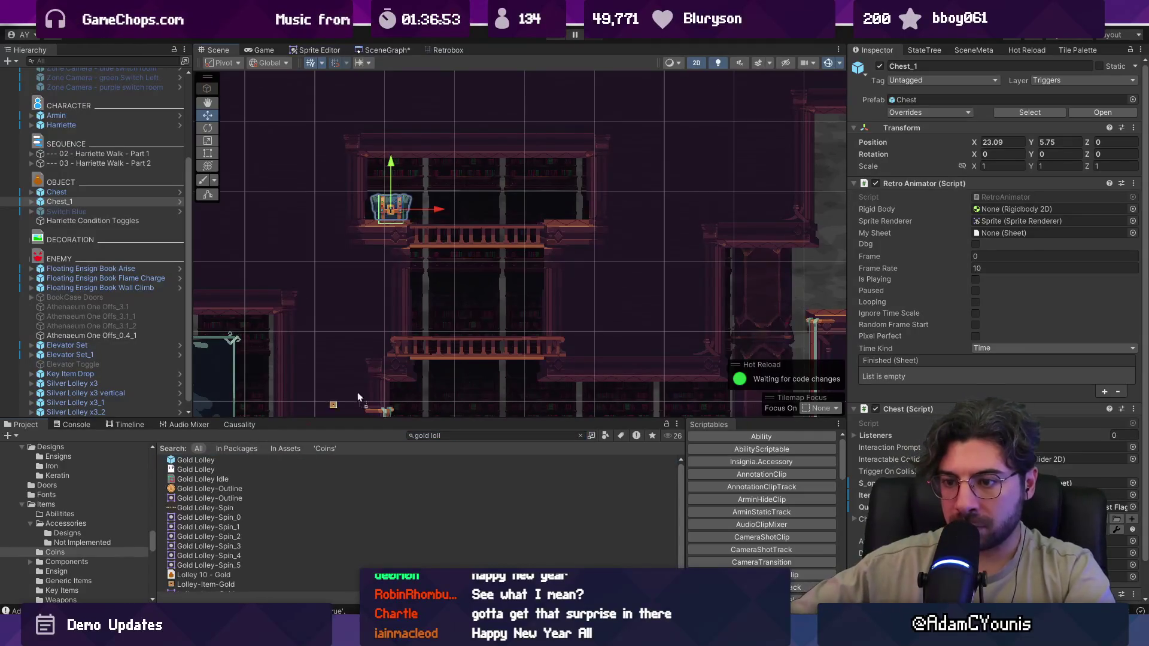
{"action": "left_click_drag", "start_coordinate": [458, 209], "coordinate": [557, 207]}
{"action": "key", "text": "ctrl+d"}
{"action": "key", "text": "ctrl+d"}
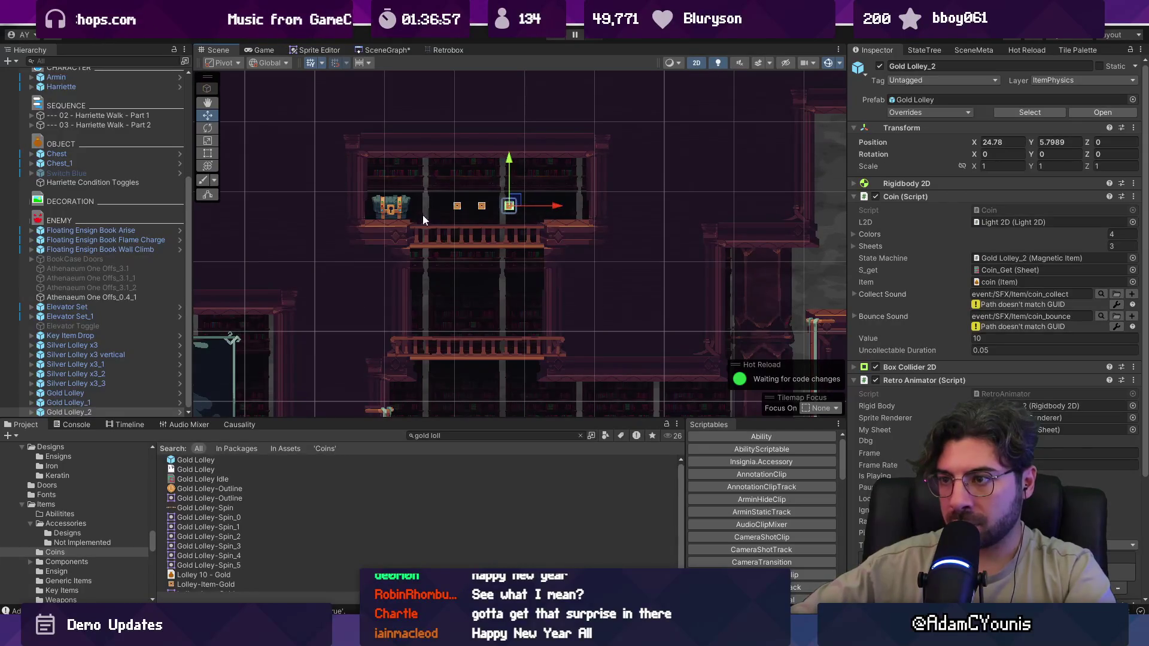
- Assign Material Chest Open as Chest_1's open sheet and nudge the chest into place
{"action": "left_click", "coordinate": [400, 208]}
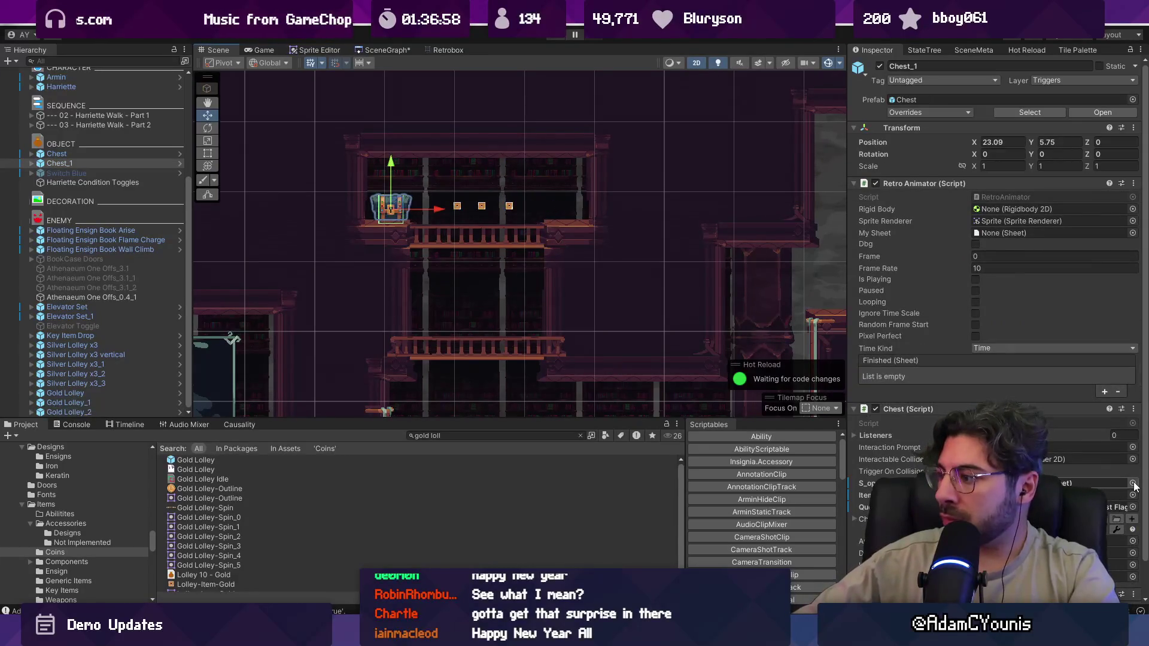
{"action": "left_click", "coordinate": [1134, 484]}
{"action": "type", "text": "chest op[en"}
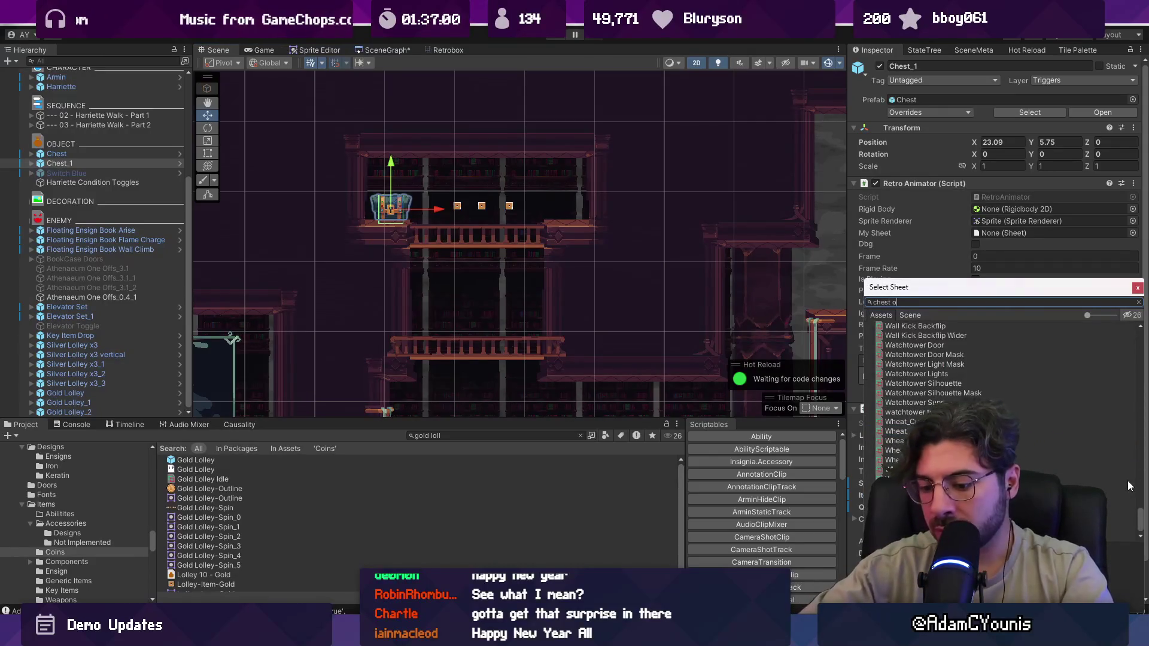
{"action": "key", "text": "BackSpace"}
{"action": "key", "text": "Down"}
{"action": "key", "text": "Down"}
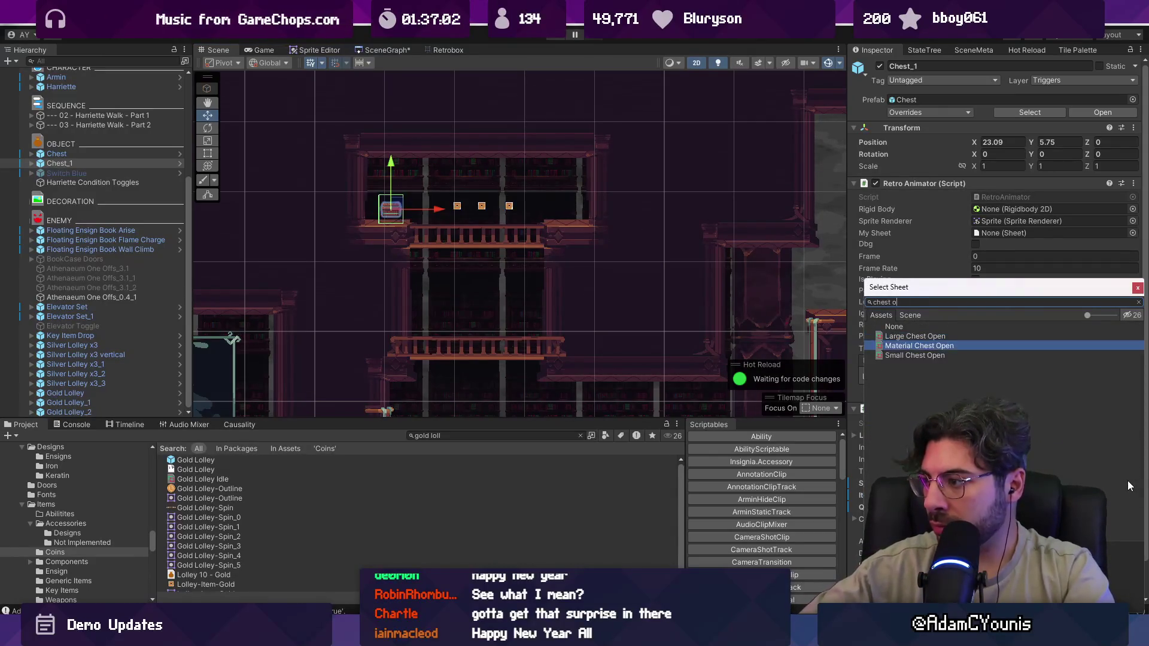
{"action": "key", "text": "Return"}
{"action": "scroll", "coordinate": [441, 253], "scroll_direction": "up", "scroll_amount": 5}
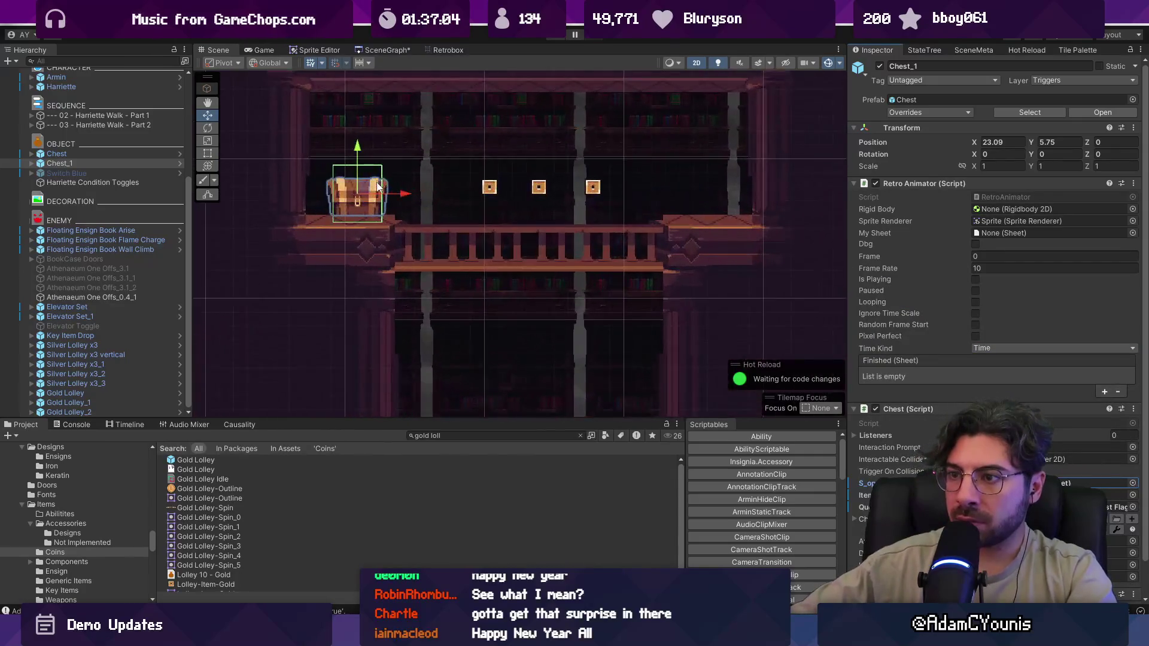
{"action": "left_click_drag", "start_coordinate": [393, 242], "coordinate": [372, 244]}
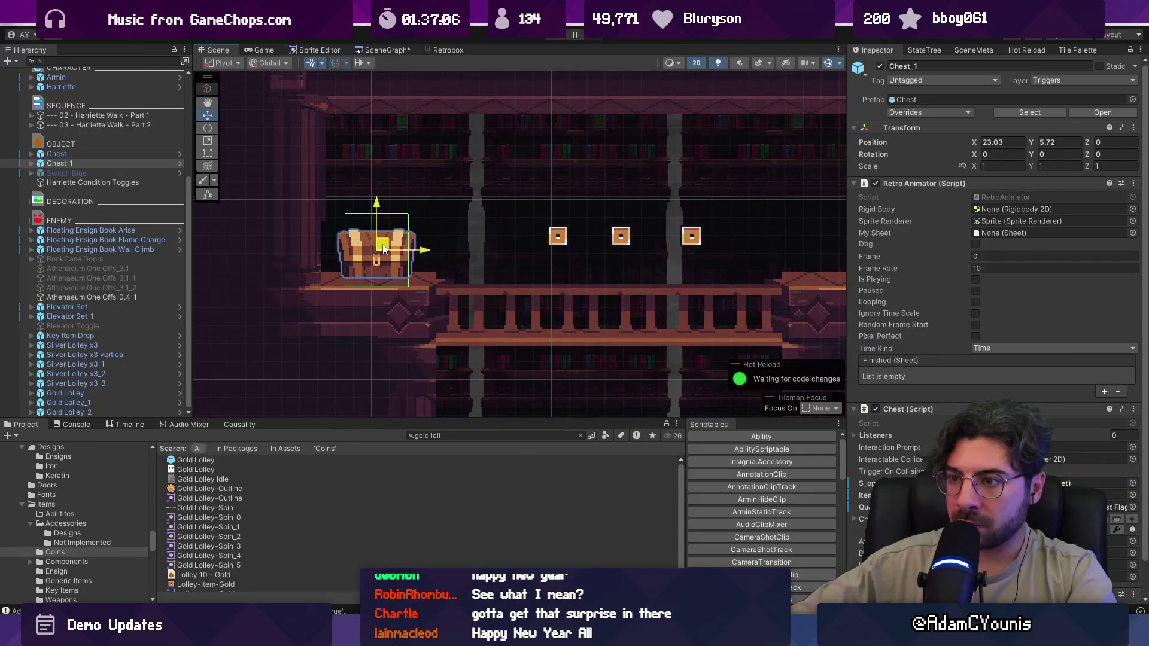
{"action": "scroll", "coordinate": [421, 236], "scroll_direction": "down", "scroll_amount": 3}
{"action": "scroll", "coordinate": [421, 239], "scroll_direction": "down", "scroll_amount": 5}
{"action": "scroll", "coordinate": [433, 266], "scroll_direction": "up", "scroll_amount": 7}
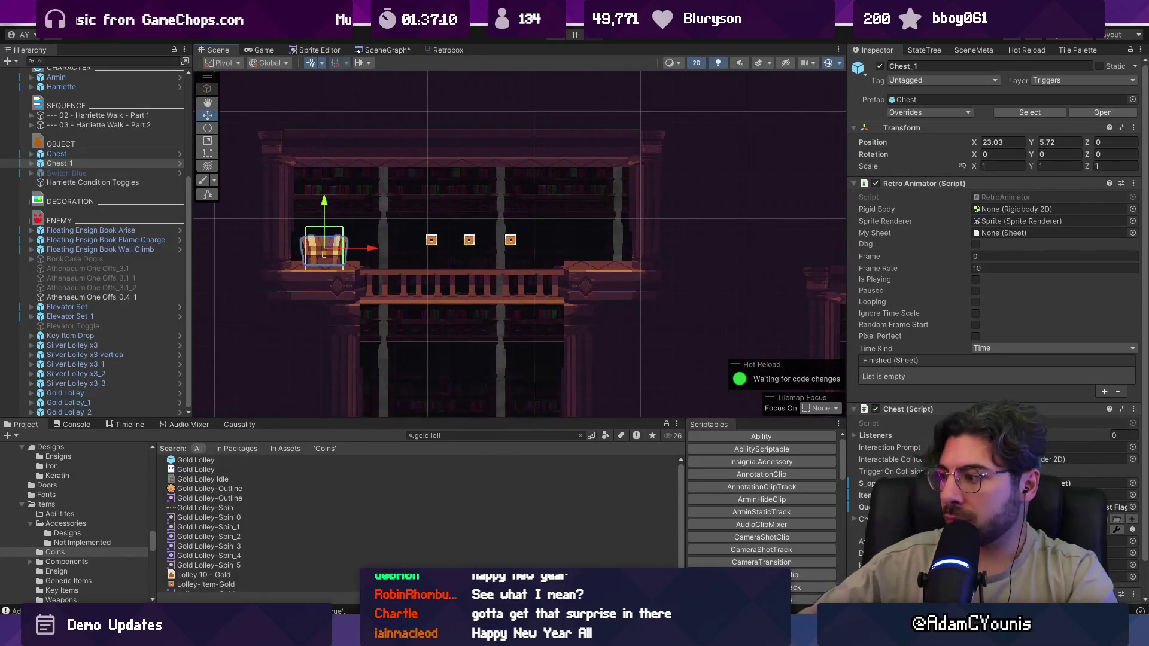
- Review the Athenaeum Stacks Chest Flag, then set Chest_1's Quest Flag to None
{"action": "left_click", "coordinate": [1131, 507]}
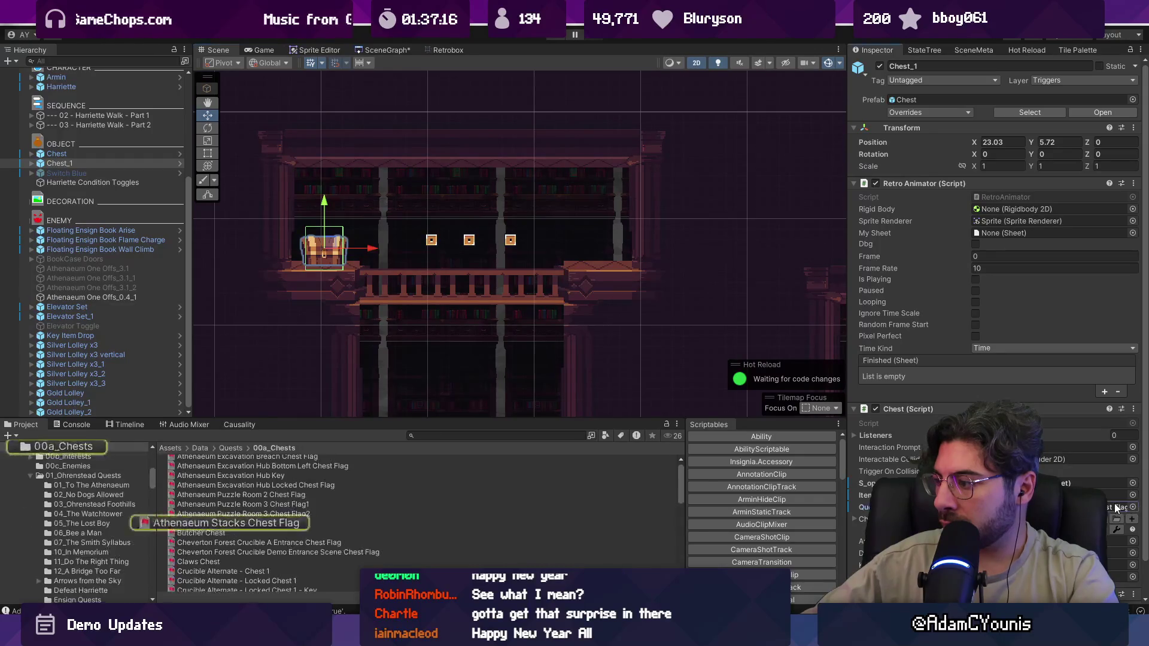
{"action": "left_click", "coordinate": [274, 525]}
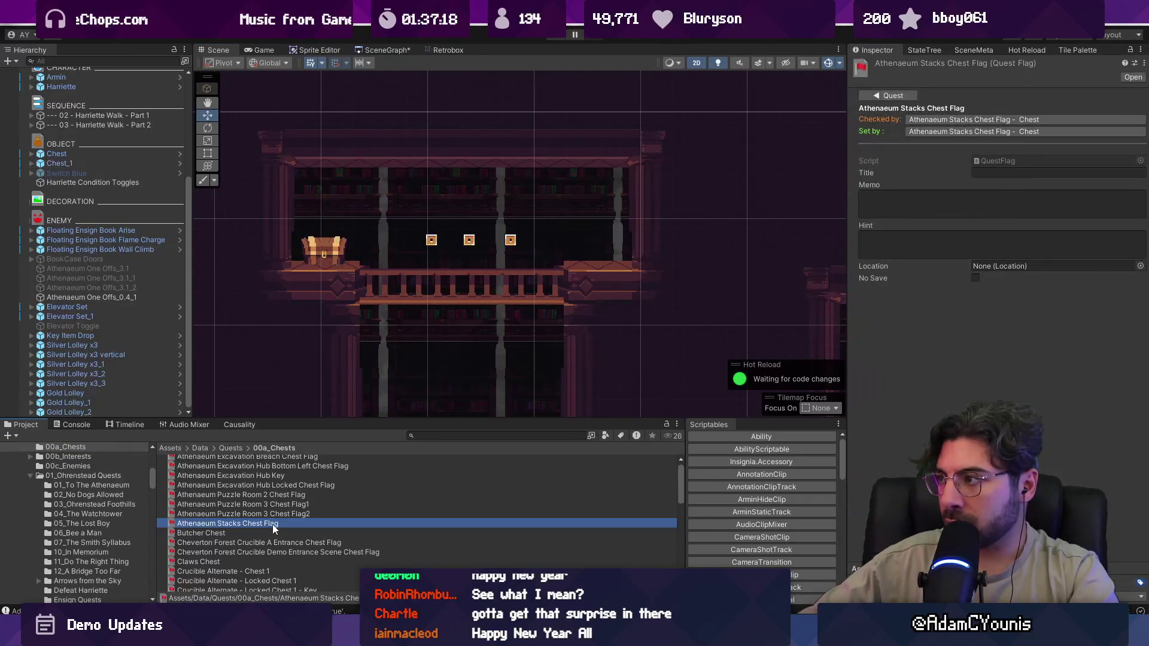
{"action": "scroll", "coordinate": [543, 215], "scroll_direction": "down", "scroll_amount": 5}
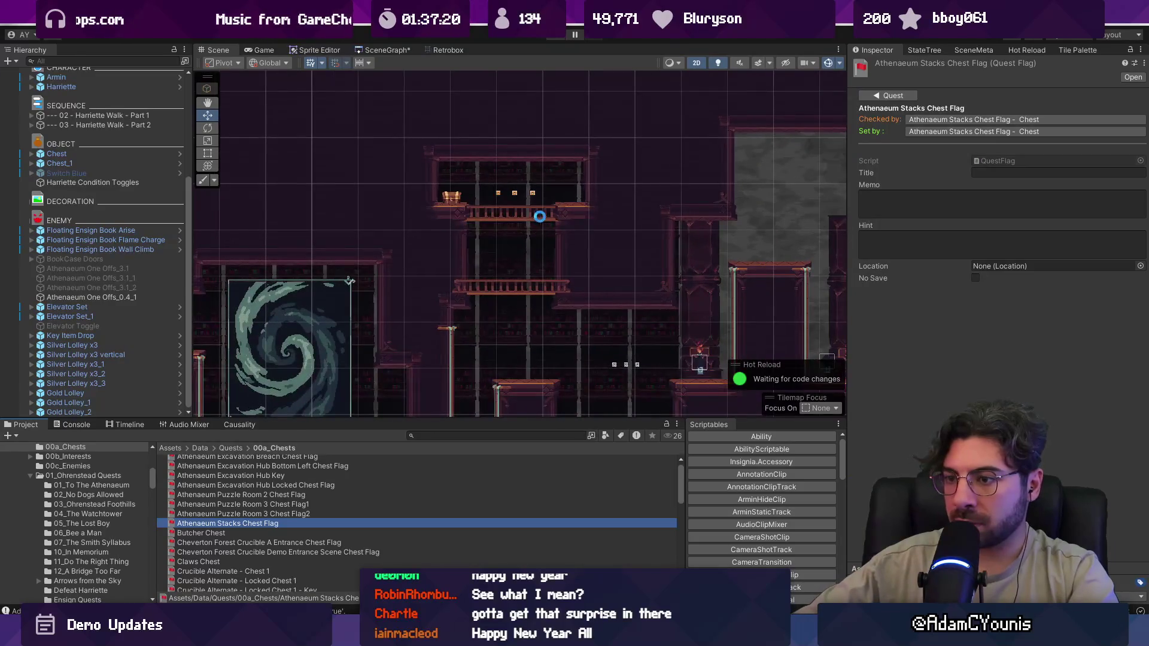
{"action": "left_click", "coordinate": [238, 426]}
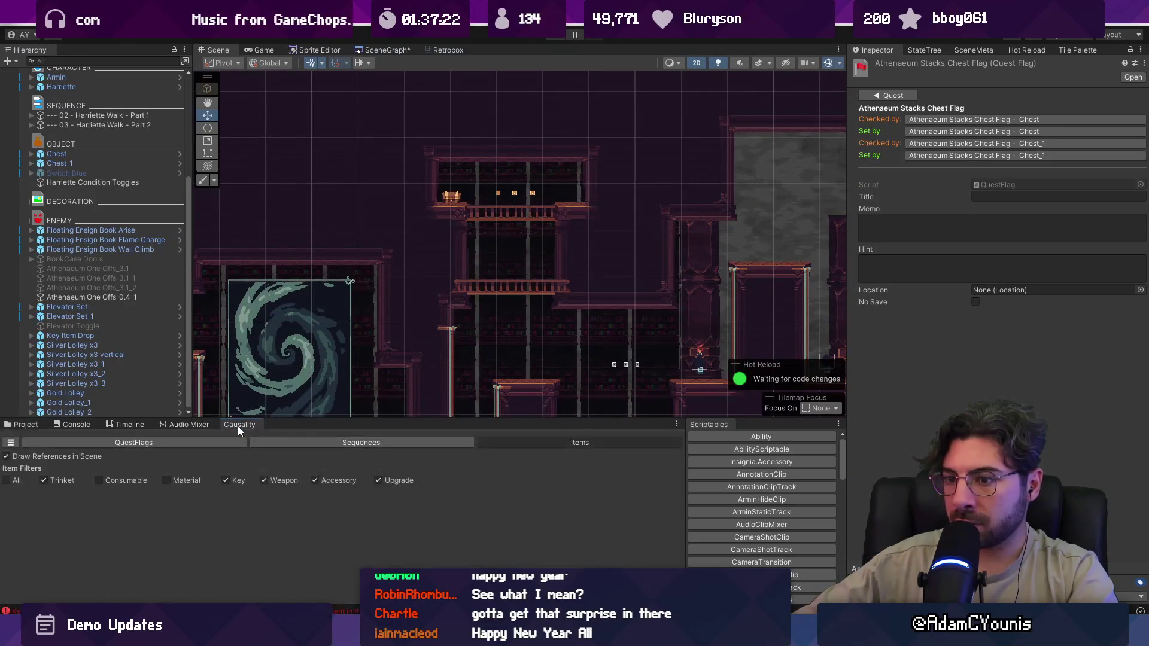
{"action": "left_click", "coordinate": [451, 195]}
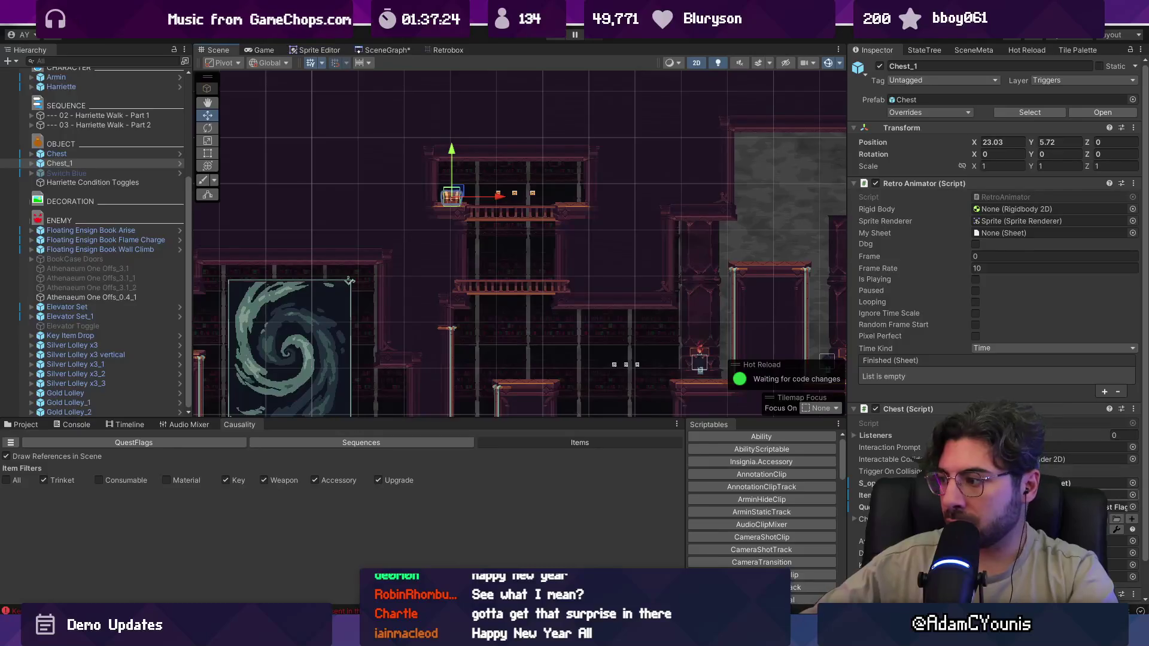
{"action": "left_click", "coordinate": [1135, 508]}
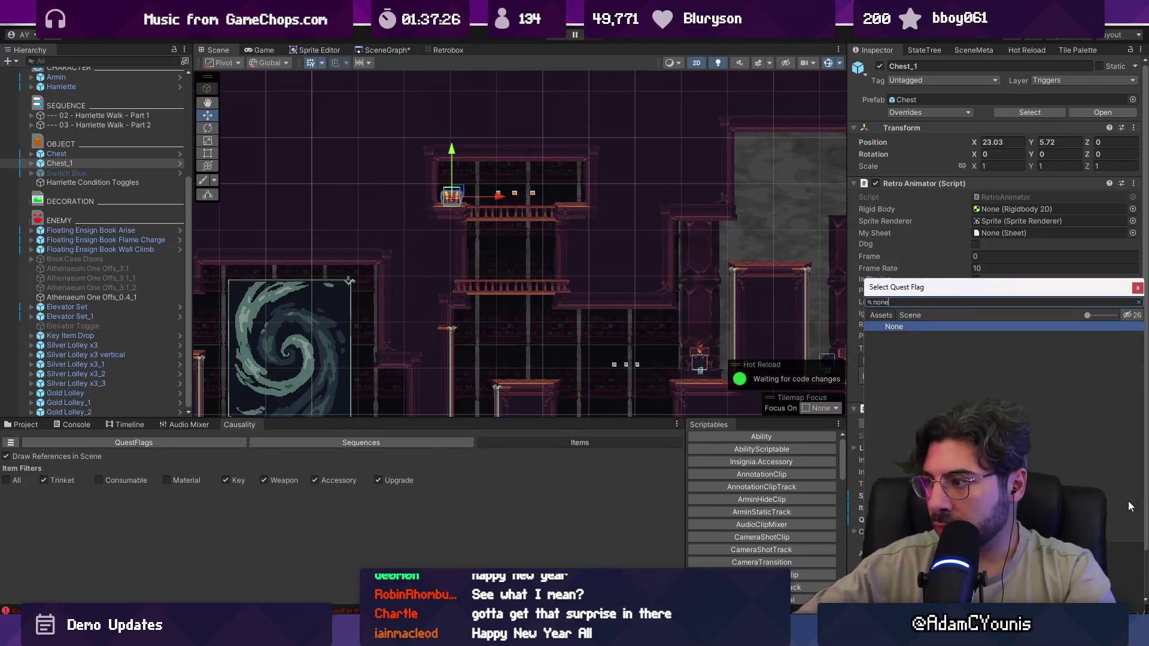
{"action": "double_click", "coordinate": [1130, 506]}
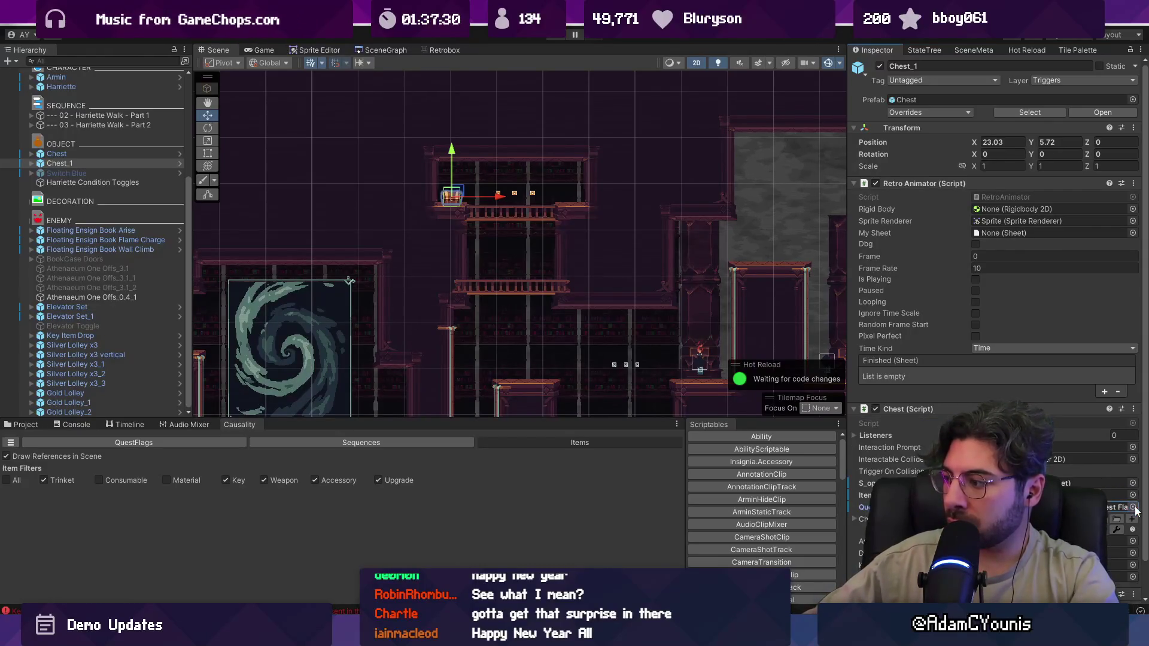
- Set Chest_1's Item to Ohrenite Chunk and save the scene
{"action": "left_click", "coordinate": [1133, 495]}
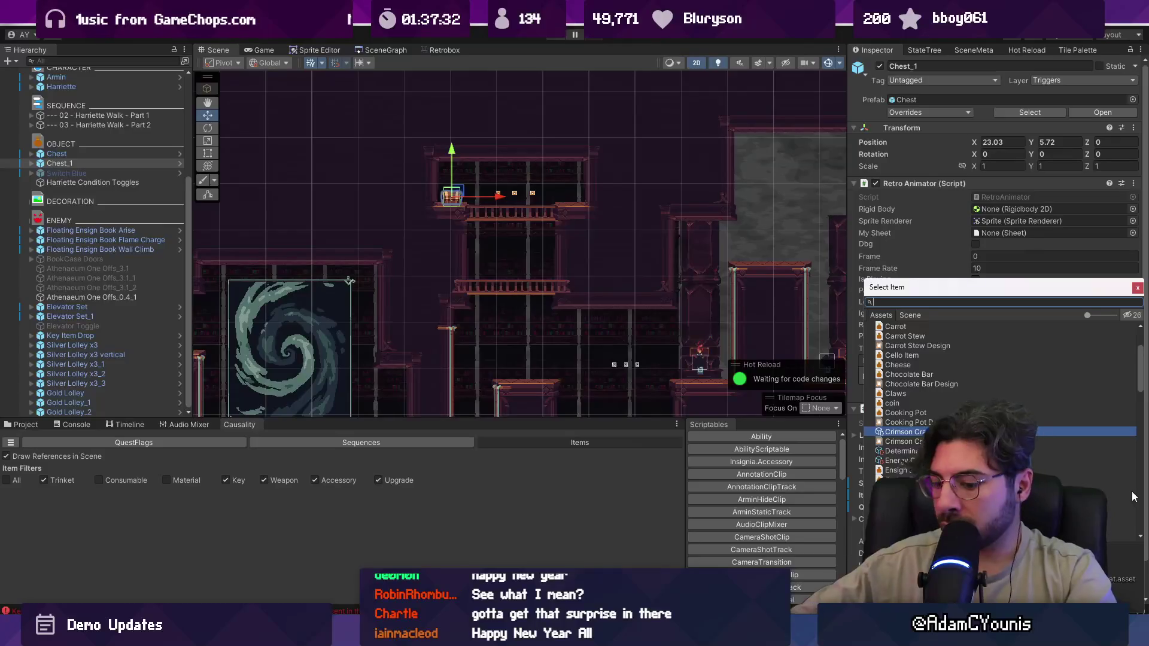
{"action": "type", "text": "chunk"}
{"action": "key", "text": "Down"}
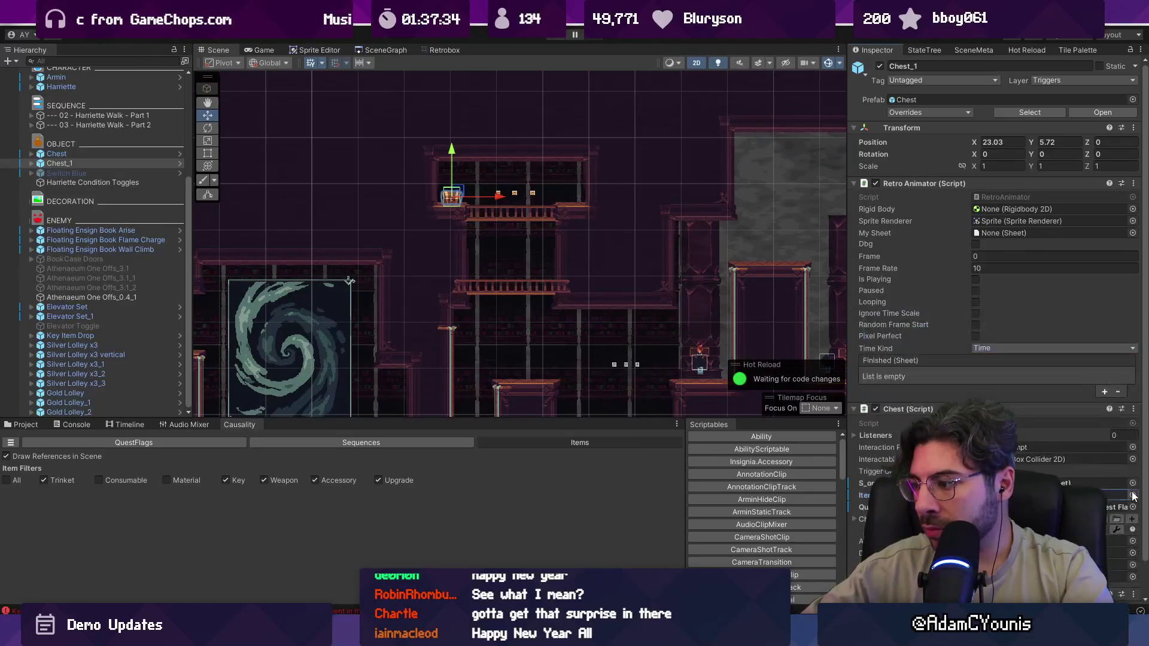
{"action": "key", "text": "Return"}
{"action": "scroll", "coordinate": [559, 187], "scroll_direction": "down", "scroll_amount": 3}
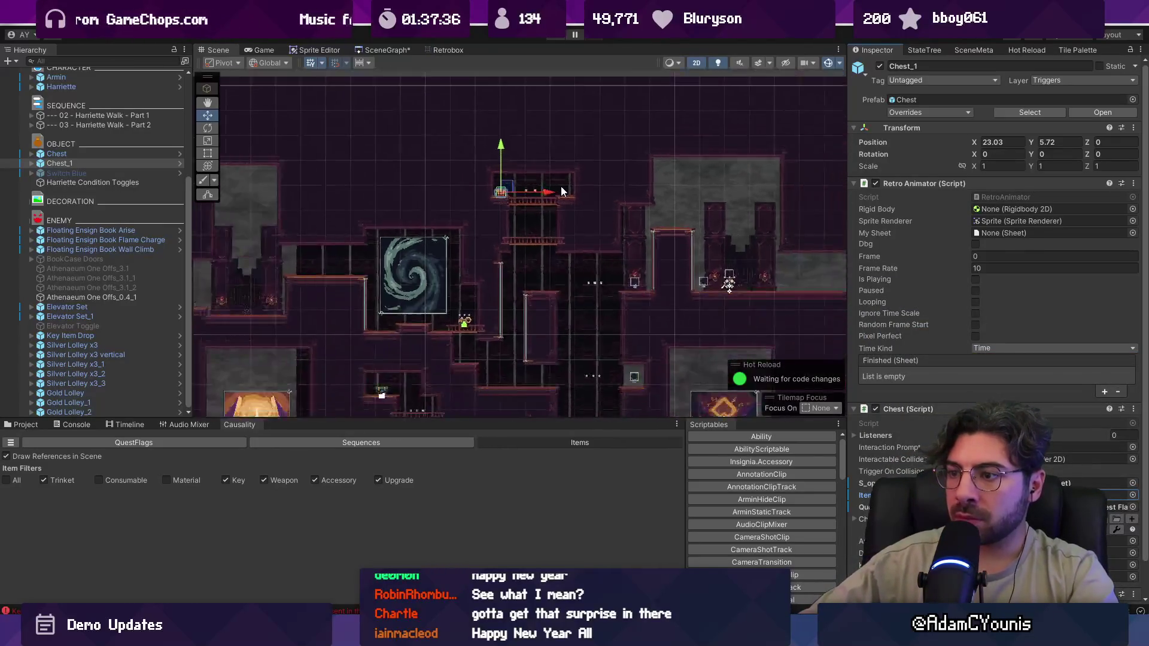
{"action": "key", "text": "ctrl+s"}
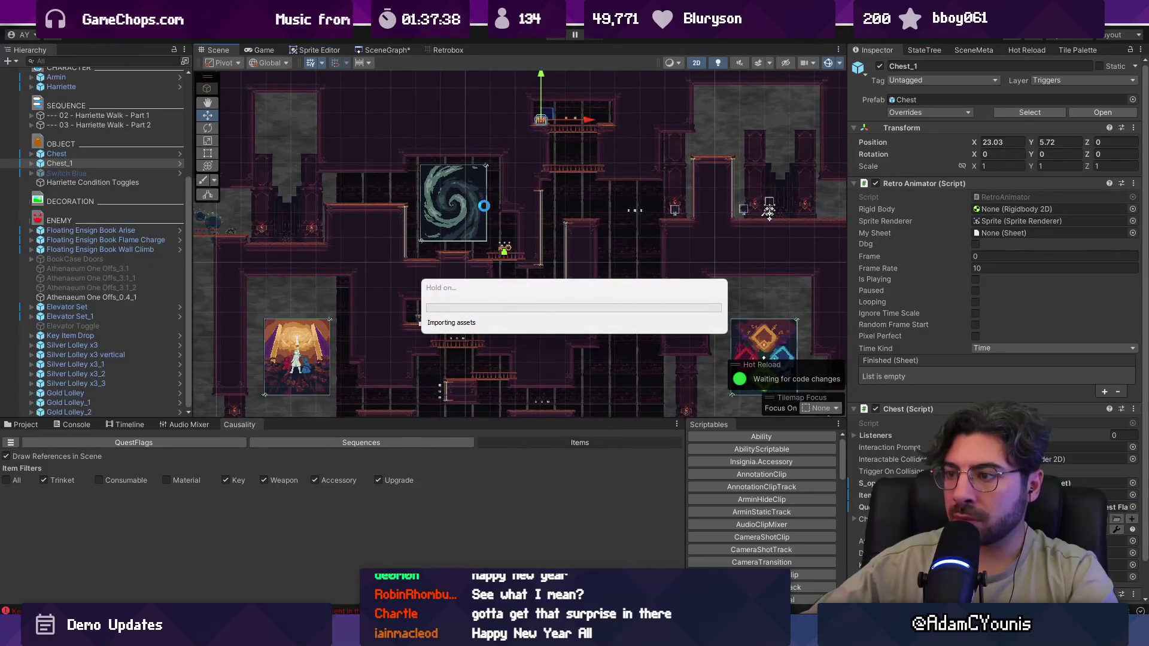
- Pan around the Athenaeum Stacks level to survey the placed objects
{"action": "mouse_move", "coordinate": [487, 196]}
{"action": "left_mouse_down"}
{"action": "mouse_move", "coordinate": [539, 176]}
{"action": "mouse_move", "coordinate": [502, 190]}
{"action": "mouse_move", "coordinate": [402, 194]}
{"action": "left_mouse_up"}
{"action": "scroll", "coordinate": [476, 220], "scroll_direction": "up", "scroll_amount": 3}
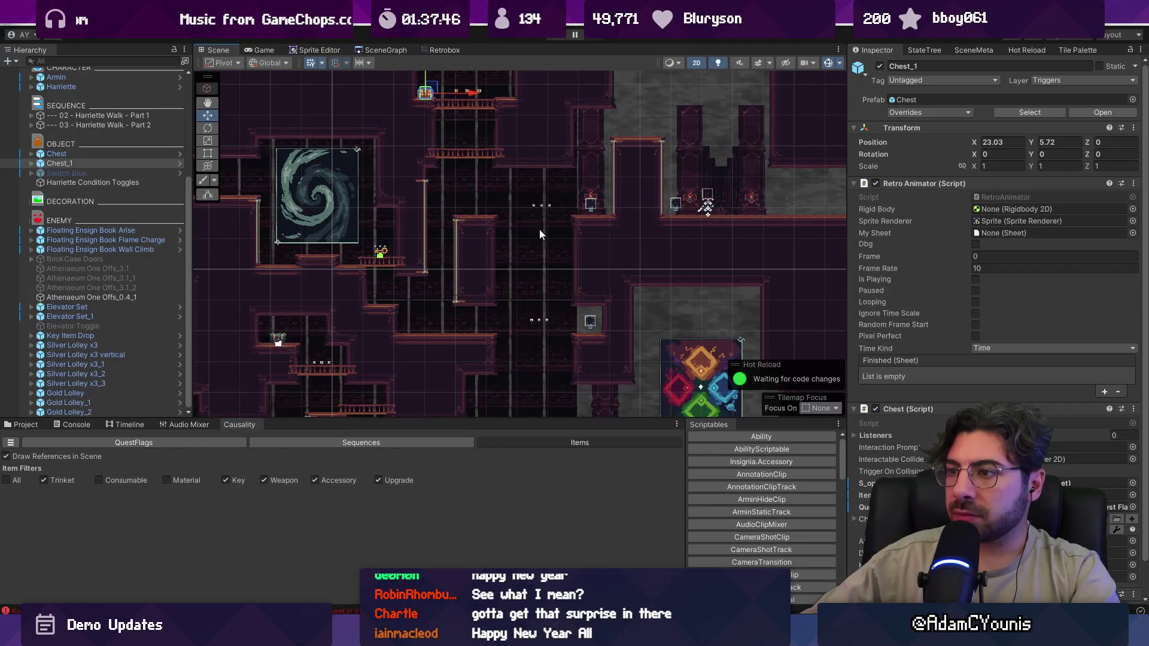
{"action": "scroll", "coordinate": [540, 234], "scroll_direction": "down", "scroll_amount": 2}
{"action": "scroll", "coordinate": [478, 173], "scroll_direction": "down", "scroll_amount": 1}
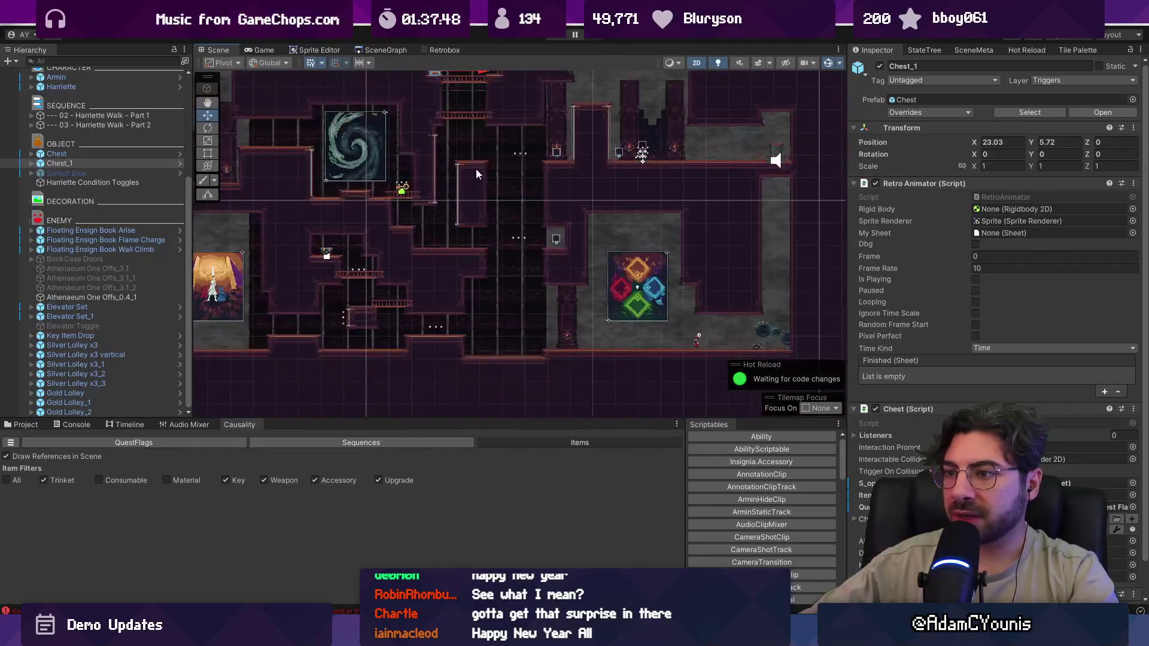
{"action": "left_click_drag", "start_coordinate": [477, 174], "coordinate": [535, 214]}
- Show the 'books' assets as thumbnails and view the scene graph zoomed out
{"action": "key", "text": "ctrl+5"}
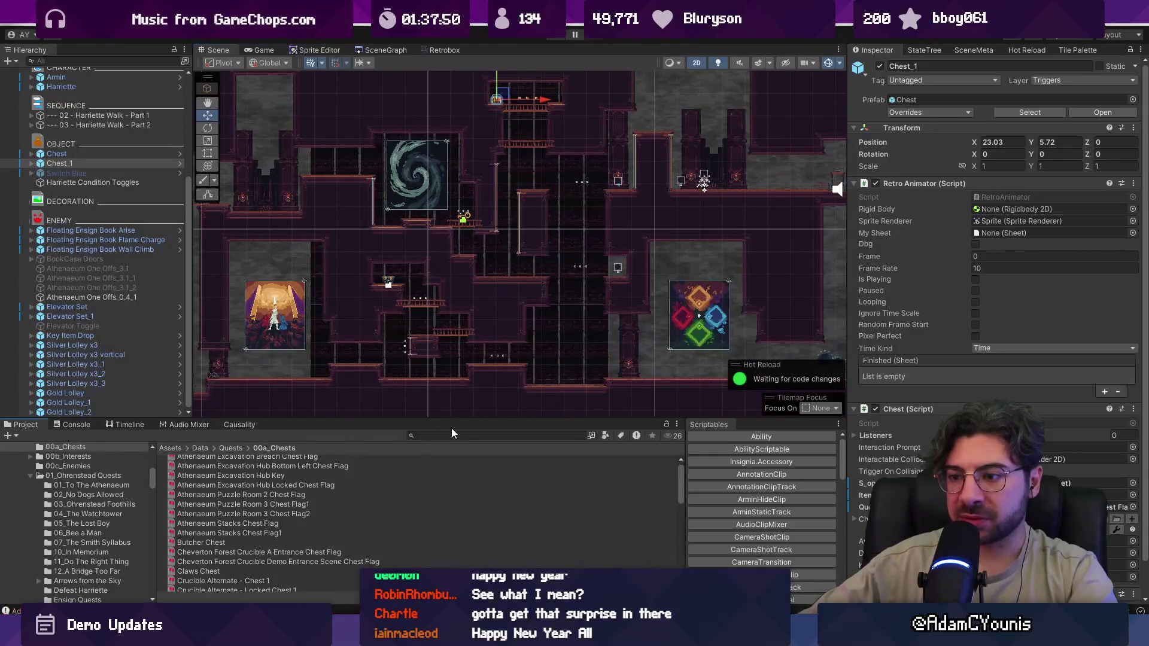
{"action": "type", "text": "books"}
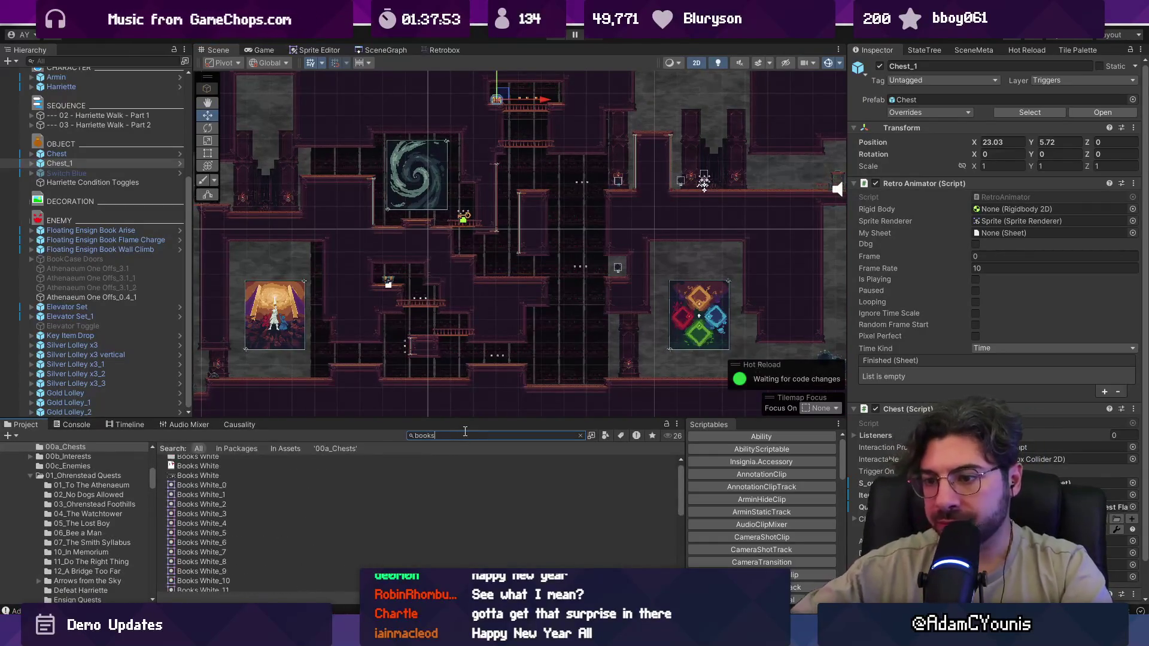
{"action": "scroll", "coordinate": [233, 470], "scroll_direction": "down", "scroll_amount": 10}
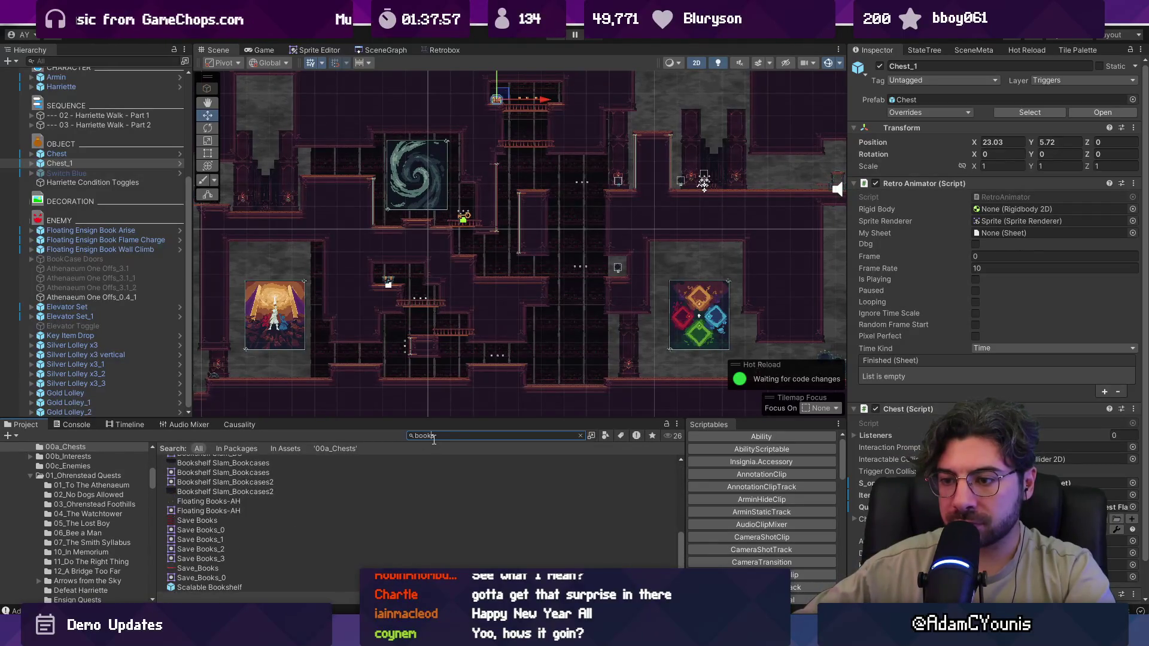
{"action": "scroll", "coordinate": [217, 515], "scroll_direction": "up", "scroll_amount": 2, "text": "ctrl"}
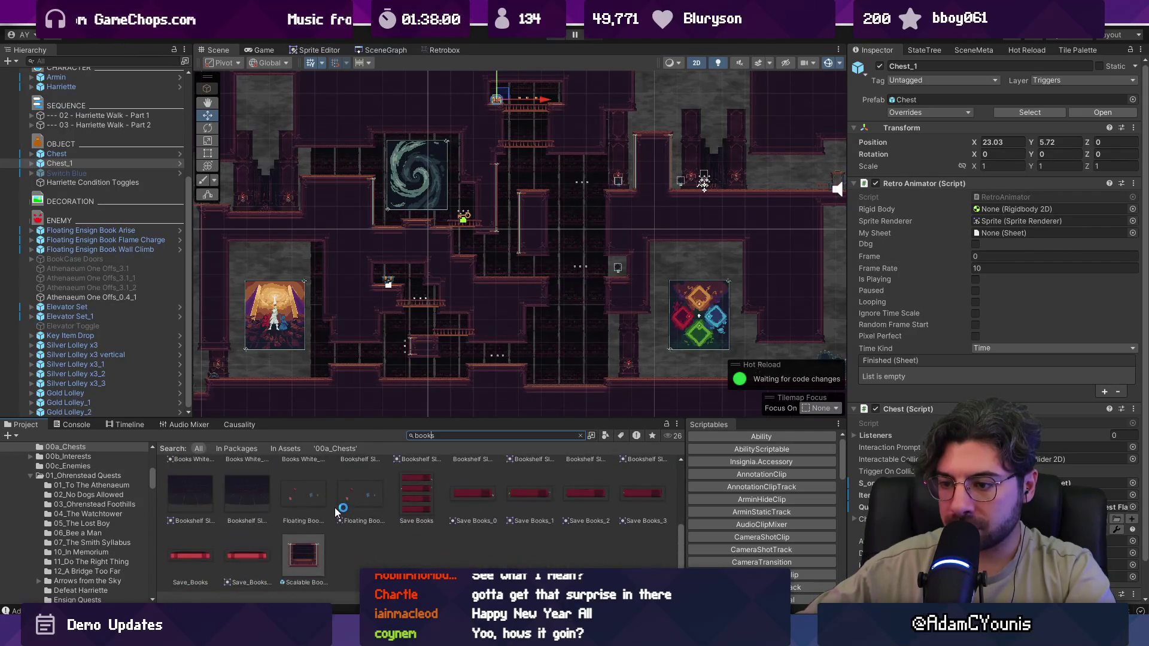
{"action": "scroll", "coordinate": [377, 515], "scroll_direction": "up", "scroll_amount": 1}
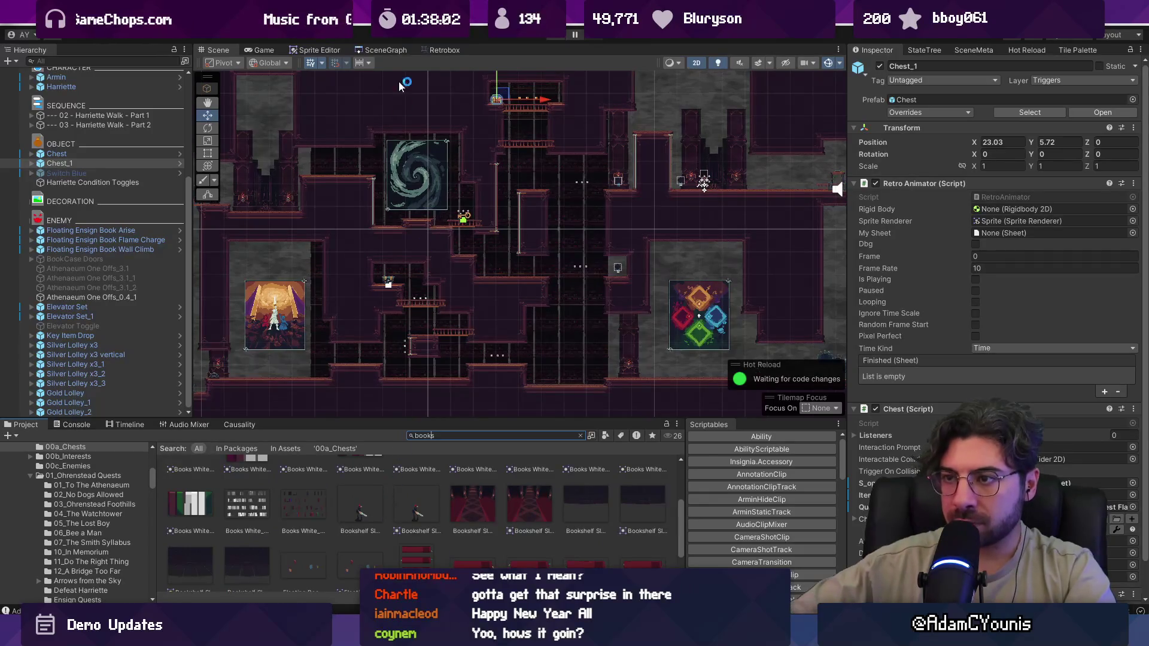
{"action": "left_click", "coordinate": [386, 49]}
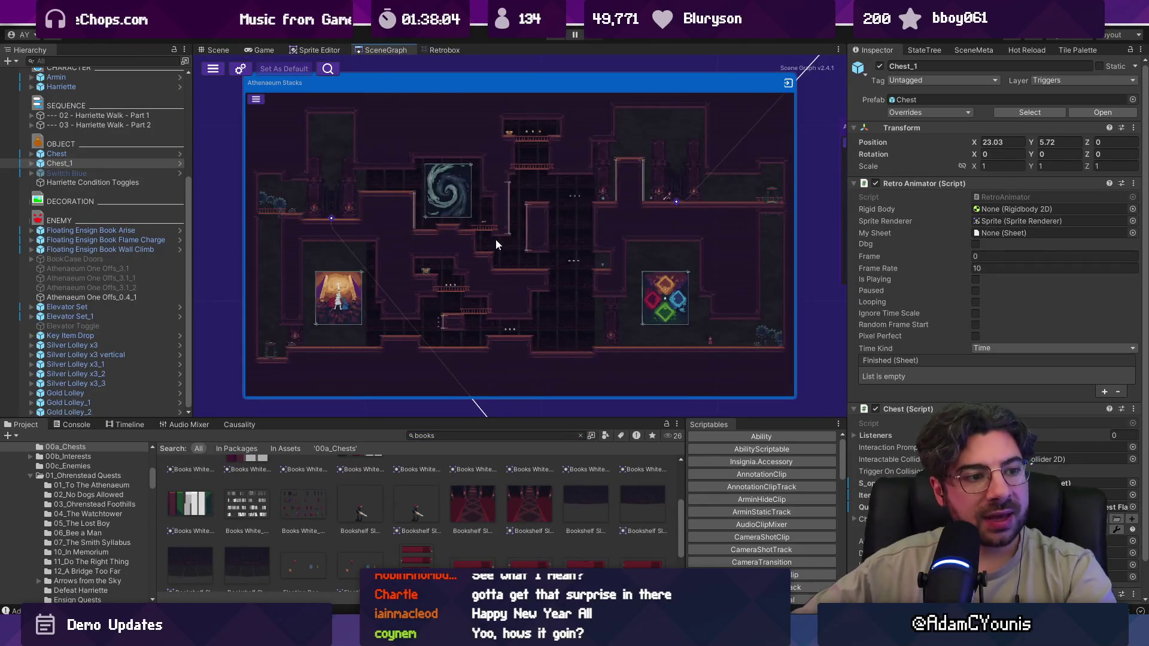
{"action": "scroll", "coordinate": [498, 233], "scroll_direction": "down", "scroll_amount": 3}
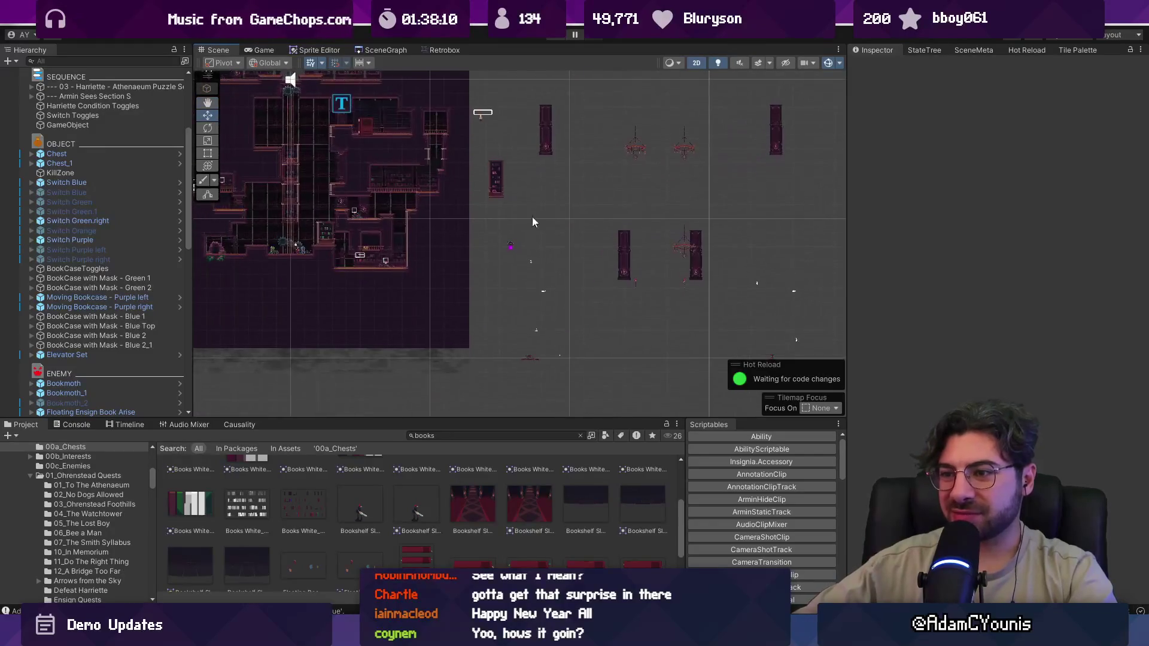
- Select the book pile, then open the Athenaeum Stacks scene from the graph
{"action": "scroll", "coordinate": [340, 243], "scroll_direction": "up", "scroll_amount": 5}
{"action": "left_click", "coordinate": [530, 335]}
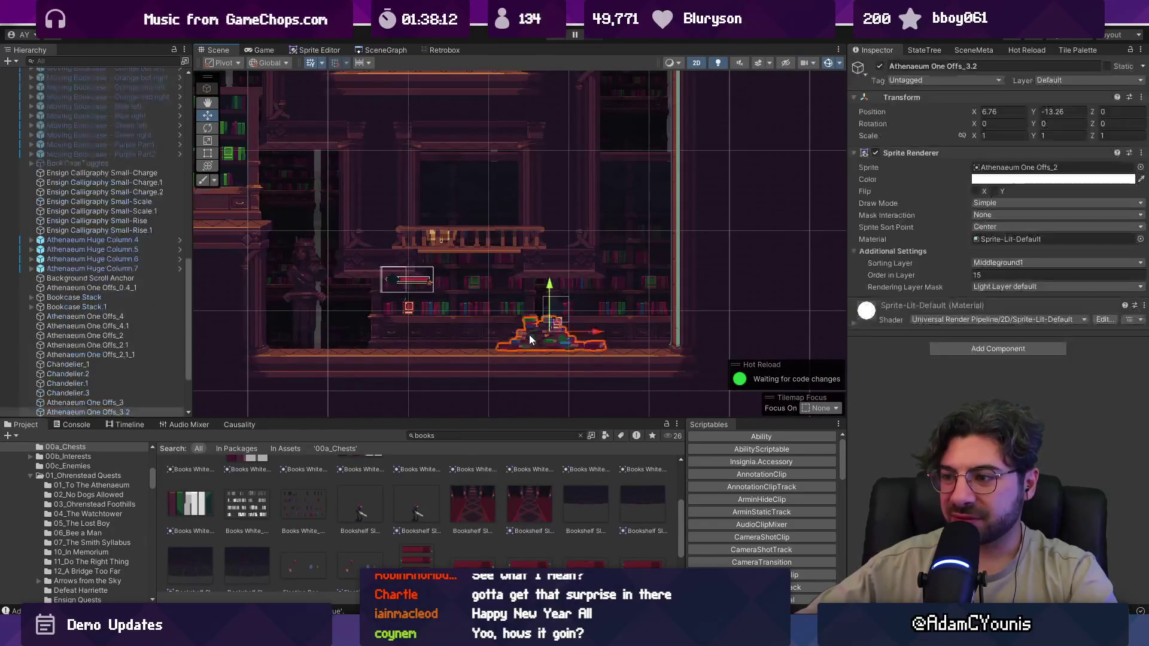
{"action": "scroll", "coordinate": [482, 204], "scroll_direction": "down", "scroll_amount": 3}
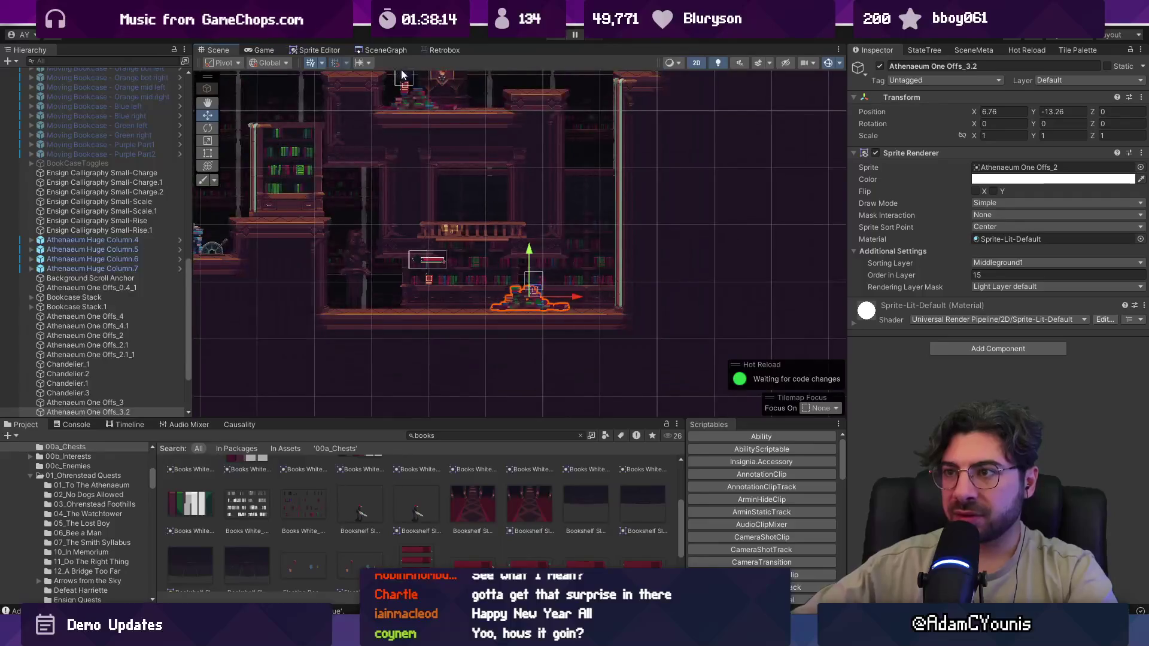
{"action": "left_click", "coordinate": [392, 51]}
{"action": "double_click", "coordinate": [498, 175]}
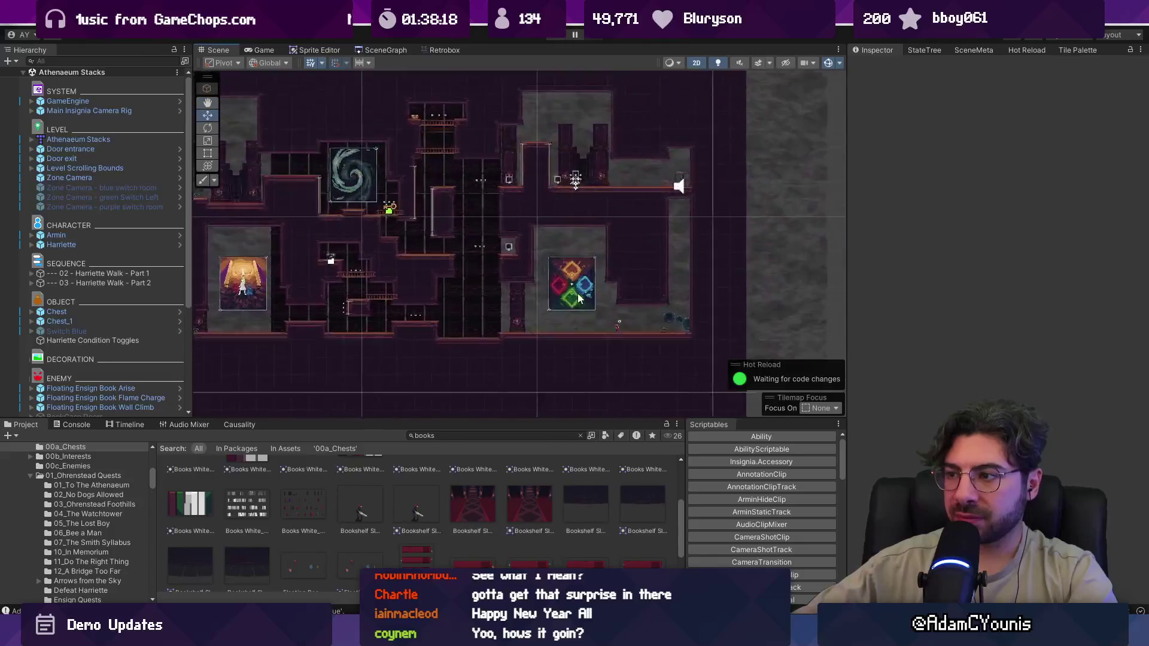
- Move the book pile onto the library floor
{"action": "scroll", "coordinate": [472, 309], "scroll_direction": "down", "scroll_amount": 3}
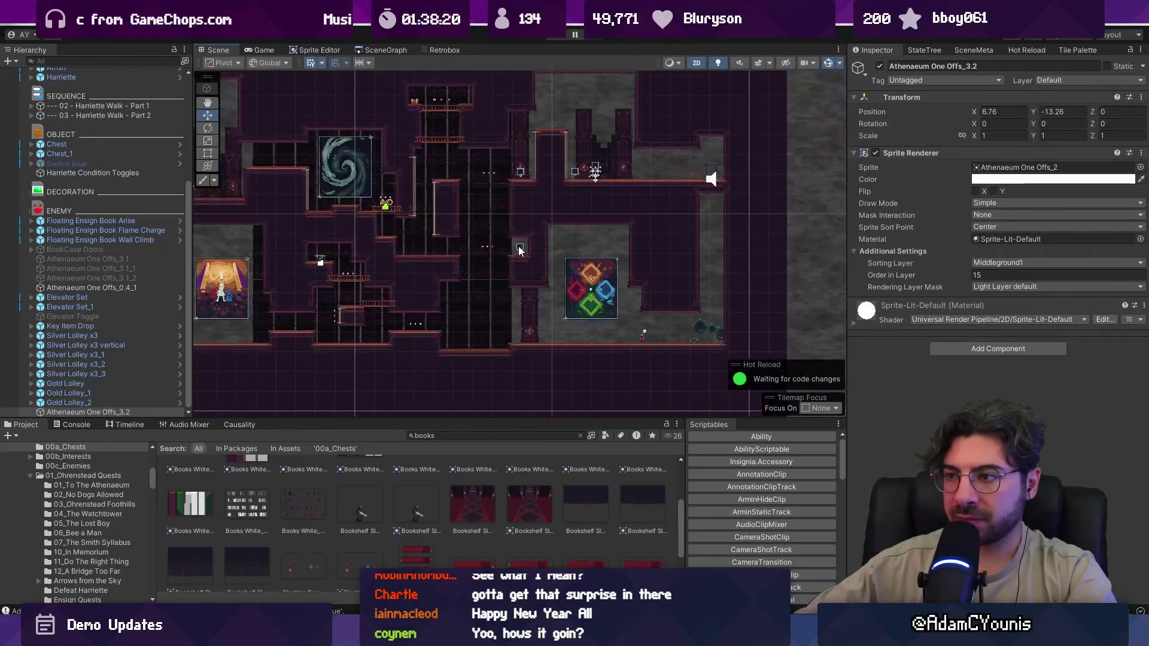
{"action": "double_click", "coordinate": [147, 411]}
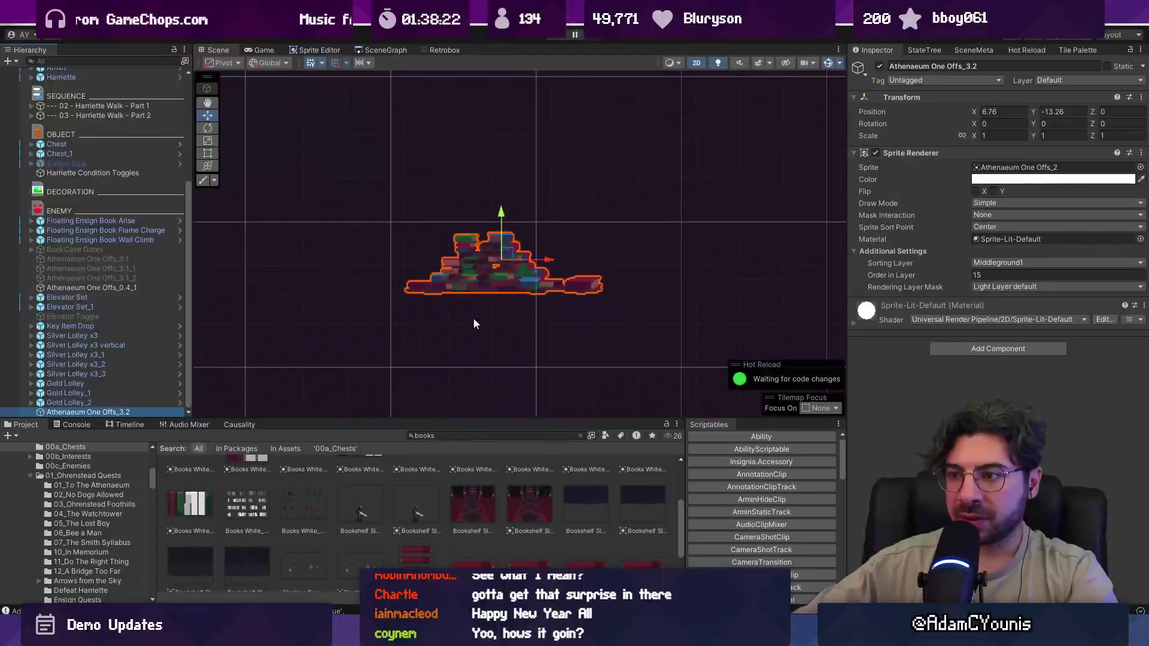
{"action": "mouse_move", "coordinate": [442, 353]}
{"action": "left_mouse_down"}
{"action": "mouse_move", "coordinate": [587, 179]}
{"action": "mouse_move", "coordinate": [649, 182]}
{"action": "left_mouse_up"}
{"action": "left_click_drag", "start_coordinate": [736, 189], "coordinate": [388, 292]}
{"action": "scroll", "coordinate": [360, 289], "scroll_direction": "up", "scroll_amount": 3}
- Duplicate the book pile to the right and give it the Athenaeum One Offs_3 sprite
{"action": "key", "text": "ctrl+d"}
{"action": "mouse_move", "coordinate": [282, 275]}
{"action": "left_mouse_down"}
{"action": "mouse_move", "coordinate": [459, 248]}
{"action": "mouse_move", "coordinate": [398, 245]}
{"action": "mouse_move", "coordinate": [735, 247]}
{"action": "left_mouse_up"}
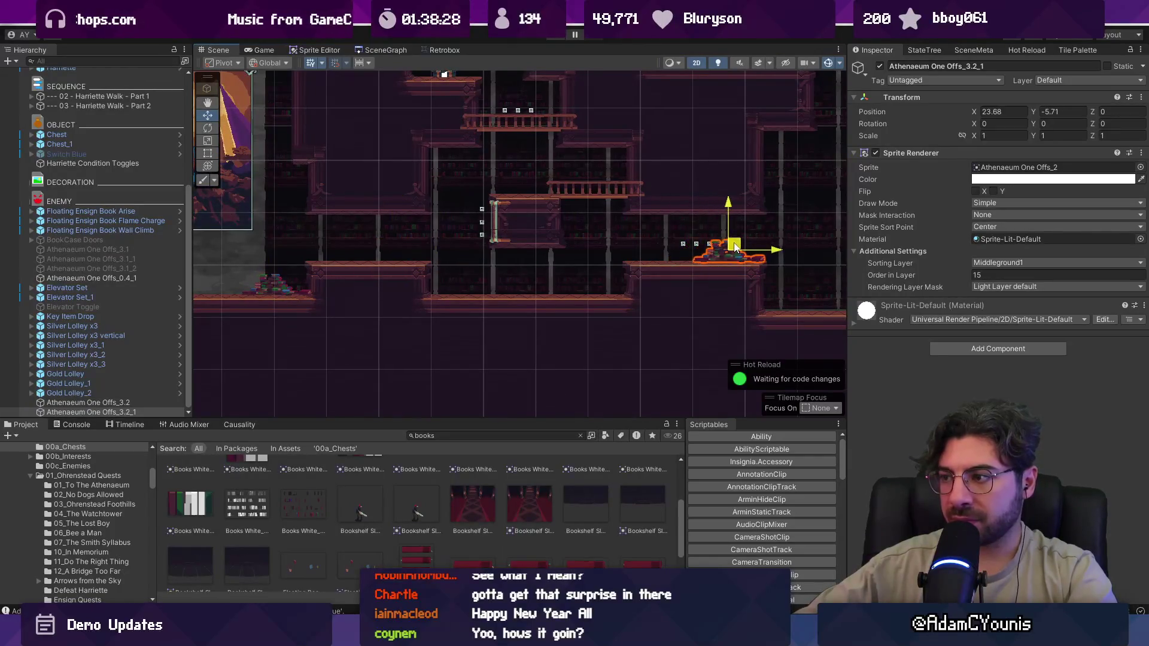
{"action": "left_click", "coordinate": [1141, 168]}
{"action": "key", "text": "Return"}
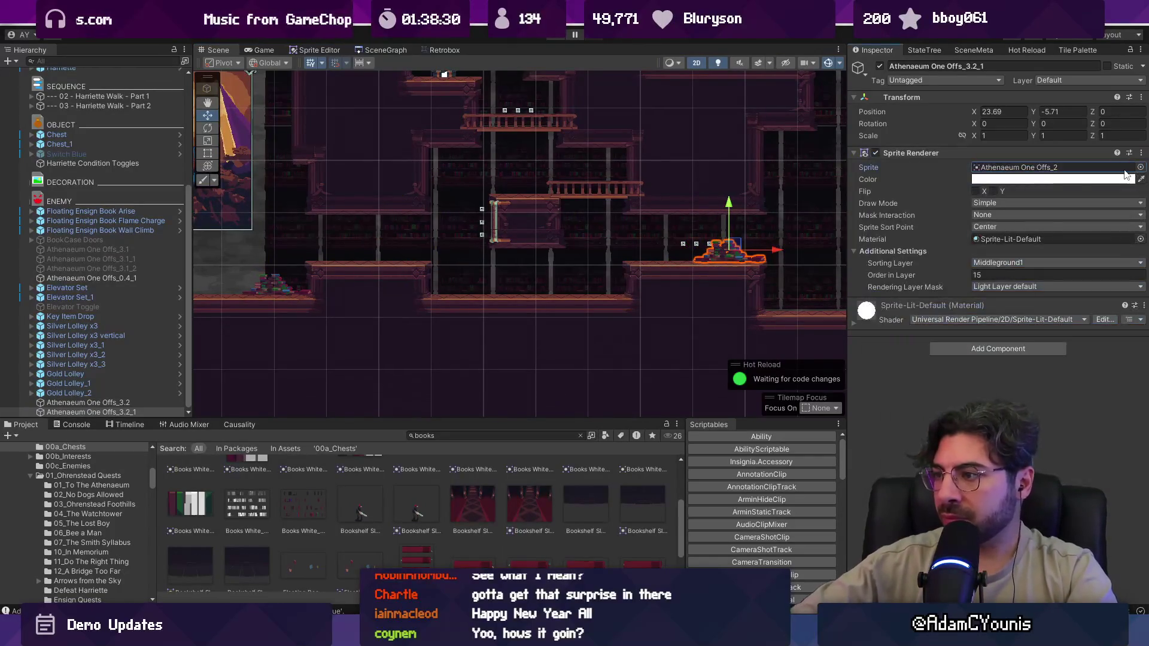
{"action": "left_click", "coordinate": [1140, 167]}
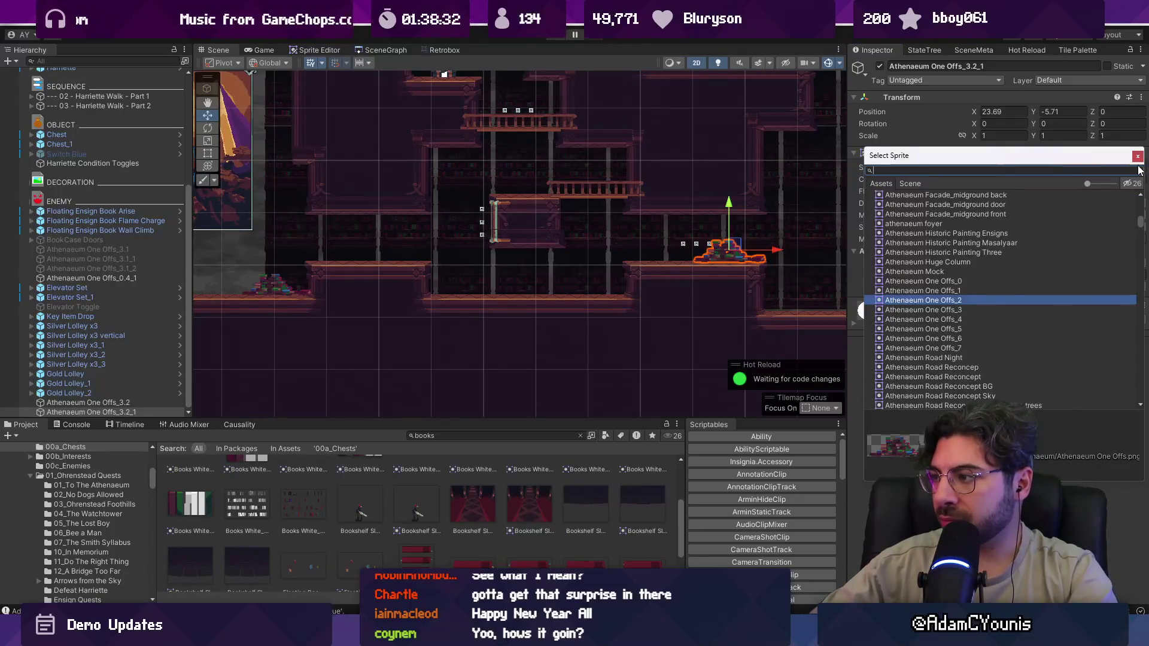
{"action": "key", "text": "Up"}
{"action": "key", "text": "Down"}
{"action": "key", "text": "Down"}
{"action": "key", "text": "Up"}
{"action": "key", "text": "Down"}
{"action": "key", "text": "Return"}
- Add another book-pile copy further along using the Athenaeum One Offs_2 sprite
{"action": "left_click_drag", "start_coordinate": [811, 119], "coordinate": [717, 124]}
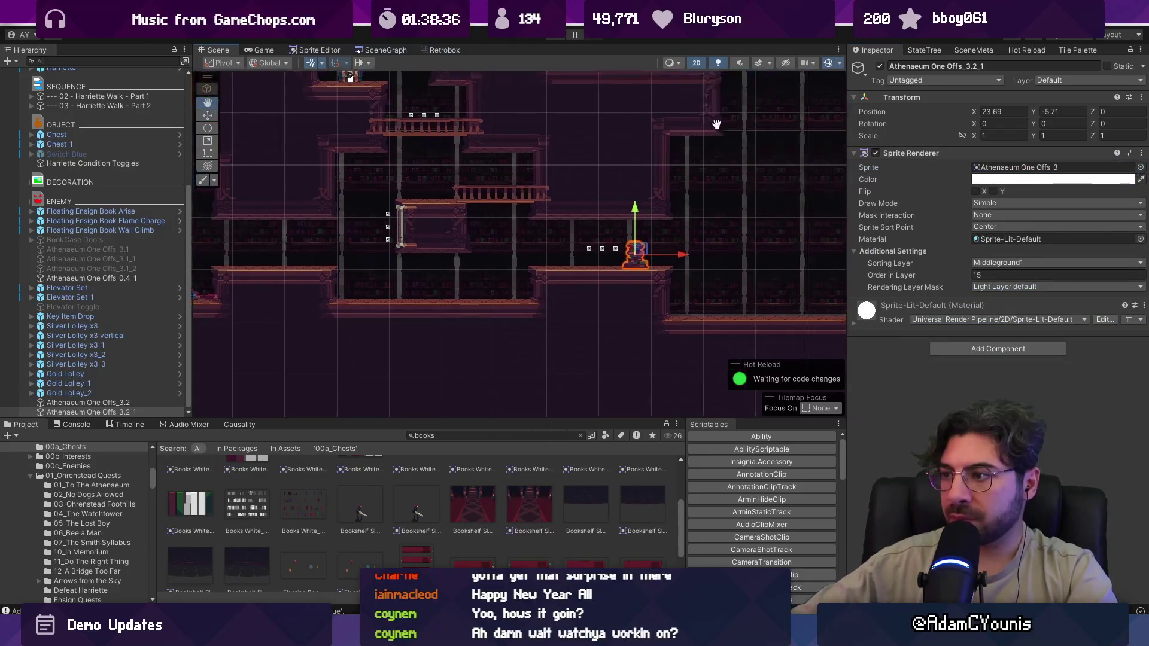
{"action": "key", "text": "ctrl+d"}
{"action": "key", "text": "w"}
{"action": "left_click_drag", "start_coordinate": [323, 251], "coordinate": [523, 298]}
{"action": "left_click", "coordinate": [1141, 167]}
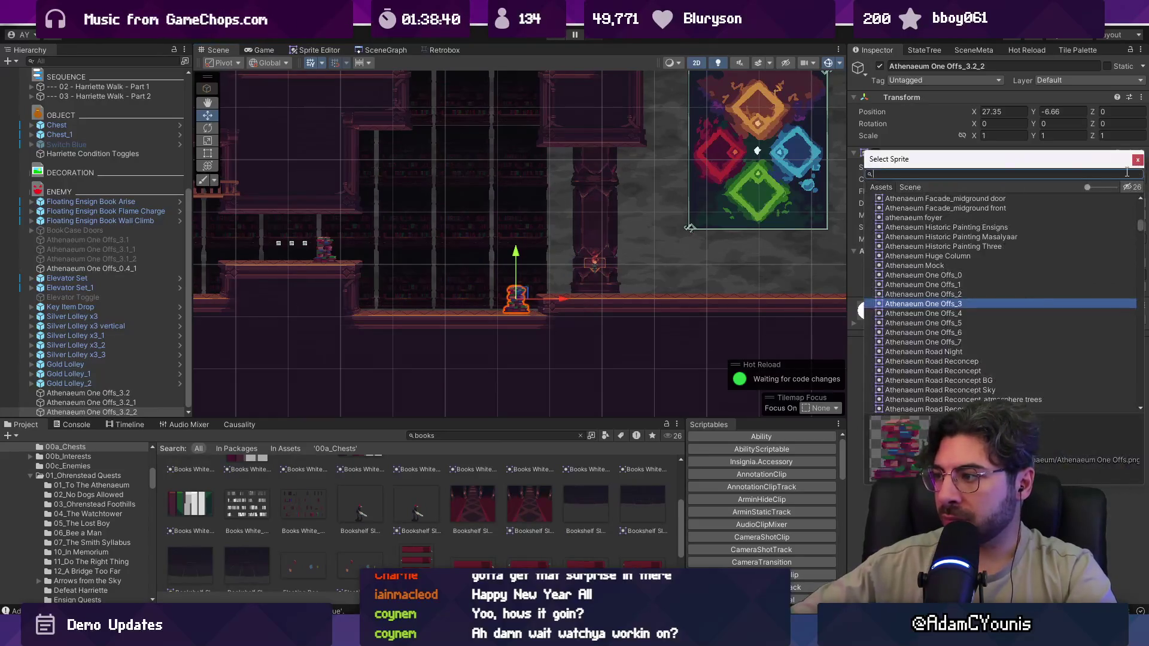
{"action": "key", "text": "Up"}
{"action": "mouse_move", "coordinate": [562, 301]}
{"action": "left_mouse_down"}
{"action": "mouse_move", "coordinate": [542, 300]}
{"action": "mouse_move", "coordinate": [693, 344]}
{"action": "left_mouse_up"}
{"action": "scroll", "coordinate": [543, 301], "scroll_direction": "down", "scroll_amount": 5}
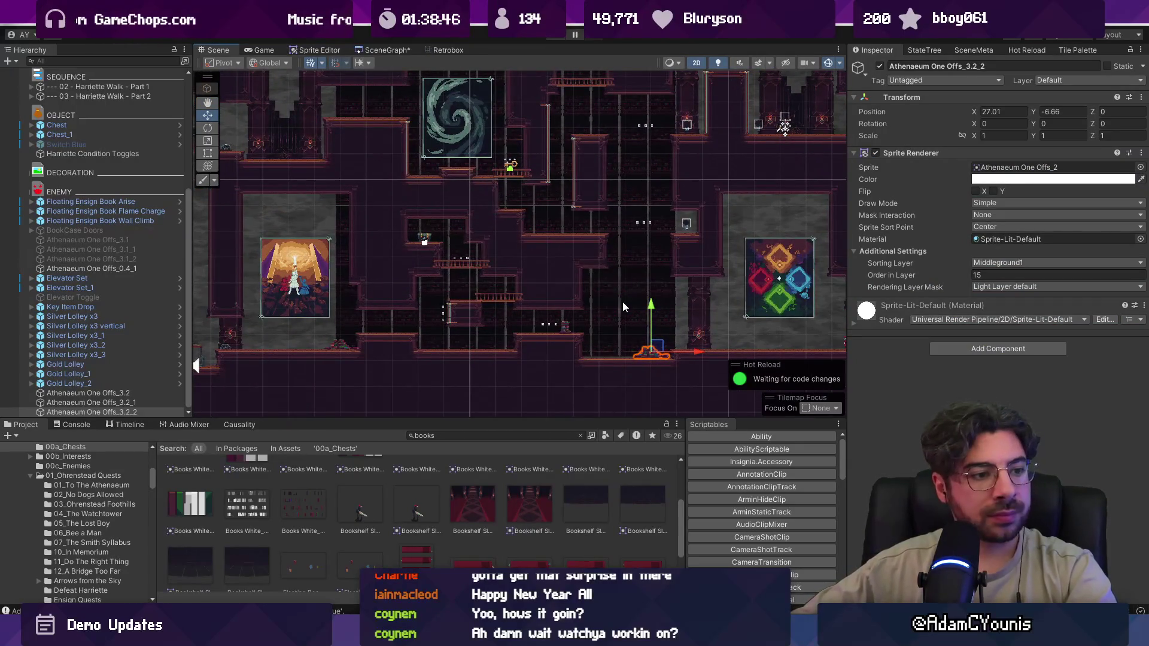
{"action": "scroll", "coordinate": [630, 303], "scroll_direction": "up", "scroll_amount": 5}
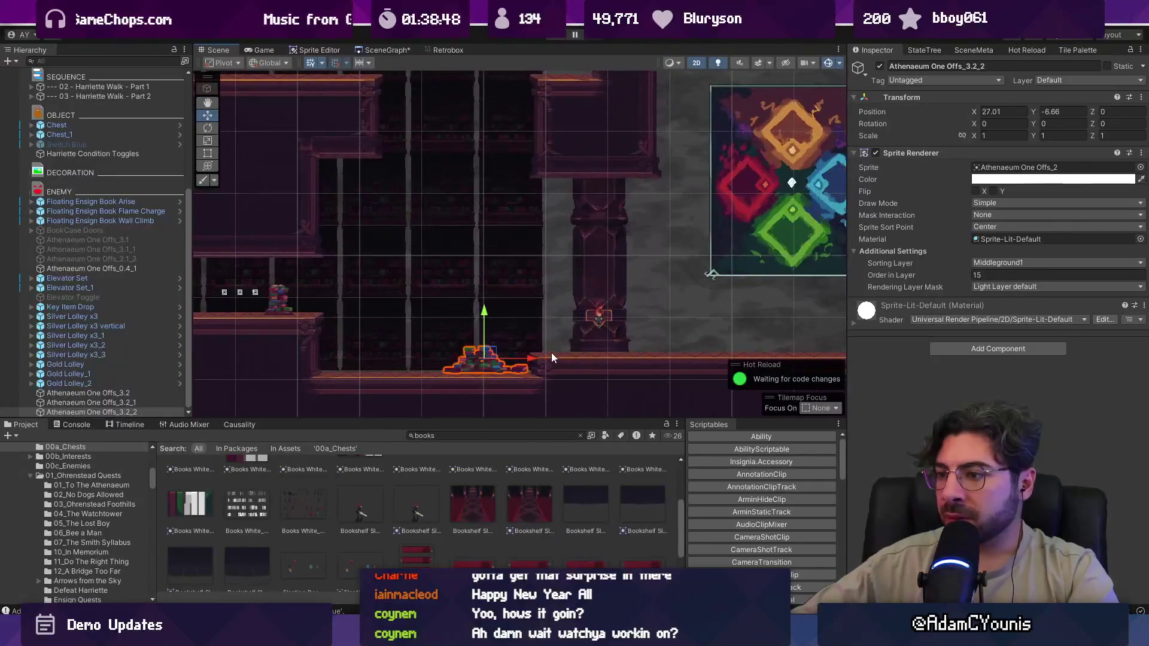
- Duplicate once more to the left and try sprites toward Athenaeum One Offs_6
{"action": "key", "text": "ctrl+d"}
{"action": "left_click_drag", "start_coordinate": [531, 358], "coordinate": [423, 359]}
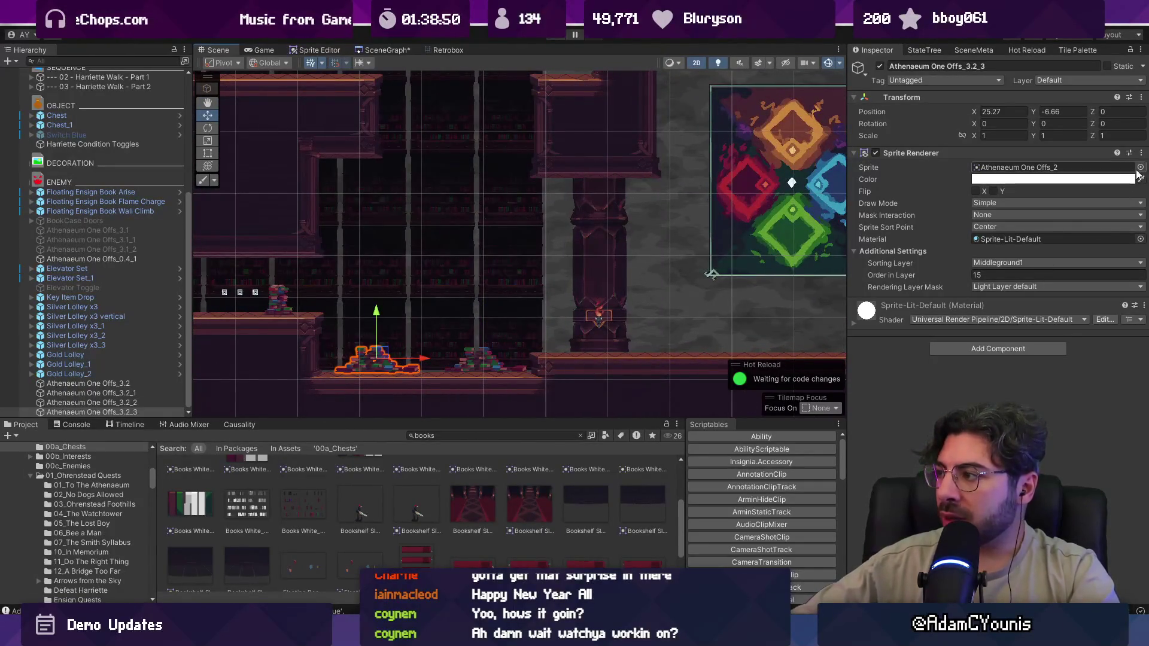
{"action": "left_click", "coordinate": [1140, 169]}
{"action": "key", "text": "Down"}
{"action": "key", "text": "Down"}
{"action": "key", "text": "Down"}
{"action": "key", "text": "Down"}
{"action": "key", "text": "Down"}
{"action": "key", "text": "Up"}
{"action": "key", "text": "Up"}
{"action": "key", "text": "Up"}
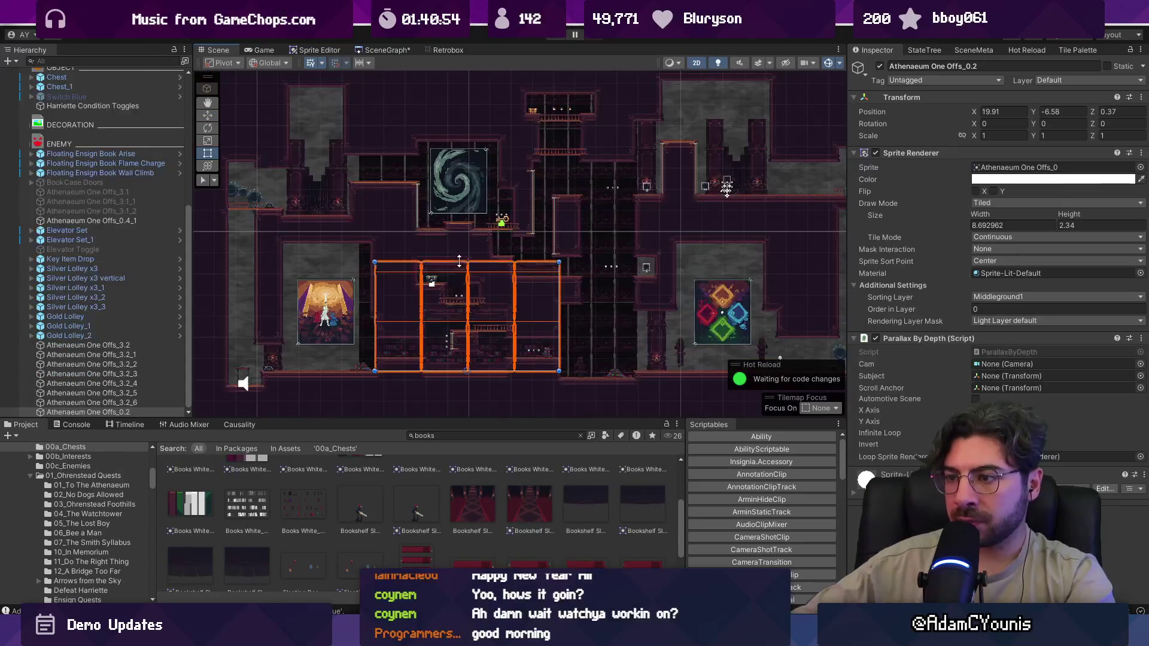
- Resize the tiled bookshelf, duplicate it and move the copy into the upper room
{"action": "mouse_move", "coordinate": [459, 261]}
{"action": "left_mouse_down"}
{"action": "mouse_move", "coordinate": [460, 333]}
{"action": "mouse_move", "coordinate": [461, 303]}
{"action": "mouse_move", "coordinate": [460, 322]}
{"action": "left_mouse_up"}
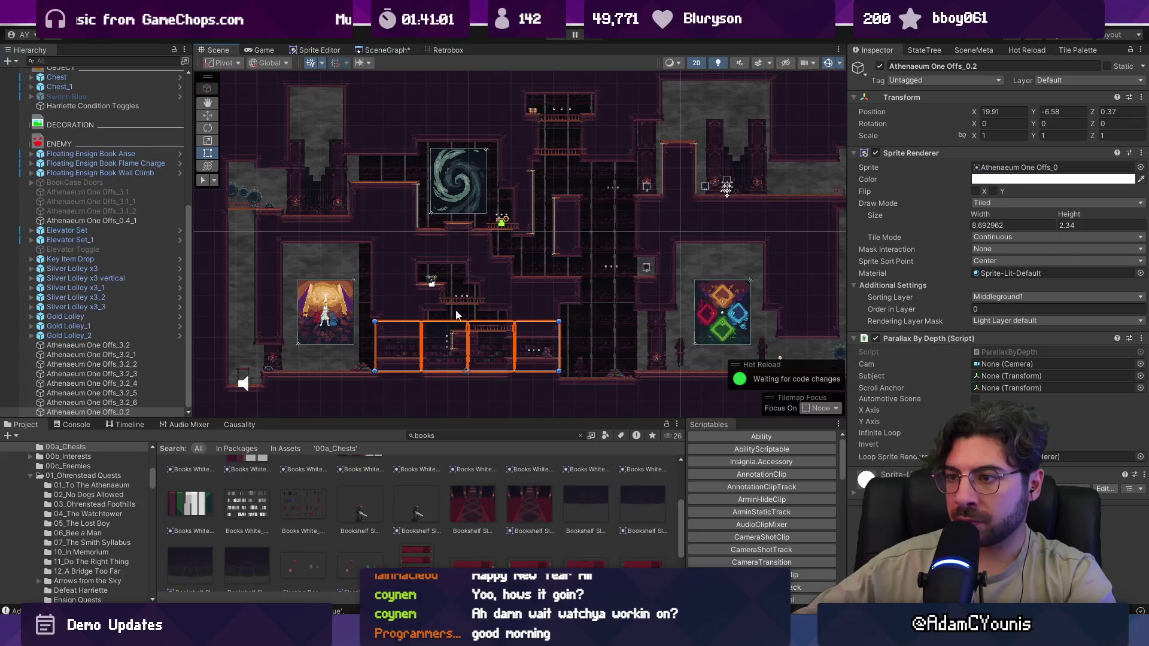
{"action": "key", "text": "ctrl+d"}
{"action": "key", "text": "w"}
{"action": "left_click_drag", "start_coordinate": [406, 358], "coordinate": [649, 221]}
{"action": "mouse_move", "coordinate": [680, 182]}
{"action": "left_mouse_down"}
{"action": "mouse_move", "coordinate": [665, 181]}
{"action": "mouse_move", "coordinate": [726, 178]}
{"action": "mouse_move", "coordinate": [712, 178]}
{"action": "left_mouse_up"}
- Narrow the upper-room bookshelf from both sides to about 2.19 wide and nudge it into place
{"action": "left_click_drag", "start_coordinate": [627, 172], "coordinate": [698, 165]}
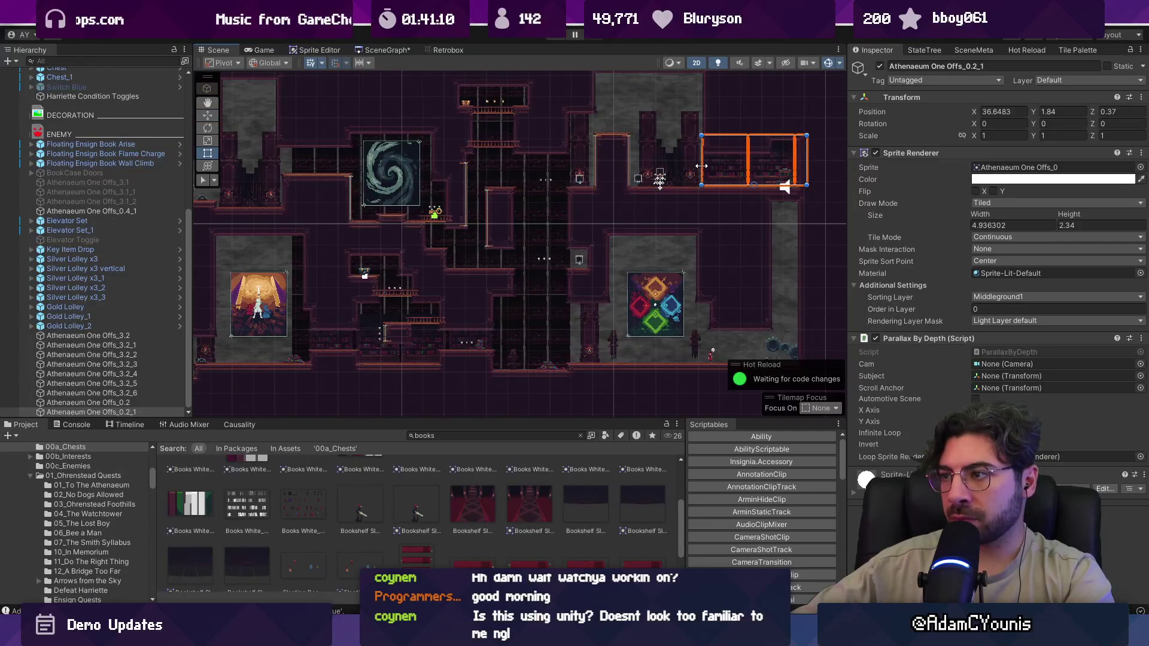
{"action": "scroll", "coordinate": [760, 152], "scroll_direction": "up", "scroll_amount": 6}
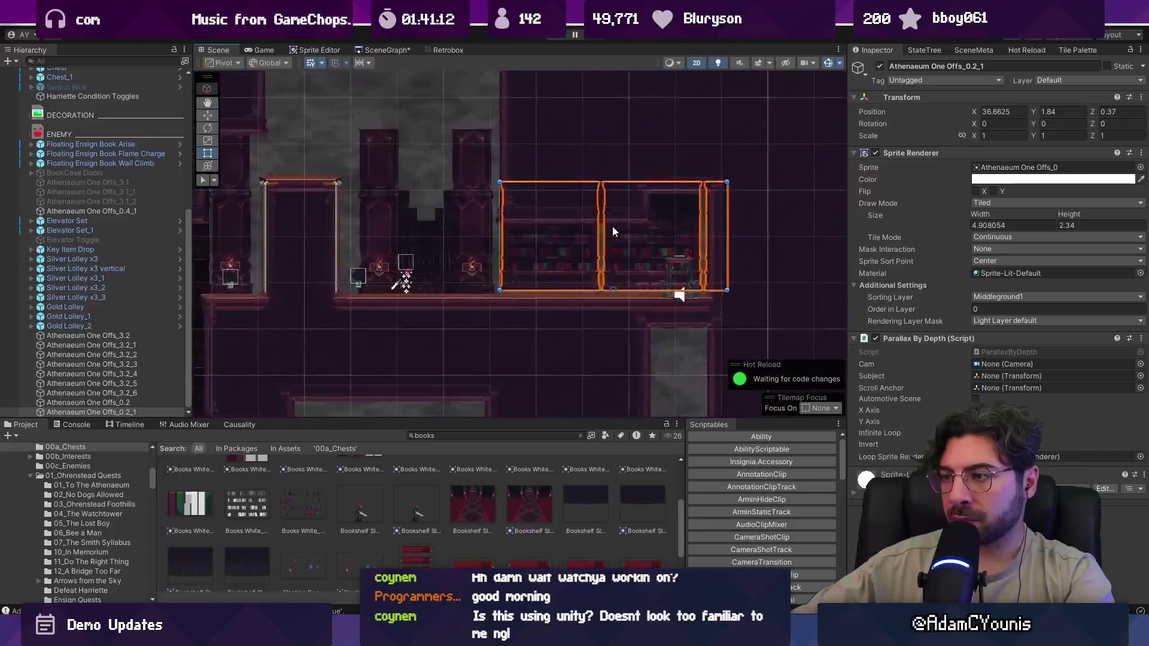
{"action": "left_click_drag", "start_coordinate": [813, 235], "coordinate": [585, 246]}
{"action": "key", "text": "w"}
{"action": "left_click_drag", "start_coordinate": [496, 326], "coordinate": [540, 333]}
{"action": "scroll", "coordinate": [558, 236], "scroll_direction": "down", "scroll_amount": 6}
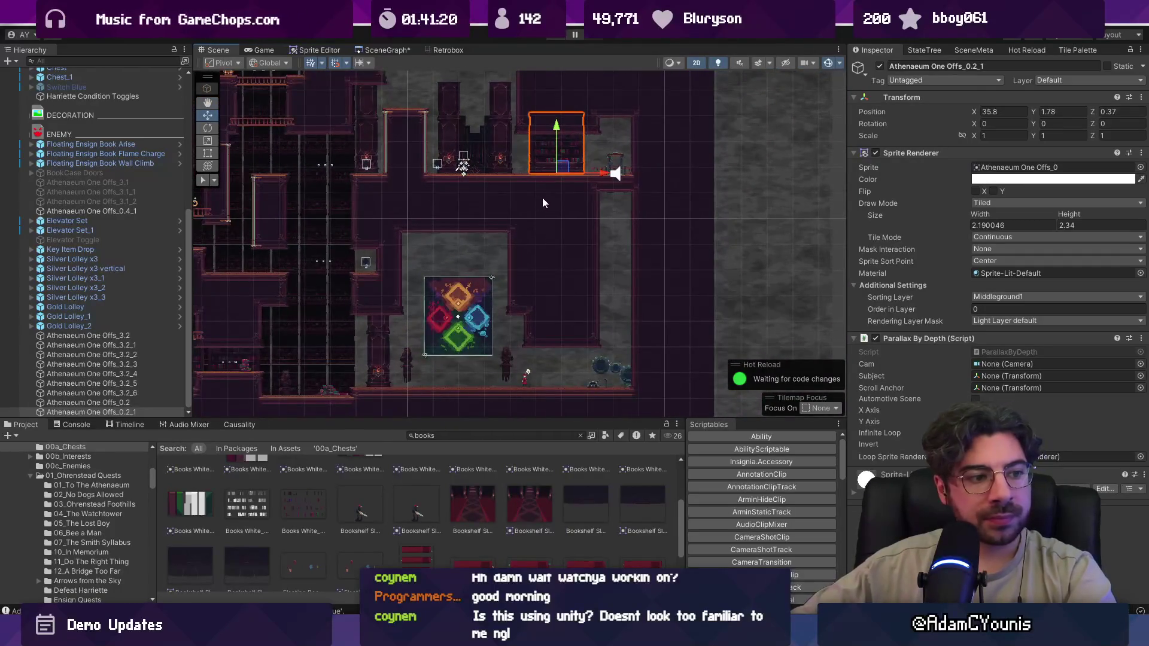
- Duplicate the narrowed bookshelf beside the diamond painting, view the whole level and start play mode
{"action": "key", "text": "ctrl+d"}
{"action": "left_click_drag", "start_coordinate": [562, 171], "coordinate": [564, 387]}
{"action": "scroll", "coordinate": [564, 348], "scroll_direction": "down", "scroll_amount": 1}
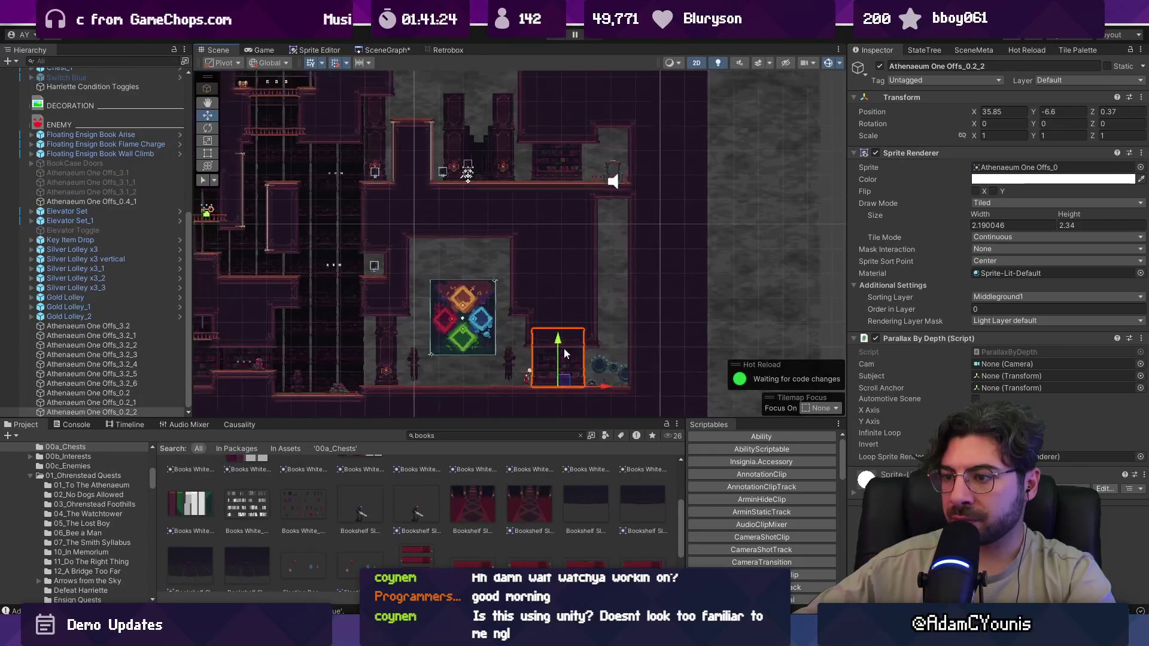
{"action": "left_click_drag", "start_coordinate": [564, 349], "coordinate": [591, 338]}
{"action": "scroll", "coordinate": [588, 340], "scroll_direction": "down", "scroll_amount": 3}
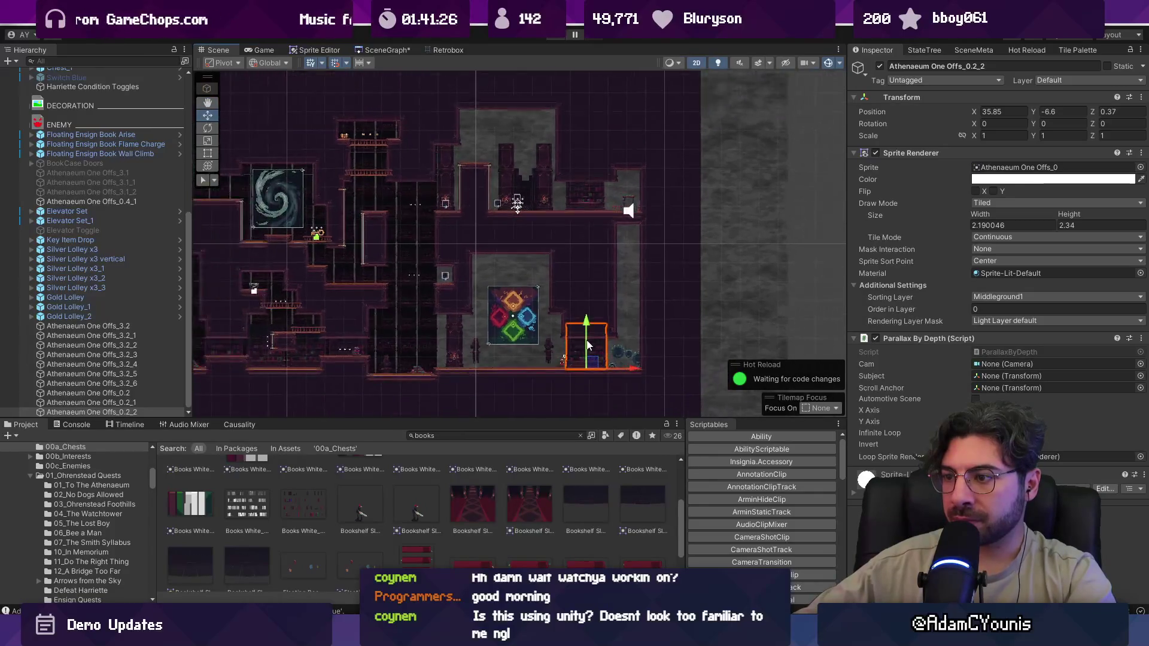
{"action": "left_click_drag", "start_coordinate": [468, 325], "coordinate": [609, 324]}
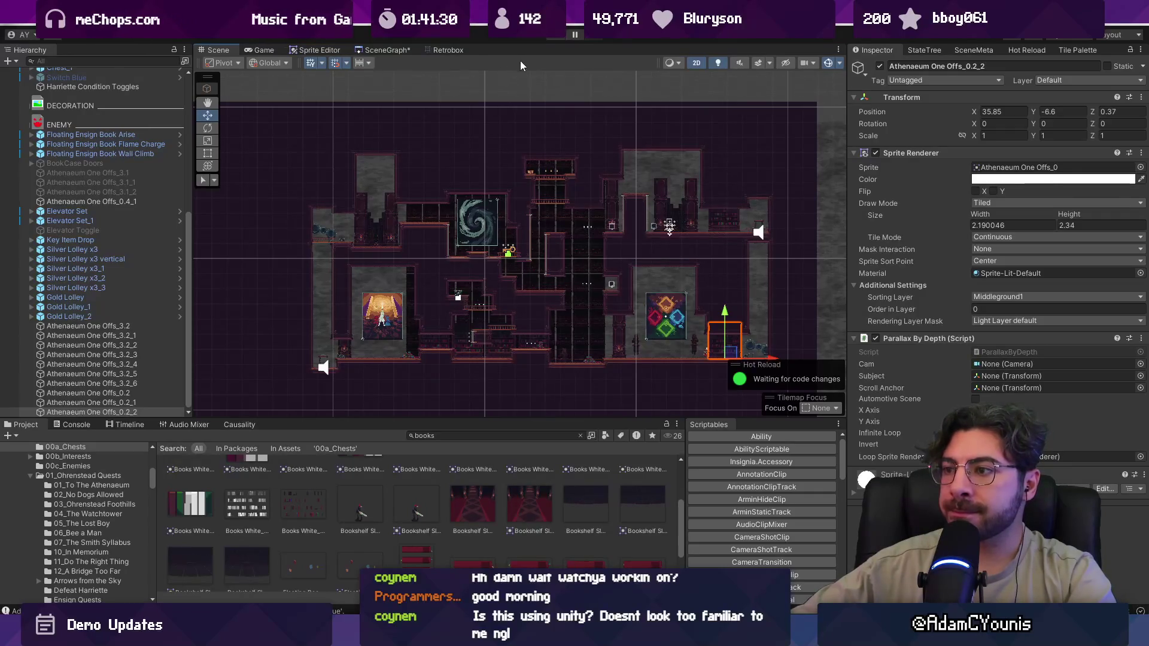
{"action": "scroll", "coordinate": [568, 267], "scroll_direction": "up", "scroll_amount": 2}
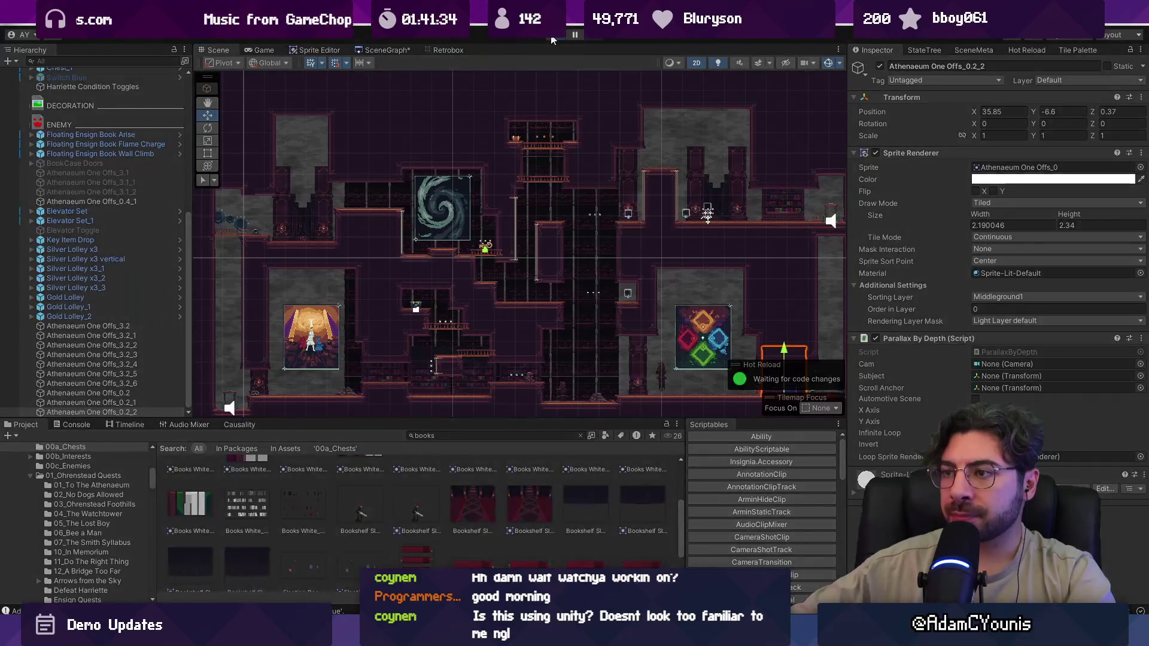
{"action": "left_click", "coordinate": [551, 40]}
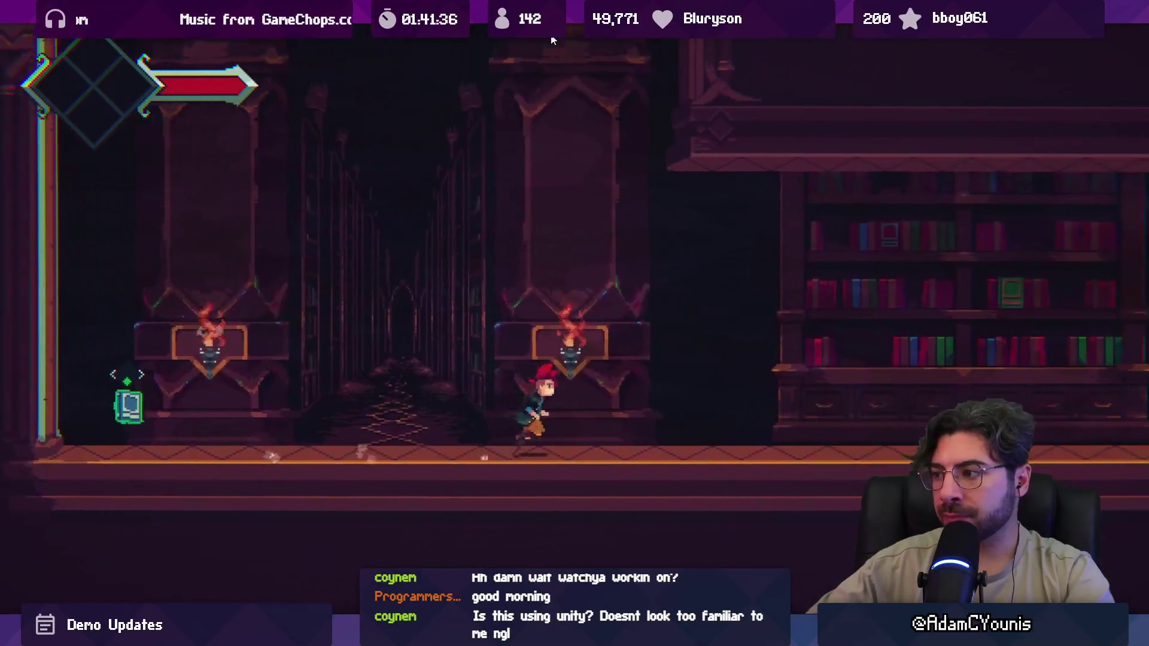
- Run the hero right, ride the elevator down, run left past the new bookshelves and book piles, then stop play
{"action": "key", "text": "Right"}
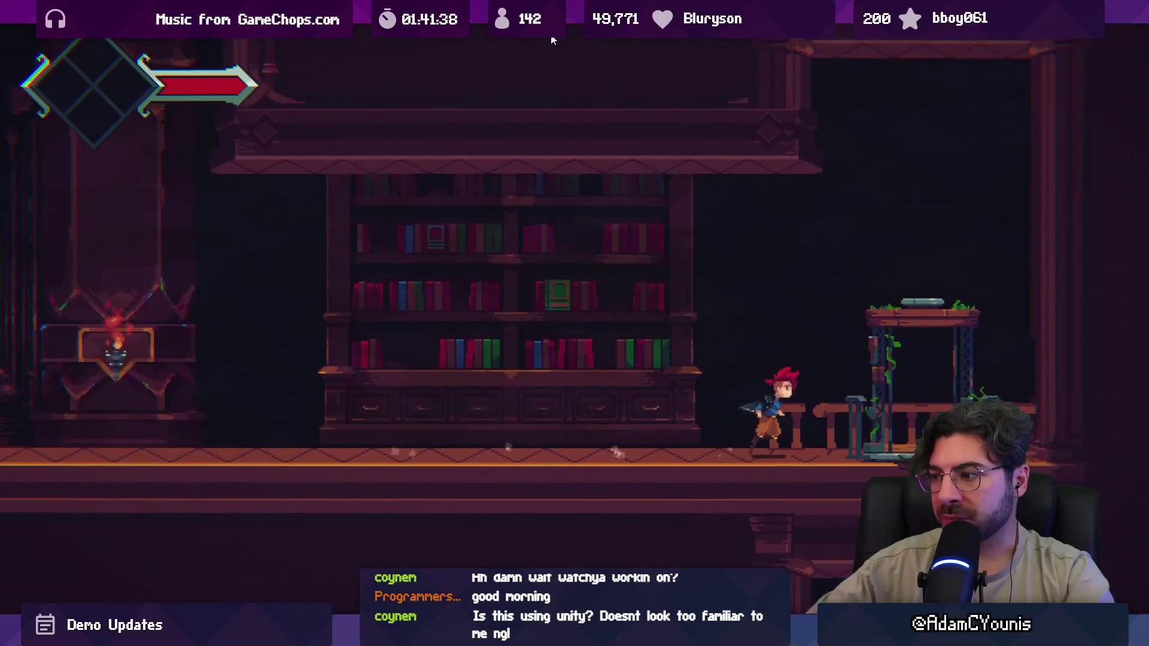
{"action": "key", "text": "Down"}
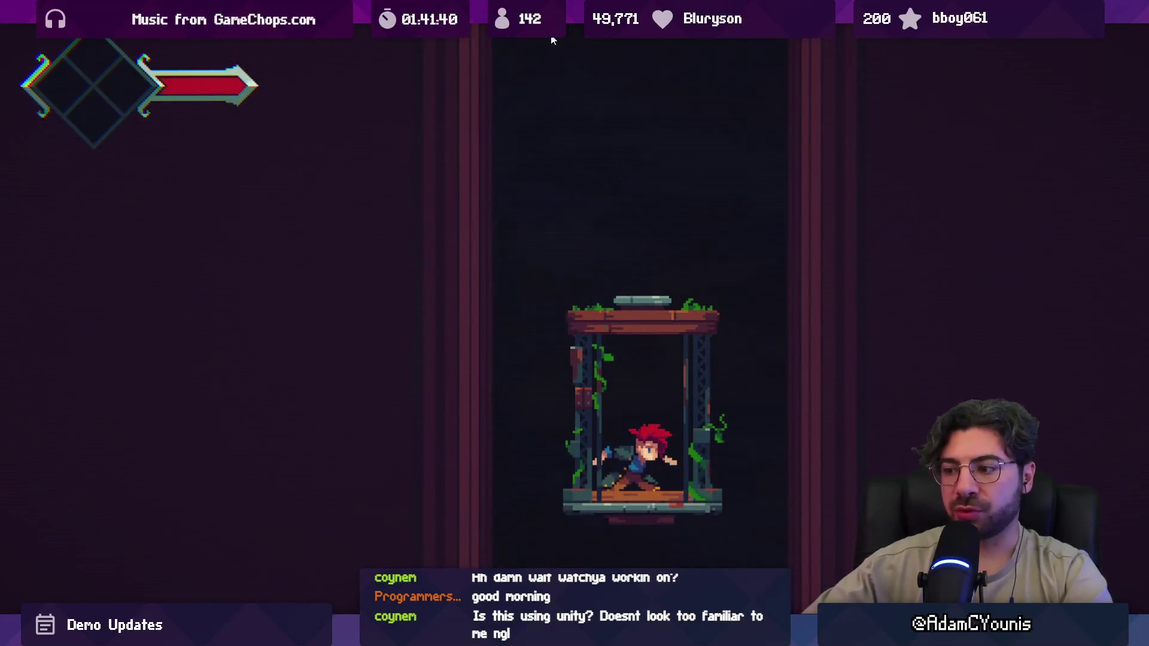
{"action": "key", "text": "Left"}
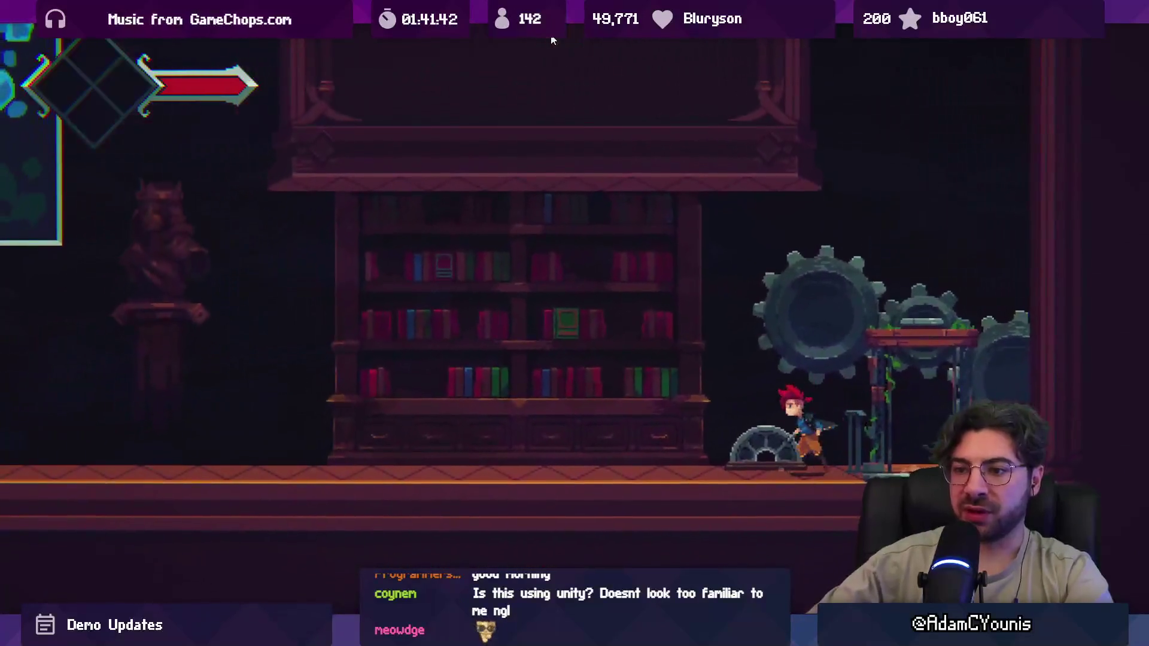
{"action": "key", "text": "Left"}
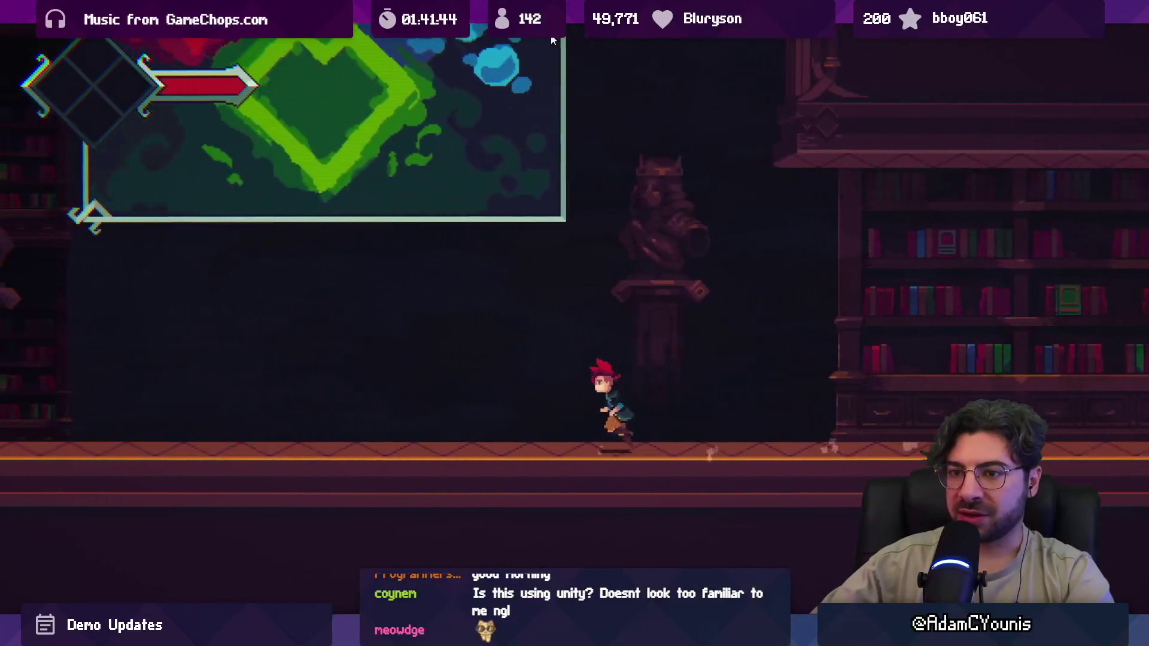
{"action": "key", "text": "Left"}
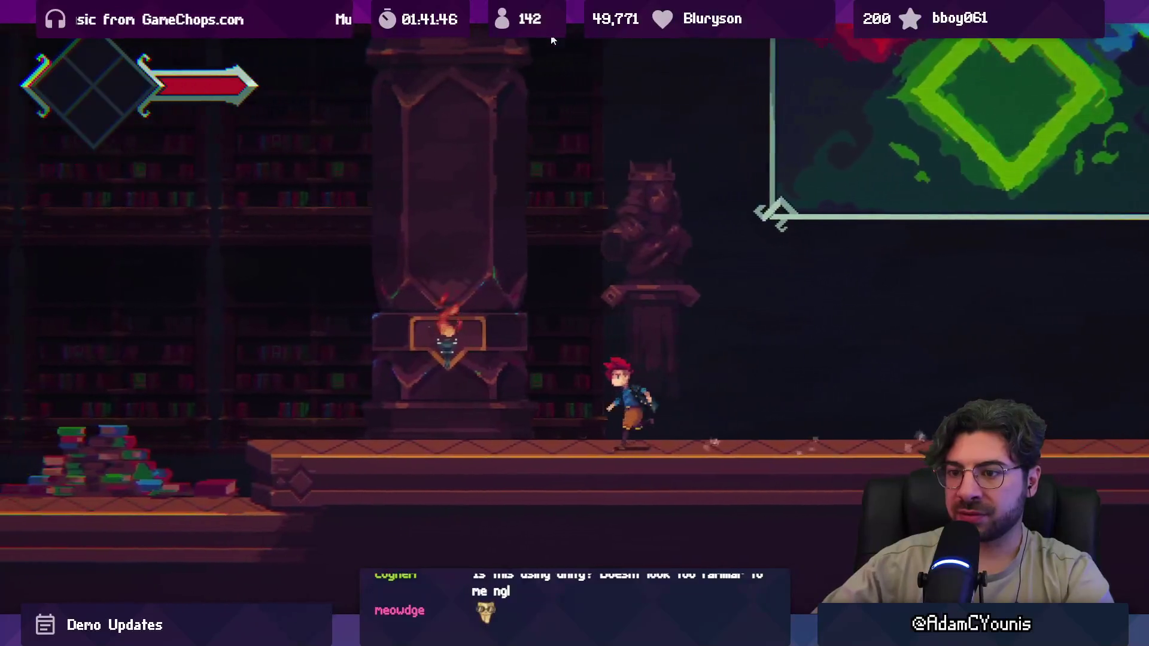
{"action": "key", "text": "Left"}
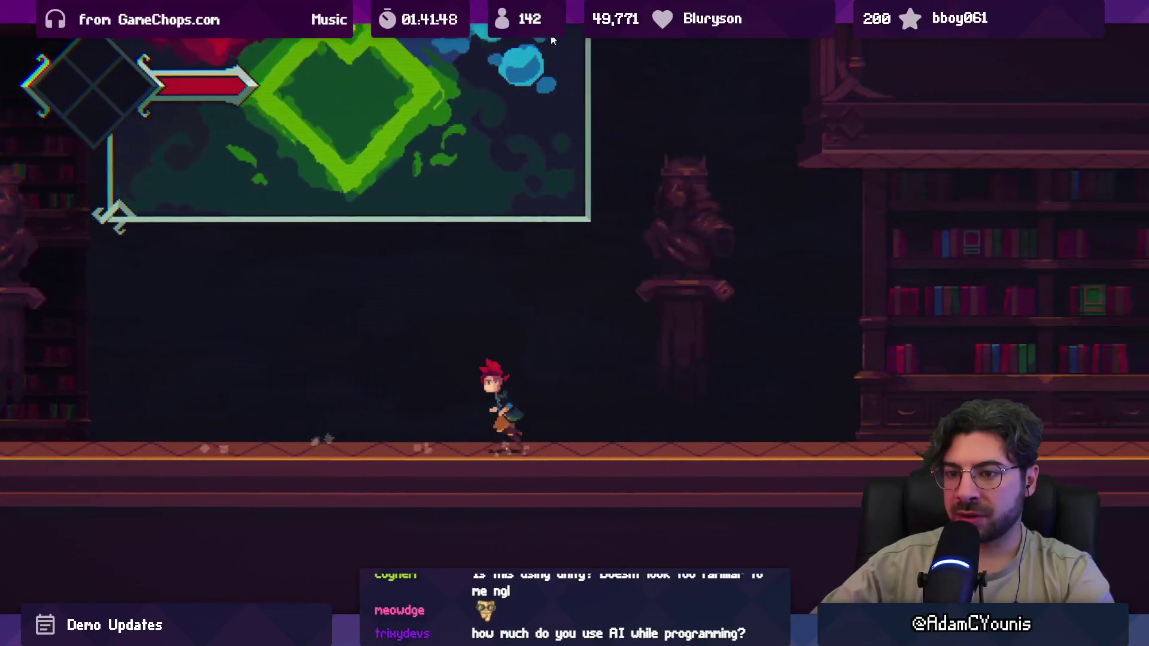
{"action": "key", "text": "Left"}
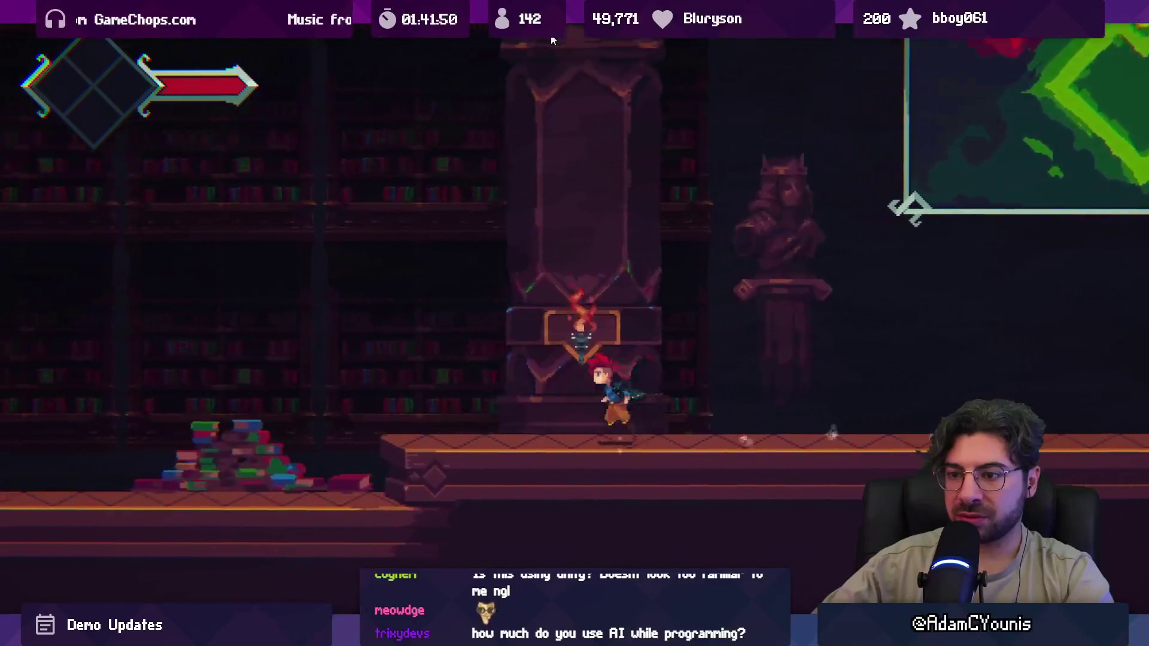
{"action": "key", "text": "Left"}
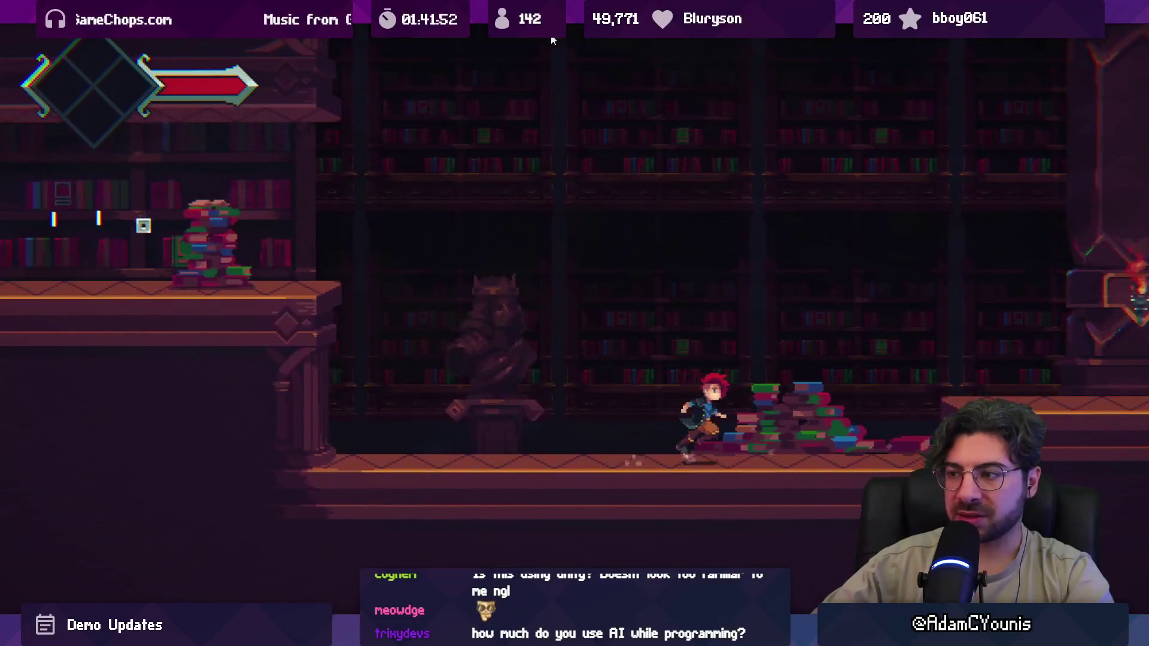
{"action": "key", "text": "Left"}
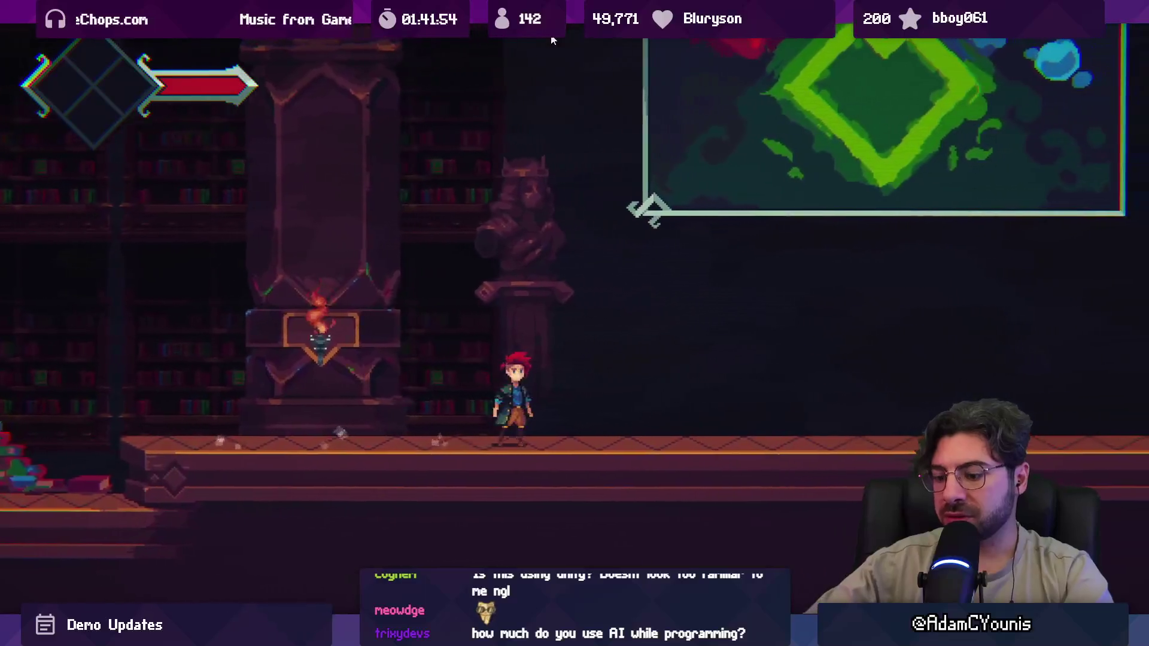
{"action": "left_click", "coordinate": [553, 41]}
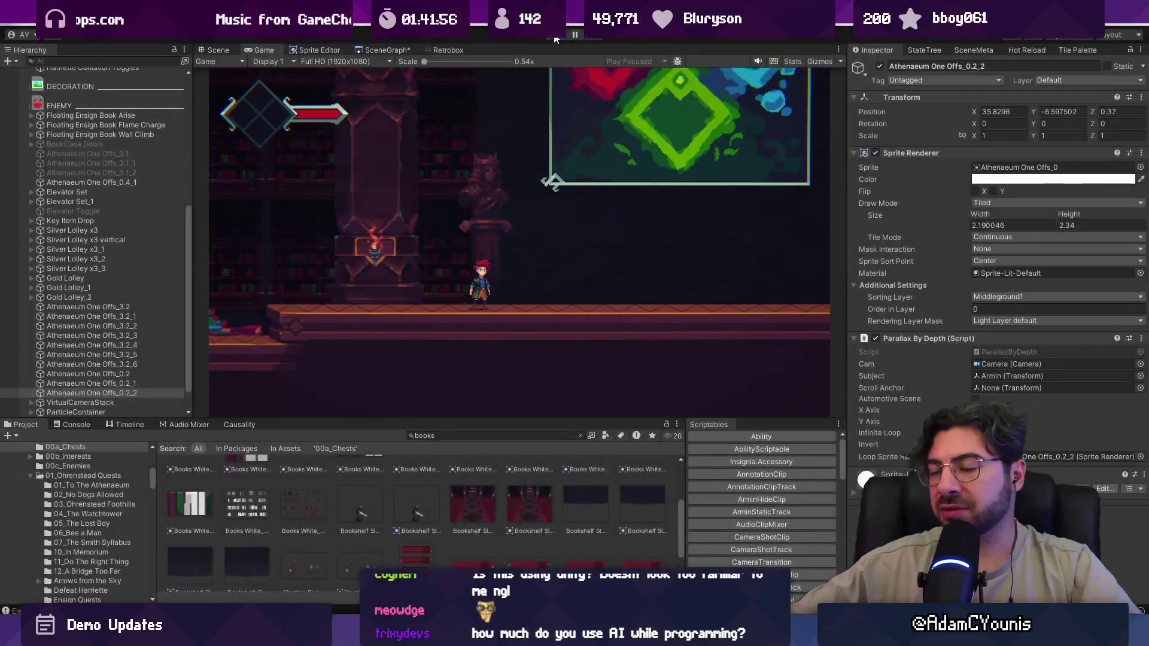
- Select Athenaeum One Offs_0.4_1, resize it with the Rect tool to 9.30 × 27.49, then start play
{"action": "left_click_drag", "start_coordinate": [498, 163], "coordinate": [360, 139]}
{"action": "scroll", "coordinate": [525, 332], "scroll_direction": "up", "scroll_amount": 2}
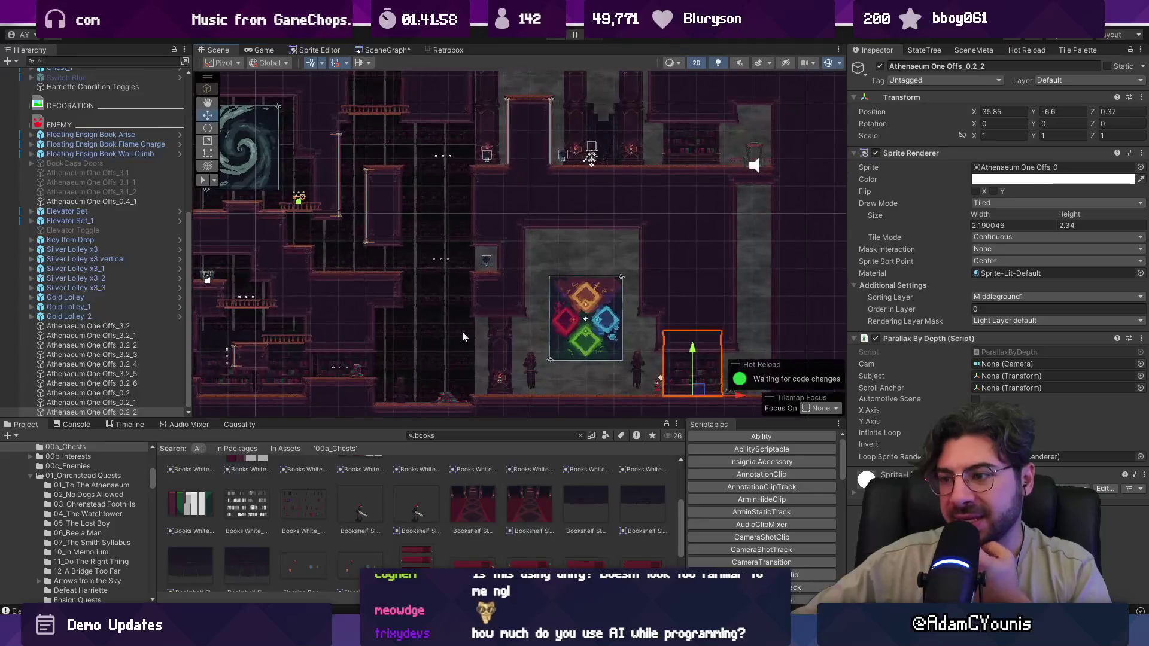
{"action": "left_click", "coordinate": [462, 336]}
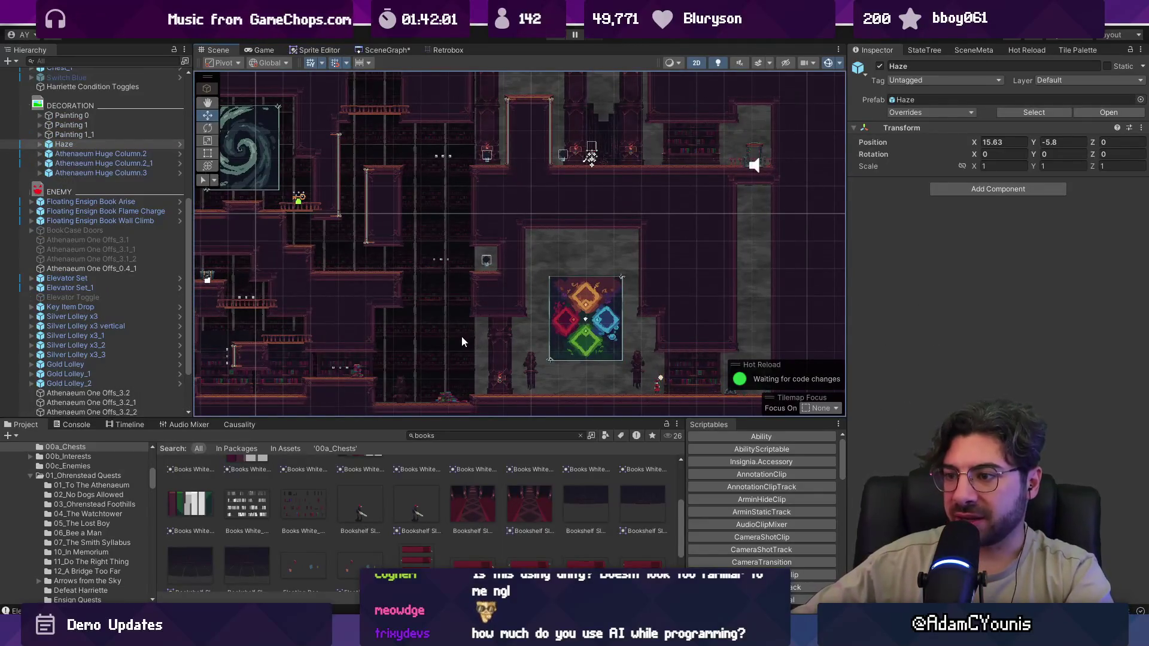
{"action": "left_click", "coordinate": [462, 336]}
{"action": "scroll", "coordinate": [460, 333], "scroll_direction": "down", "scroll_amount": 3}
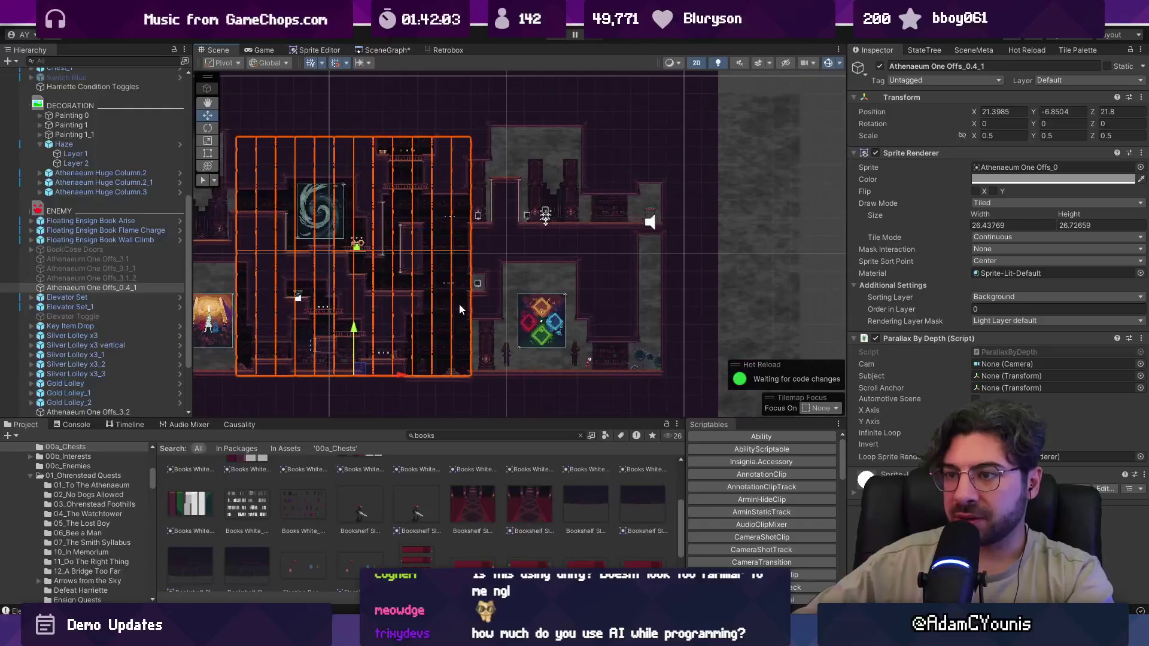
{"action": "scroll", "coordinate": [520, 305], "scroll_direction": "up", "scroll_amount": 2}
{"action": "key", "text": "t"}
{"action": "mouse_move", "coordinate": [231, 282]}
{"action": "left_mouse_down"}
{"action": "mouse_move", "coordinate": [456, 278]}
{"action": "mouse_move", "coordinate": [405, 274]}
{"action": "left_mouse_up"}
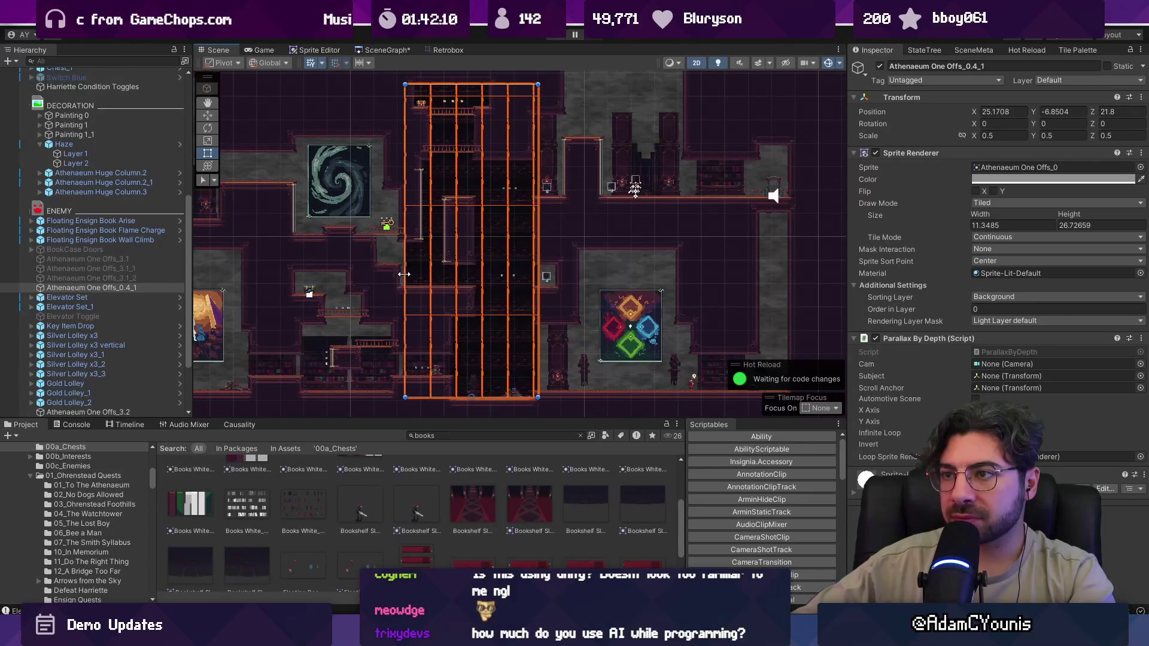
{"action": "left_click_drag", "start_coordinate": [539, 84], "coordinate": [556, 75]}
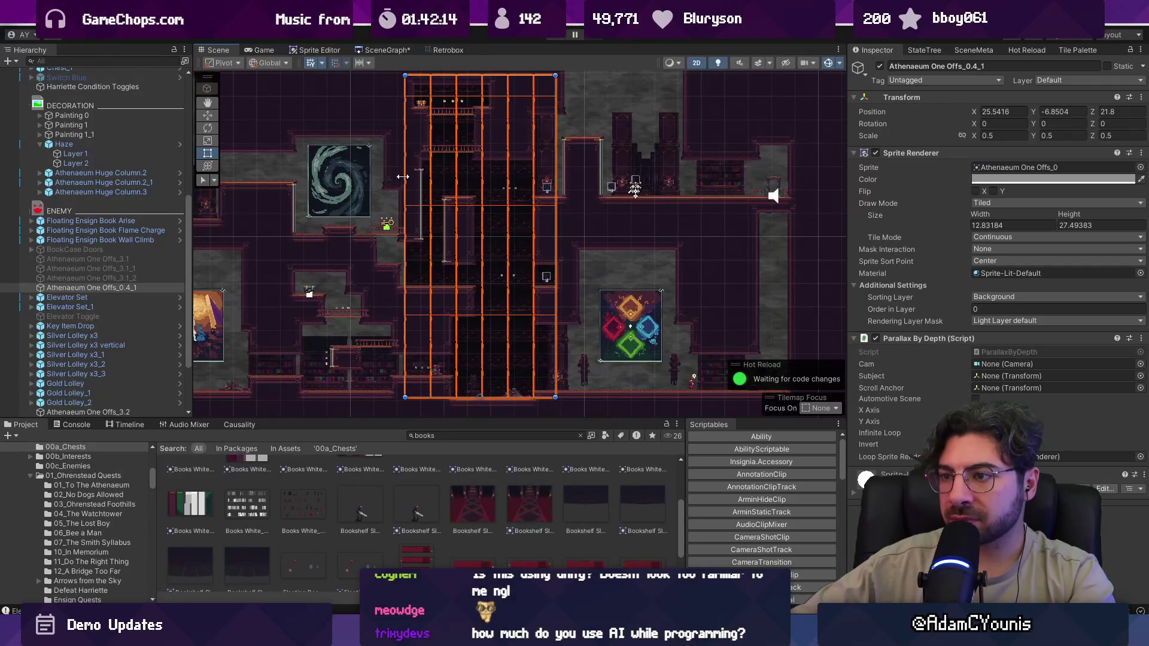
{"action": "mouse_move", "coordinate": [418, 178]}
{"action": "left_mouse_down"}
{"action": "mouse_move", "coordinate": [464, 177]}
{"action": "mouse_move", "coordinate": [418, 176]}
{"action": "mouse_move", "coordinate": [446, 175]}
{"action": "left_mouse_up"}
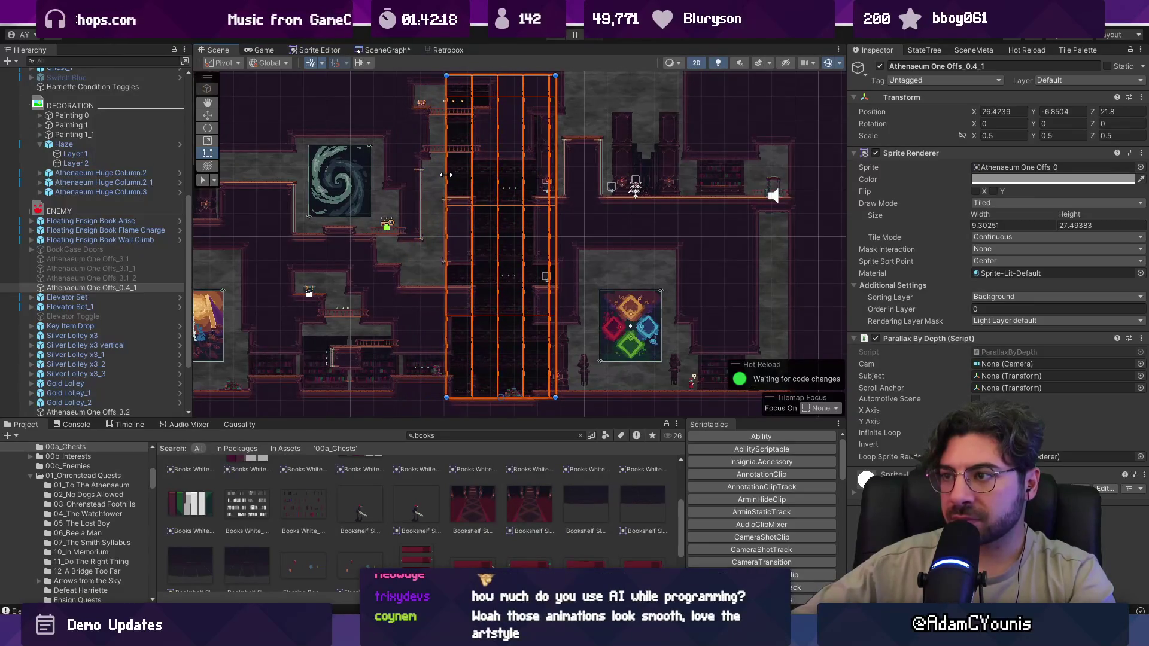
{"action": "left_click", "coordinate": [551, 35]}
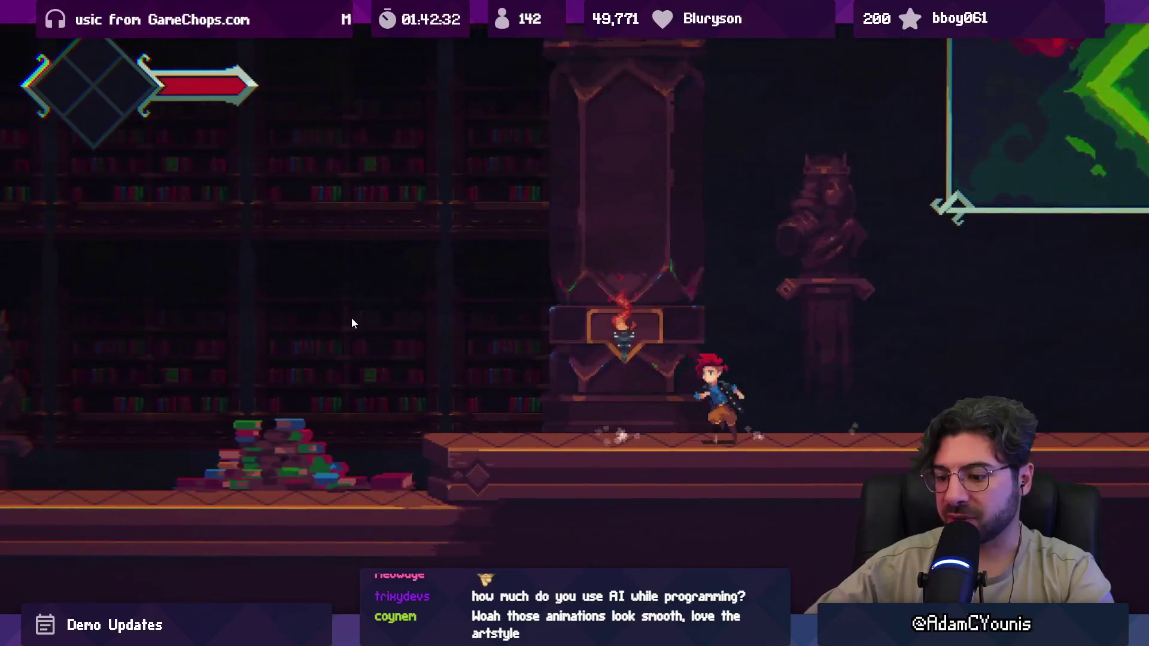
- Restore the maximized Game view into the editor and stop the play test
{"action": "key", "text": "shift+space"}
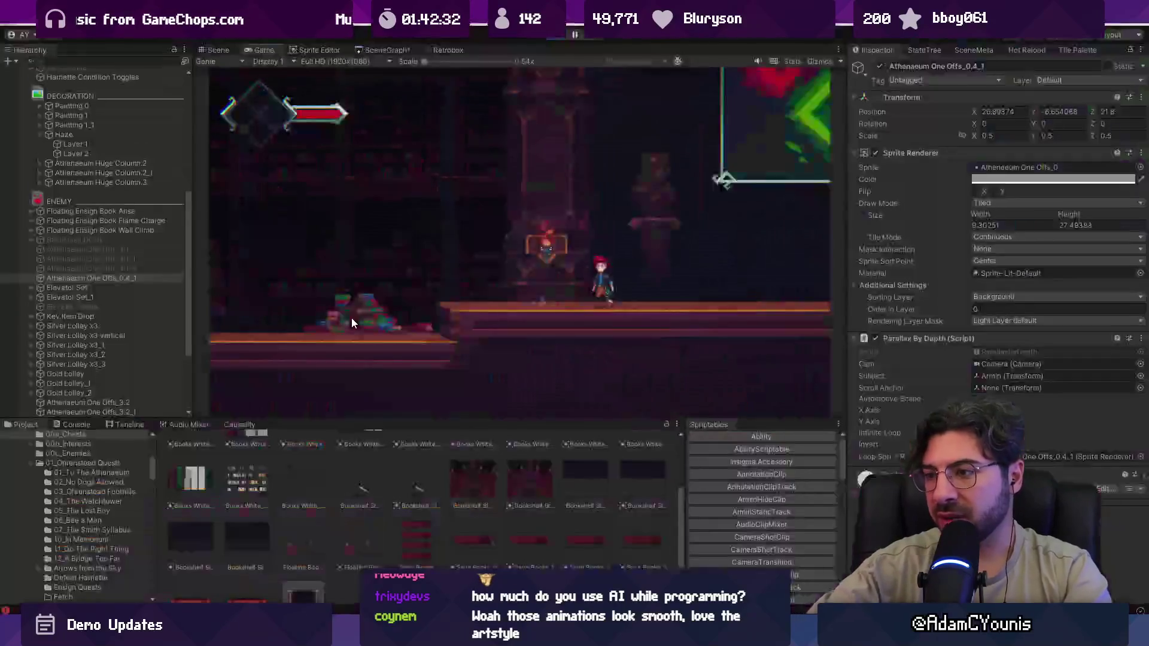
{"action": "left_click", "coordinate": [555, 37]}
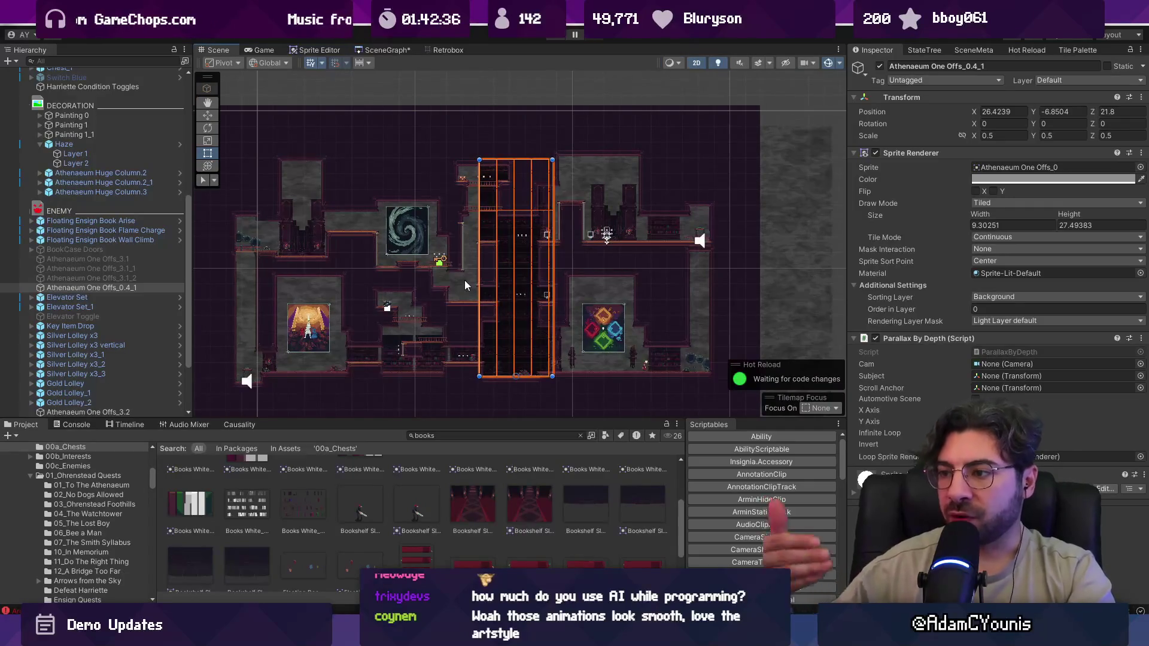
{"action": "scroll", "coordinate": [563, 338], "scroll_direction": "up", "scroll_amount": 3}
{"action": "scroll", "coordinate": [467, 270], "scroll_direction": "down", "scroll_amount": 3}
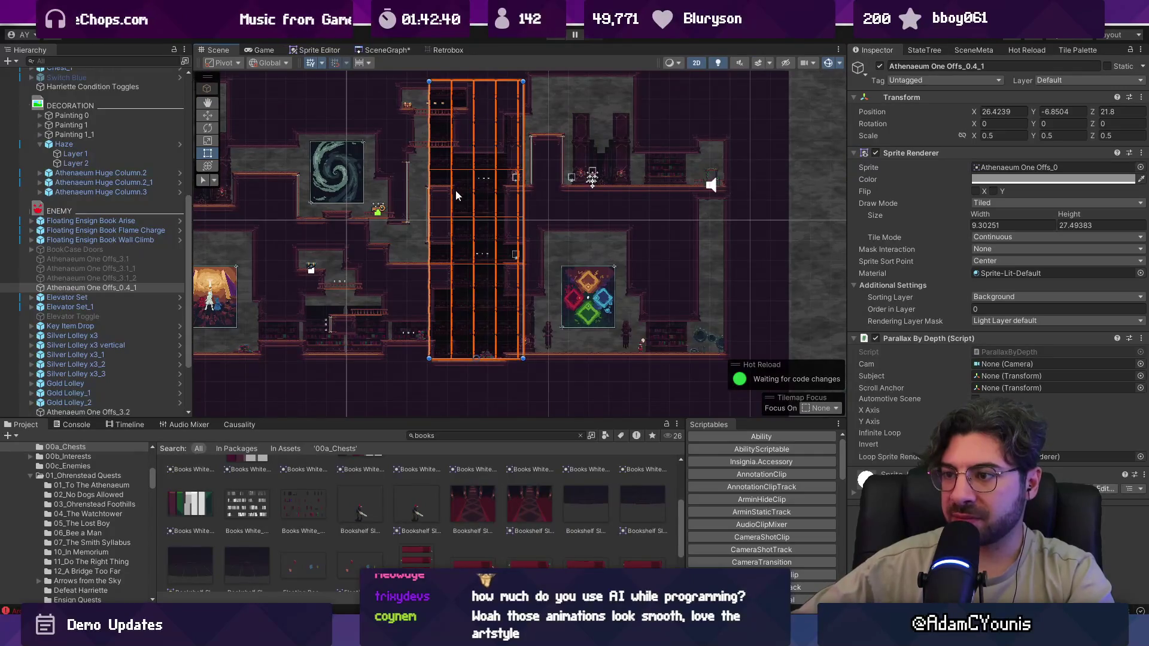
{"action": "left_click_drag", "start_coordinate": [455, 189], "coordinate": [465, 249]}
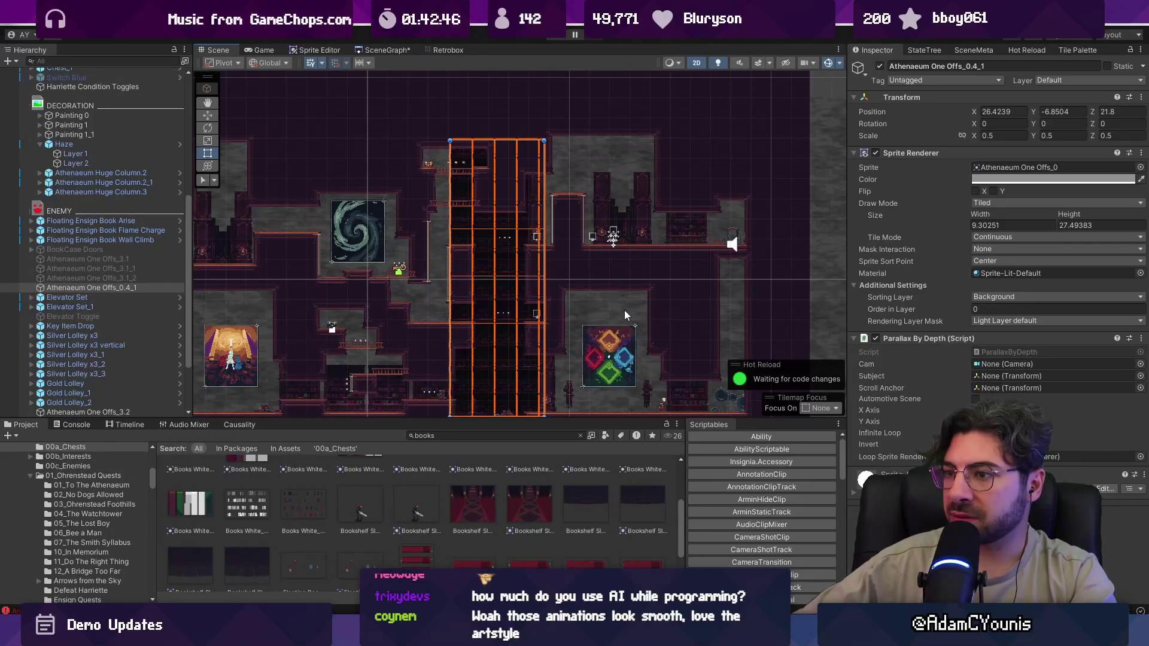
{"action": "scroll", "coordinate": [624, 310], "scroll_direction": "down", "scroll_amount": 2}
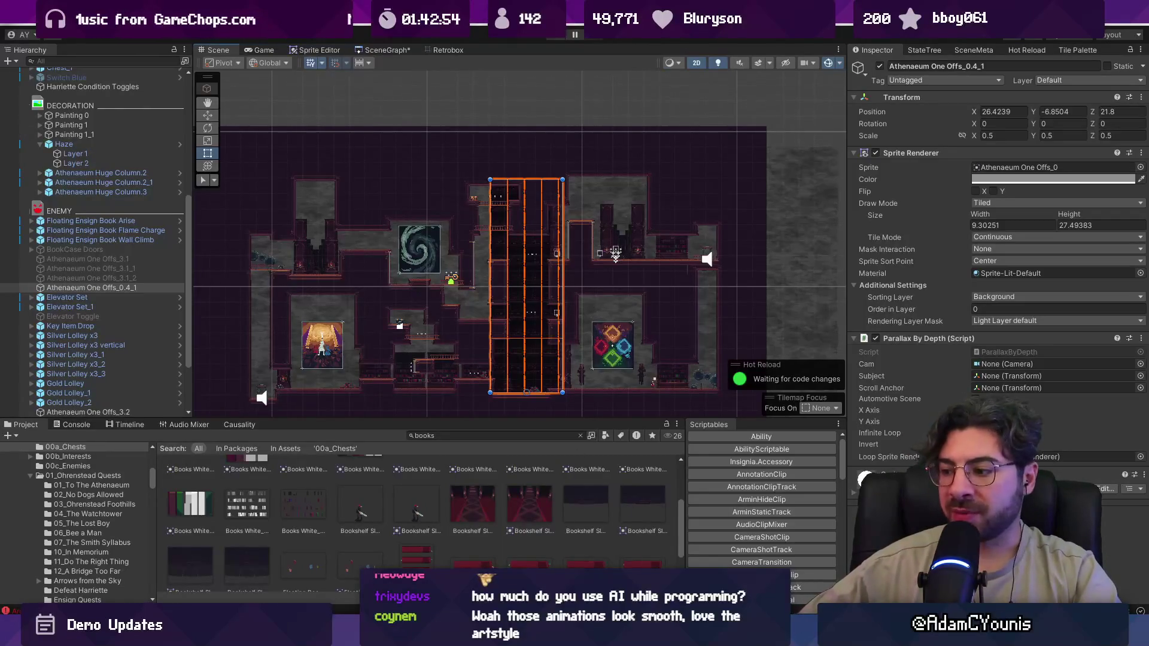
{"action": "key", "text": "alt+Tab"}
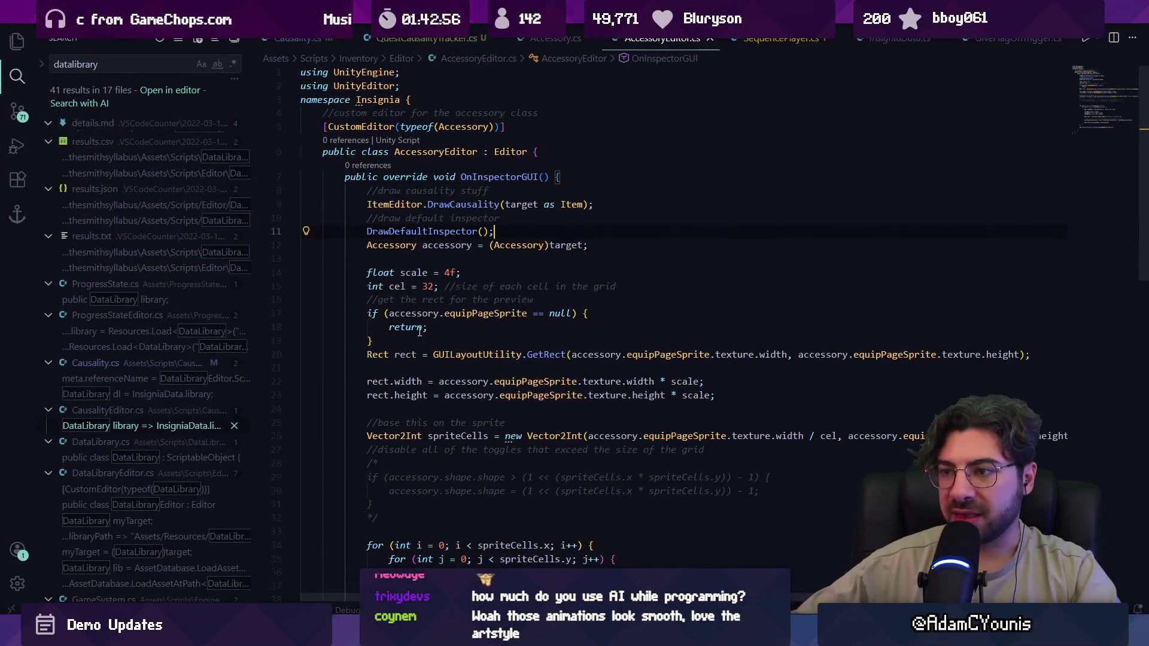
- Toggle the VS Code side bar and look over the commented-out block in the open script
{"action": "key", "text": "ctrl+alt+b"}
{"action": "key", "text": "ctrl+alt+b"}
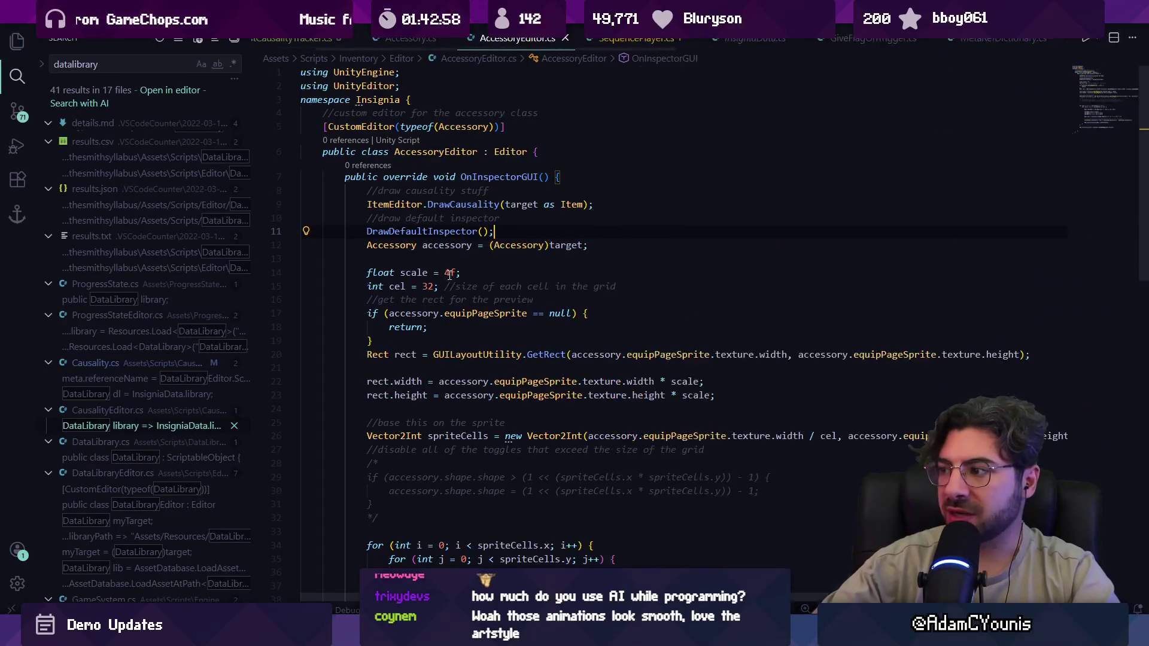
{"action": "scroll", "coordinate": [461, 287], "scroll_direction": "down", "scroll_amount": 4}
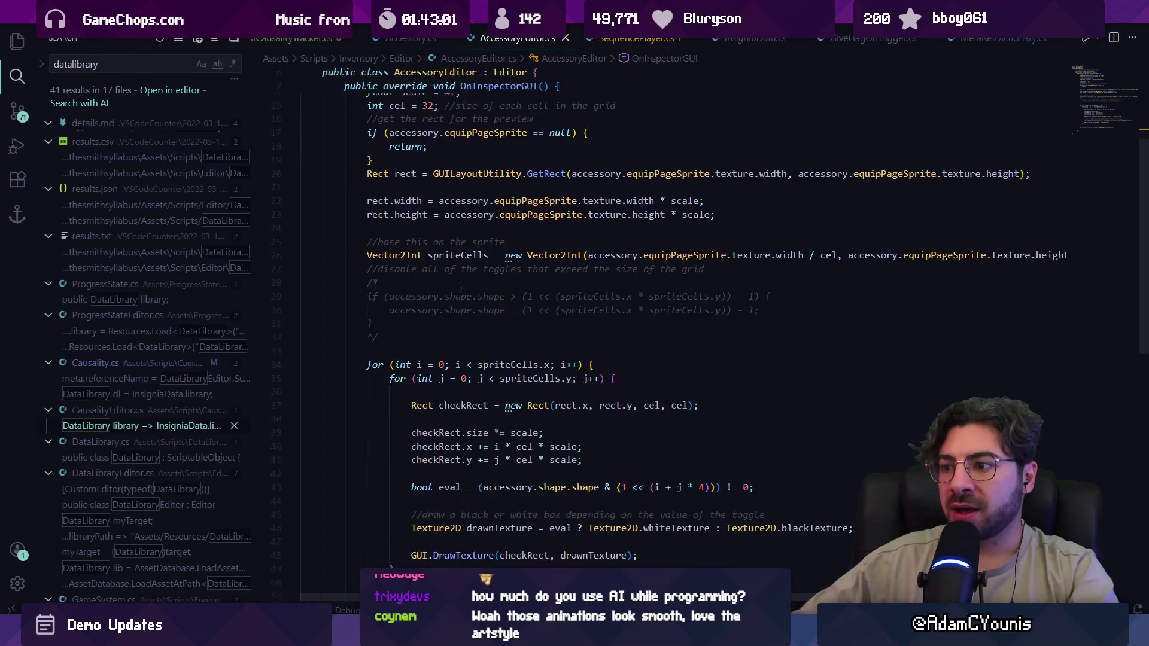
{"action": "scroll", "coordinate": [466, 288], "scroll_direction": "down", "scroll_amount": 4}
{"action": "scroll", "coordinate": [463, 314], "scroll_direction": "up", "scroll_amount": 4}
{"action": "left_click", "coordinate": [447, 332]}
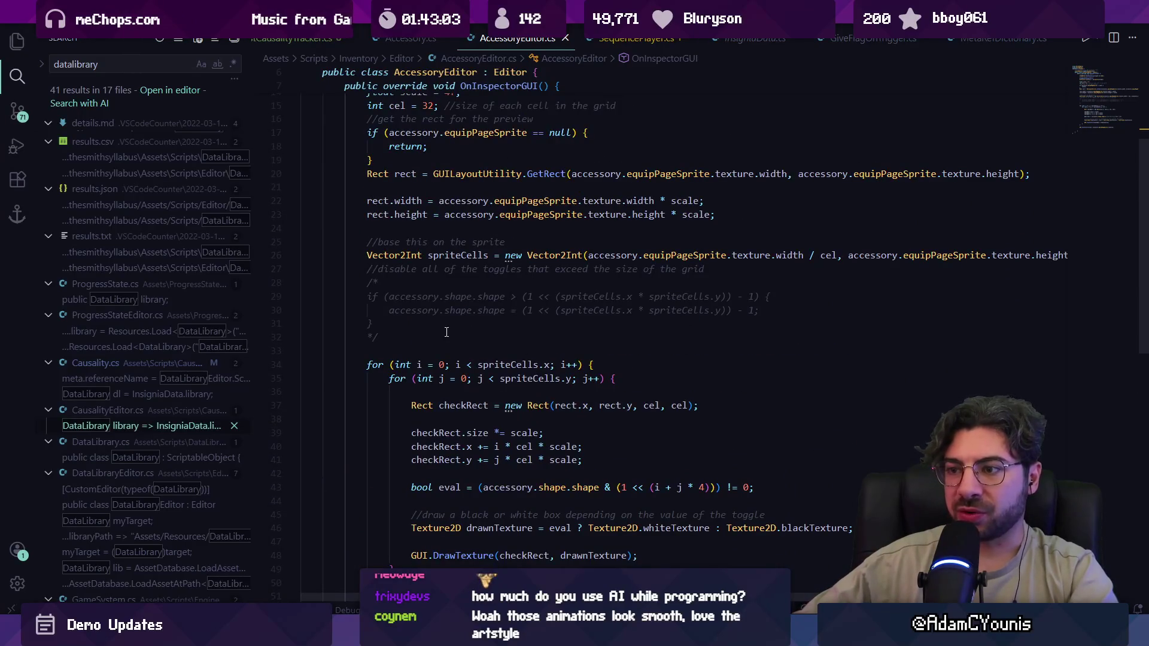
{"action": "scroll", "coordinate": [447, 331], "scroll_direction": "up", "scroll_amount": 4}
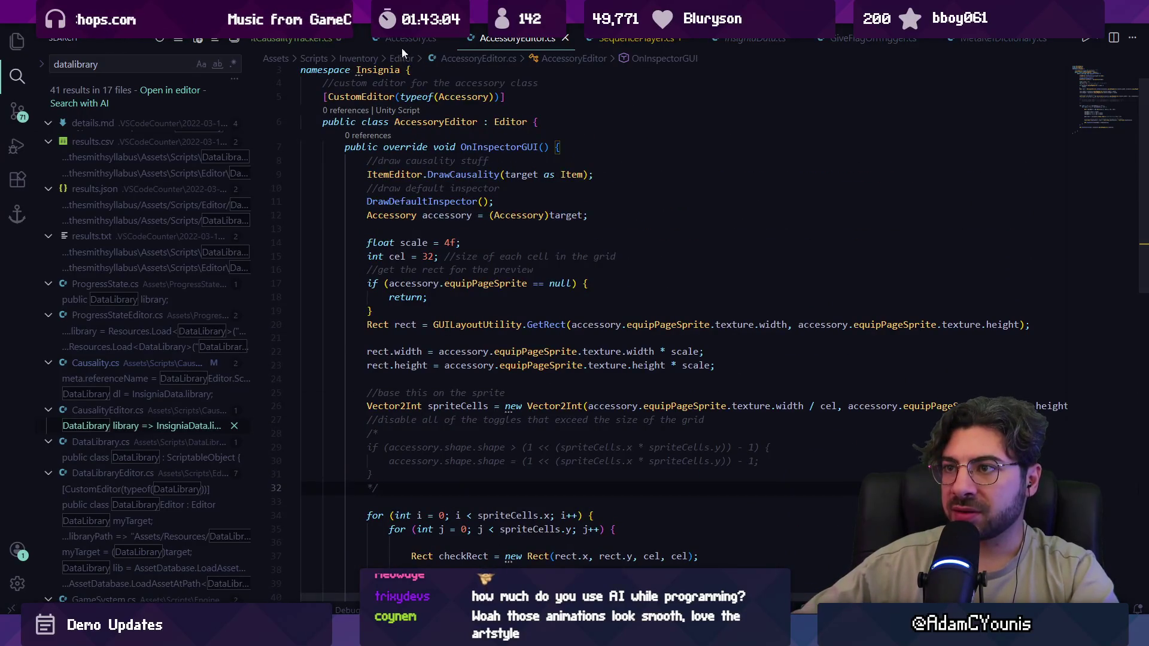
- Open QuestCausalityTracker.cs and adjust the blank lines before GetSetItems' return statement
{"action": "left_click", "coordinate": [296, 38]}
{"action": "scroll", "coordinate": [495, 286], "scroll_direction": "down", "scroll_amount": 5}
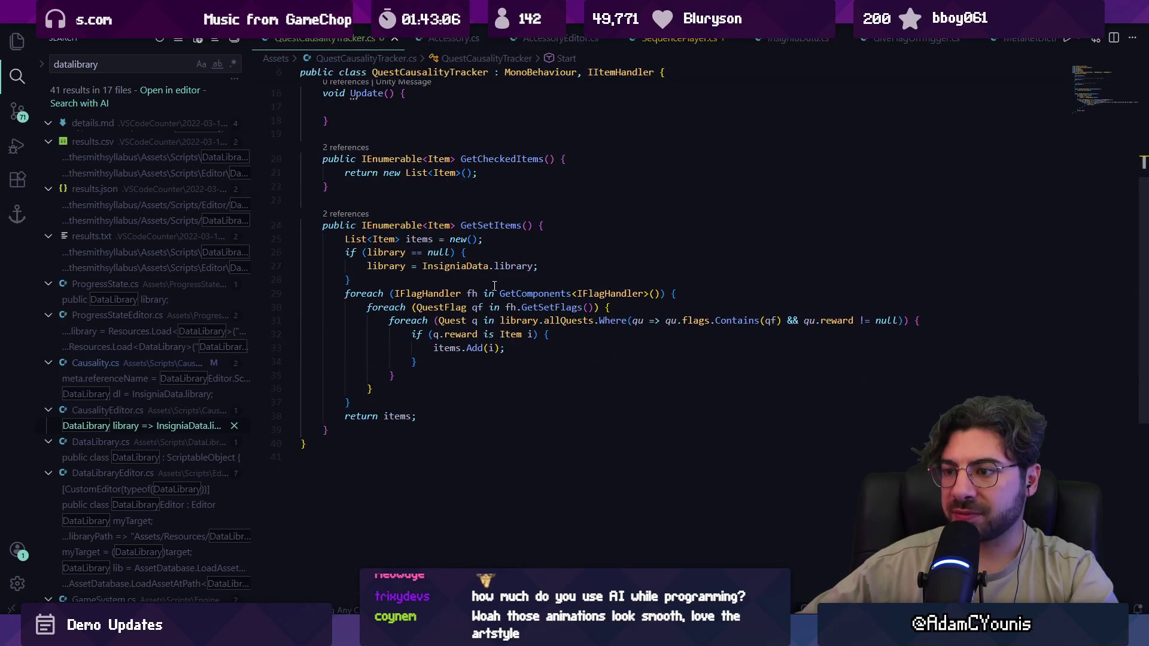
{"action": "left_click", "coordinate": [383, 400]}
{"action": "key", "text": "Return"}
{"action": "key", "text": "Return"}
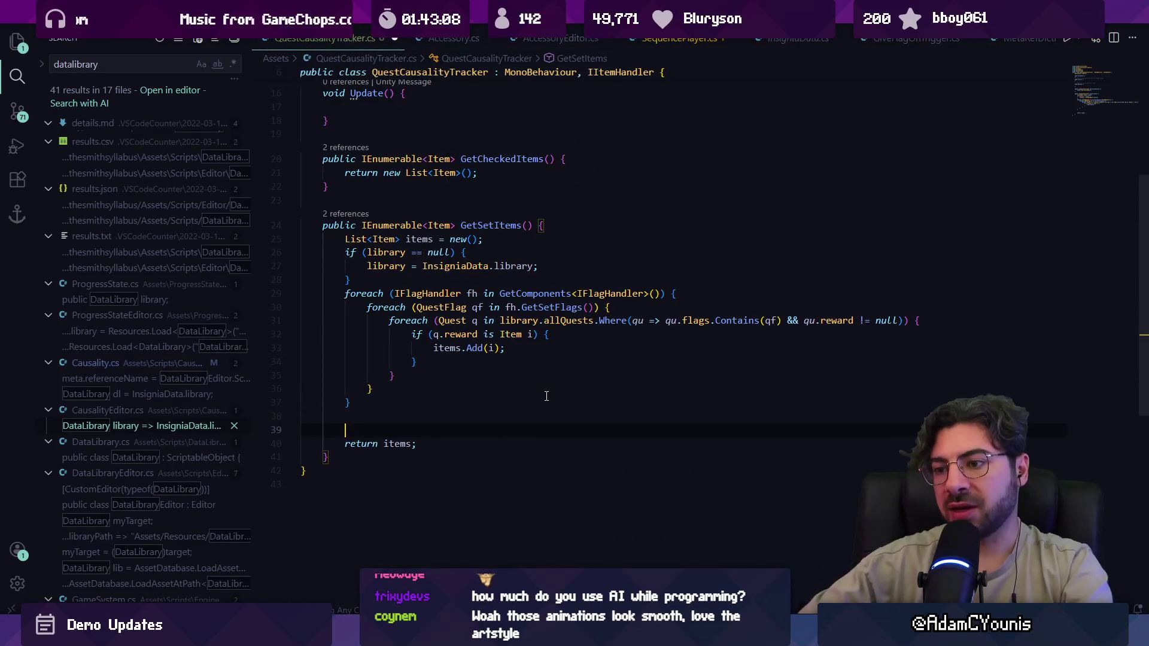
{"action": "type", "text": "//"}
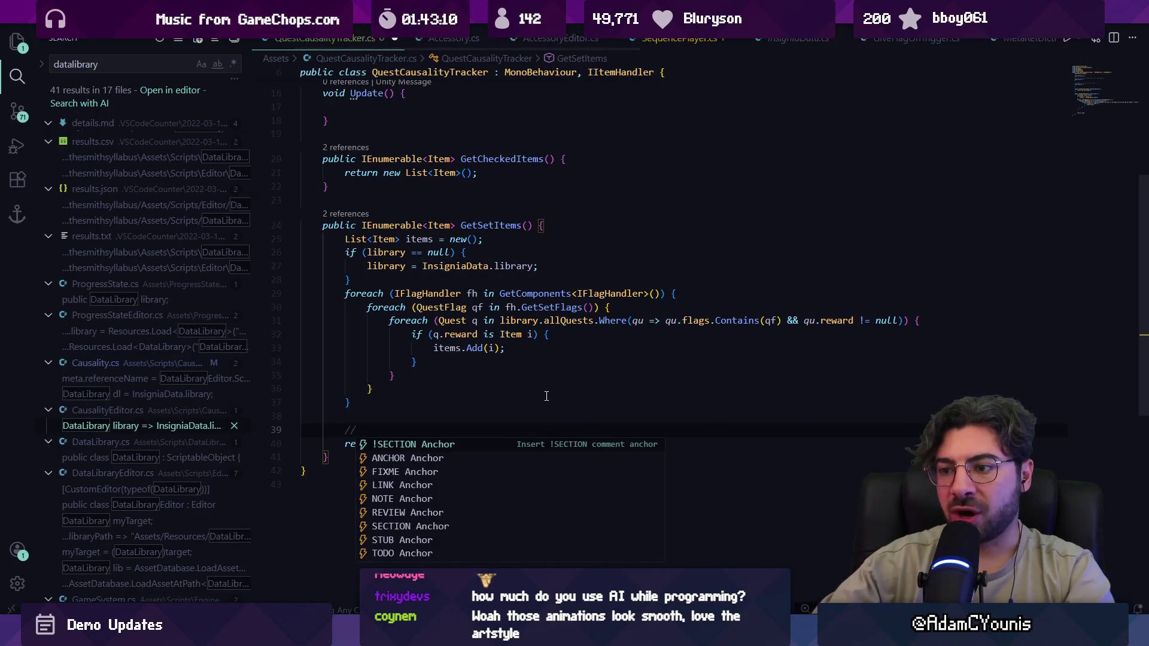
{"action": "key", "text": "BackSpace"}
{"action": "key", "text": "BackSpace"}
{"action": "key", "text": "BackSpace"}
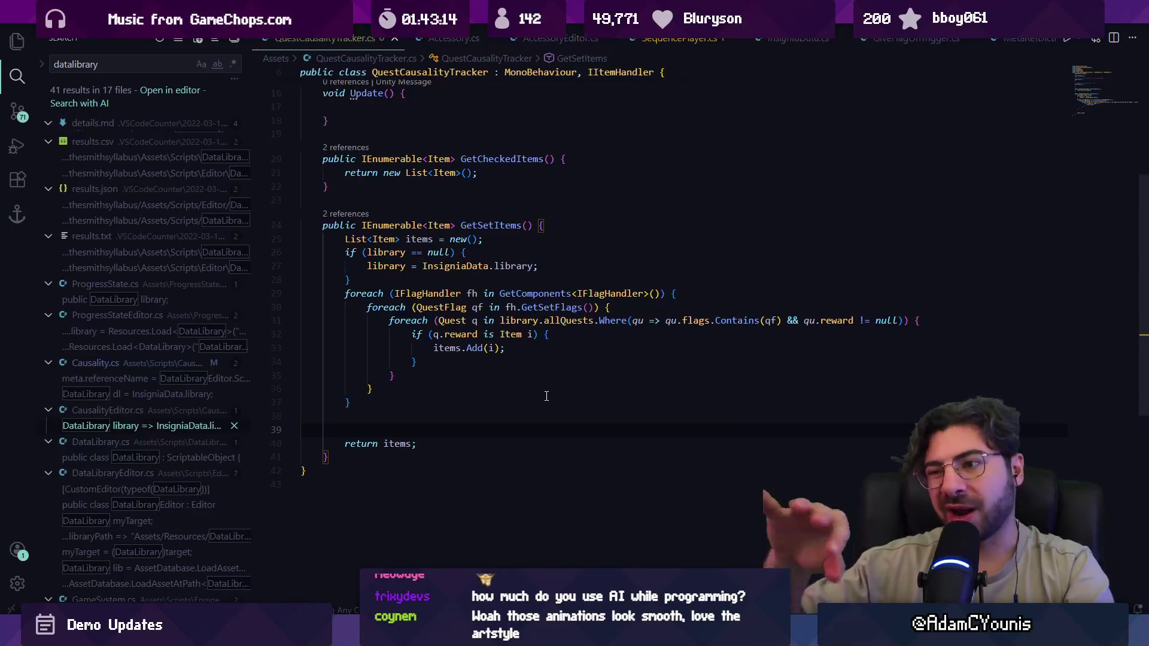
{"action": "scroll", "coordinate": [475, 325], "scroll_direction": "up", "scroll_amount": 4}
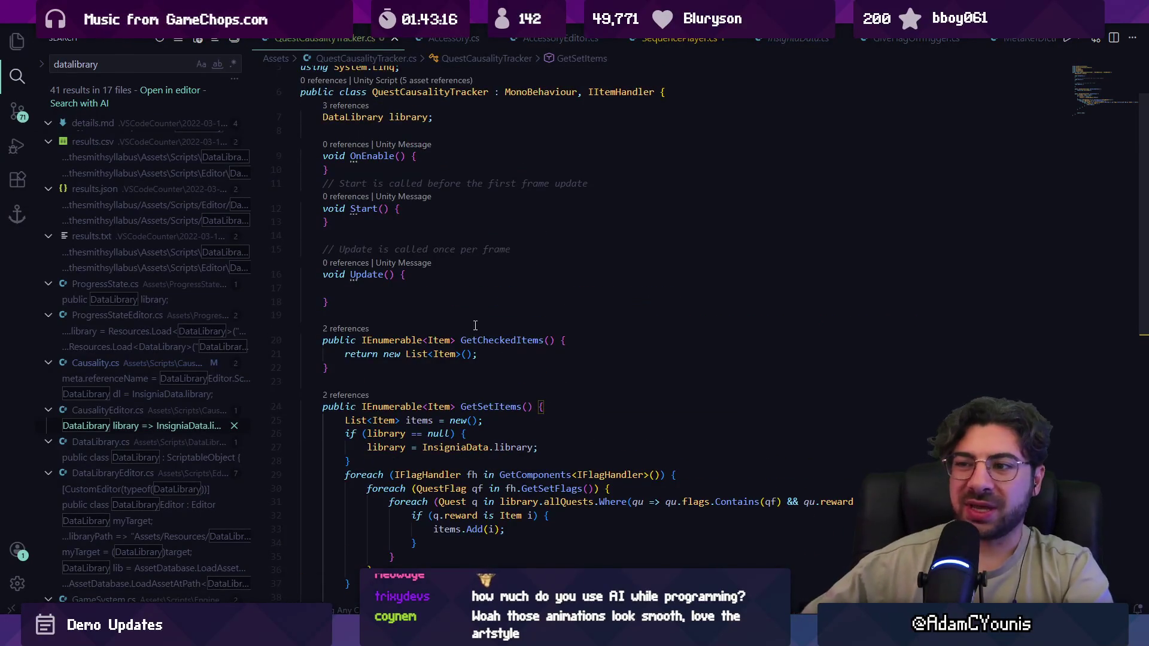
{"action": "scroll", "coordinate": [469, 326], "scroll_direction": "up", "scroll_amount": 2}
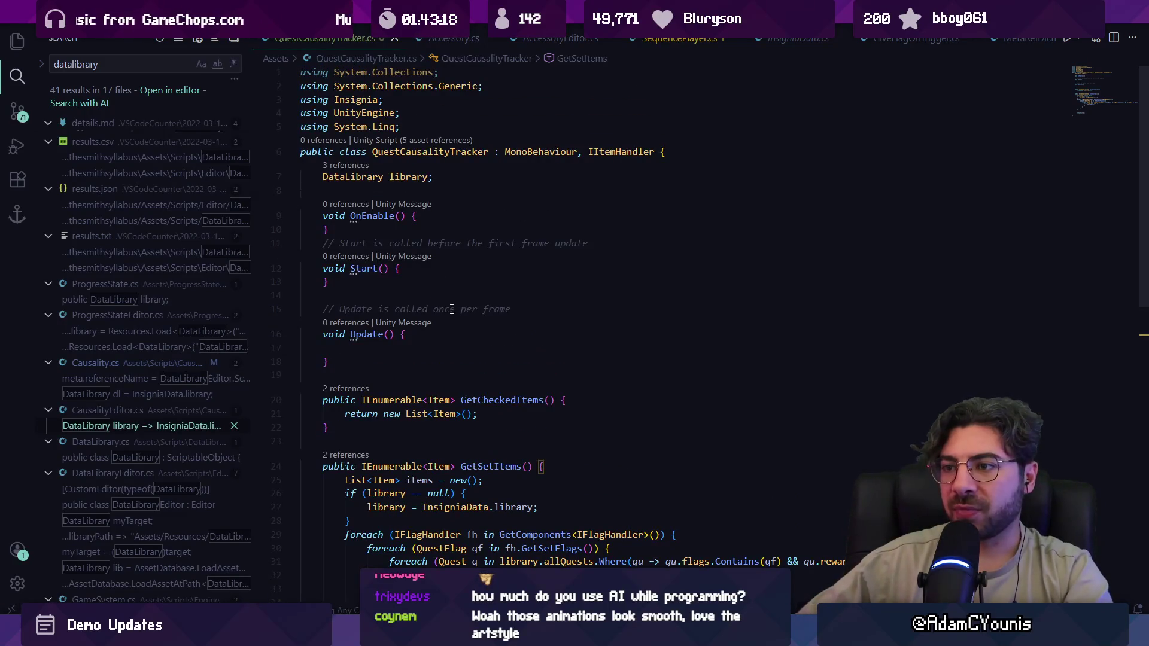
{"action": "scroll", "coordinate": [452, 310], "scroll_direction": "down", "scroll_amount": 3}
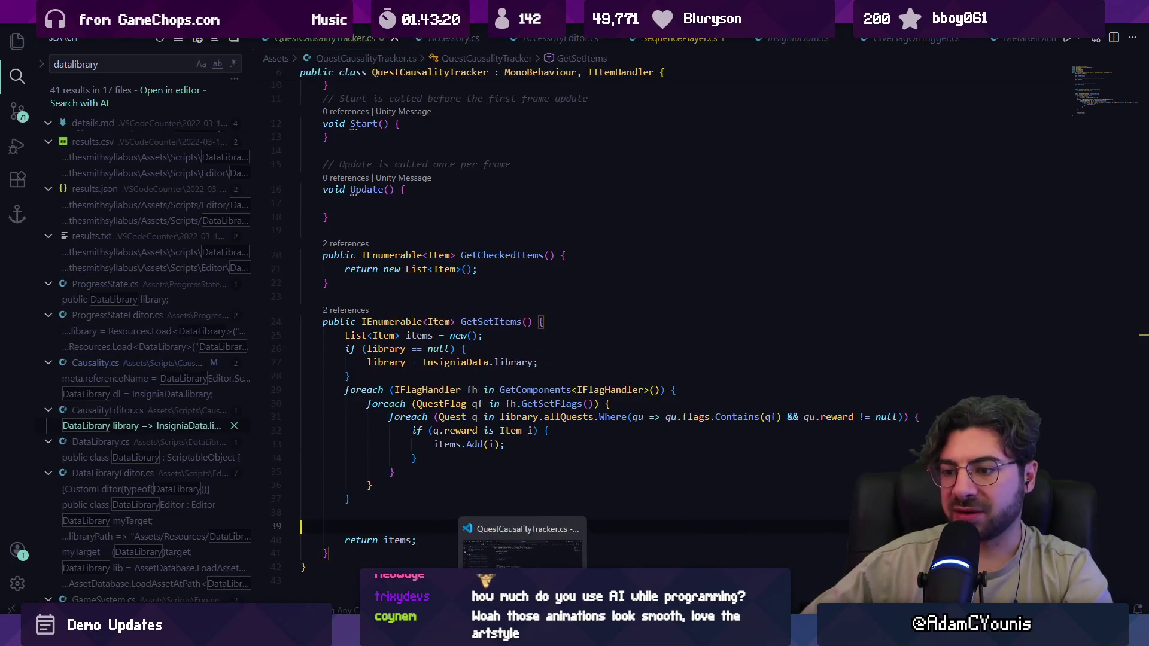
{"action": "key", "text": "BackSpace"}
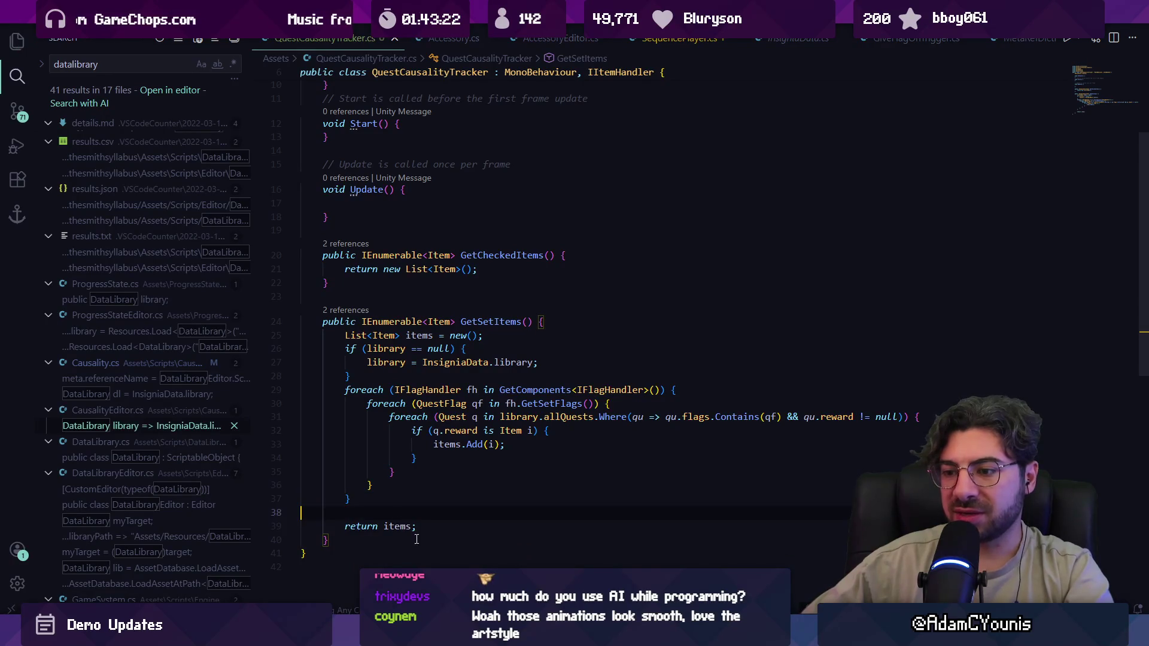
- Jump back to the Start method, then return to the Unity editor
{"action": "key", "text": "alt+Left"}
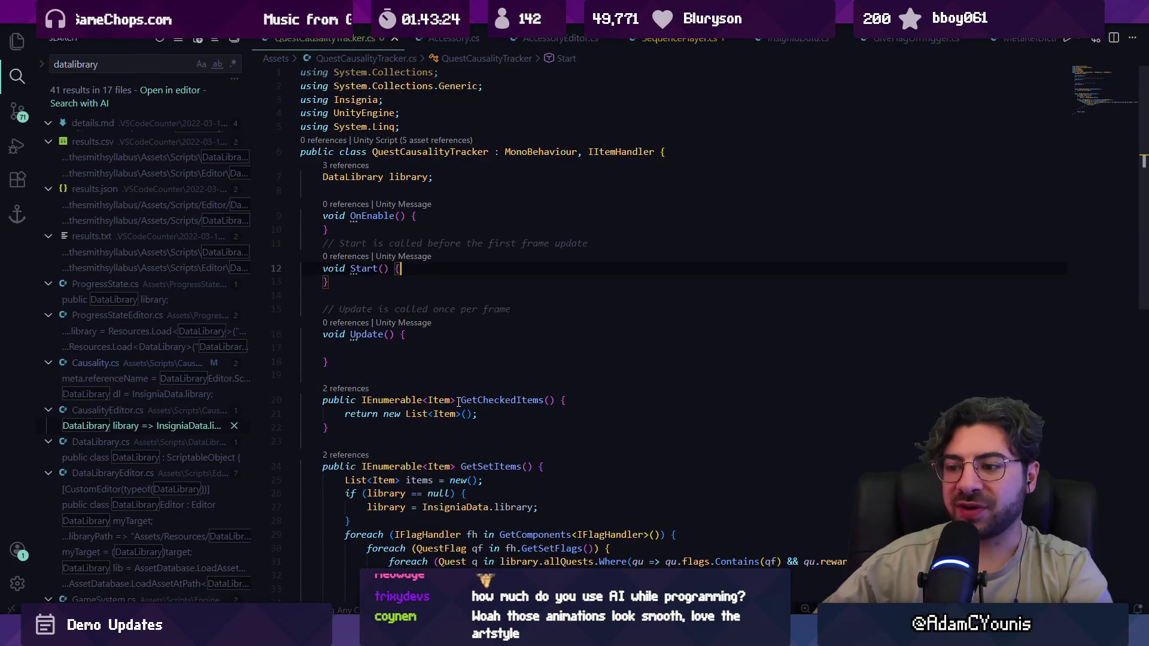
{"action": "key", "text": "alt+Tab"}
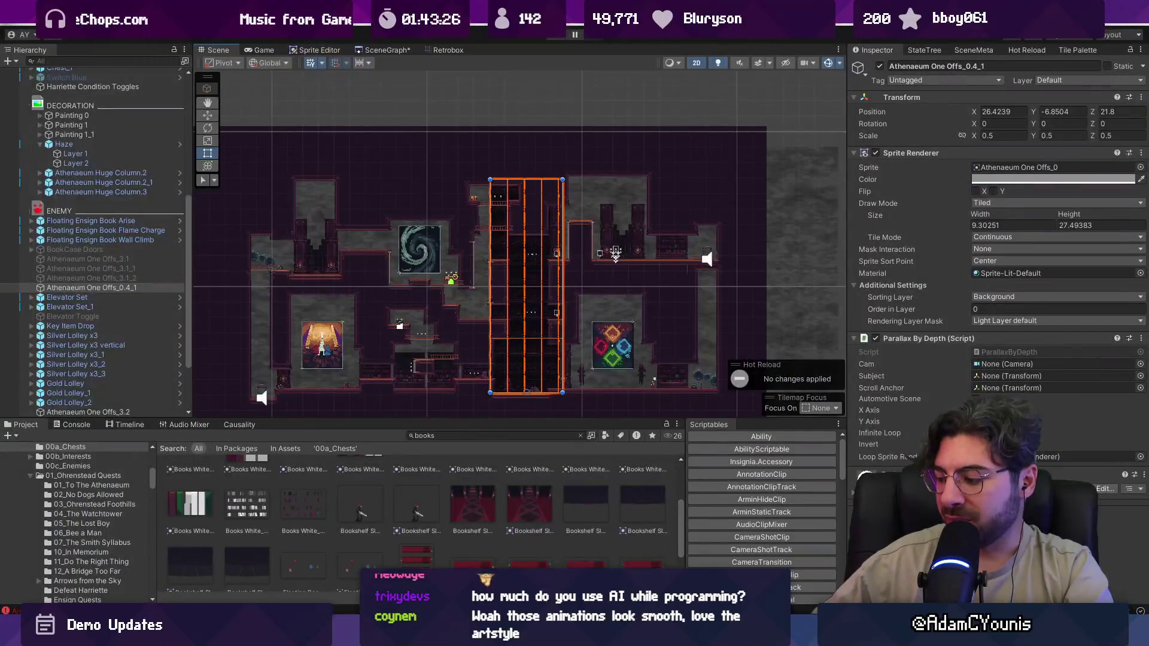
{"action": "scroll", "coordinate": [539, 300], "scroll_direction": "up", "scroll_amount": 5}
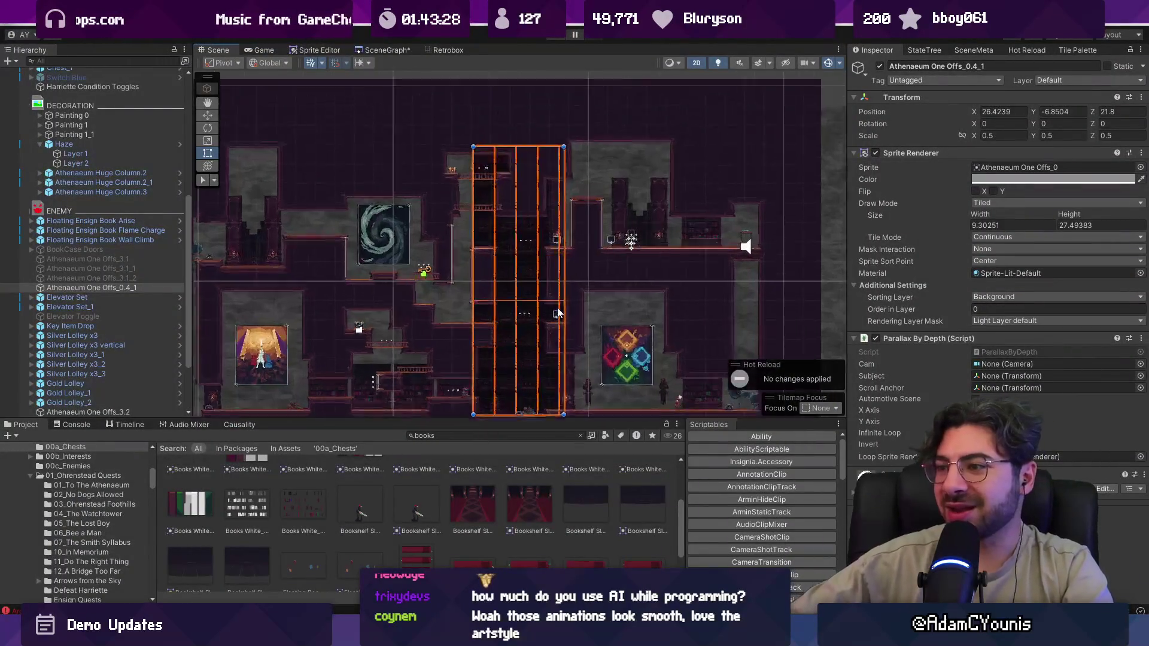
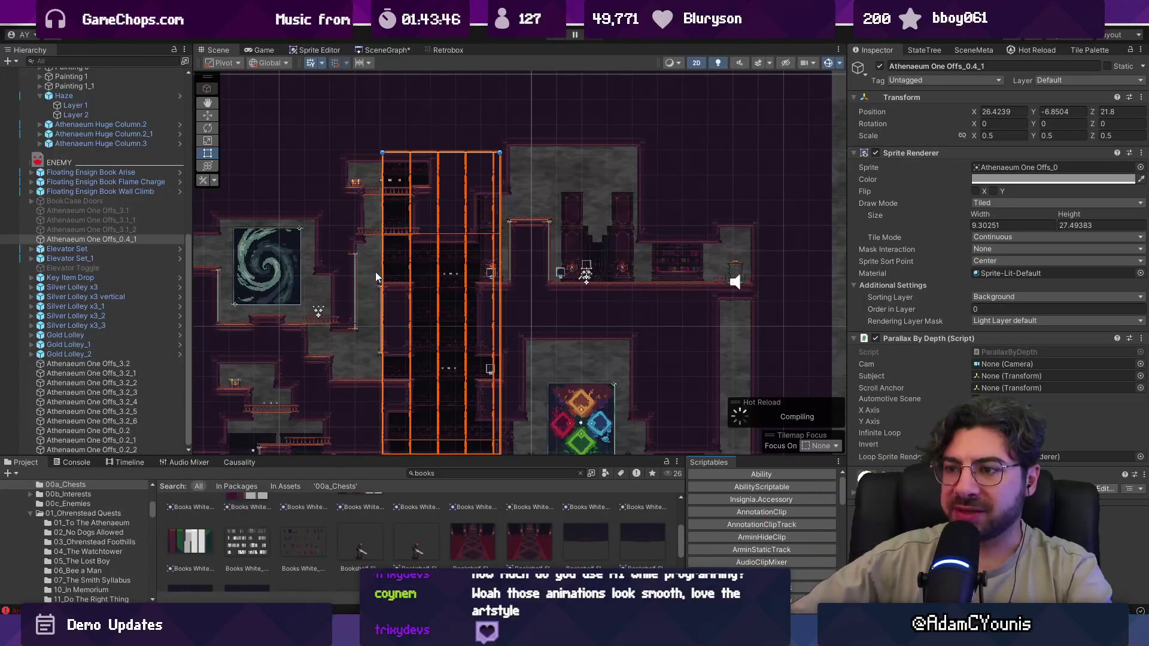
- Drag the bookshelf column's edges to set its tiled width to about 11 units
{"action": "left_click_drag", "start_coordinate": [382, 269], "coordinate": [343, 270]}
{"action": "left_click_drag", "start_coordinate": [501, 249], "coordinate": [495, 249]}
{"action": "scroll", "coordinate": [305, 364], "scroll_direction": "up", "scroll_amount": 3}
{"action": "left_click_drag", "start_coordinate": [402, 302], "coordinate": [427, 301]}
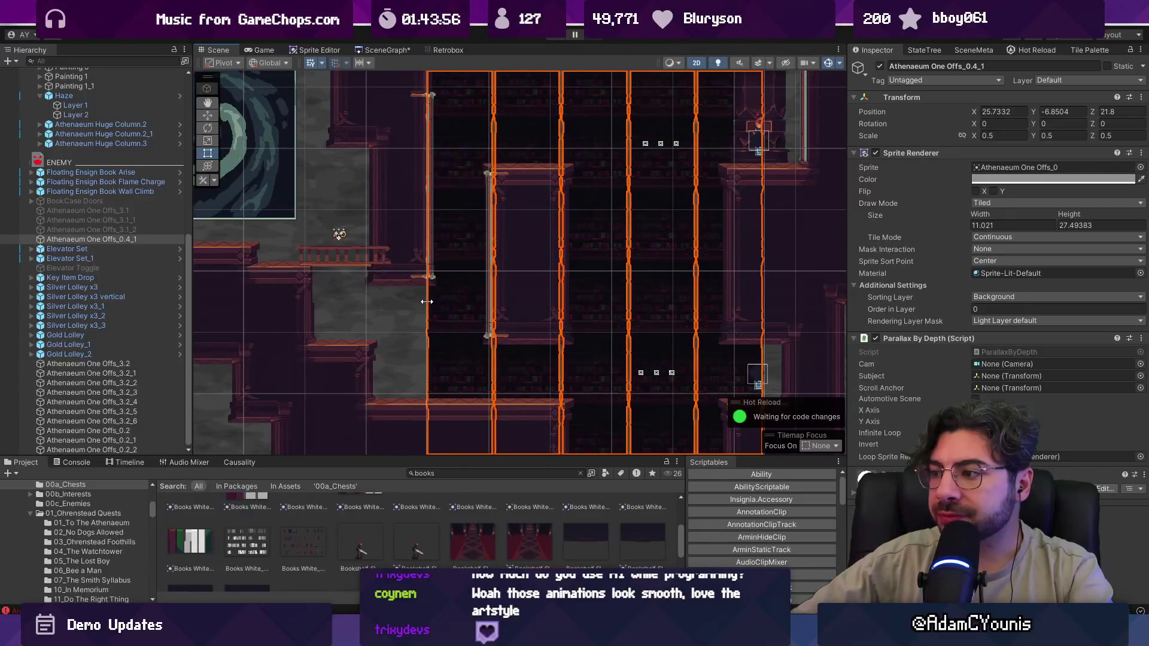
- Wrap the bookshelf column in a new empty parent object
{"action": "scroll", "coordinate": [427, 302], "scroll_direction": "down", "scroll_amount": 6}
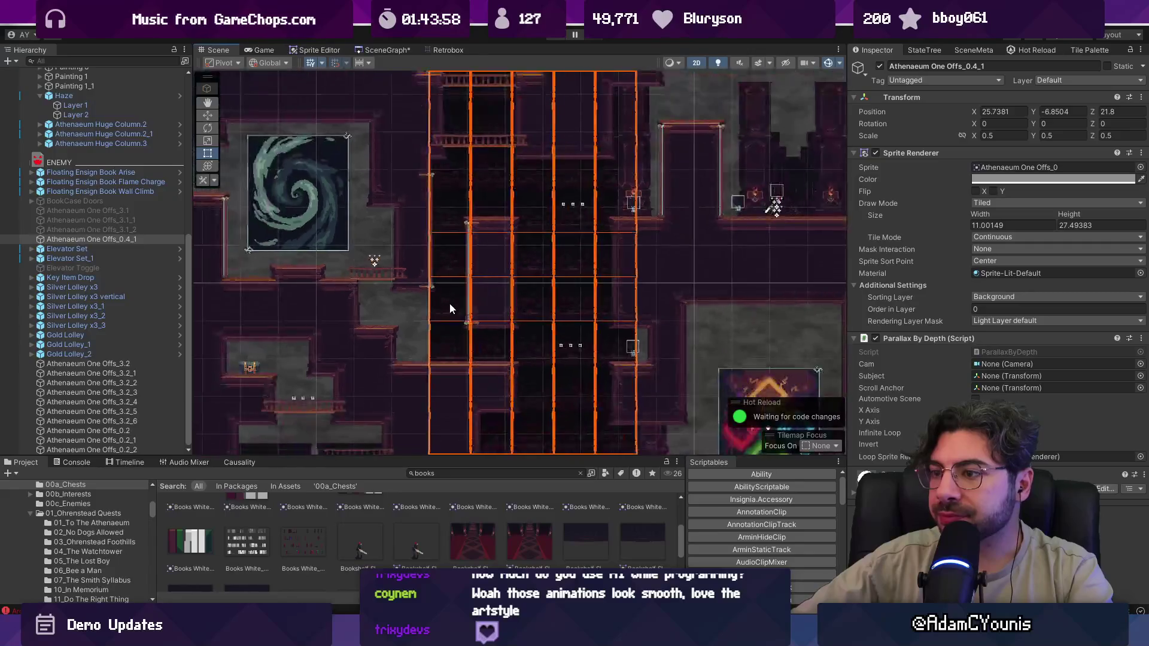
{"action": "right_click", "coordinate": [104, 239]}
{"action": "left_click", "coordinate": [157, 300]}
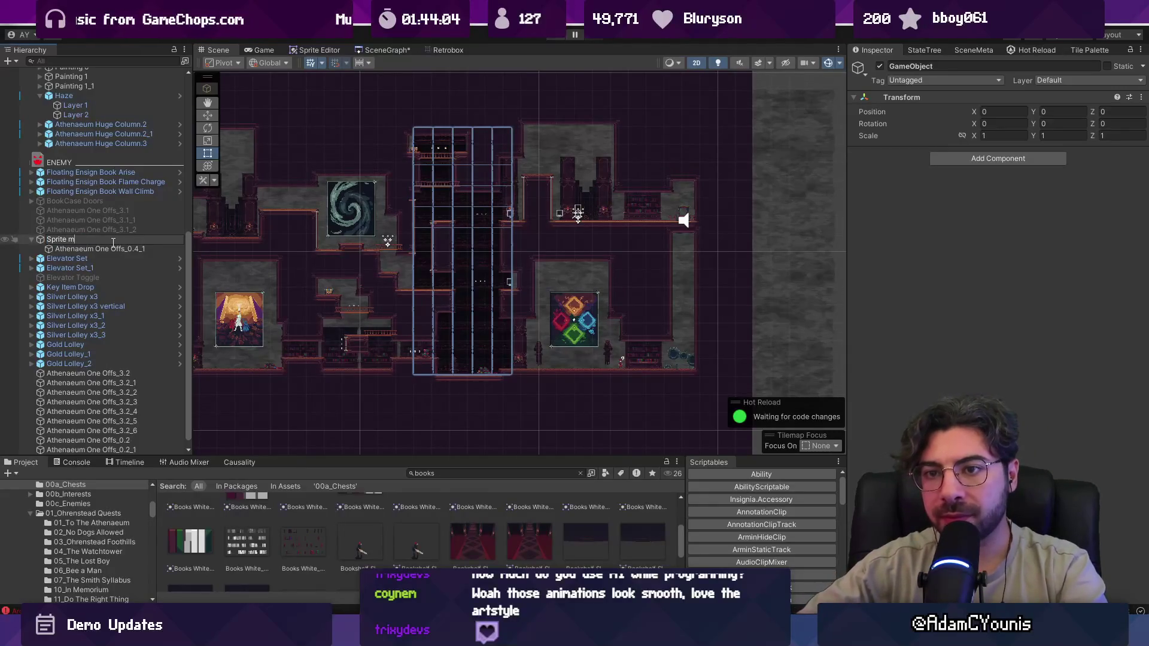
- Name the new parent 'Sprite Mask' and give it a Sprite Mask component
{"action": "key", "text": "Return"}
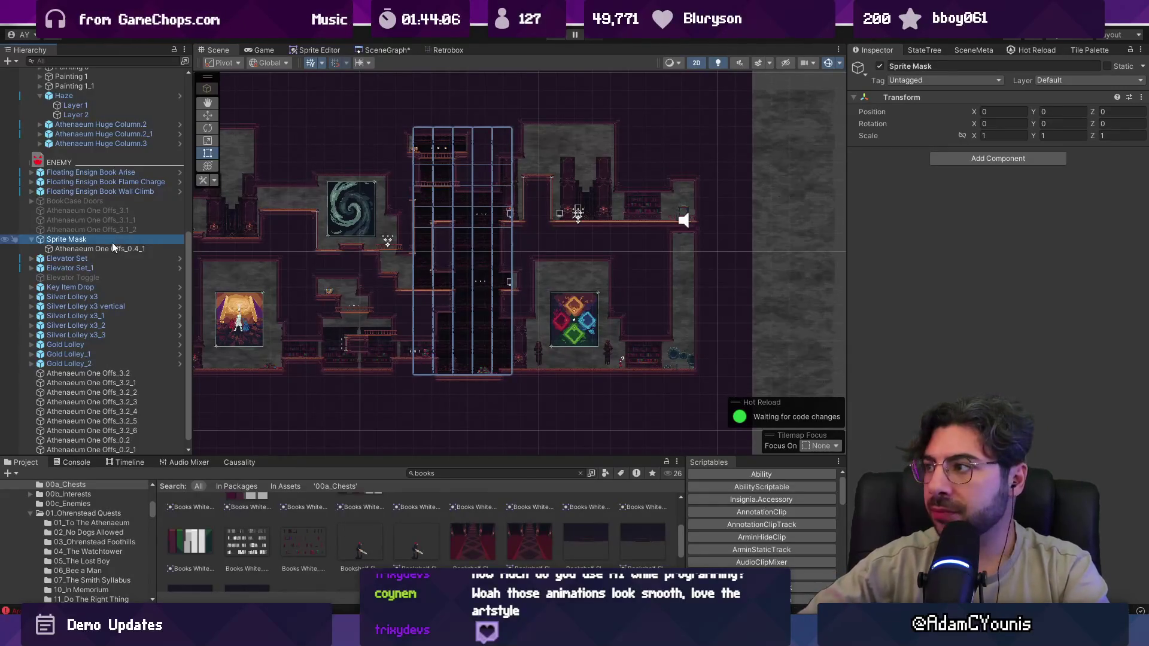
{"action": "left_click", "coordinate": [954, 160]}
{"action": "type", "text": "spritem"}
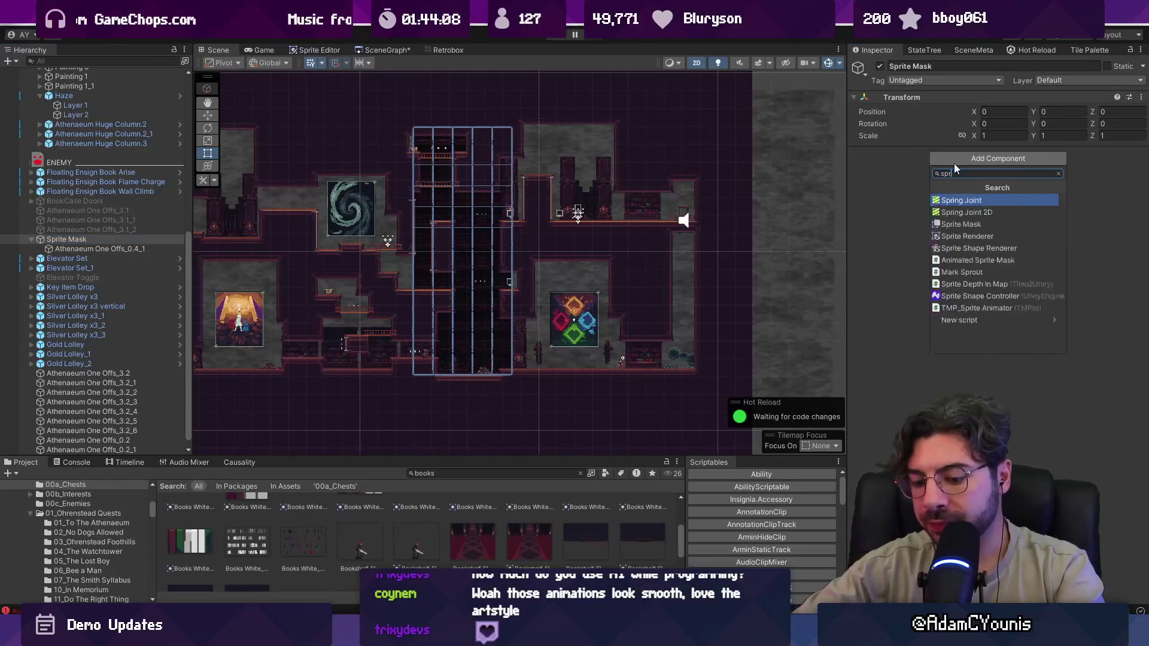
{"action": "key", "text": "Return"}
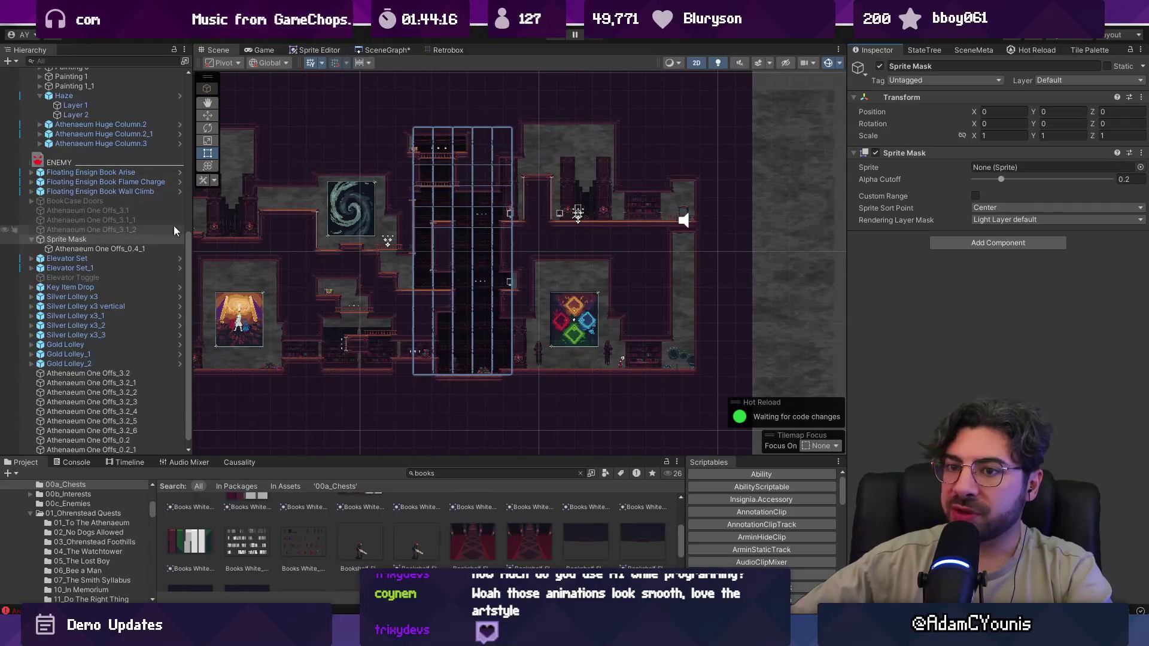
- Move the bookshelf column out of Sprite Mask, then select and frame the mask
{"action": "left_click_drag", "start_coordinate": [85, 245], "coordinate": [80, 234]}
{"action": "left_click", "coordinate": [81, 247]}
{"action": "double_click", "coordinate": [81, 246]}
{"action": "scroll", "coordinate": [321, 268], "scroll_direction": "down", "scroll_amount": 3}
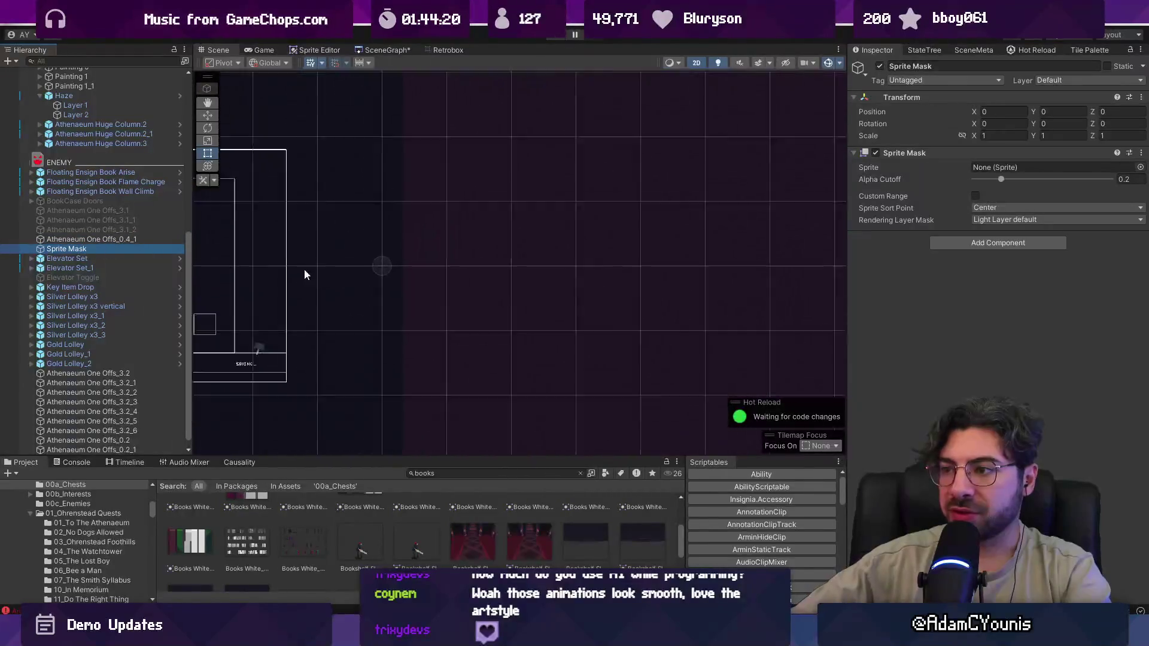
{"action": "scroll", "coordinate": [344, 267], "scroll_direction": "down", "scroll_amount": 1}
- Assign the Square sprite to the mask and enlarge it to about 7.58 × 14.84
{"action": "left_click", "coordinate": [1140, 168]}
{"action": "type", "text": "te"}
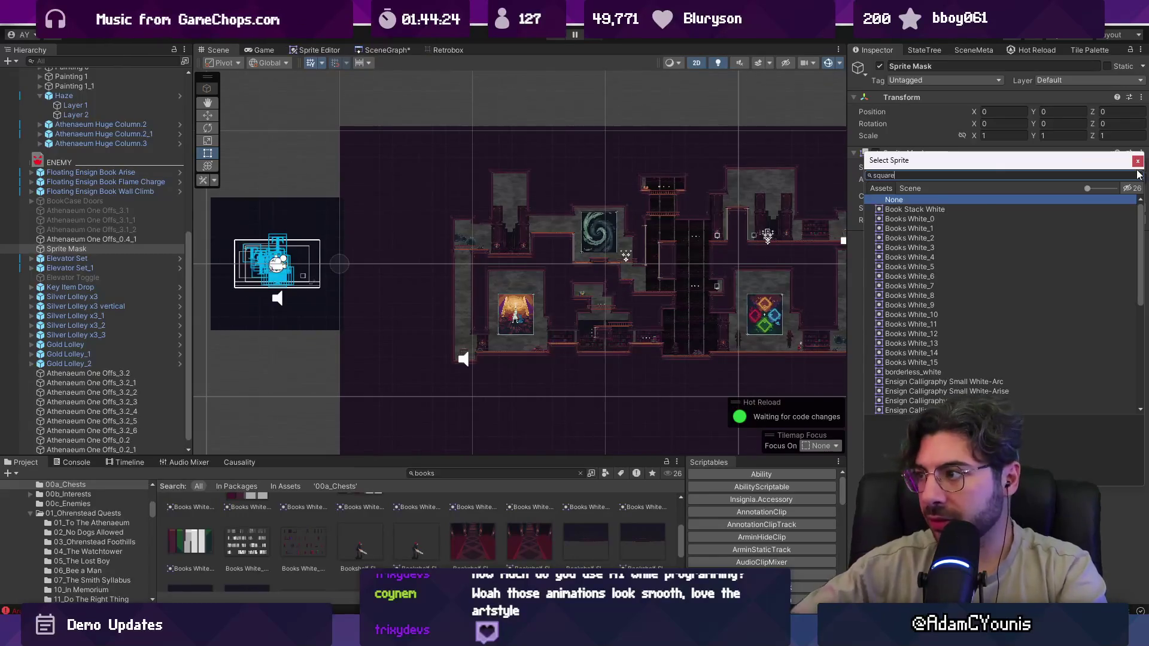
{"action": "scroll", "coordinate": [927, 276], "scroll_direction": "down", "scroll_amount": 5}
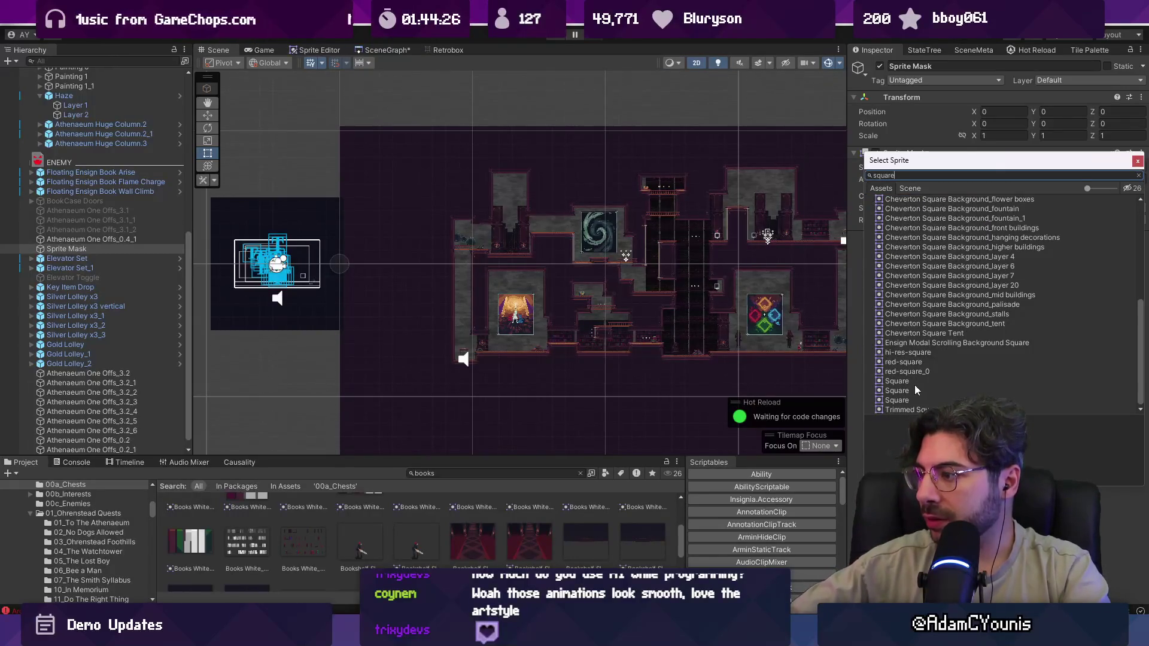
{"action": "double_click", "coordinate": [916, 382]}
{"action": "scroll", "coordinate": [312, 280], "scroll_direction": "up", "scroll_amount": 5}
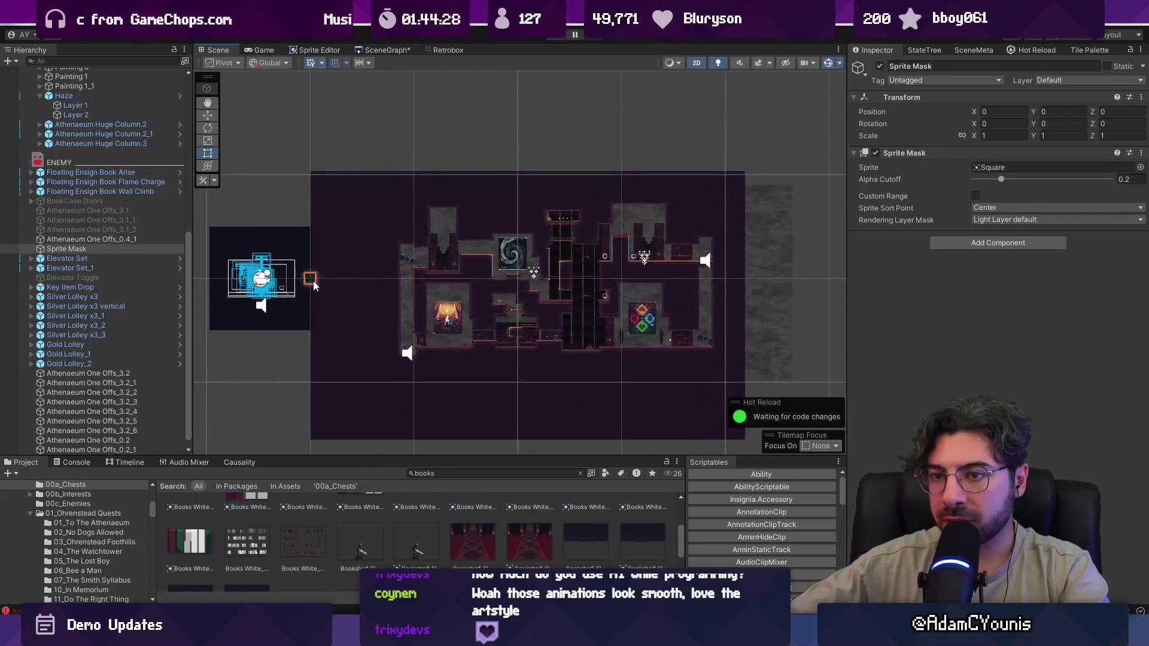
{"action": "mouse_move", "coordinate": [312, 282]}
{"action": "left_mouse_down"}
{"action": "mouse_move", "coordinate": [841, 379]}
{"action": "mouse_move", "coordinate": [738, 383]}
{"action": "left_mouse_up"}
- Reshape the mask into a tall rectangle over the bookshelf column, about 5.63 × 15.16
{"action": "left_click_drag", "start_coordinate": [298, 270], "coordinate": [629, 156]}
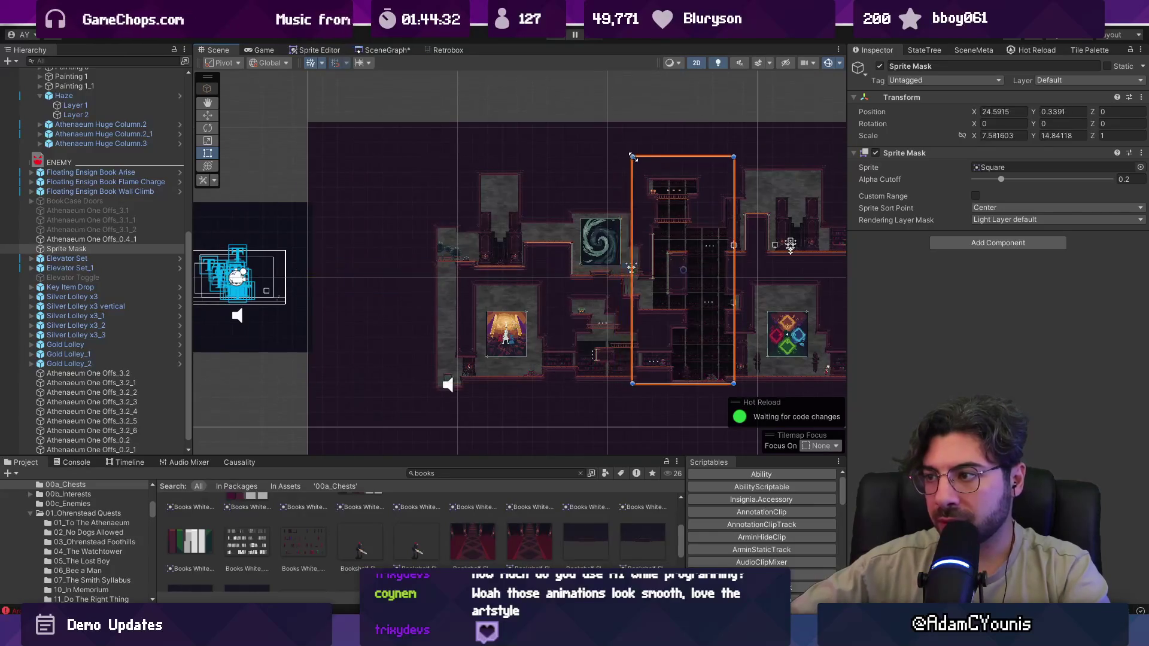
{"action": "key", "text": "f"}
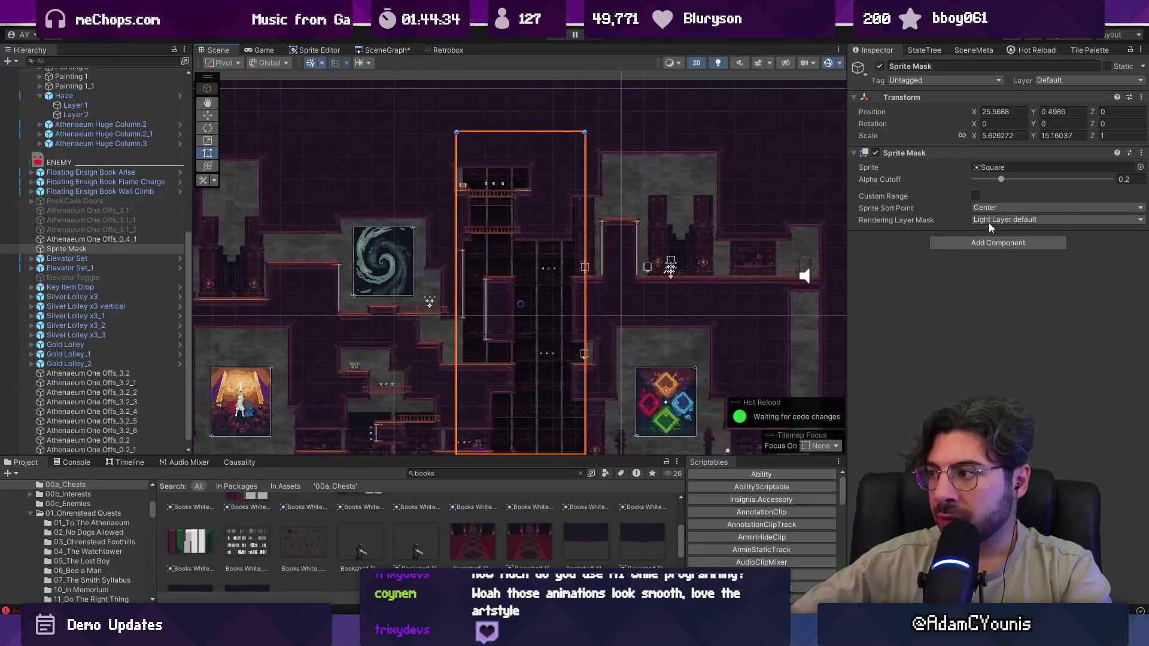
{"action": "left_click", "coordinate": [943, 210]}
{"action": "left_click", "coordinate": [994, 222]}
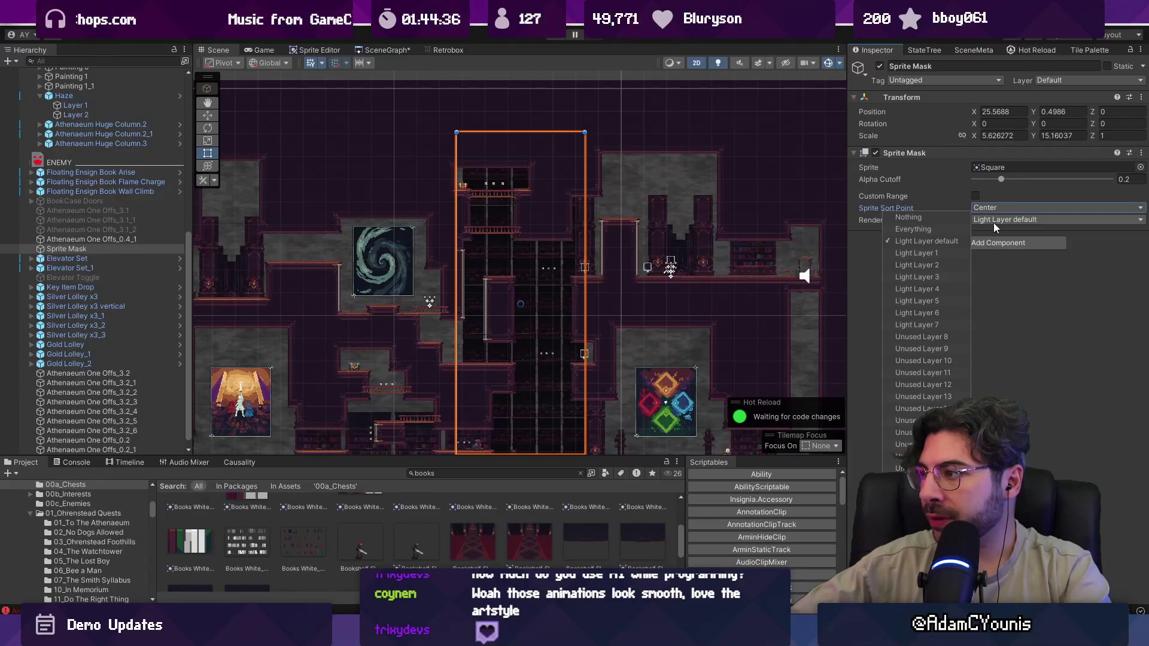
{"action": "key", "text": "Escape"}
- Enable Custom Range with Background as front and back sorting layer and back order -2
{"action": "left_click", "coordinate": [975, 195]}
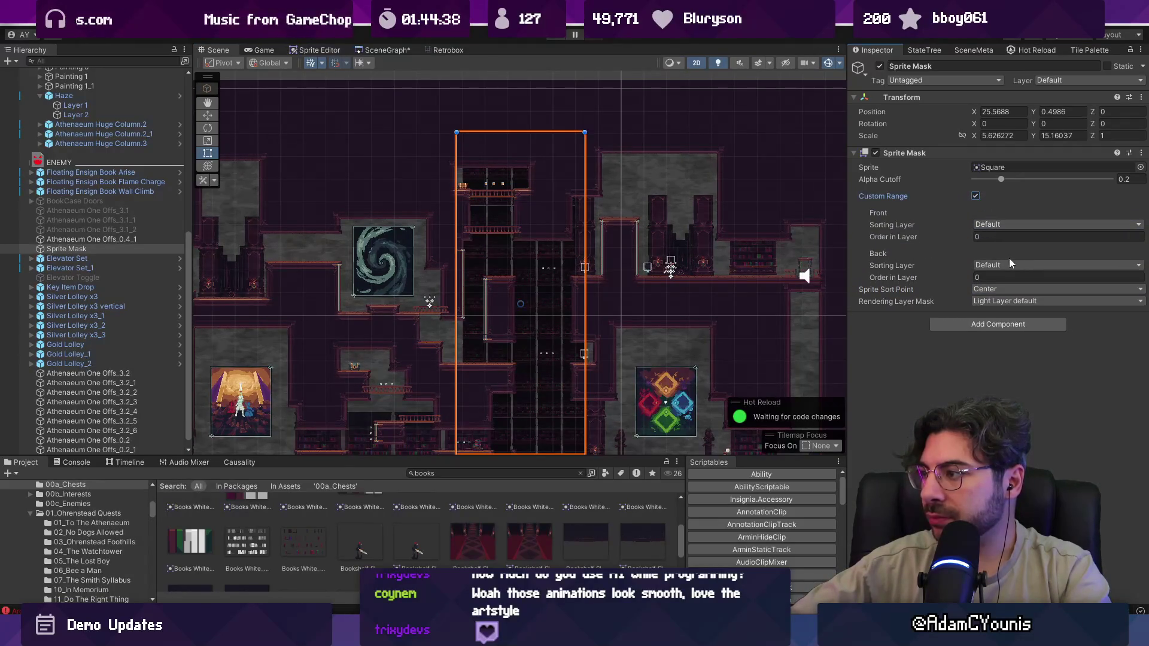
{"action": "left_click", "coordinate": [1005, 226]}
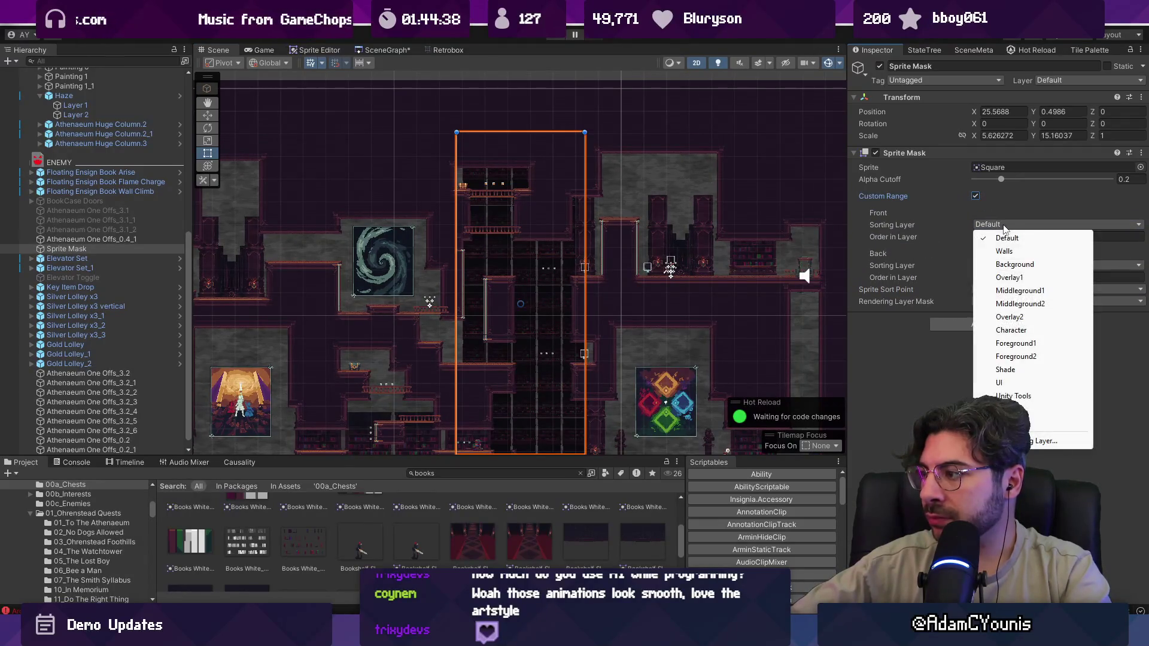
{"action": "left_click", "coordinate": [1013, 266]}
{"action": "left_click", "coordinate": [1001, 265]}
{"action": "left_click", "coordinate": [1013, 304]}
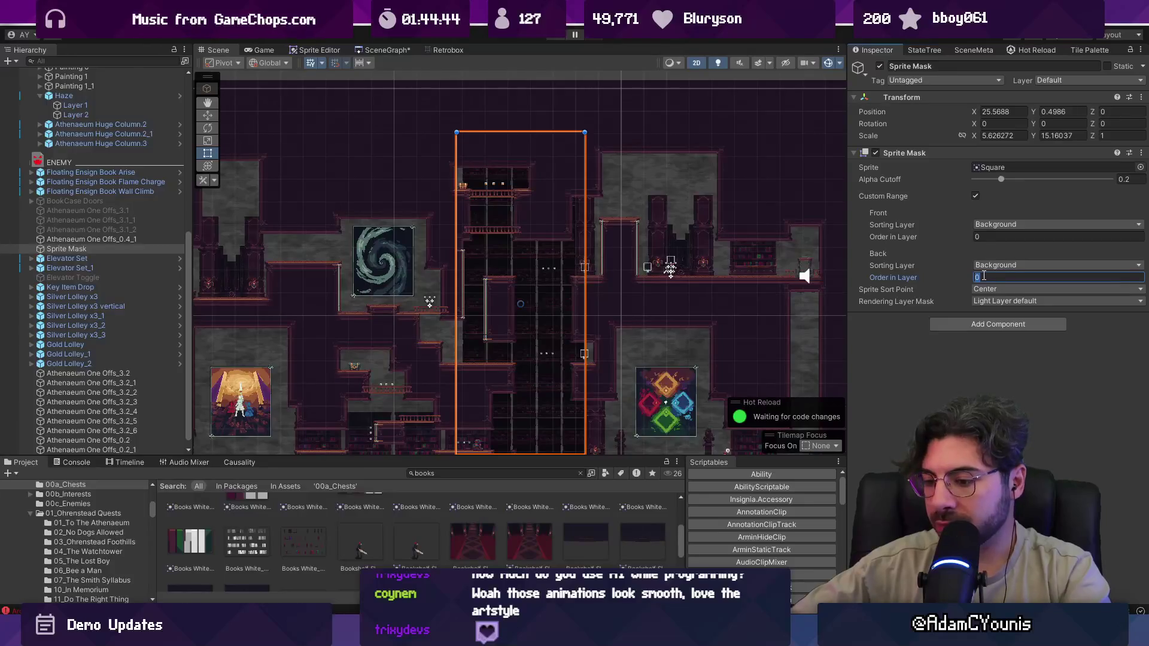
{"action": "type", "text": "-1"}
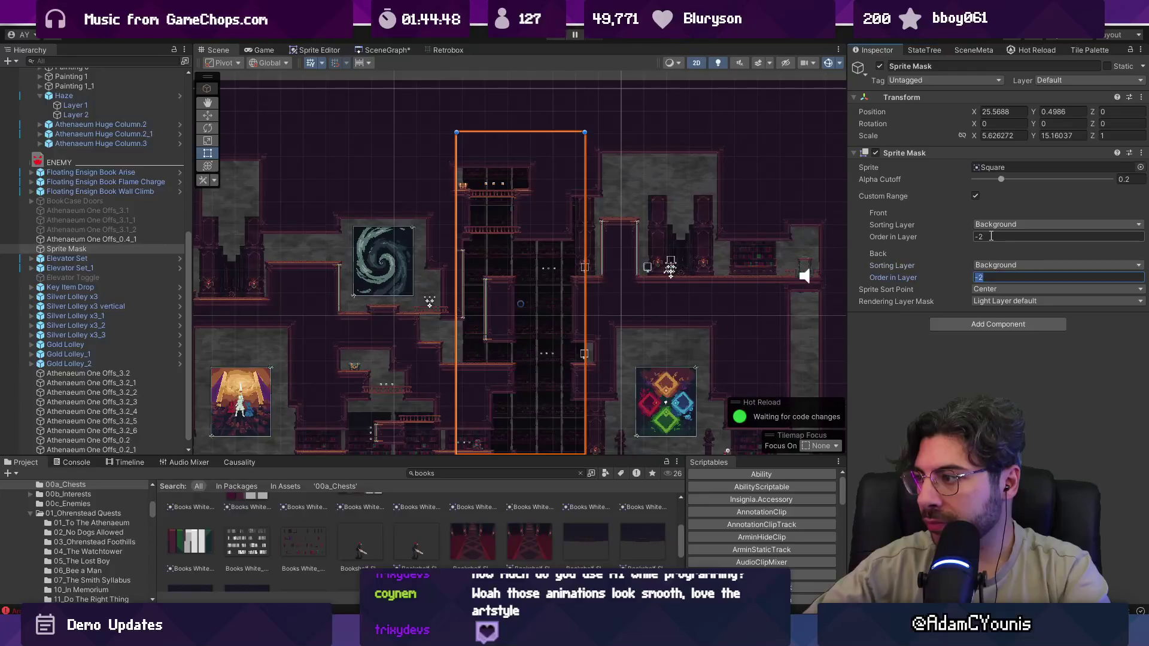
{"action": "type", "text": "-2"}
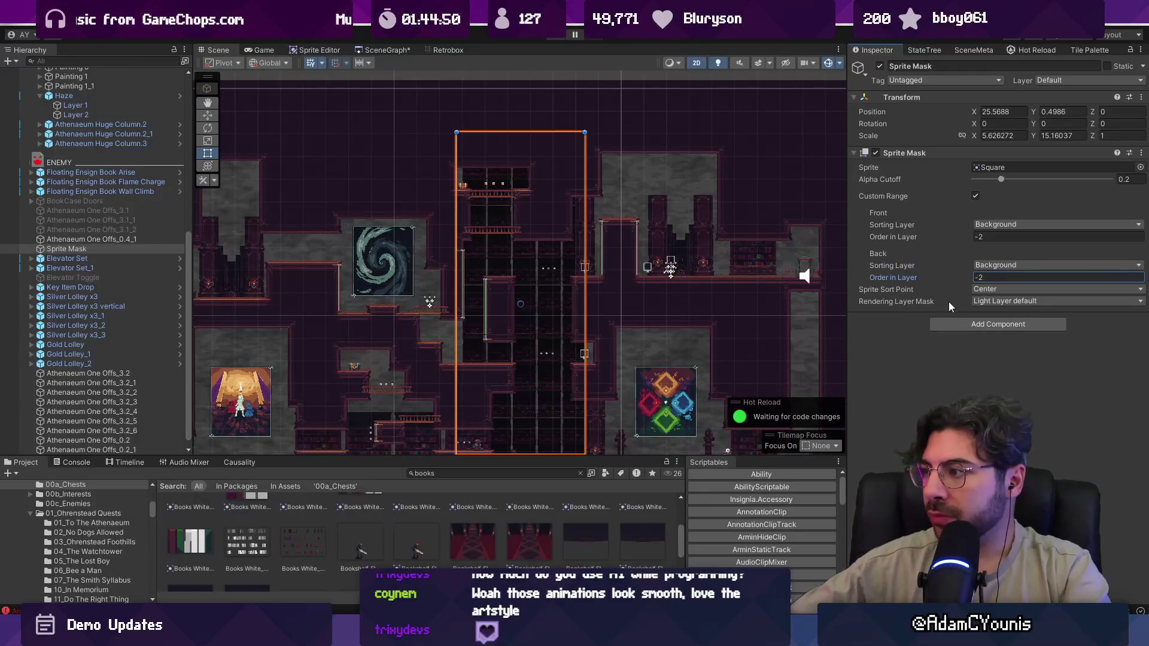
{"action": "key", "text": "Return"}
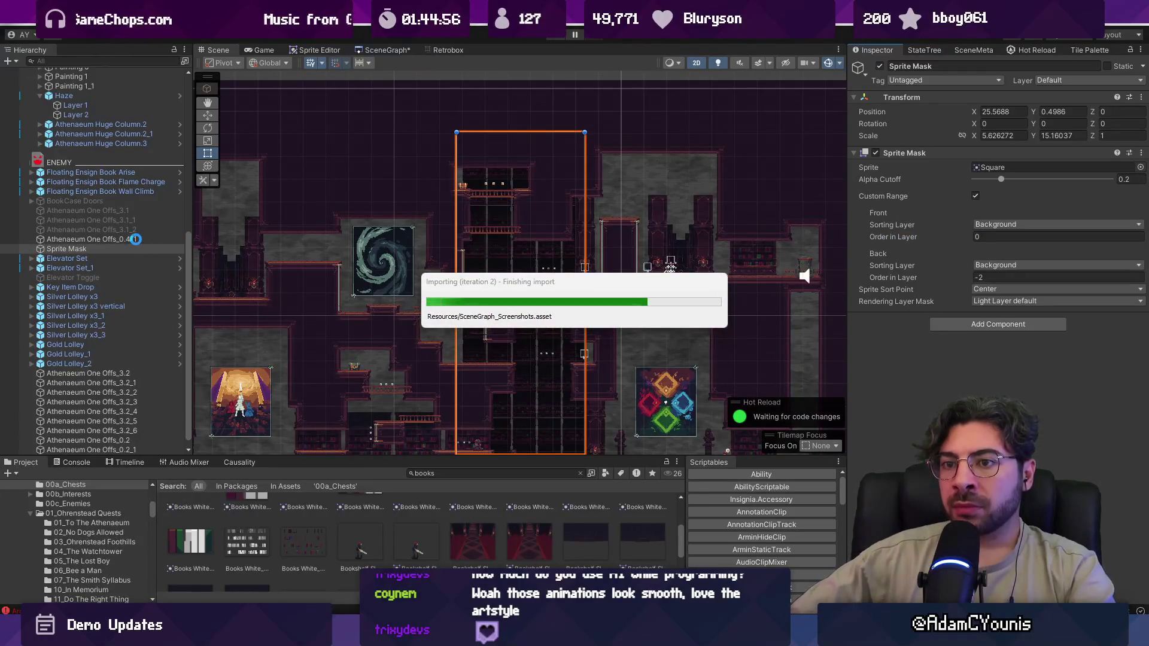
- Set the bookshelf column's Mask Interaction to Visible Inside Mask and check the clipping
{"action": "left_click", "coordinate": [136, 239]}
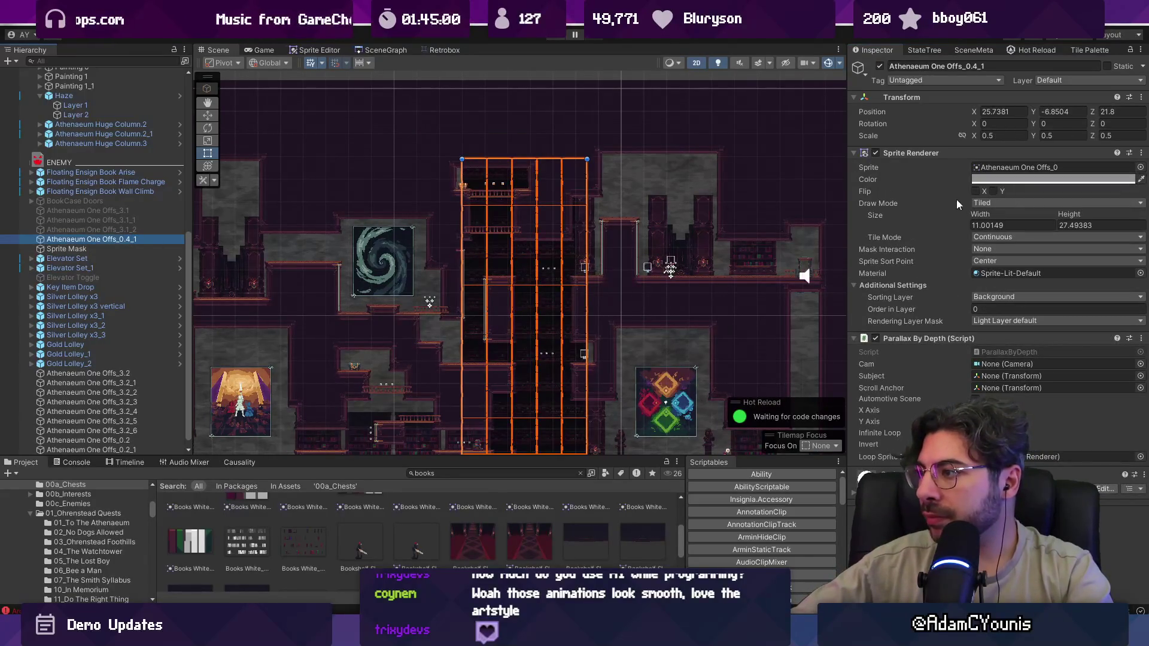
{"action": "left_click", "coordinate": [982, 248]}
{"action": "left_click", "coordinate": [1005, 268]}
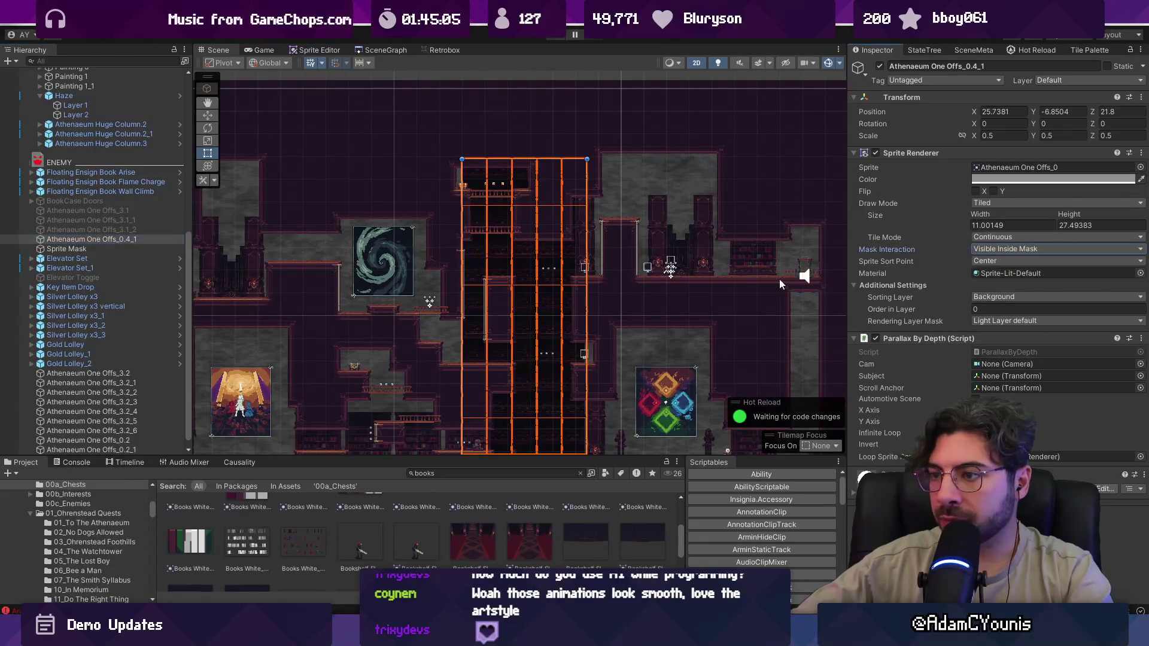
{"action": "scroll", "coordinate": [552, 273], "scroll_direction": "up", "scroll_amount": 3}
{"action": "key", "text": "w"}
{"action": "scroll", "coordinate": [539, 281], "scroll_direction": "down", "scroll_amount": 5}
{"action": "left_click_drag", "start_coordinate": [540, 433], "coordinate": [669, 417]}
{"action": "key", "text": "ctrl+z"}
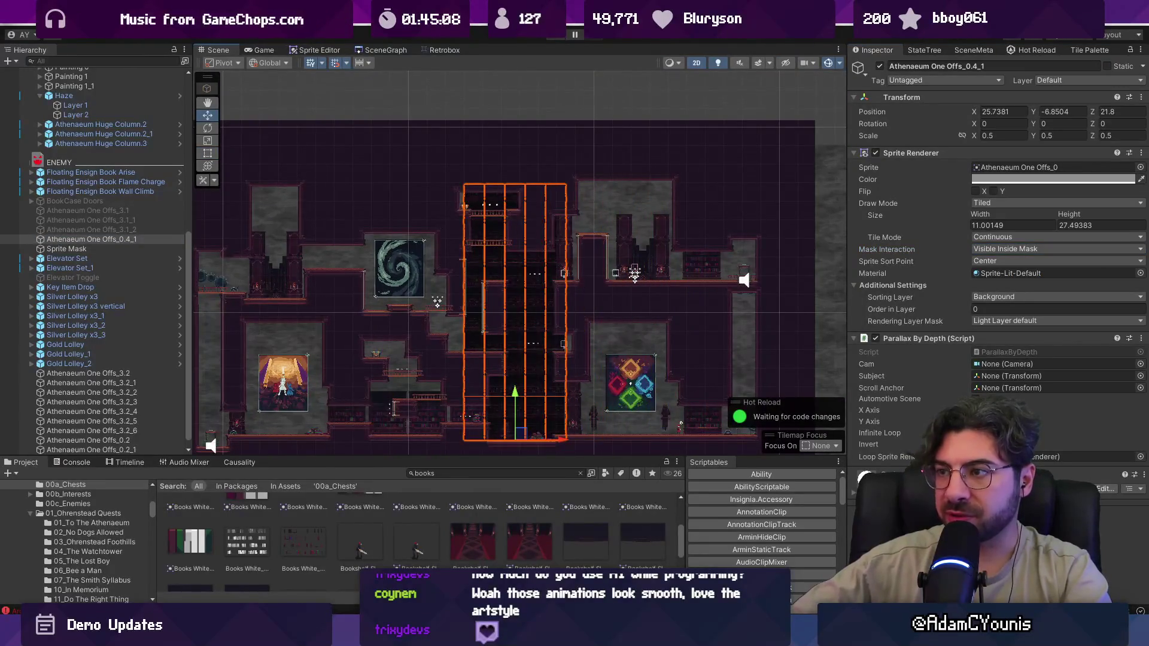
- Playtest the level, running the character left and right through the library, then stop
{"action": "left_click", "coordinate": [555, 38]}
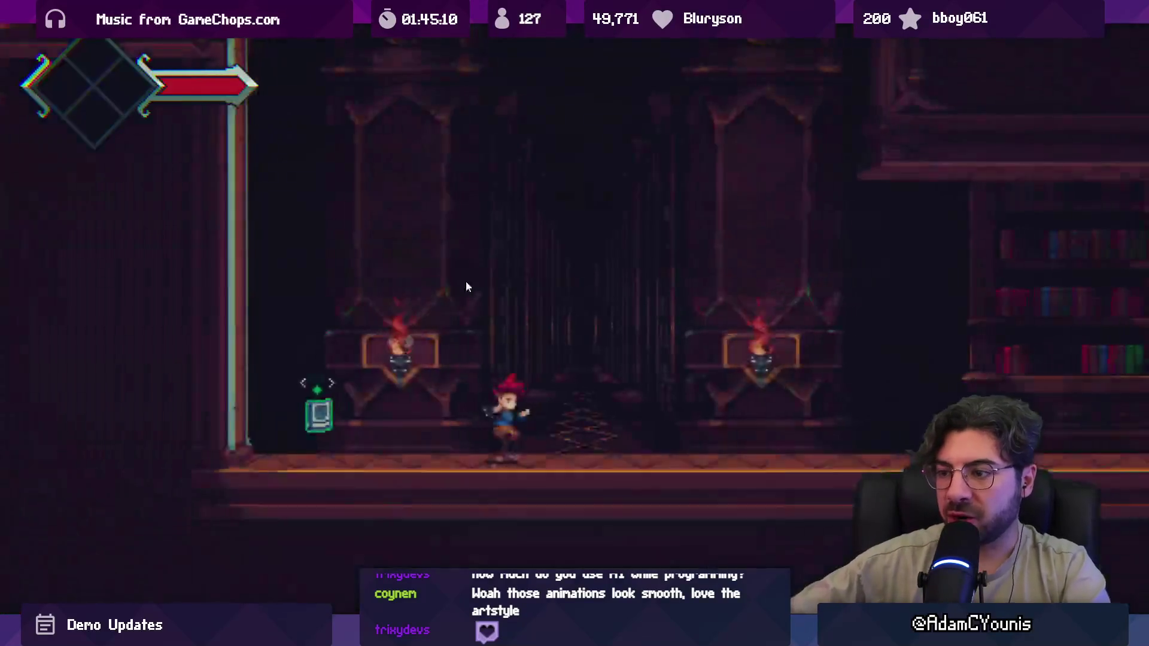
{"action": "key", "text": "Left"}
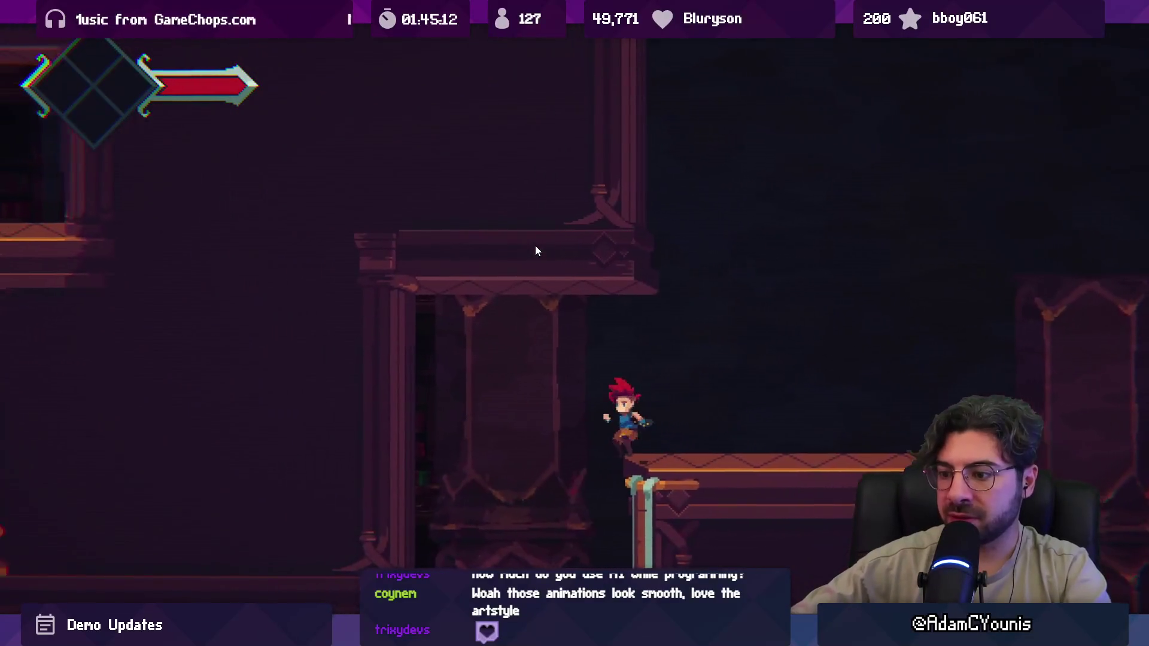
{"action": "key", "text": "Right"}
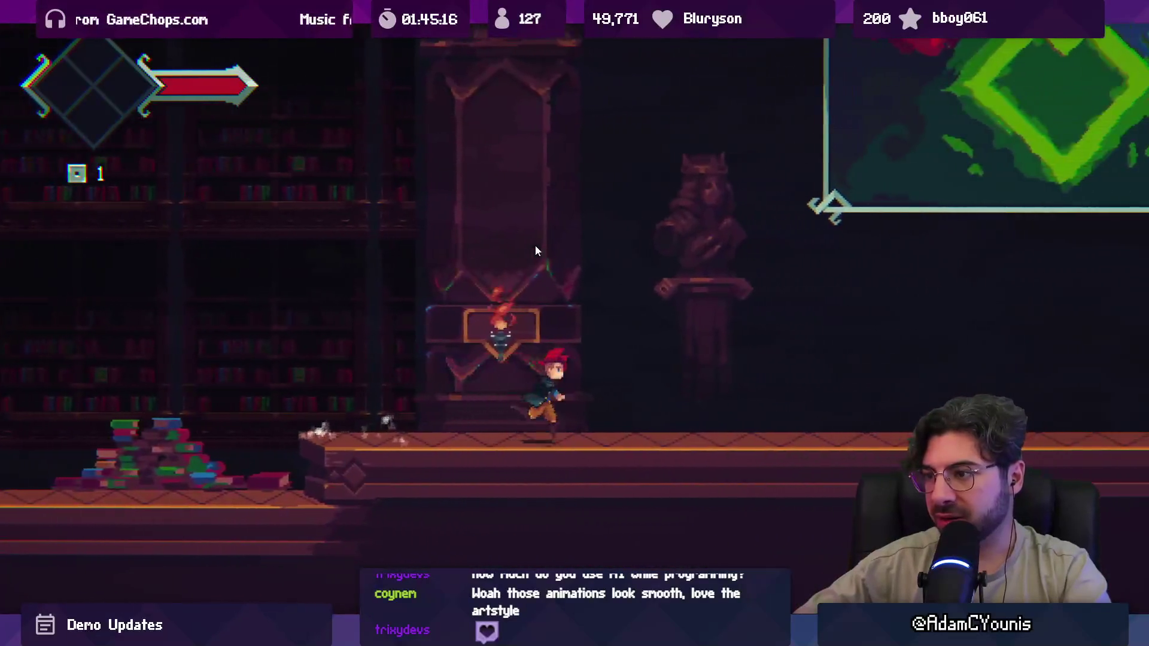
{"action": "key", "text": "Left"}
{"action": "key", "text": "Right"}
{"action": "key", "text": "Right"}
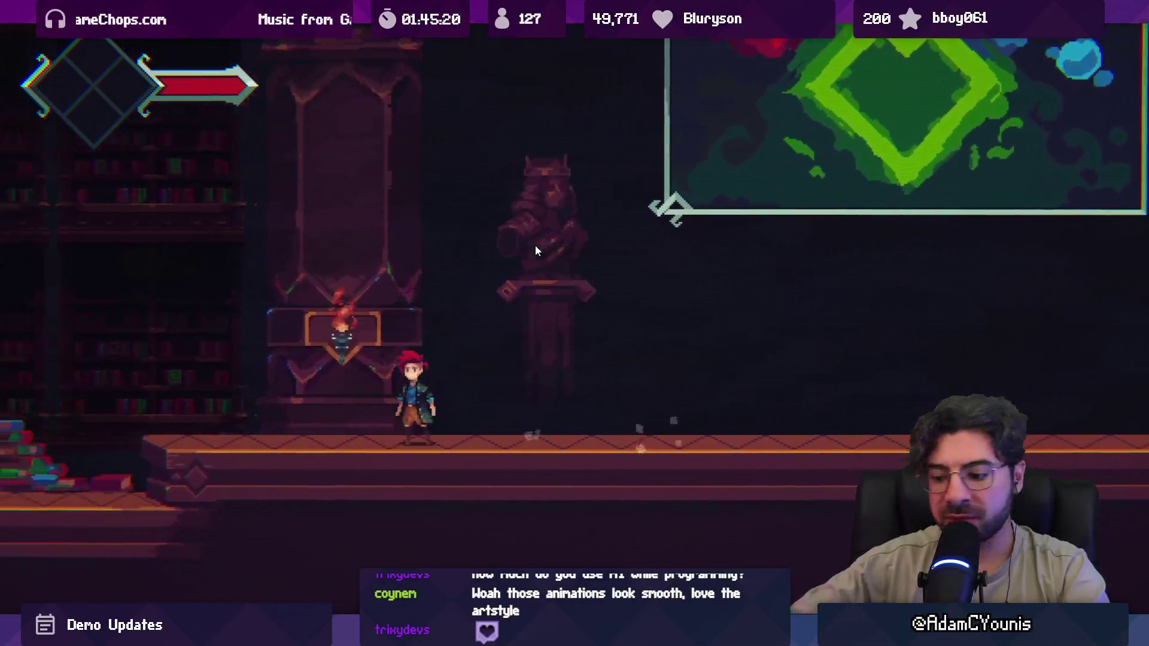
{"action": "key", "text": "ctrl+p"}
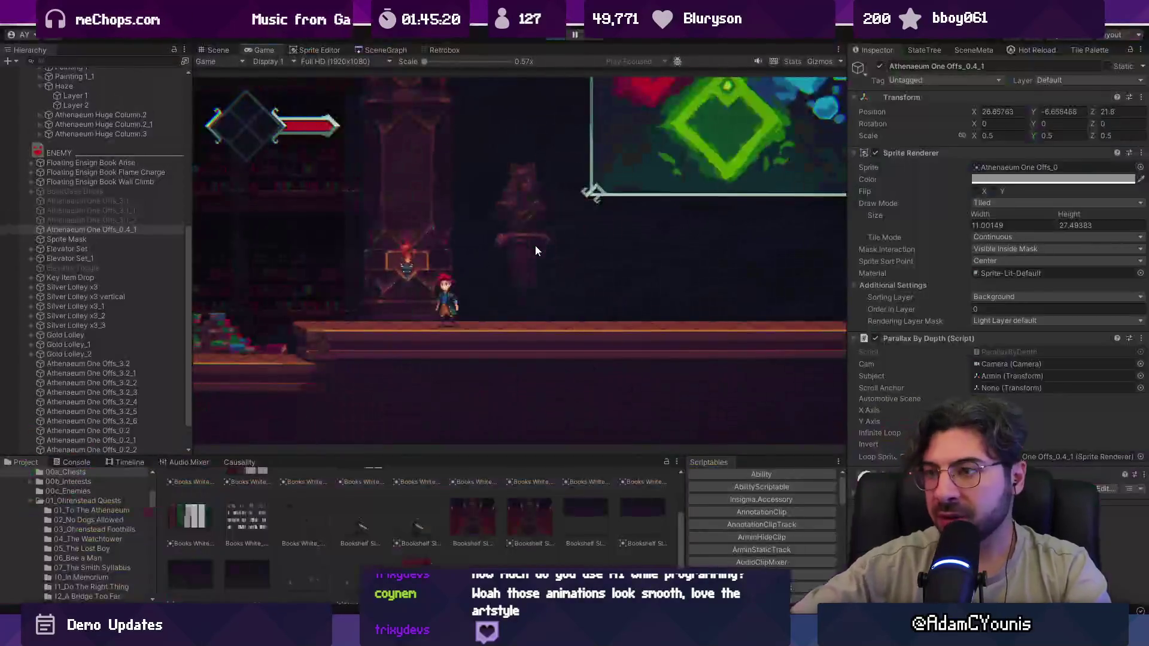
{"action": "scroll", "coordinate": [532, 279], "scroll_direction": "up", "scroll_amount": 10}
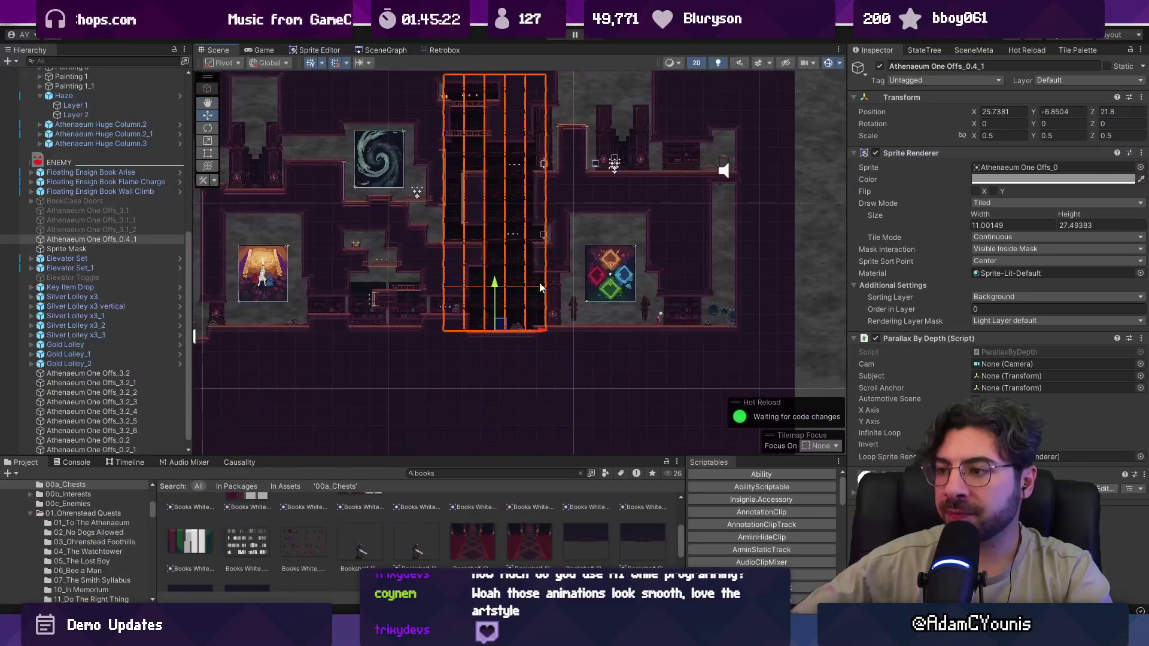
- Nudge the bookshelf column right to X 25.7381, then end the running playtest
{"action": "left_click_drag", "start_coordinate": [569, 304], "coordinate": [601, 300]}
{"action": "scroll", "coordinate": [590, 289], "scroll_direction": "down", "scroll_amount": 3}
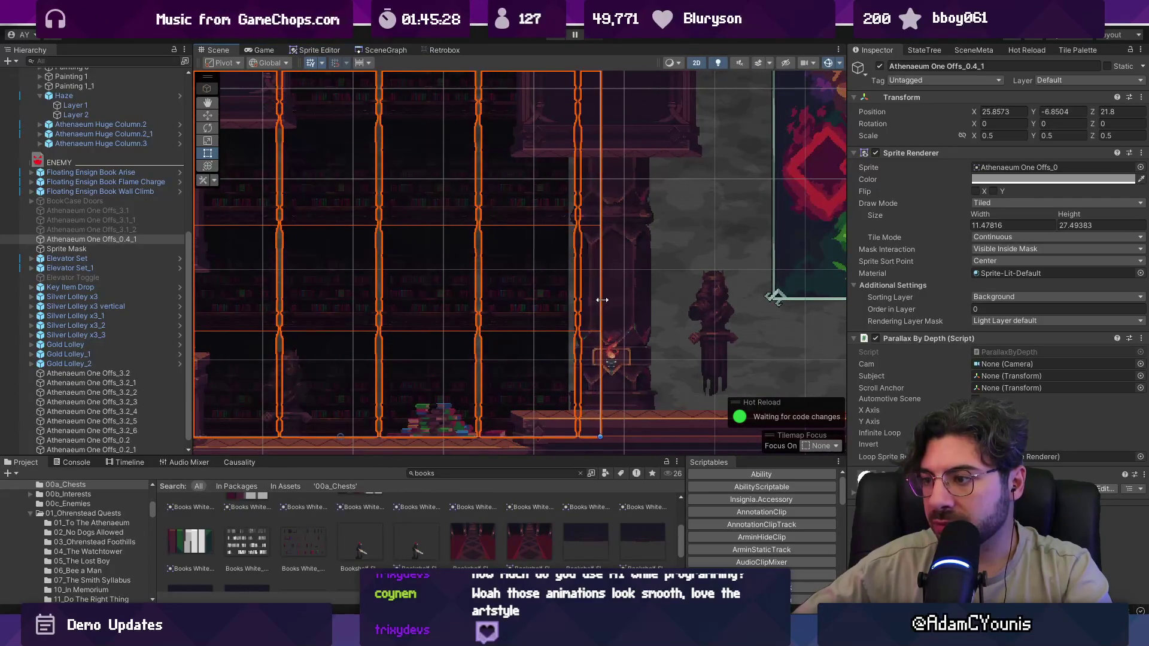
{"action": "scroll", "coordinate": [607, 287], "scroll_direction": "down", "scroll_amount": 3}
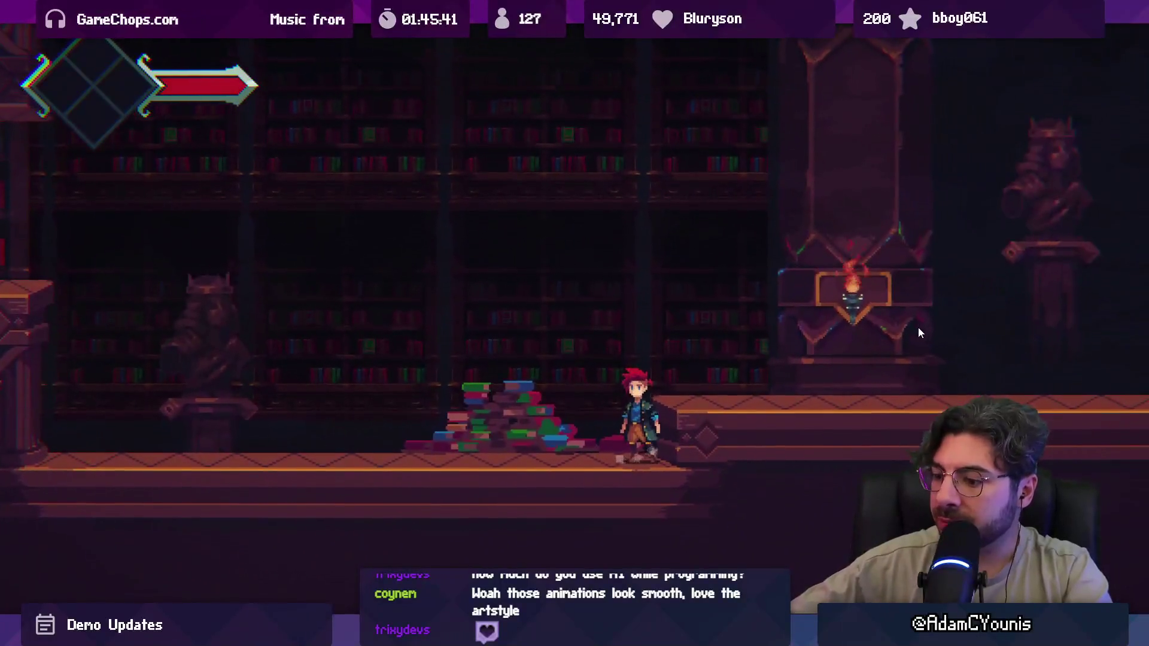
{"action": "key", "text": "alt+Tab"}
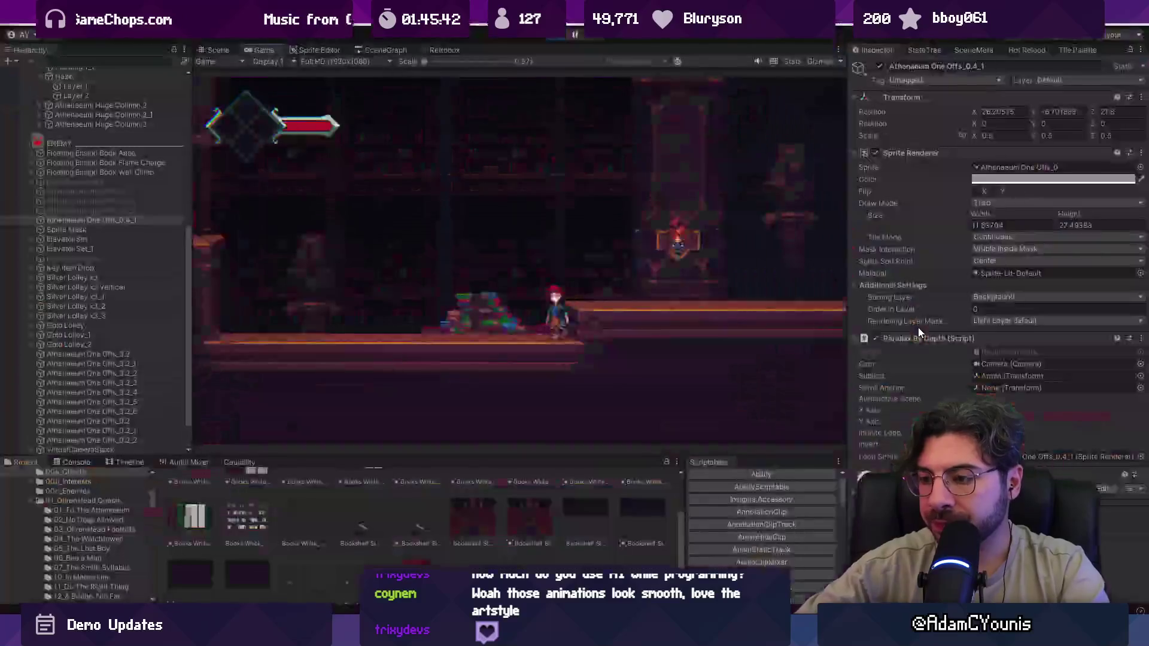
{"action": "left_click", "coordinate": [555, 37]}
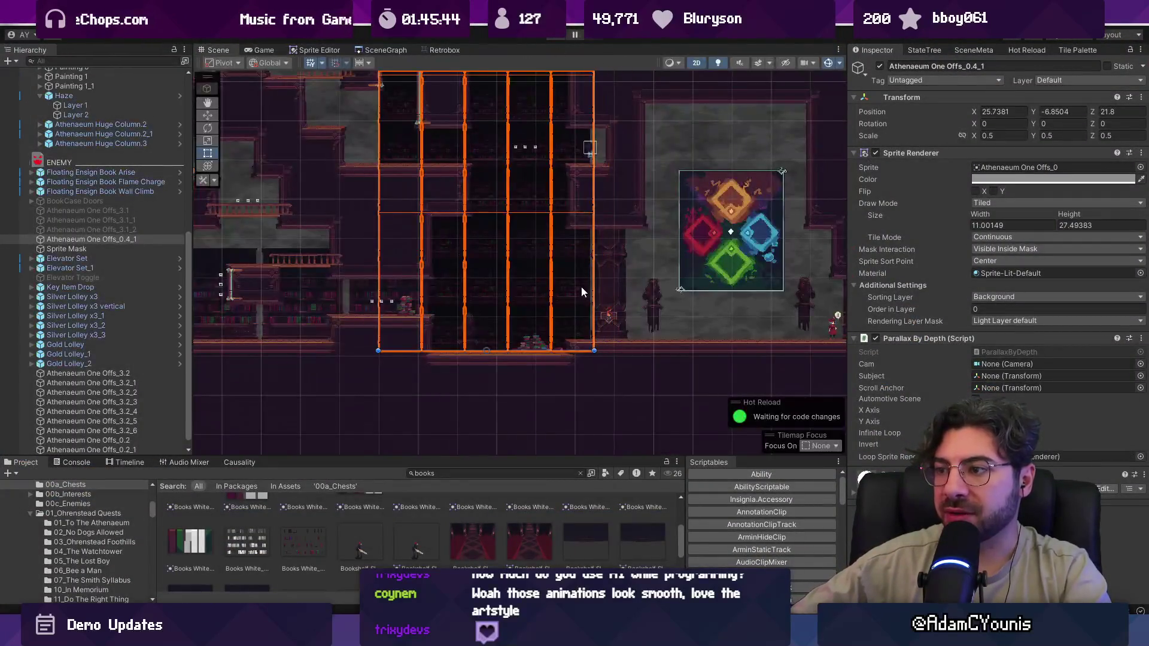
- Pull the hallway sprite's right edge slightly inward
{"action": "scroll", "coordinate": [605, 344], "scroll_direction": "up", "scroll_amount": 3}
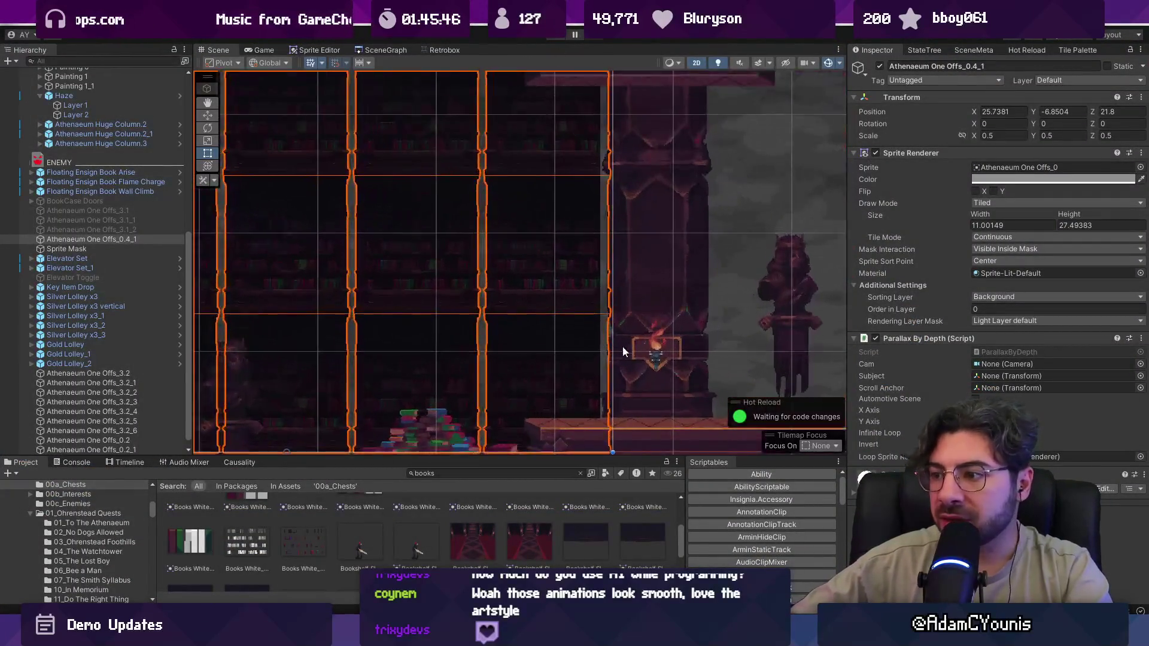
{"action": "left_click_drag", "start_coordinate": [607, 341], "coordinate": [605, 340]}
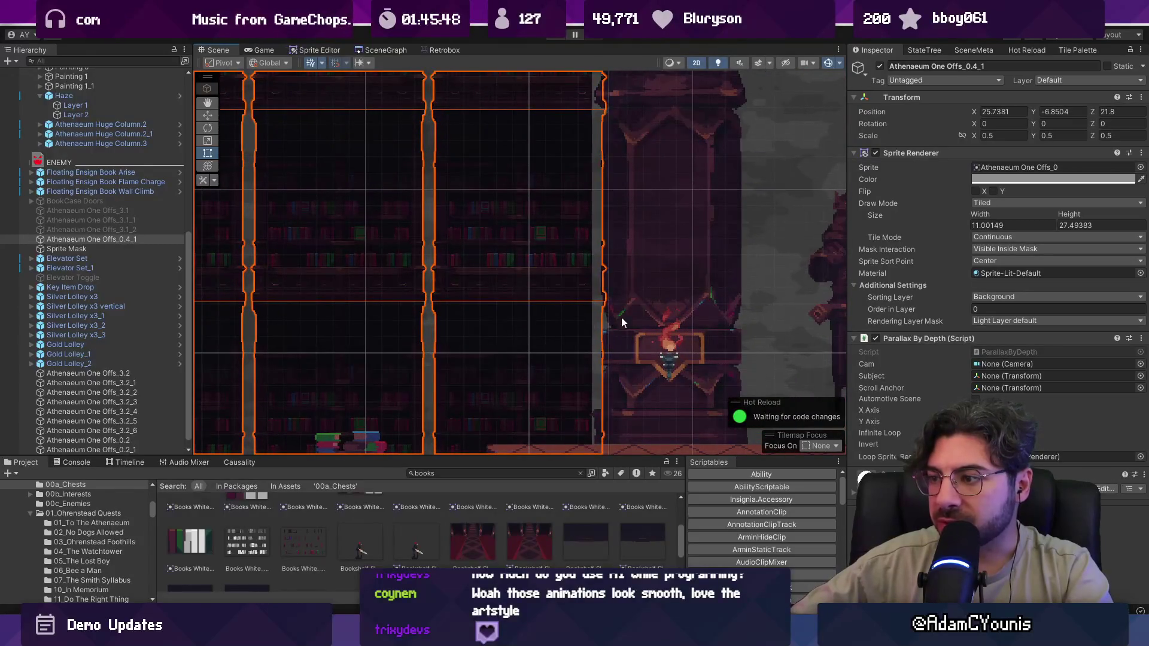
{"action": "scroll", "coordinate": [467, 291], "scroll_direction": "down", "scroll_amount": 3}
- Refit the Sprite Mask's right edge to X 25.8976, scale 5.884399 × 15.16037
{"action": "left_click", "coordinate": [96, 249]}
{"action": "scroll", "coordinate": [544, 275], "scroll_direction": "up", "scroll_amount": 3}
{"action": "left_click_drag", "start_coordinate": [575, 289], "coordinate": [636, 282]}
{"action": "scroll", "coordinate": [600, 270], "scroll_direction": "down", "scroll_amount": 3}
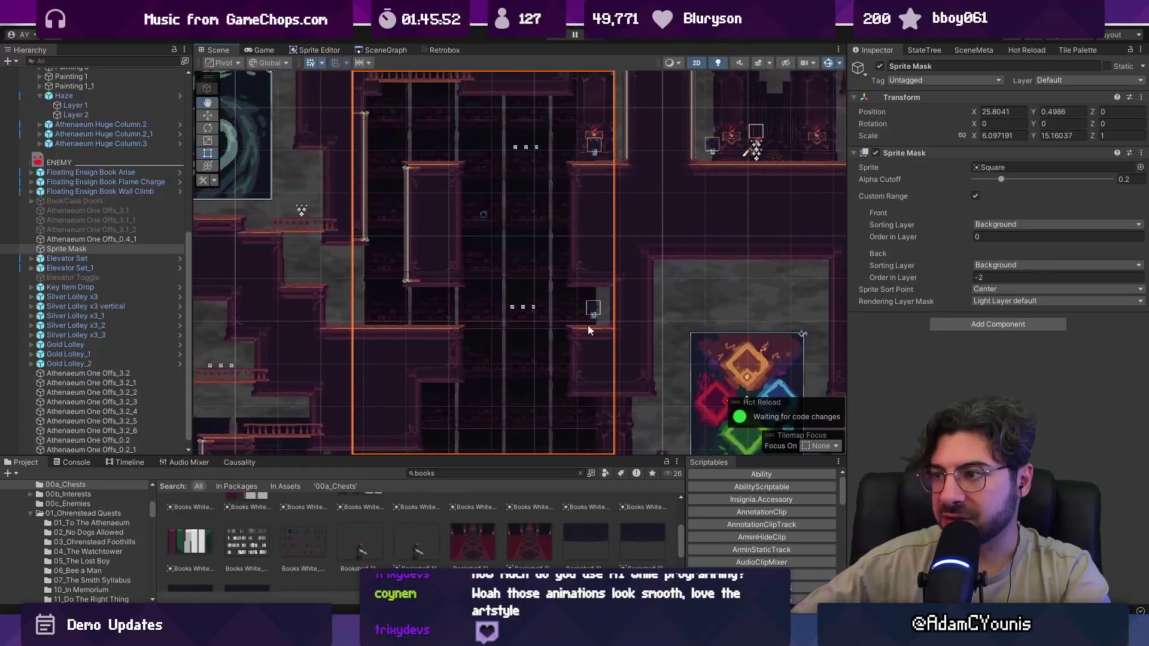
{"action": "scroll", "coordinate": [577, 256], "scroll_direction": "up", "scroll_amount": 3}
{"action": "left_click_drag", "start_coordinate": [616, 196], "coordinate": [601, 220]}
{"action": "scroll", "coordinate": [600, 220], "scroll_direction": "down", "scroll_amount": 3}
{"action": "scroll", "coordinate": [600, 220], "scroll_direction": "down", "scroll_amount": 2}
{"action": "scroll", "coordinate": [505, 319], "scroll_direction": "up", "scroll_amount": 3}
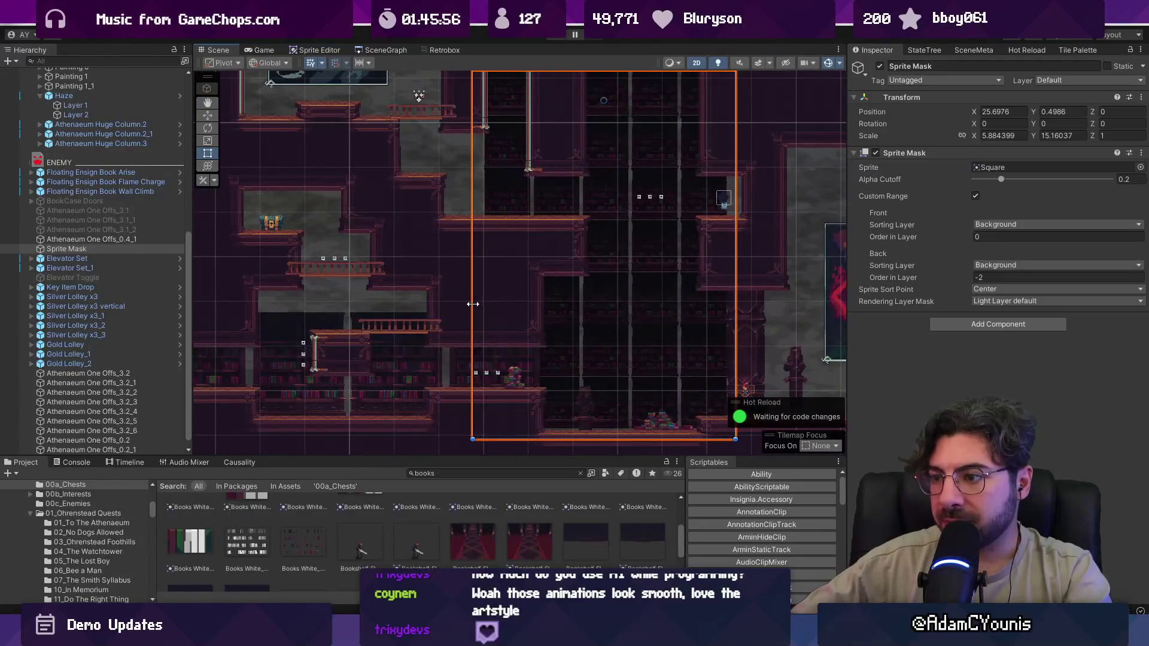
- Duplicate the bookshelf row Athenaeum One Offs_0.2 and move the copy up a floor
{"action": "left_click", "coordinate": [459, 368]}
{"action": "left_click", "coordinate": [460, 368]}
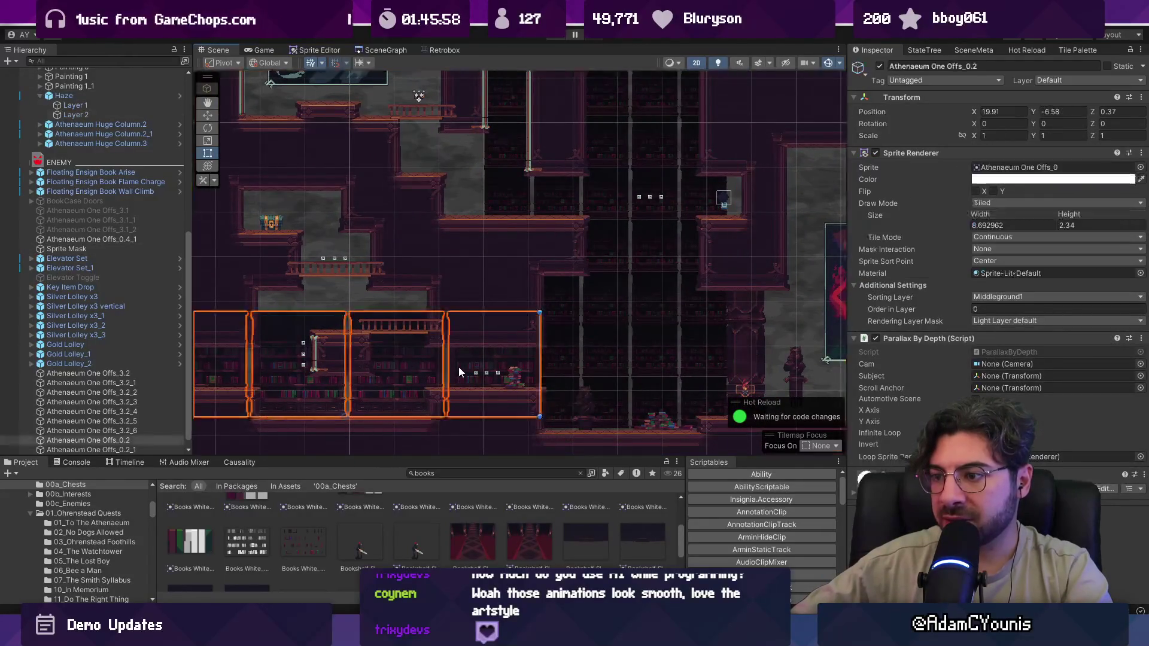
{"action": "key", "text": "ctrl+d"}
{"action": "key", "text": "w"}
{"action": "left_click_drag", "start_coordinate": [354, 366], "coordinate": [377, 171]}
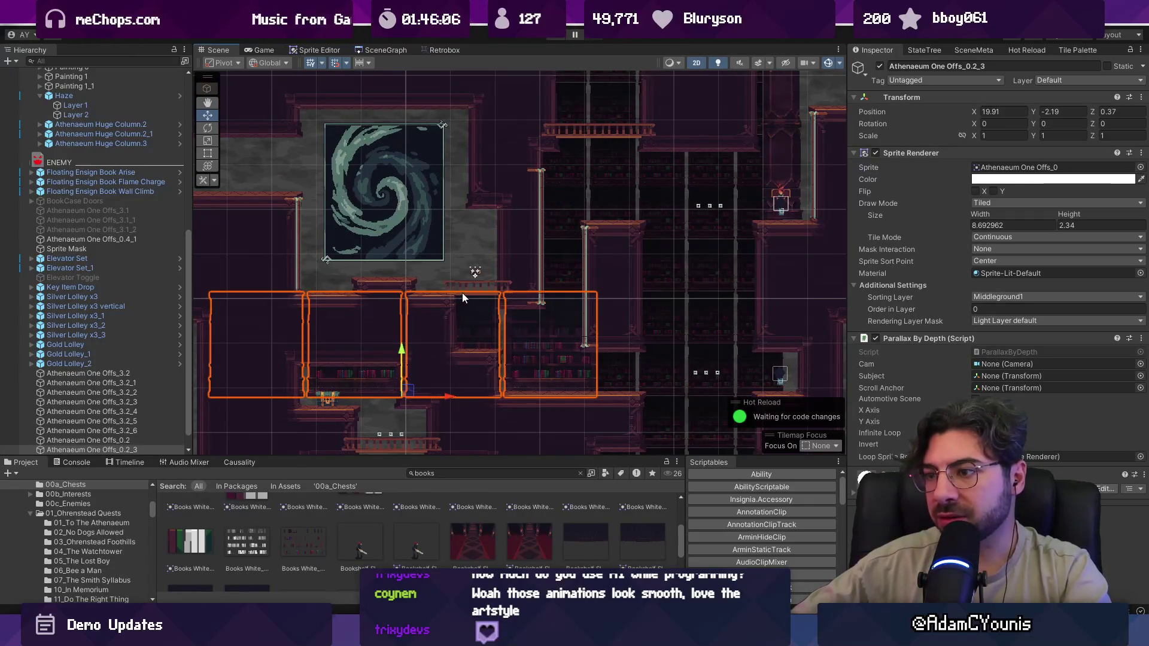
{"action": "key", "text": "t"}
{"action": "left_click_drag", "start_coordinate": [433, 292], "coordinate": [451, 73]}
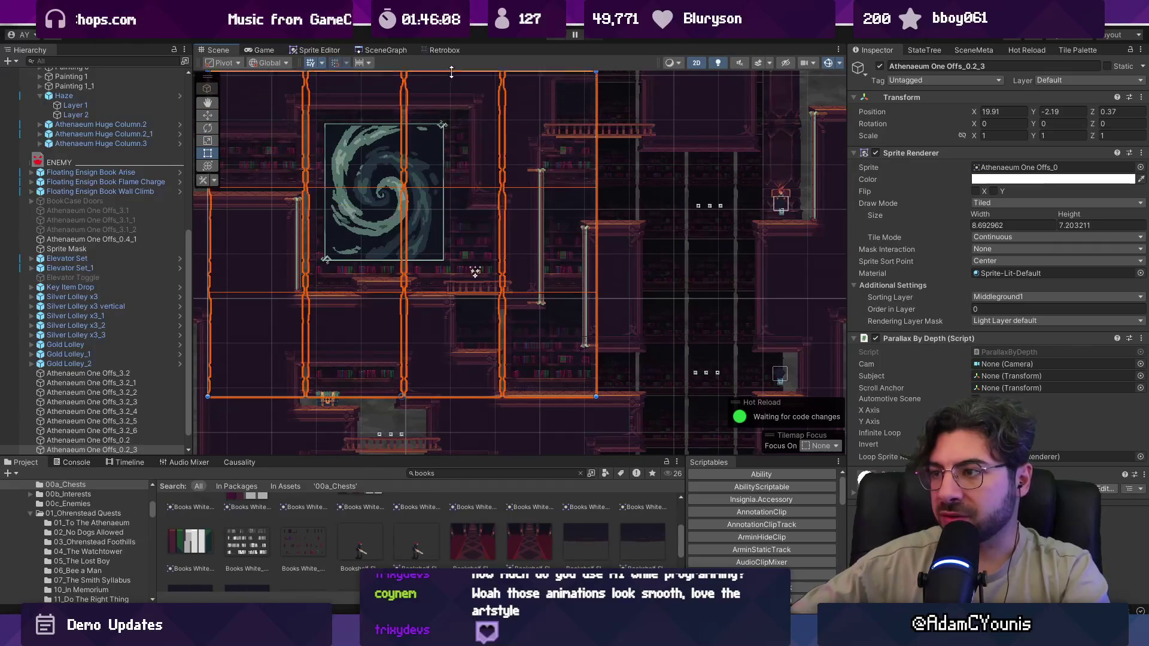
{"action": "key", "text": "ctrl+z"}
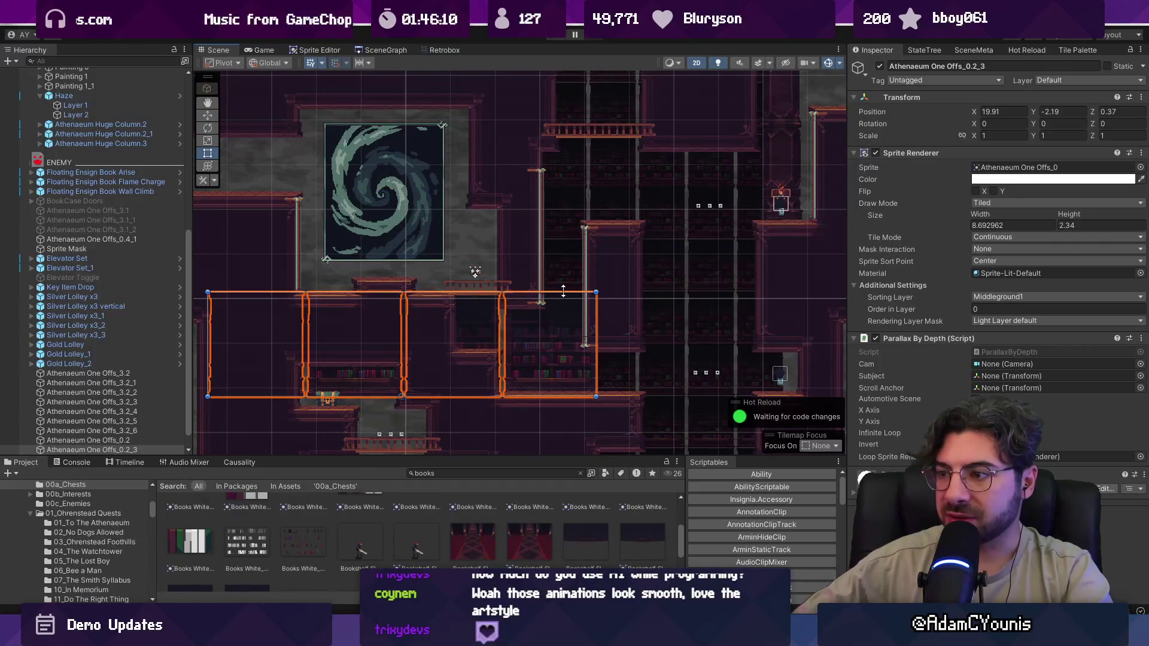
- Position the bookshelf row copy at Y 0 on the upper floor
{"action": "left_click", "coordinate": [593, 325]}
{"action": "scroll", "coordinate": [610, 323], "scroll_direction": "down", "scroll_amount": 3}
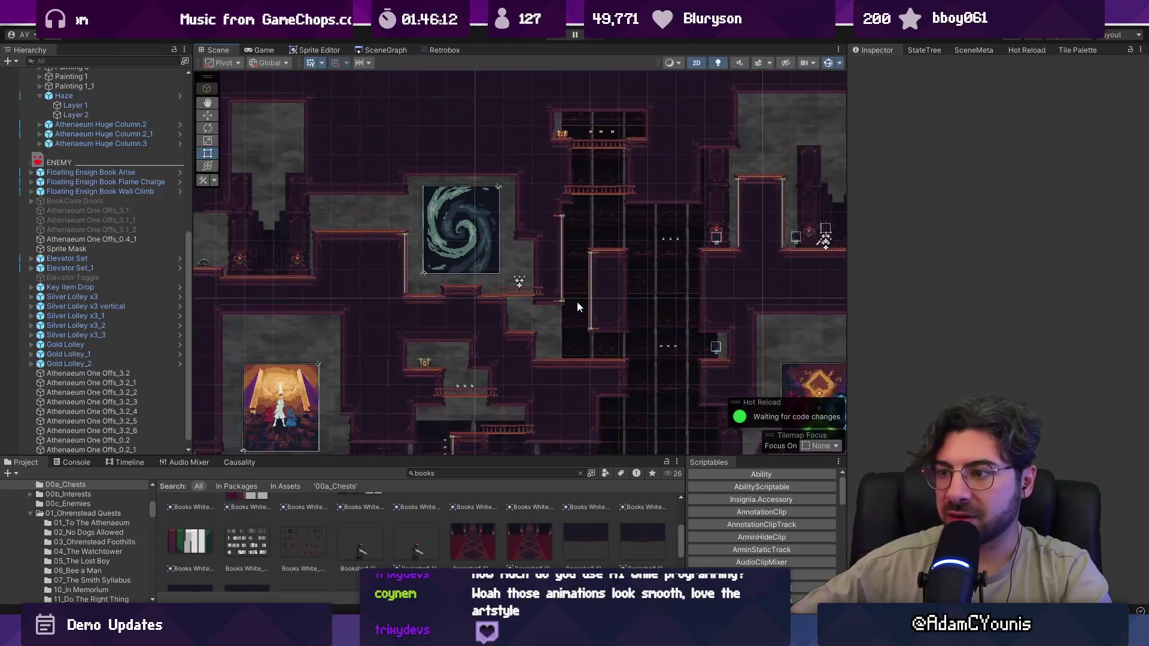
{"action": "left_click", "coordinate": [497, 301]}
{"action": "key", "text": "w"}
{"action": "key", "text": "f"}
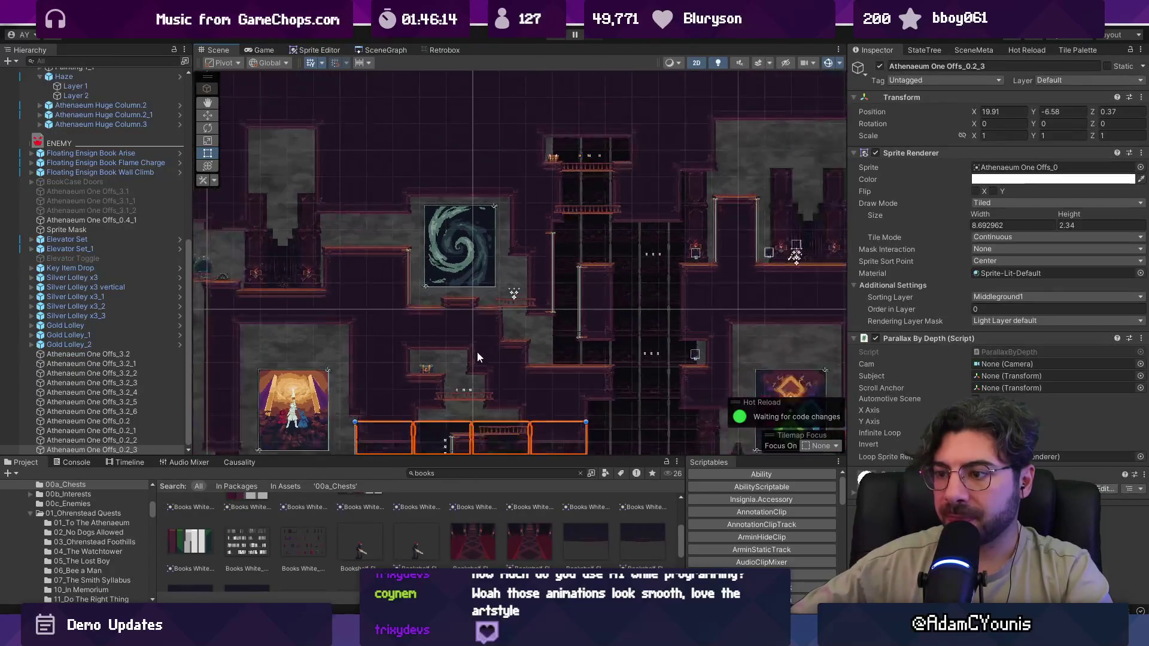
{"action": "left_click_drag", "start_coordinate": [466, 310], "coordinate": [463, 138]}
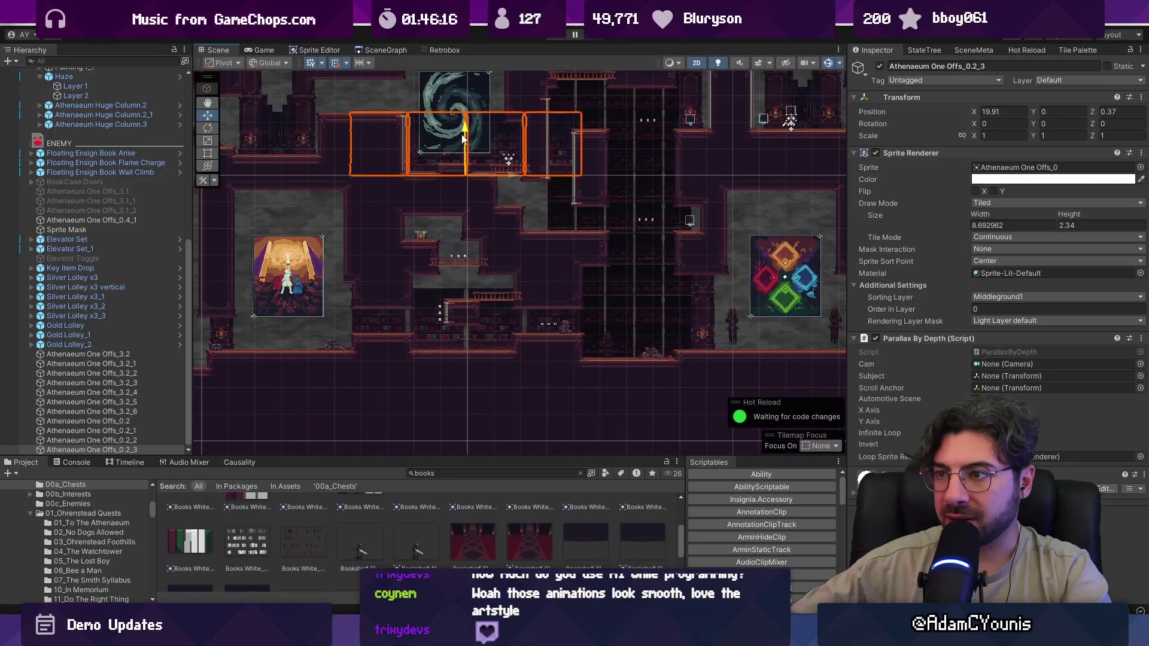
{"action": "left_click", "coordinate": [462, 135]}
{"action": "scroll", "coordinate": [470, 127], "scroll_direction": "down", "scroll_amount": 3}
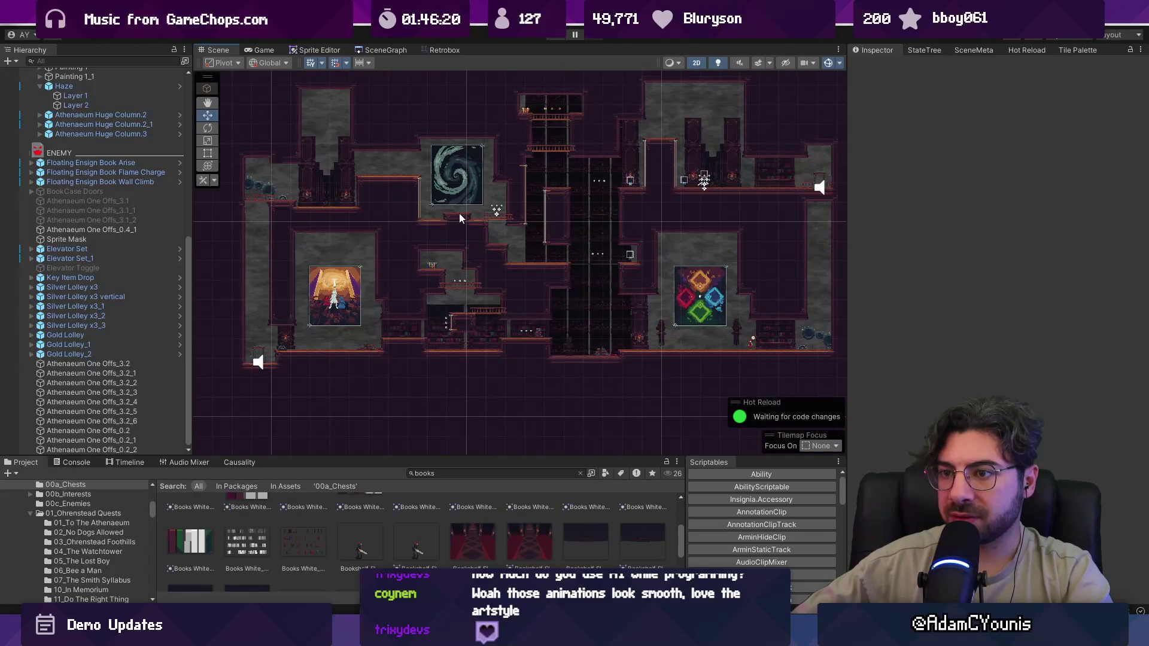
- Duplicate the masked hallway with its Sprite Mask to the level's left end, then again for the right
{"action": "left_click", "coordinate": [593, 283]}
{"action": "left_click", "coordinate": [592, 283]}
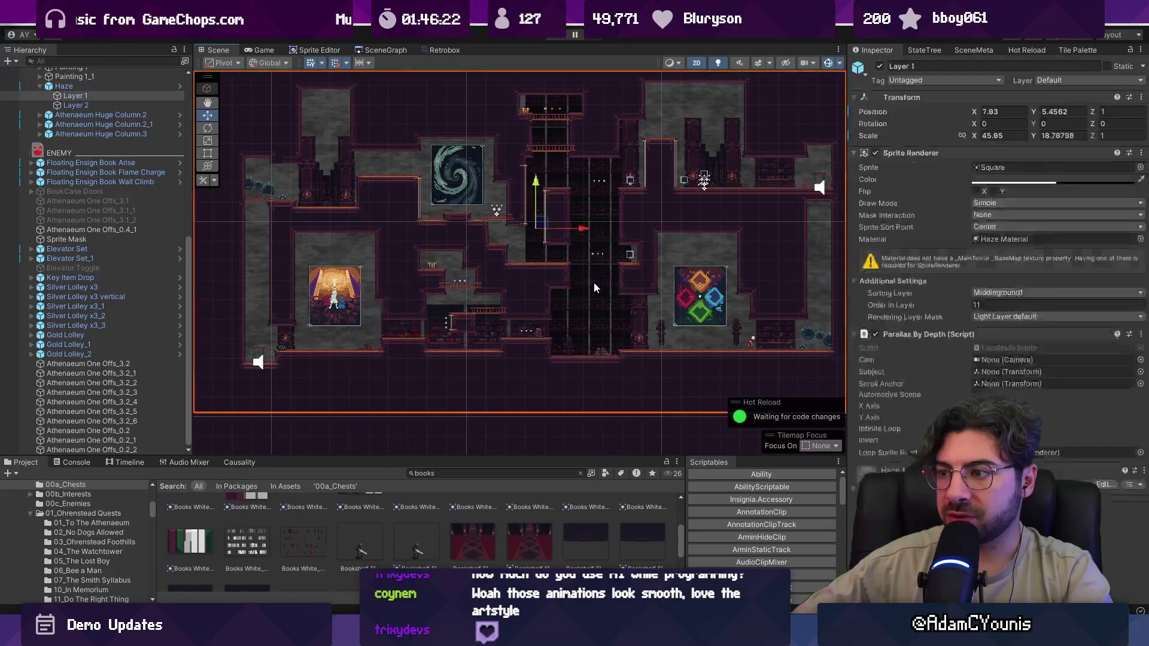
{"action": "left_click", "coordinate": [593, 283]}
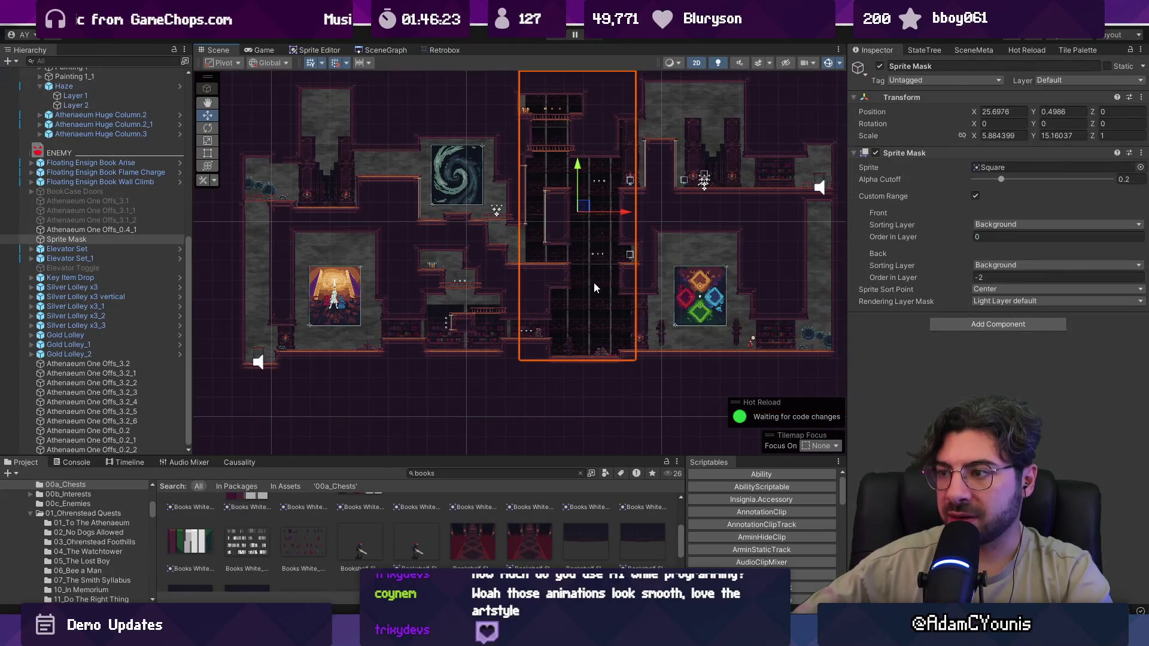
{"action": "left_click", "coordinate": [92, 230], "text": "ctrl"}
{"action": "key", "text": "ctrl+d"}
{"action": "key", "text": "ctrl+b"}
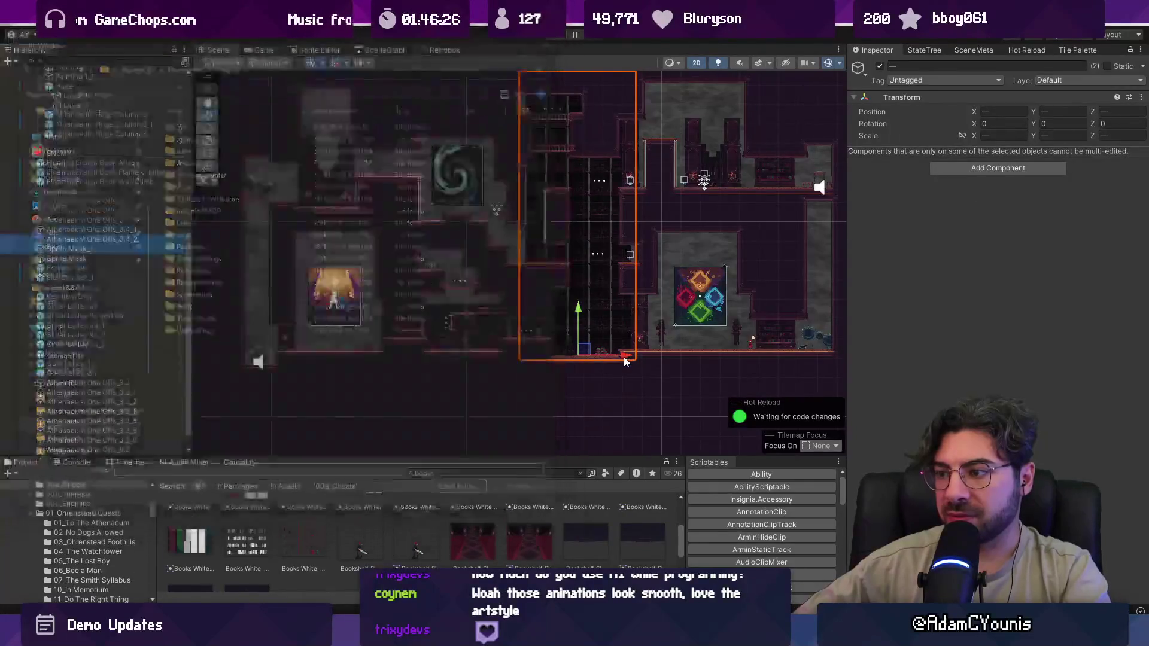
{"action": "key", "text": "Escape"}
{"action": "left_click_drag", "start_coordinate": [625, 358], "coordinate": [272, 355]}
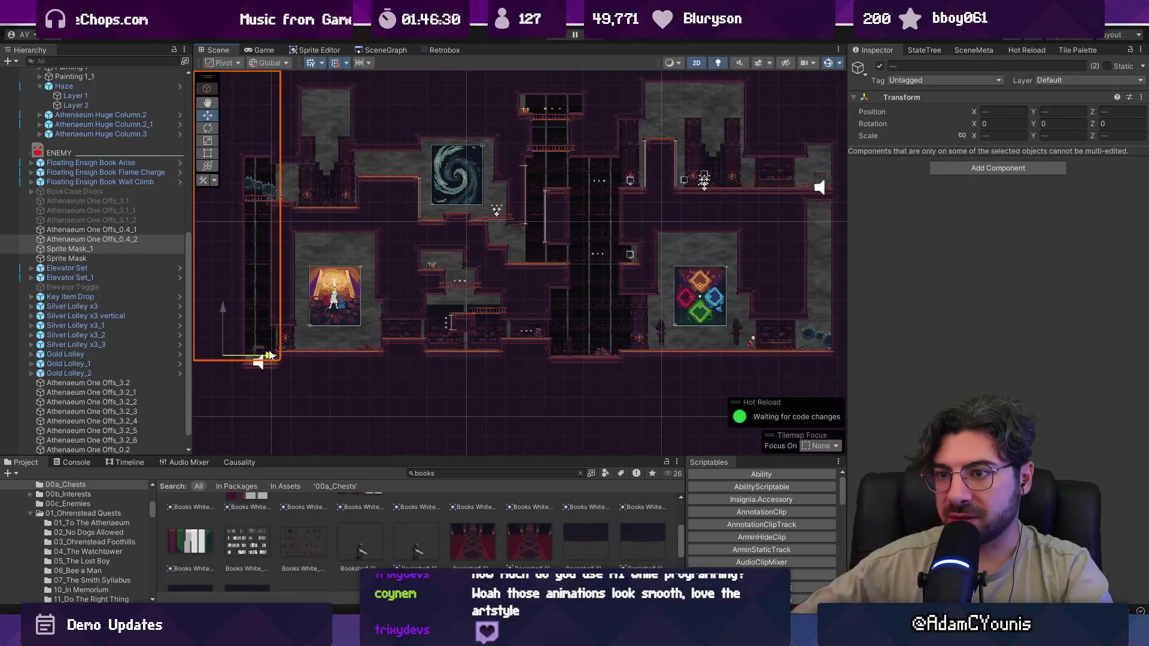
{"action": "scroll", "coordinate": [270, 355], "scroll_direction": "down", "scroll_amount": 1}
{"action": "mouse_move", "coordinate": [238, 355]}
{"action": "left_mouse_down"}
{"action": "mouse_move", "coordinate": [798, 341]}
{"action": "mouse_move", "coordinate": [760, 354]}
{"action": "left_mouse_up"}
{"action": "key", "text": "ctrl+d"}
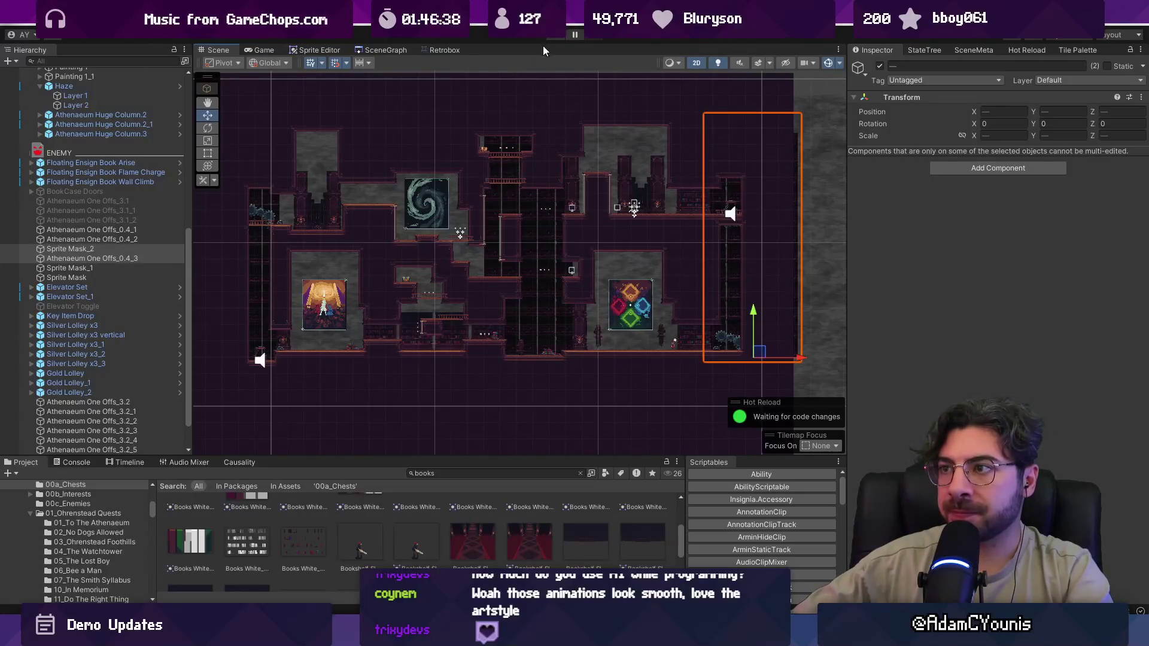
{"action": "left_click", "coordinate": [552, 40]}
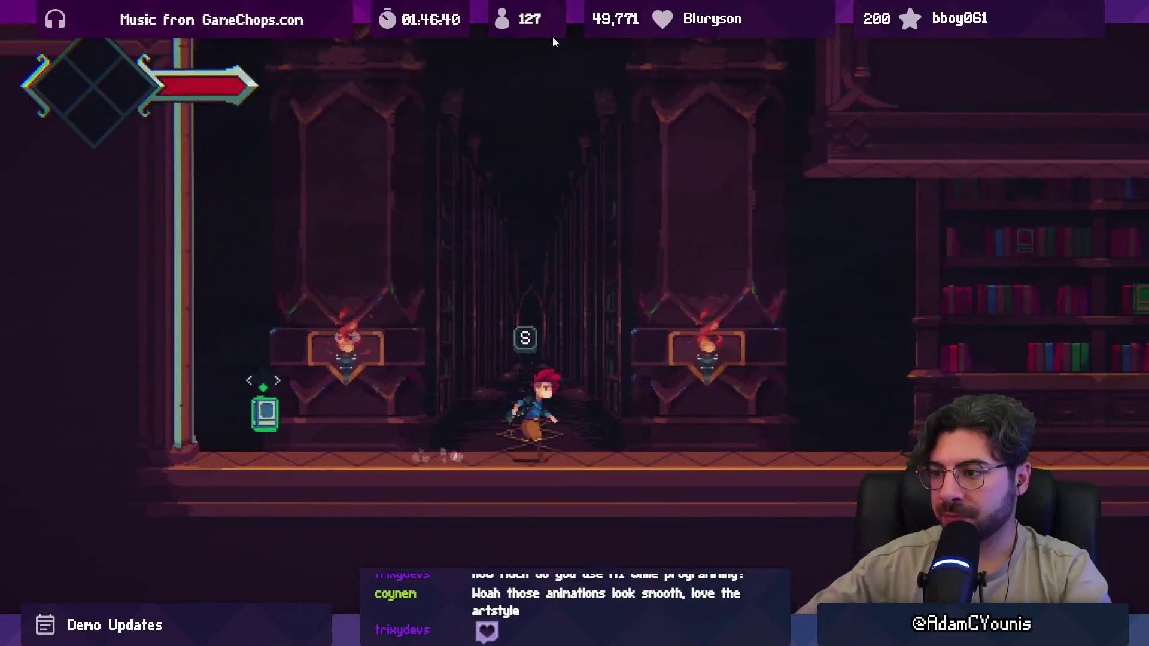
- Run right, ride the elevator up, then run left over the book pile and ledges
{"action": "key", "text": "Right"}
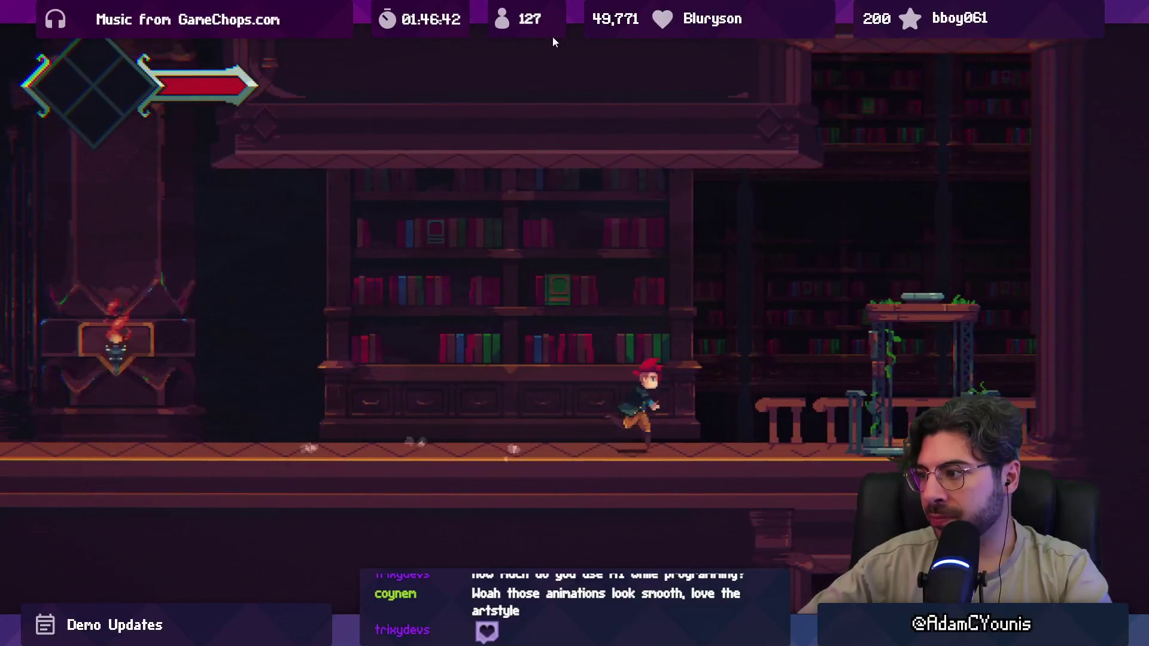
{"action": "key", "text": "Right"}
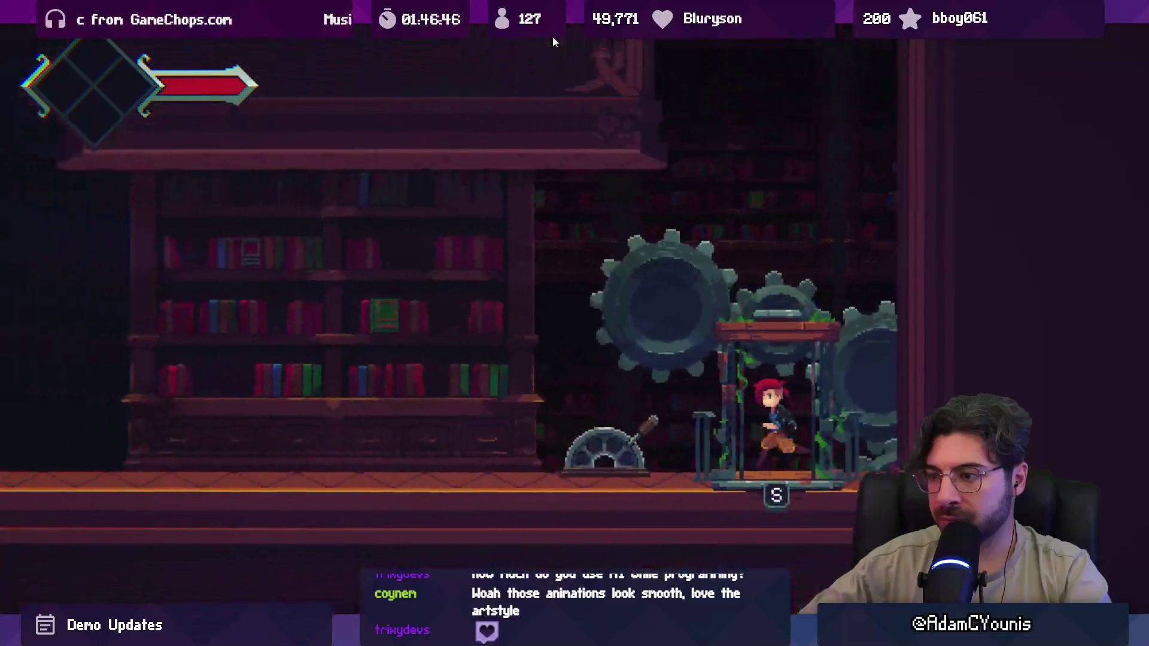
{"action": "key", "text": "Left"}
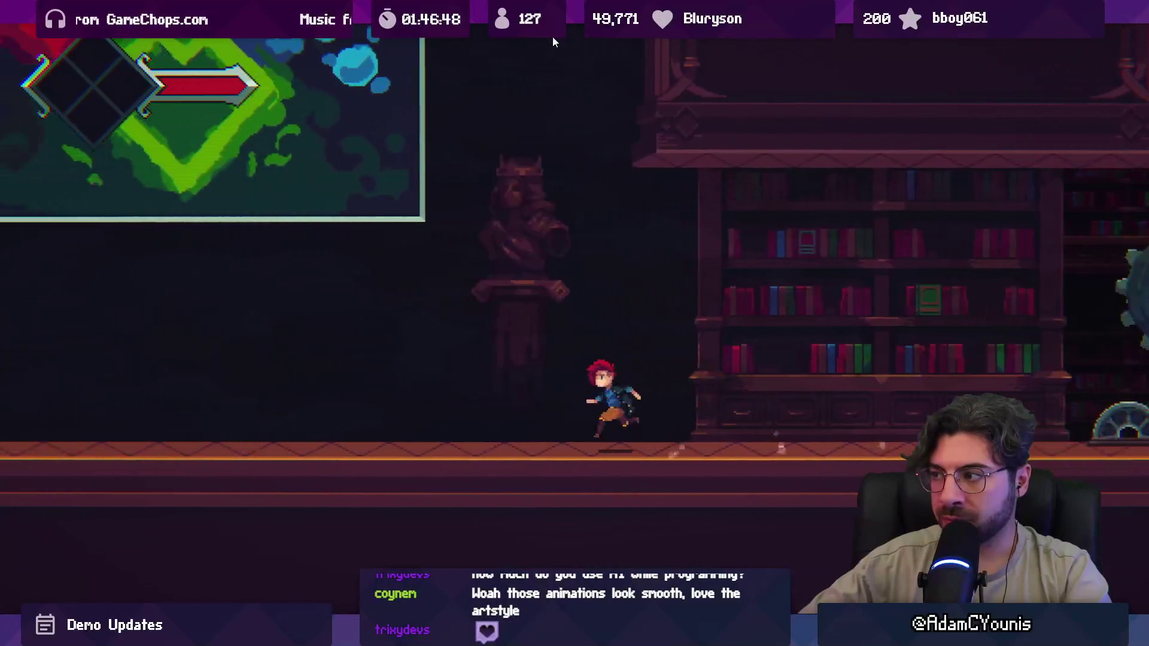
{"action": "key", "text": "Left"}
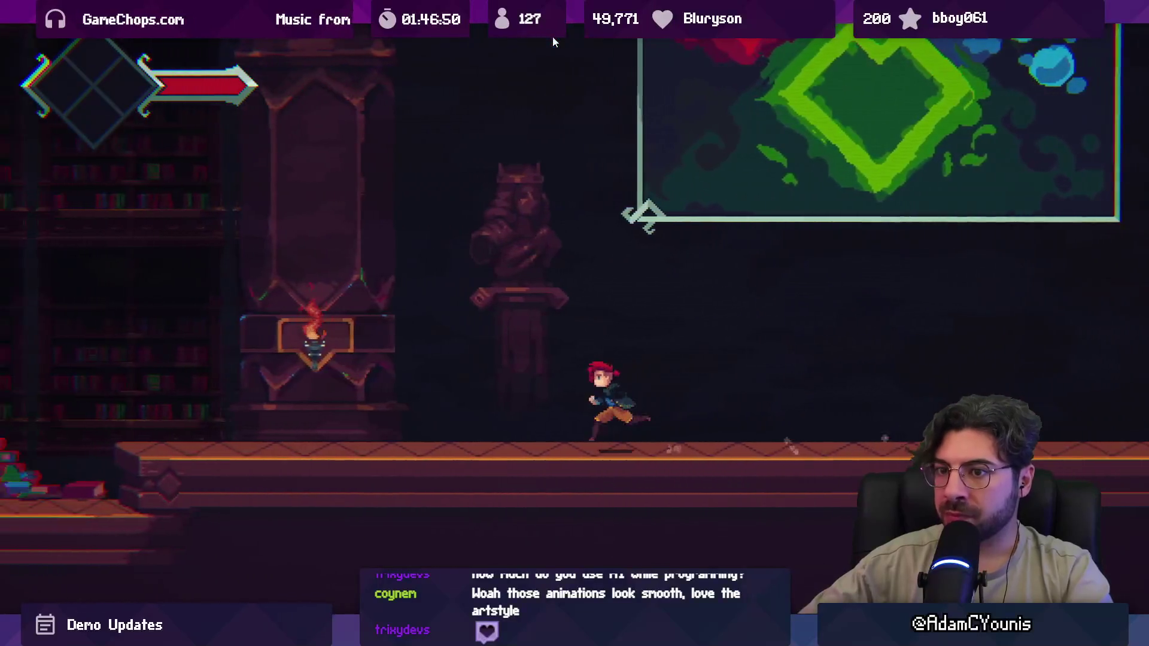
{"action": "key", "text": "Left"}
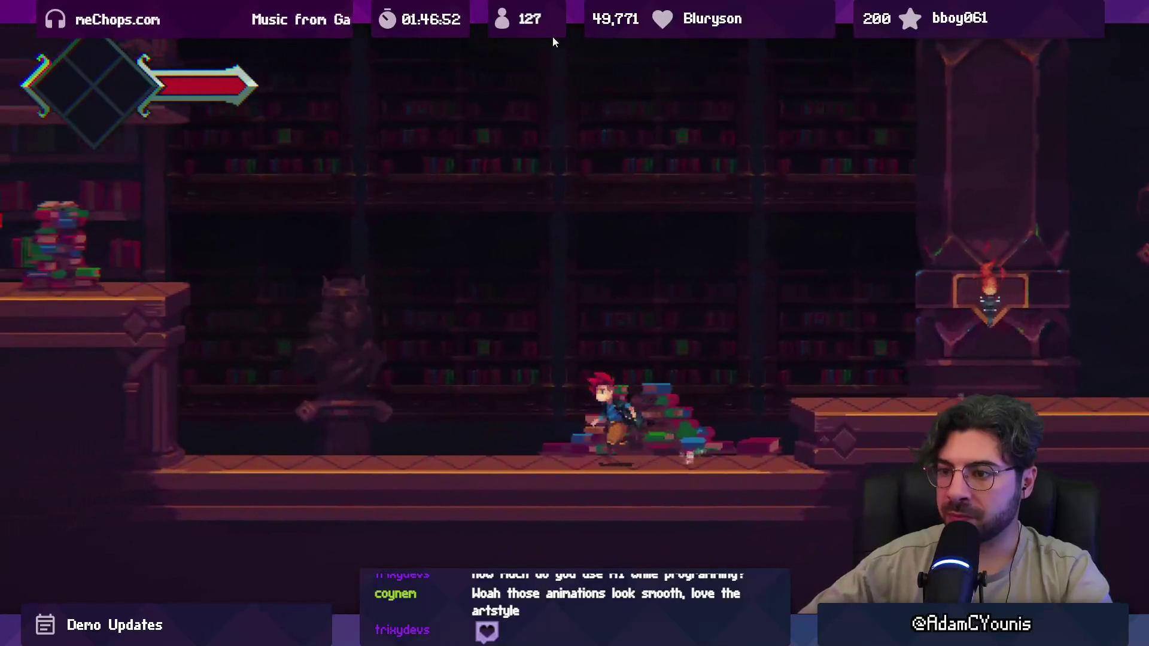
{"action": "key", "text": "Left"}
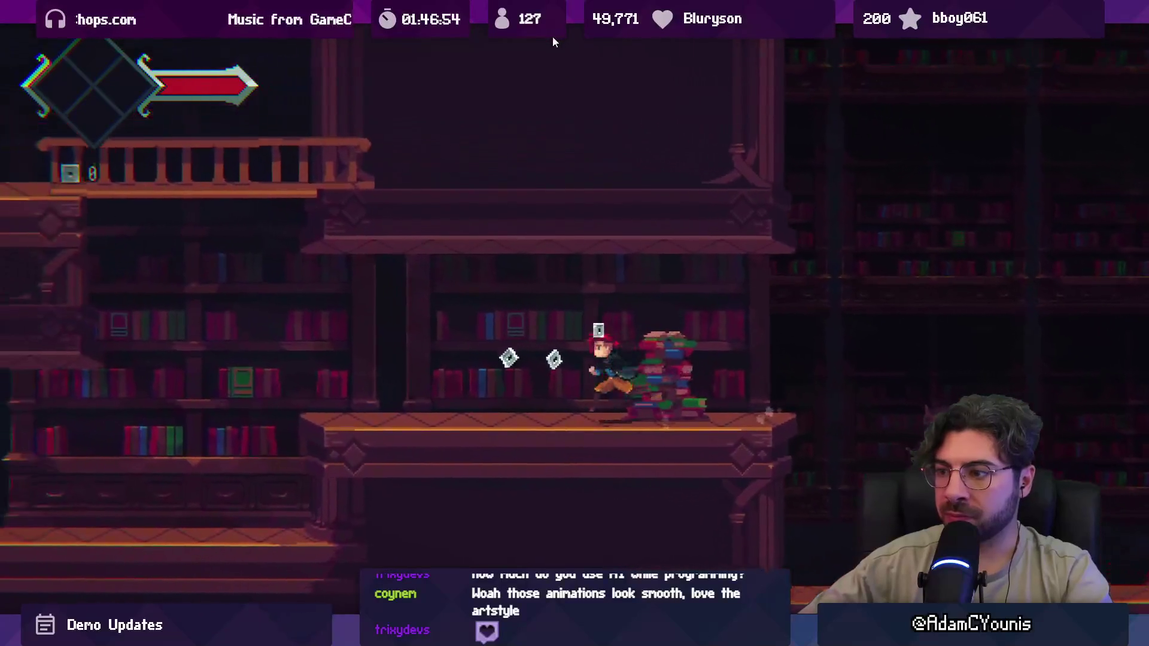
{"action": "key", "text": "Left"}
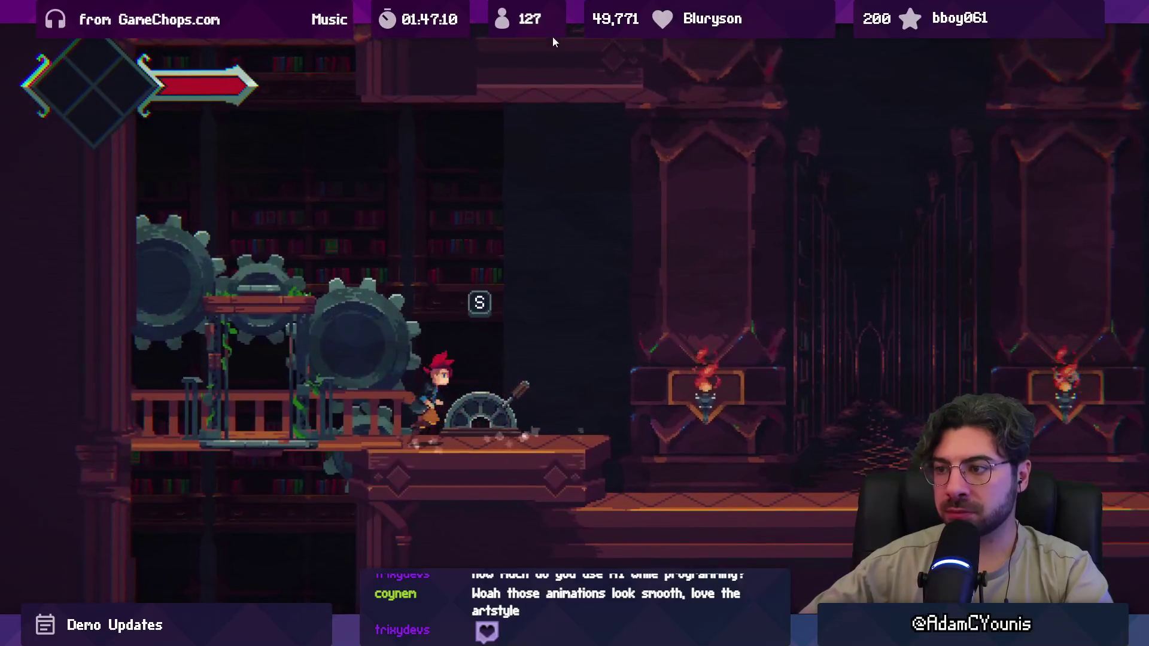
{"action": "key", "text": "ctrl+p"}
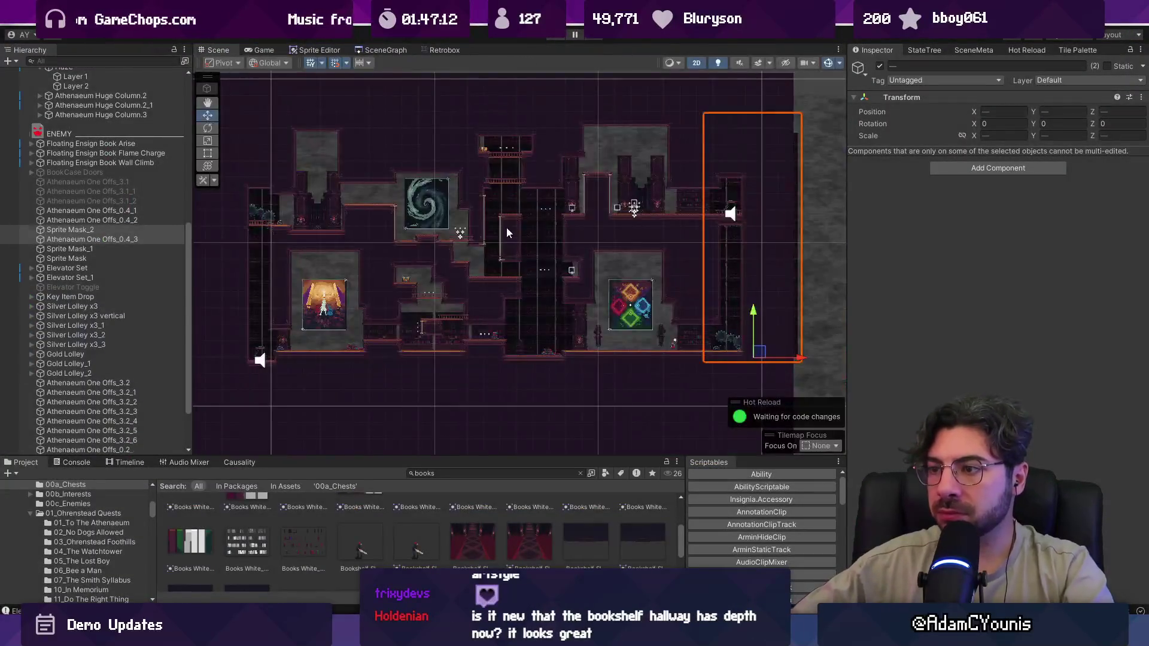
- Trim the left-end Sprite Mask_1 to X 7.8833, scale 6.112385 × 15.16037
{"action": "scroll", "coordinate": [509, 231], "scroll_direction": "up", "scroll_amount": 5}
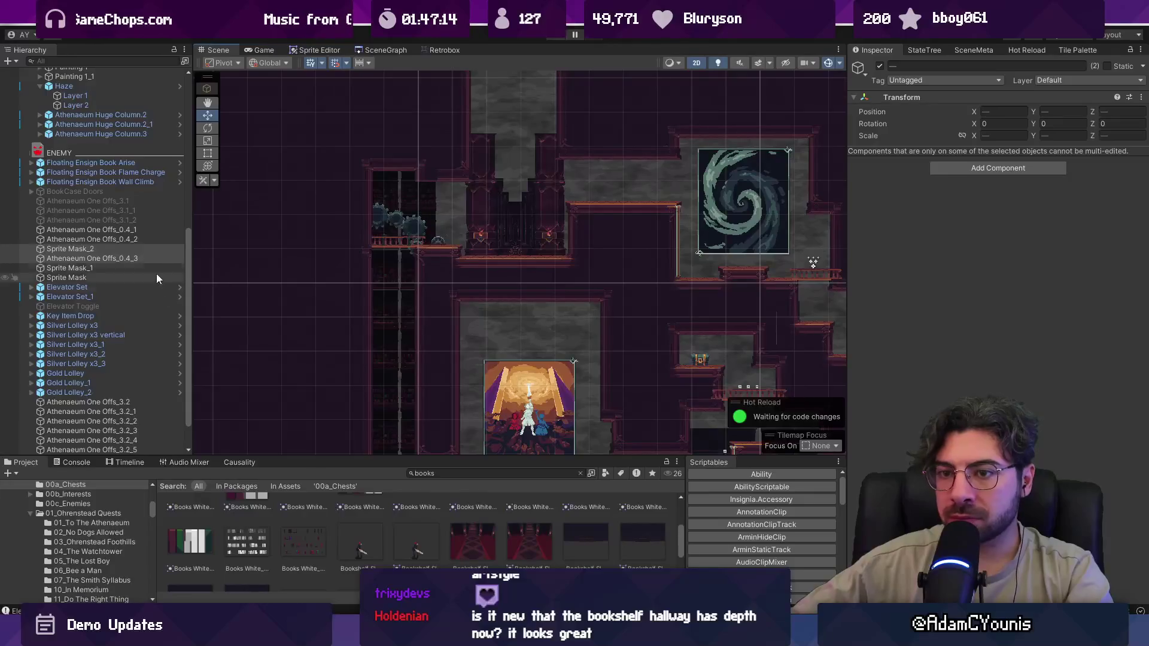
{"action": "left_click", "coordinate": [128, 239]}
{"action": "left_click", "coordinate": [128, 247]}
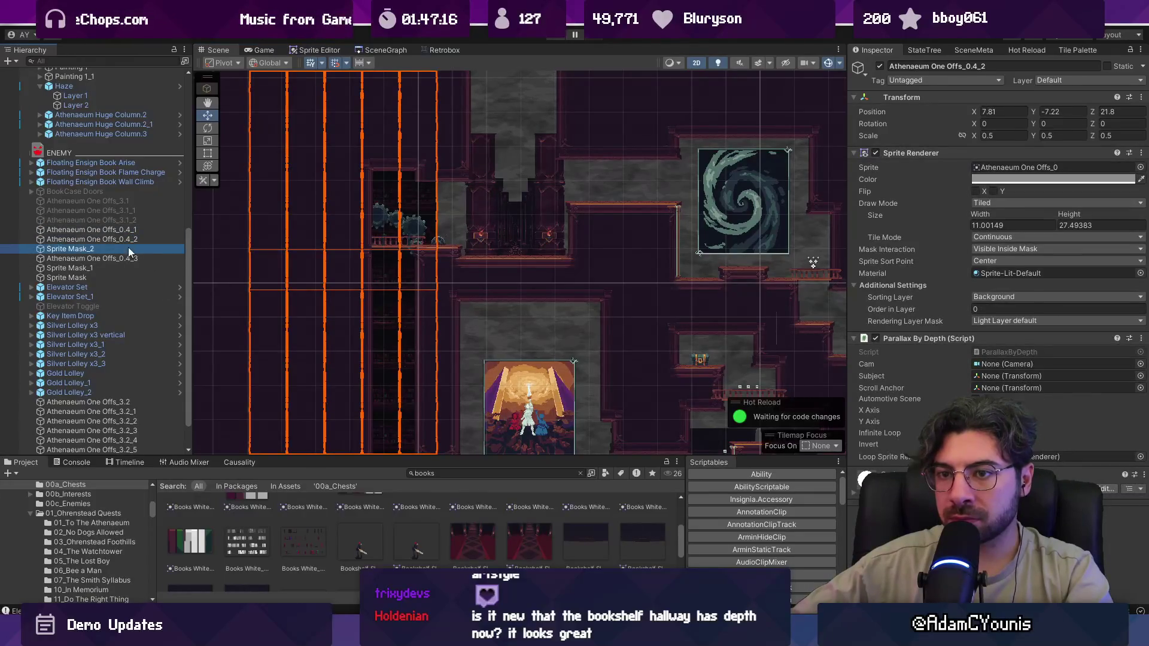
{"action": "left_click", "coordinate": [129, 258]}
{"action": "left_click", "coordinate": [131, 268]}
{"action": "key", "text": "t"}
{"action": "mouse_move", "coordinate": [443, 223]}
{"action": "left_mouse_down"}
{"action": "mouse_move", "coordinate": [468, 223]}
{"action": "mouse_move", "coordinate": [454, 227]}
{"action": "left_mouse_up"}
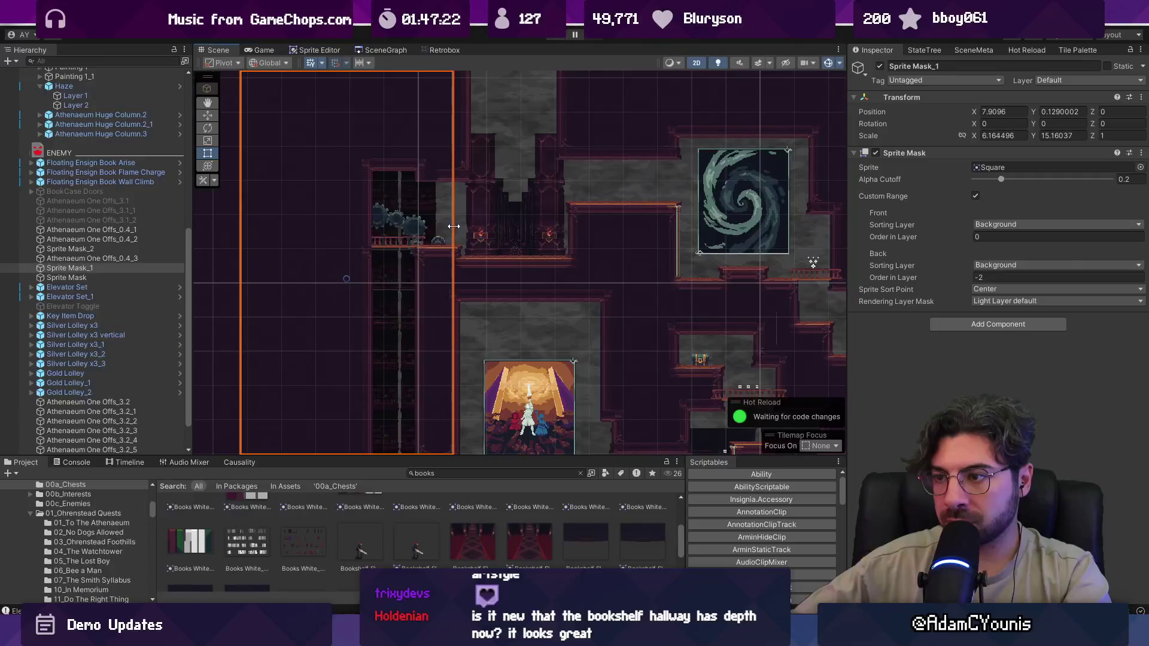
- Frame Sprite Mask_1 and select the three Athenaeum One Offs_0.4 bookshelf sprites
{"action": "mouse_move", "coordinate": [454, 272]}
{"action": "left_mouse_down"}
{"action": "mouse_move", "coordinate": [479, 164]}
{"action": "mouse_move", "coordinate": [480, 198]}
{"action": "left_mouse_up"}
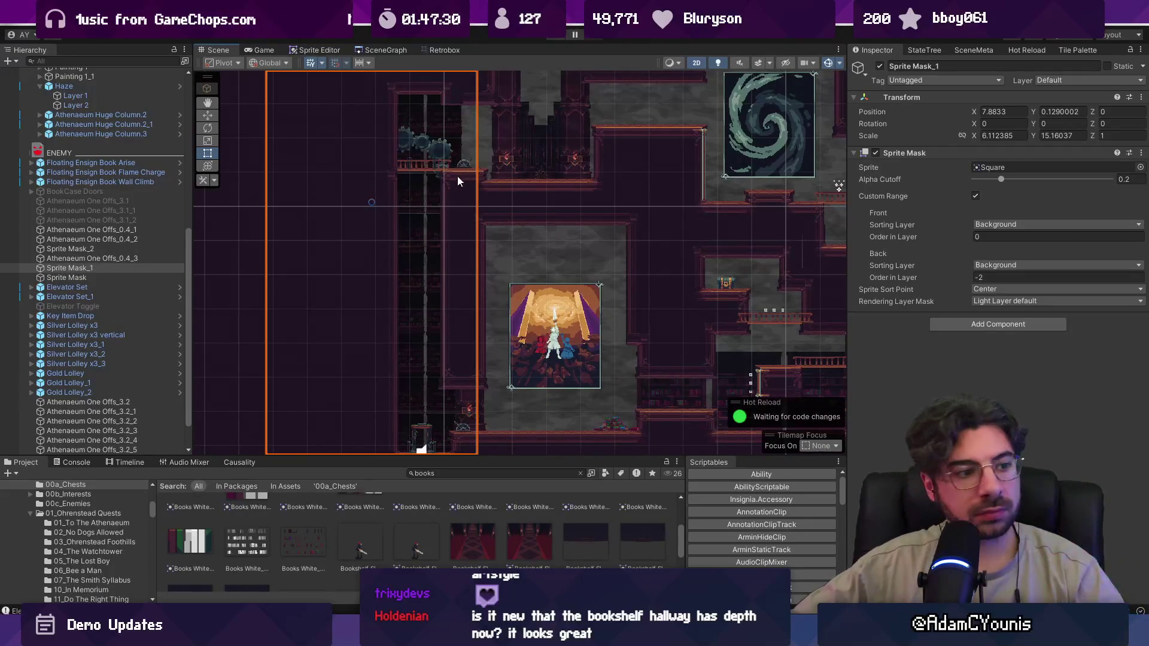
{"action": "left_click_drag", "start_coordinate": [586, 252], "coordinate": [469, 221]}
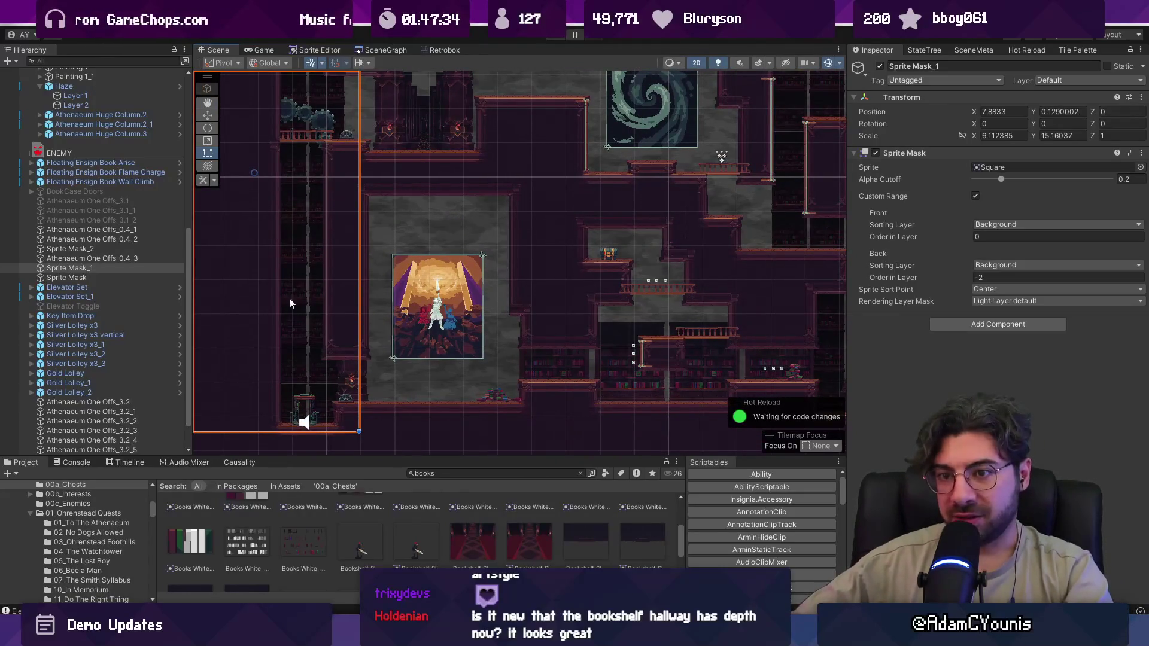
{"action": "double_click", "coordinate": [131, 268]}
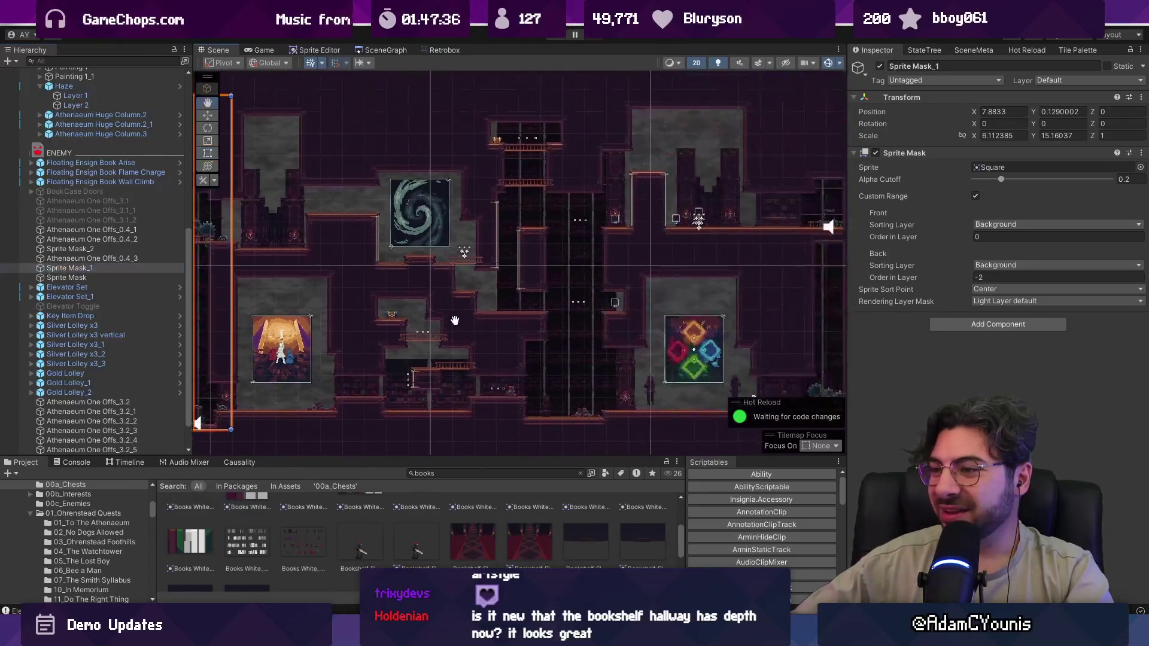
{"action": "left_click", "coordinate": [148, 259]}
{"action": "left_click", "coordinate": [139, 239], "text": "ctrl"}
{"action": "left_click", "coordinate": [139, 230], "text": "ctrl"}
- In 3D perspective, push the three bookshelf sprites back to Z 28.8
{"action": "key", "text": "f"}
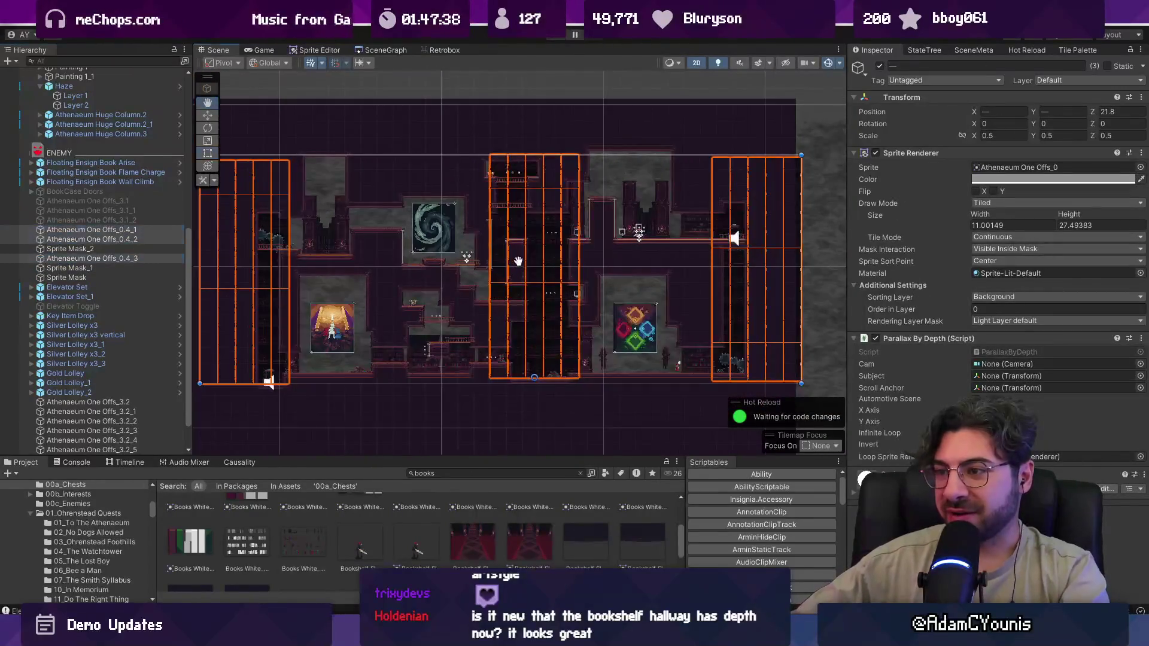
{"action": "key", "text": "2"}
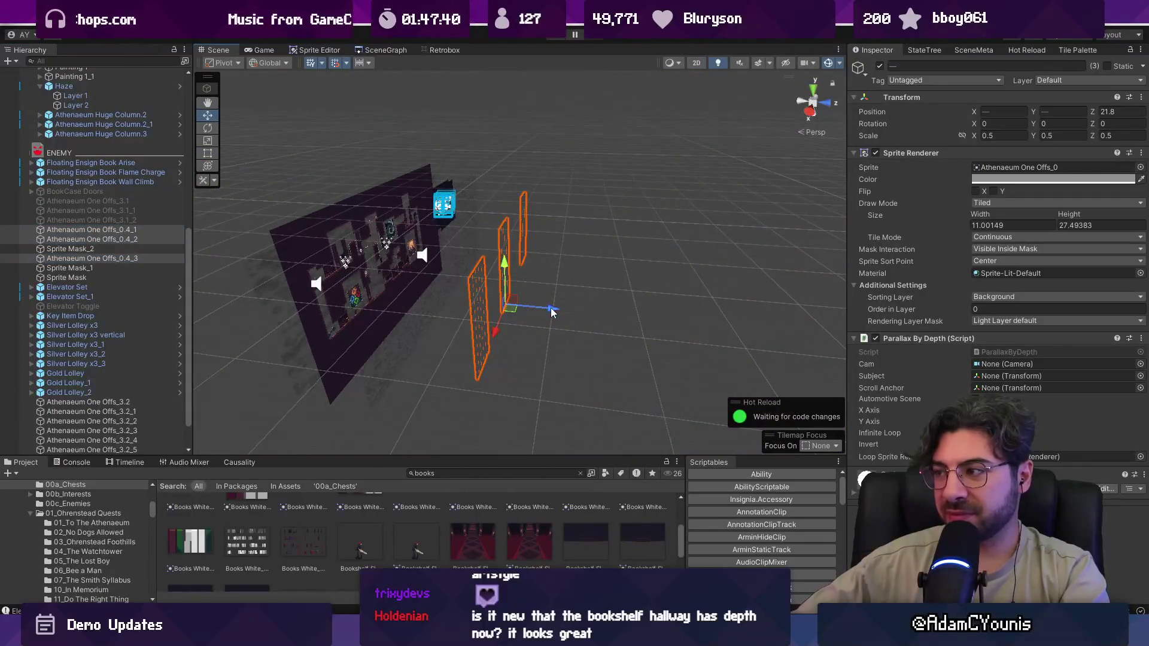
{"action": "left_click_drag", "start_coordinate": [551, 313], "coordinate": [595, 314]}
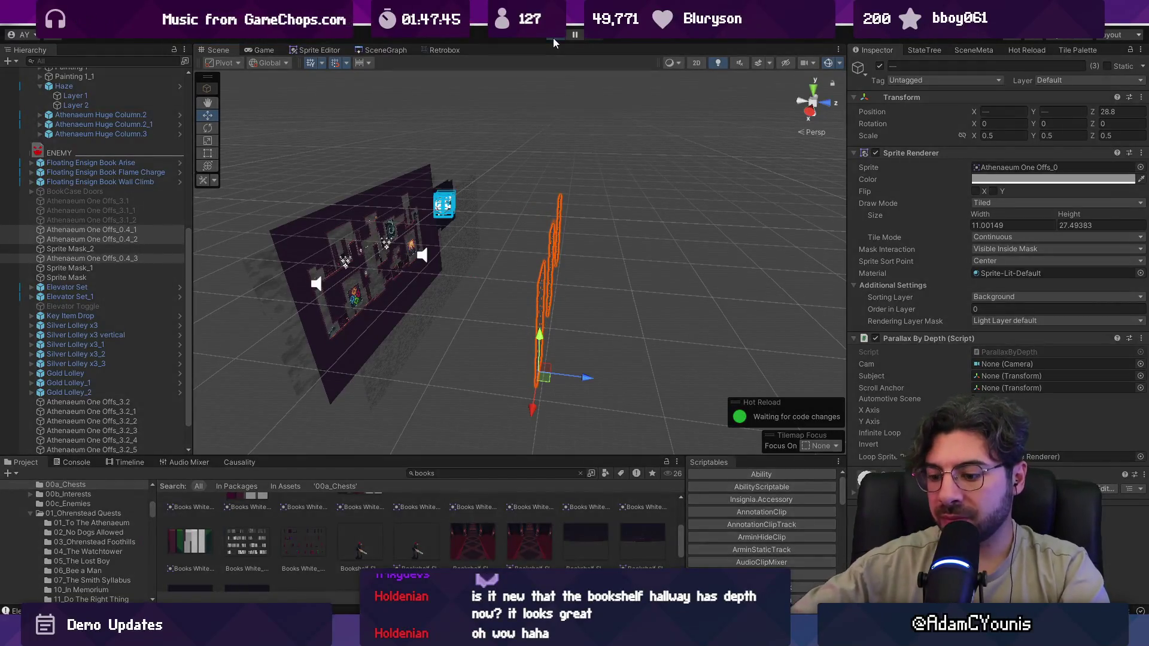
- Run the game to check the hallway's parallax, then stop it
{"action": "left_click", "coordinate": [553, 38]}
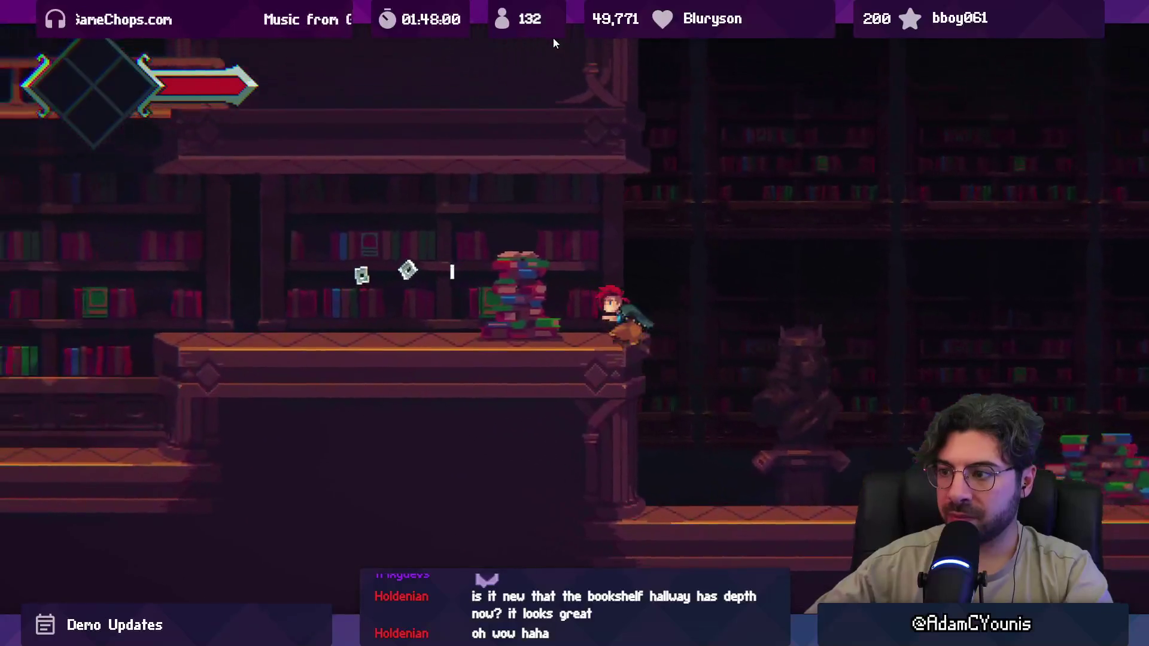
{"action": "key", "text": "shift+space"}
{"action": "left_click", "coordinate": [553, 38]}
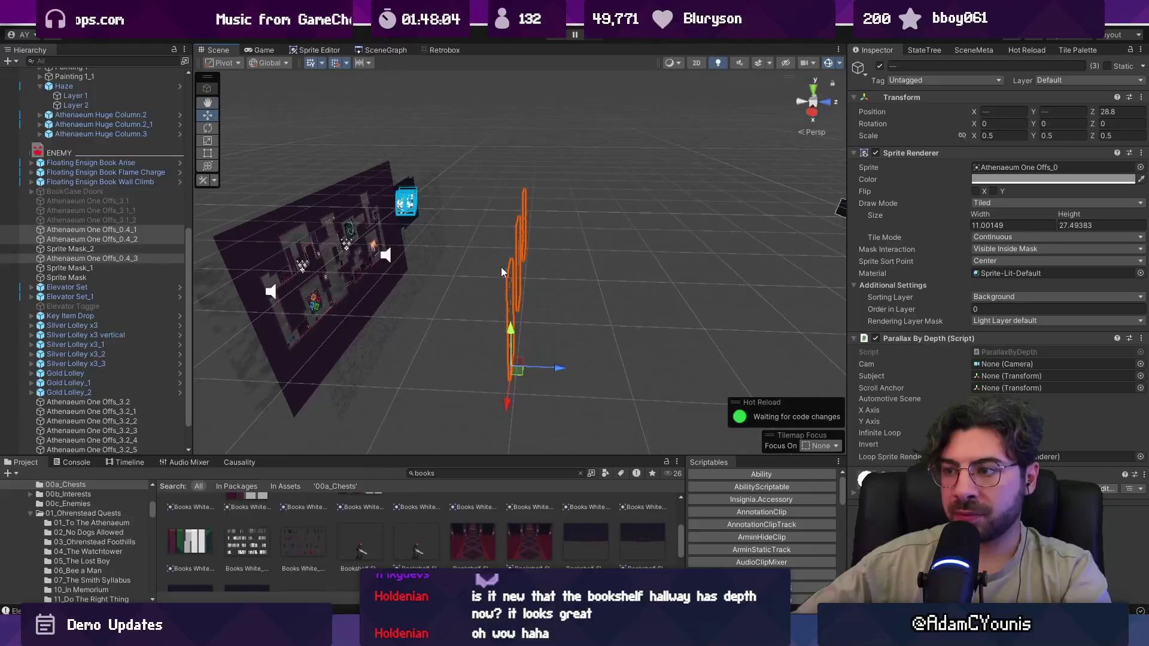
- Stretch the middle bookshelf hallway sprite to a height of about 34.97 with the Rect tool
{"action": "key", "text": "t"}
{"action": "key", "text": "2"}
{"action": "key", "text": "w"}
{"action": "key", "text": "2"}
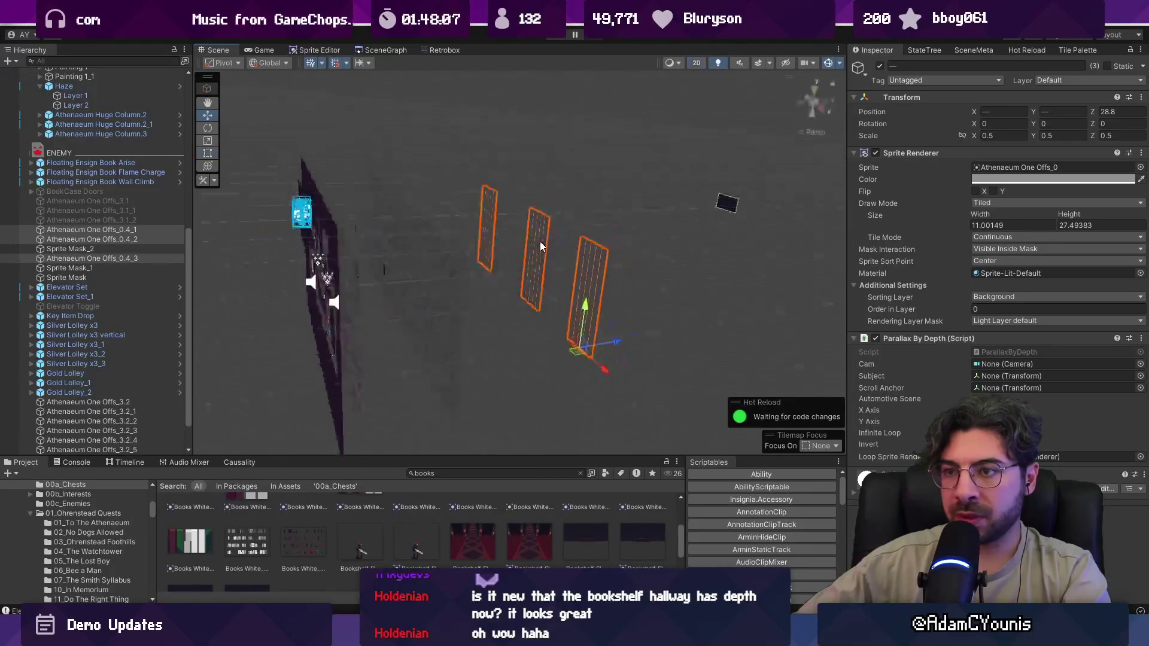
{"action": "key", "text": "2"}
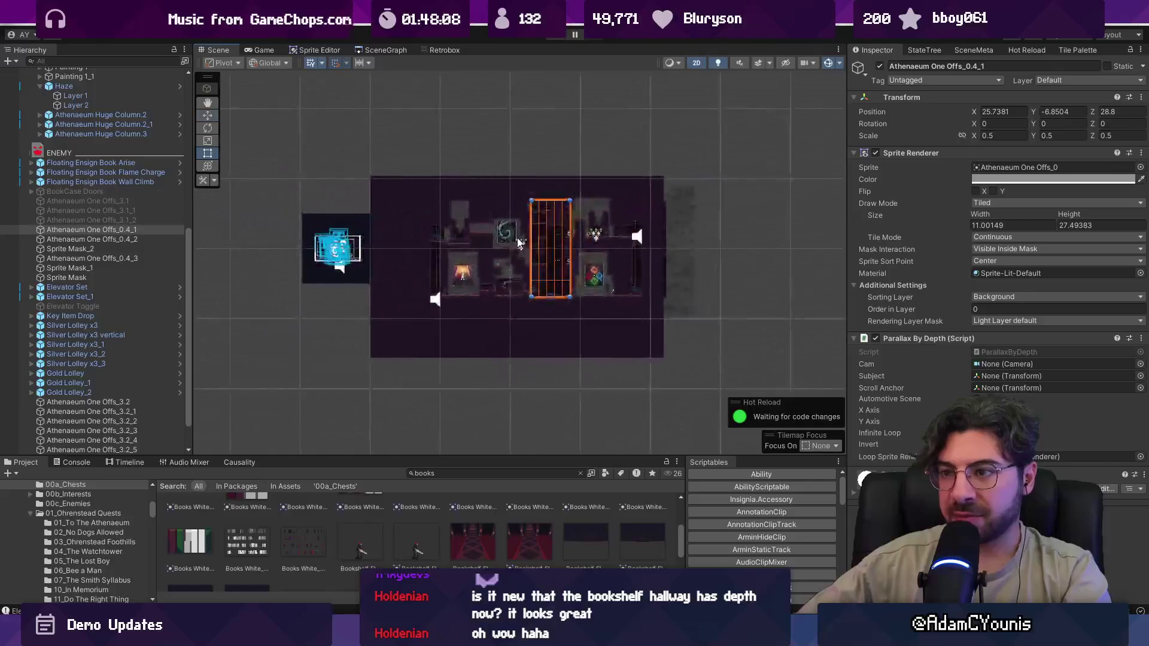
{"action": "scroll", "coordinate": [537, 280], "scroll_direction": "up", "scroll_amount": 5}
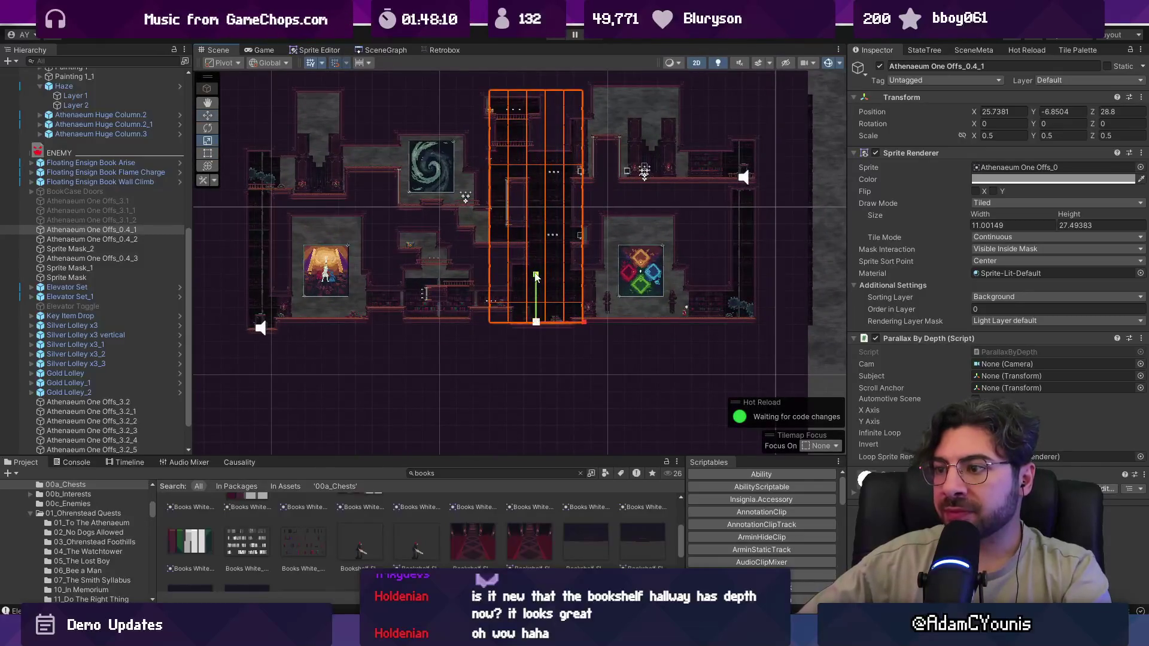
{"action": "left_click_drag", "start_coordinate": [550, 321], "coordinate": [552, 336]}
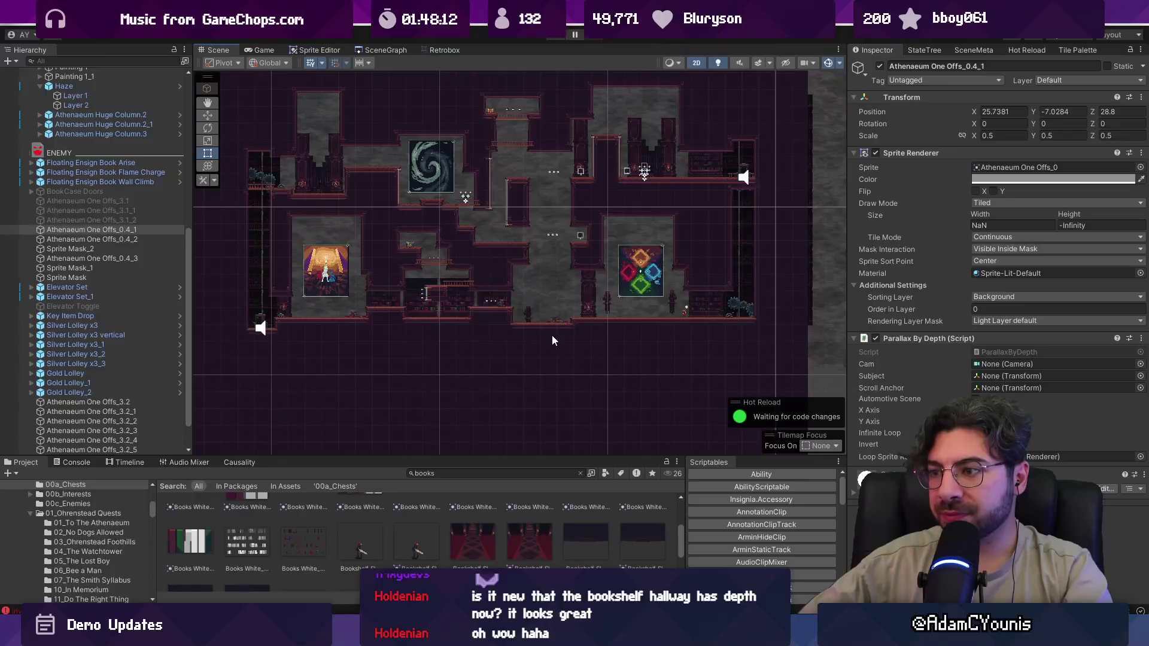
{"action": "key", "text": "ctrl+z"}
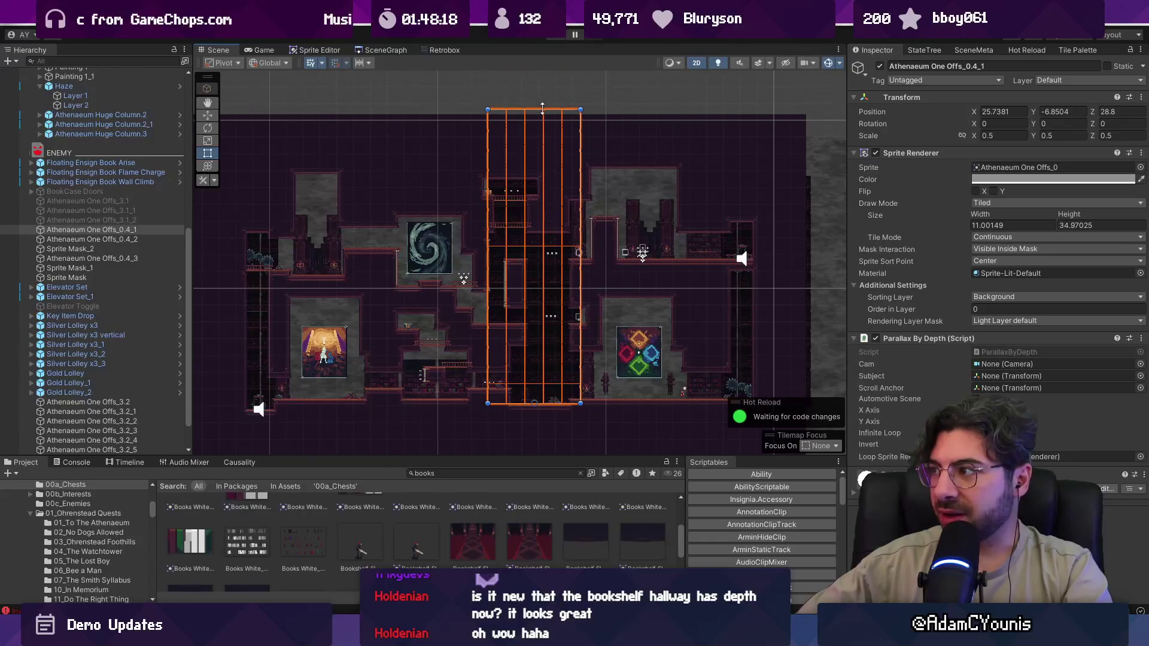
- Lower the bookshelf sprite to Y -8.49 and start Play mode to test
{"action": "key", "text": "w"}
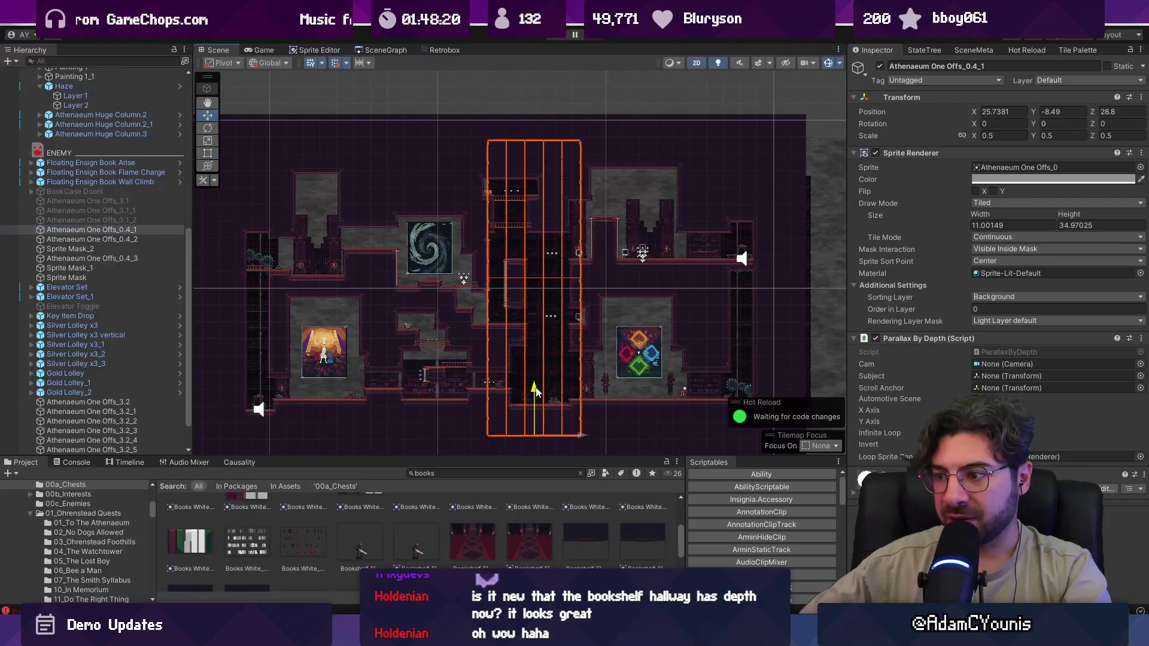
{"action": "scroll", "coordinate": [491, 228], "scroll_direction": "up", "scroll_amount": 2}
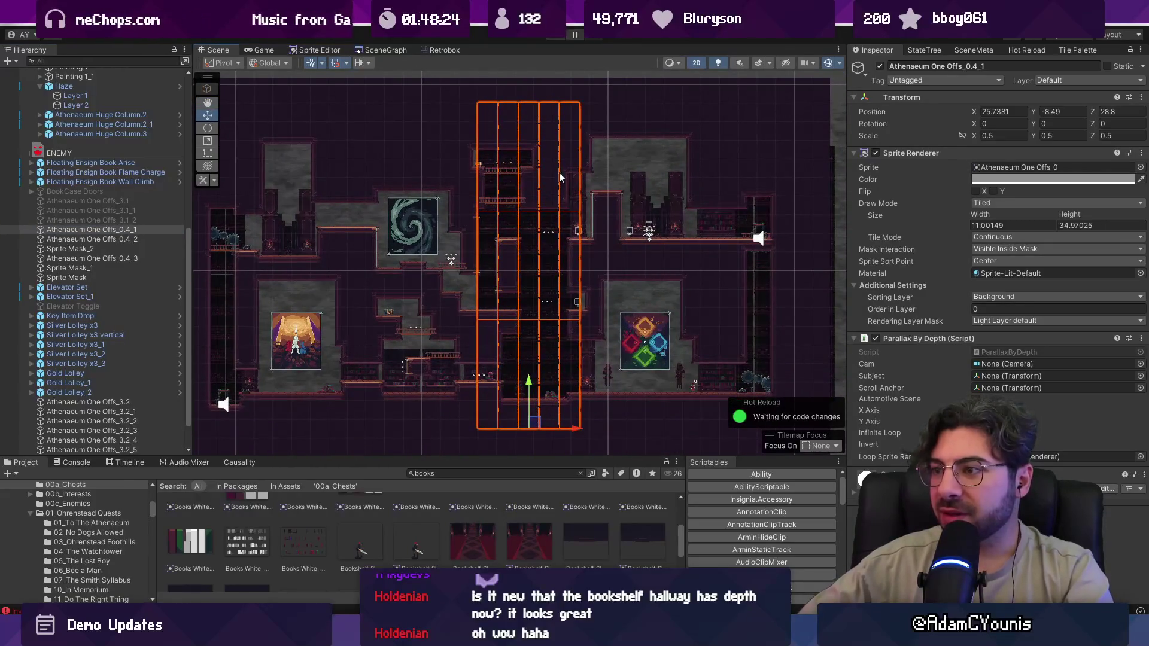
{"action": "left_click", "coordinate": [551, 38]}
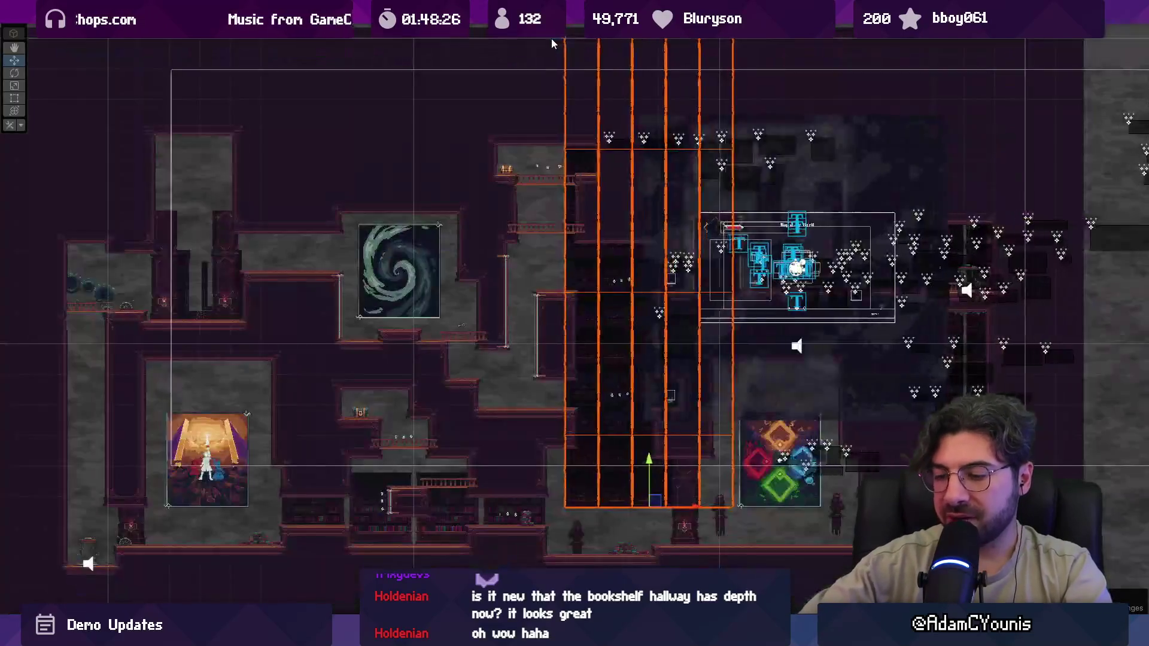
- Enter the elevator, descend, run left past statues and bookshelves to the torch, then restore the layout
{"action": "key", "text": "Right"}
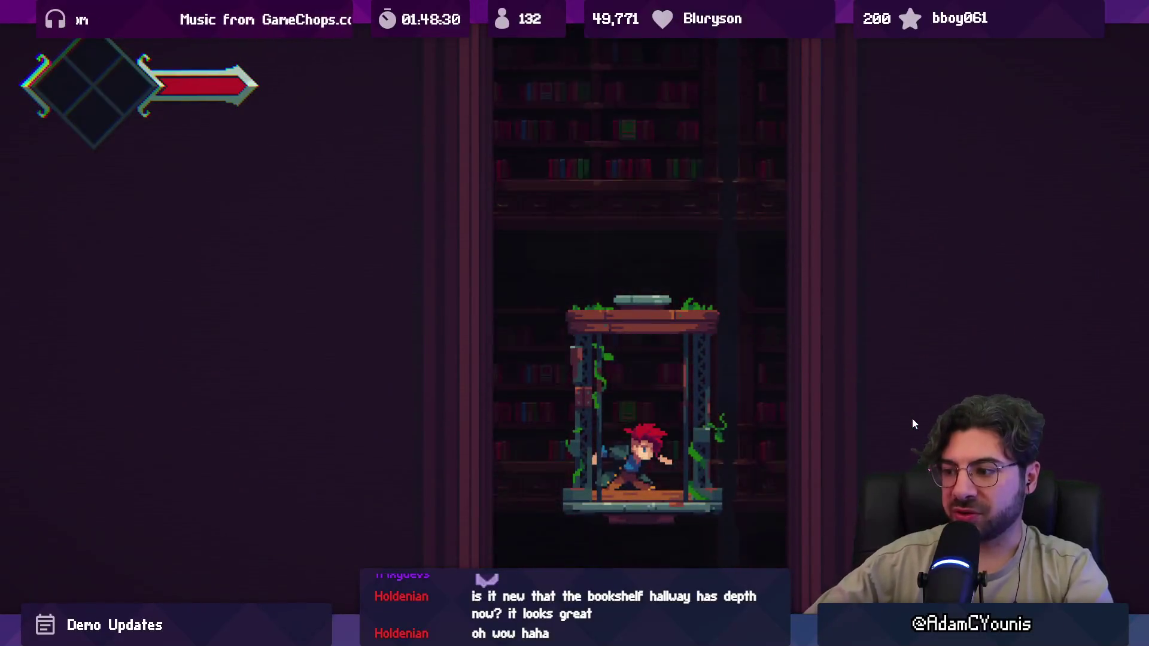
{"action": "key", "text": "Left"}
{"action": "key", "text": "Left"}
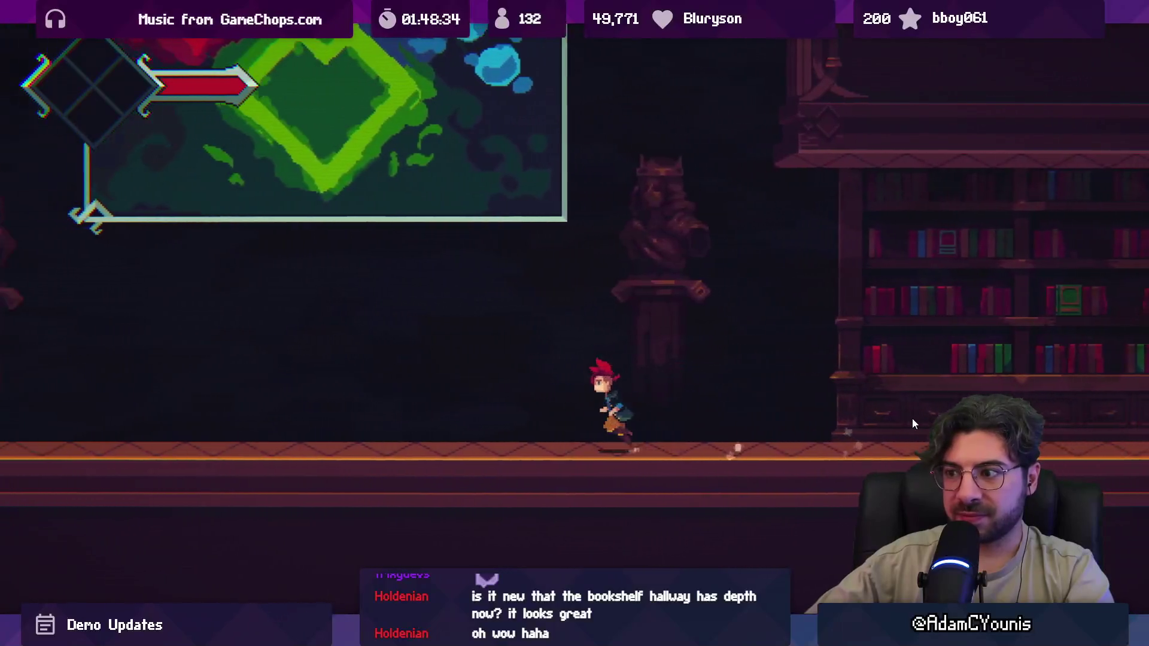
{"action": "key", "text": "Left"}
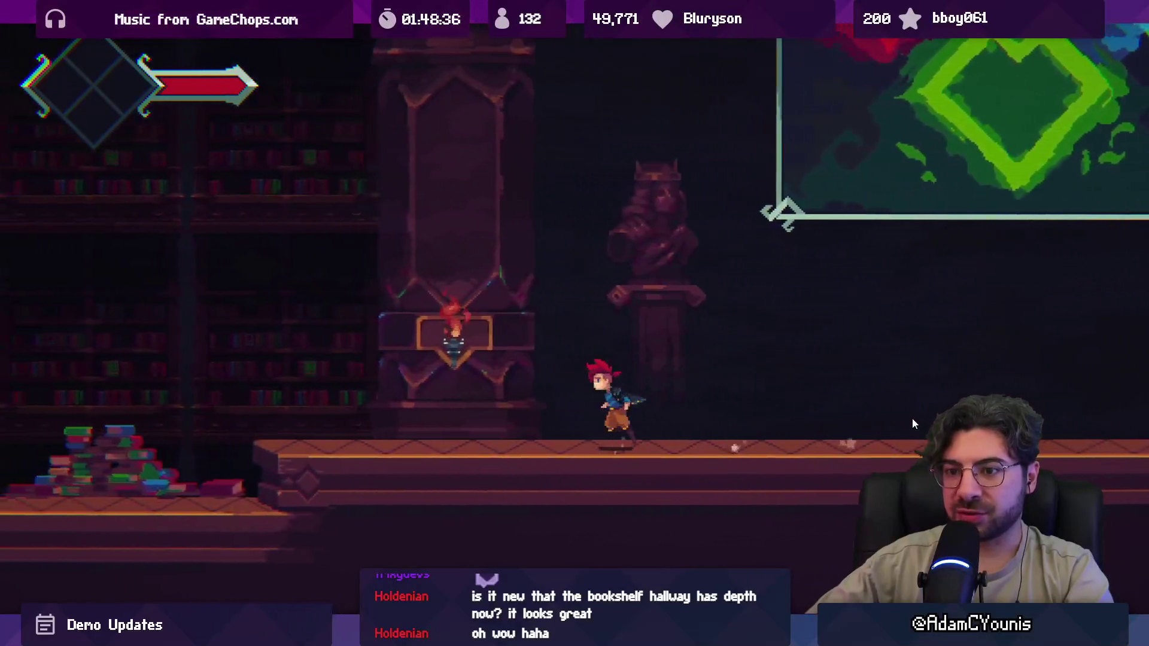
{"action": "key", "text": "Left"}
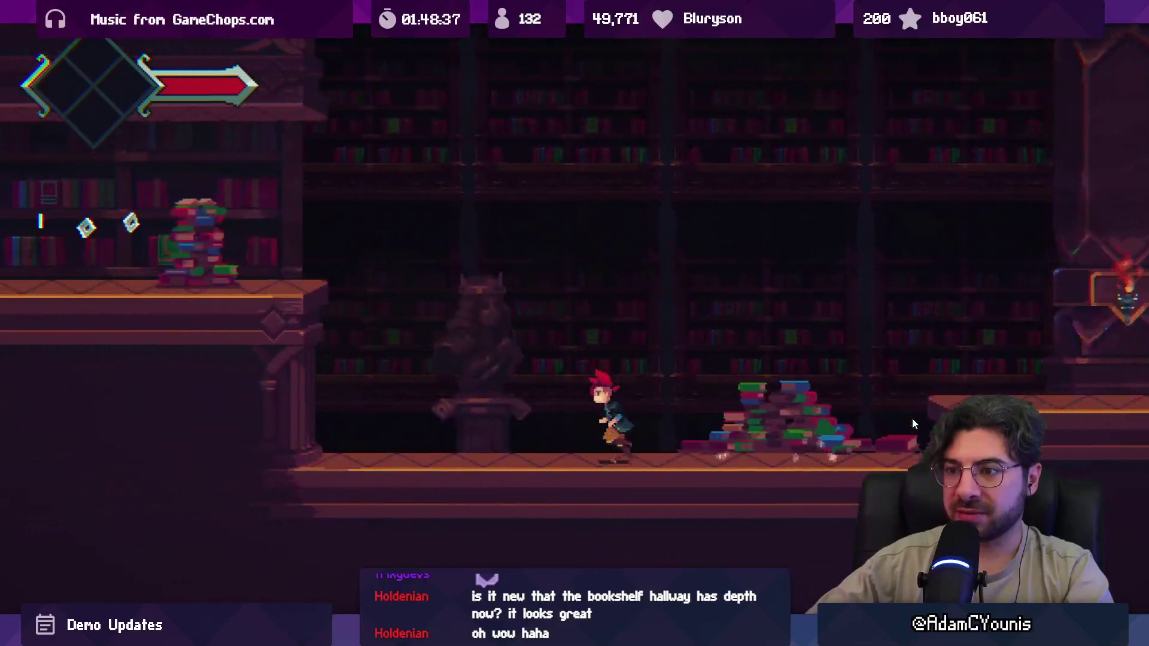
{"action": "key", "text": "Left"}
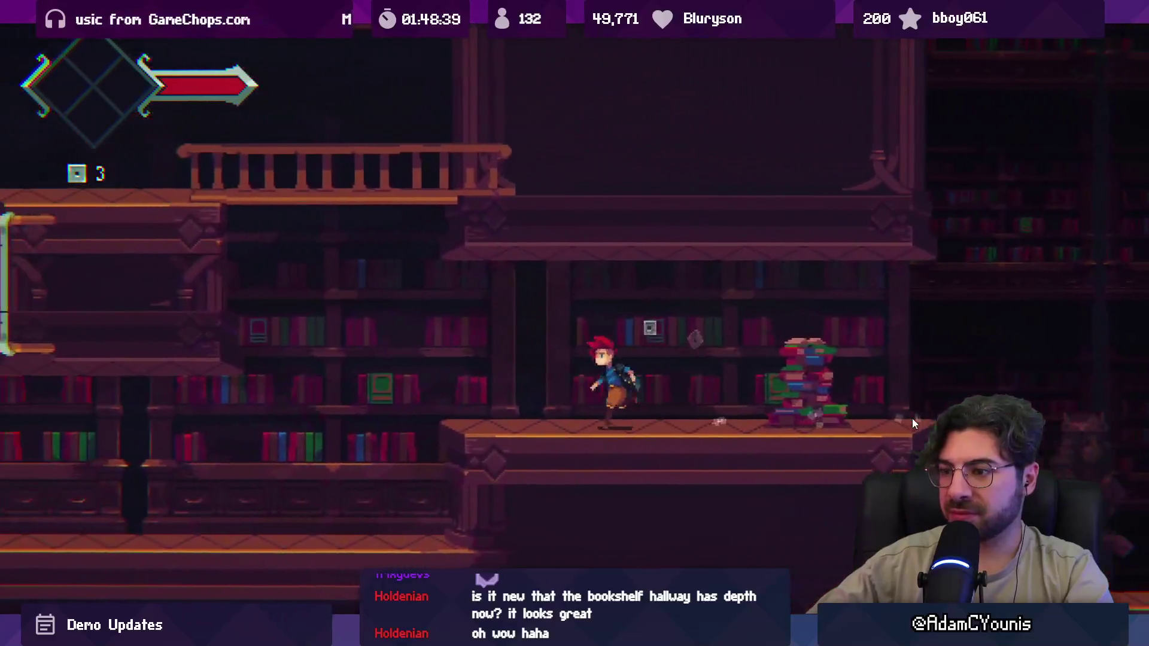
{"action": "key", "text": "Left"}
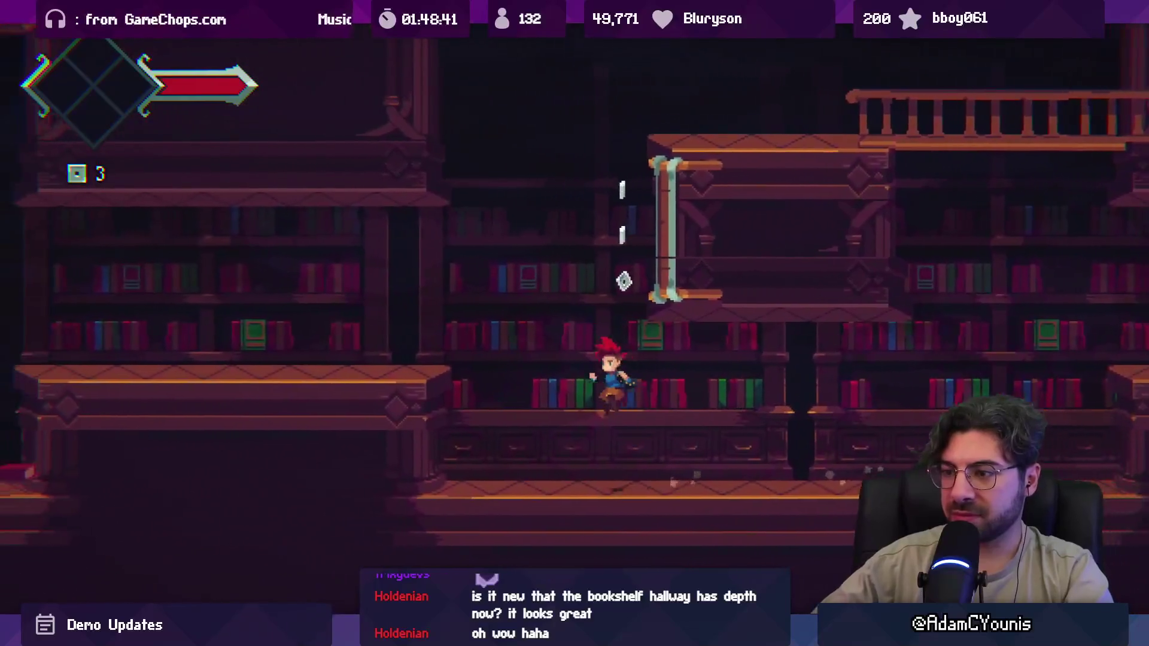
{"action": "key", "text": "Left"}
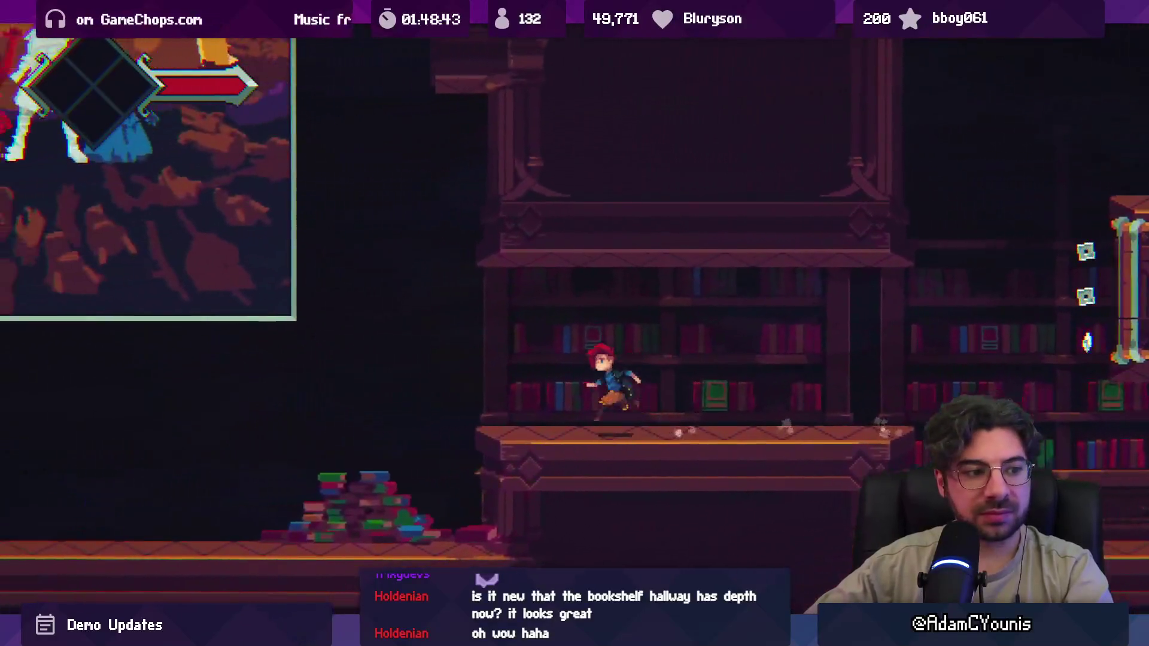
{"action": "key", "text": "Left"}
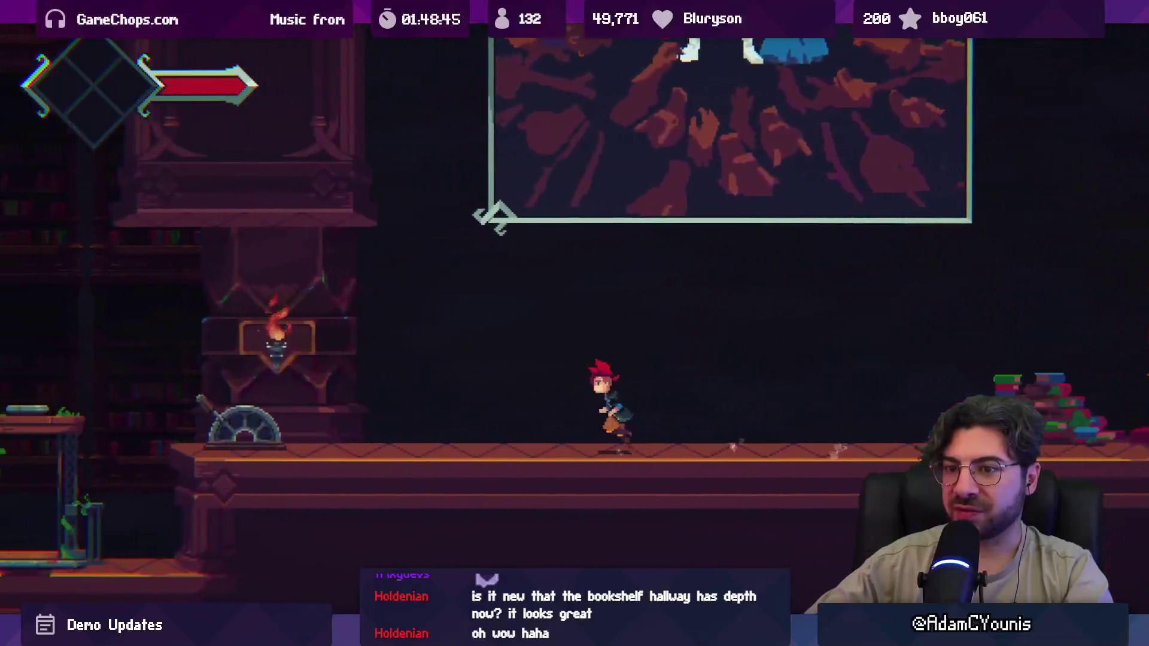
{"action": "key", "text": "Left"}
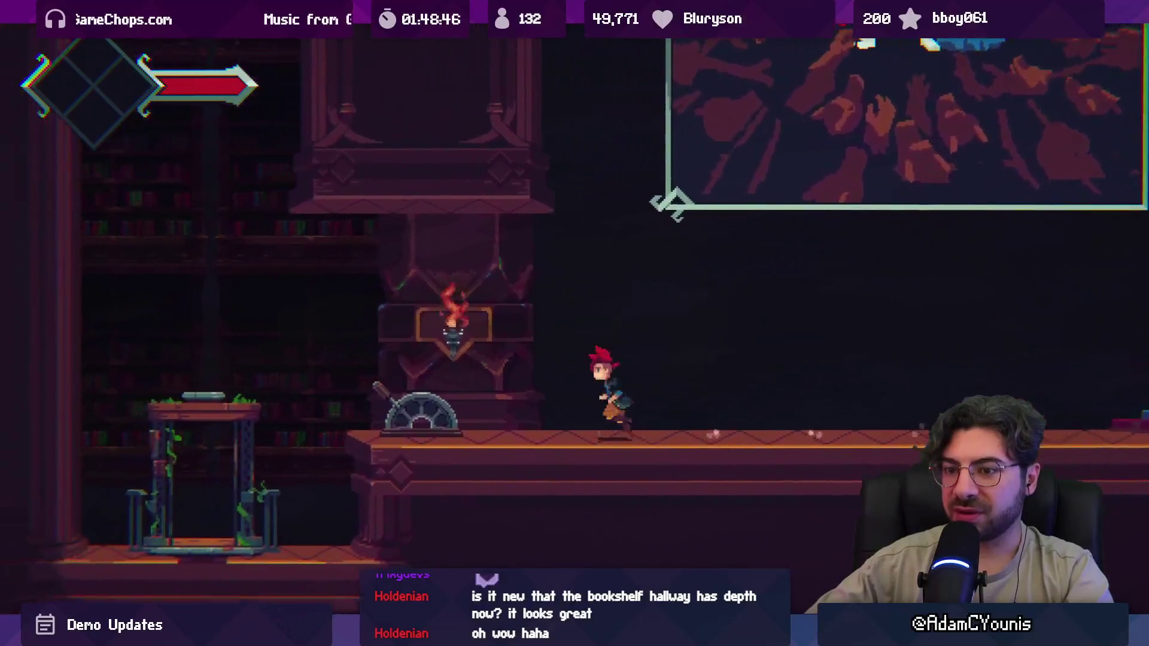
{"action": "key", "text": "shift+space"}
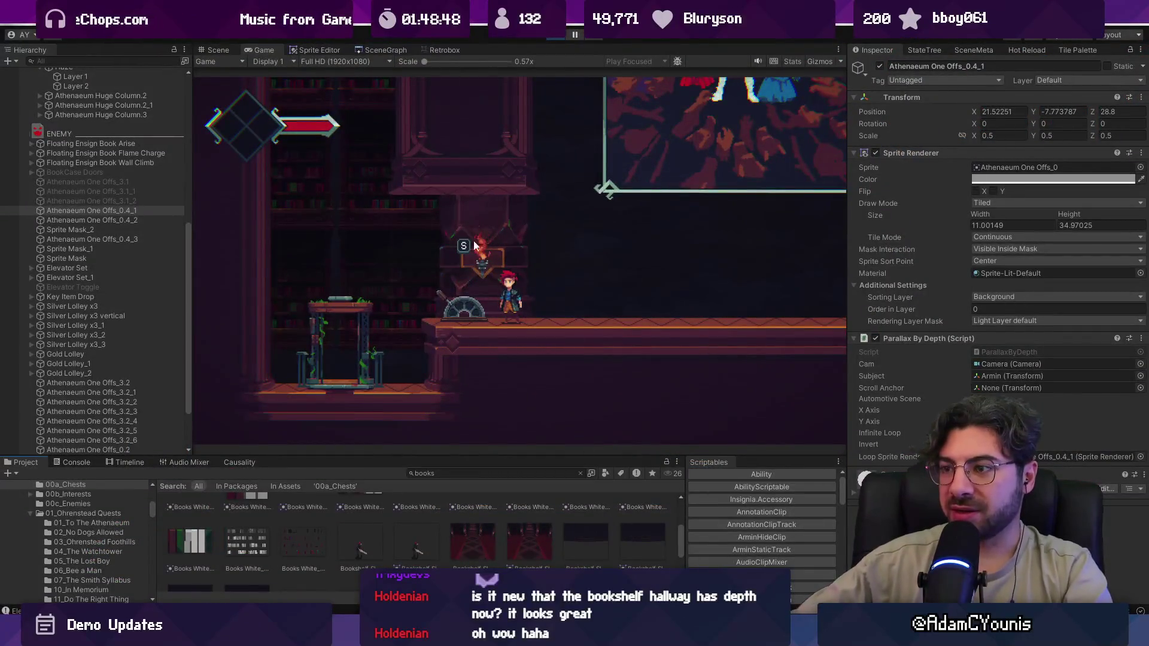
{"action": "left_click", "coordinate": [548, 36]}
{"action": "left_click", "coordinate": [119, 237]}
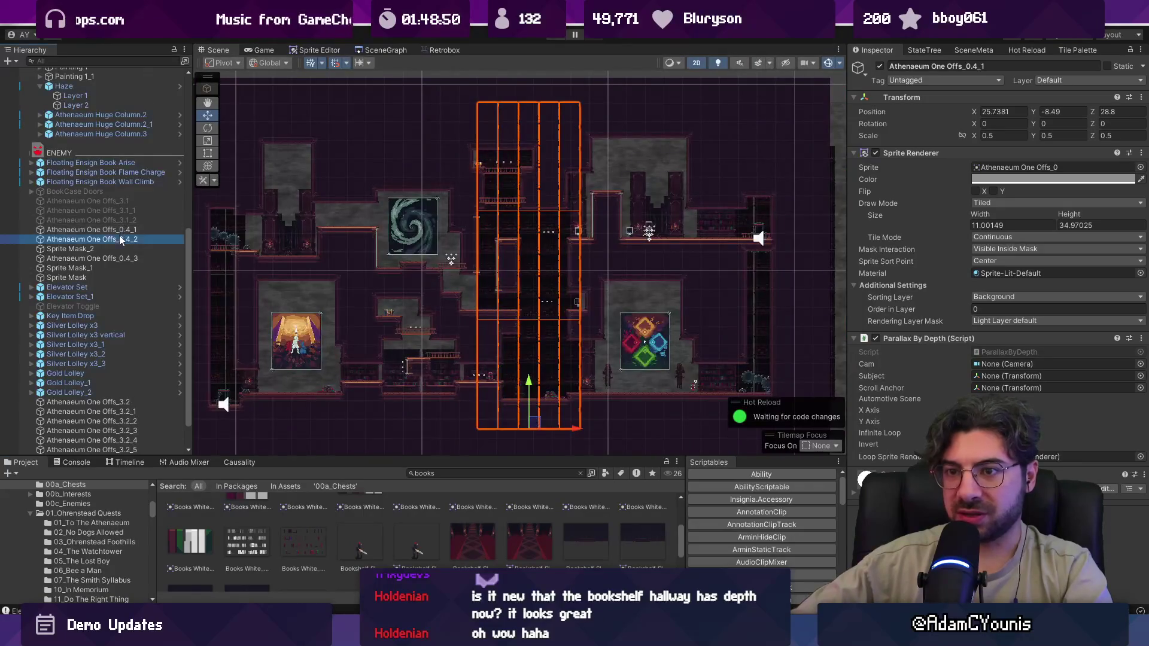
{"action": "left_click", "coordinate": [125, 260], "text": "ctrl"}
{"action": "key", "text": "f"}
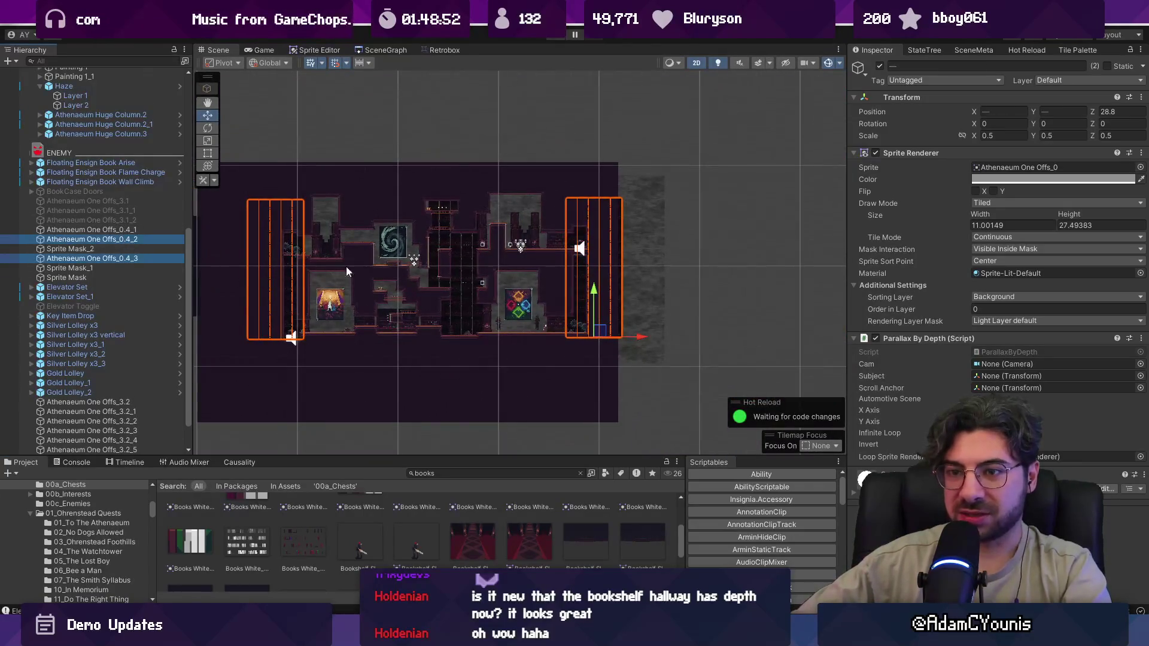
{"action": "left_click_drag", "start_coordinate": [598, 295], "coordinate": [594, 304]}
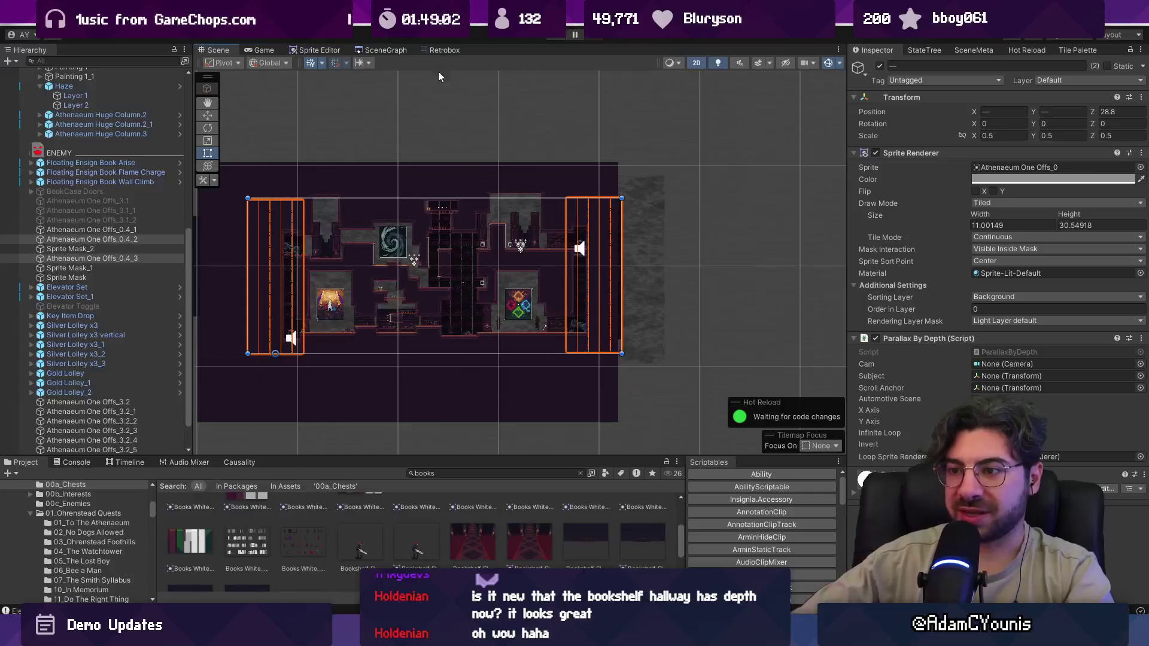
{"action": "scroll", "coordinate": [264, 277], "scroll_direction": "up", "scroll_amount": 5}
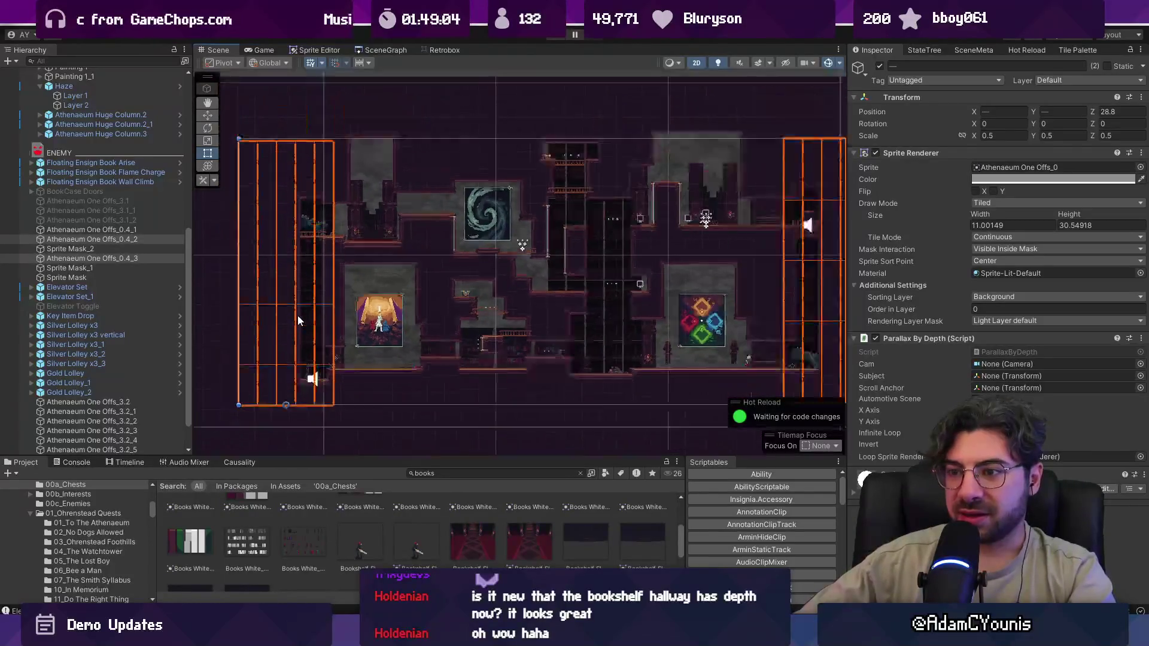
{"action": "scroll", "coordinate": [300, 319], "scroll_direction": "down", "scroll_amount": 2}
{"action": "mouse_move", "coordinate": [435, 278]}
{"action": "left_mouse_down"}
{"action": "mouse_move", "coordinate": [395, 302]}
{"action": "mouse_move", "coordinate": [407, 299]}
{"action": "left_mouse_up"}
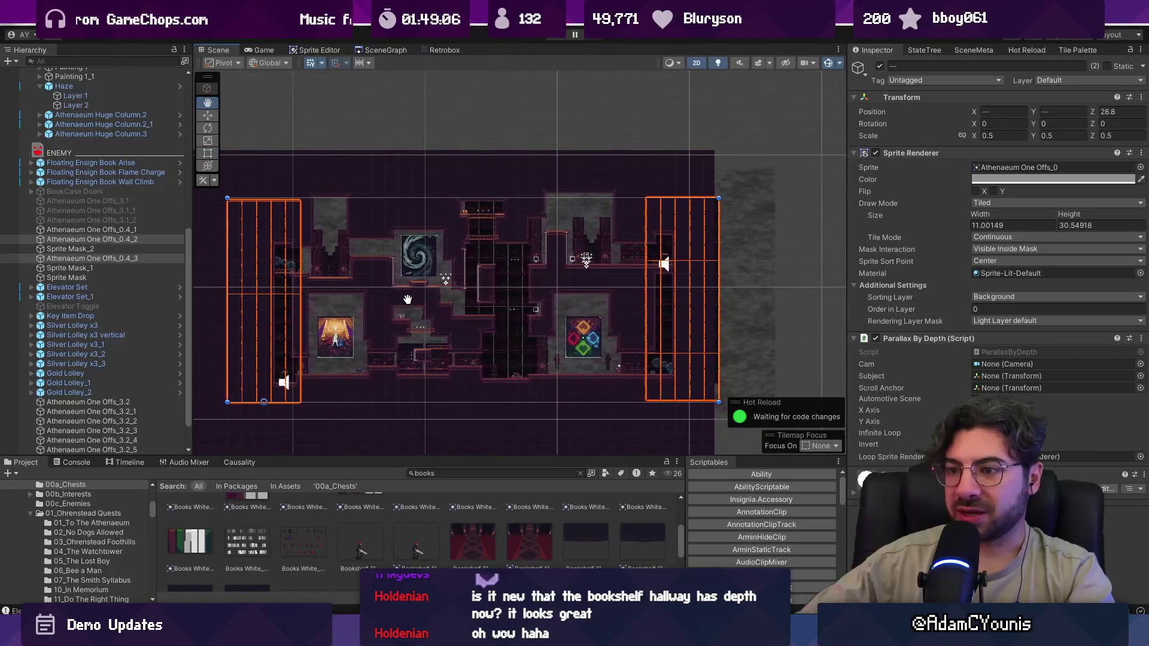
{"action": "scroll", "coordinate": [270, 297], "scroll_direction": "up", "scroll_amount": 2}
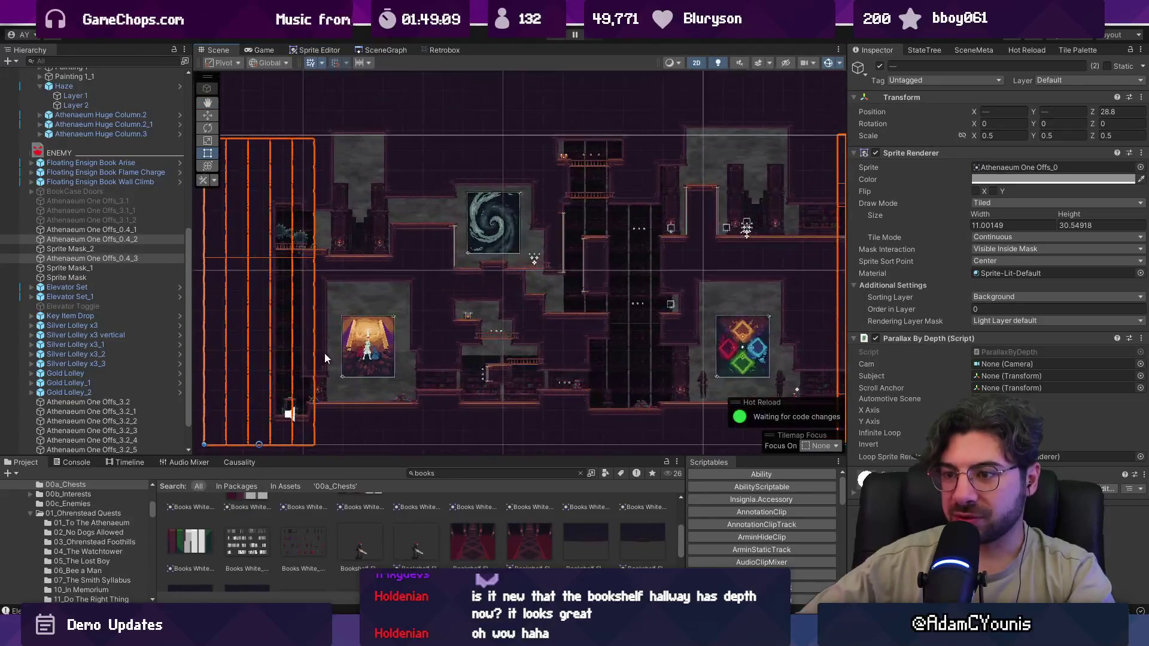
{"action": "left_click", "coordinate": [448, 379]}
{"action": "left_click", "coordinate": [448, 379]}
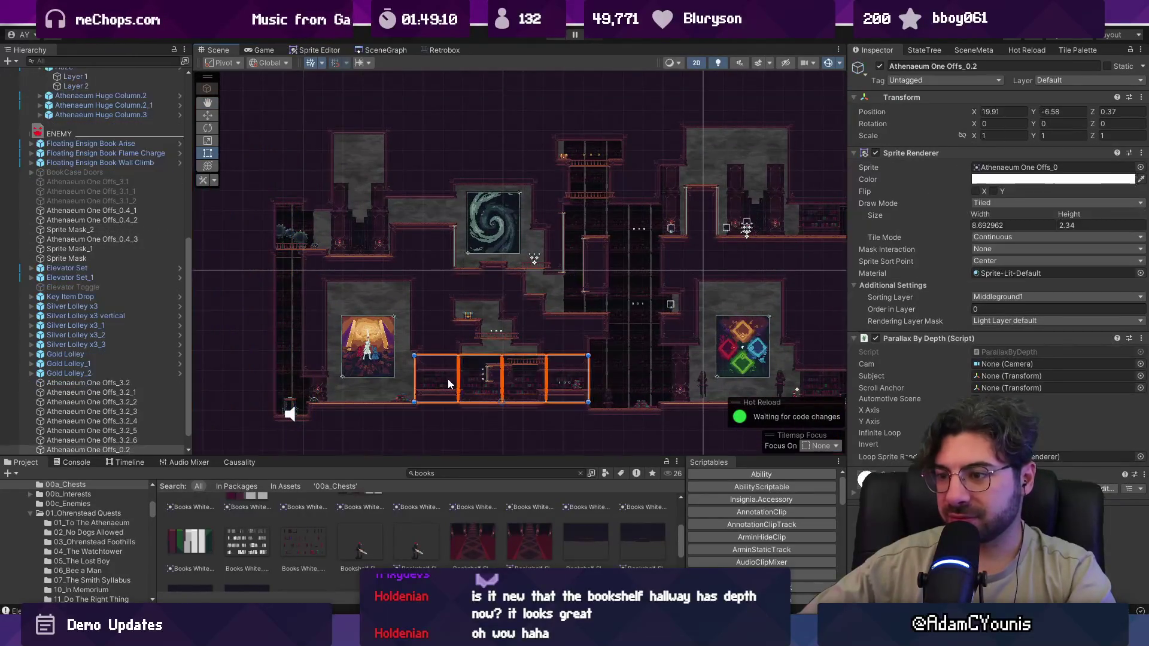
- Duplicate the bookshelf hallway sprite, move the copy up-left and narrow it to one bookshelf
{"action": "key", "text": "ctrl+d"}
{"action": "key", "text": "w"}
{"action": "left_click_drag", "start_coordinate": [507, 374], "coordinate": [399, 243]}
{"action": "scroll", "coordinate": [299, 233], "scroll_direction": "up", "scroll_amount": 4}
{"action": "key", "text": "t"}
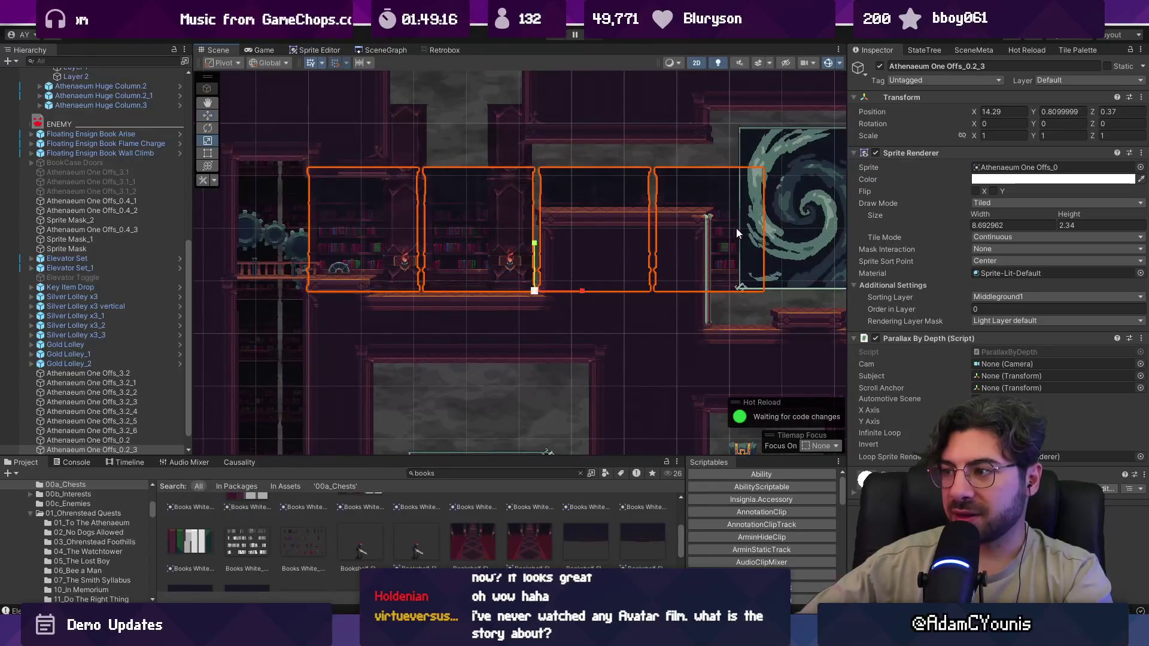
{"action": "left_click_drag", "start_coordinate": [764, 232], "coordinate": [420, 234]}
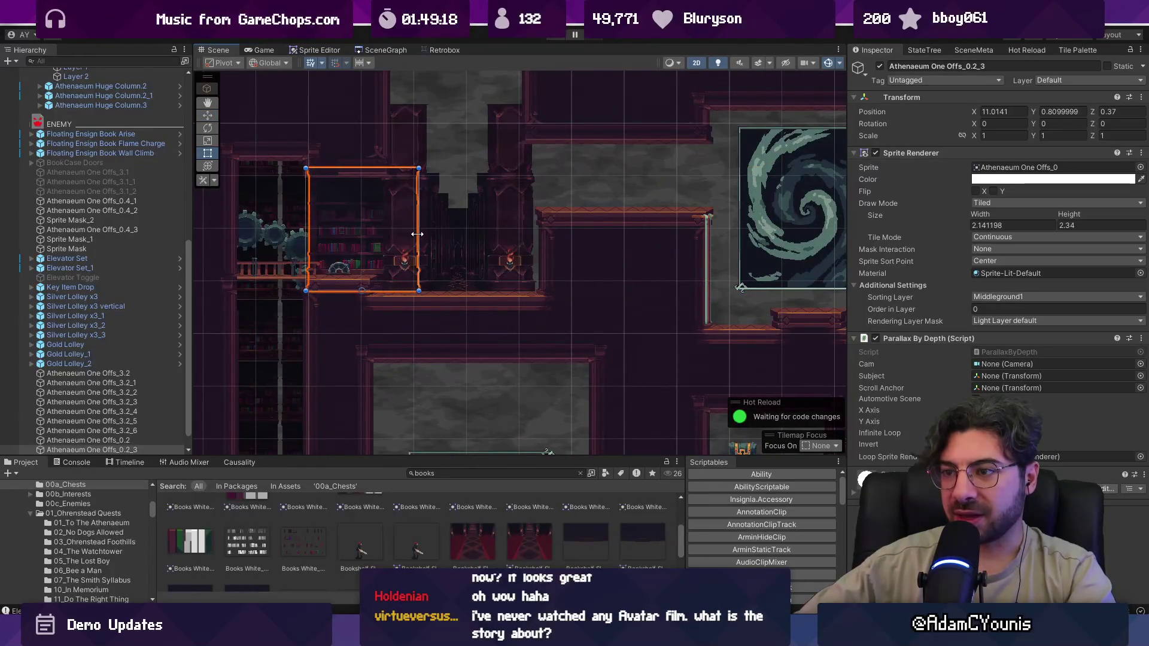
- Reposition the single-bookshelf copy onto the upper-left ledge beside the gears
{"action": "key", "text": "w"}
{"action": "scroll", "coordinate": [371, 240], "scroll_direction": "up", "scroll_amount": 3}
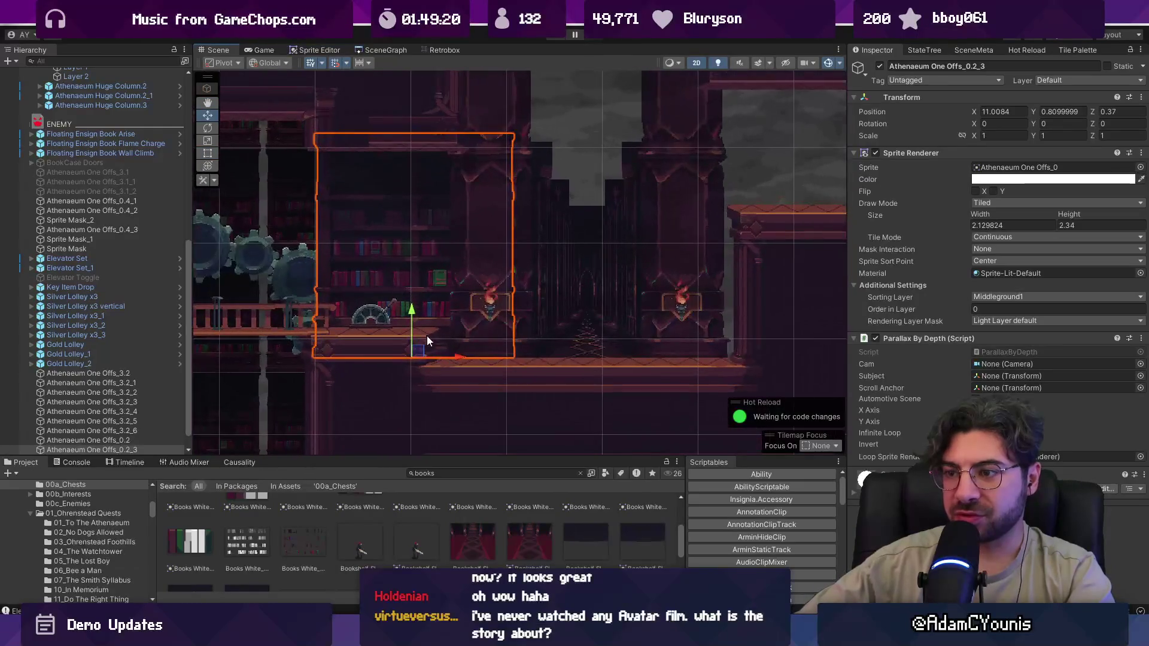
{"action": "left_click_drag", "start_coordinate": [457, 355], "coordinate": [361, 354]}
{"action": "mouse_move", "coordinate": [362, 353]}
{"action": "left_mouse_down"}
{"action": "mouse_move", "coordinate": [406, 350]}
{"action": "mouse_move", "coordinate": [396, 316]}
{"action": "mouse_move", "coordinate": [381, 334]}
{"action": "mouse_move", "coordinate": [394, 353]}
{"action": "mouse_move", "coordinate": [436, 352]}
{"action": "left_mouse_up"}
{"action": "scroll", "coordinate": [407, 350], "scroll_direction": "down", "scroll_amount": 2}
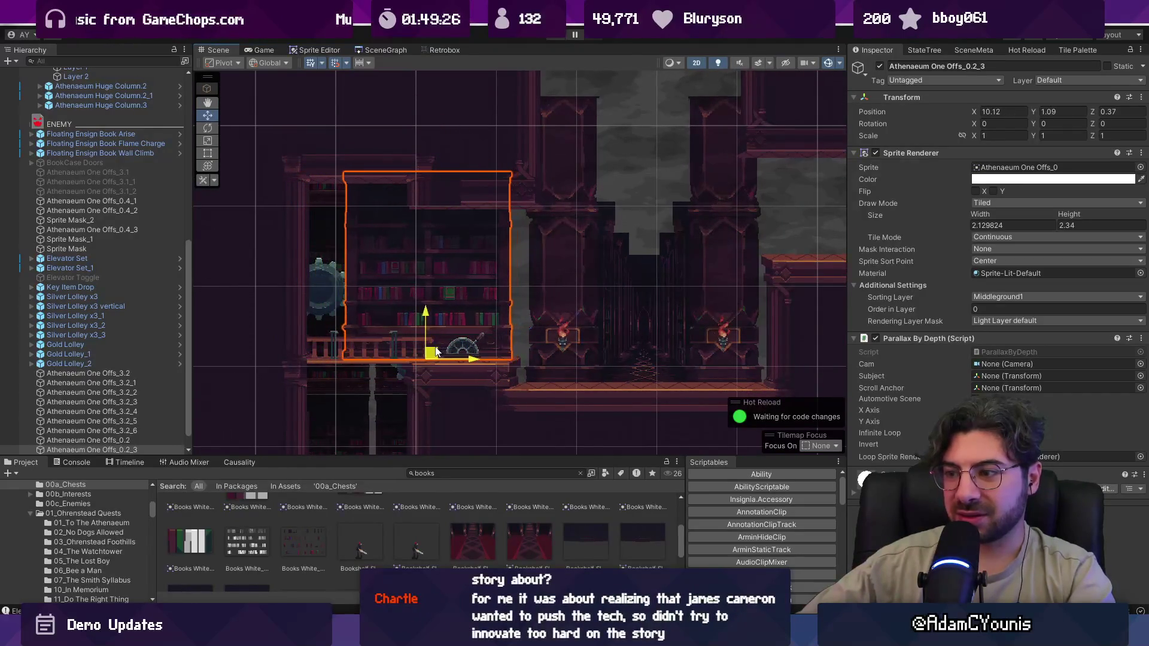
{"action": "mouse_move", "coordinate": [337, 297]}
{"action": "left_mouse_down"}
{"action": "mouse_move", "coordinate": [346, 292]}
{"action": "mouse_move", "coordinate": [178, 290]}
{"action": "mouse_move", "coordinate": [194, 290]}
{"action": "left_mouse_up"}
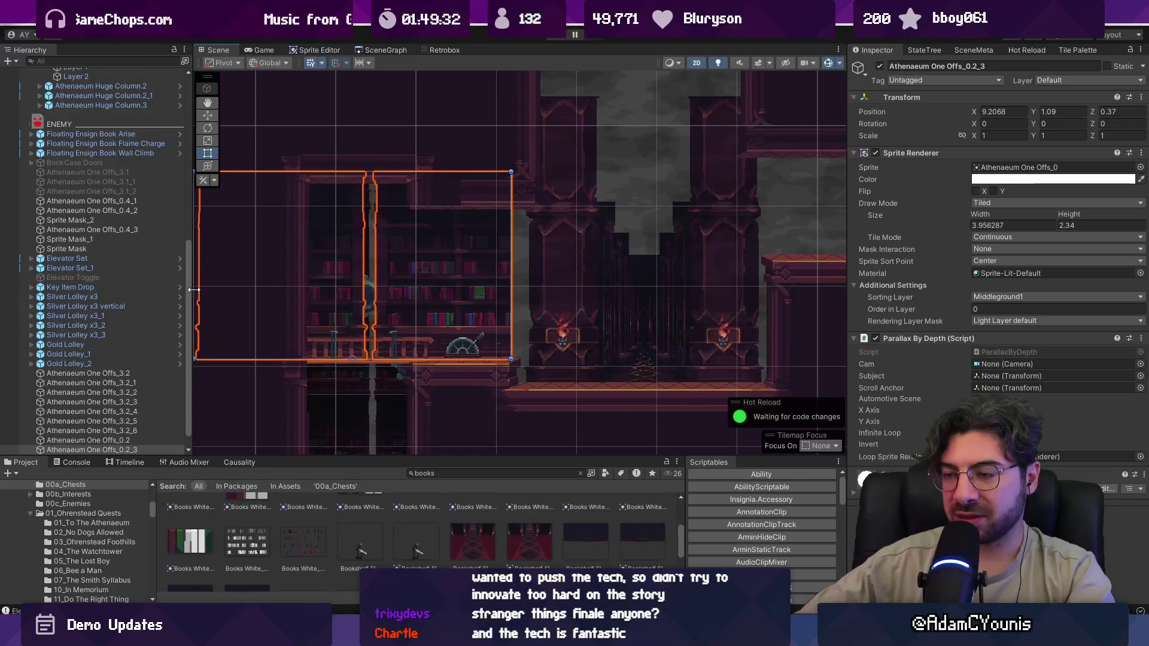
{"action": "mouse_move", "coordinate": [880, 306]}
{"action": "left_mouse_down"}
{"action": "mouse_move", "coordinate": [849, 307]}
{"action": "mouse_move", "coordinate": [858, 308]}
{"action": "left_mouse_up"}
{"action": "key", "text": "ctrl+z"}
{"action": "key", "text": "ctrl+z"}
{"action": "key", "text": "ctrl+z"}
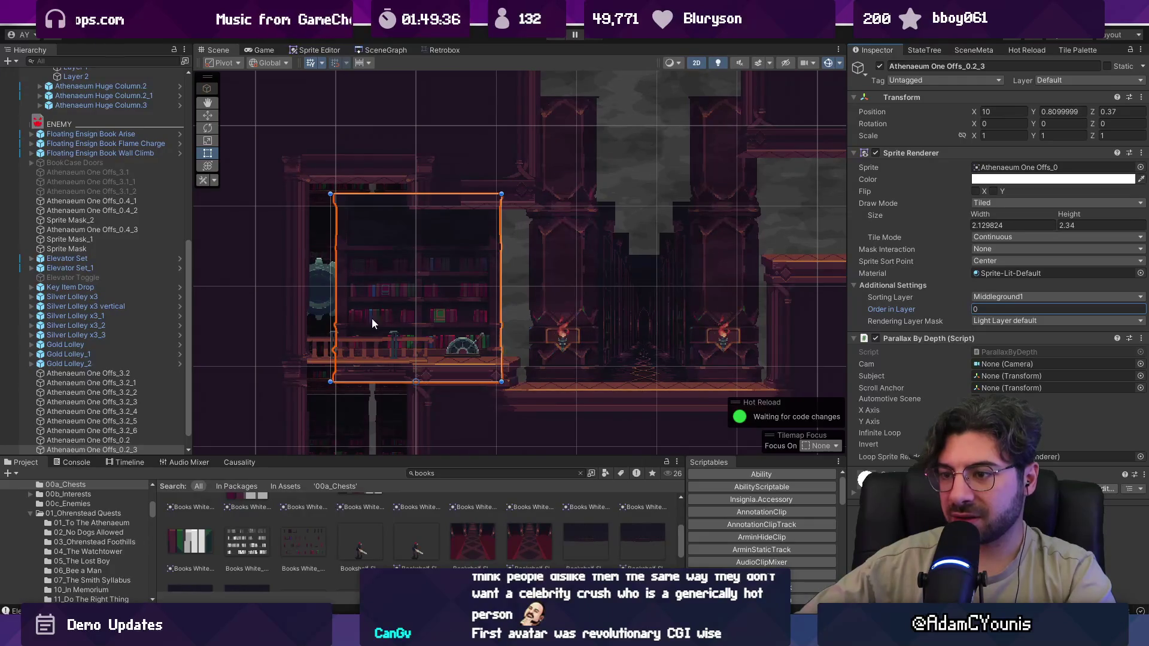
{"action": "key", "text": "w"}
{"action": "mouse_move", "coordinate": [430, 377]}
{"action": "left_mouse_down"}
{"action": "mouse_move", "coordinate": [568, 378]}
{"action": "mouse_move", "coordinate": [529, 378]}
{"action": "left_mouse_up"}
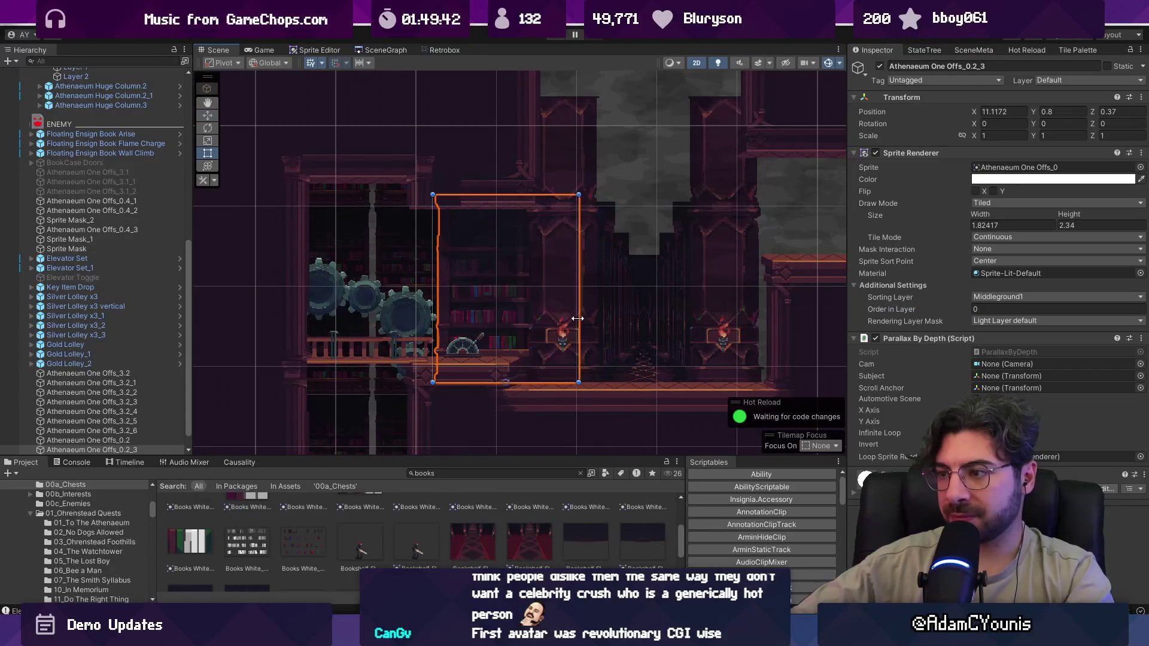
- Duplicate the bookshelf copy again and move the newest copy up and right
{"action": "scroll", "coordinate": [566, 318], "scroll_direction": "down", "scroll_amount": 4}
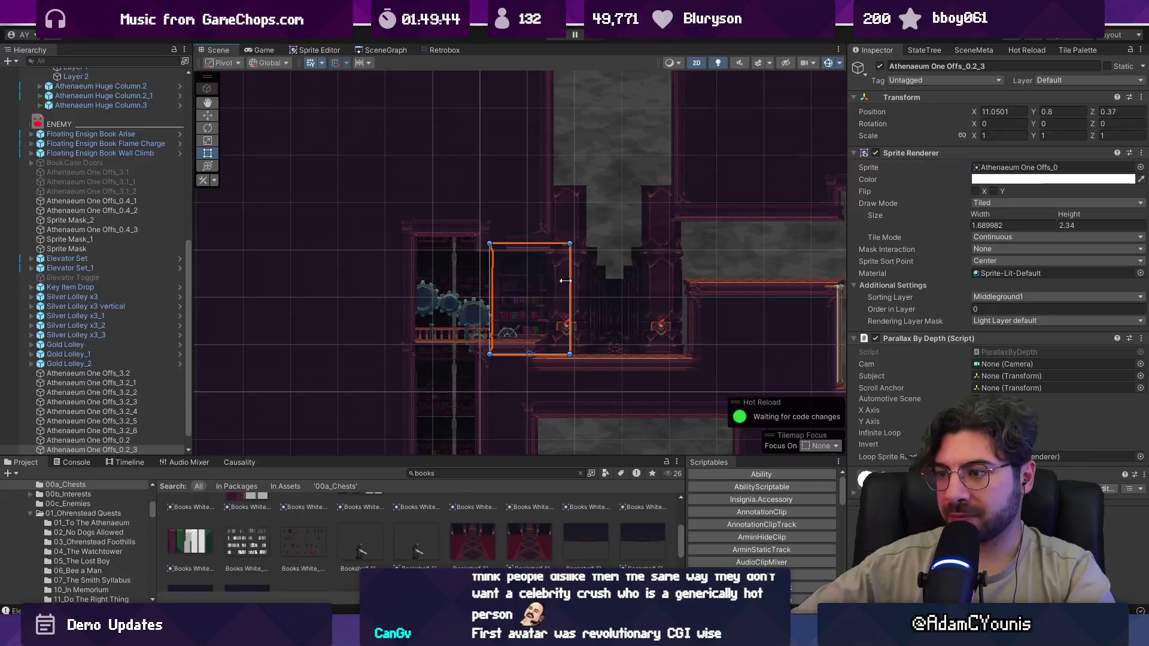
{"action": "scroll", "coordinate": [497, 228], "scroll_direction": "right", "scroll_amount": 4}
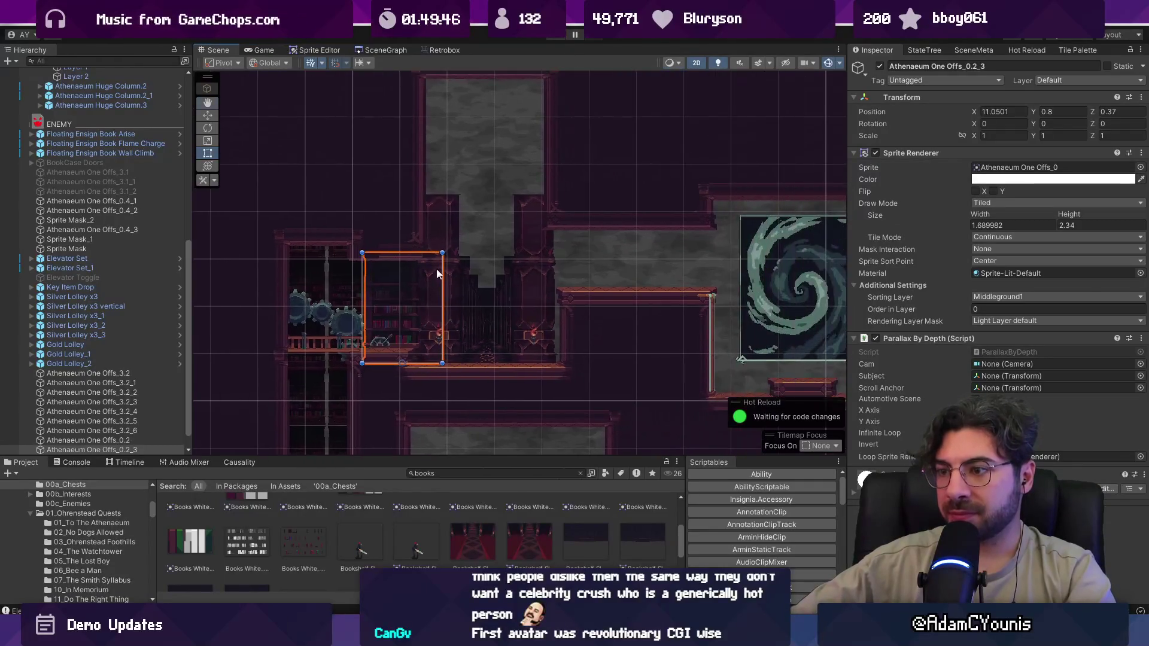
{"action": "key", "text": "ctrl+d"}
{"action": "key", "text": "ctrl+d"}
{"action": "key", "text": "w"}
{"action": "left_click_drag", "start_coordinate": [415, 333], "coordinate": [619, 276]}
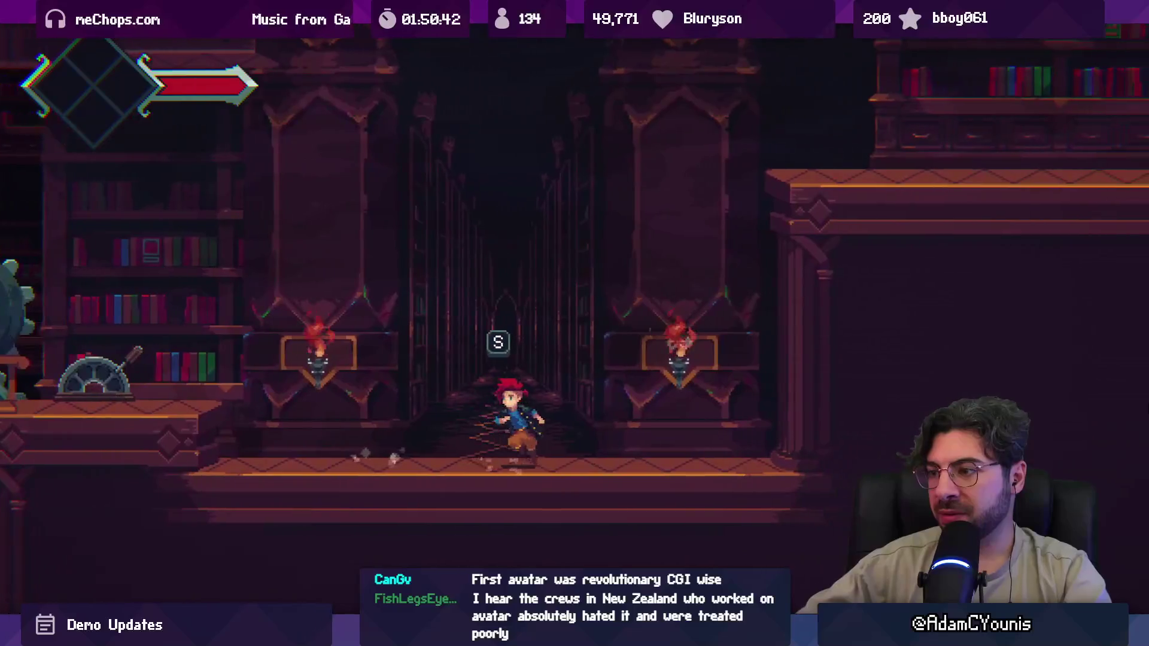
- Pause the running game and return to the Scene view
{"action": "key", "text": "ctrl+shift+p"}
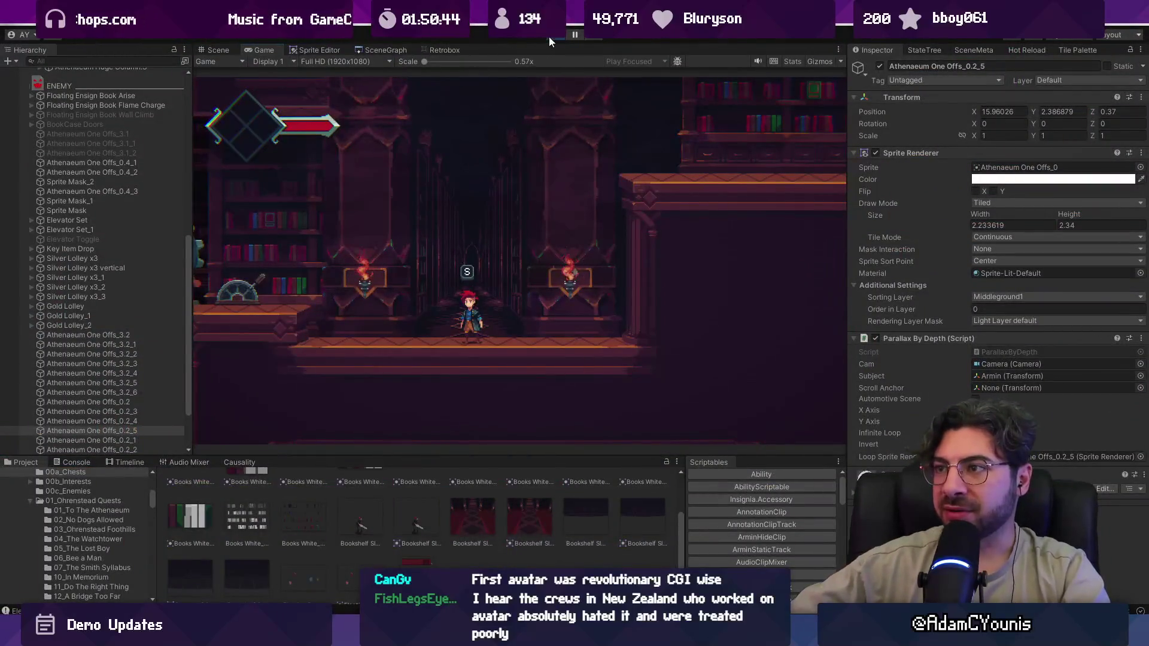
{"action": "key", "text": "ctrl+1"}
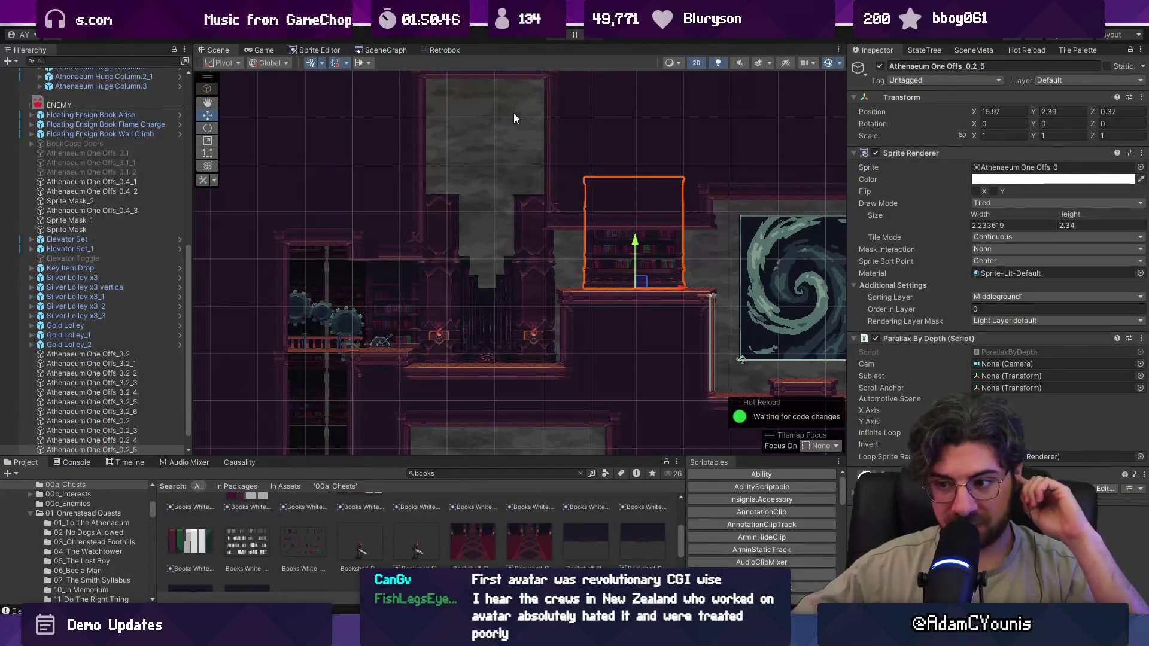
- Enlarge the Project panel and search the assets for 'athenaeum one'
{"action": "scroll", "coordinate": [515, 115], "scroll_direction": "down", "scroll_amount": 2}
{"action": "left_click_drag", "start_coordinate": [491, 457], "coordinate": [479, 286]}
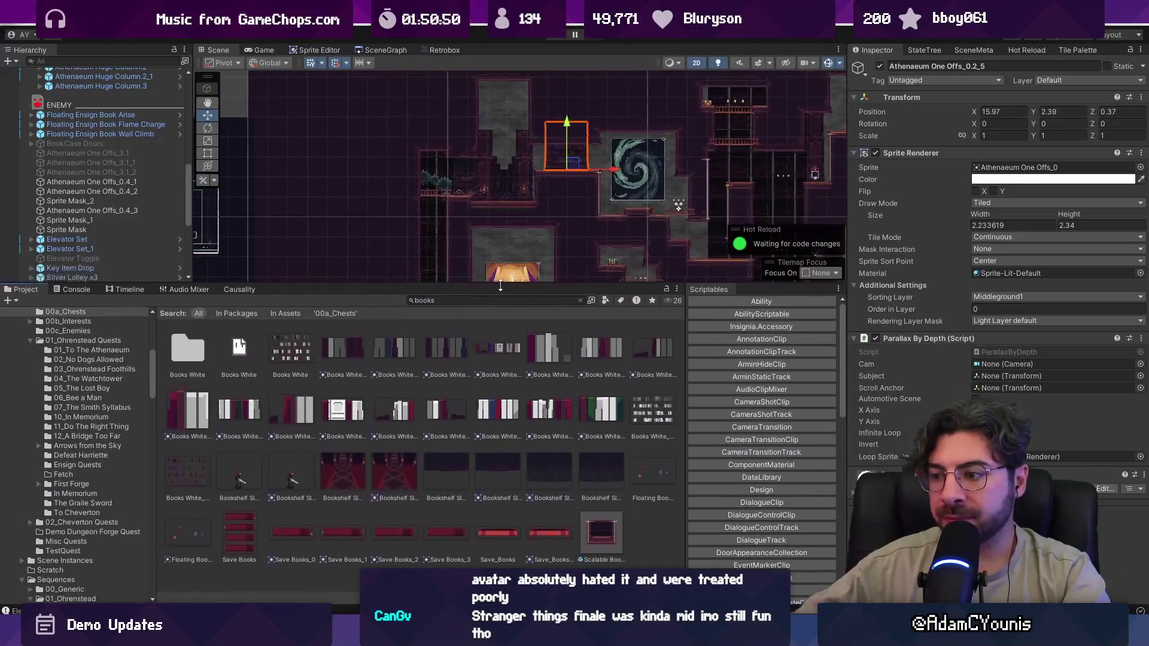
{"action": "type", "text": "athenaeum "}
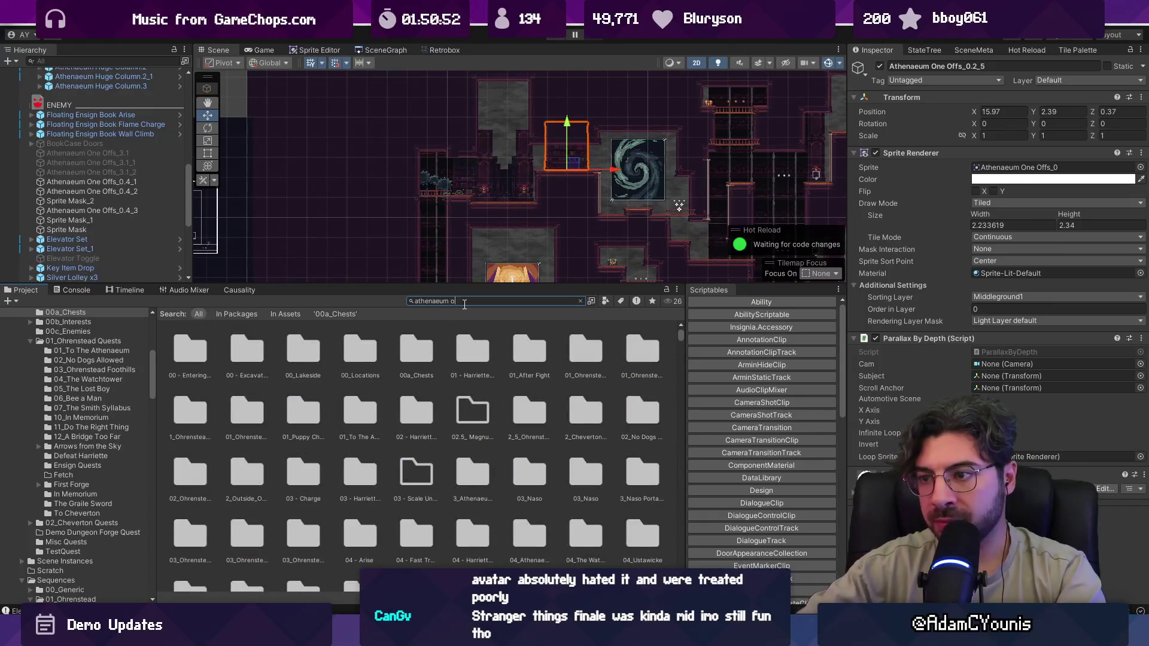
{"action": "type", "text": "one"}
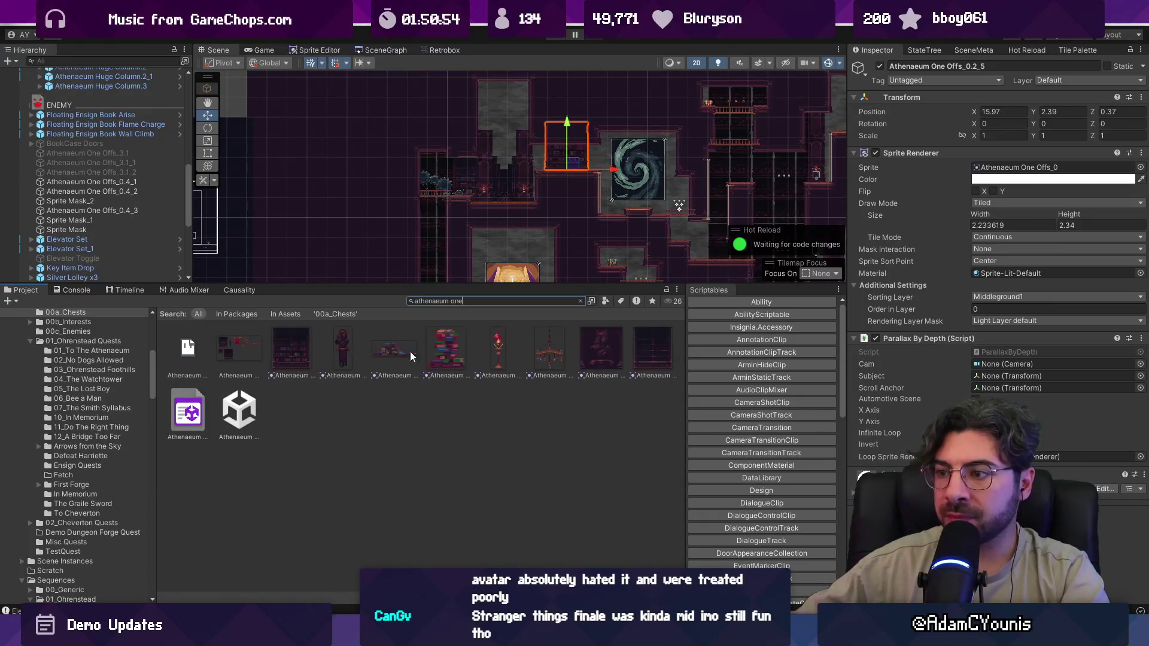
{"action": "scroll", "coordinate": [537, 276], "scroll_direction": "down", "scroll_amount": 3}
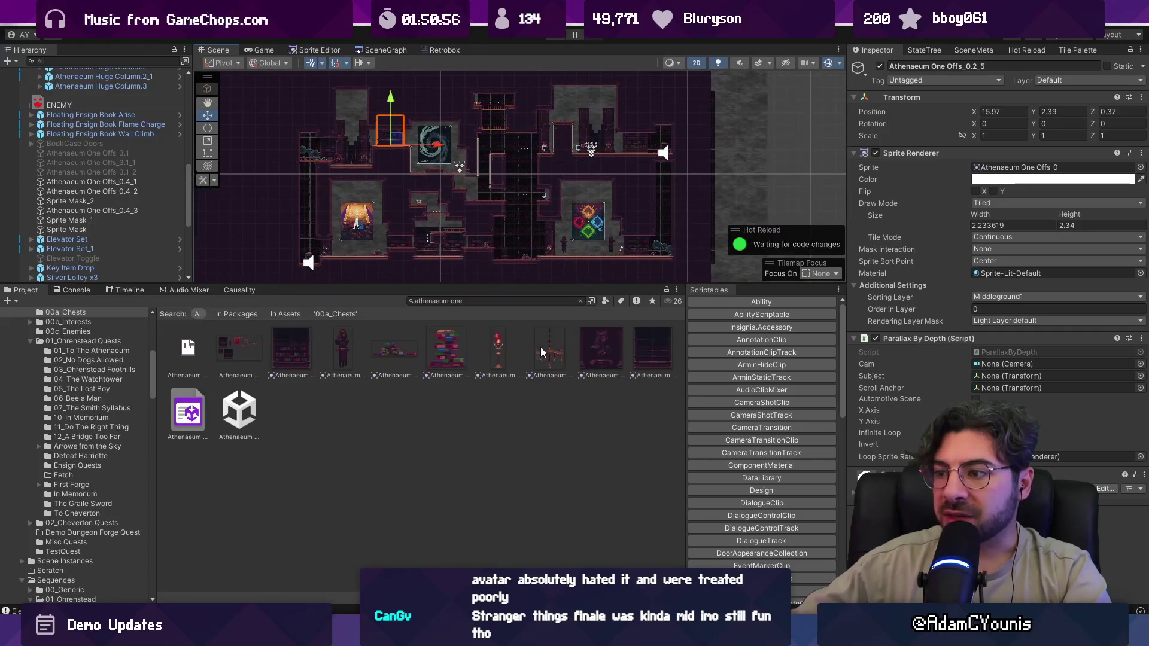
- Open the puzzle room from the SceneGraph and select one of its chandeliers
{"action": "left_click", "coordinate": [389, 49]}
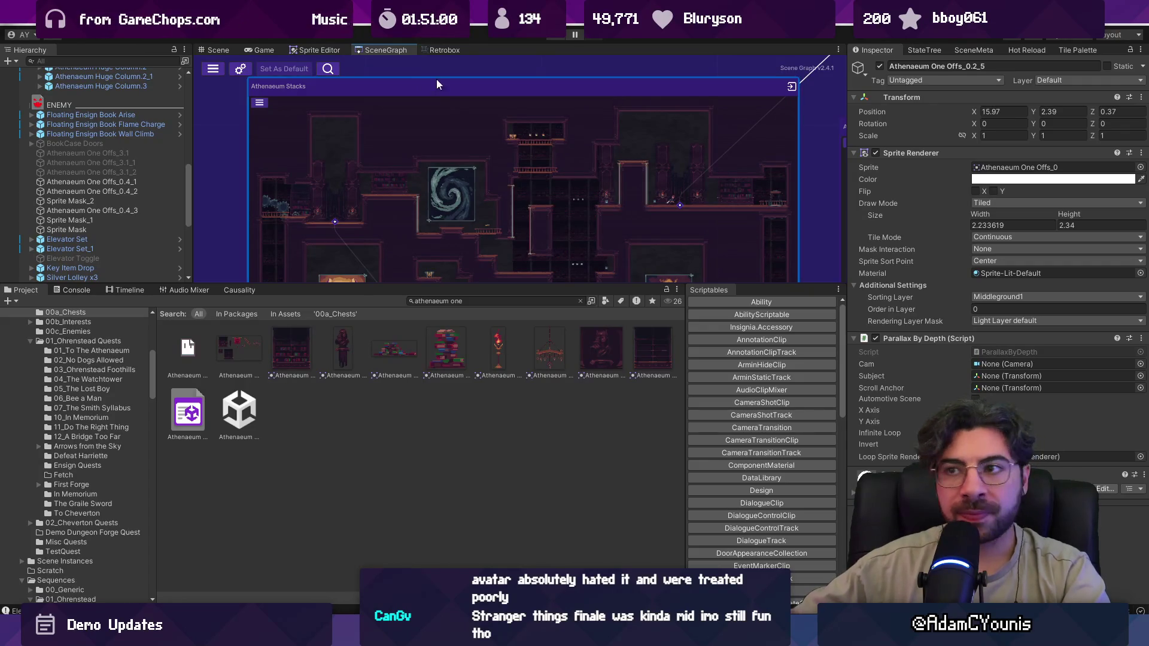
{"action": "scroll", "coordinate": [418, 109], "scroll_direction": "down", "scroll_amount": 3}
{"action": "scroll", "coordinate": [472, 115], "scroll_direction": "down", "scroll_amount": 3}
{"action": "scroll", "coordinate": [464, 173], "scroll_direction": "up", "scroll_amount": 5}
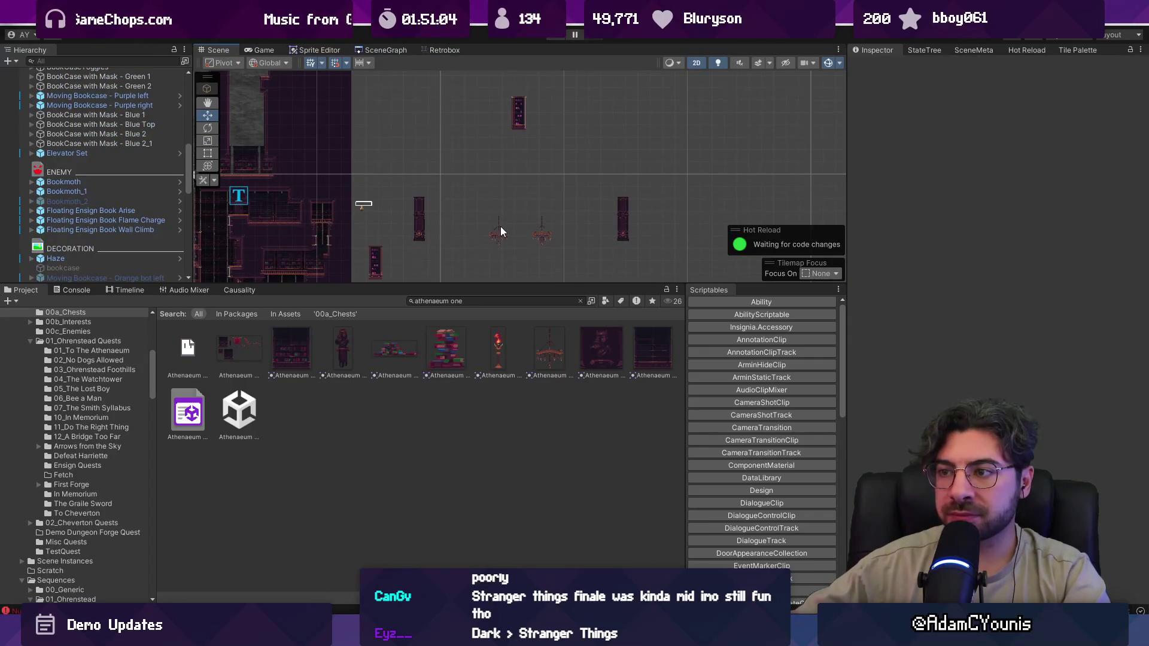
{"action": "left_click", "coordinate": [501, 234]}
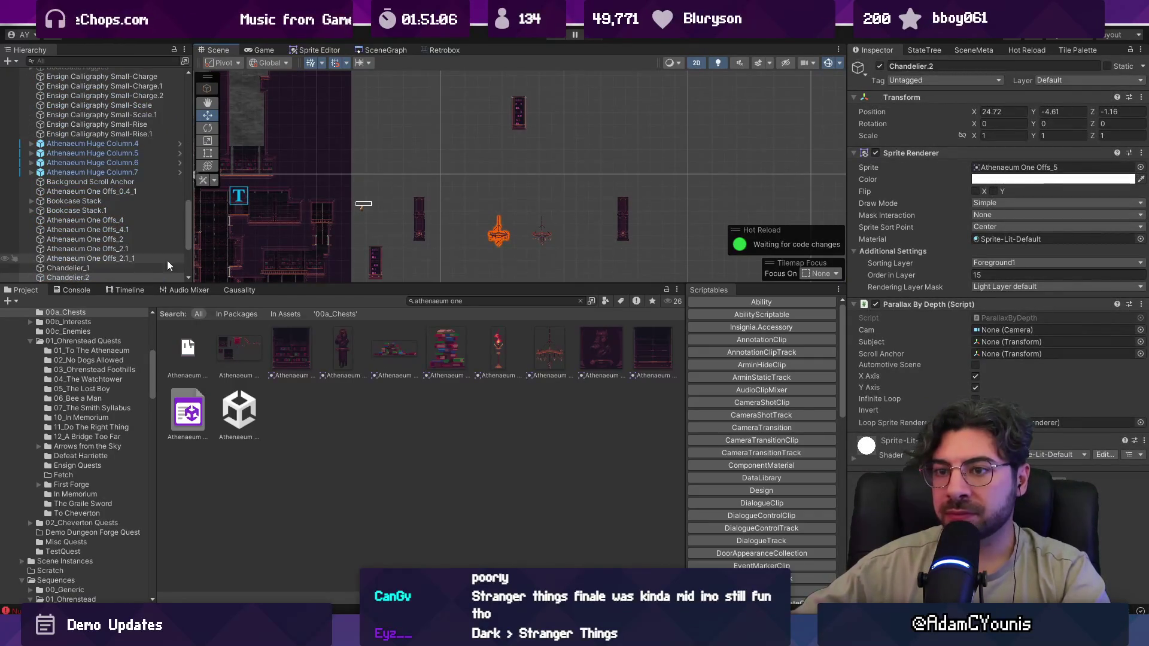
- Select both chandeliers and open the Athenaeum Stacks room from the Scene Graph
{"action": "left_click", "coordinate": [150, 268], "text": "ctrl"}
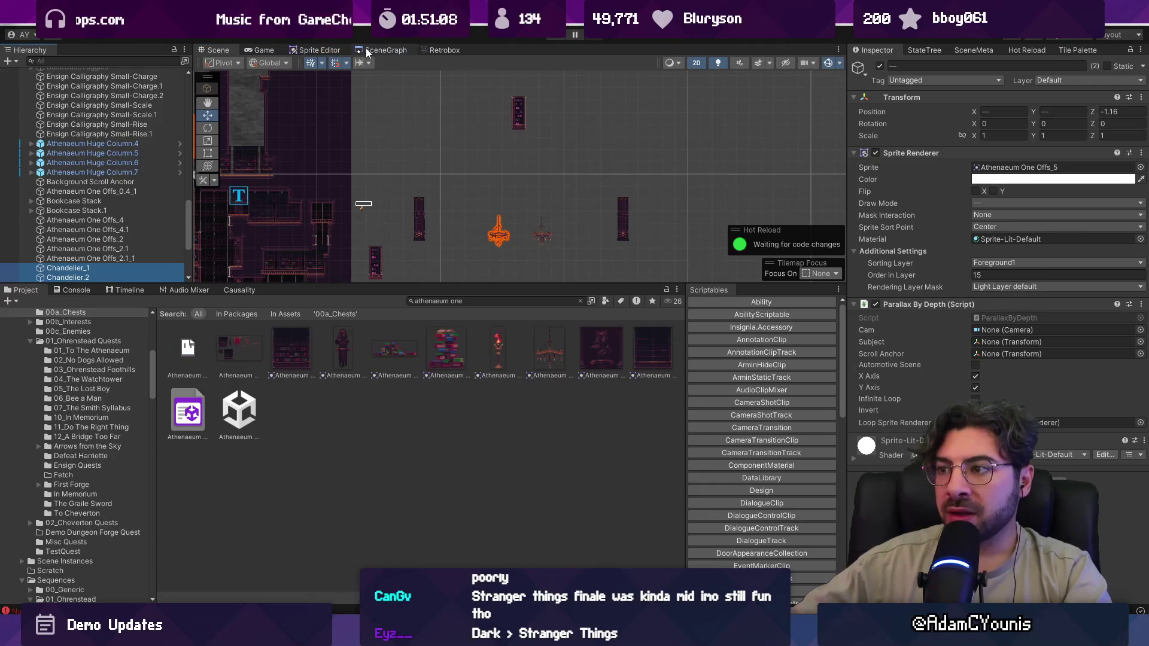
{"action": "left_click", "coordinate": [367, 53]}
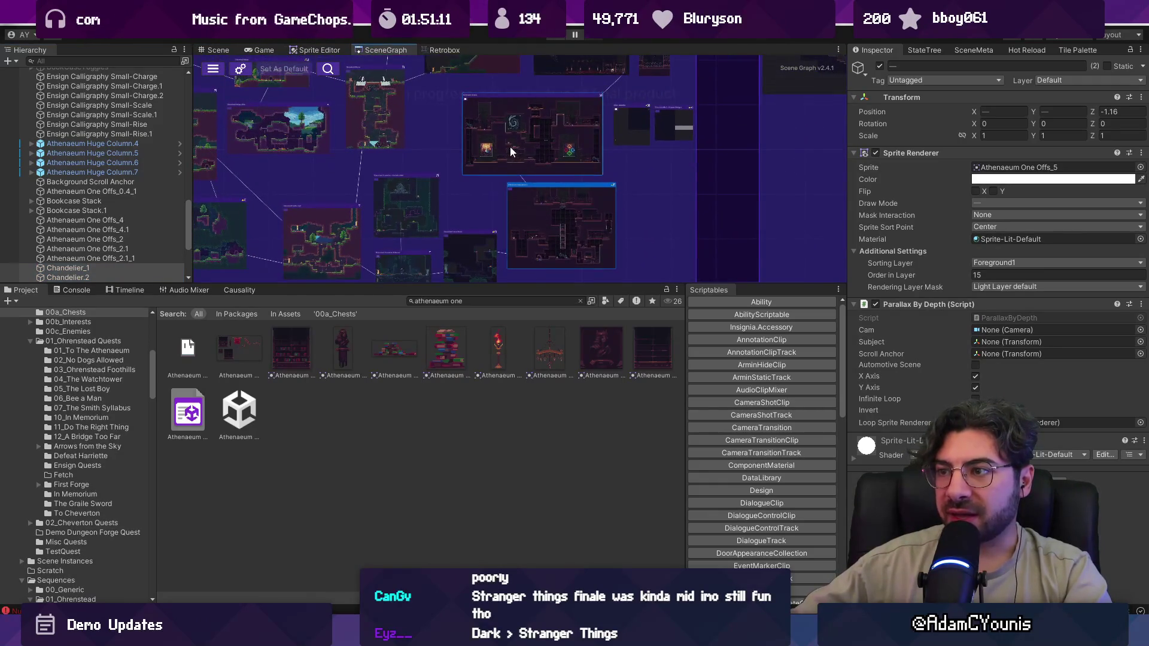
{"action": "double_click", "coordinate": [509, 147]}
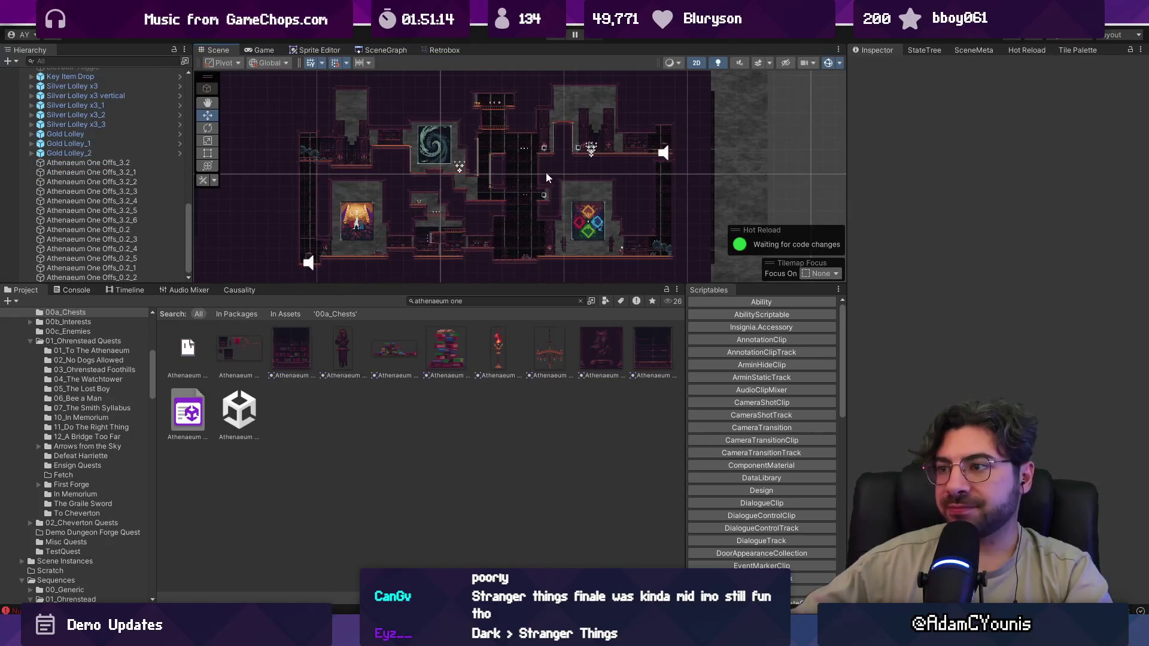
{"action": "left_click", "coordinate": [119, 221]}
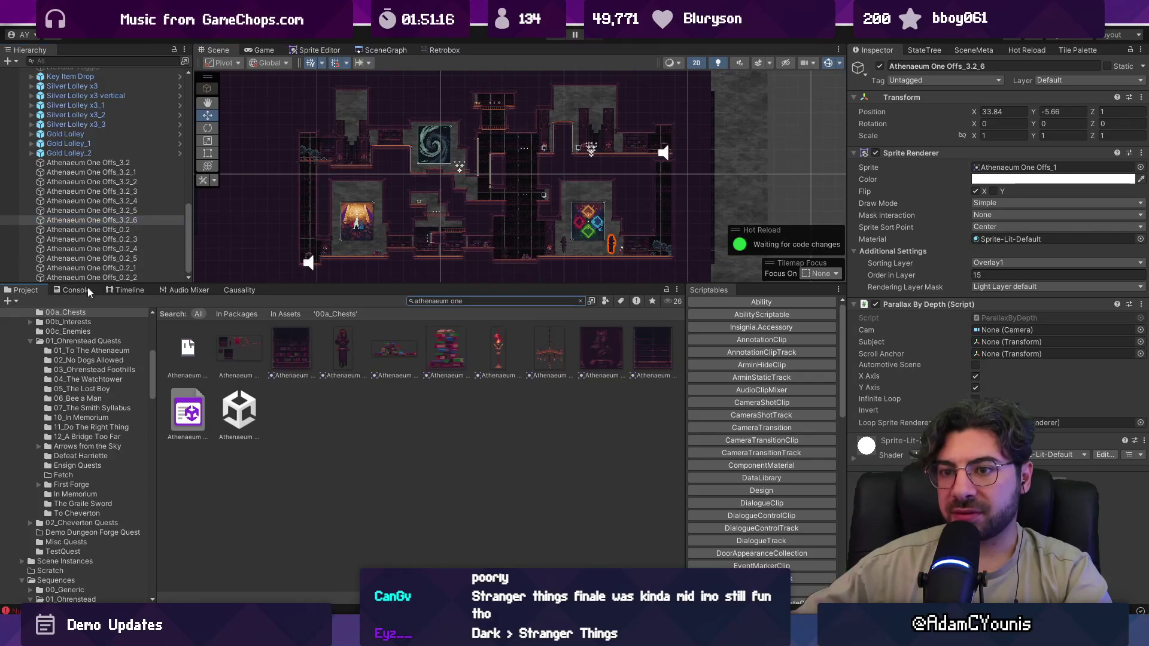
- Check the Console and the causality overview's quest flags, then return to the Project browser
{"action": "left_click", "coordinate": [76, 290]}
{"action": "left_click", "coordinate": [239, 290]}
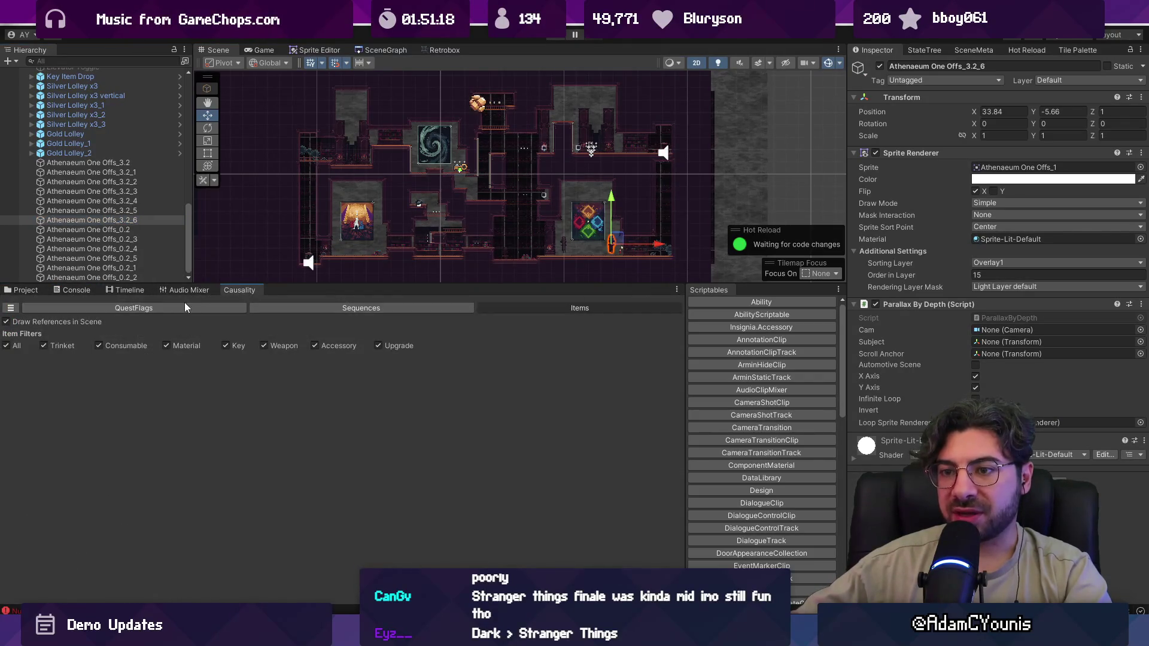
{"action": "left_click", "coordinate": [243, 306]}
{"action": "left_click", "coordinate": [83, 292]}
{"action": "left_click", "coordinate": [24, 290]}
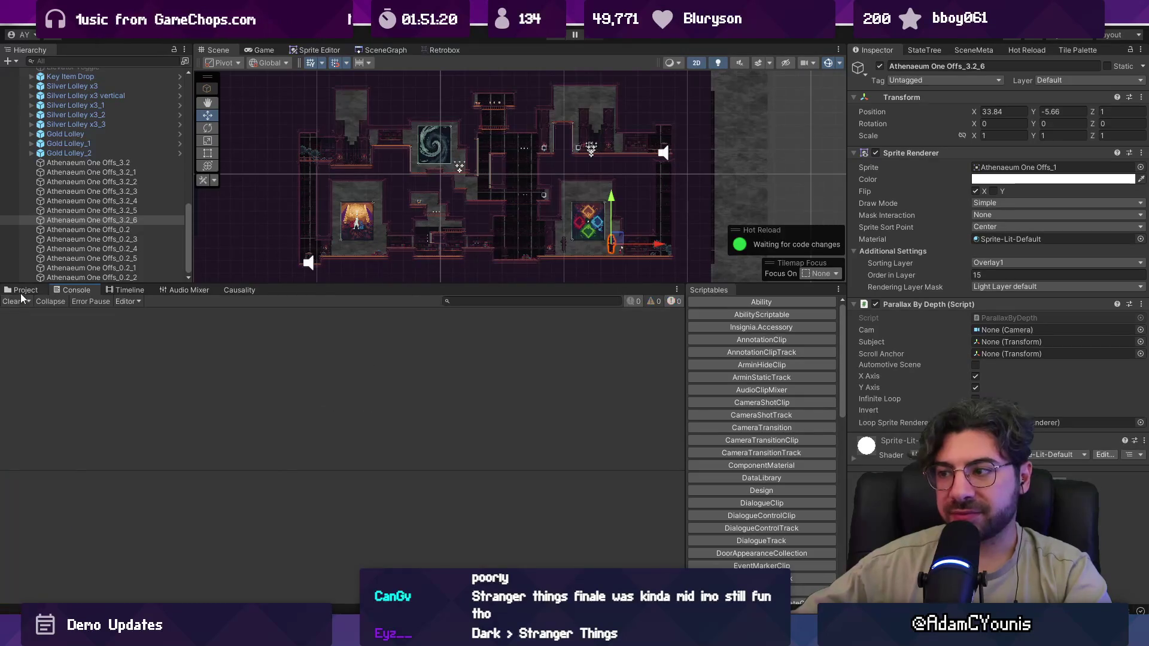
- Select the copied chandeliers and lower Chandelier_1 to X 28.26, Y -1.17 in the hallway
{"action": "scroll", "coordinate": [608, 172], "scroll_direction": "down", "scroll_amount": 2}
{"action": "scroll", "coordinate": [609, 172], "scroll_direction": "up", "scroll_amount": 2}
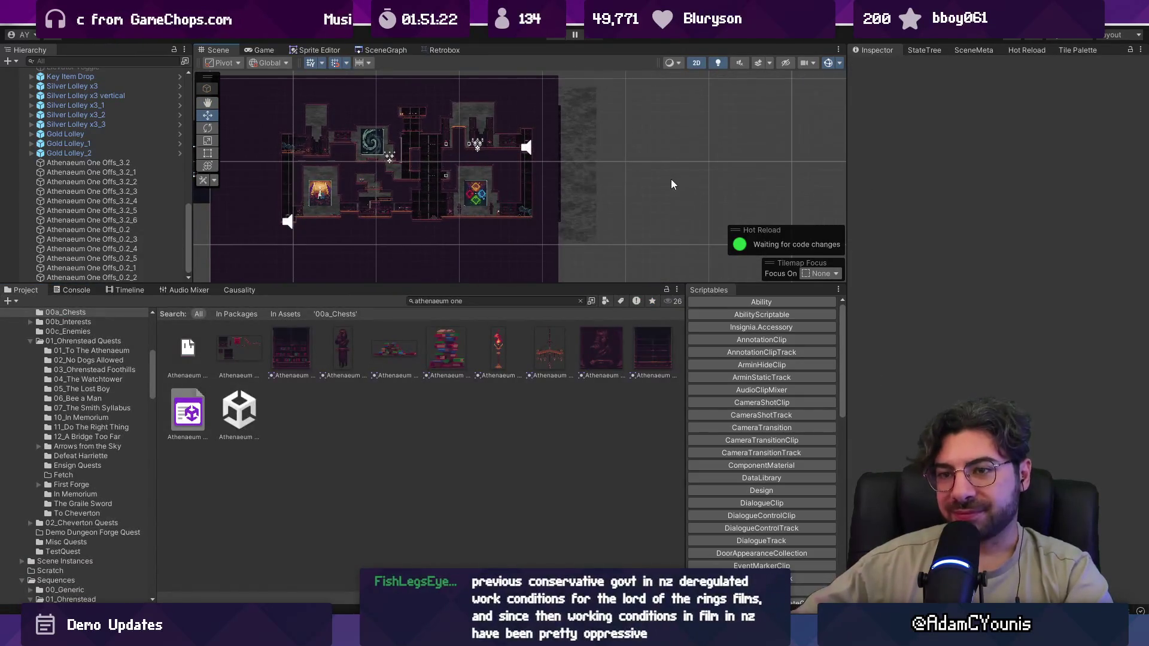
{"action": "left_click", "coordinate": [658, 177], "text": "shift"}
{"action": "key", "text": "f"}
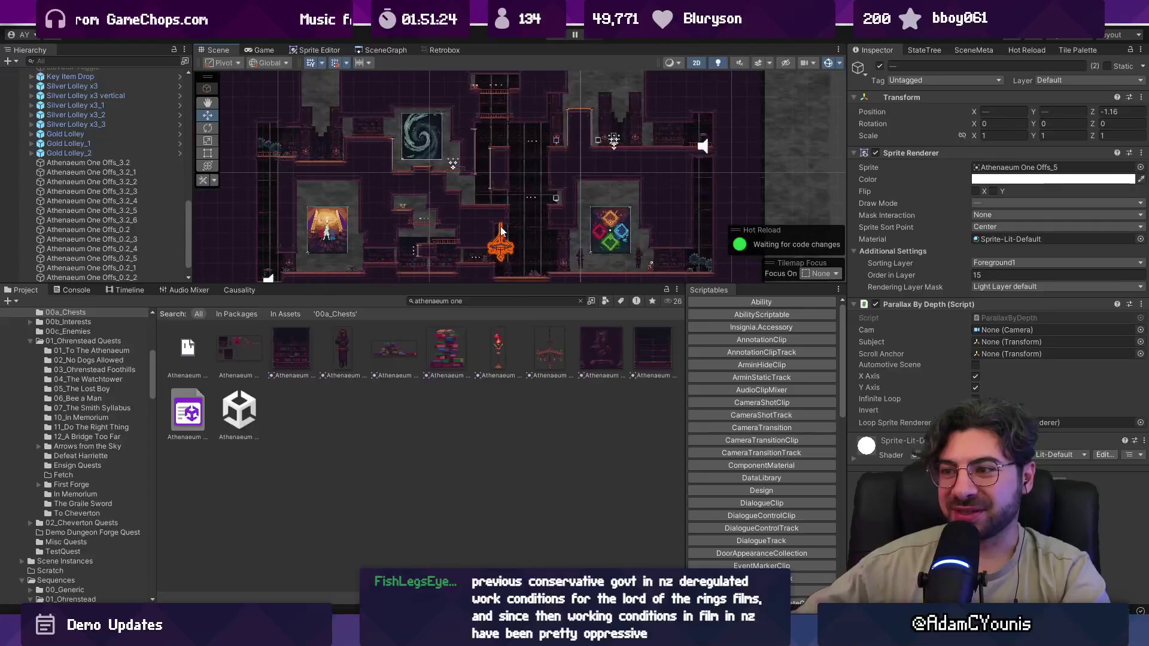
{"action": "scroll", "coordinate": [413, 191], "scroll_direction": "down", "scroll_amount": 5}
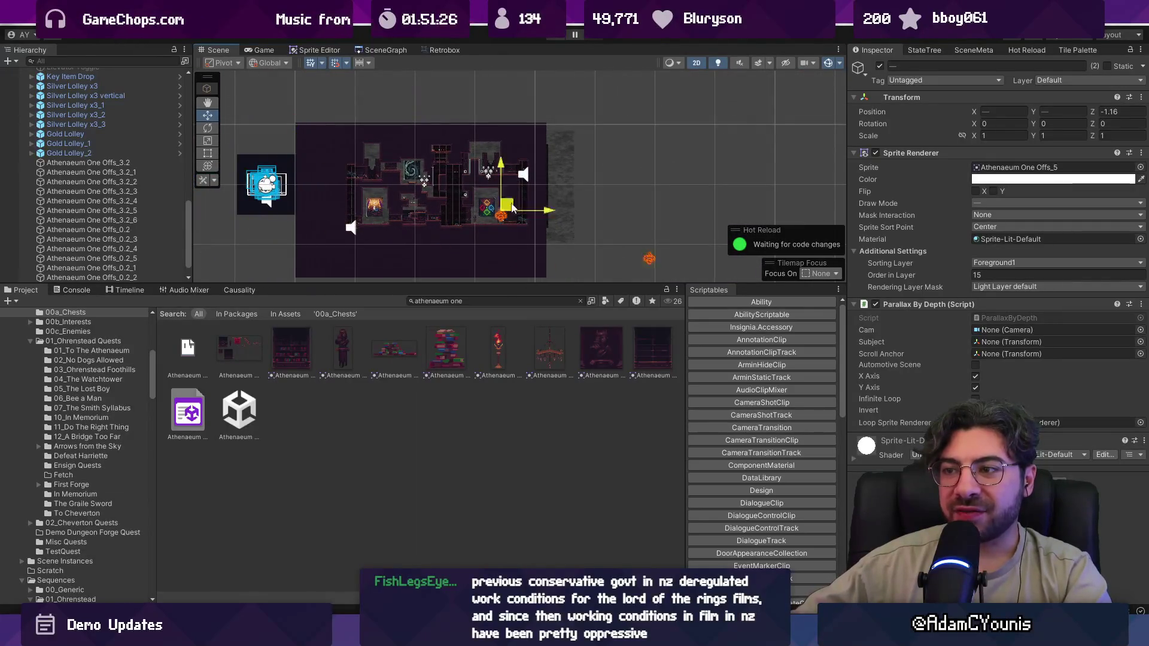
{"action": "left_click", "coordinate": [781, 164]}
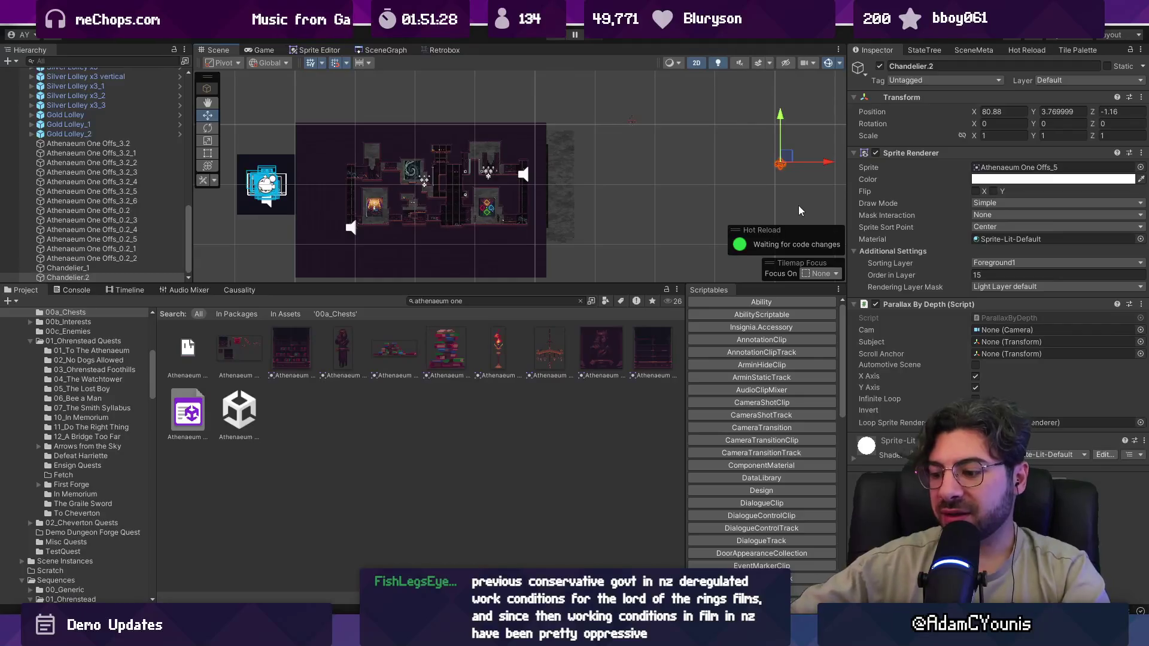
{"action": "left_click", "coordinate": [637, 116]}
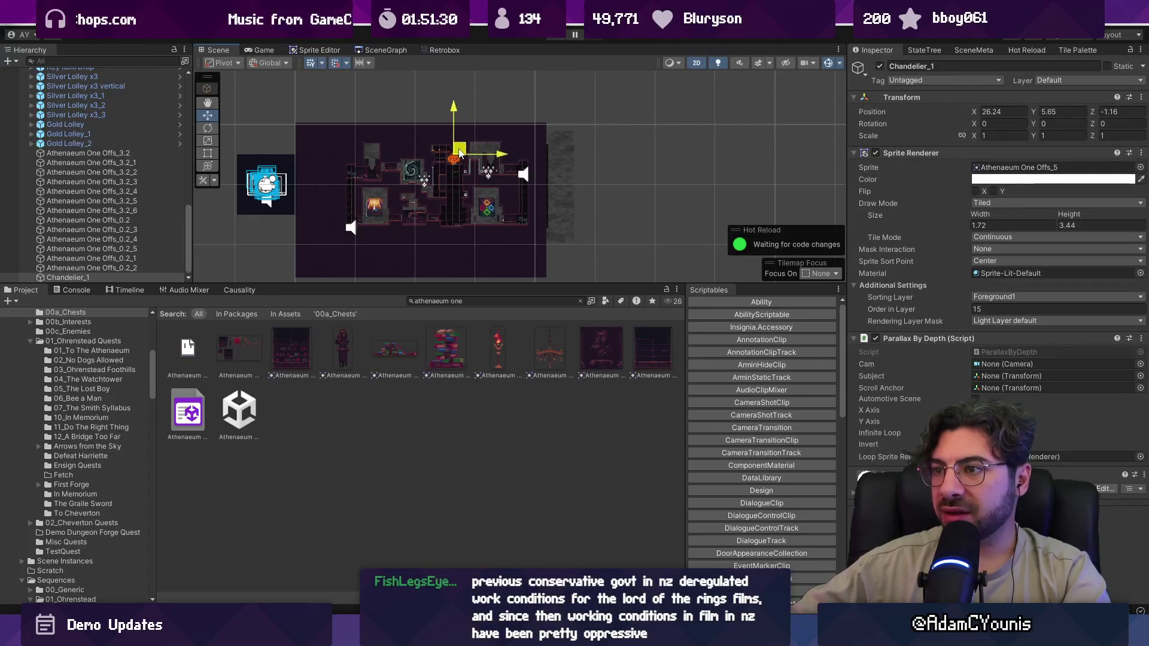
{"action": "scroll", "coordinate": [458, 152], "scroll_direction": "up", "scroll_amount": 5}
{"action": "mouse_move", "coordinate": [456, 149]}
{"action": "left_mouse_down"}
{"action": "mouse_move", "coordinate": [457, 199]}
{"action": "mouse_move", "coordinate": [369, 54]}
{"action": "mouse_move", "coordinate": [383, 130]}
{"action": "mouse_move", "coordinate": [455, 163]}
{"action": "mouse_move", "coordinate": [365, 212]}
{"action": "mouse_move", "coordinate": [489, 231]}
{"action": "left_mouse_up"}
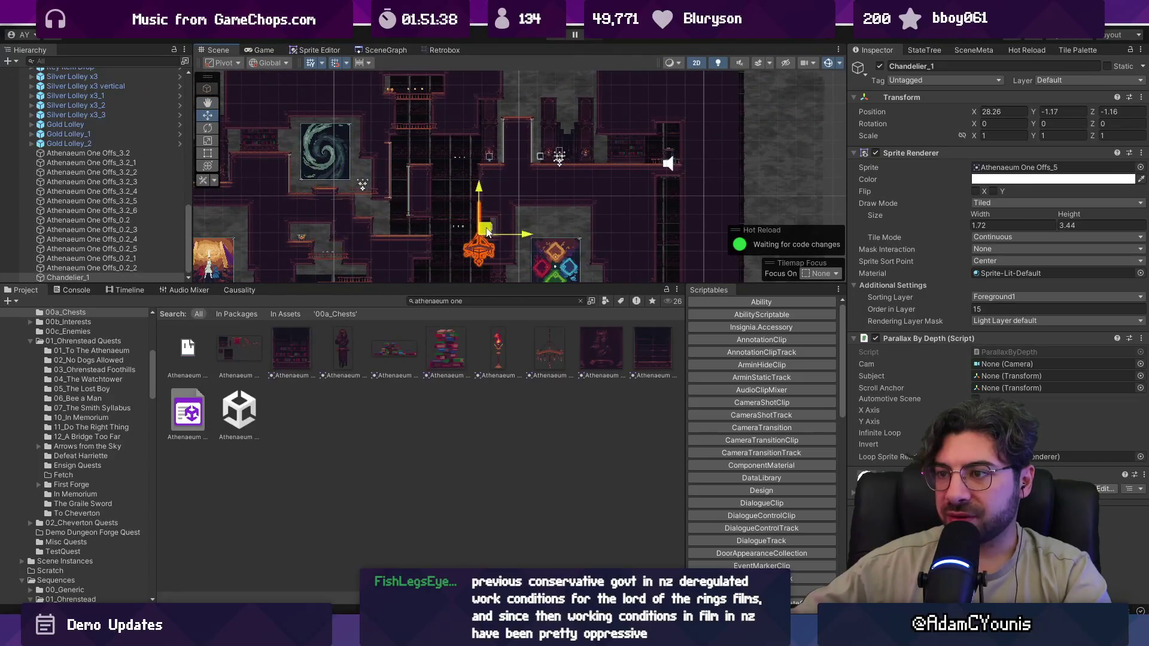
- Lengthen Chandelier_1's hanging chain with the Rect tool and nudge it into place
{"action": "key", "text": "t"}
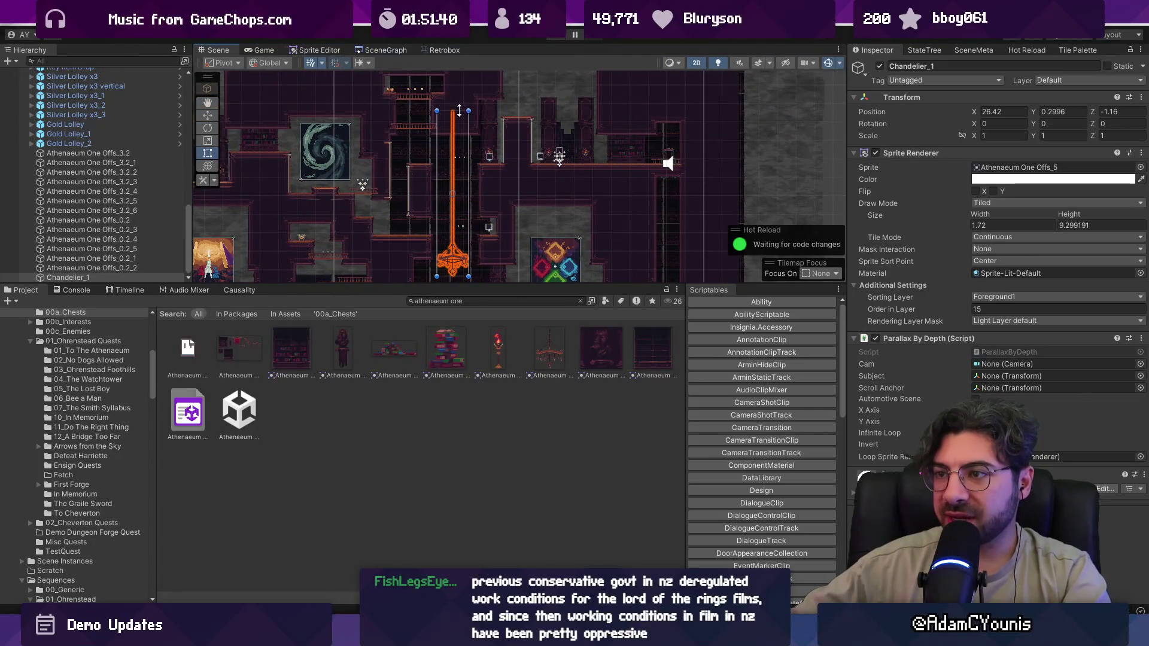
{"action": "scroll", "coordinate": [461, 227], "scroll_direction": "down", "scroll_amount": 2}
{"action": "key", "text": "w"}
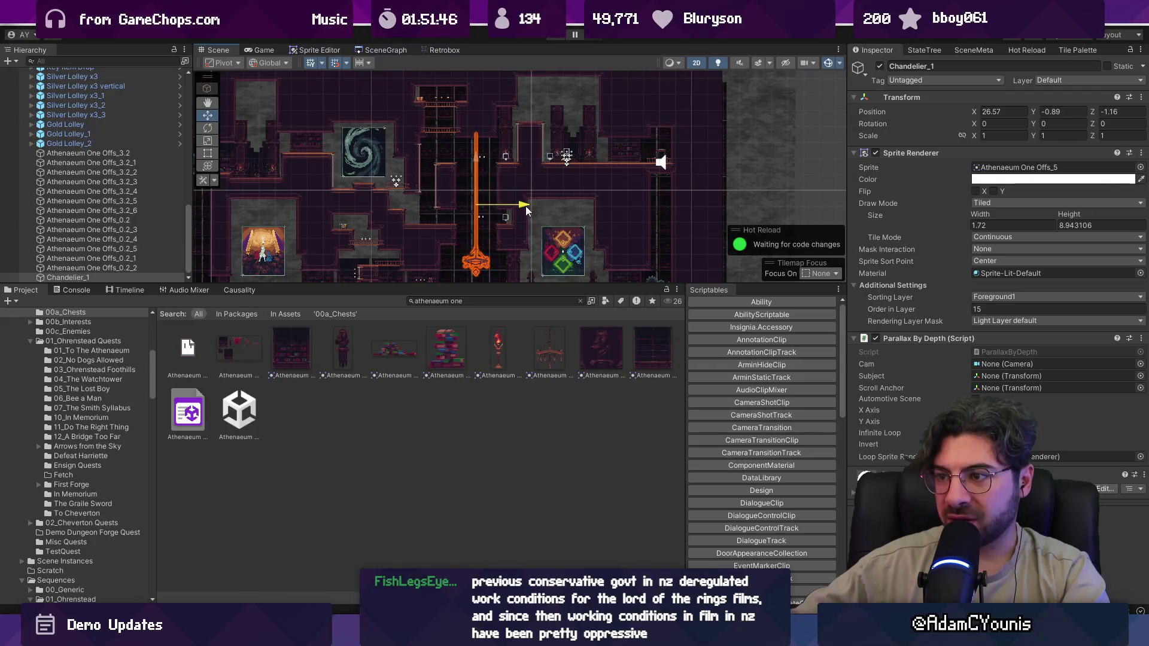
{"action": "left_click_drag", "start_coordinate": [526, 210], "coordinate": [525, 210]}
- Duplicate the chandelier as Chandelier_3 at X 12.82, Y 7.52, hanging from the ceiling
{"action": "mouse_move", "coordinate": [558, 160]}
{"action": "left_mouse_down"}
{"action": "mouse_move", "coordinate": [503, 214]}
{"action": "mouse_move", "coordinate": [585, 108]}
{"action": "left_mouse_up"}
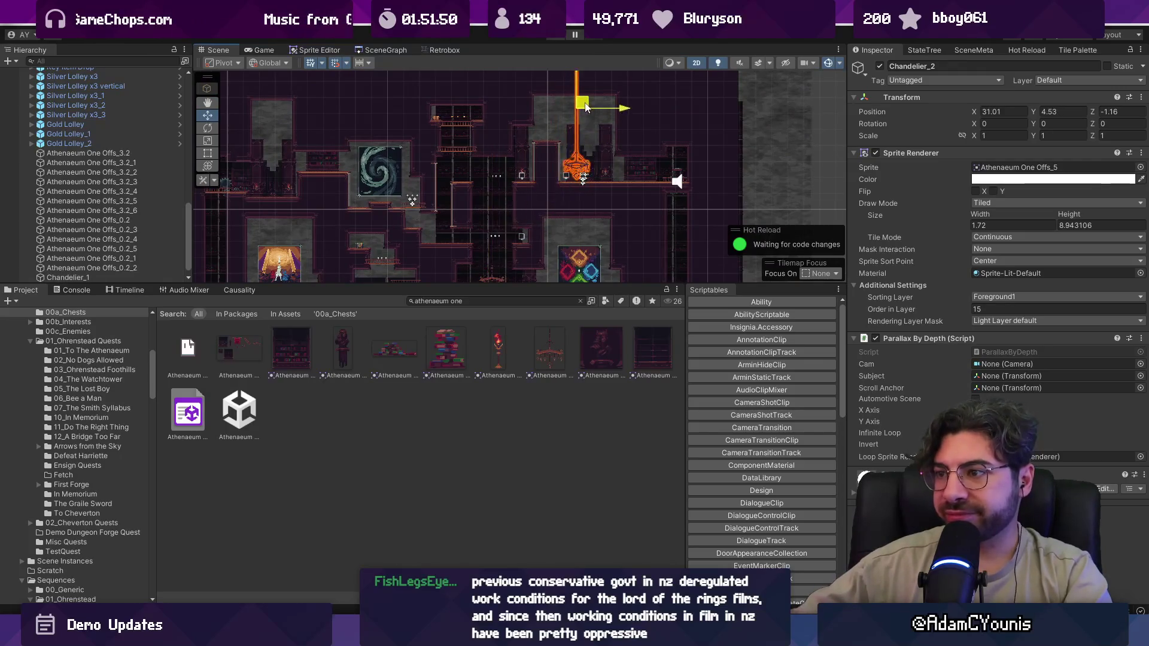
{"action": "scroll", "coordinate": [599, 90], "scroll_direction": "down", "scroll_amount": 2}
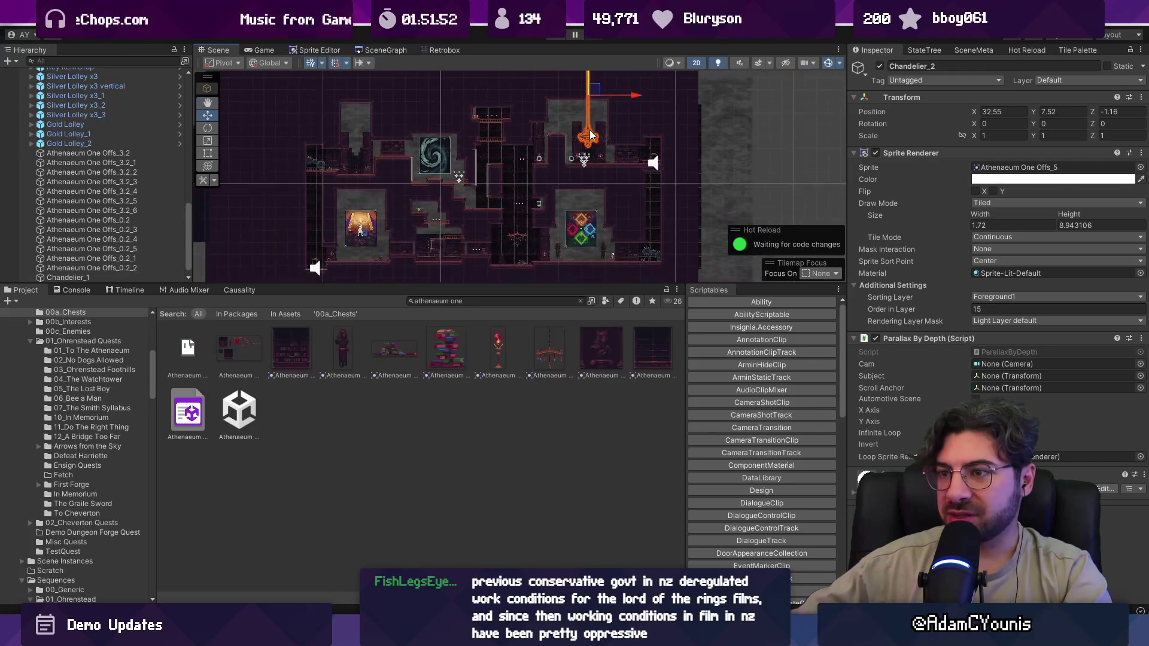
{"action": "key", "text": "ctrl+d"}
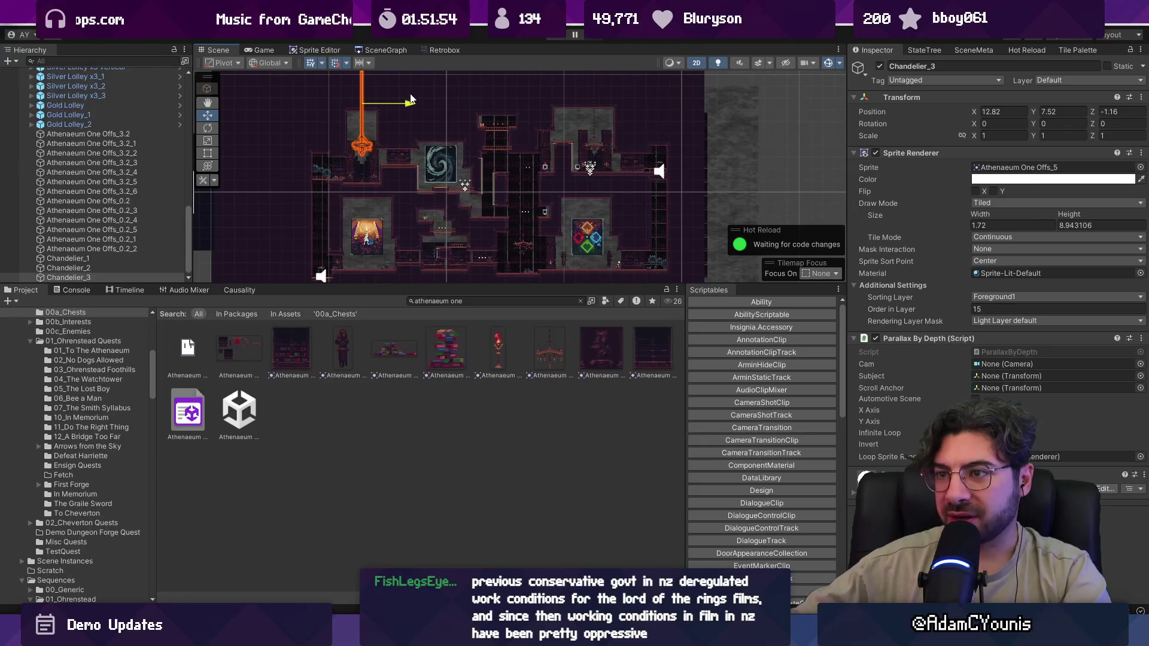
{"action": "scroll", "coordinate": [414, 112], "scroll_direction": "up", "scroll_amount": 5}
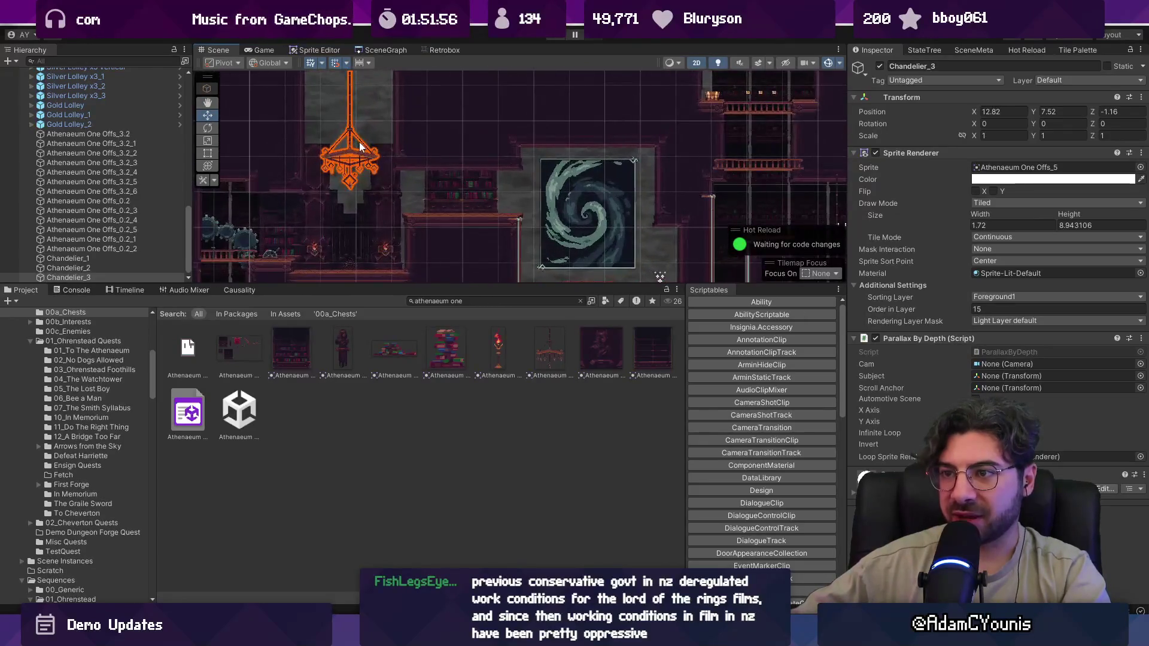
{"action": "mouse_move", "coordinate": [651, 208]}
{"action": "left_mouse_down"}
{"action": "mouse_move", "coordinate": [632, 138]}
{"action": "mouse_move", "coordinate": [511, 175]}
{"action": "left_mouse_up"}
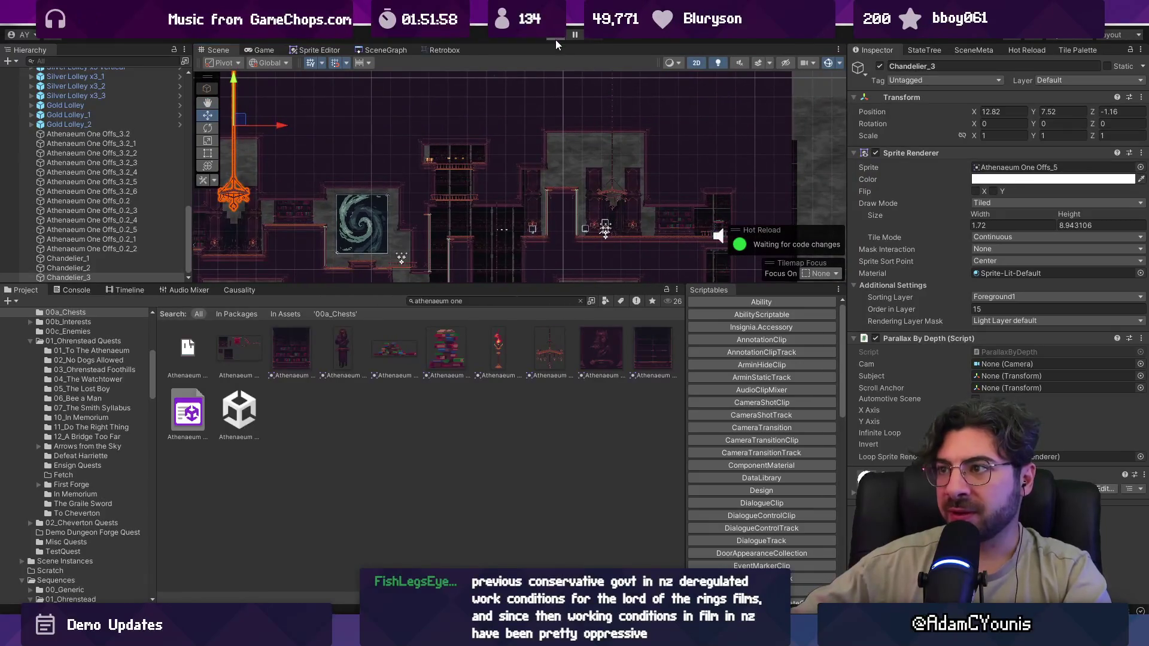
- Playtest briefly, then lower Chandelier_2 and Chandelier_3 together
{"action": "left_click", "coordinate": [556, 40]}
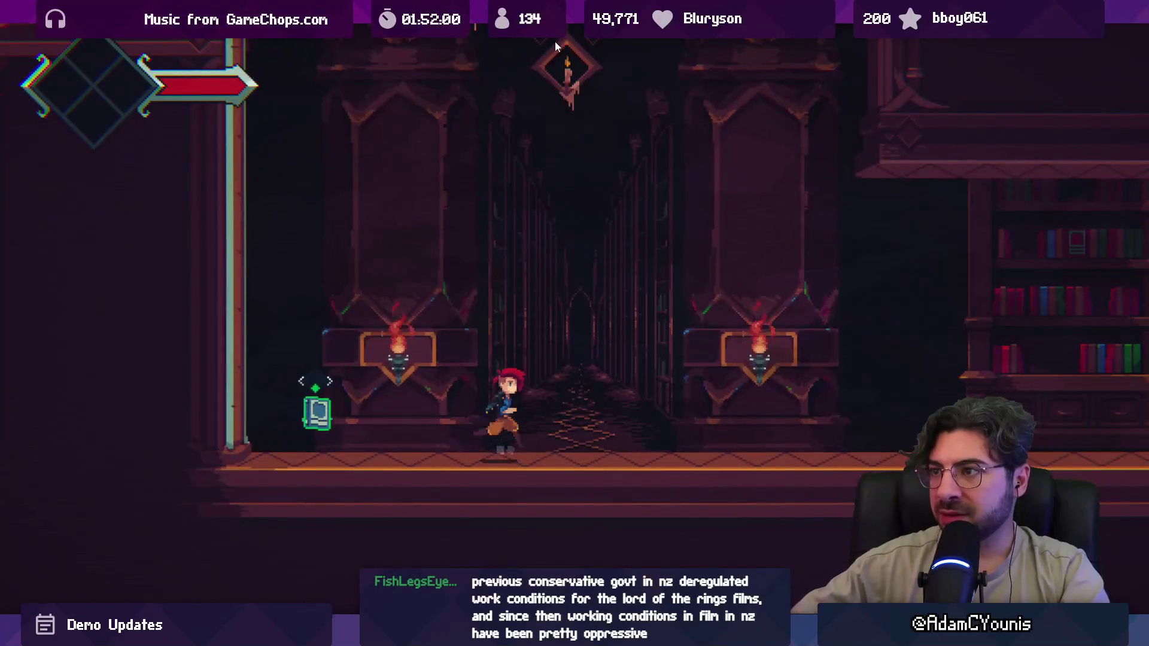
{"action": "key", "text": "Escape"}
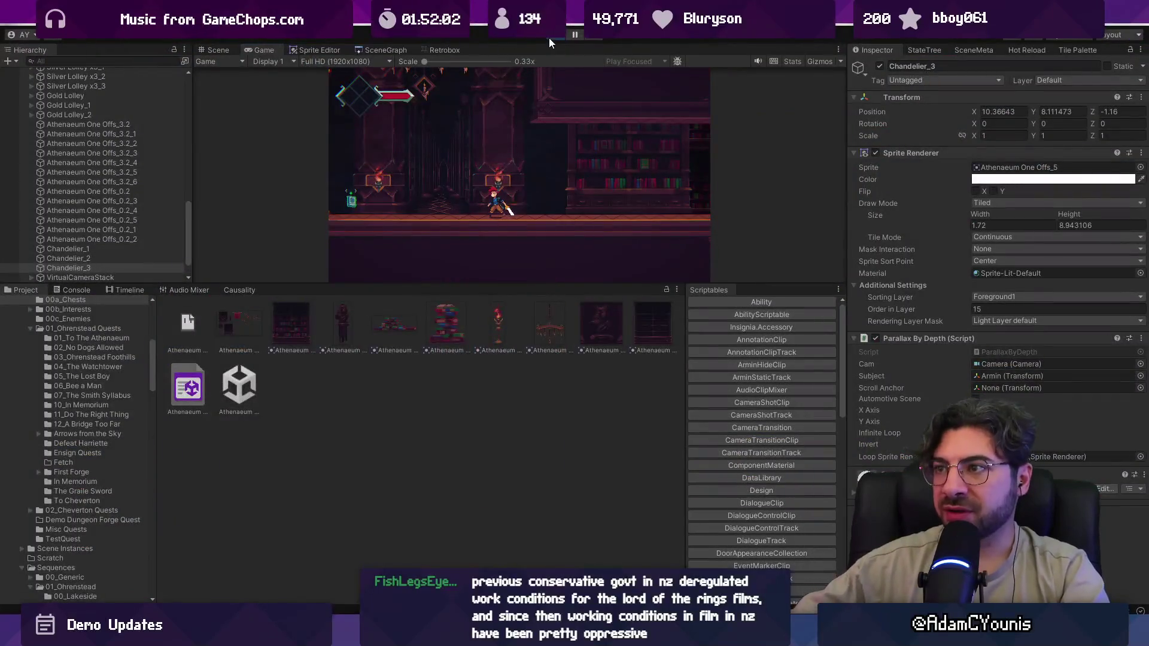
{"action": "left_click", "coordinate": [548, 38]}
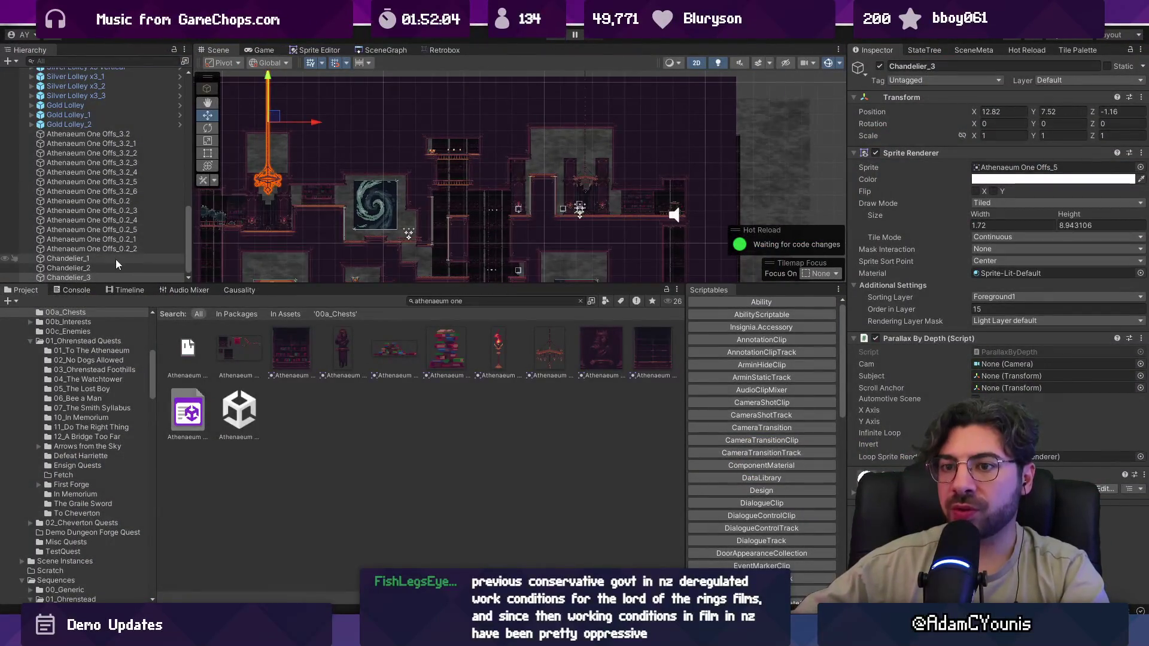
{"action": "left_click", "coordinate": [116, 269], "text": "shift"}
{"action": "left_click_drag", "start_coordinate": [586, 81], "coordinate": [586, 83]}
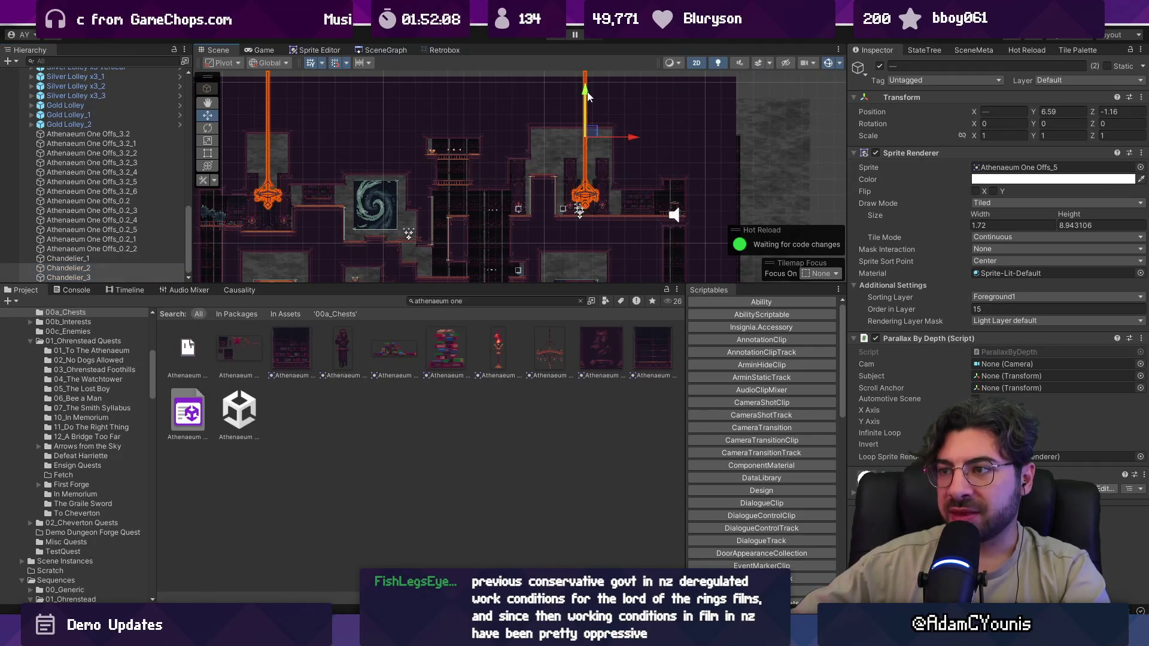
{"action": "left_click", "coordinate": [138, 270]}
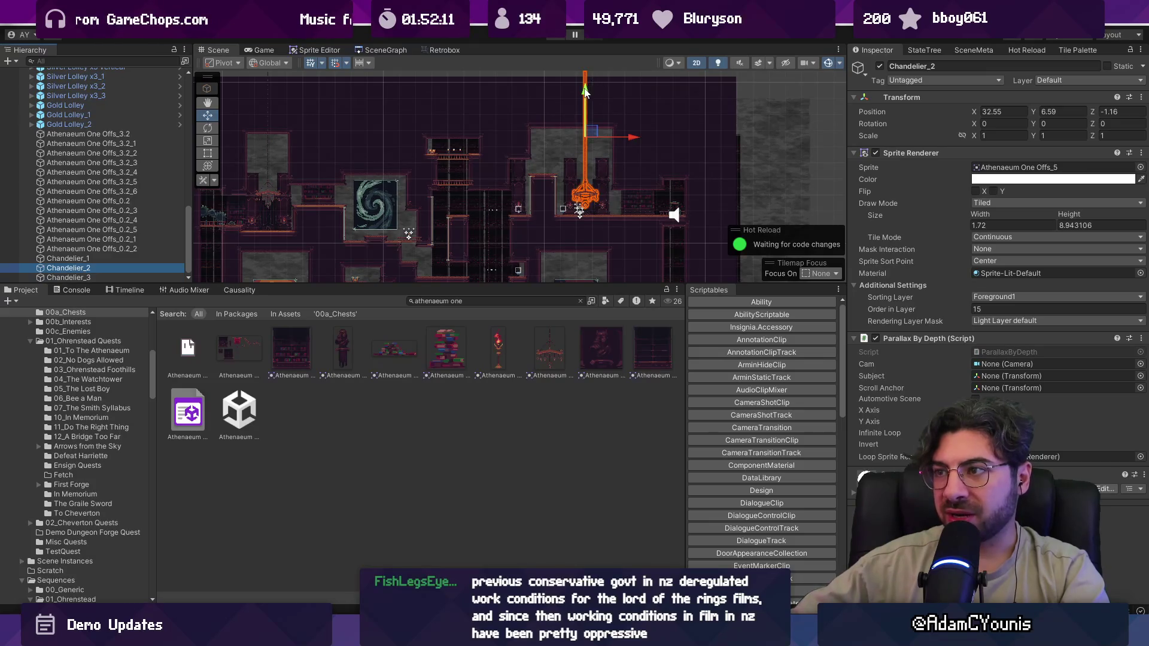
- Run another quick playtest and lower Chandelier_3 to X 11.19, Y 7.61
{"action": "left_click", "coordinate": [551, 39]}
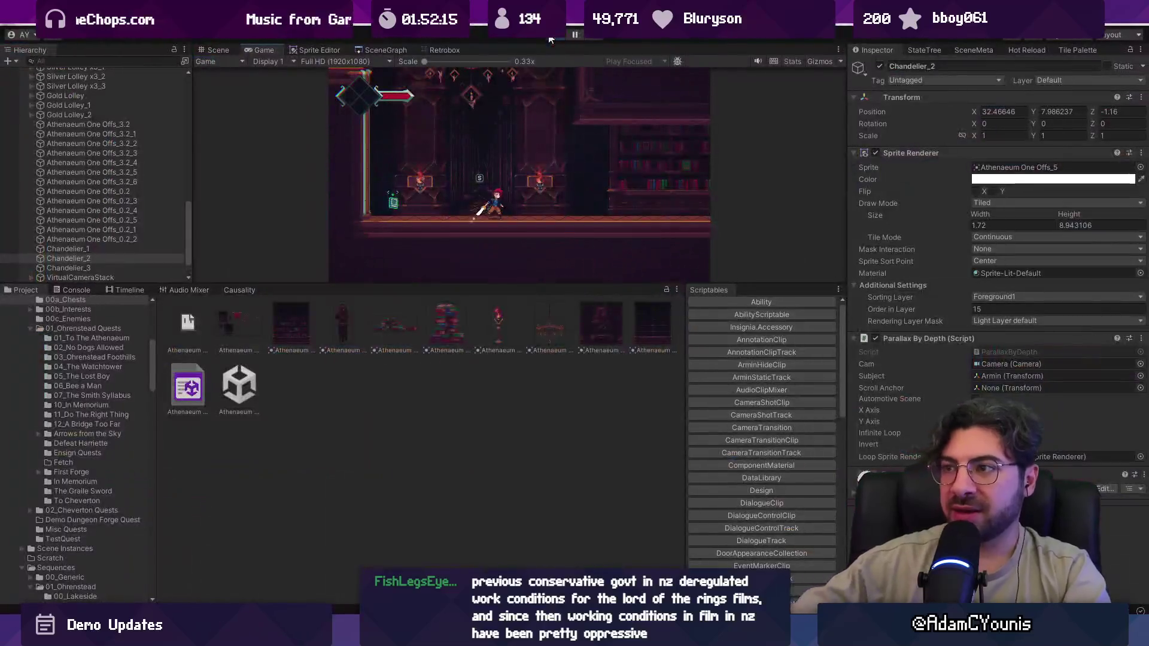
{"action": "left_click", "coordinate": [550, 40]}
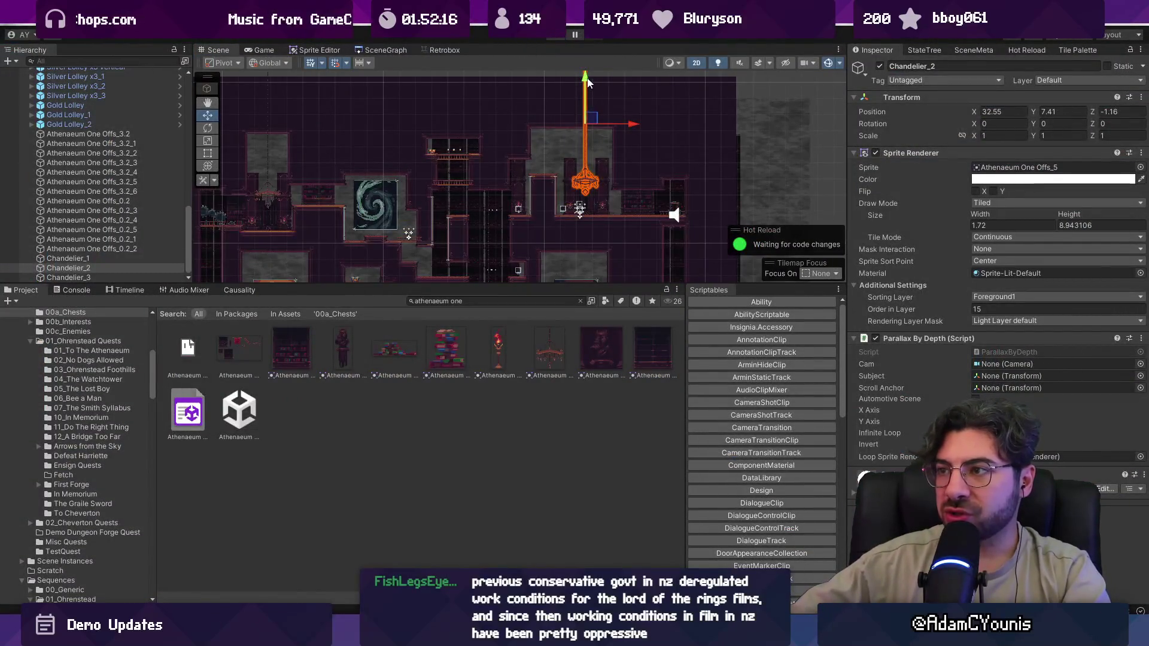
{"action": "scroll", "coordinate": [573, 91], "scroll_direction": "left", "scroll_amount": 5}
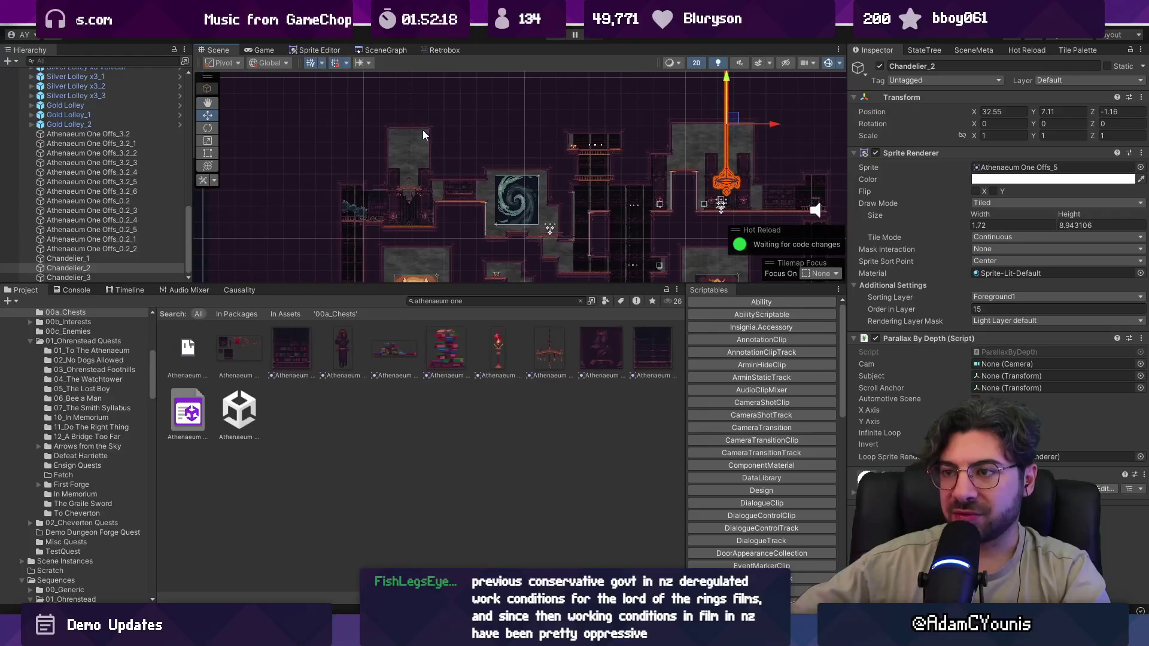
{"action": "left_click", "coordinate": [408, 191]}
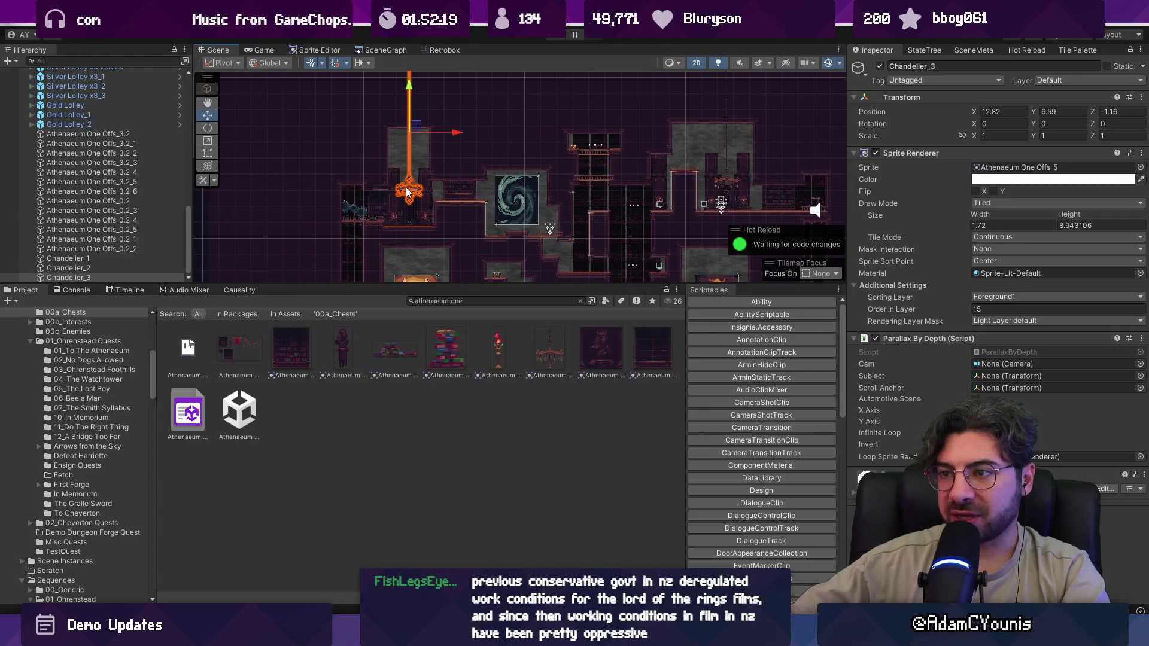
{"action": "left_click", "coordinate": [410, 96]}
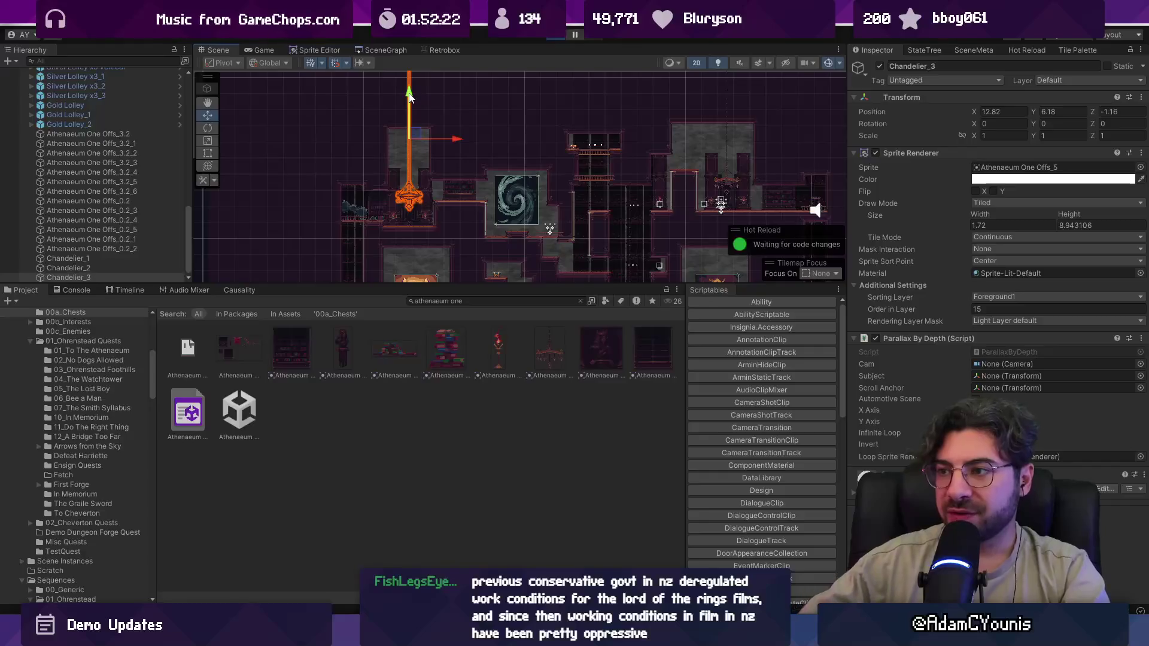
- Playtest full screen: defeat the enemy, ride the cage elevator down, run left into the bookshelf room
{"action": "key", "text": "ctrl+p"}
{"action": "key", "text": "x"}
{"action": "key", "text": "Right"}
{"action": "key", "text": "x"}
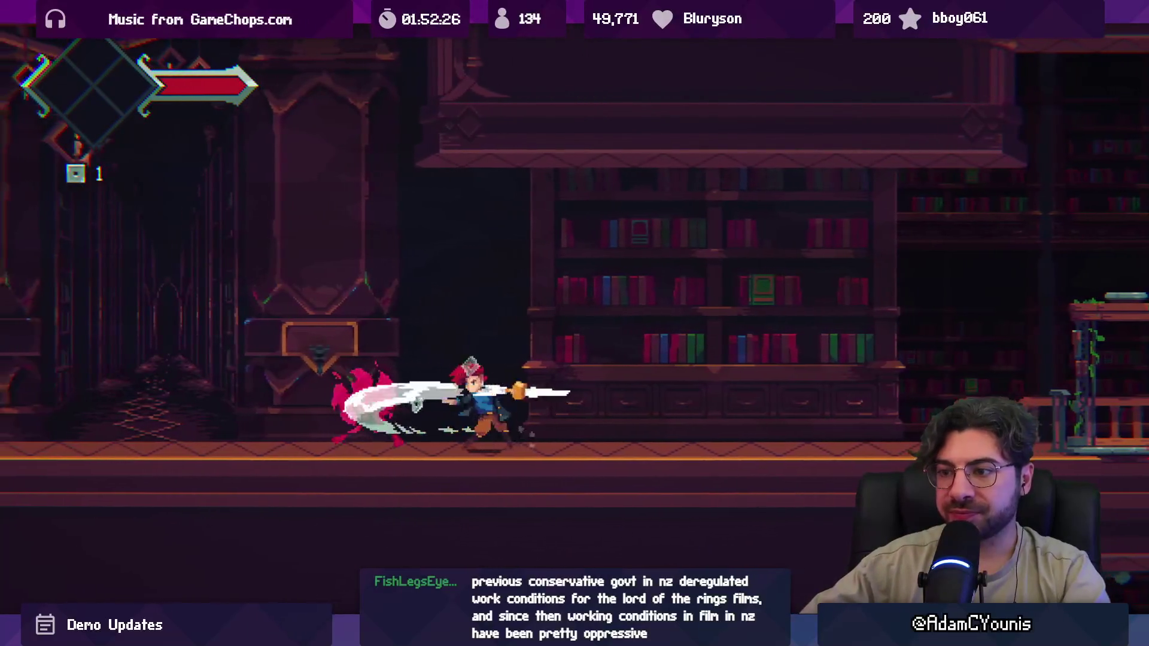
{"action": "key", "text": "x"}
{"action": "key", "text": "Right"}
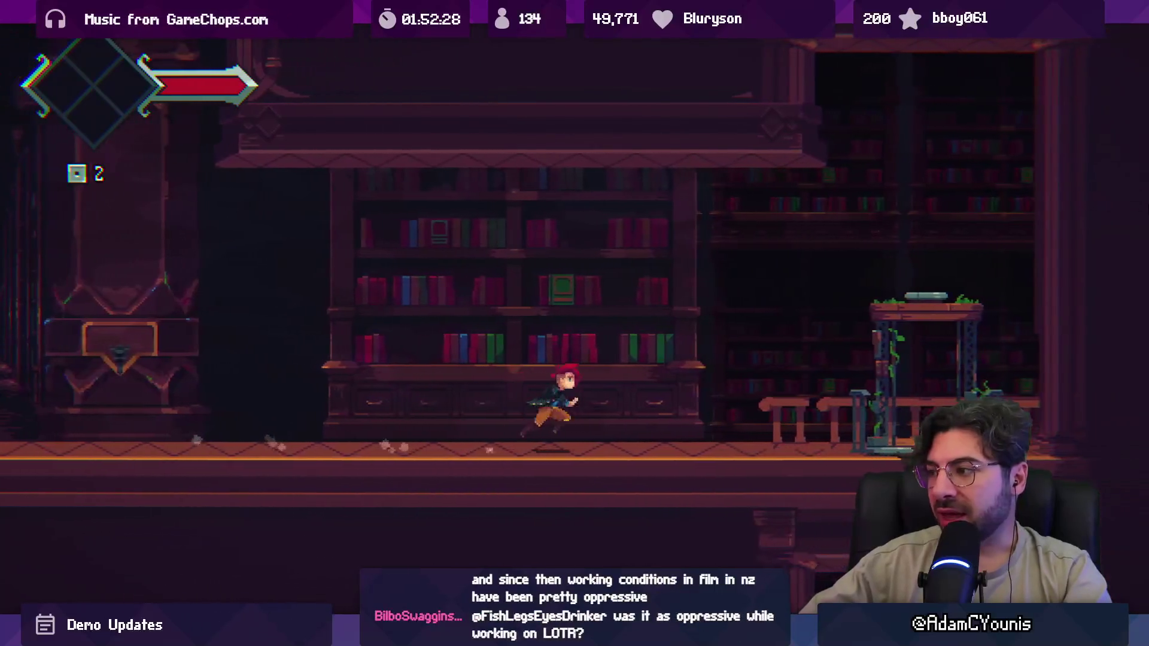
{"action": "key", "text": "Right"}
{"action": "key", "text": "z"}
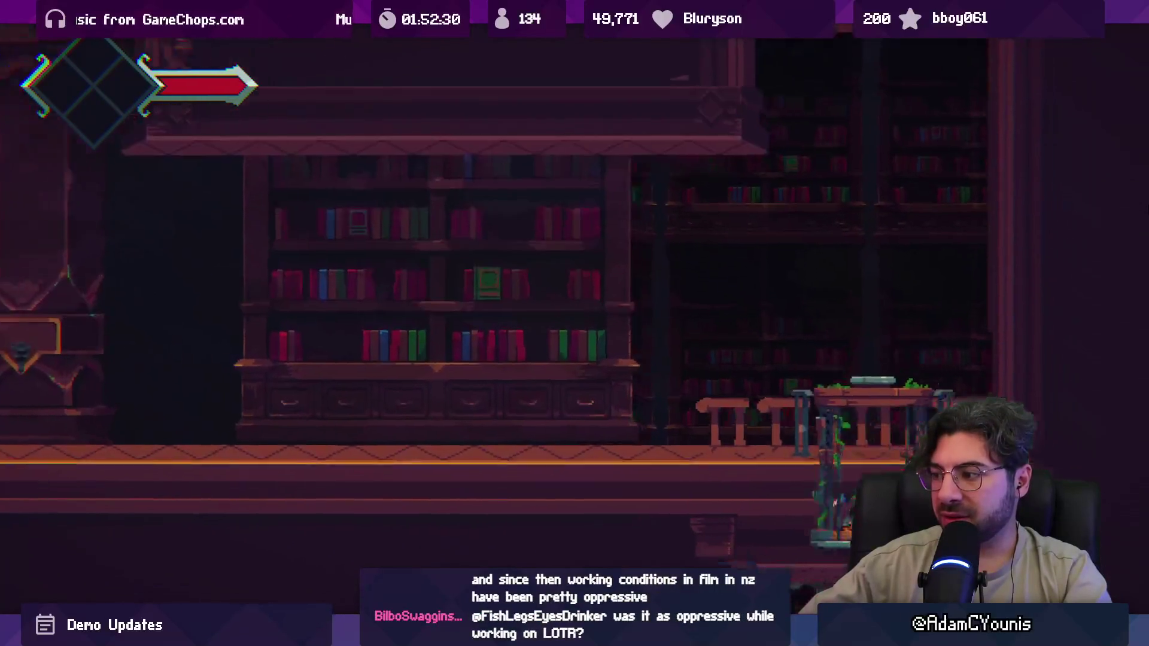
{"action": "key", "text": "Right"}
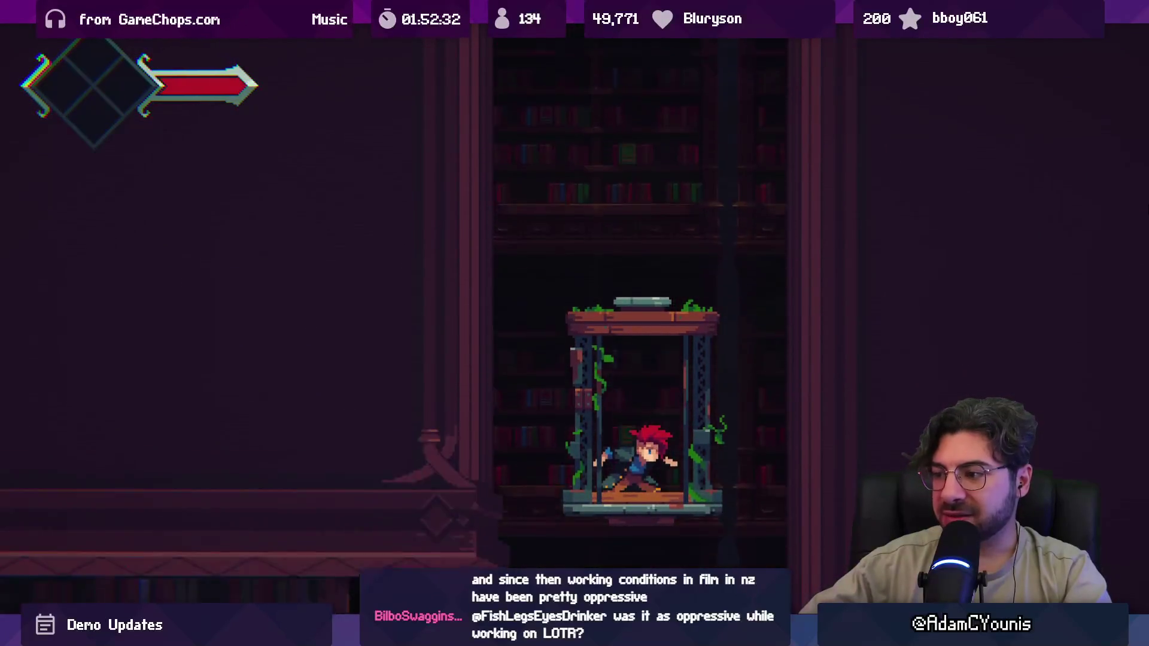
{"action": "key", "text": "Left"}
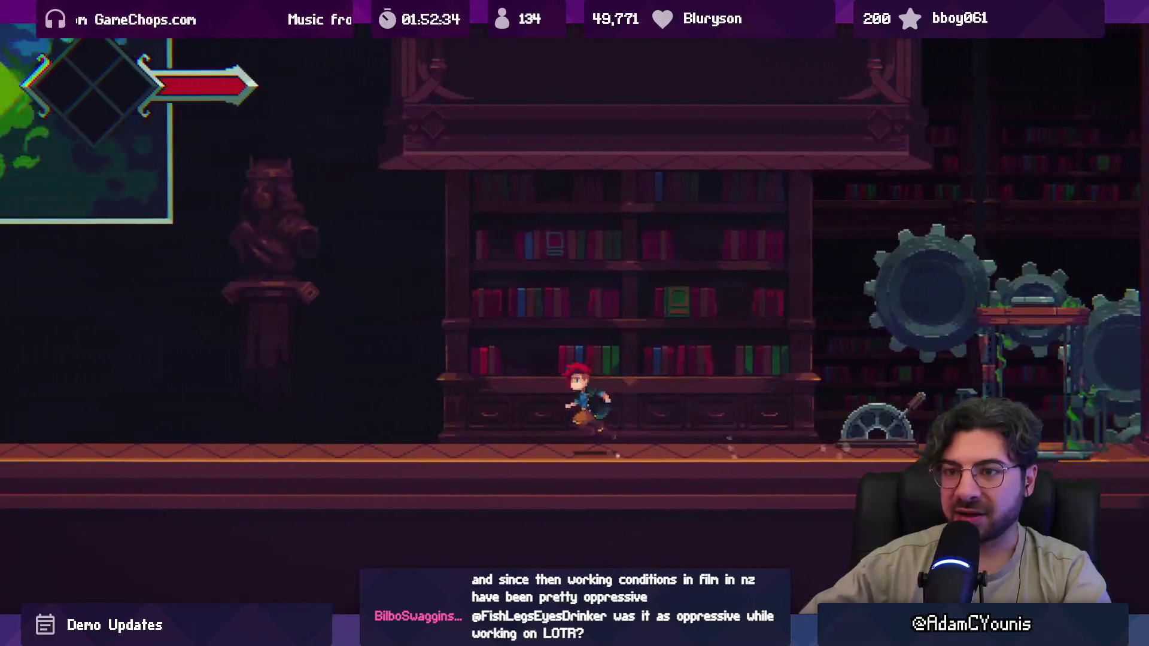
{"action": "key", "text": "Left"}
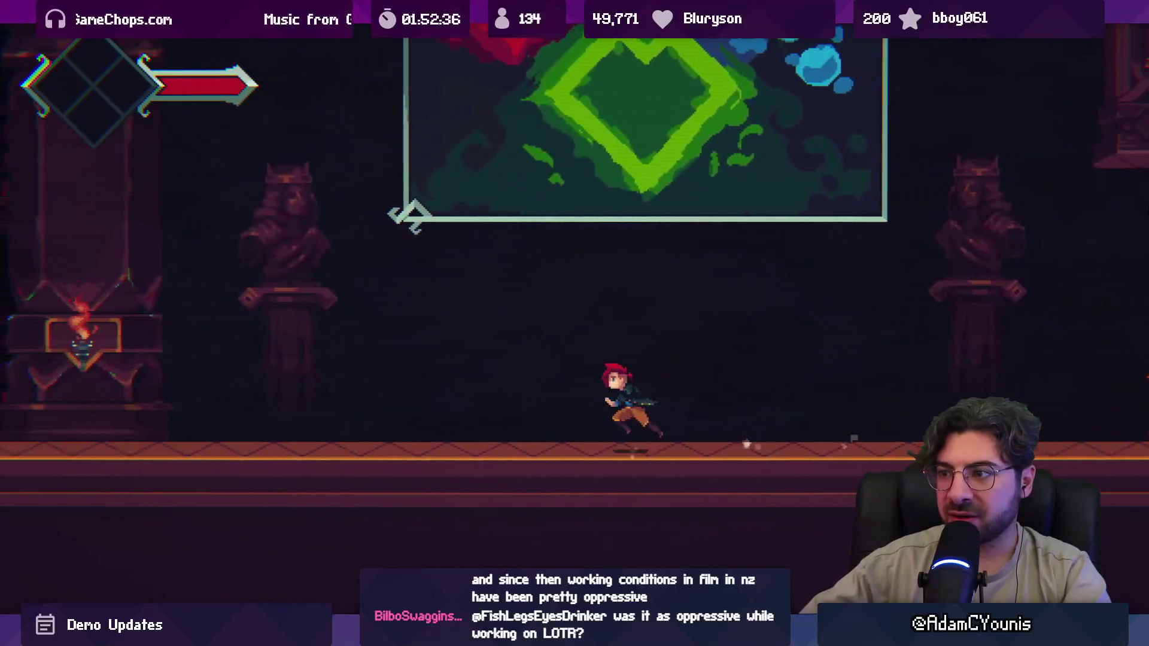
{"action": "key", "text": "Left"}
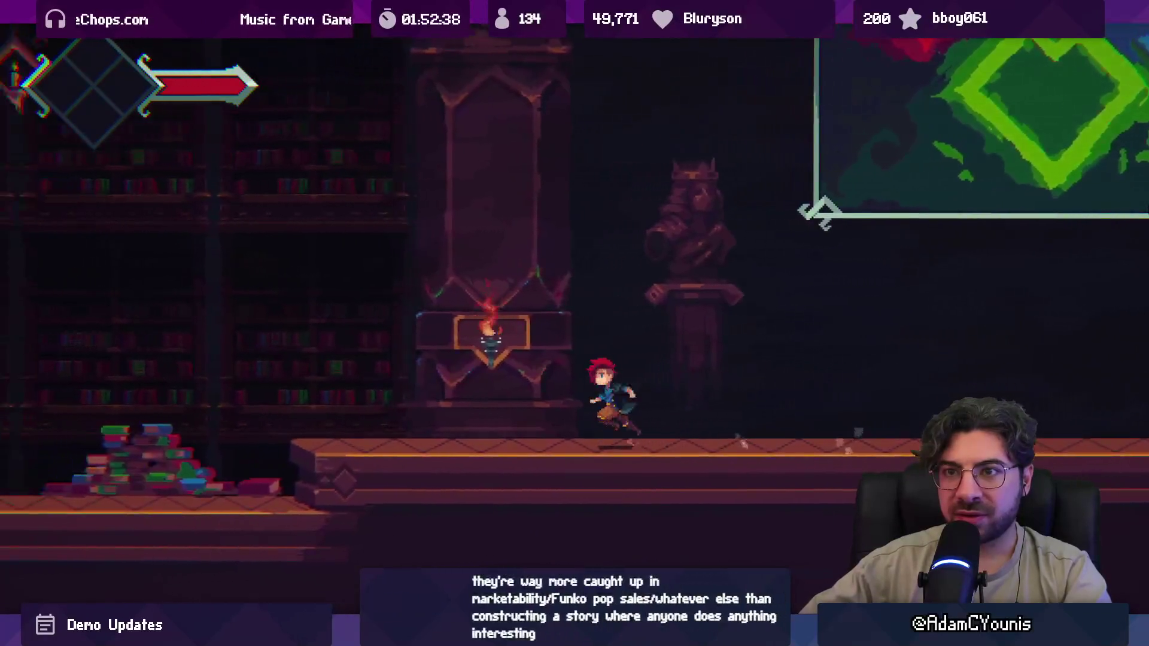
{"action": "key", "text": "Left"}
{"action": "key", "text": "shift+space"}
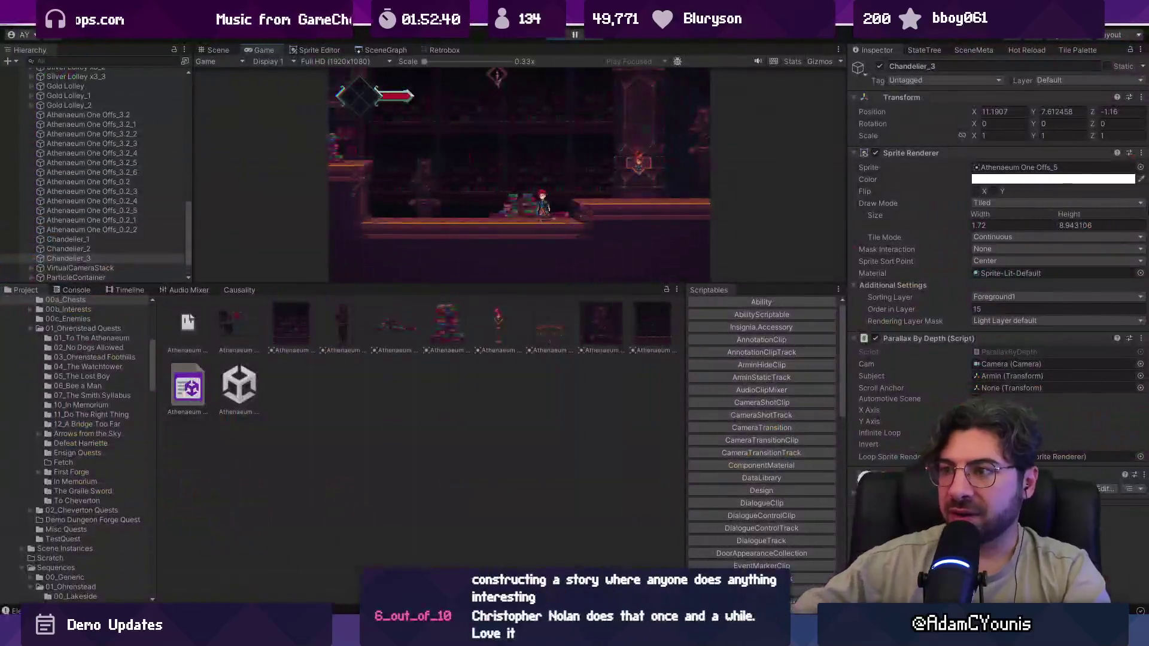
- Stop the playtest, select Chandelier_1 in the hallway and take the Rect tool to resize it
{"action": "left_click", "coordinate": [546, 36]}
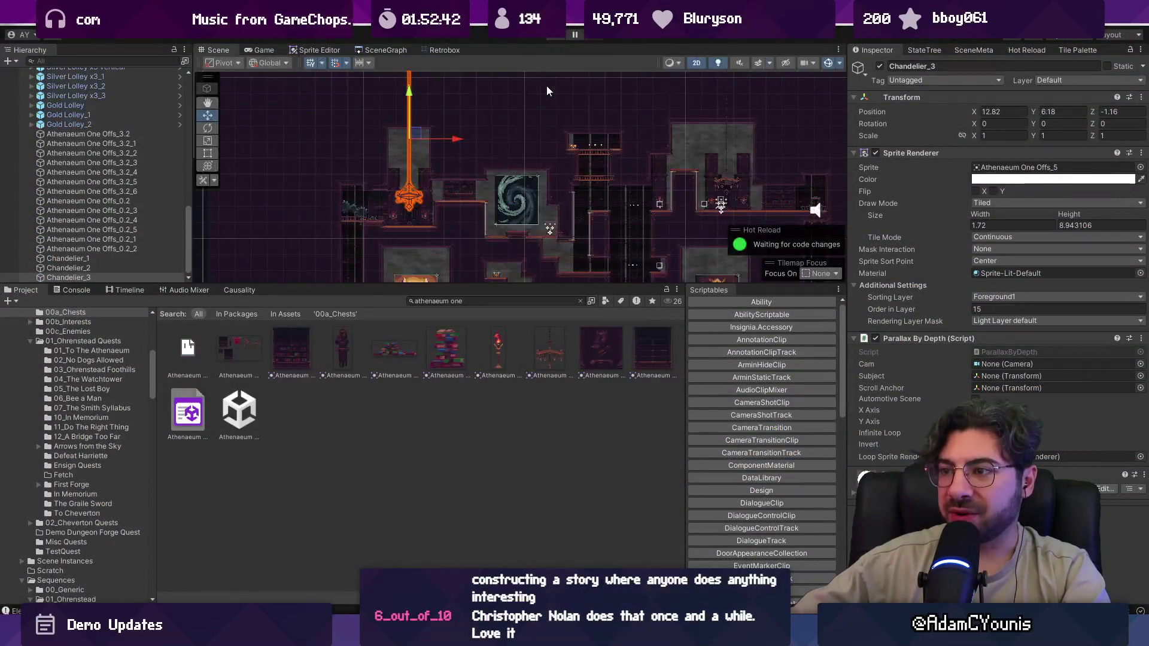
{"action": "left_click", "coordinate": [522, 206]}
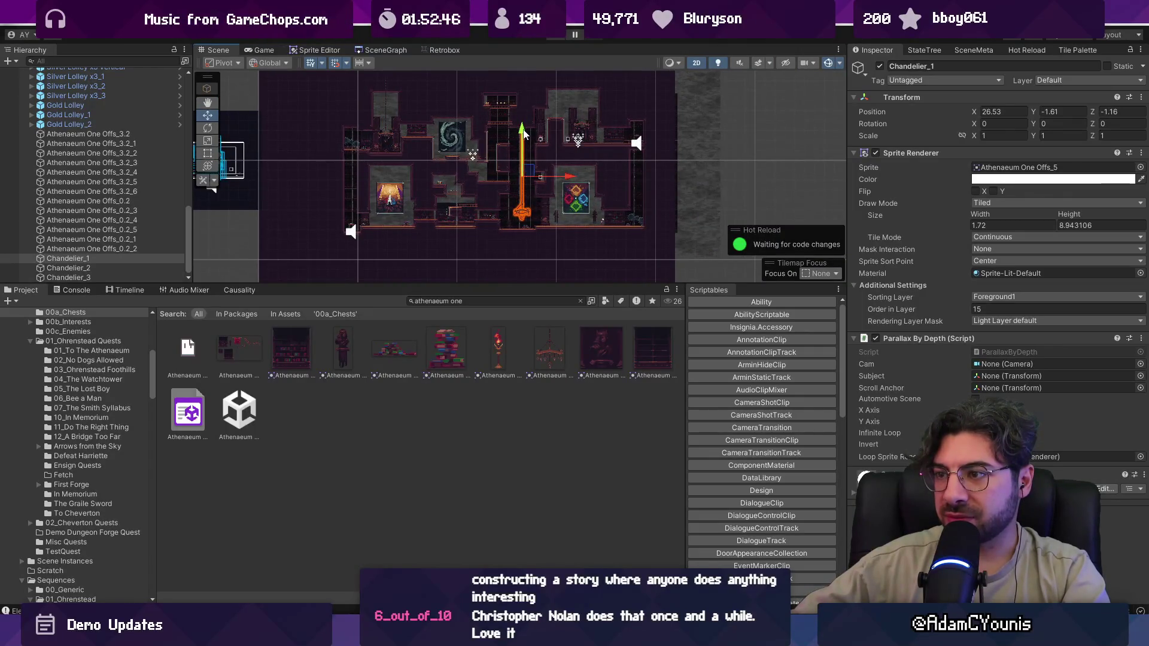
{"action": "scroll", "coordinate": [524, 134], "scroll_direction": "up", "scroll_amount": 3}
{"action": "key", "text": "t"}
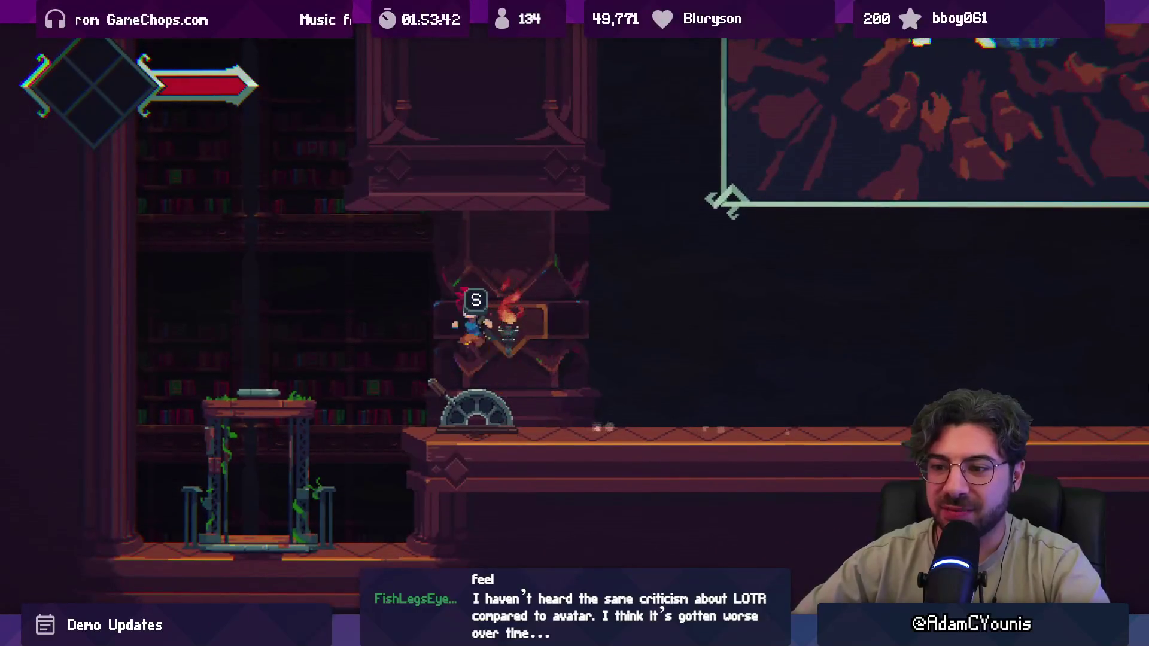
- Stop the playtest, enlarge the Scene view, and undo a trial shift of Elevator Set_1
{"action": "key", "text": "ctrl+p"}
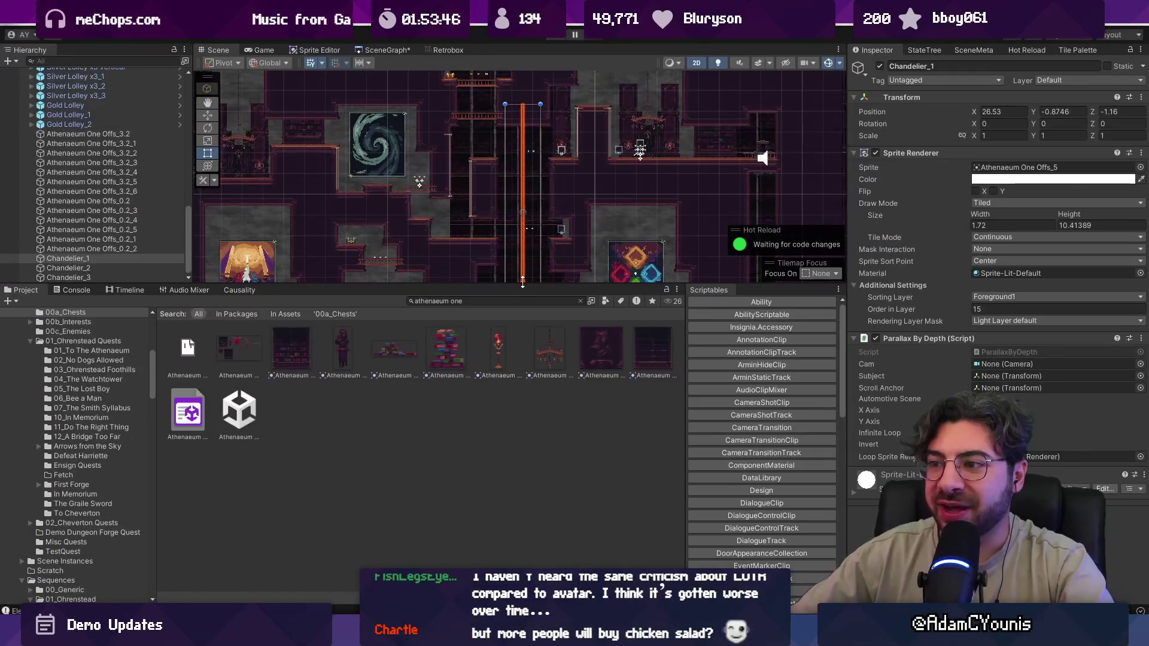
{"action": "left_click_drag", "start_coordinate": [532, 286], "coordinate": [532, 432]}
{"action": "scroll", "coordinate": [501, 326], "scroll_direction": "up", "scroll_amount": 3}
{"action": "left_click", "coordinate": [472, 302]}
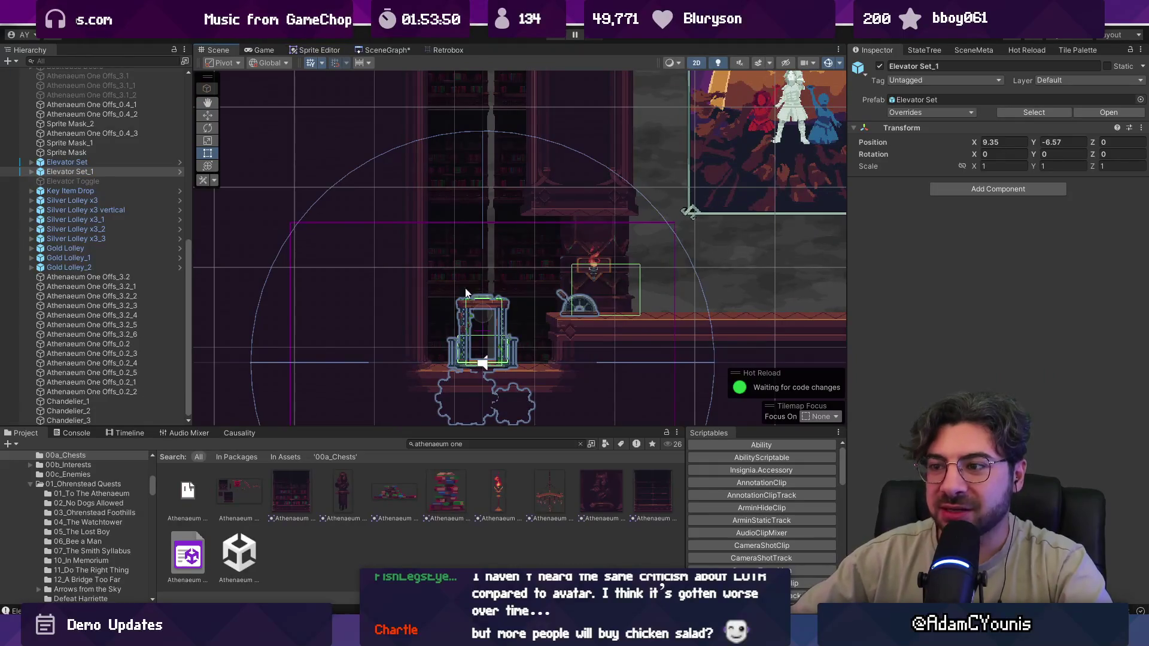
{"action": "left_click_drag", "start_coordinate": [528, 317], "coordinate": [537, 316]}
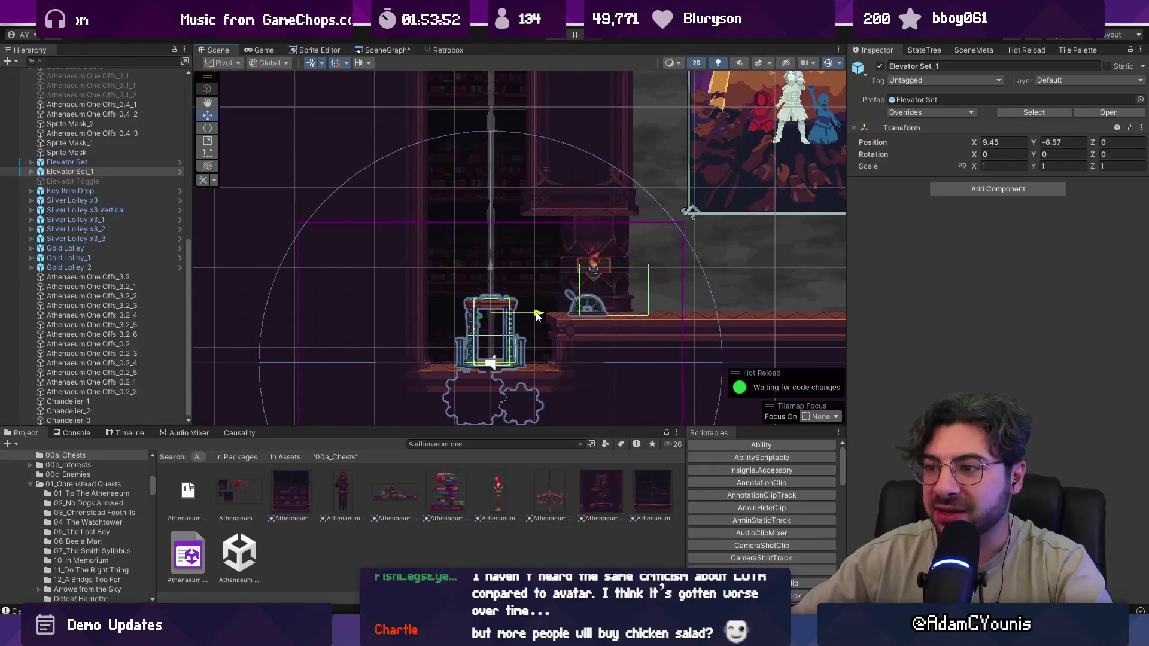
{"action": "key", "text": "ctrl+z"}
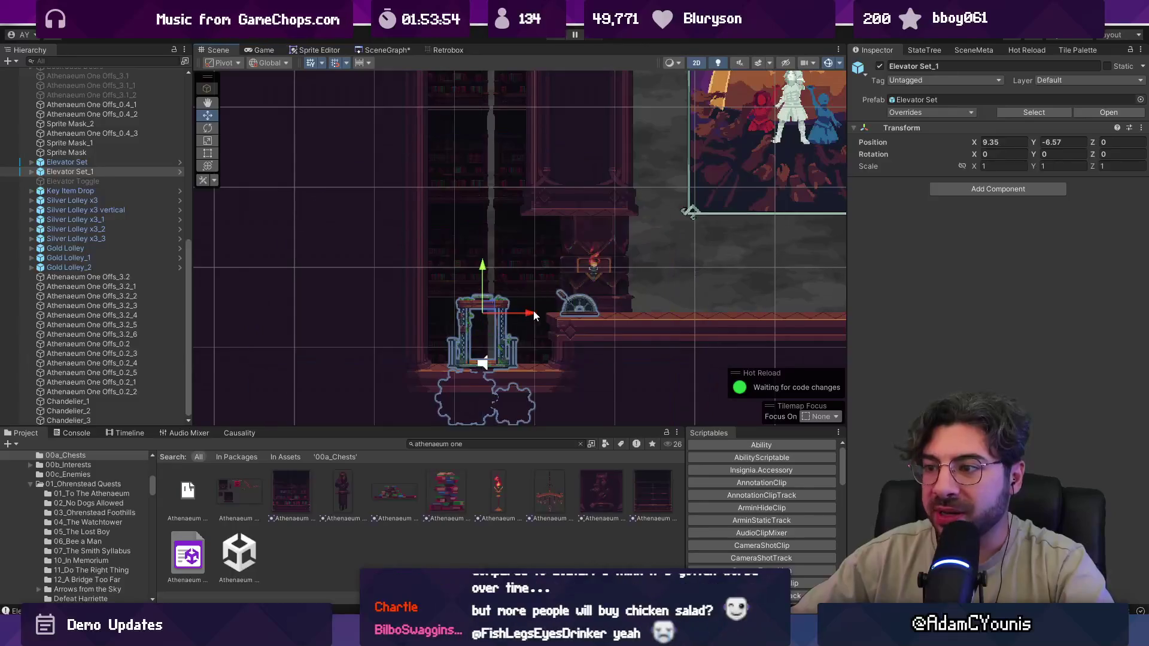
- Frame the whole Athenaeum Stacks map, pan across it, then switch to the Tiled map editor
{"action": "key", "text": "ctrl+z"}
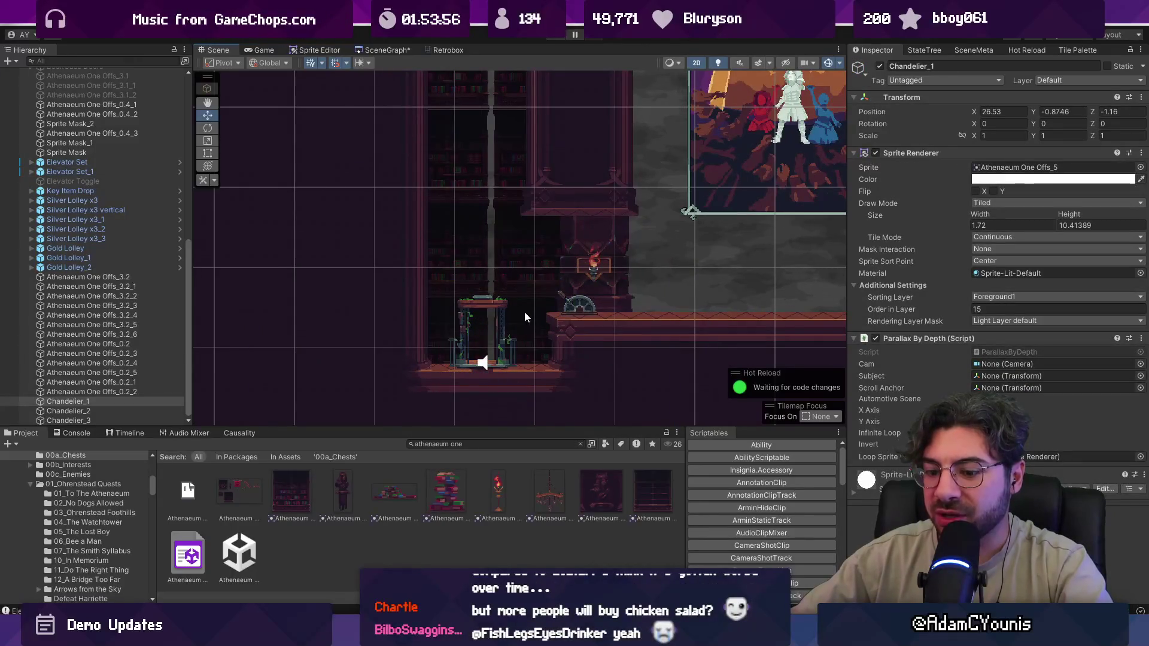
{"action": "key", "text": "ctrl+z"}
{"action": "scroll", "coordinate": [593, 344], "scroll_direction": "down", "scroll_amount": 3}
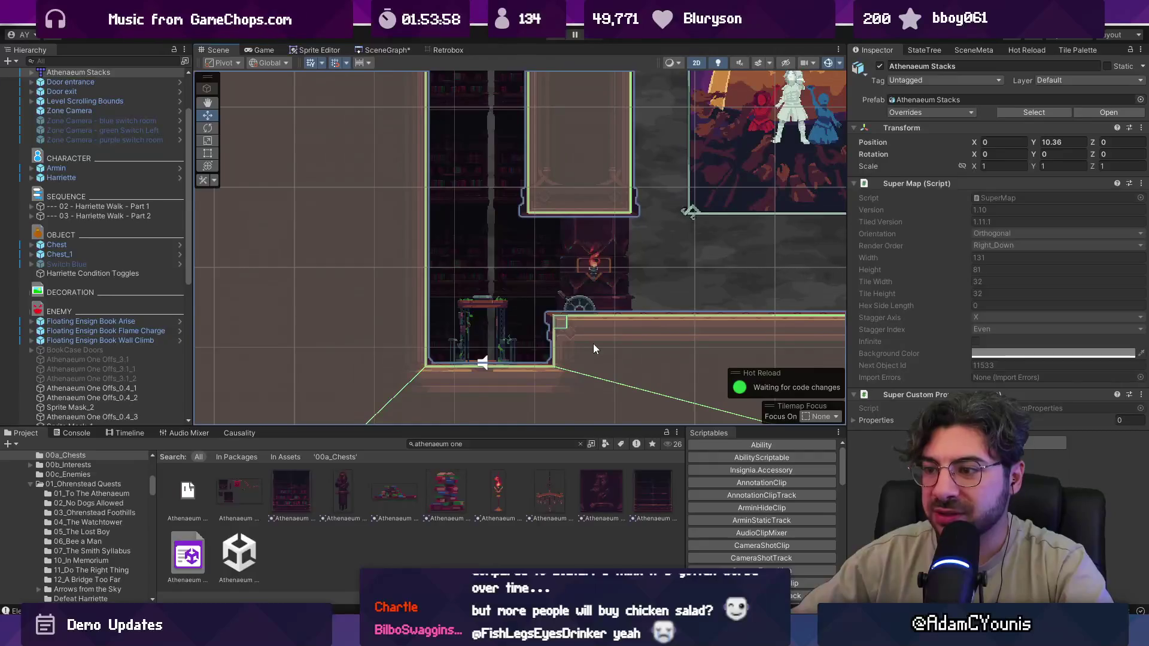
{"action": "mouse_move", "coordinate": [601, 333]}
{"action": "left_mouse_down"}
{"action": "mouse_move", "coordinate": [241, 327]}
{"action": "mouse_move", "coordinate": [149, 306]}
{"action": "mouse_move", "coordinate": [335, 329]}
{"action": "mouse_move", "coordinate": [455, 334]}
{"action": "mouse_move", "coordinate": [184, 306]}
{"action": "mouse_move", "coordinate": [568, 327]}
{"action": "left_mouse_up"}
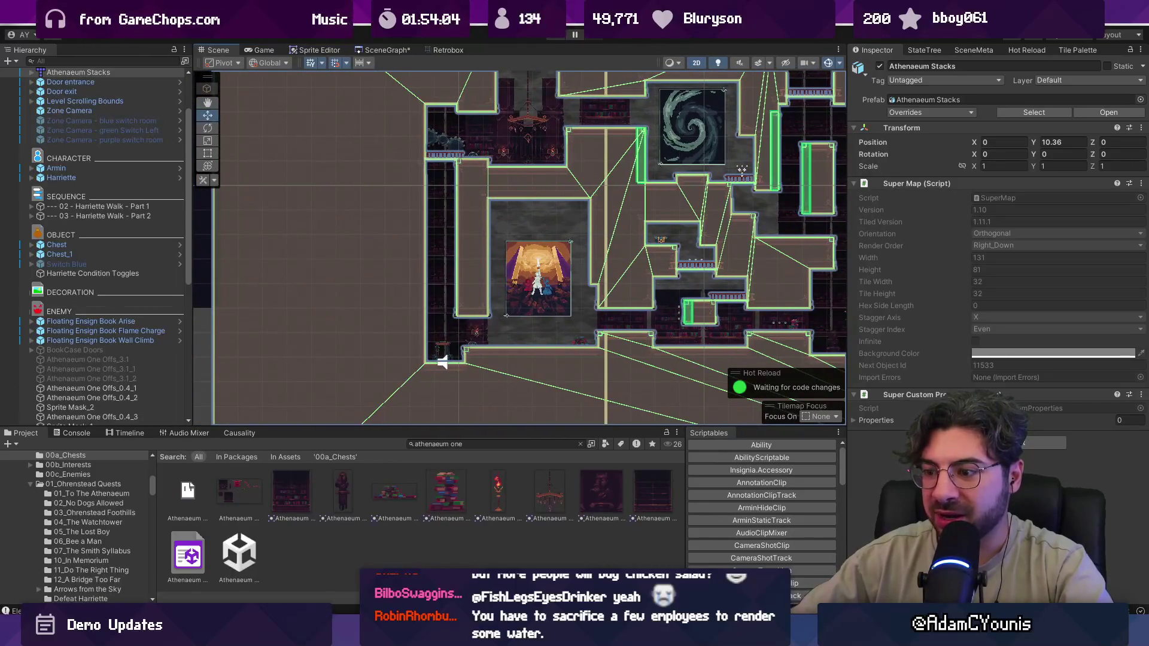
{"action": "key", "text": "alt+Tab"}
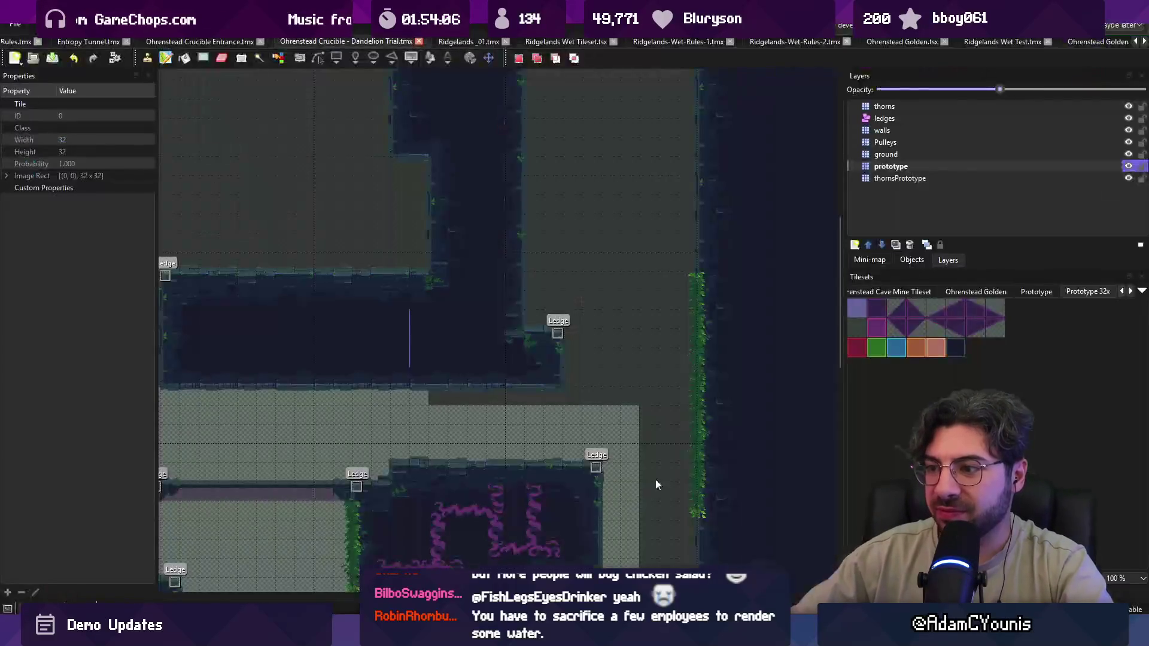
- Flip through the open Tiled maps and tileset, then switch back to the Unity Editor
{"action": "scroll", "coordinate": [974, 46], "scroll_direction": "down", "scroll_amount": 11}
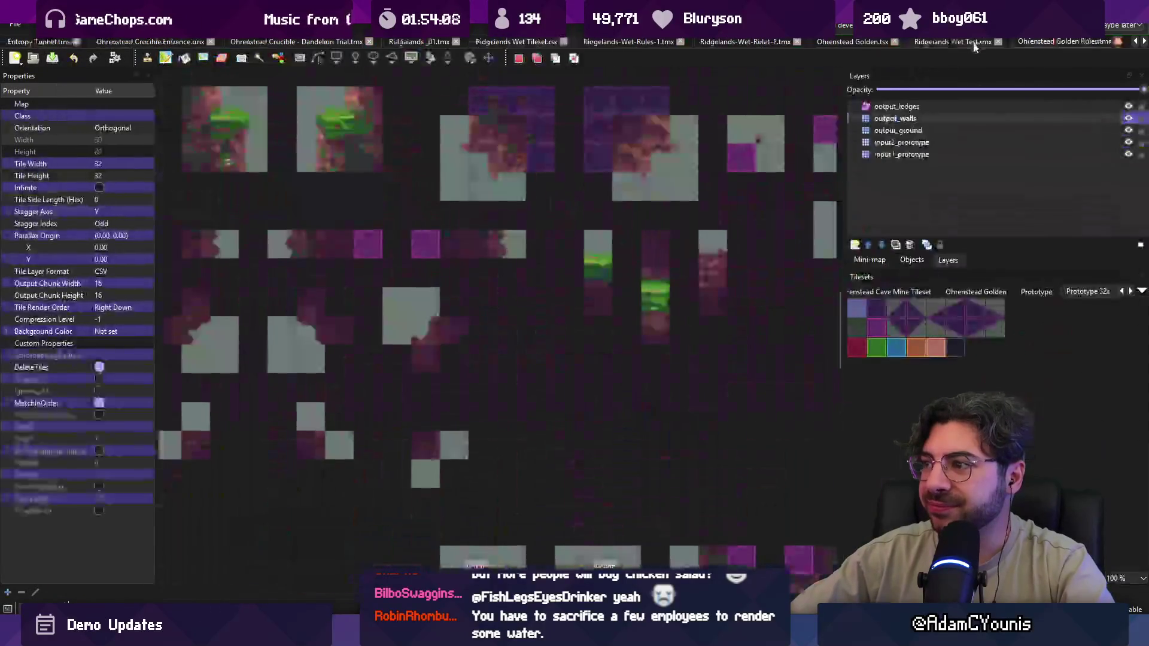
{"action": "scroll", "coordinate": [973, 45], "scroll_direction": "up", "scroll_amount": 6}
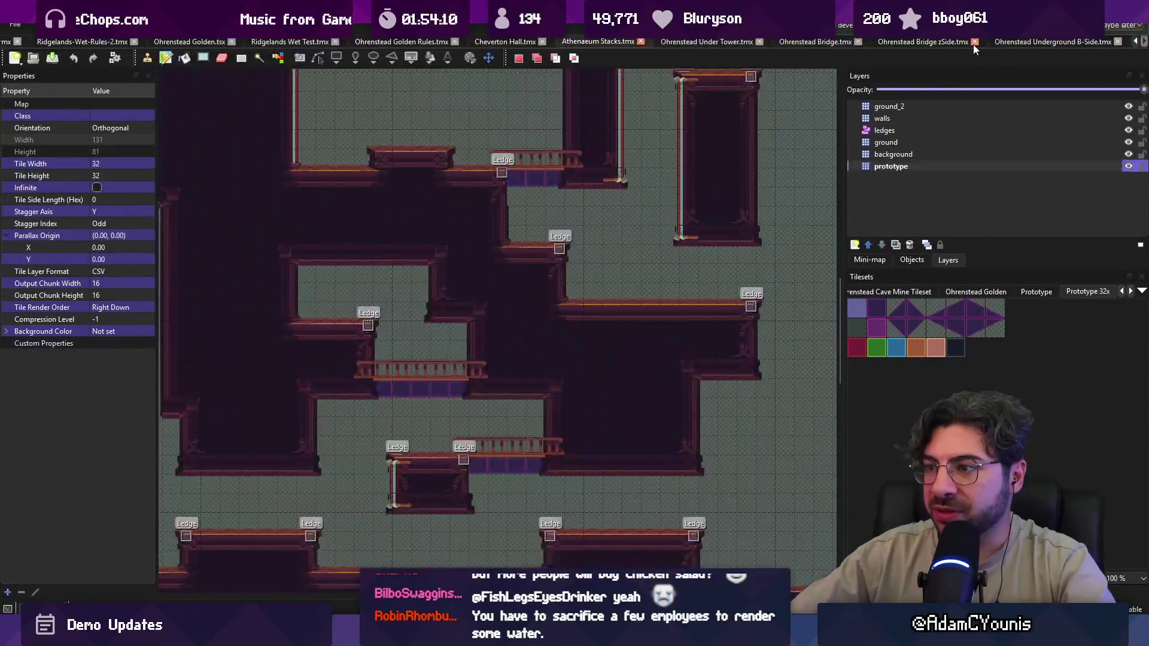
{"action": "scroll", "coordinate": [973, 44], "scroll_direction": "up", "scroll_amount": 7}
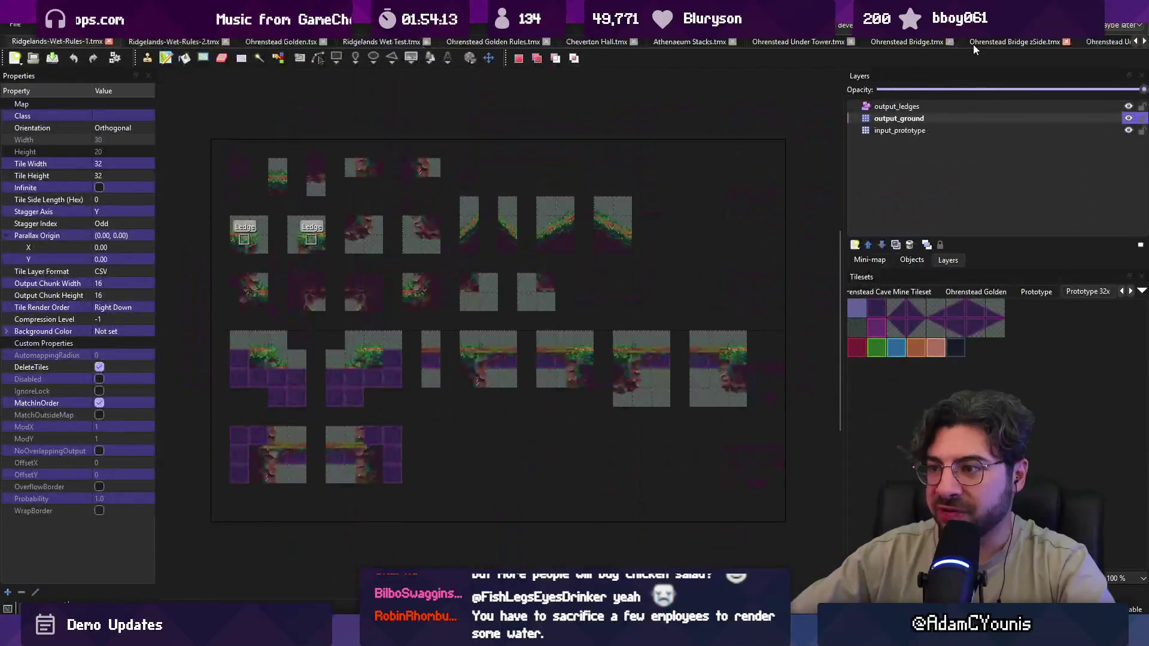
{"action": "scroll", "coordinate": [972, 45], "scroll_direction": "up", "scroll_amount": 6}
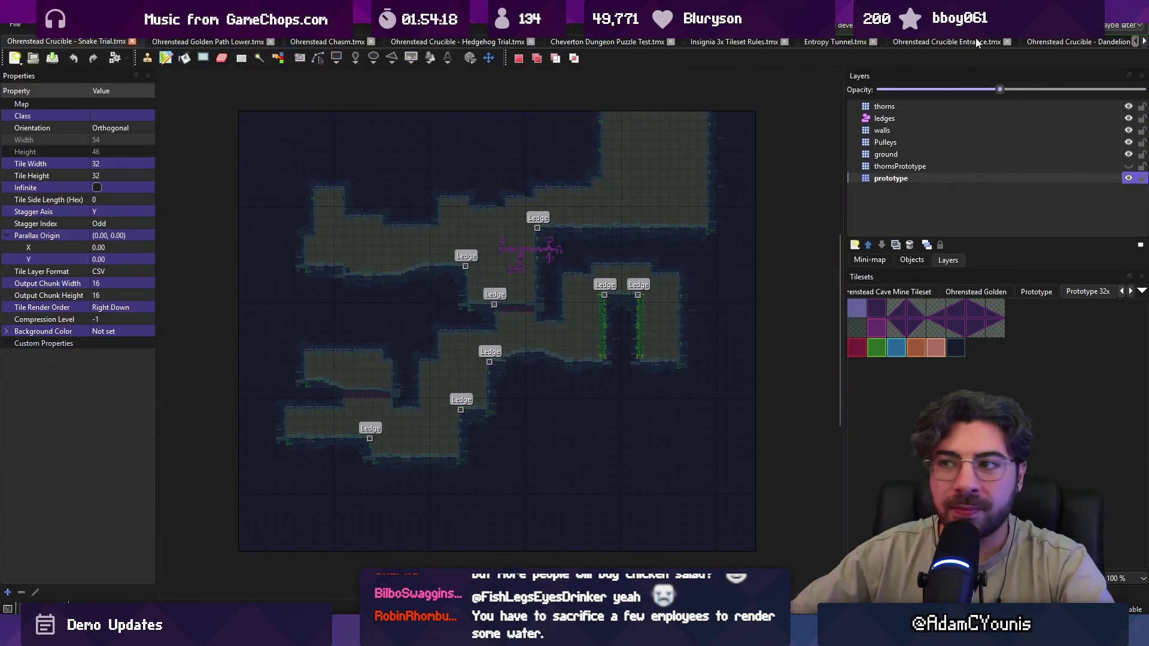
{"action": "scroll", "coordinate": [977, 43], "scroll_direction": "down", "scroll_amount": 5}
{"action": "scroll", "coordinate": [978, 42], "scroll_direction": "down", "scroll_amount": 8}
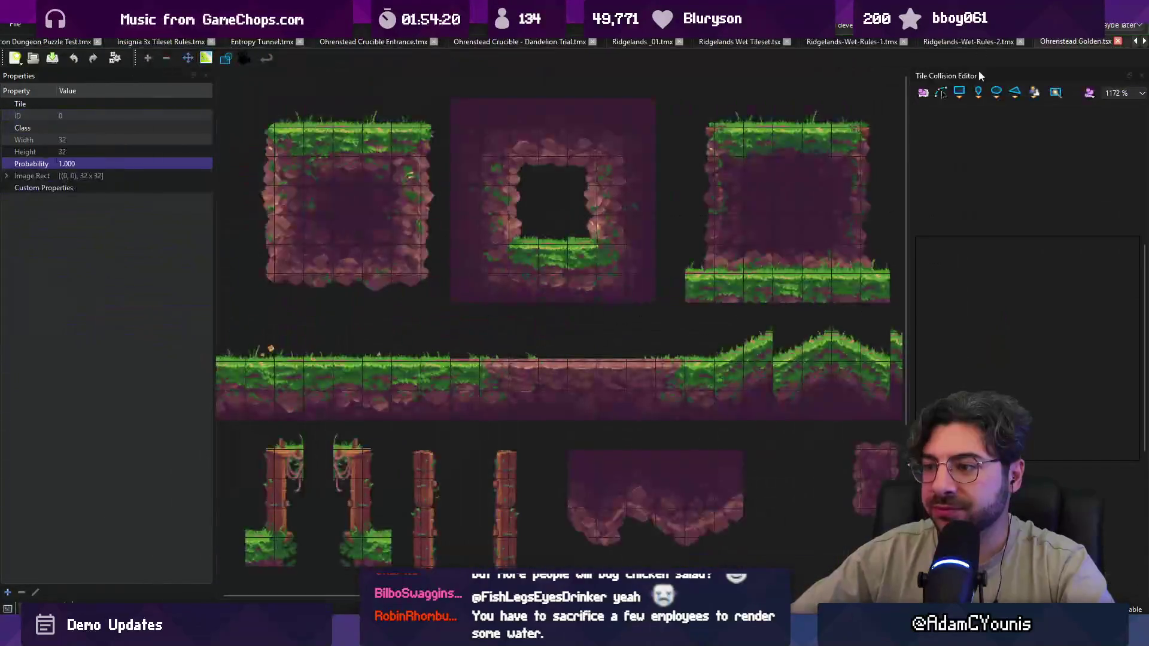
{"action": "key", "text": "alt+Tab"}
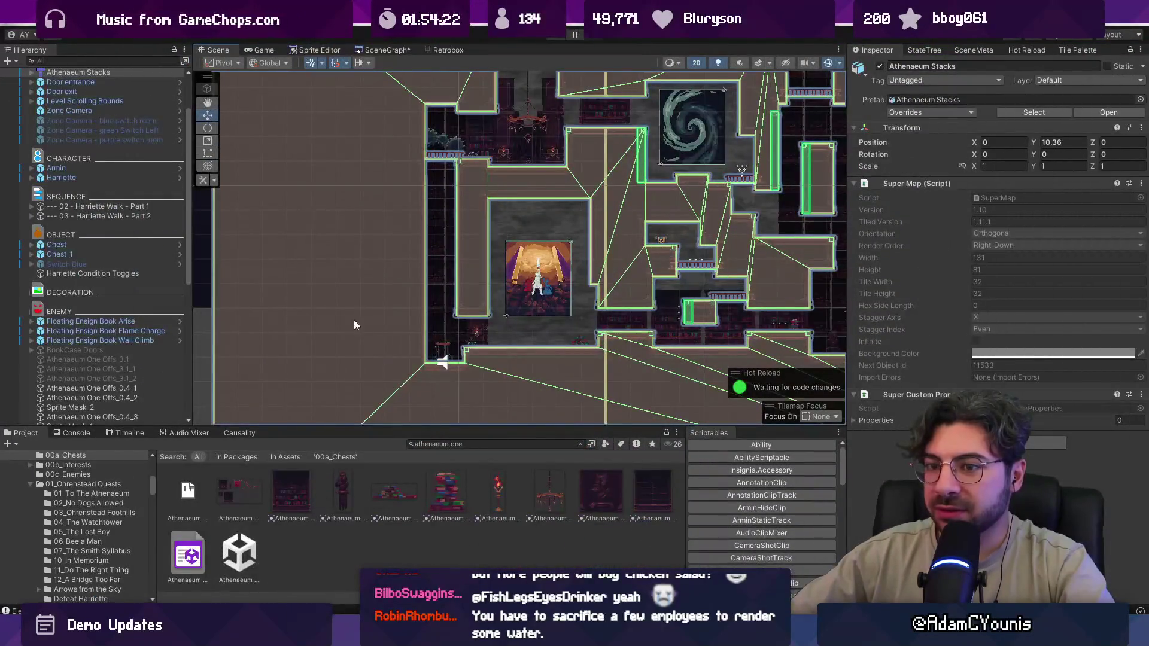
- Open the Athenaeum Stacks prefab's source map in Tiled and bring its left part into view
{"action": "right_click", "coordinate": [83, 73]}
{"action": "mouse_move", "coordinate": [154, 239]}
{"action": "left_click", "coordinate": [276, 239]}
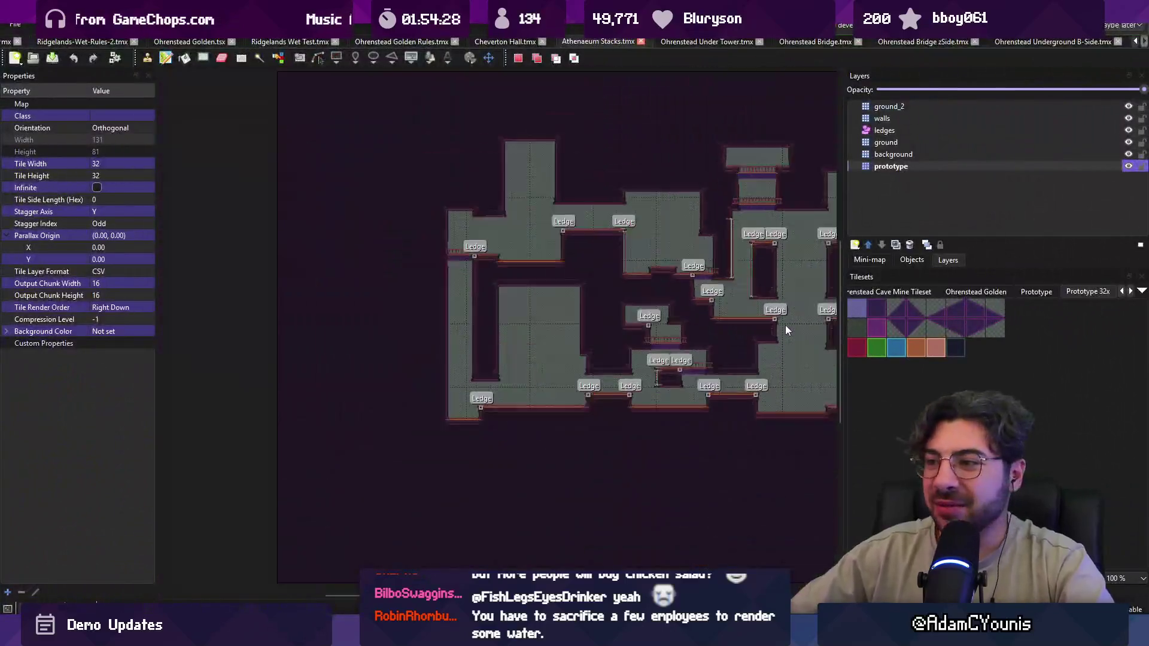
{"action": "mouse_move", "coordinate": [785, 325]}
{"action": "left_mouse_down"}
{"action": "mouse_move", "coordinate": [487, 313]}
{"action": "mouse_move", "coordinate": [531, 315]}
{"action": "left_mouse_up"}
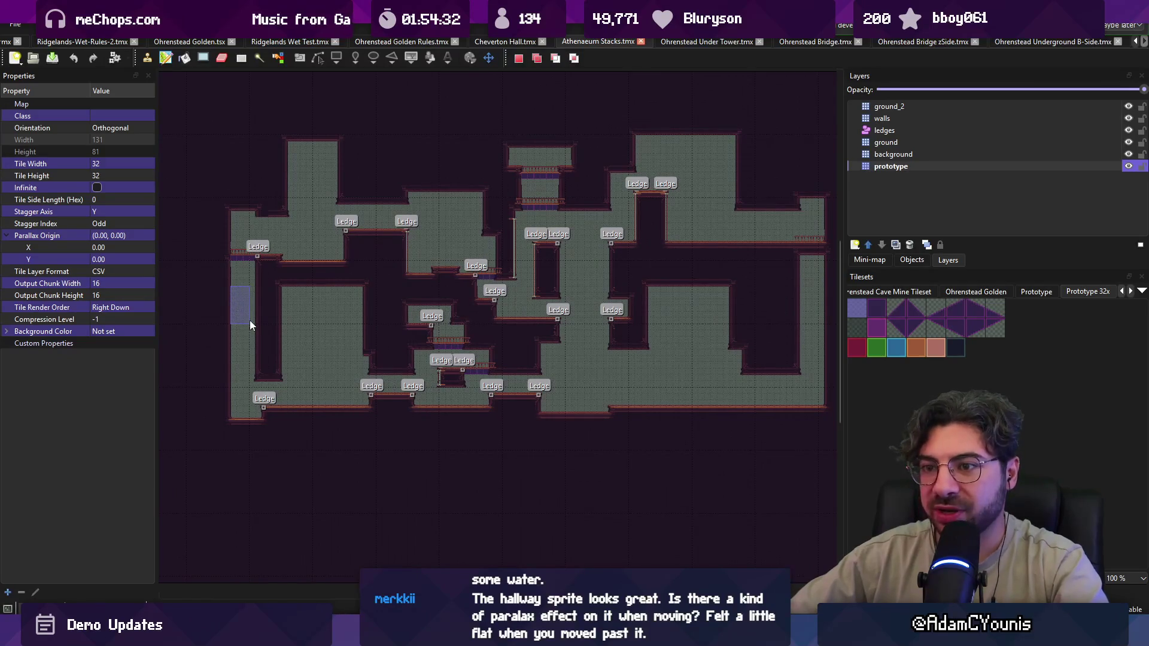
- With the Stamp Brush, sample a Ledge tile from the Athenaeum Stacks map as the brush
{"action": "key", "text": "b"}
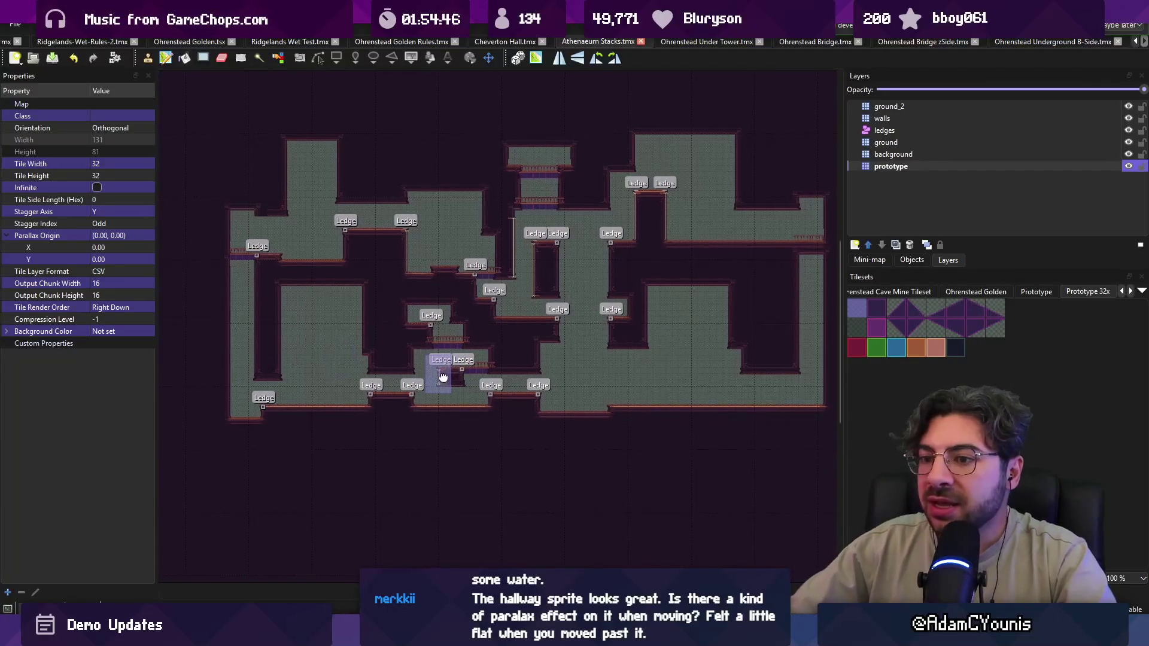
{"action": "left_click_drag", "start_coordinate": [444, 378], "coordinate": [371, 346]}
{"action": "mouse_move", "coordinate": [742, 371]}
{"action": "left_mouse_down"}
{"action": "mouse_move", "coordinate": [811, 367]}
{"action": "mouse_move", "coordinate": [774, 373]}
{"action": "left_mouse_up"}
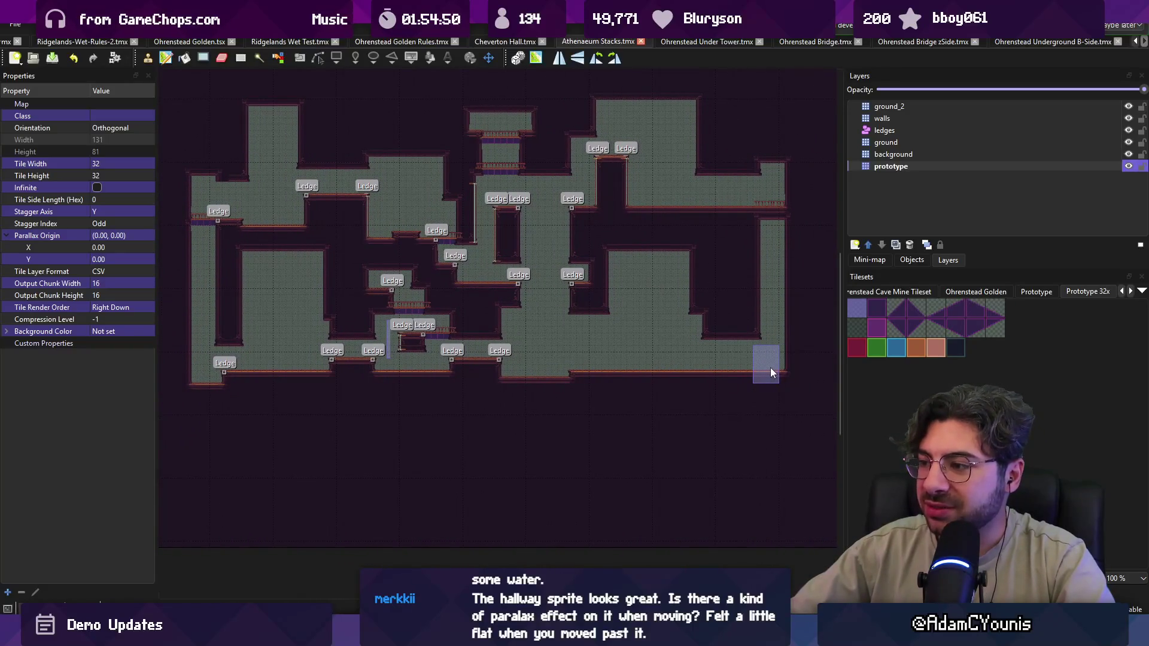
{"action": "left_click_drag", "start_coordinate": [319, 376], "coordinate": [349, 382]}
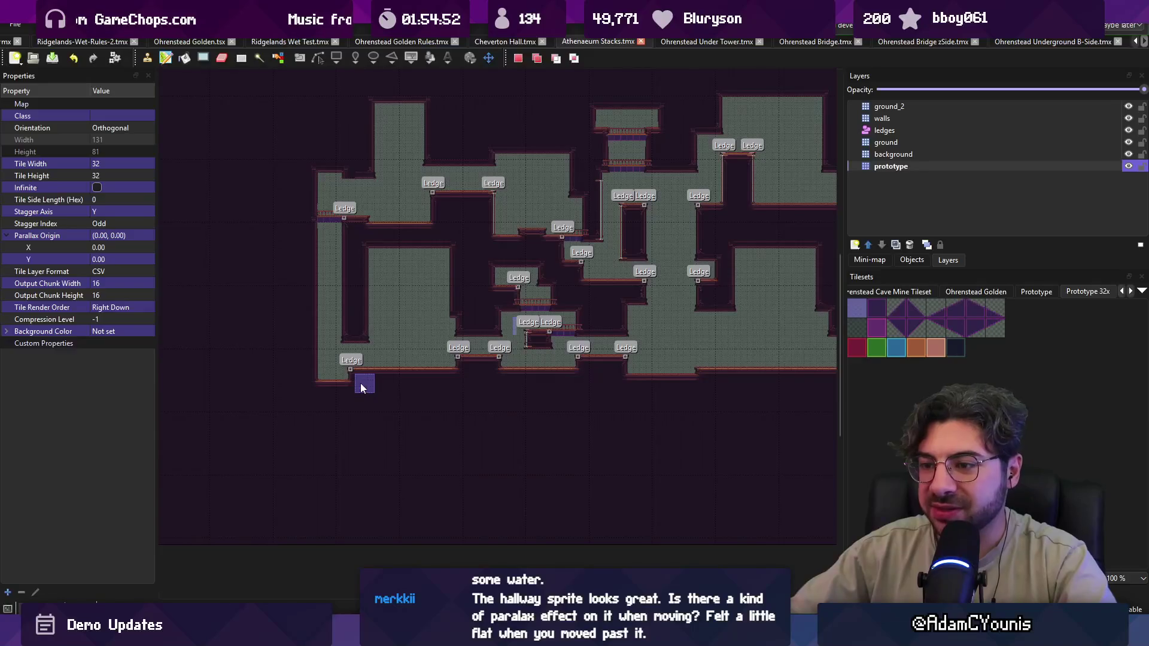
{"action": "right_click", "coordinate": [362, 388]}
{"action": "left_click_drag", "start_coordinate": [537, 405], "coordinate": [440, 405]}
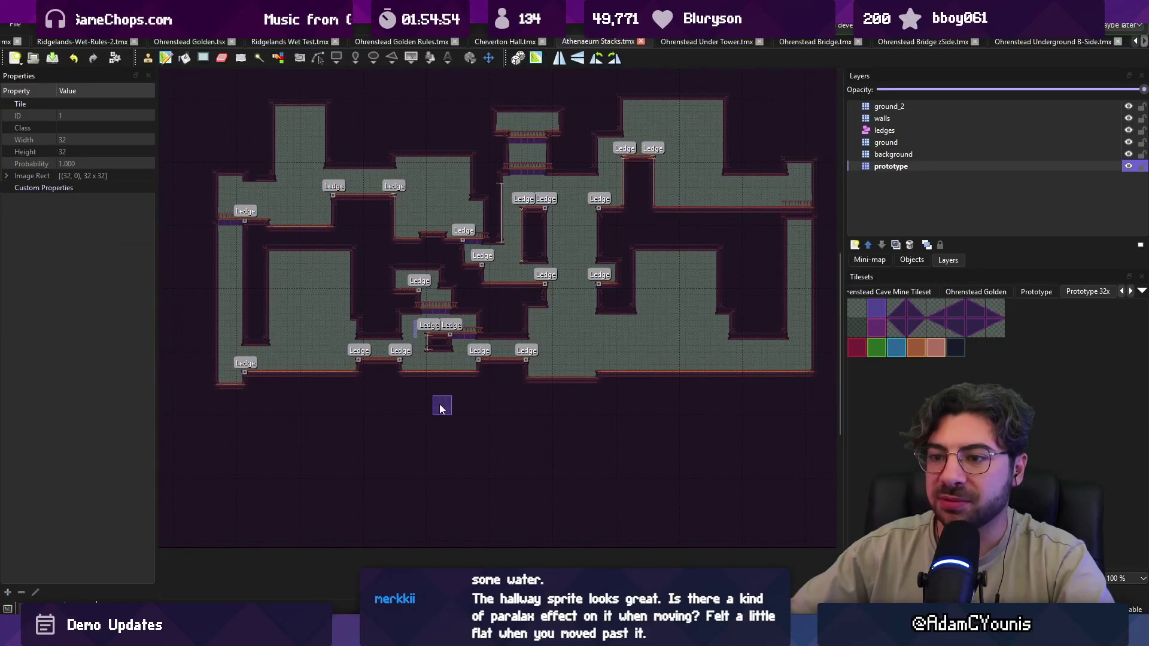
{"action": "key", "text": "r"}
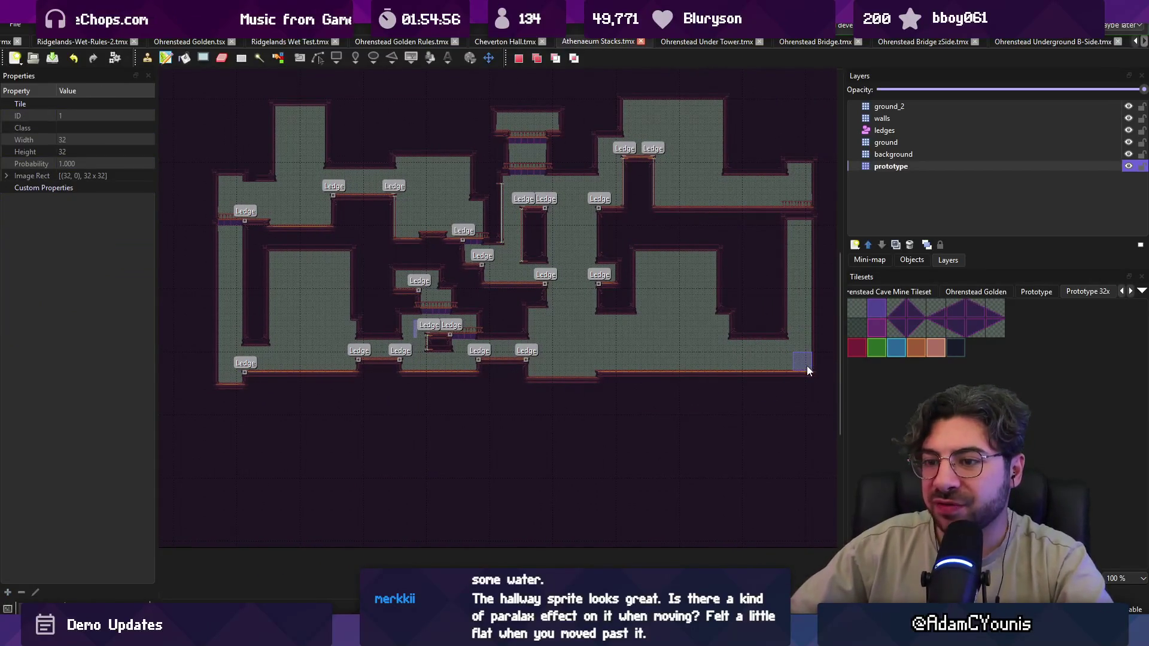
{"action": "key", "text": "b"}
{"action": "right_click", "coordinate": [805, 368]}
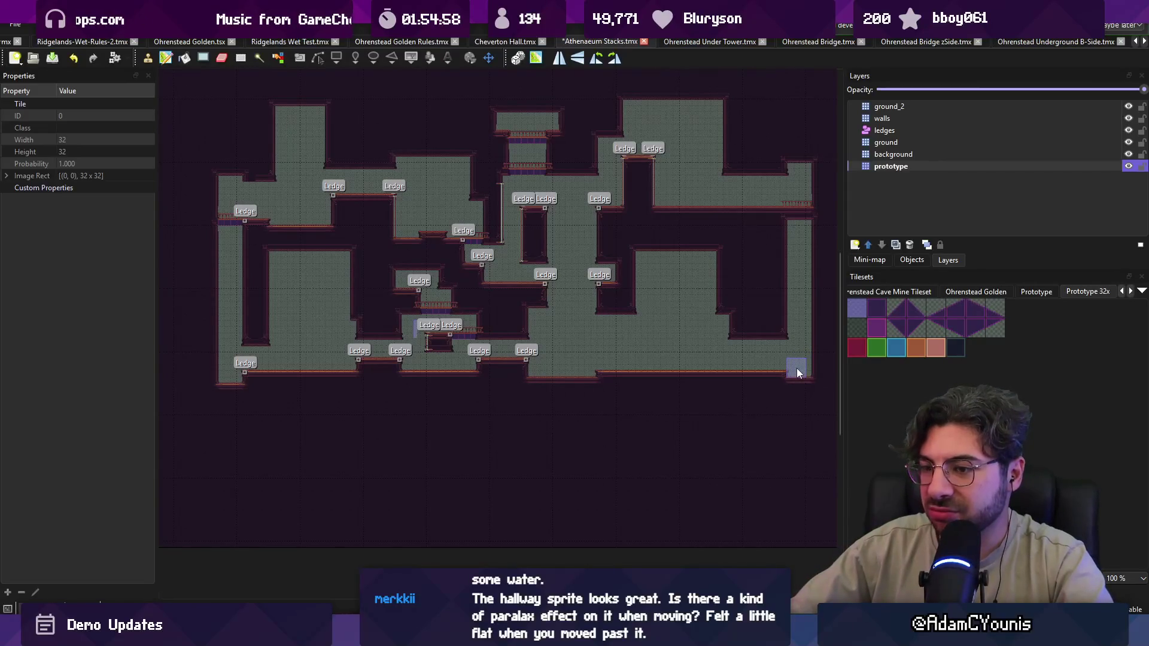
- Place a Ledge at the floor's bottom-right corner, save the map, and return to Unity
{"action": "key", "text": "ctrl+s"}
{"action": "key", "text": "r"}
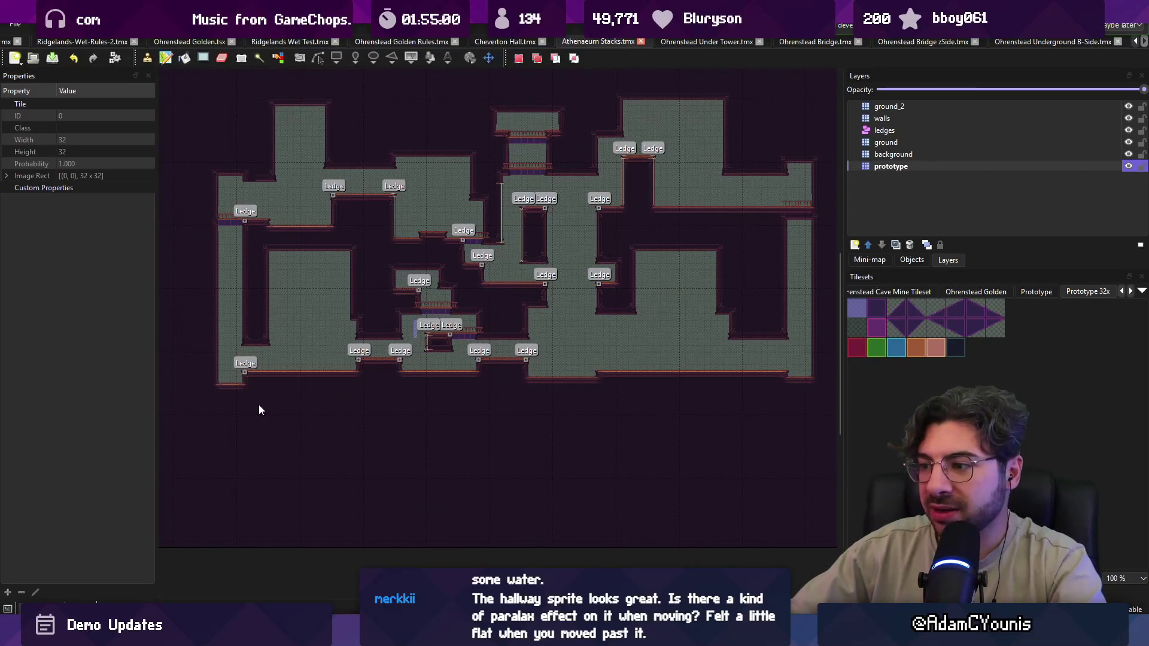
{"action": "key", "text": "b"}
{"action": "left_click", "coordinate": [801, 377]}
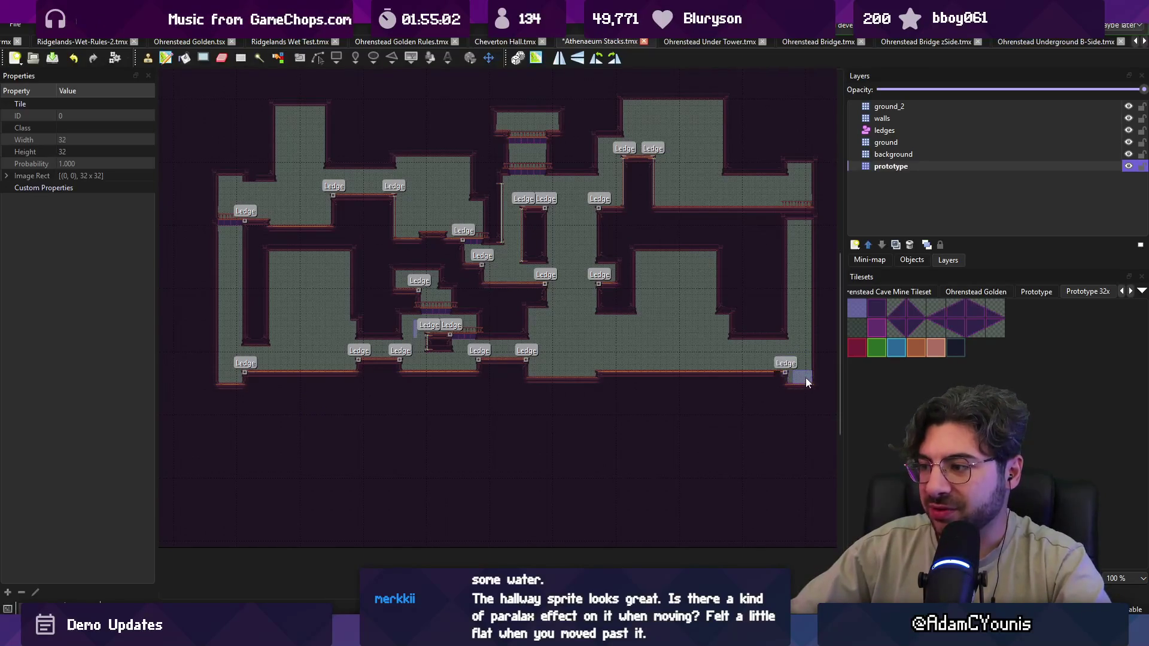
{"action": "key", "text": "ctrl+s"}
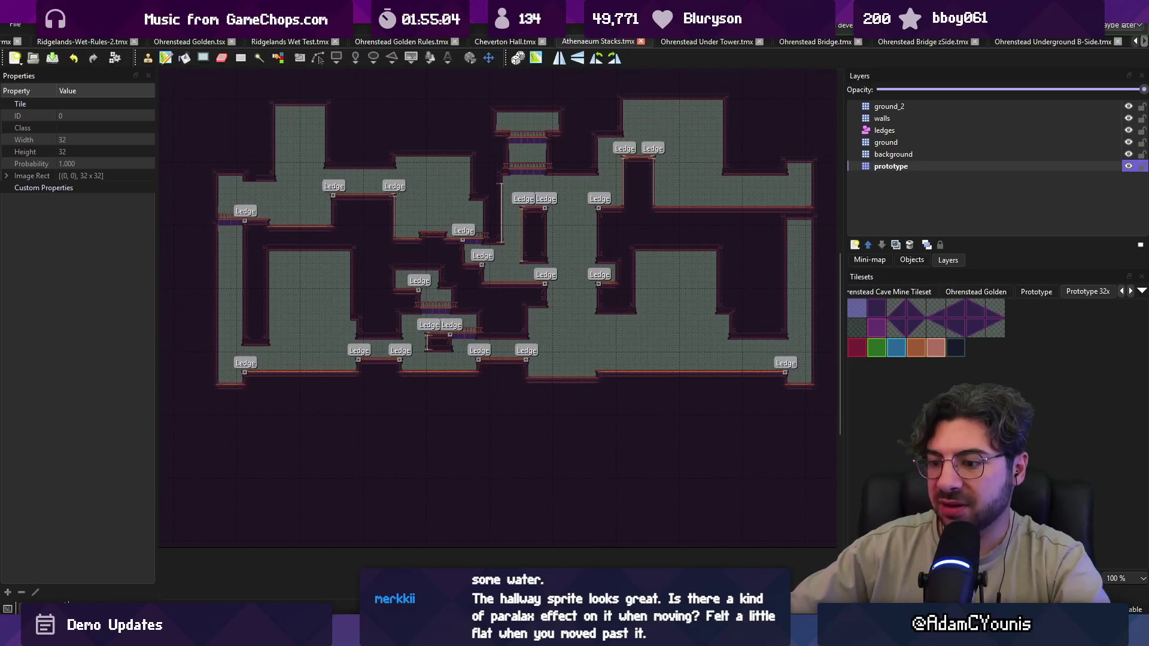
{"action": "key", "text": "alt+Tab"}
{"action": "scroll", "coordinate": [419, 292], "scroll_direction": "up", "scroll_amount": 5}
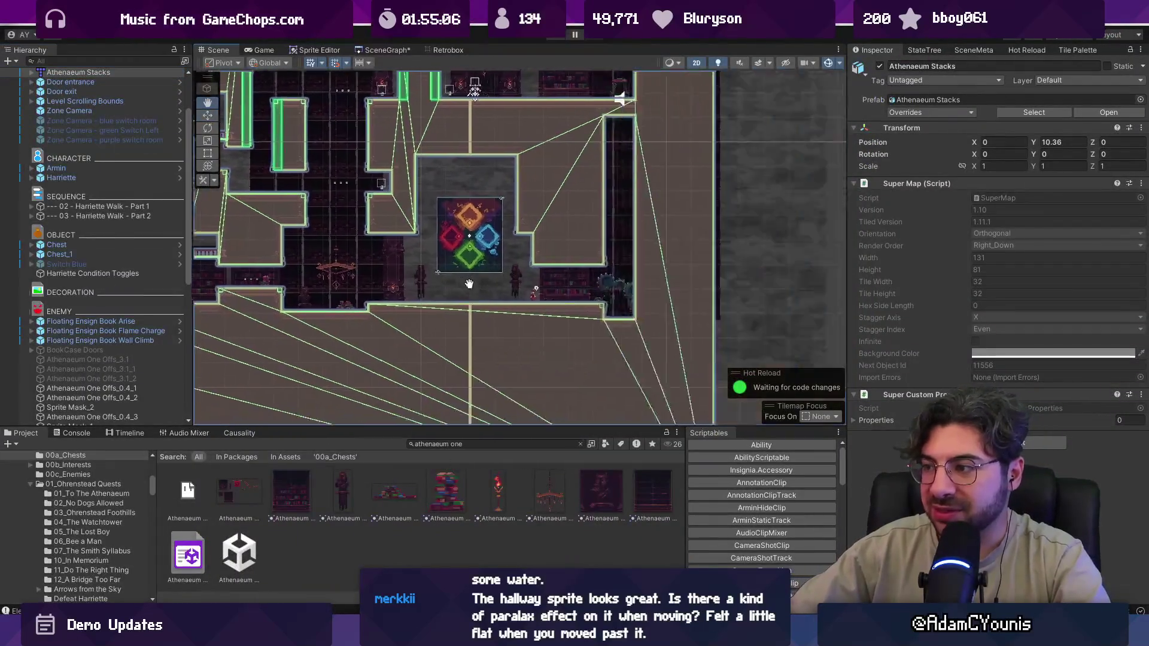
- Lower the first Elevator Set's Stop B to Y -1.27
{"action": "left_click", "coordinate": [415, 272]}
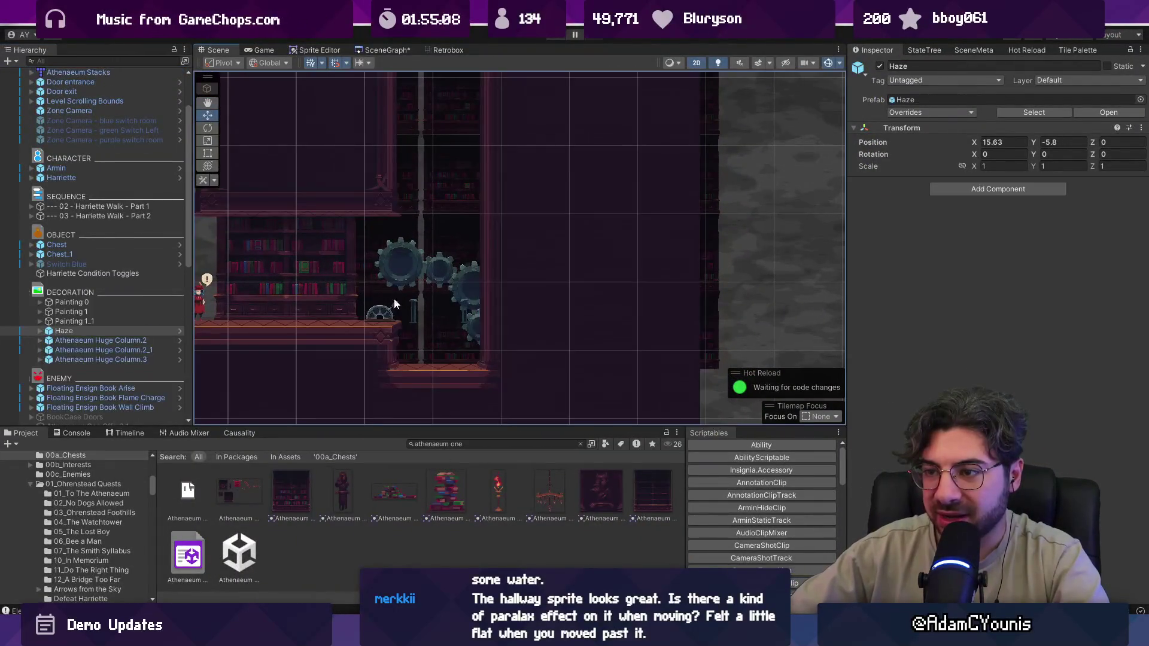
{"action": "left_click", "coordinate": [394, 292]}
{"action": "scroll", "coordinate": [121, 402], "scroll_direction": "down", "scroll_amount": 3}
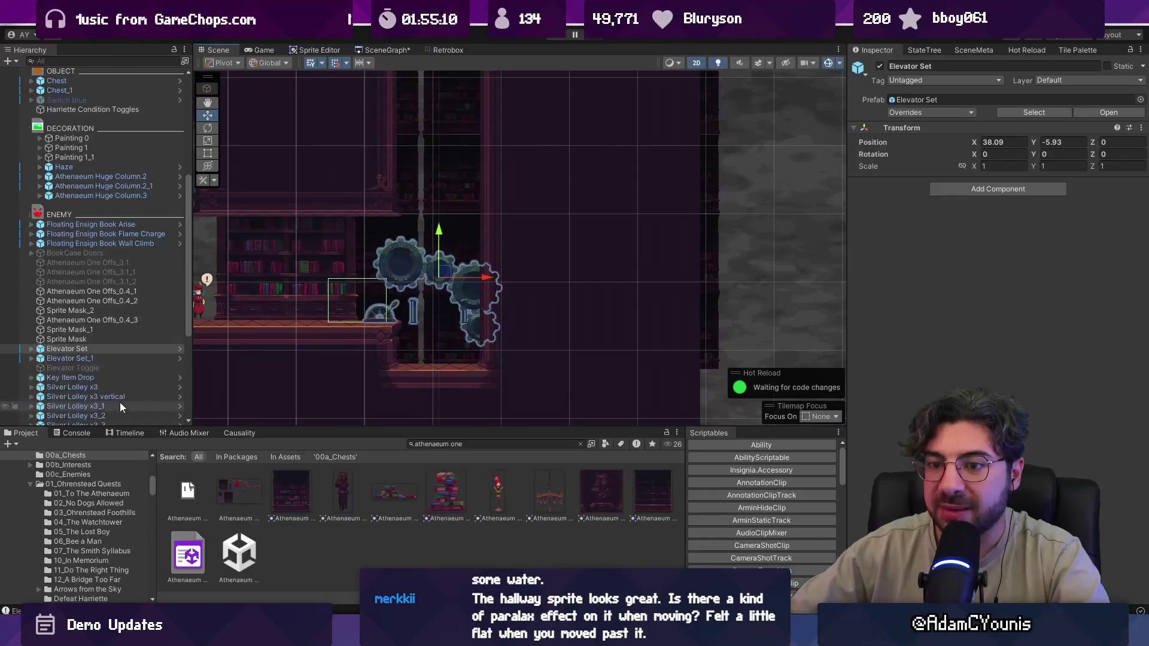
{"action": "left_click", "coordinate": [33, 351]}
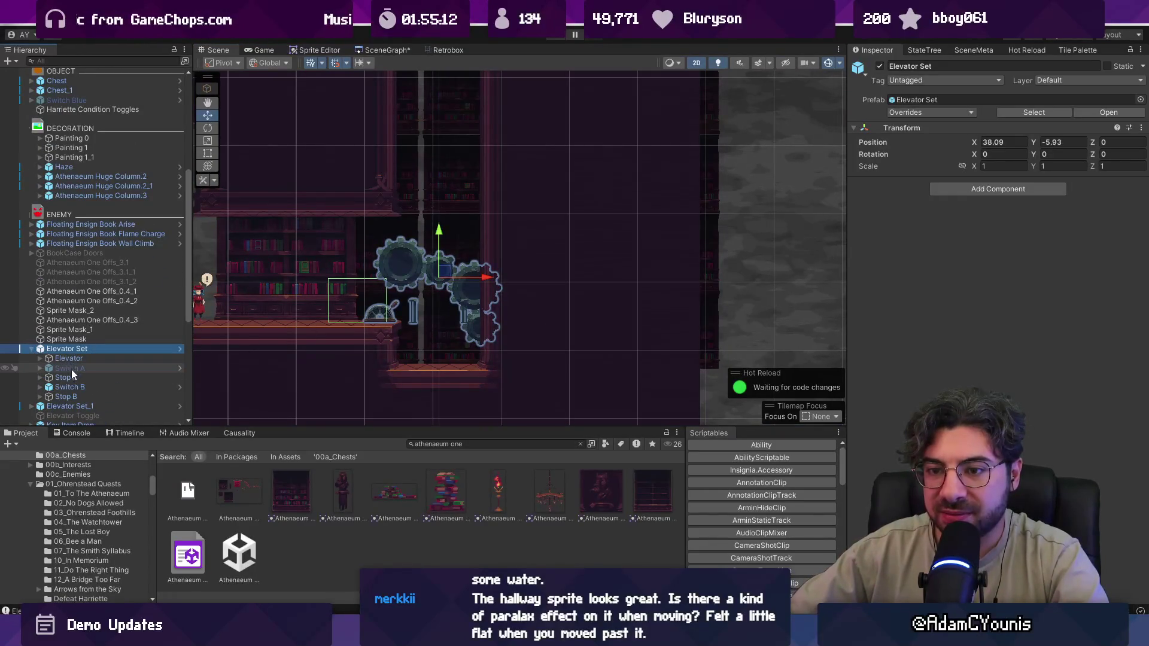
{"action": "left_click", "coordinate": [76, 397]}
{"action": "left_click_drag", "start_coordinate": [438, 275], "coordinate": [440, 319]}
- Select the second elevator, Elevator Set_1, and expand it to show its parts
{"action": "scroll", "coordinate": [506, 336], "scroll_direction": "down", "scroll_amount": 2}
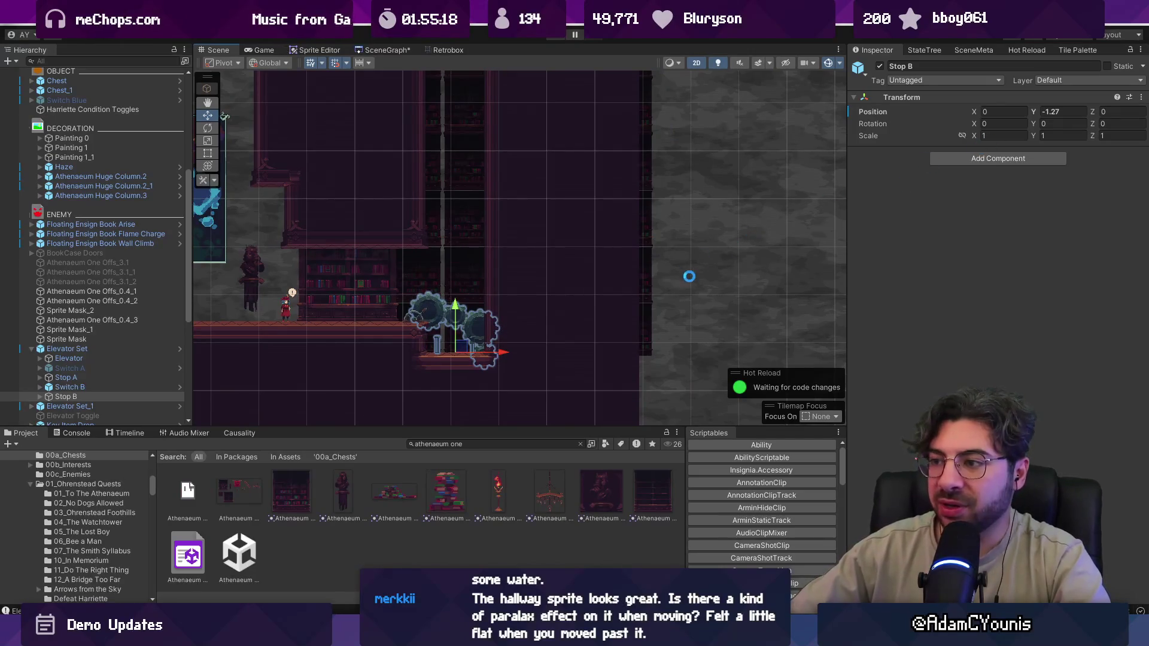
{"action": "scroll", "coordinate": [690, 276], "scroll_direction": "down", "scroll_amount": 2}
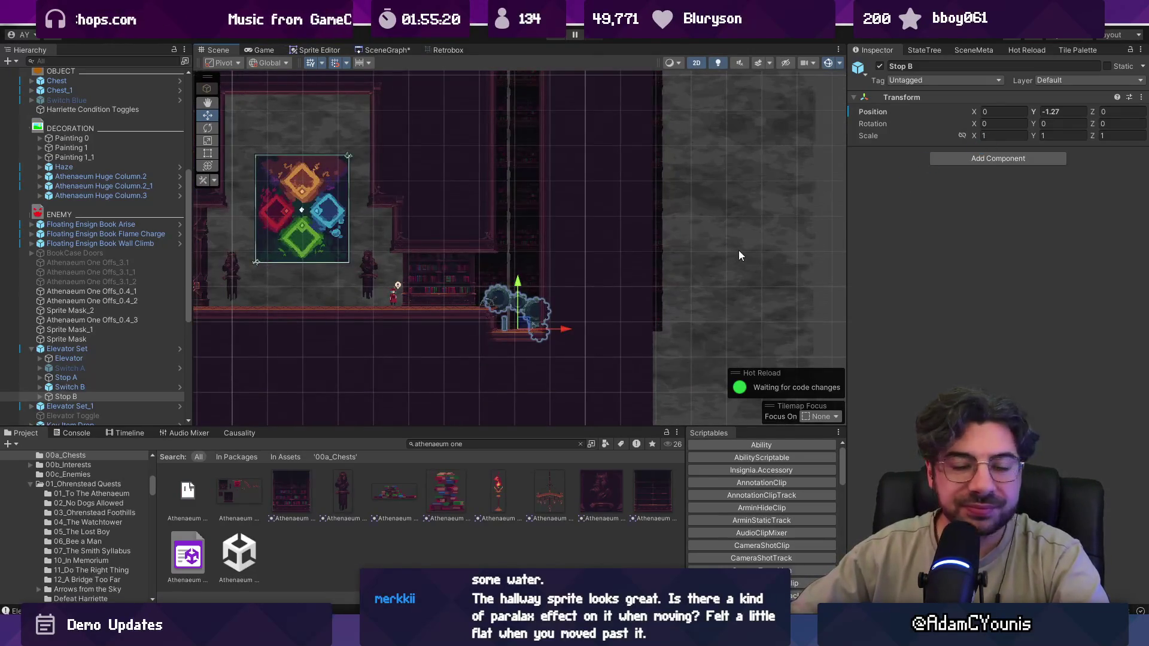
{"action": "scroll", "coordinate": [739, 251], "scroll_direction": "down", "scroll_amount": 2}
{"action": "key", "text": "Left"}
{"action": "key", "text": "Left"}
{"action": "key", "text": "Left"}
{"action": "scroll", "coordinate": [380, 308], "scroll_direction": "up", "scroll_amount": 4}
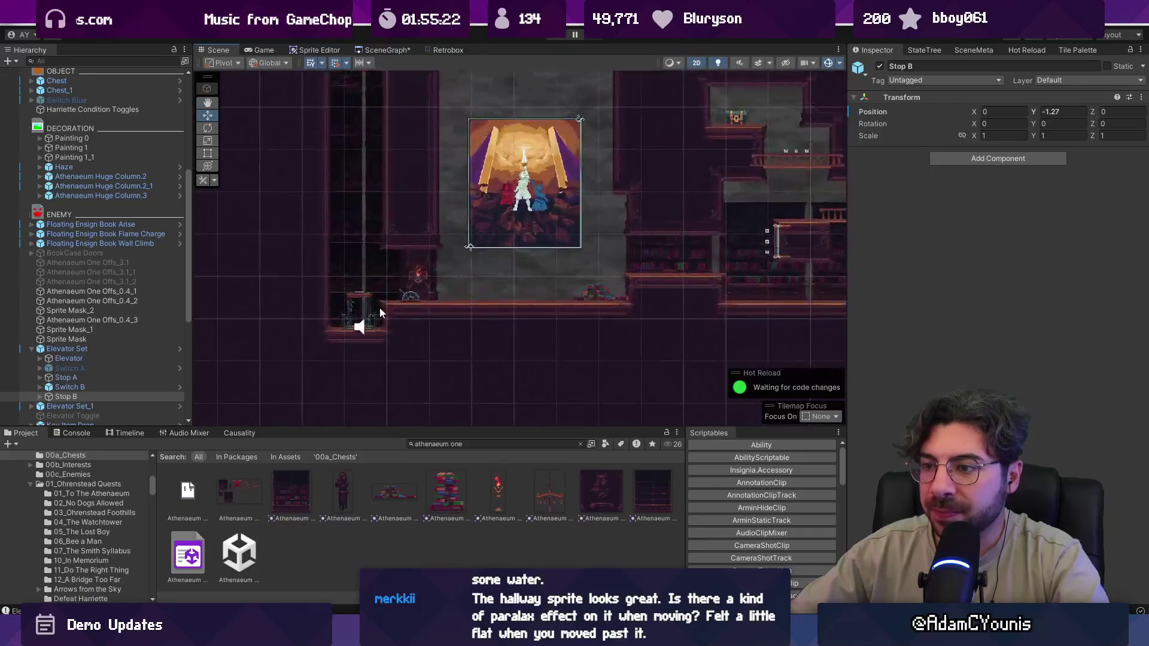
{"action": "scroll", "coordinate": [379, 307], "scroll_direction": "up", "scroll_amount": 5}
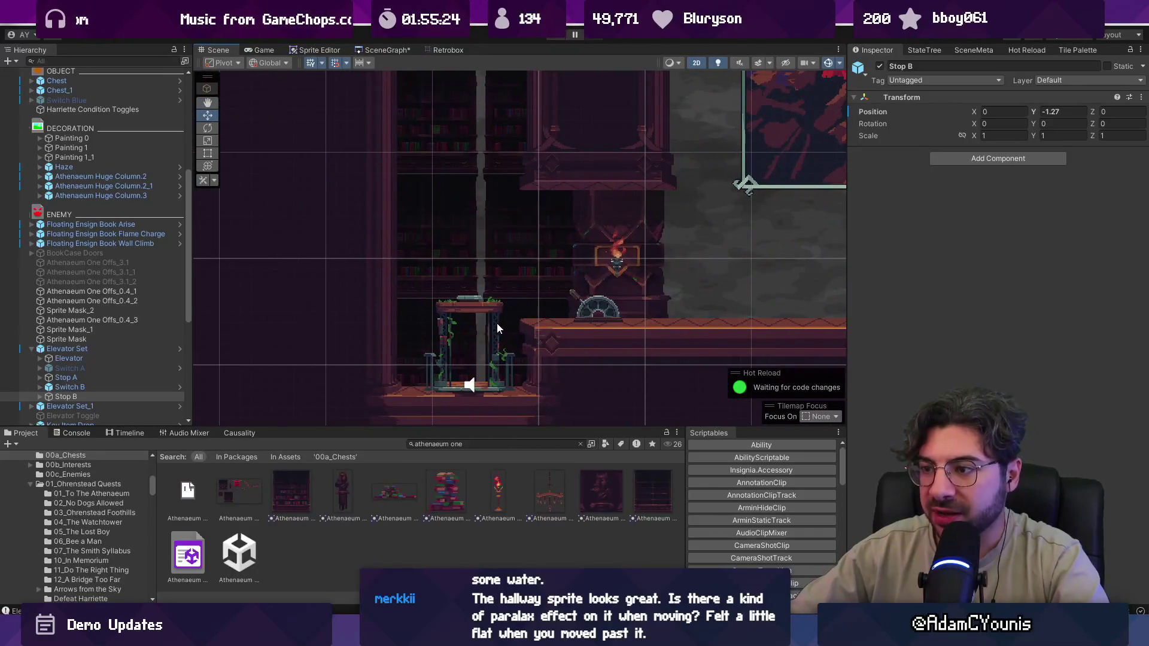
{"action": "left_click", "coordinate": [497, 328]}
{"action": "scroll", "coordinate": [127, 368], "scroll_direction": "down", "scroll_amount": 3}
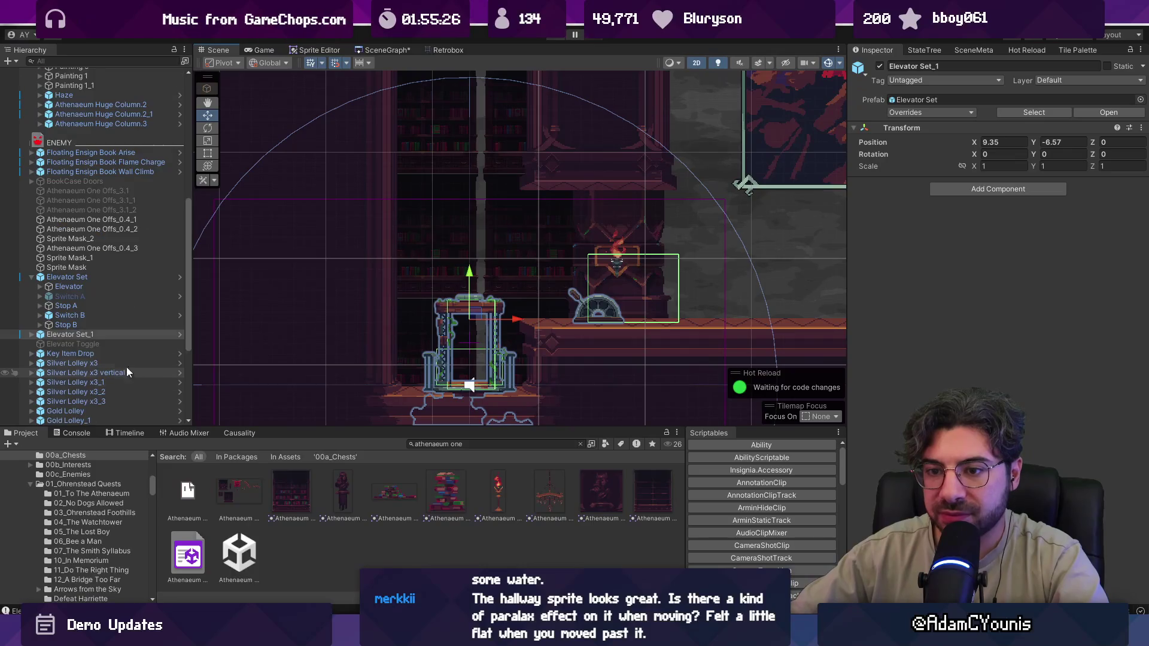
{"action": "left_click", "coordinate": [31, 334]}
{"action": "left_click", "coordinate": [96, 373]}
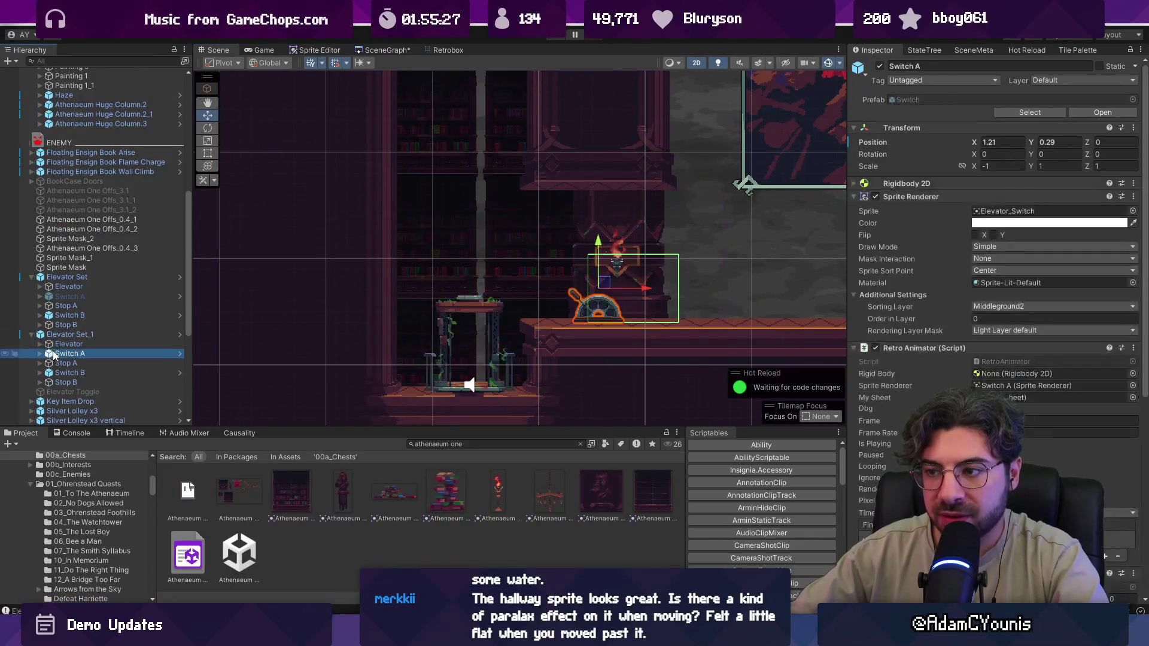
- Slide Elevator Set_1's Stop A and elevator slightly left together, then move across the level
{"action": "left_click", "coordinate": [96, 381]}
{"action": "left_click", "coordinate": [99, 364]}
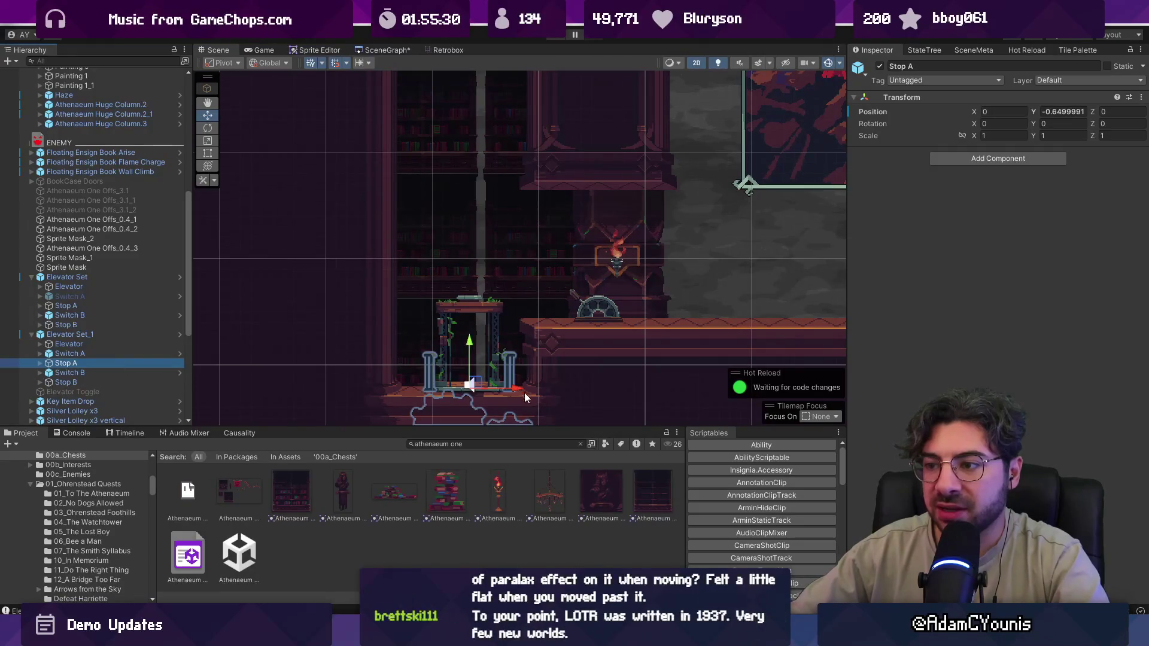
{"action": "left_click_drag", "start_coordinate": [515, 388], "coordinate": [511, 388]}
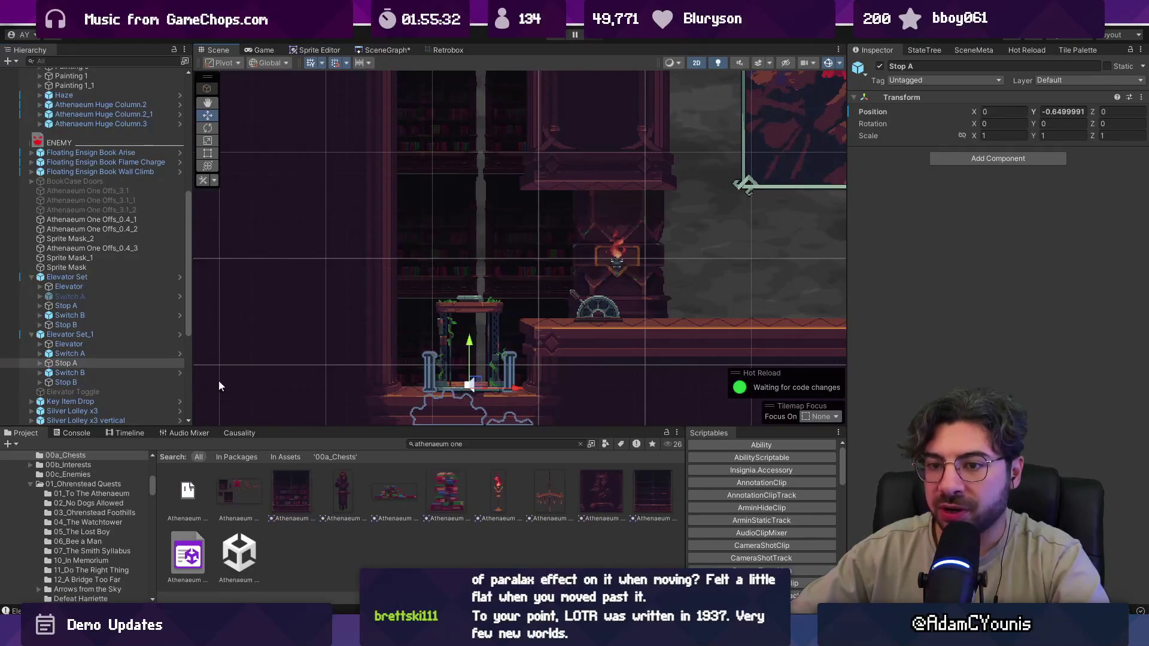
{"action": "left_click", "coordinate": [116, 344], "text": "ctrl"}
{"action": "left_click_drag", "start_coordinate": [515, 386], "coordinate": [508, 386]}
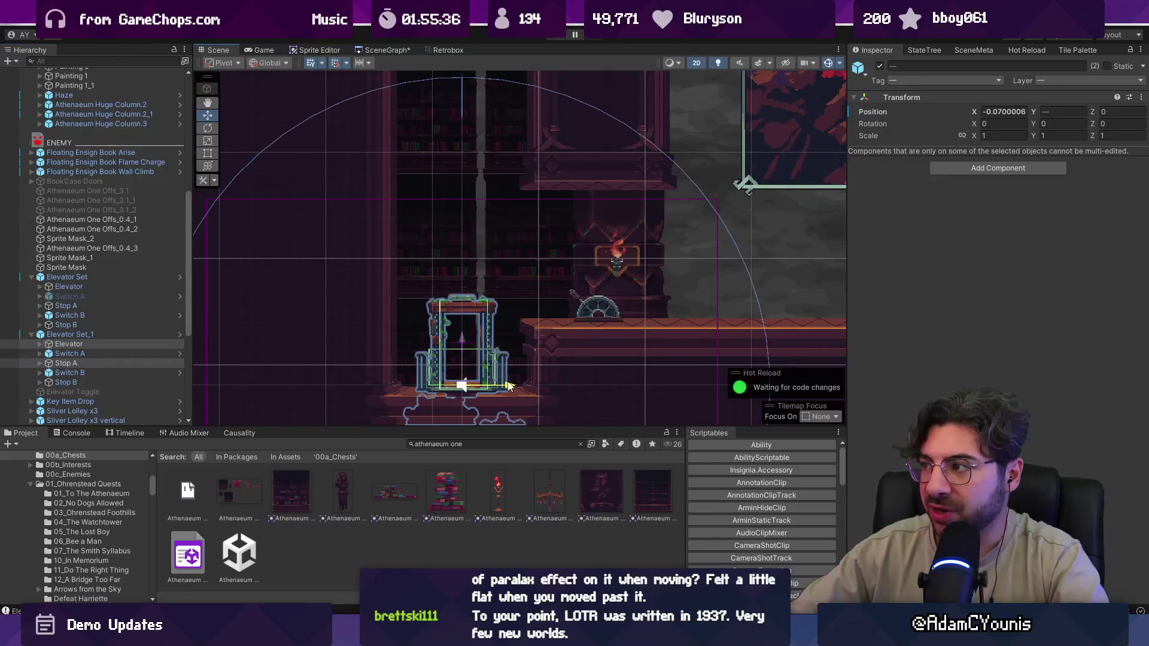
{"action": "key", "text": "Right"}
{"action": "key", "text": "Up"}
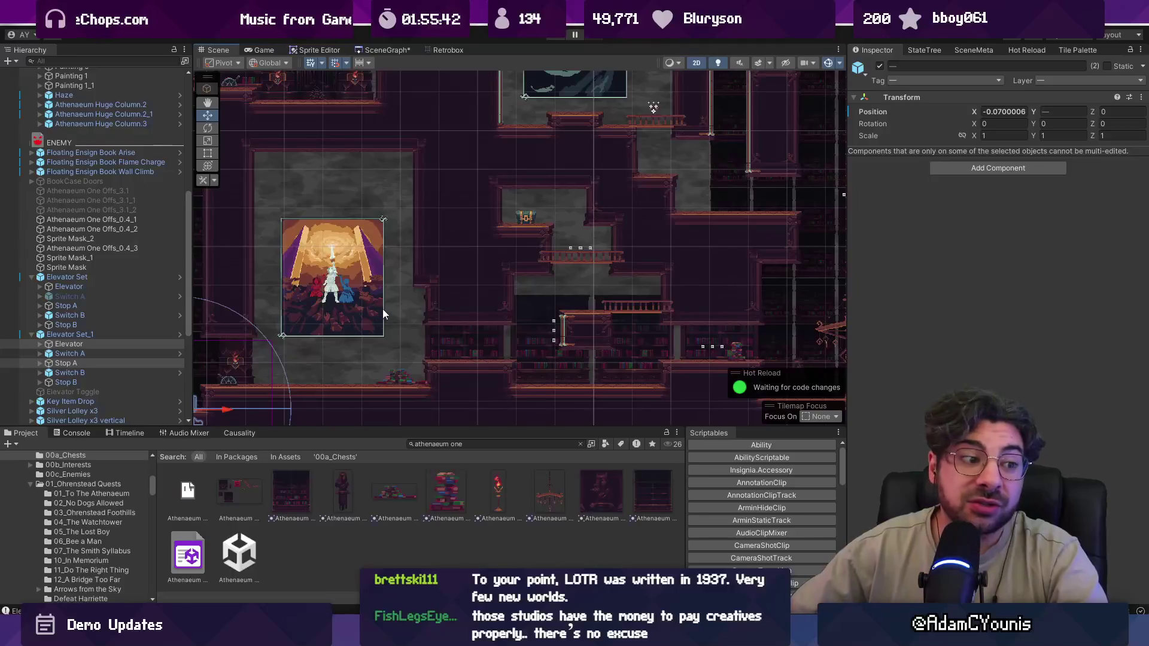
{"action": "scroll", "coordinate": [380, 318], "scroll_direction": "down", "scroll_amount": 2}
{"action": "key", "text": "Right"}
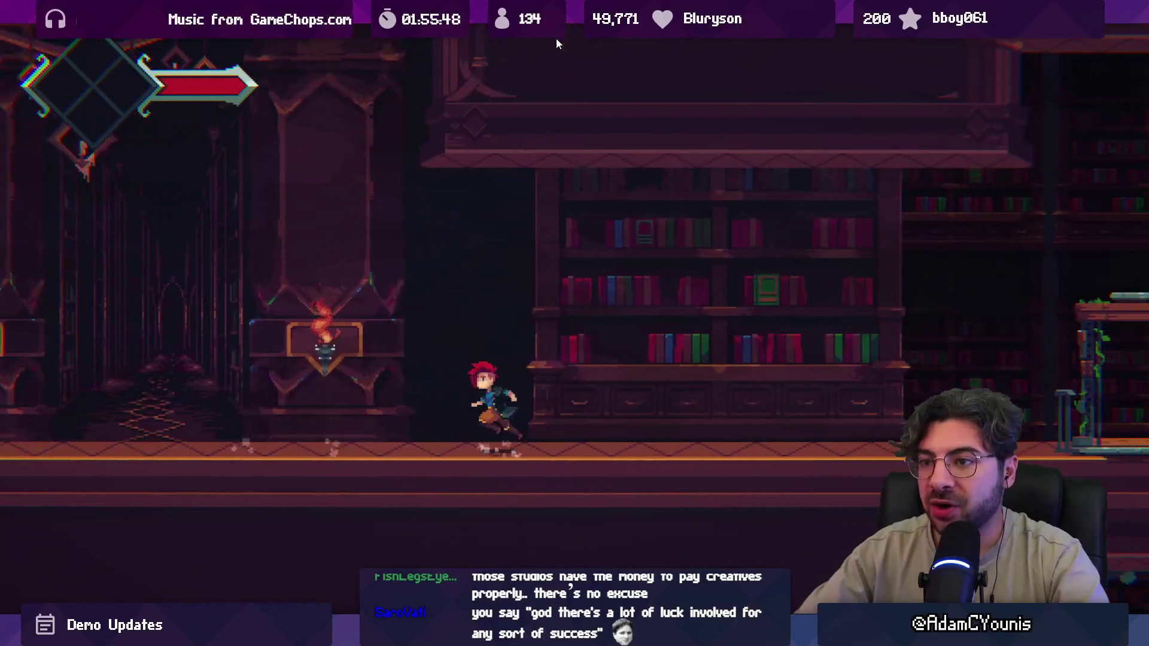
- Run left into the torch hall and right into the library, swing the sword, then stop play mode
{"action": "key", "text": "Left"}
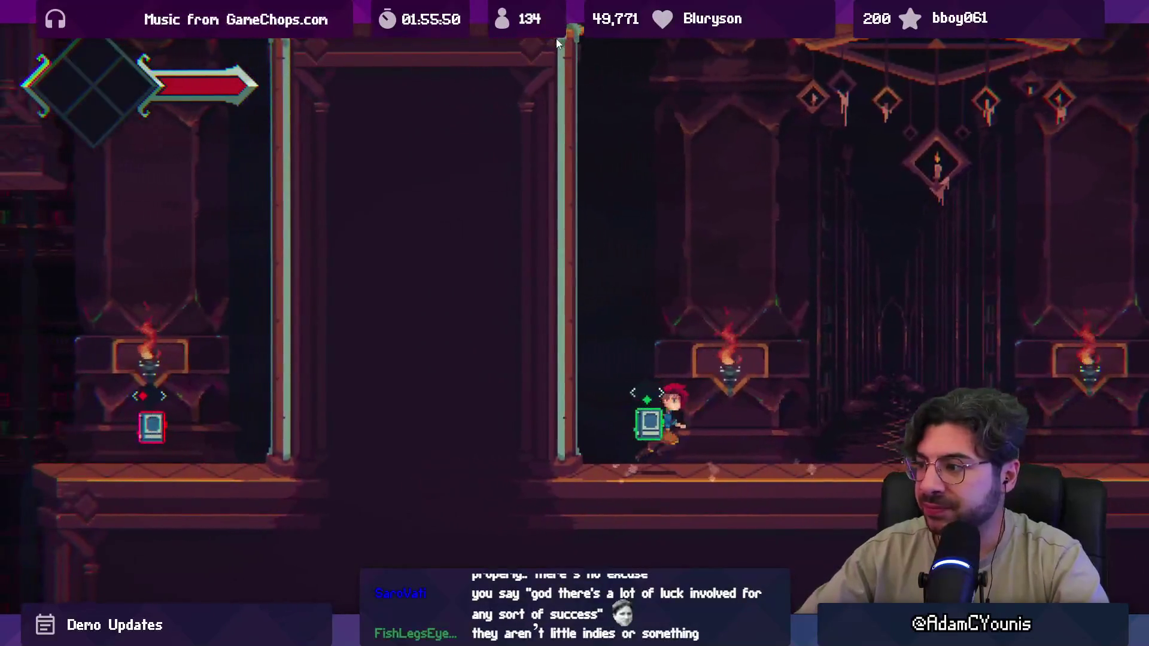
{"action": "key", "text": "Right"}
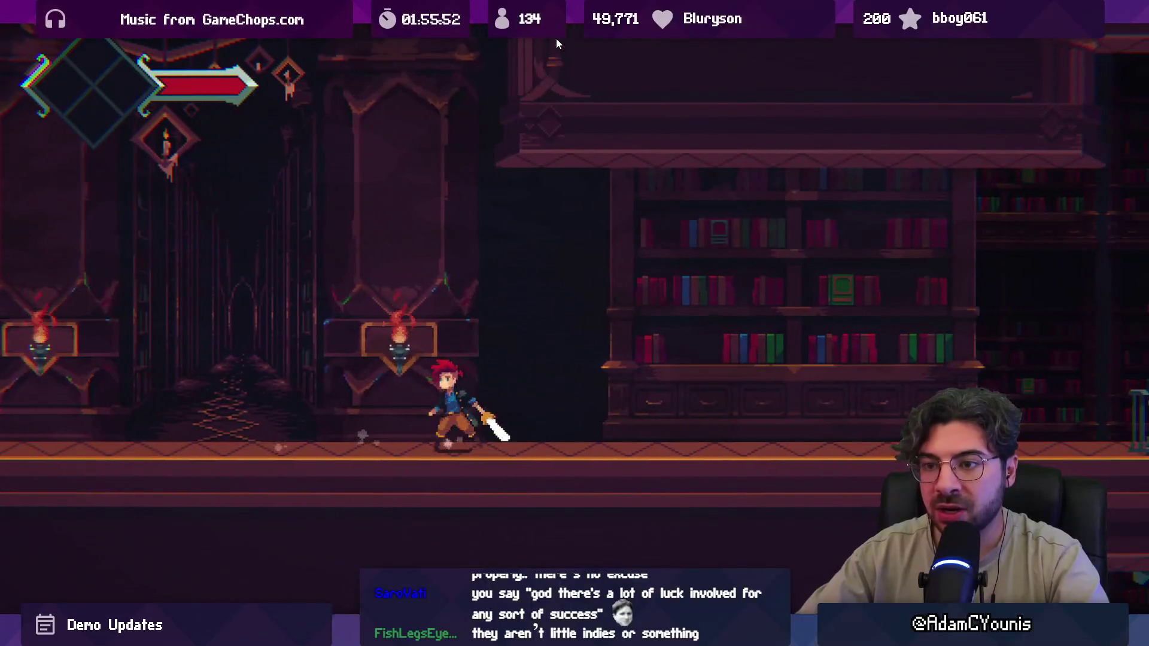
{"action": "key", "text": "x"}
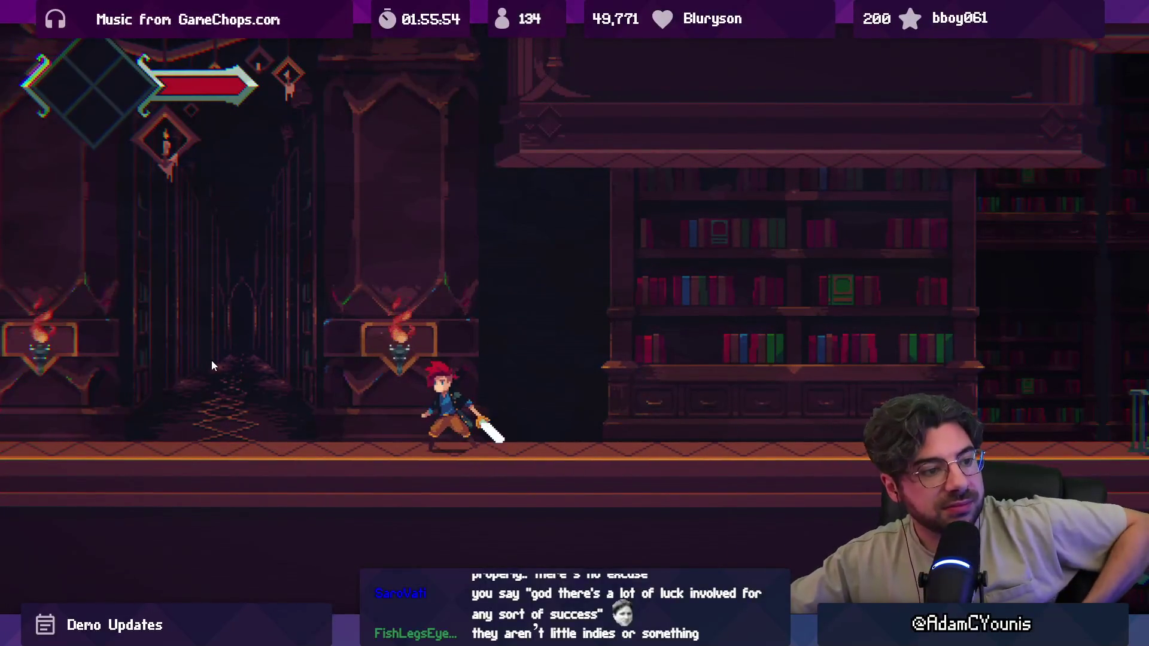
{"action": "key", "text": "shift+space"}
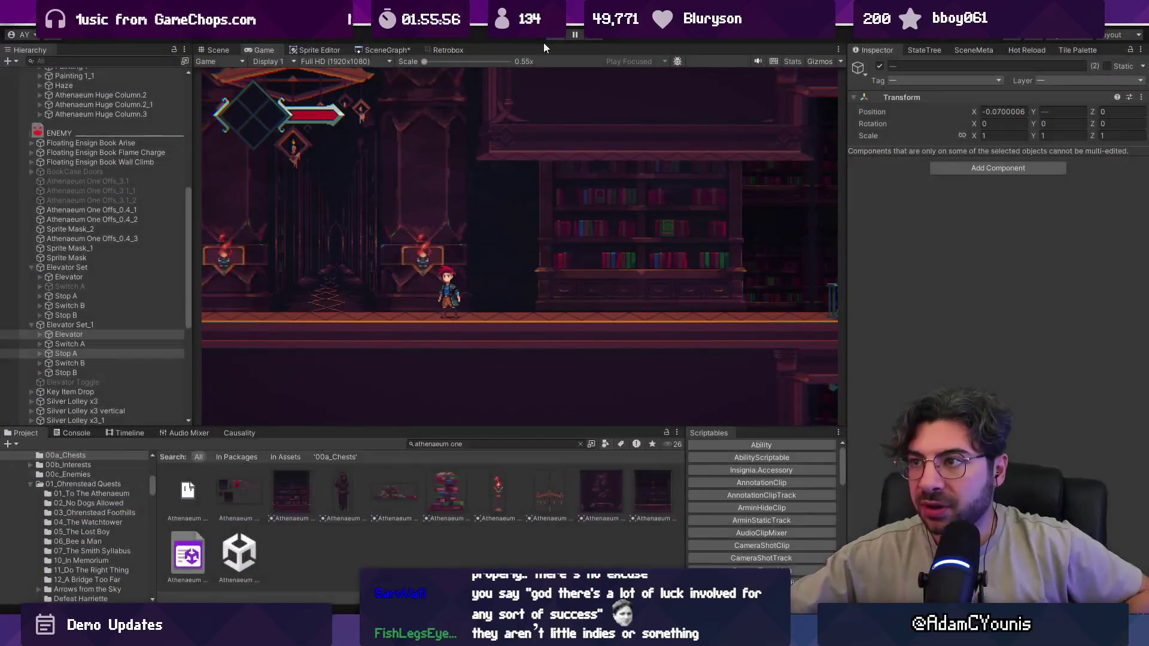
{"action": "key", "text": "ctrl+p"}
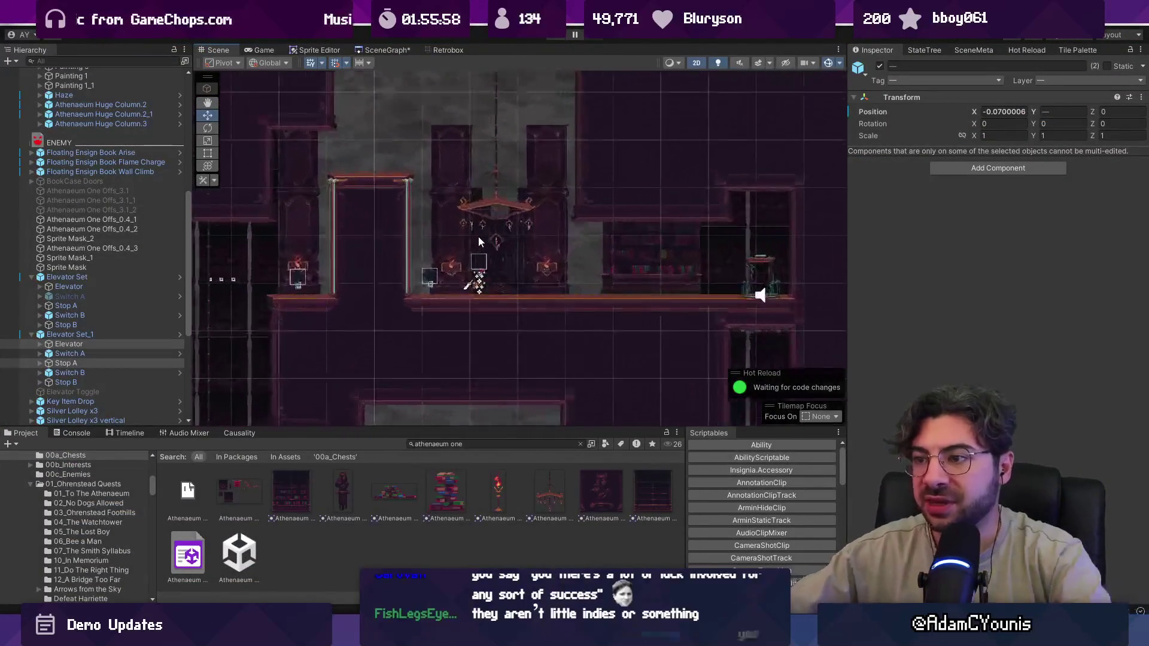
- Open the Athenaeum_Hallway prefab in a 3D side view and select Athenaeum_Hallway_3
{"action": "left_click", "coordinate": [507, 260]}
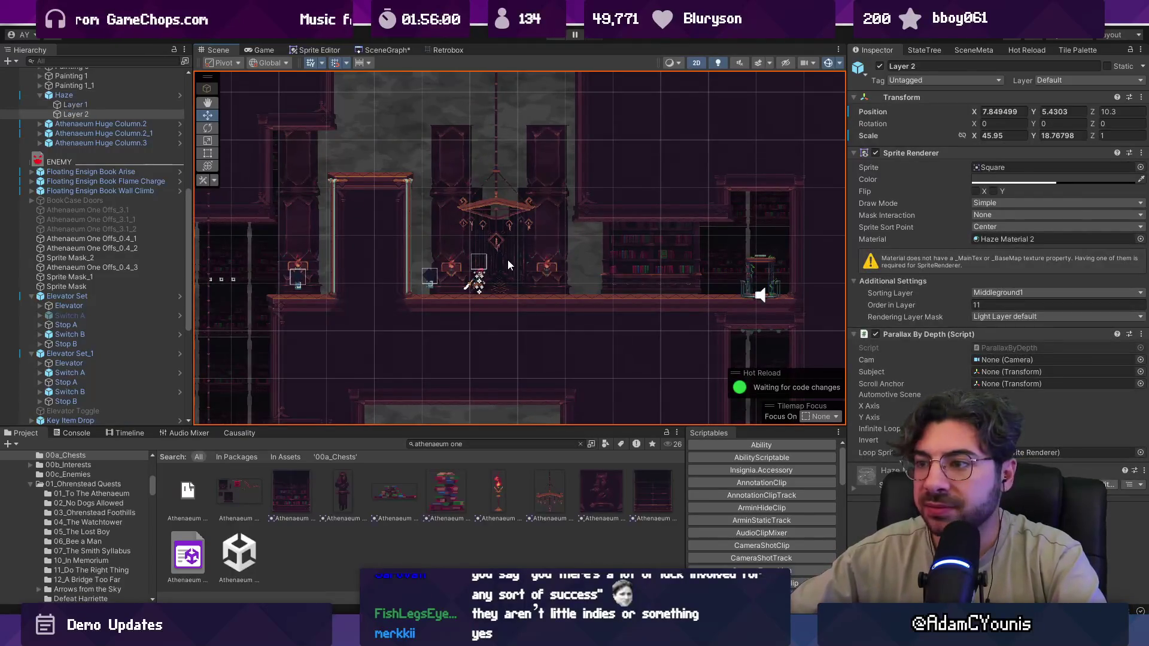
{"action": "scroll", "coordinate": [138, 128], "scroll_direction": "up", "scroll_amount": 5}
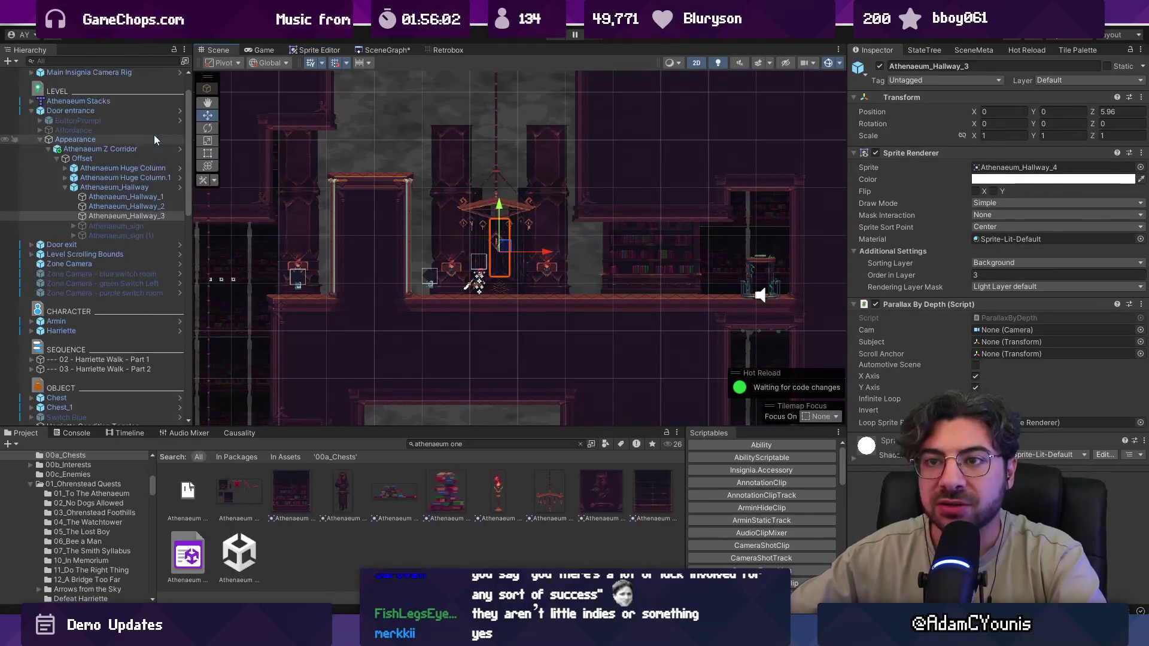
{"action": "left_click", "coordinate": [179, 150]}
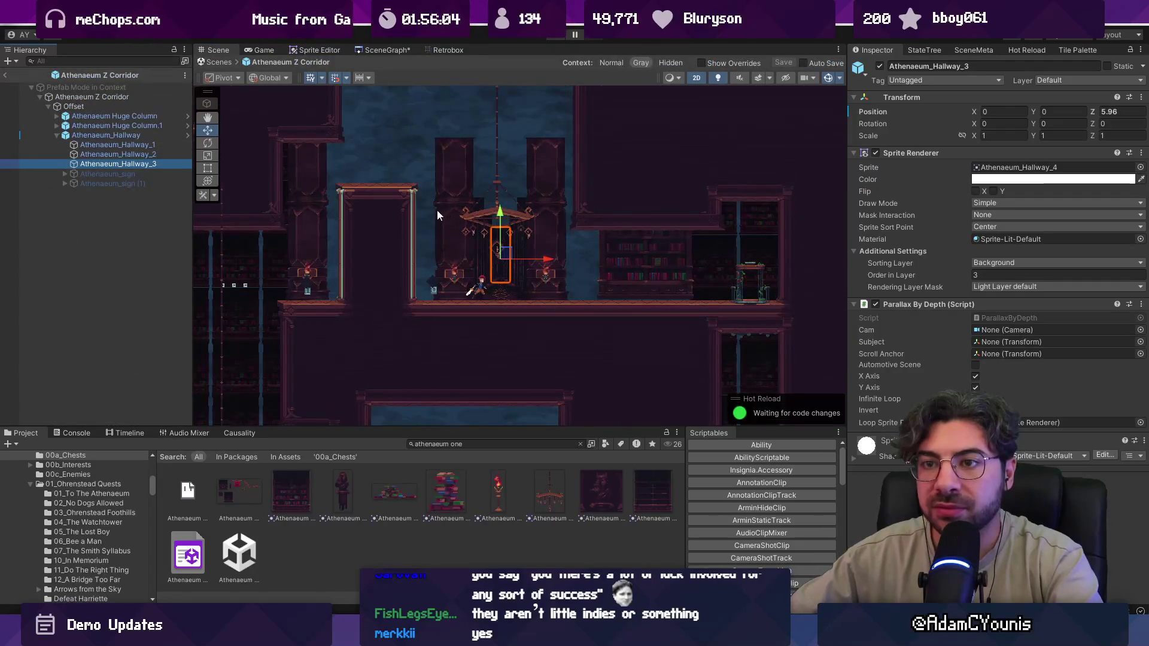
{"action": "key", "text": "2"}
{"action": "mouse_move", "coordinate": [467, 222]}
{"action": "left_mouse_down"}
{"action": "mouse_move", "coordinate": [542, 237]}
{"action": "mouse_move", "coordinate": [527, 251]}
{"action": "mouse_move", "coordinate": [598, 263]}
{"action": "mouse_move", "coordinate": [564, 273]}
{"action": "left_mouse_up"}
{"action": "left_click", "coordinate": [149, 165]}
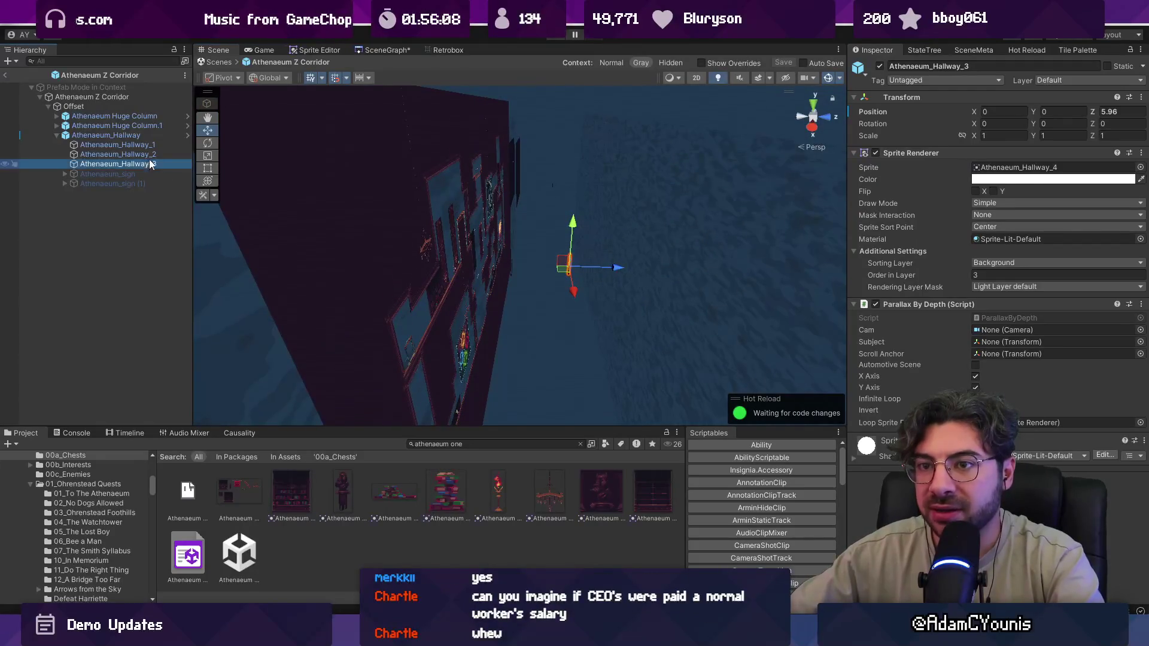
{"action": "left_click", "coordinate": [187, 135]}
{"action": "double_click", "coordinate": [139, 125]}
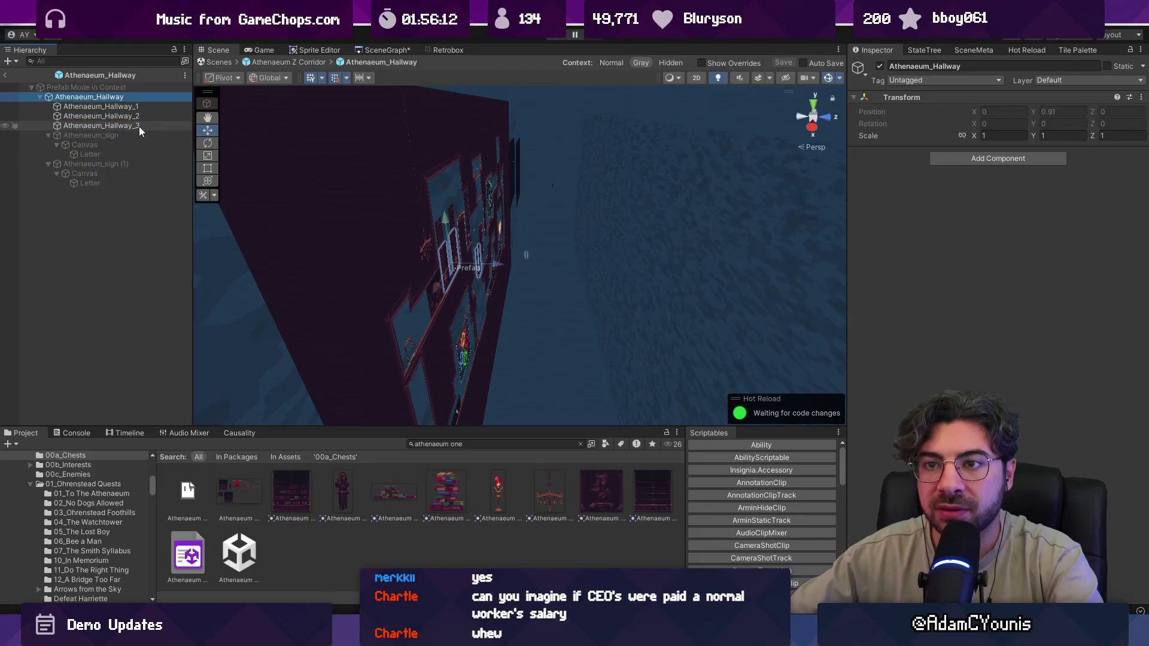
{"action": "left_click", "coordinate": [97, 76]}
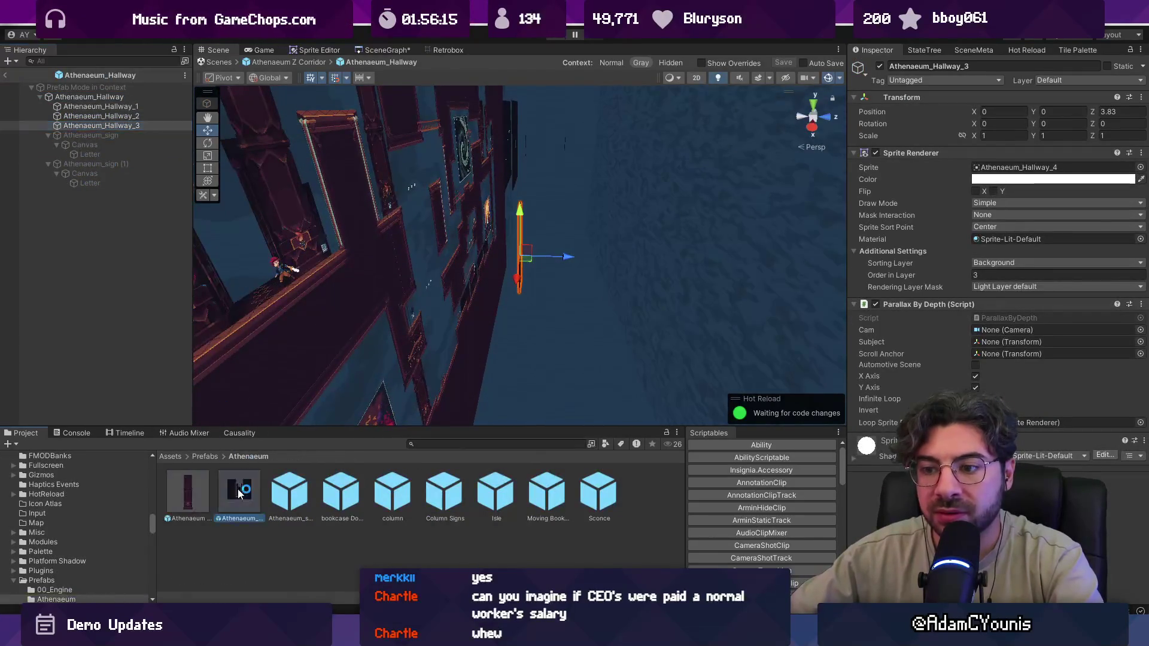
{"action": "mouse_move", "coordinate": [490, 304]}
{"action": "left_mouse_down"}
{"action": "mouse_move", "coordinate": [418, 289]}
{"action": "mouse_move", "coordinate": [598, 239]}
{"action": "mouse_move", "coordinate": [542, 277]}
{"action": "mouse_move", "coordinate": [489, 288]}
{"action": "left_mouse_up"}
{"action": "key", "text": "w"}
{"action": "left_click", "coordinate": [489, 288]}
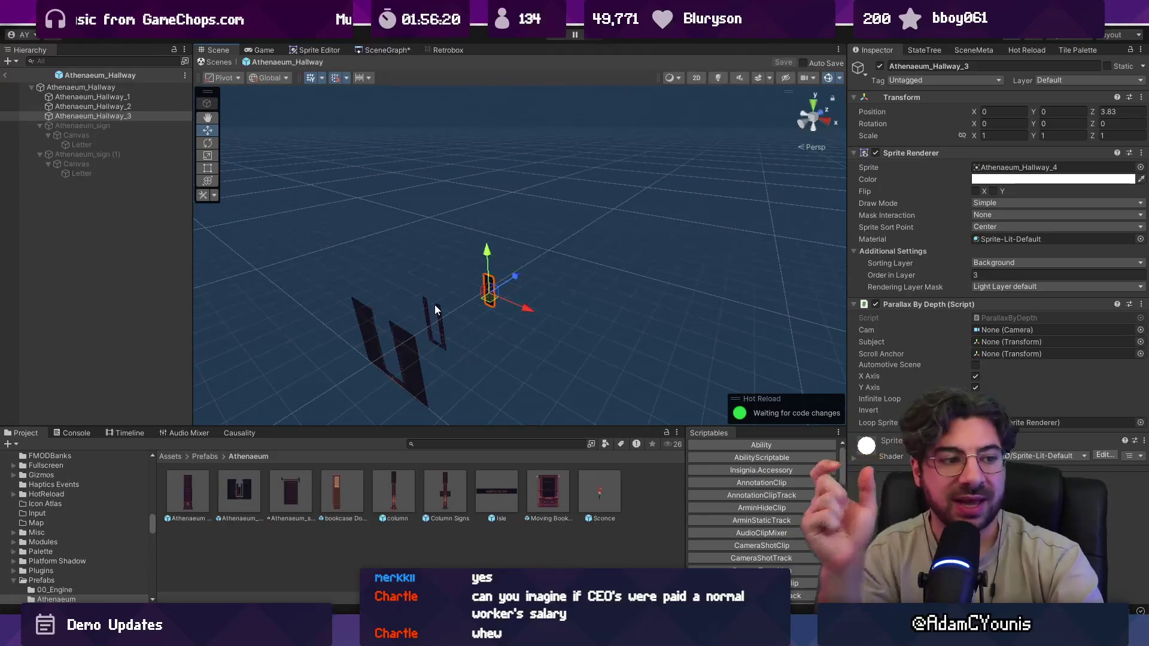
- Set Athenaeum_Hallway_3's Position Z to 15 and push Athenaeum_Hallway_2 further back
{"action": "left_click", "coordinate": [1119, 111]}
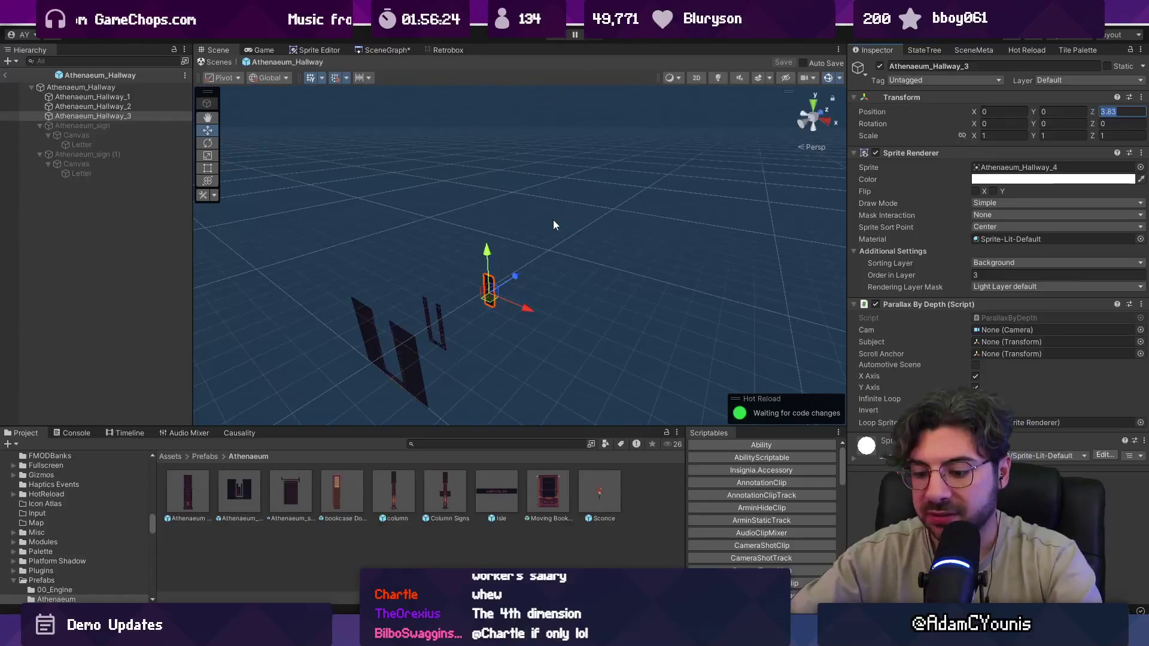
{"action": "type", "text": "20"}
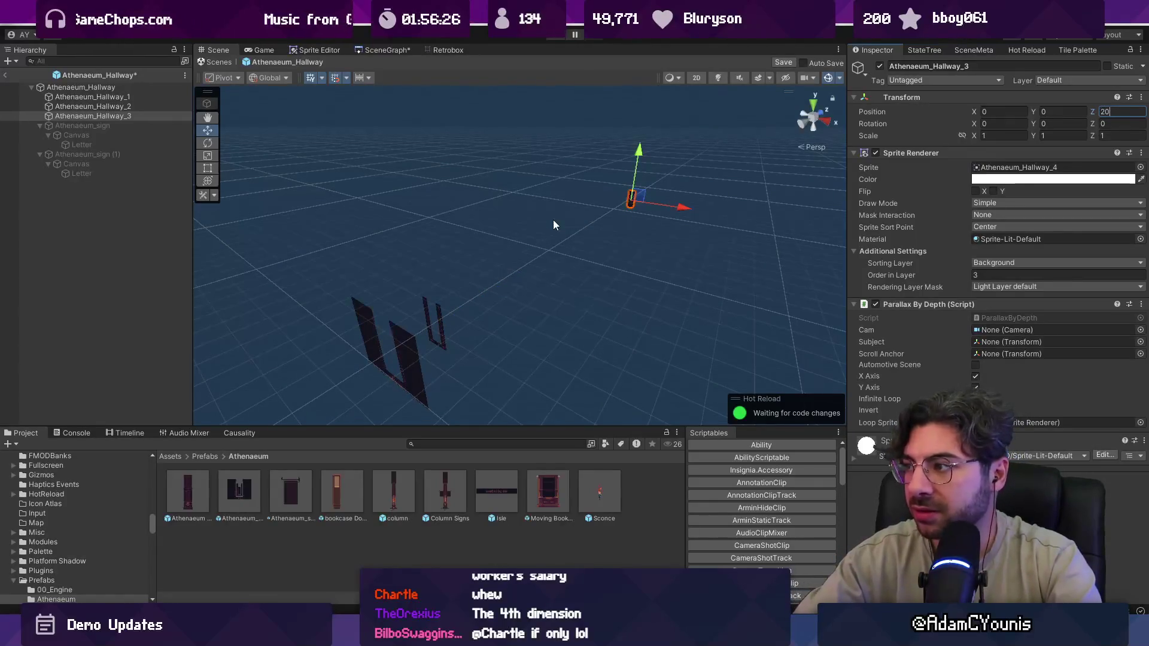
{"action": "key", "text": "BackSpace"}
{"action": "key", "text": "BackSpace"}
{"action": "type", "text": "10"}
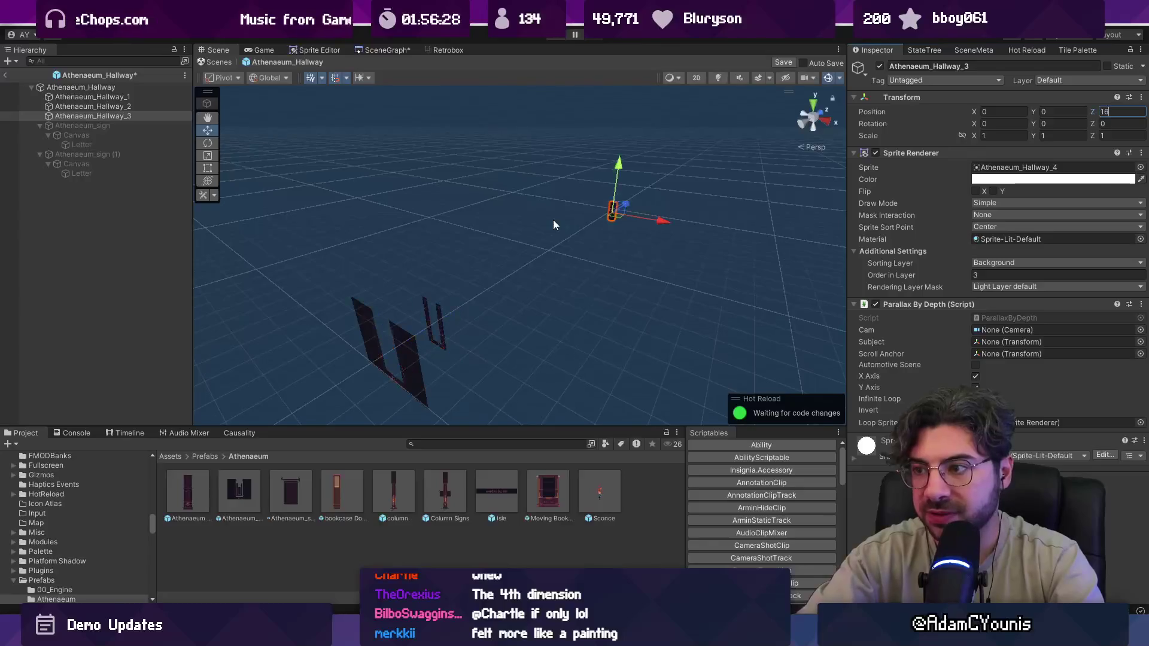
{"action": "key", "text": "BackSpace"}
{"action": "key", "text": "BackSpace"}
{"action": "type", "text": "15"}
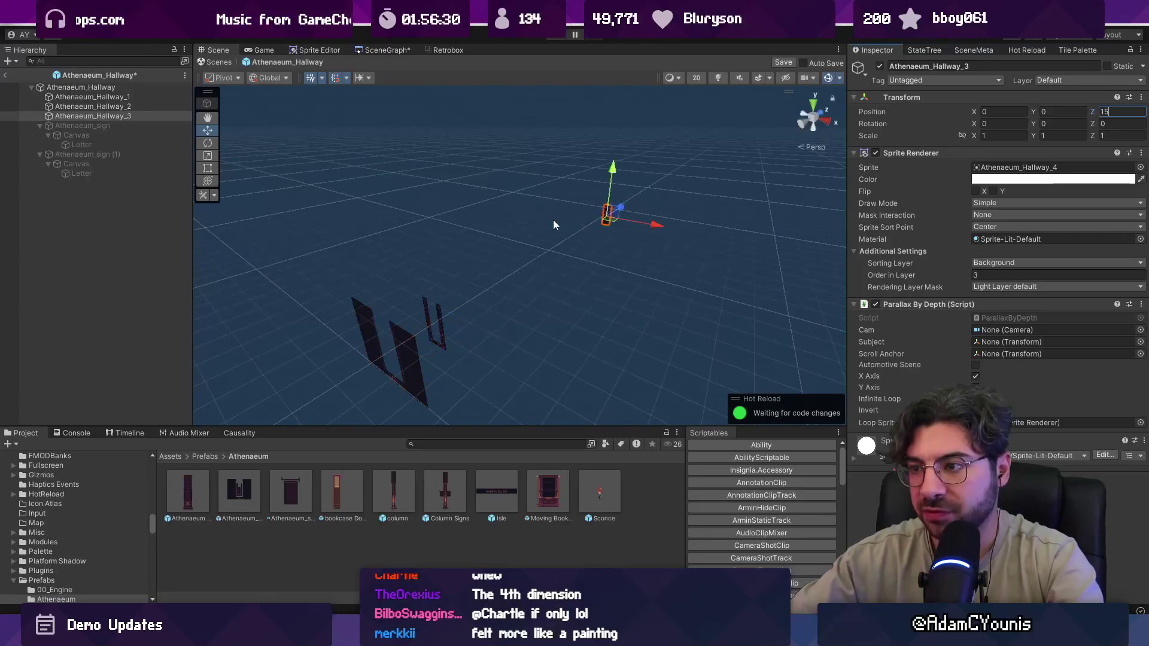
{"action": "left_click", "coordinate": [441, 339]}
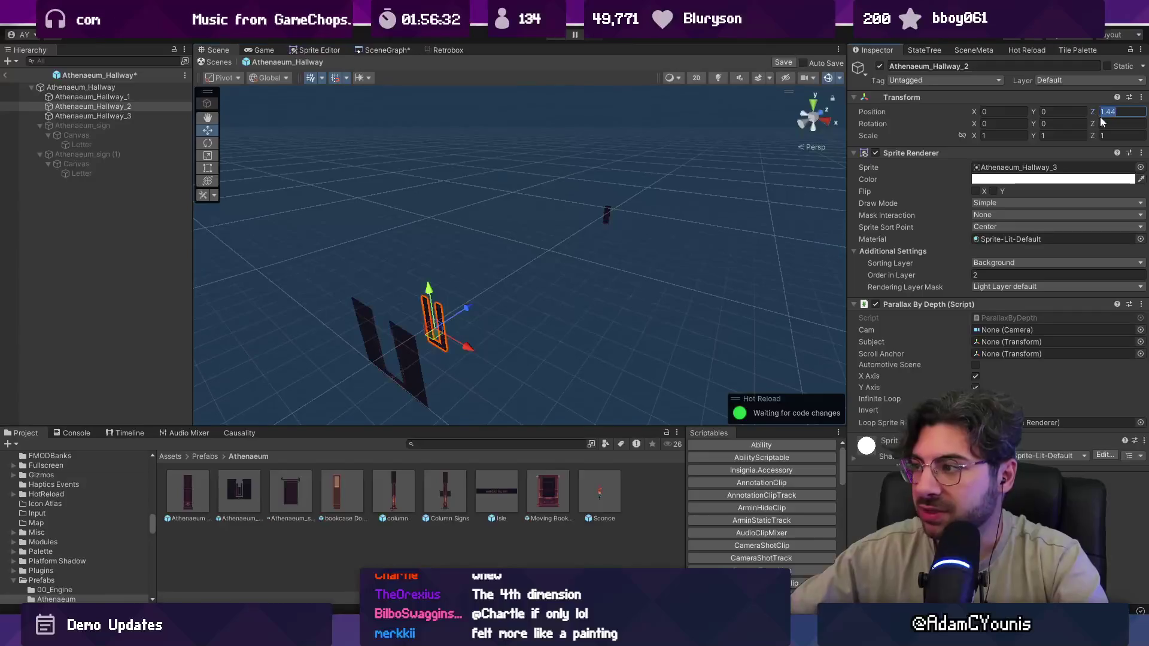
{"action": "type", "text": "50"}
{"action": "key", "text": "BackSpace"}
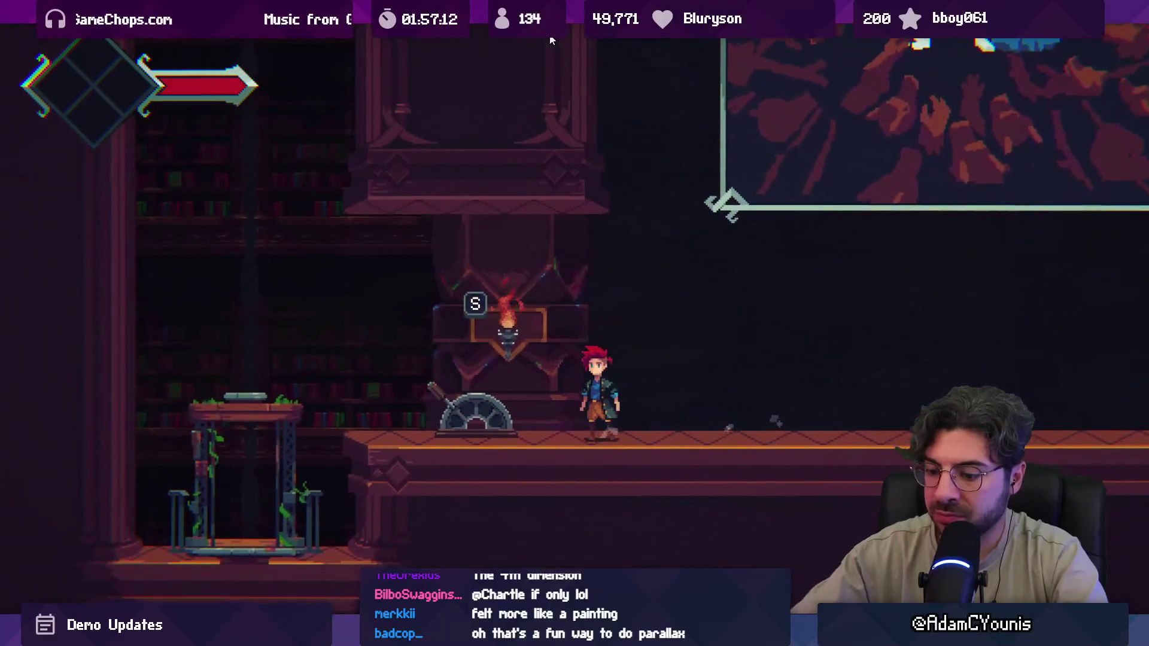
- Exit the maximized Game view and pause the parallax playtest to return to the scene
{"action": "key", "text": "ctrl+shift+p"}
{"action": "key", "text": "ctrl+1"}
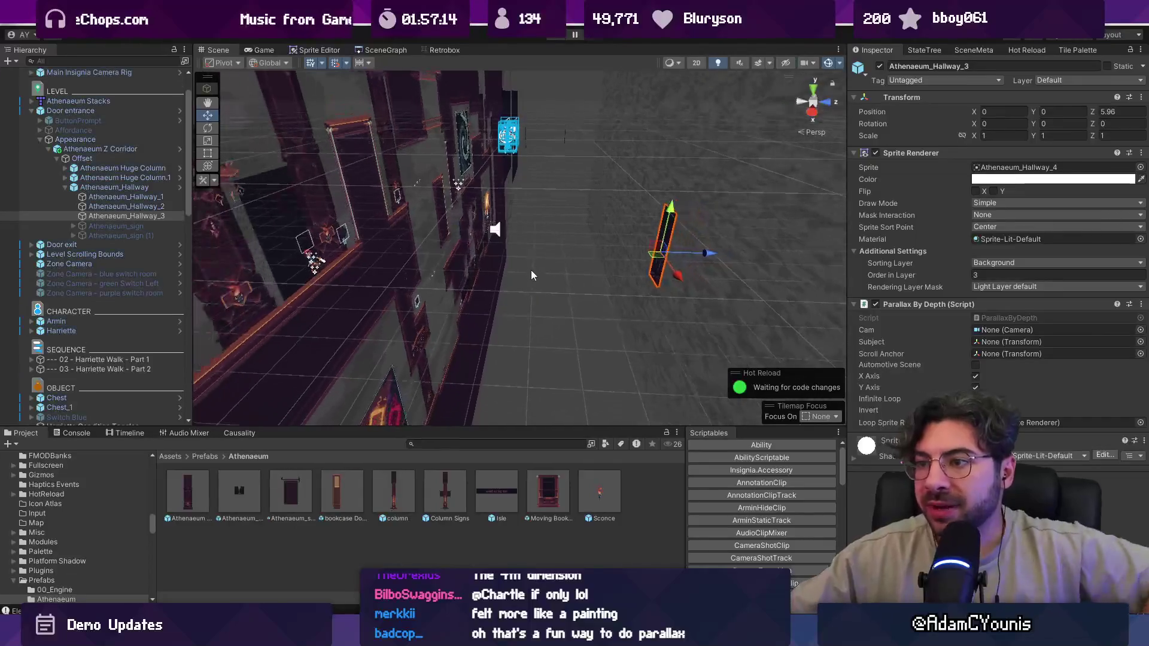
- Put the Scene view back in 2D with the Rect tool and zoom around the hallway
{"action": "key", "text": "2"}
{"action": "key", "text": "t"}
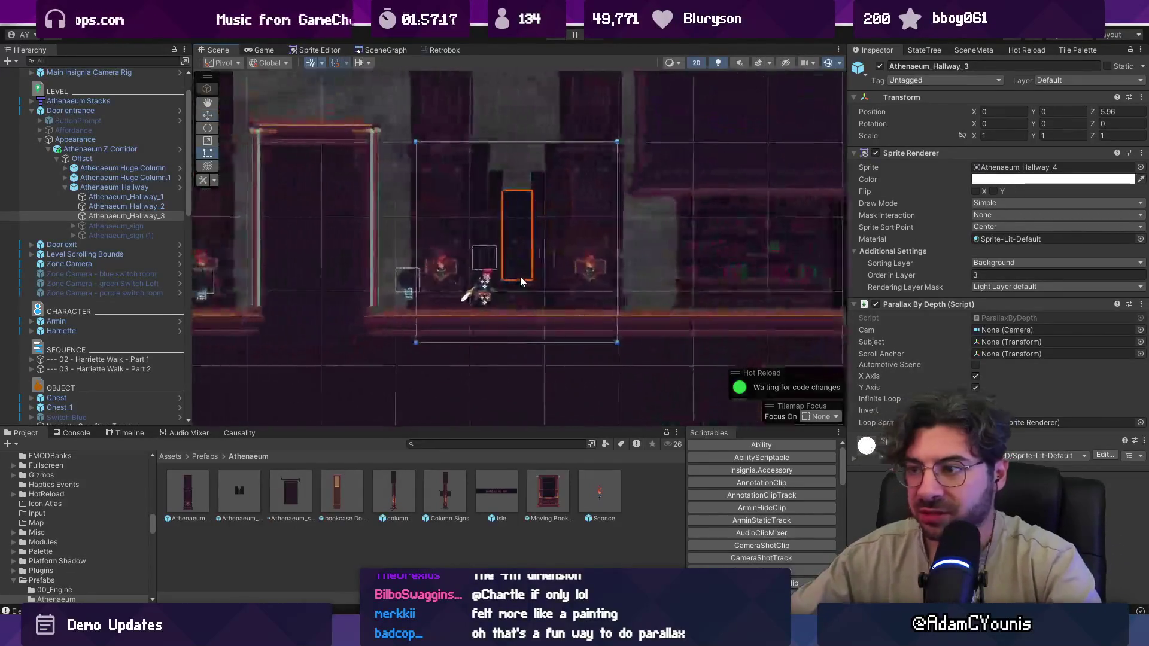
{"action": "scroll", "coordinate": [592, 295], "scroll_direction": "down", "scroll_amount": 5}
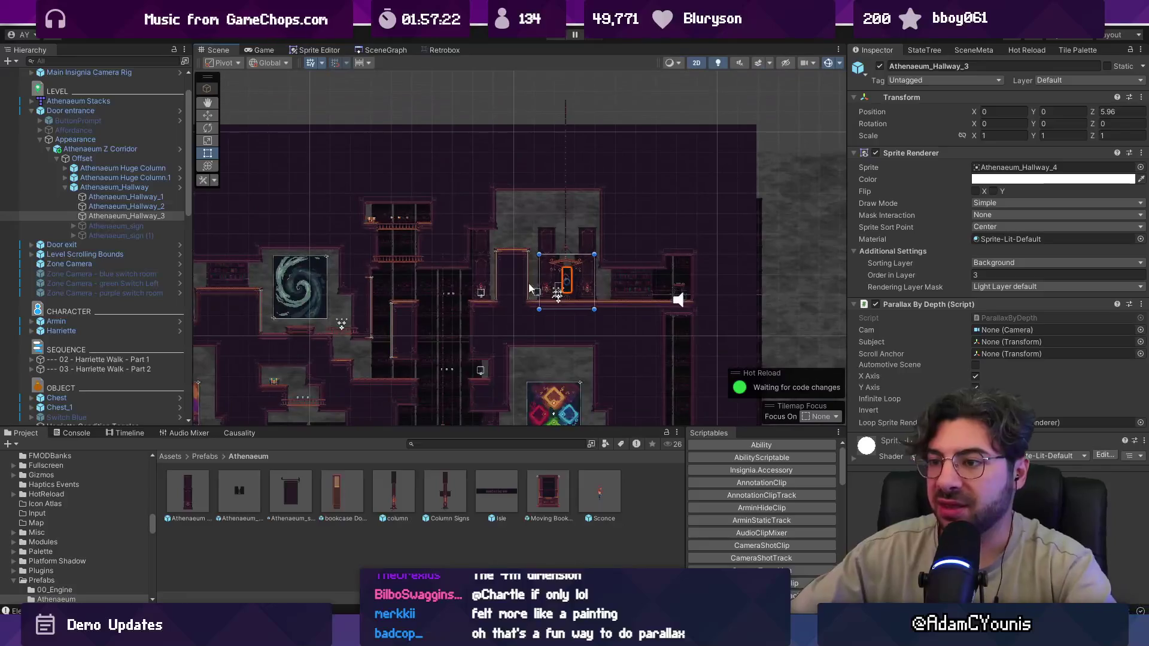
{"action": "scroll", "coordinate": [437, 279], "scroll_direction": "up", "scroll_amount": 2}
{"action": "scroll", "coordinate": [440, 273], "scroll_direction": "down", "scroll_amount": 2}
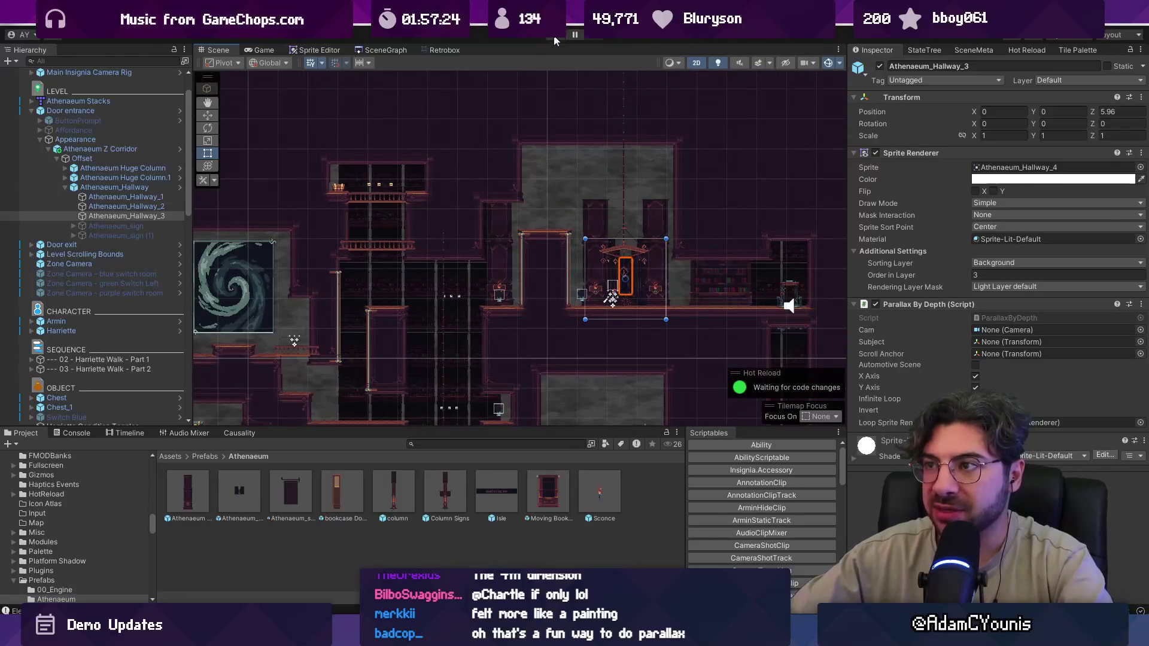
{"action": "scroll", "coordinate": [602, 244], "scroll_direction": "down", "scroll_amount": 2}
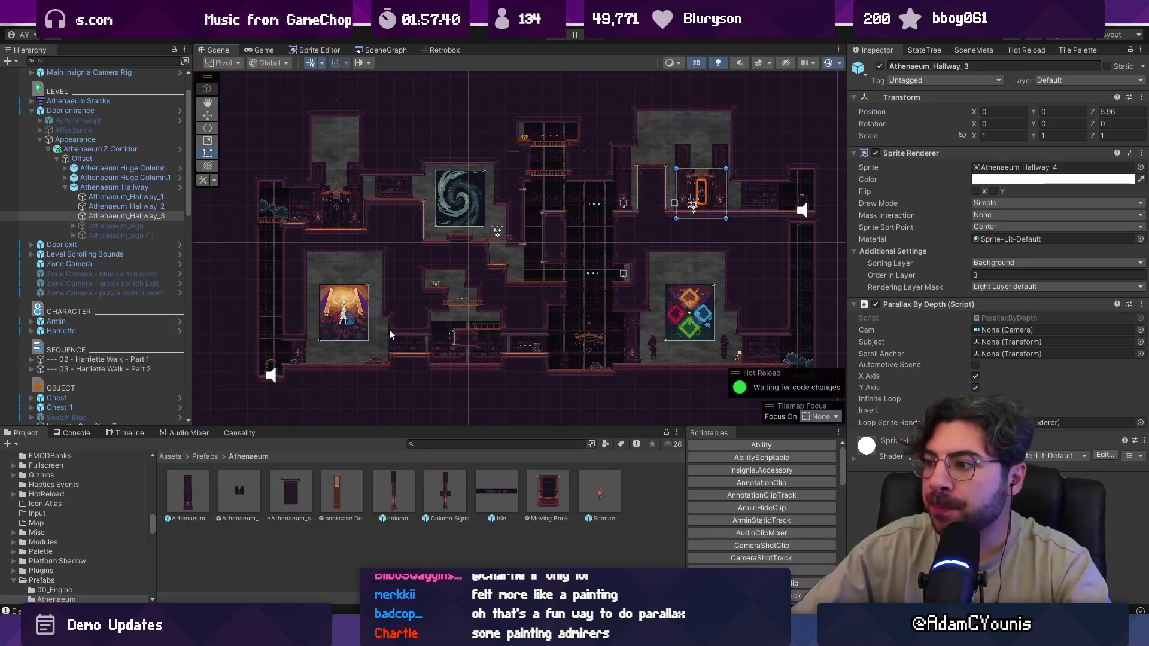
{"action": "scroll", "coordinate": [569, 216], "scroll_direction": "up", "scroll_amount": 2}
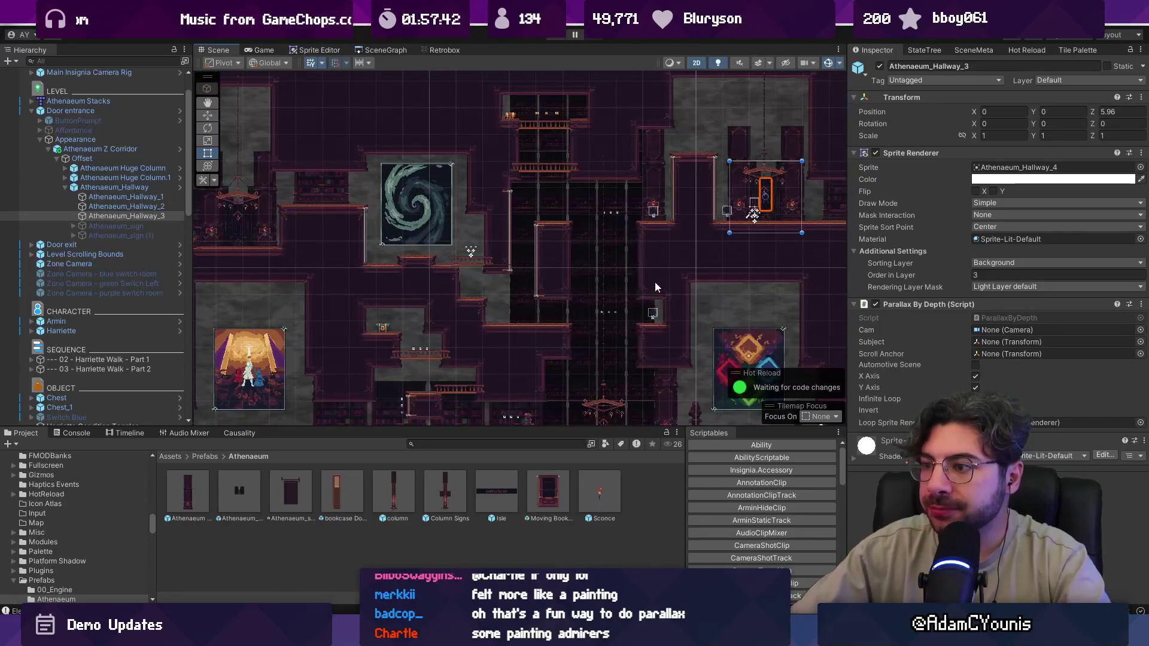
{"action": "scroll", "coordinate": [656, 282], "scroll_direction": "right", "scroll_amount": 5}
{"action": "scroll", "coordinate": [539, 191], "scroll_direction": "up", "scroll_amount": 4}
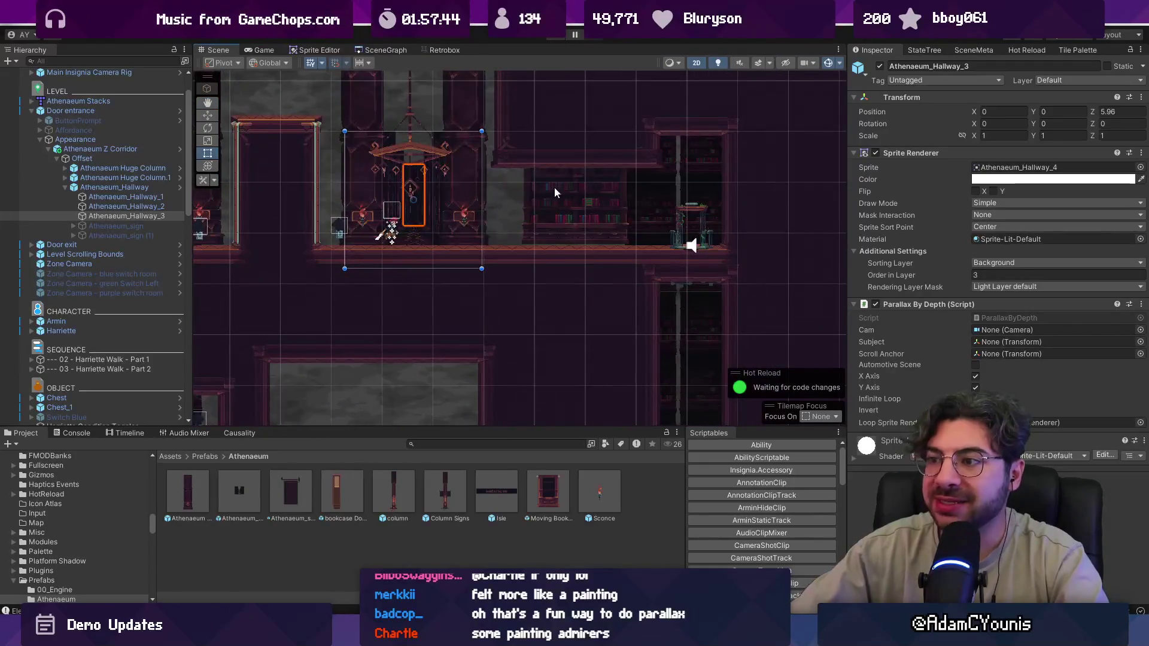
- Load 07_Athenaeum_Puzzle from its room node in the SceneGraph
{"action": "left_click", "coordinate": [384, 52]}
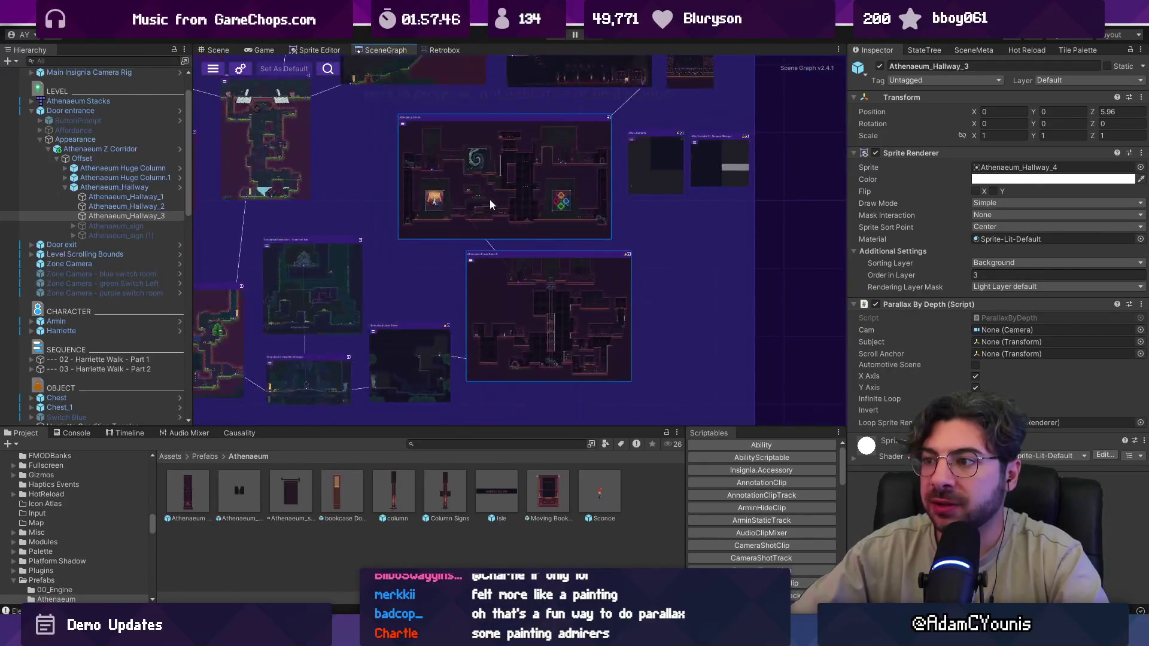
{"action": "left_click_drag", "start_coordinate": [489, 199], "coordinate": [574, 282]}
{"action": "double_click", "coordinate": [578, 289]}
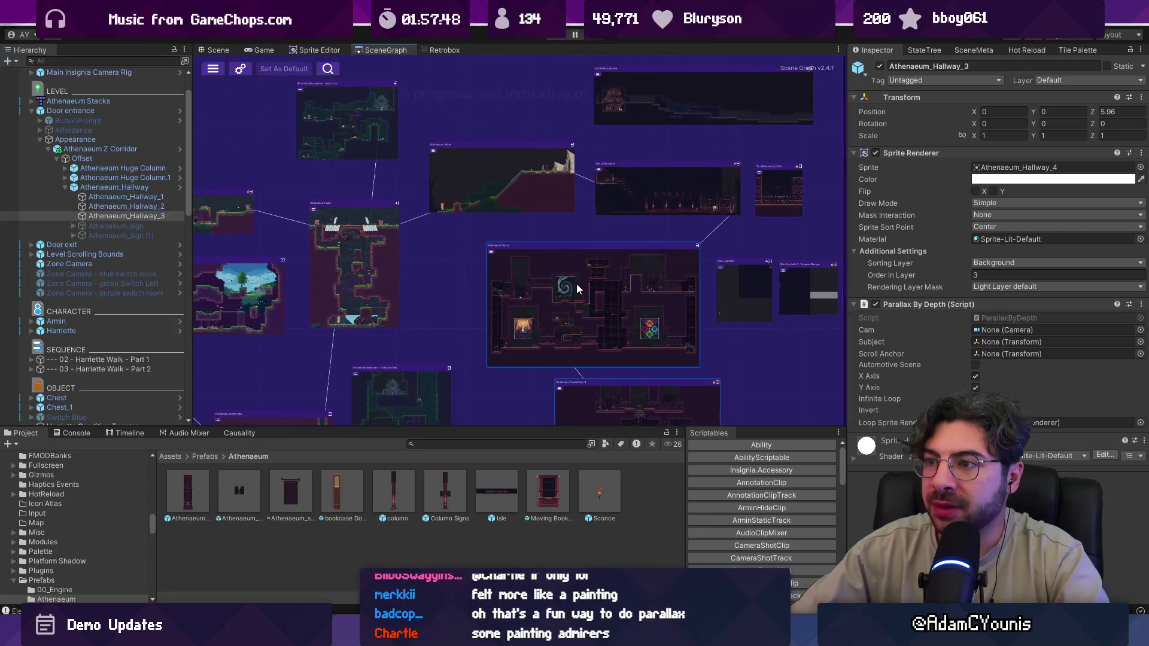
{"action": "scroll", "coordinate": [490, 162], "scroll_direction": "down", "scroll_amount": 5}
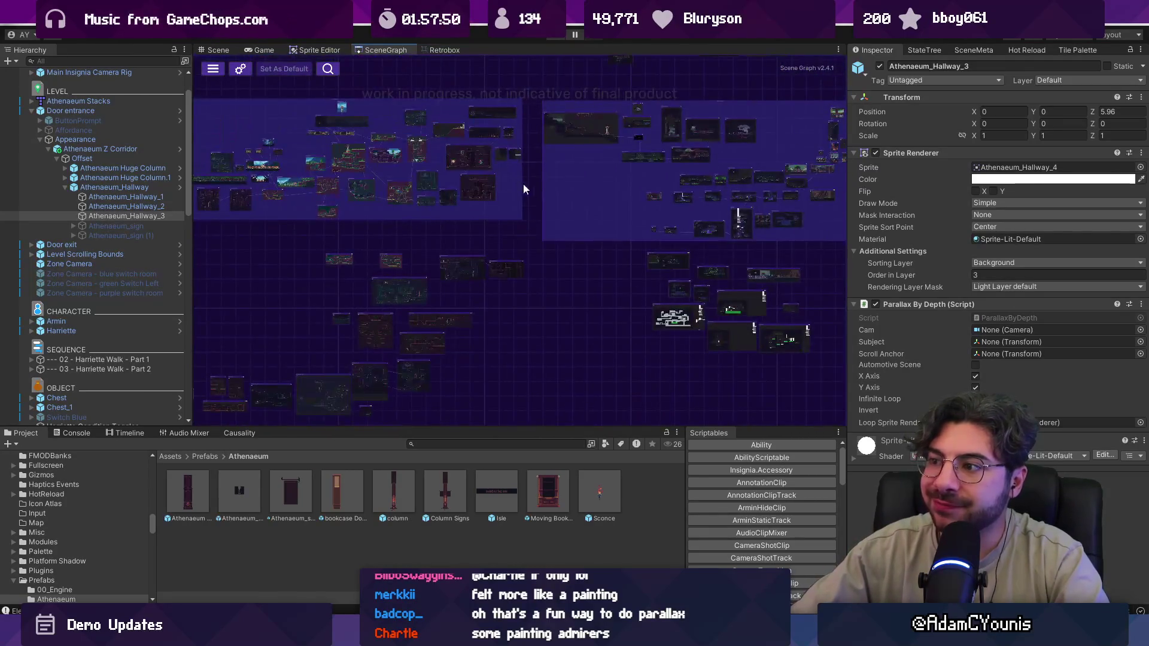
{"action": "scroll", "coordinate": [543, 177], "scroll_direction": "up", "scroll_amount": 5}
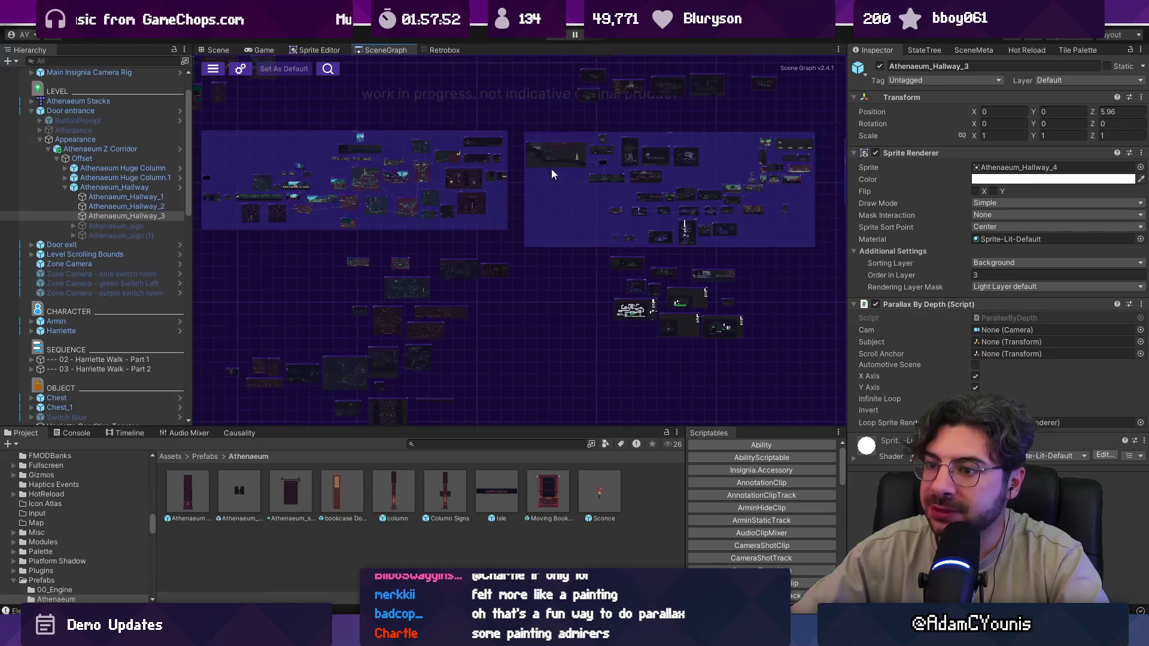
{"action": "double_click", "coordinate": [522, 273]}
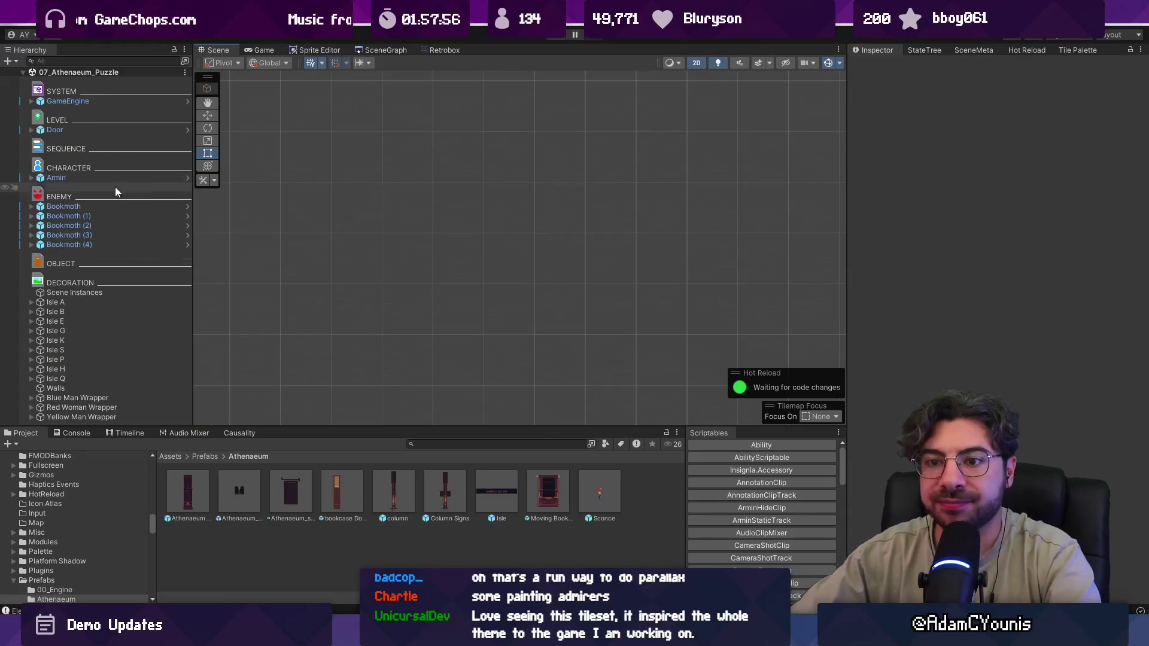
- Expand Isles A, B, E, G and K in the puzzle scene's Hierarchy
{"action": "left_click", "coordinate": [32, 303]}
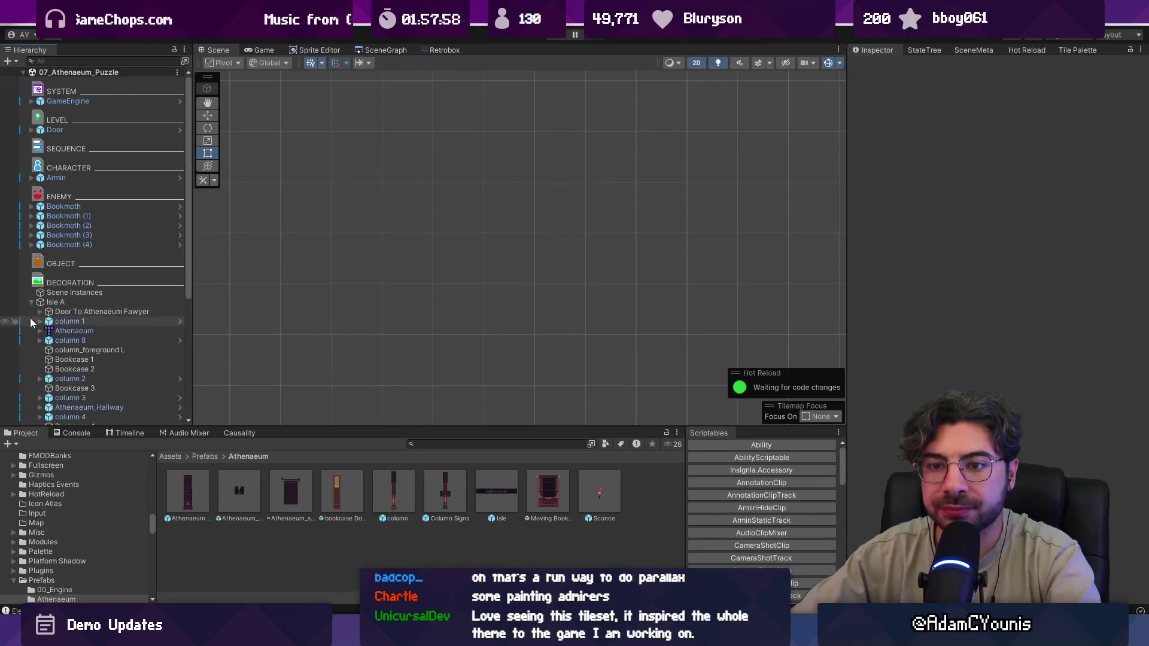
{"action": "scroll", "coordinate": [92, 215], "scroll_direction": "down", "scroll_amount": 5}
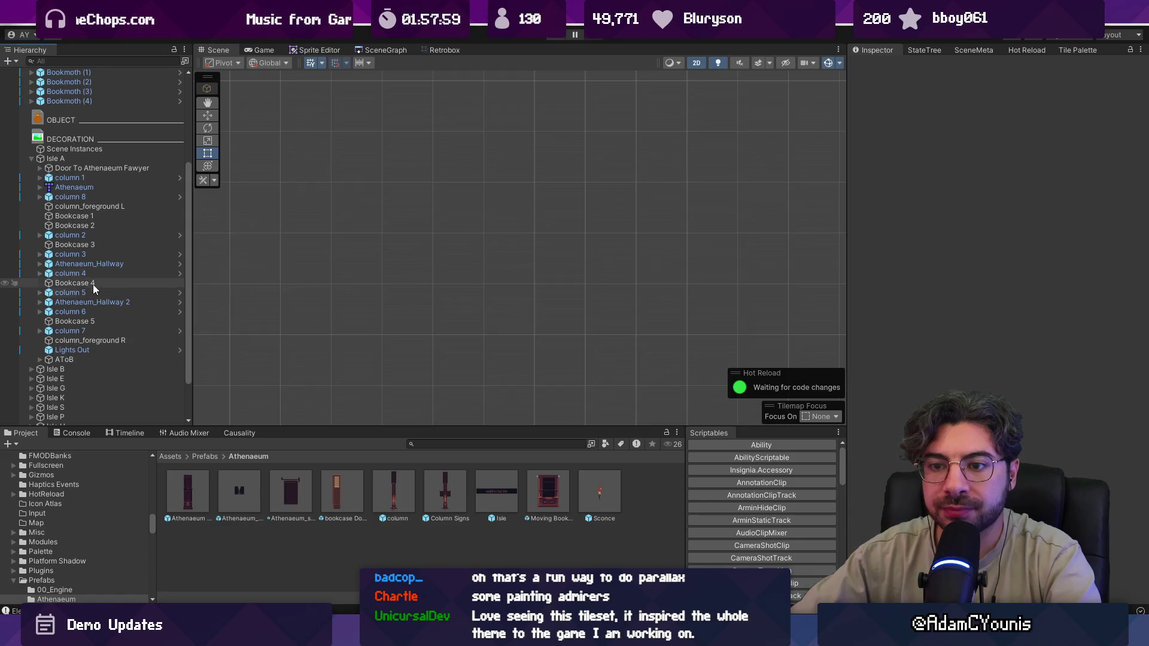
{"action": "left_click", "coordinate": [32, 371]}
{"action": "left_click", "coordinate": [31, 345]}
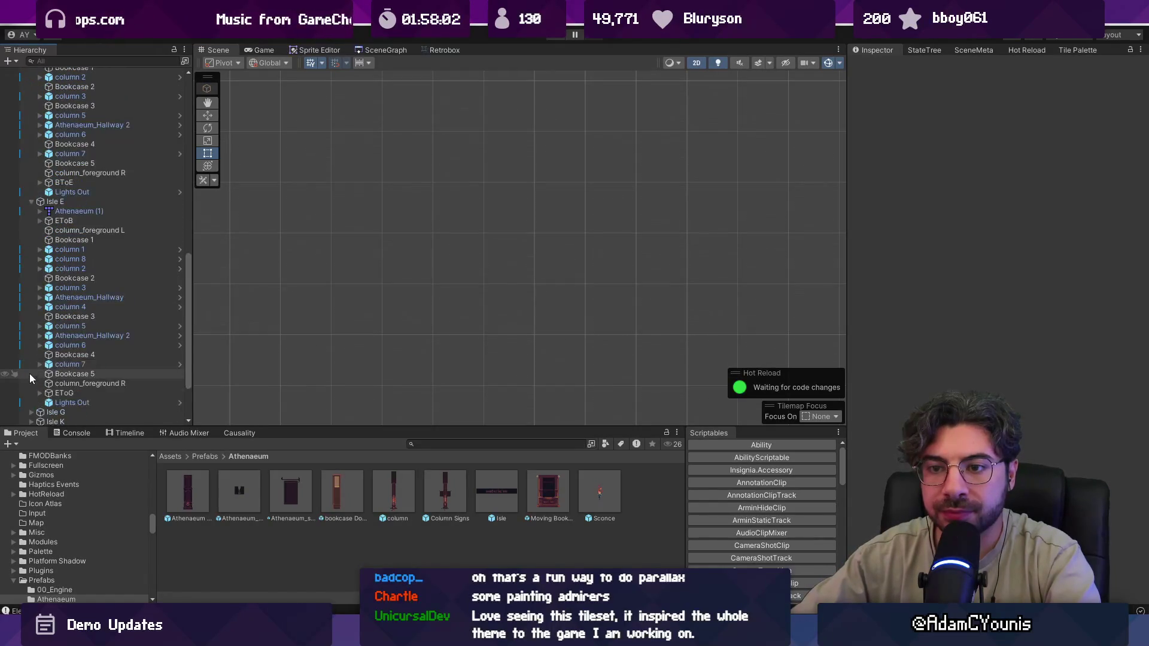
{"action": "scroll", "coordinate": [30, 371], "scroll_direction": "down", "scroll_amount": 5}
{"action": "left_click", "coordinate": [31, 340]}
{"action": "scroll", "coordinate": [34, 350], "scroll_direction": "down", "scroll_amount": 5}
{"action": "left_click", "coordinate": [32, 347]}
{"action": "scroll", "coordinate": [30, 347], "scroll_direction": "down", "scroll_amount": 5}
- Filter the Hierarchy by 'man' and select the Blue Man, Red Woman and Yellow Man wrappers
{"action": "left_click", "coordinate": [84, 62]}
{"action": "type", "text": "man"}
{"action": "left_click", "coordinate": [91, 83]}
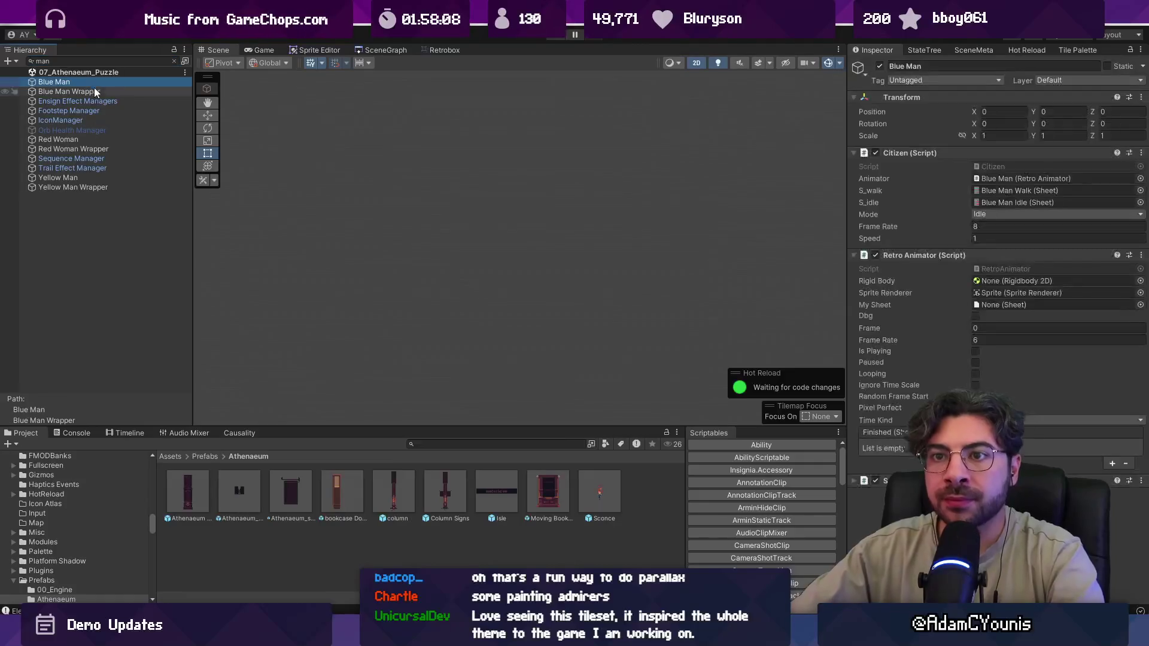
{"action": "double_click", "coordinate": [96, 91]}
{"action": "scroll", "coordinate": [339, 171], "scroll_direction": "down", "scroll_amount": 3}
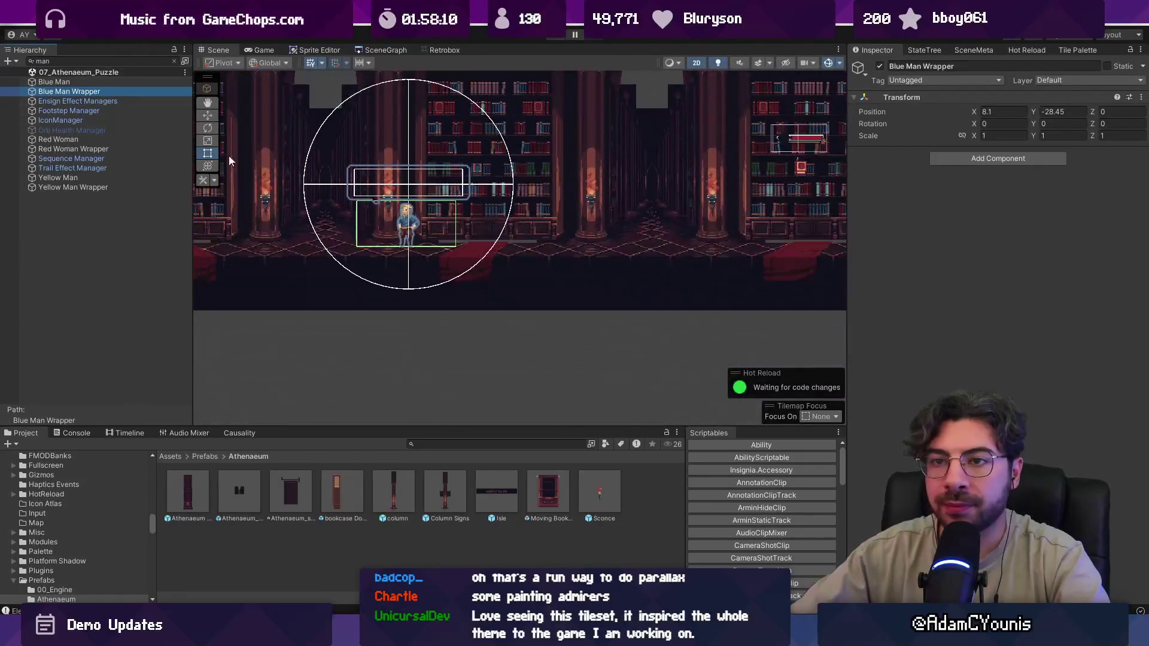
{"action": "left_click", "coordinate": [81, 82], "text": "ctrl"}
{"action": "left_click", "coordinate": [84, 82], "text": "ctrl"}
{"action": "left_click", "coordinate": [89, 149], "text": "ctrl"}
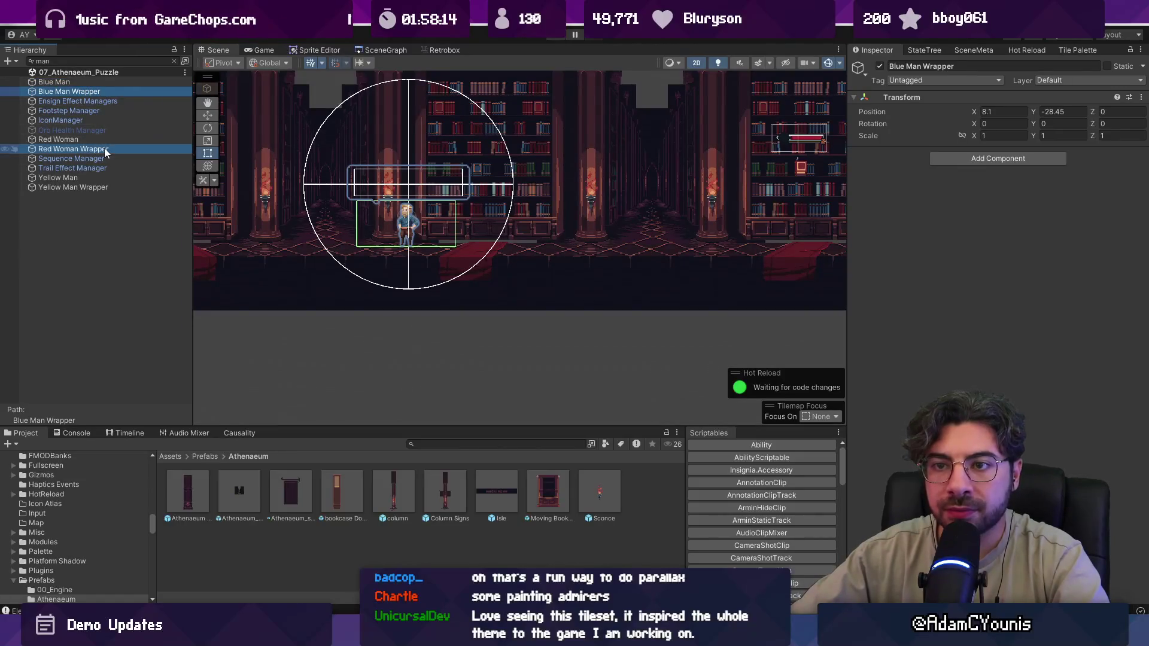
{"action": "left_click", "coordinate": [103, 186], "text": "ctrl"}
{"action": "left_click", "coordinate": [175, 61]}
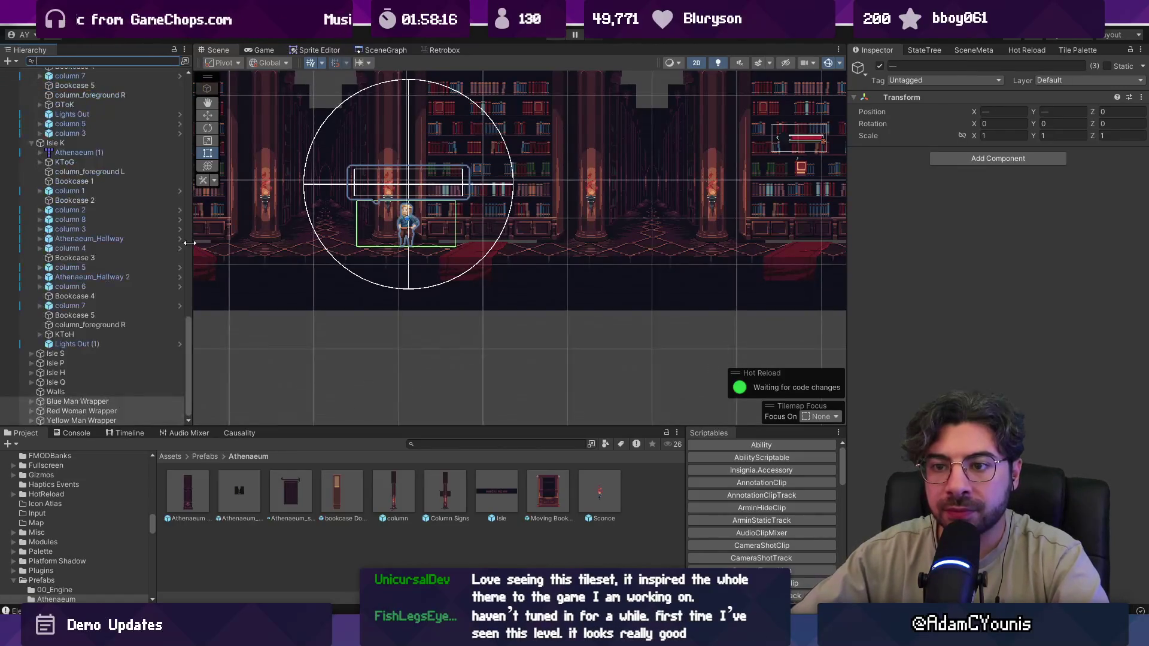
- Inspect the Blue Man Wrapper's PopupText child and its Text Boxes list
{"action": "left_click", "coordinate": [106, 401]}
{"action": "left_click", "coordinate": [102, 412], "text": "ctrl"}
{"action": "left_click", "coordinate": [102, 421], "text": "ctrl"}
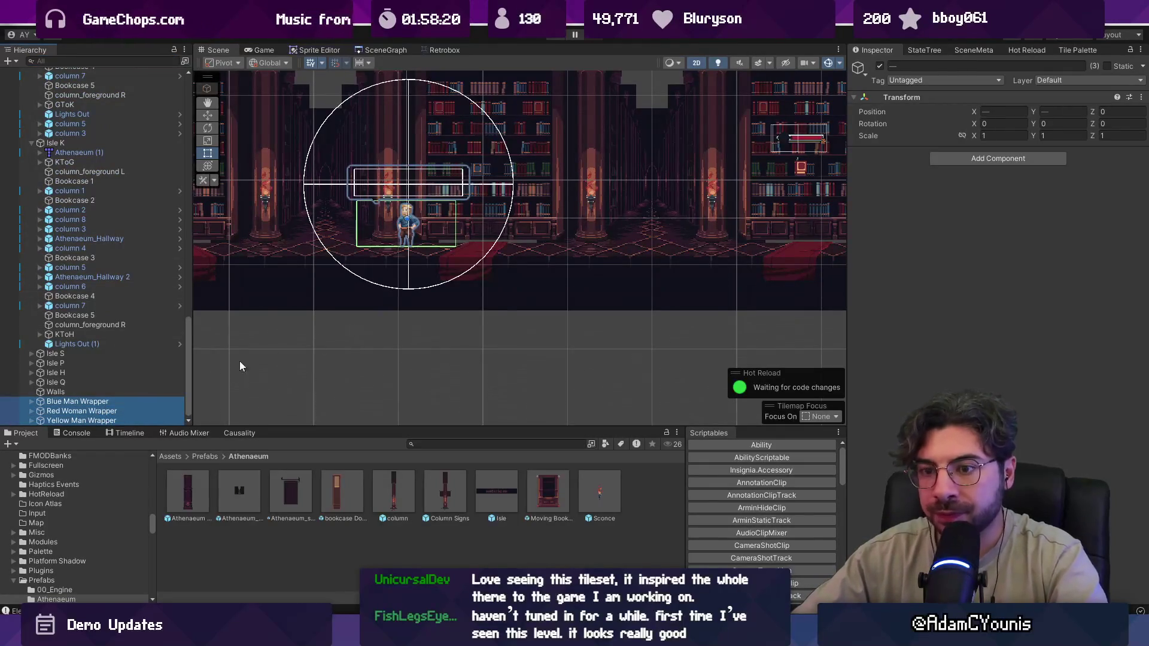
{"action": "left_click", "coordinate": [56, 404]}
{"action": "left_click", "coordinate": [31, 401]}
{"action": "double_click", "coordinate": [66, 411]}
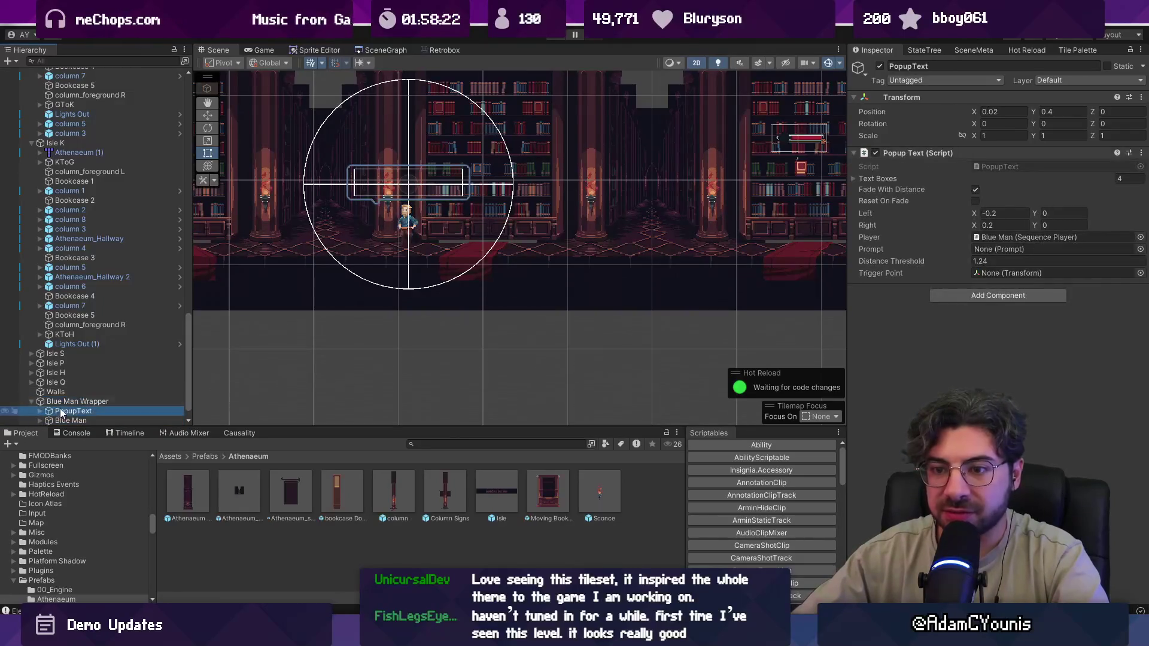
{"action": "scroll", "coordinate": [99, 368], "scroll_direction": "down", "scroll_amount": 1}
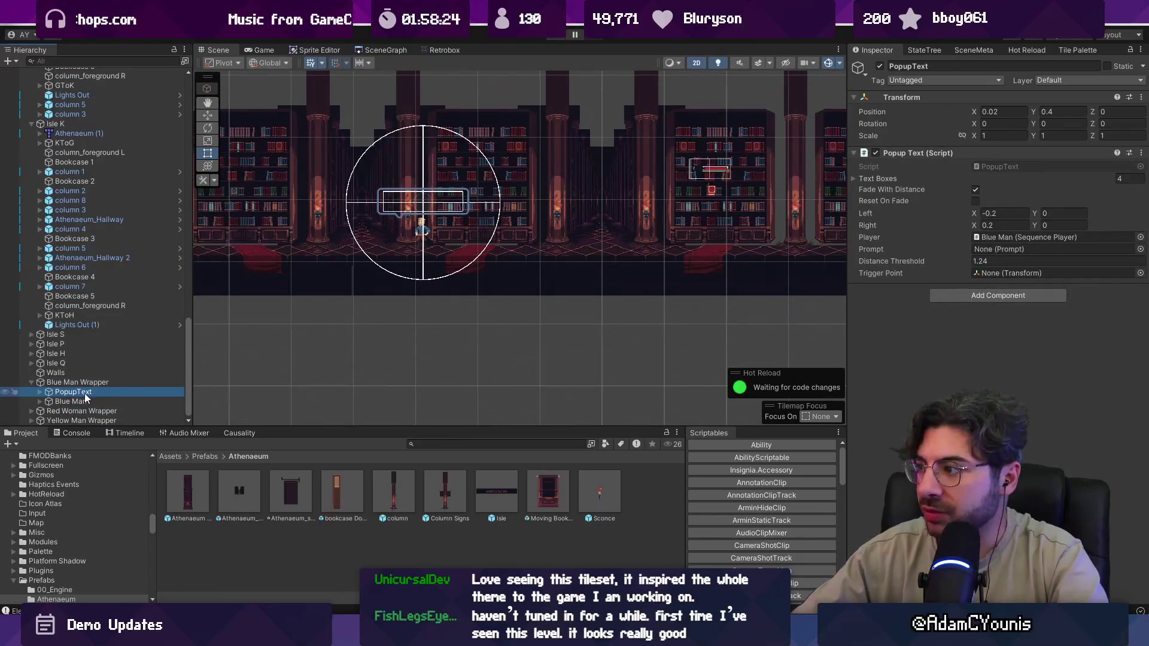
{"action": "left_click", "coordinate": [40, 392]}
{"action": "left_click", "coordinate": [56, 384]}
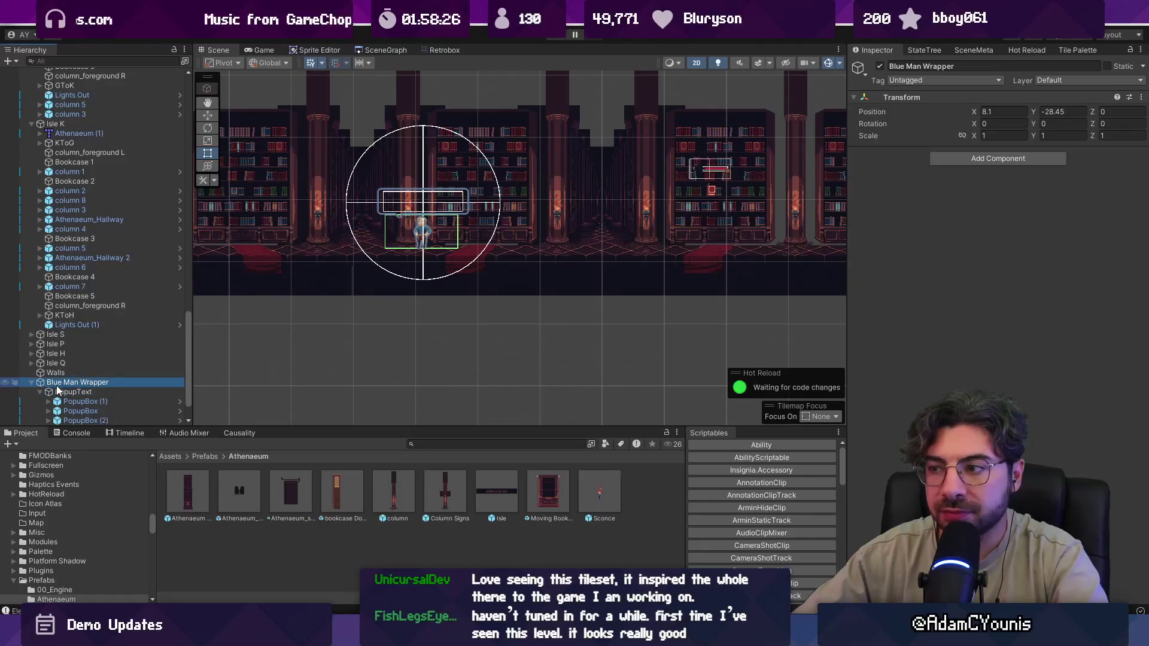
{"action": "left_click", "coordinate": [58, 394]}
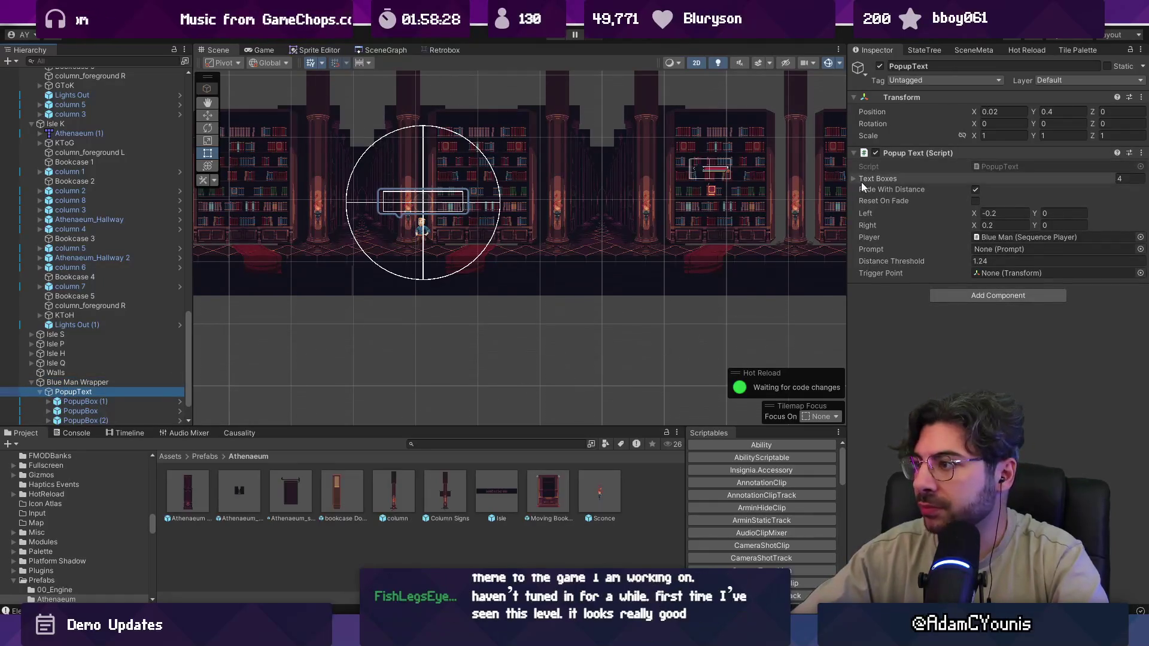
{"action": "left_click", "coordinate": [862, 179]}
{"action": "scroll", "coordinate": [77, 351], "scroll_direction": "down", "scroll_amount": 2}
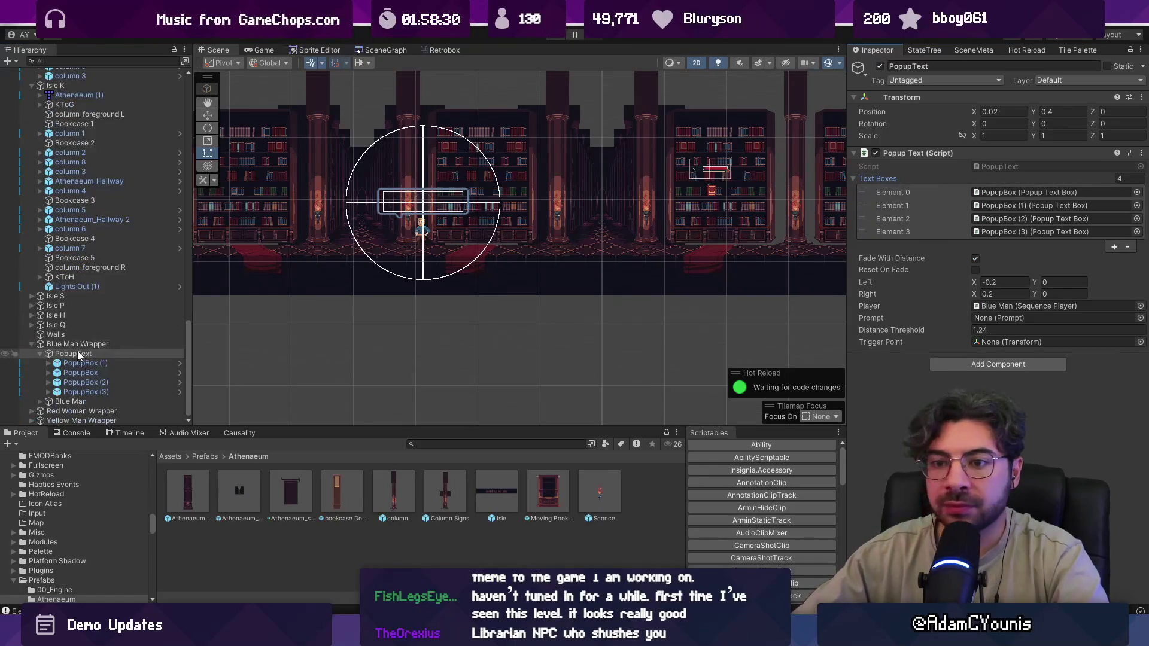
- Check the Blue Man character, select all three NPC wrappers, then reopen Athenaeum Stacks from the SceneGraph
{"action": "left_click", "coordinate": [38, 353]}
{"action": "left_click", "coordinate": [51, 400]}
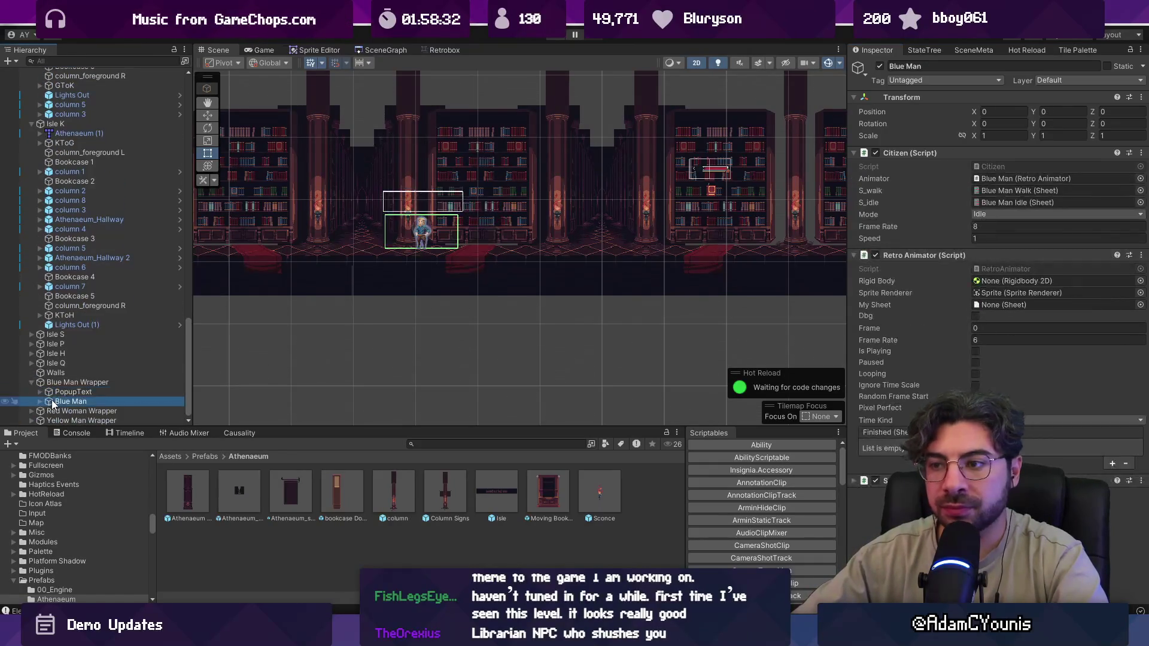
{"action": "left_click", "coordinate": [38, 401]}
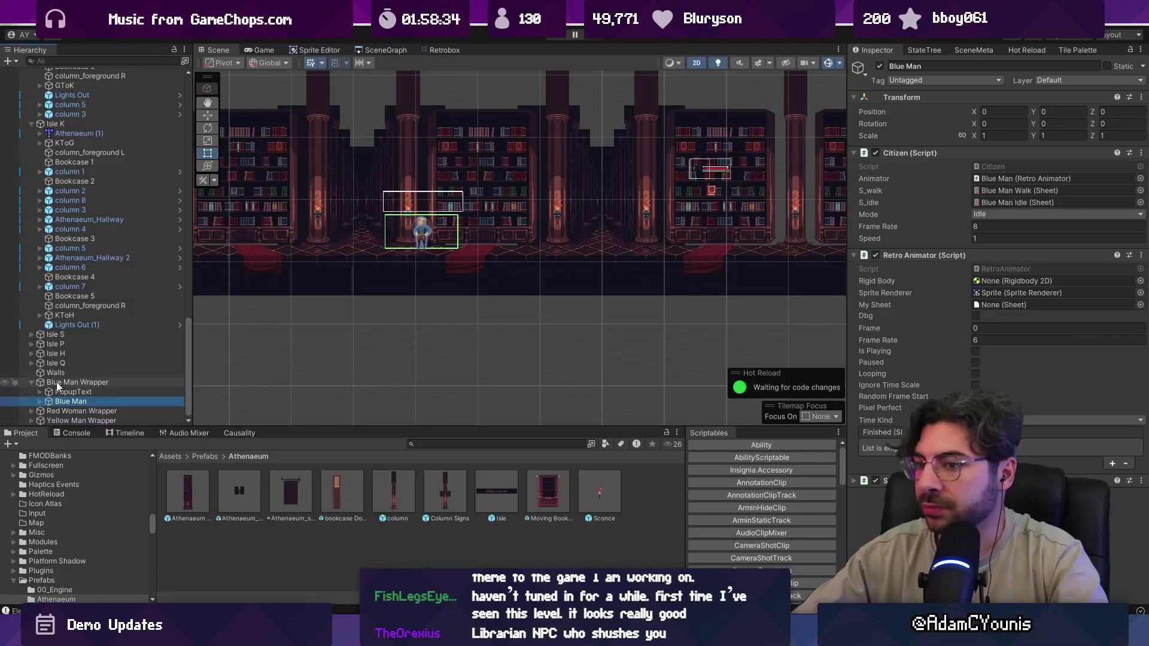
{"action": "left_click", "coordinate": [32, 384]}
{"action": "left_click", "coordinate": [67, 401]}
{"action": "left_click", "coordinate": [71, 419], "text": "shift"}
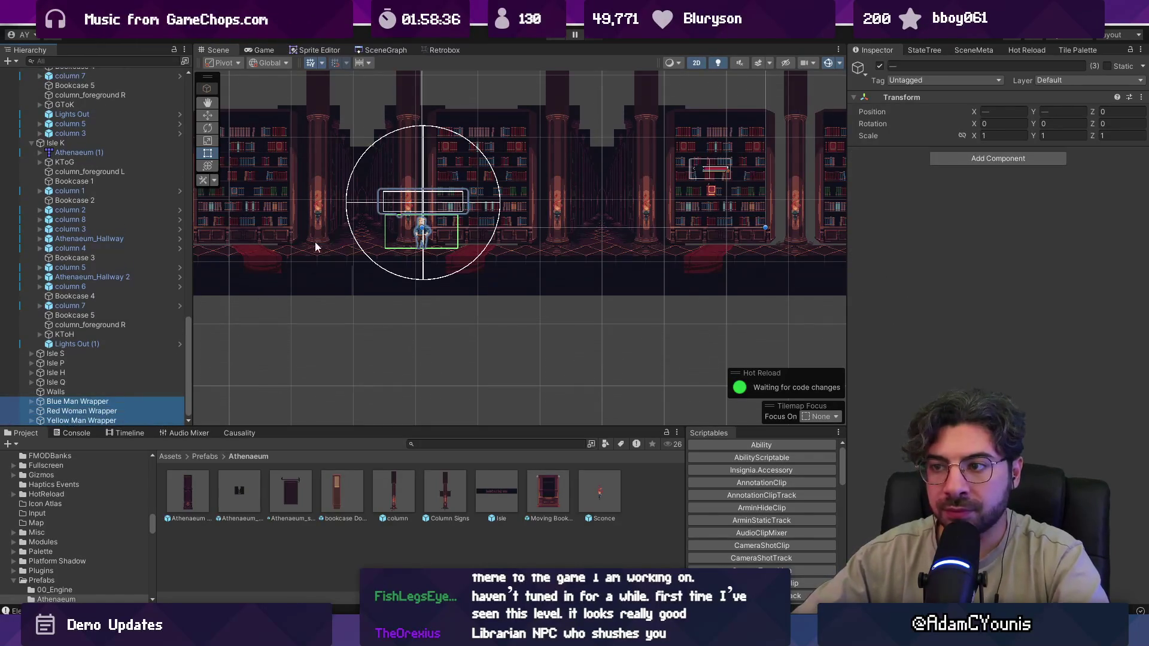
{"action": "left_click", "coordinate": [371, 50]}
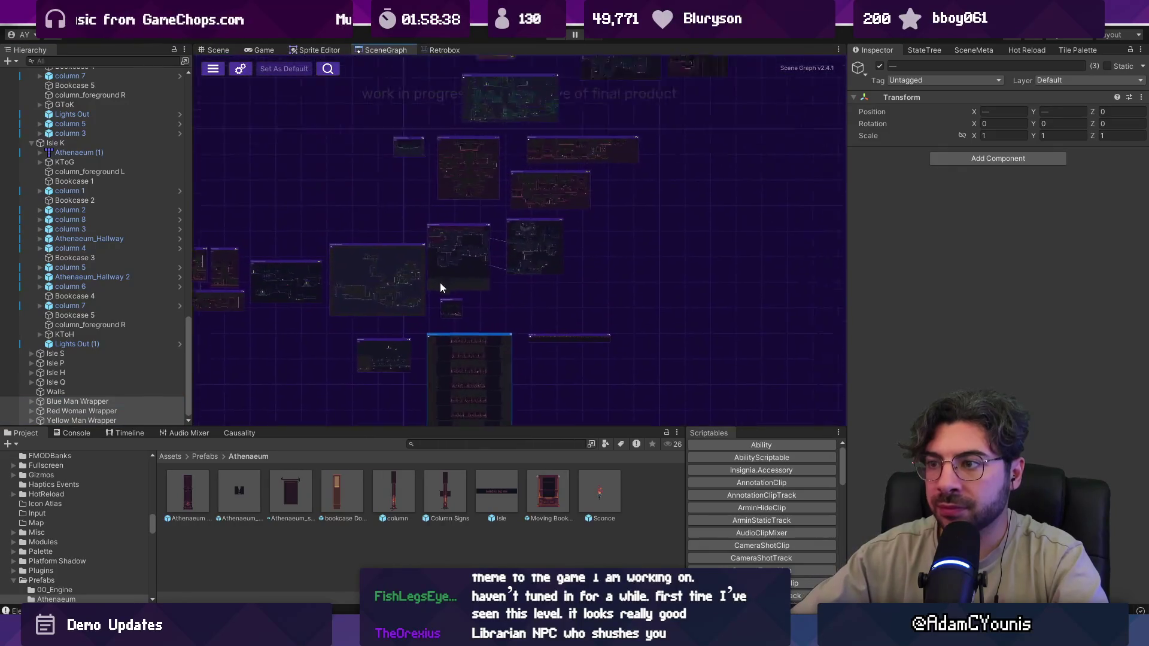
{"action": "scroll", "coordinate": [429, 332], "scroll_direction": "up", "scroll_amount": 6}
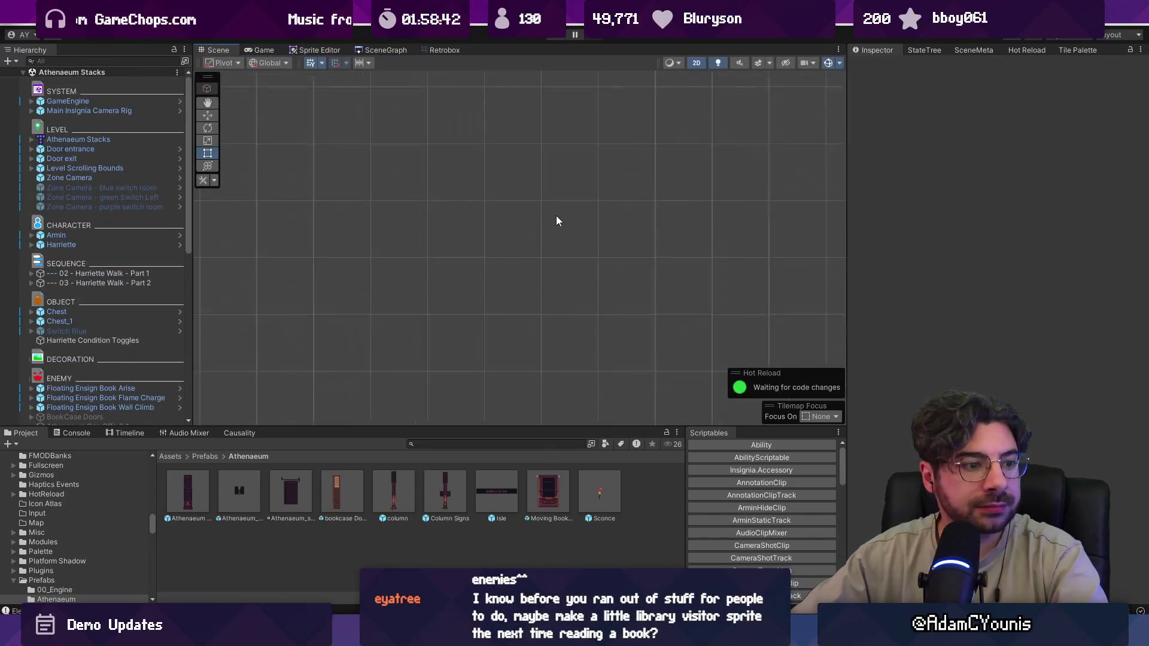
- Pan the level view and select the three NPC wrappers with the Move tool active
{"action": "scroll", "coordinate": [611, 339], "scroll_direction": "down", "scroll_amount": 5}
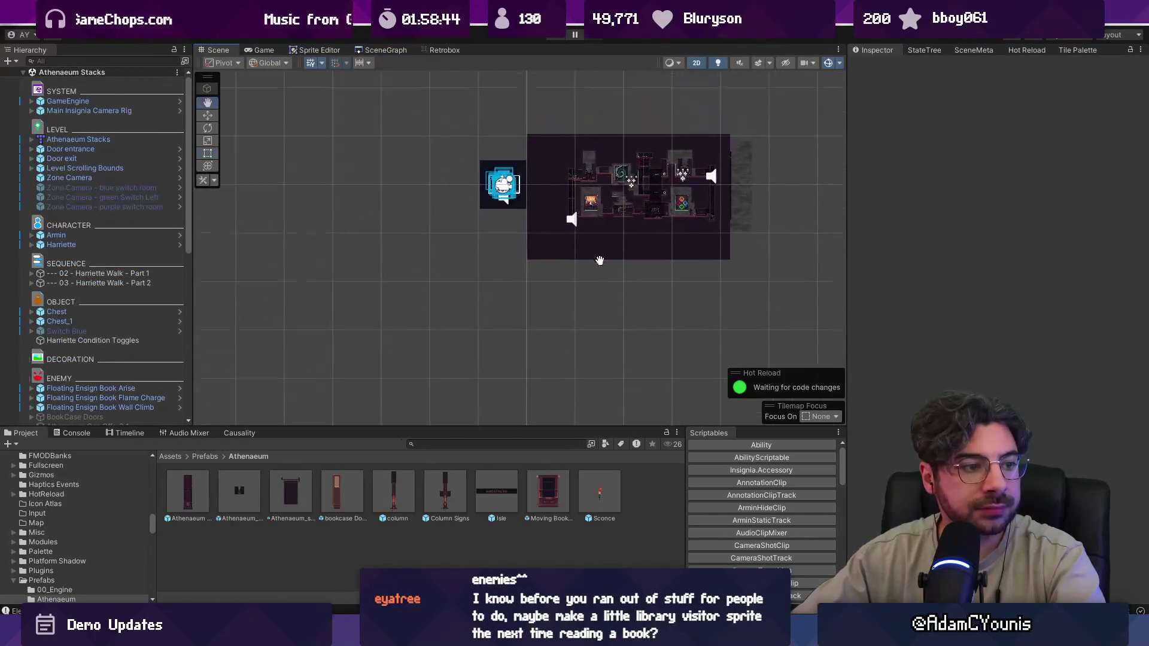
{"action": "scroll", "coordinate": [584, 281], "scroll_direction": "up", "scroll_amount": 2}
{"action": "scroll", "coordinate": [584, 278], "scroll_direction": "up", "scroll_amount": 8}
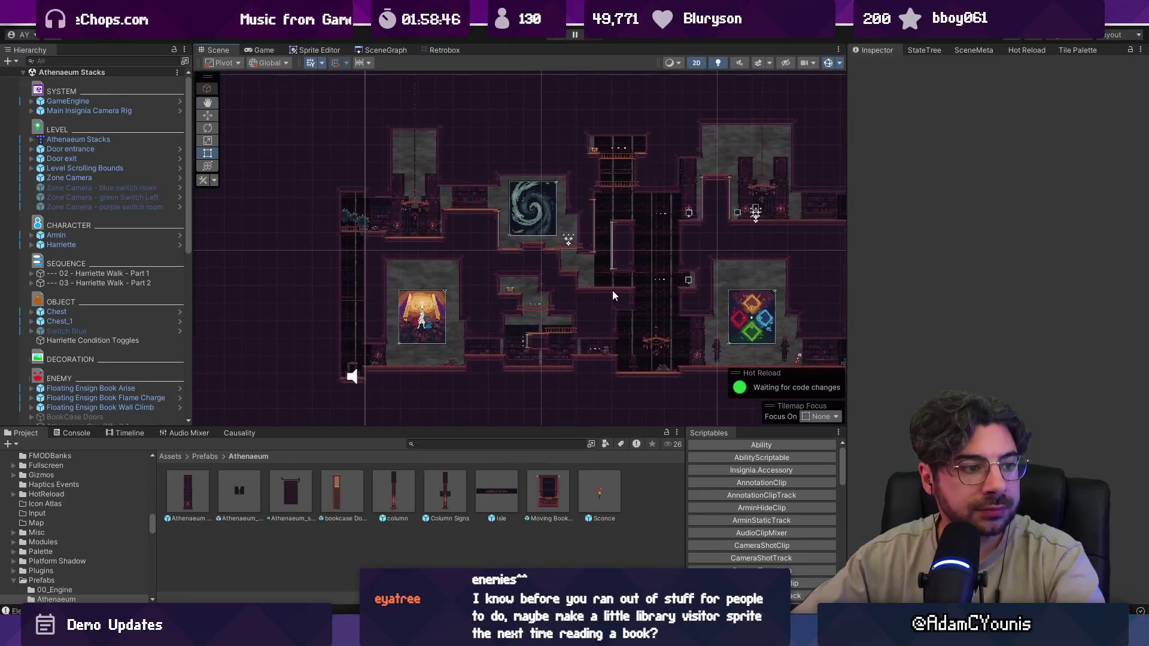
{"action": "scroll", "coordinate": [613, 290], "scroll_direction": "up", "scroll_amount": 2}
{"action": "left_click_drag", "start_coordinate": [633, 303], "coordinate": [500, 286]}
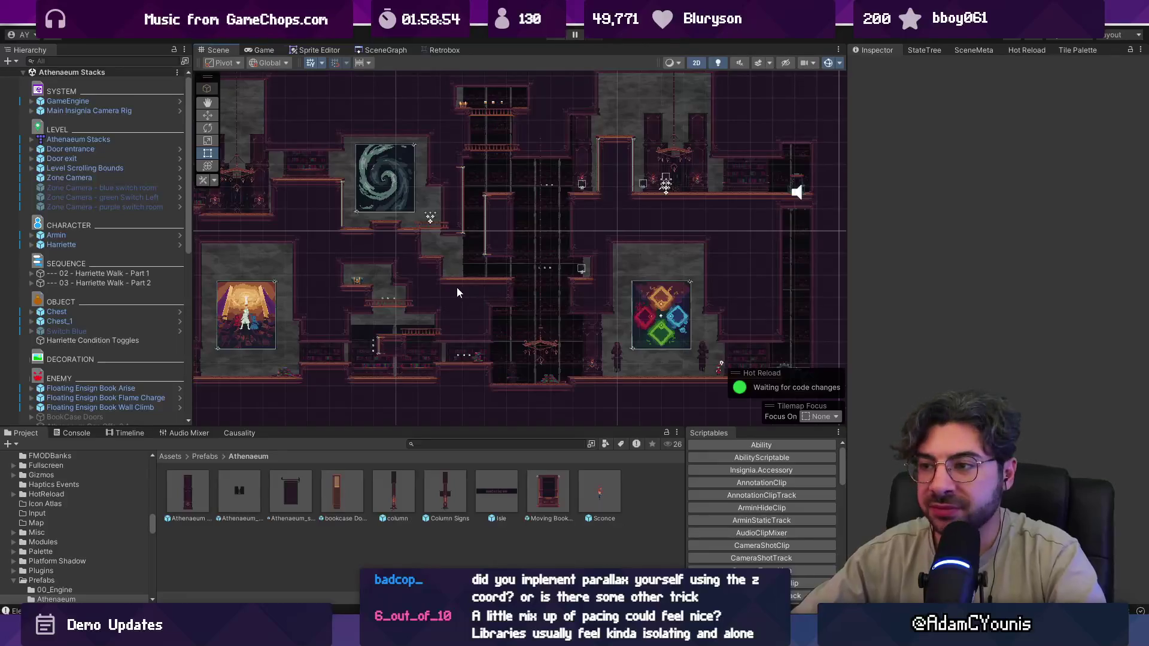
{"action": "scroll", "coordinate": [124, 340], "scroll_direction": "down", "scroll_amount": 10}
{"action": "left_click", "coordinate": [113, 305]}
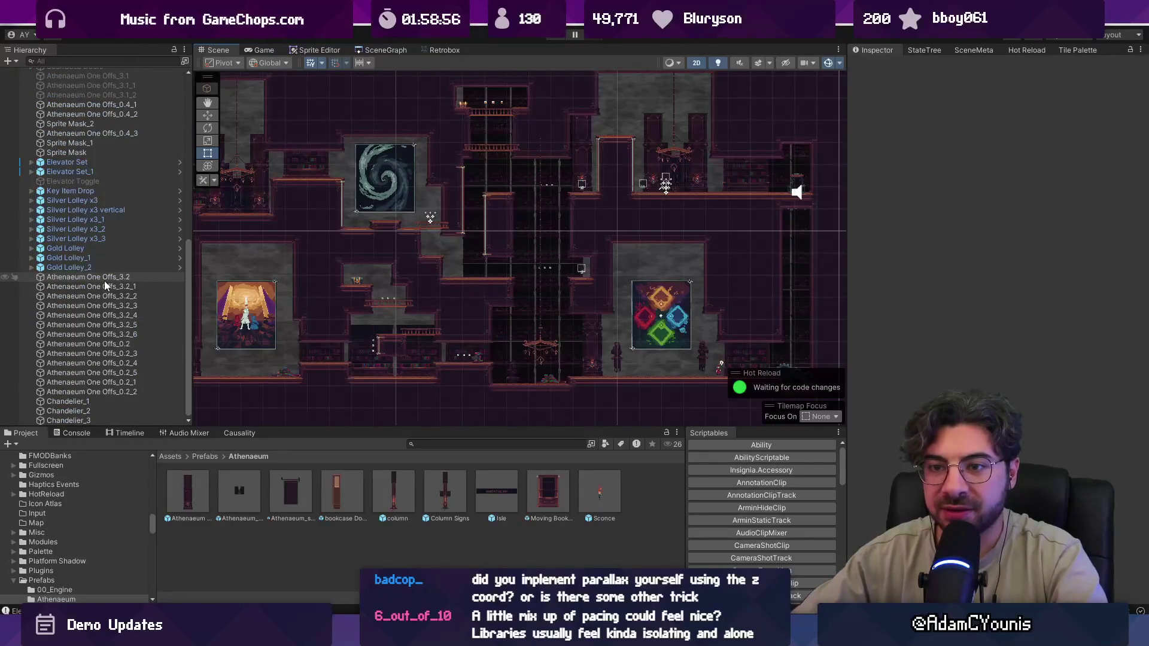
{"action": "left_click", "coordinate": [104, 285], "text": "shift"}
{"action": "key", "text": "w"}
{"action": "left_click_drag", "start_coordinate": [252, 289], "coordinate": [368, 331]}
{"action": "scroll", "coordinate": [368, 331], "scroll_direction": "down", "scroll_amount": 5}
{"action": "scroll", "coordinate": [207, 307], "scroll_direction": "down", "scroll_amount": 2}
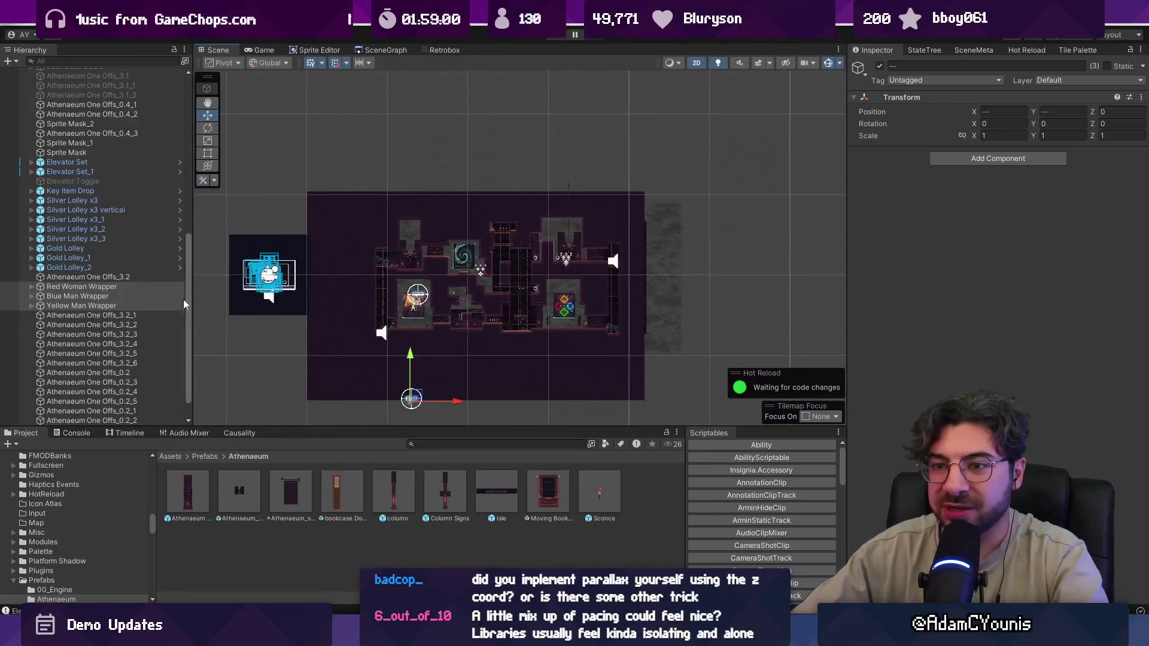
- Delete the Red Woman Wrapper from the scene
{"action": "left_click", "coordinate": [132, 287]}
{"action": "scroll", "coordinate": [419, 399], "scroll_direction": "up", "scroll_amount": 2}
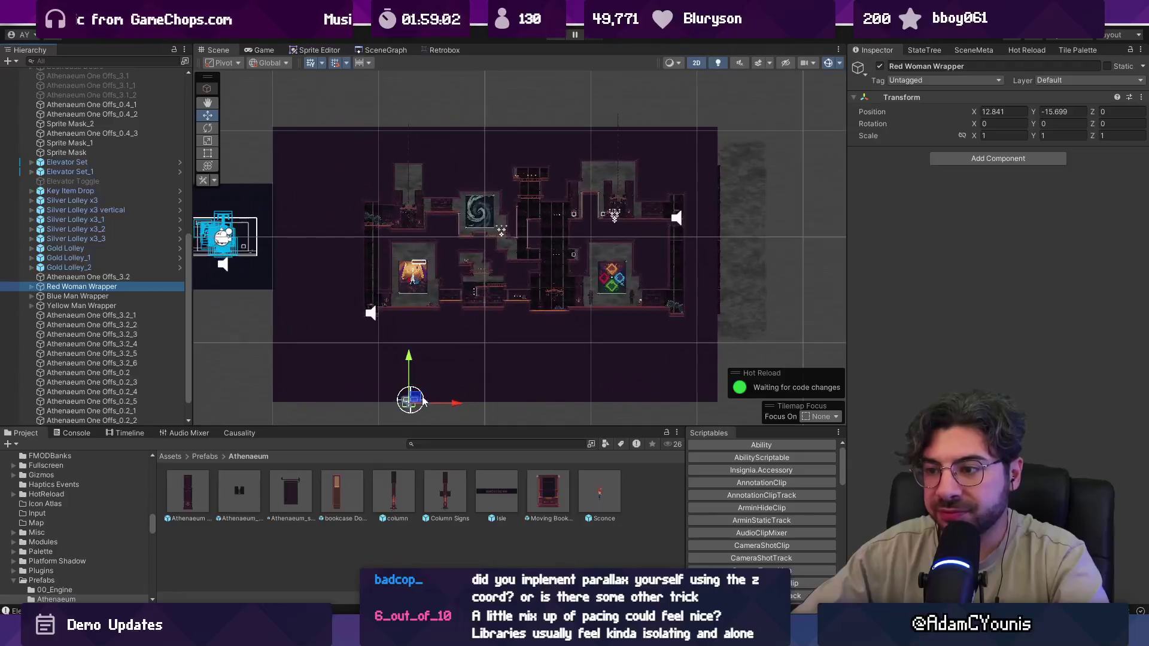
{"action": "key", "text": "Delete"}
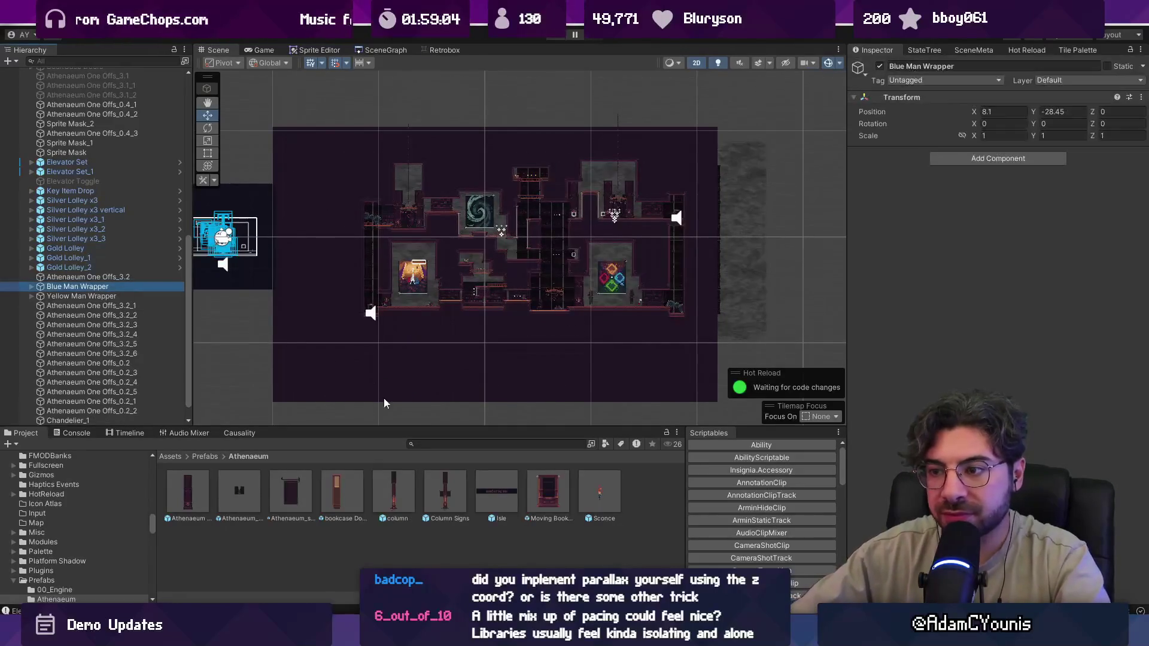
- Move the Blue Man Wrapper up into the hallway
{"action": "scroll", "coordinate": [377, 359], "scroll_direction": "down", "scroll_amount": 2}
{"action": "mouse_move", "coordinate": [371, 380]}
{"action": "left_mouse_down"}
{"action": "mouse_move", "coordinate": [547, 187]}
{"action": "mouse_move", "coordinate": [535, 224]}
{"action": "left_mouse_up"}
{"action": "scroll", "coordinate": [546, 187], "scroll_direction": "up", "scroll_amount": 6}
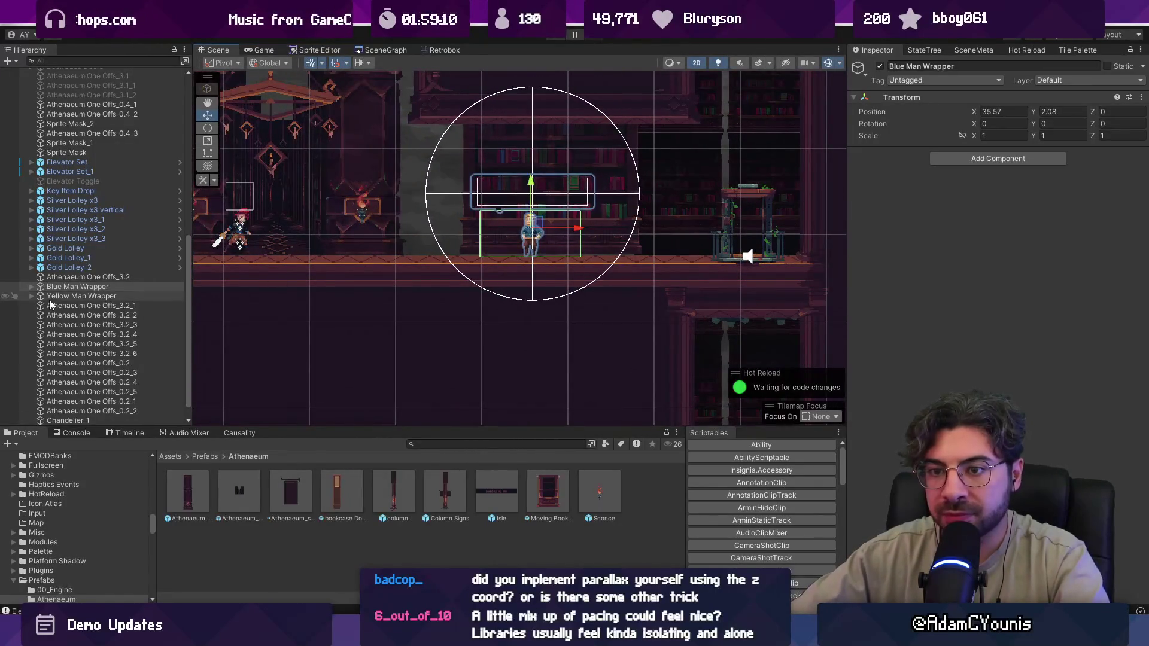
- Move the Yellow Man Wrapper right and down to about X 20.7, Y -6.25
{"action": "double_click", "coordinate": [66, 296]}
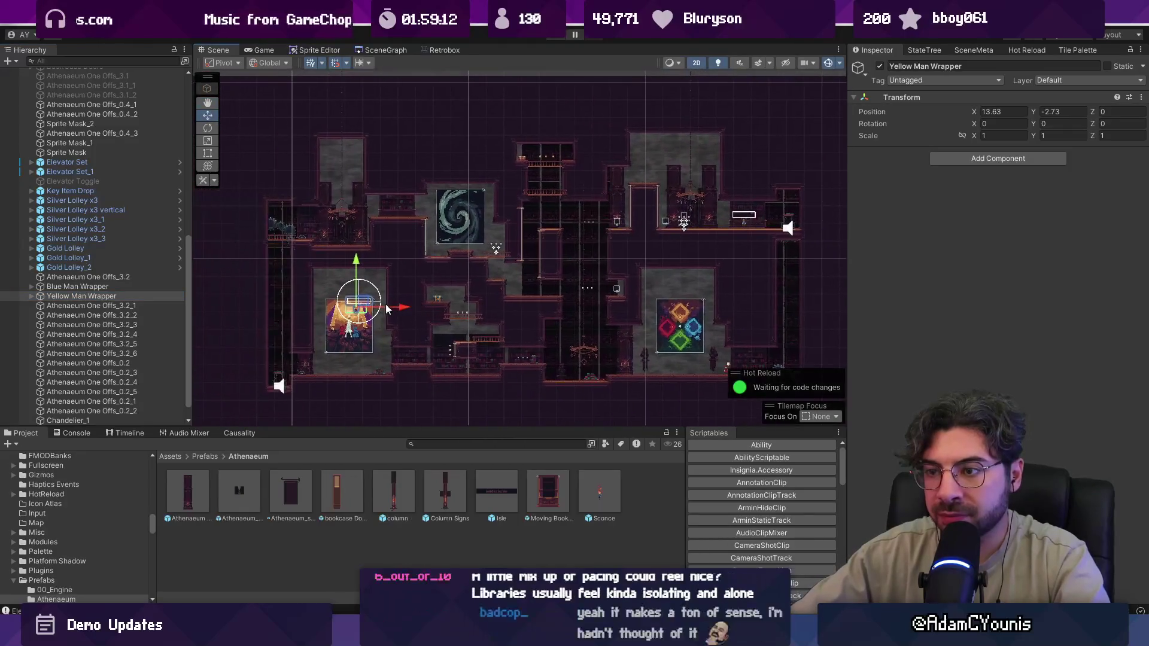
{"action": "mouse_move", "coordinate": [365, 304]}
{"action": "left_mouse_down"}
{"action": "mouse_move", "coordinate": [686, 347]}
{"action": "mouse_move", "coordinate": [563, 274]}
{"action": "mouse_move", "coordinate": [550, 303]}
{"action": "mouse_move", "coordinate": [462, 355]}
{"action": "mouse_move", "coordinate": [479, 358]}
{"action": "mouse_move", "coordinate": [484, 378]}
{"action": "left_mouse_up"}
{"action": "scroll", "coordinate": [479, 359], "scroll_direction": "up", "scroll_amount": 5}
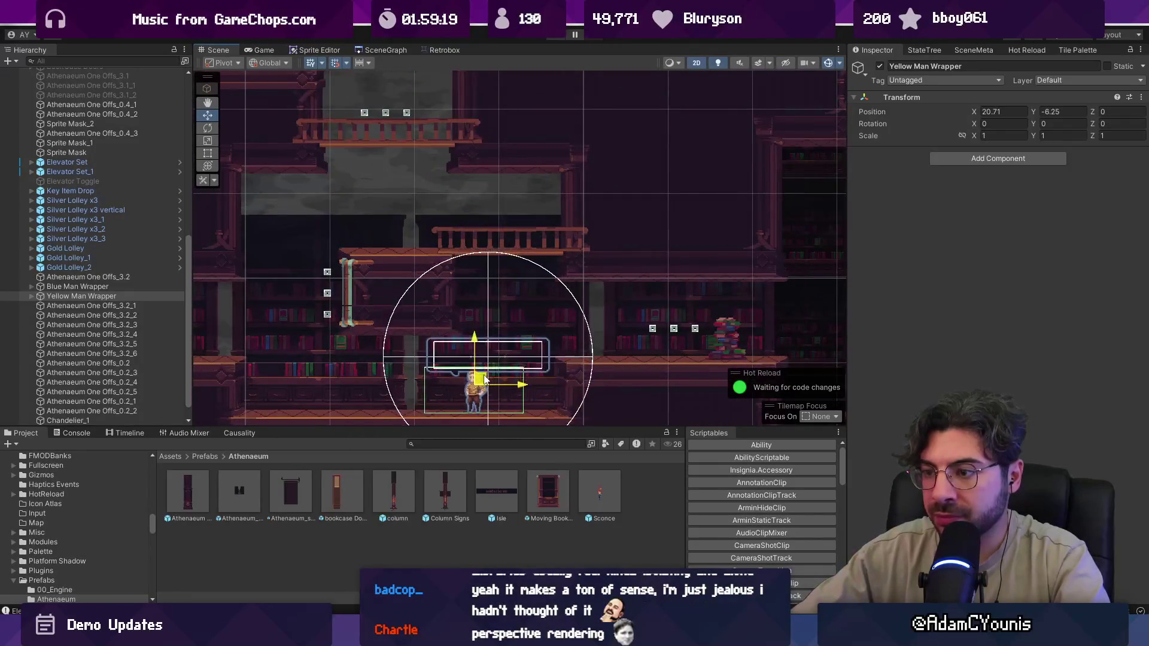
{"action": "scroll", "coordinate": [497, 294], "scroll_direction": "down", "scroll_amount": 5}
{"action": "mouse_move", "coordinate": [490, 290]}
{"action": "left_mouse_down"}
{"action": "mouse_move", "coordinate": [424, 293]}
{"action": "mouse_move", "coordinate": [418, 231]}
{"action": "mouse_move", "coordinate": [448, 295]}
{"action": "mouse_move", "coordinate": [414, 314]}
{"action": "left_mouse_up"}
- Open Parallax.cs and ParallaxByDepth.cs in VS Code with quick file search
{"action": "key", "text": "alt+Tab"}
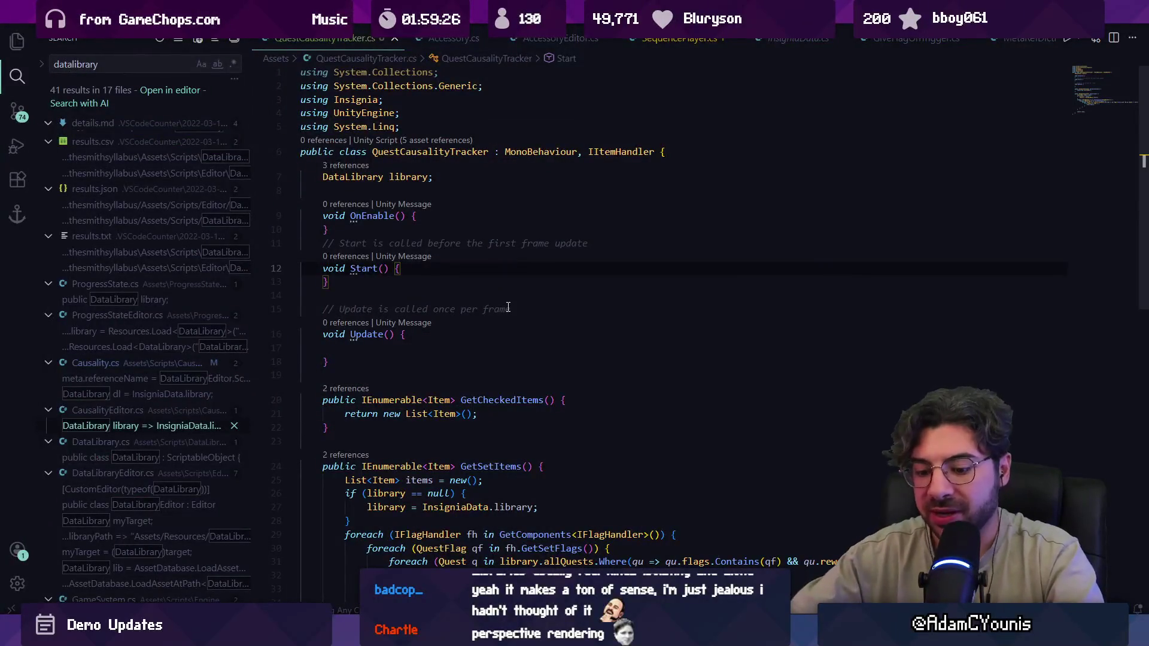
{"action": "key", "text": "ctrl+p"}
{"action": "type", "text": "parallax"}
{"action": "key", "text": "Return"}
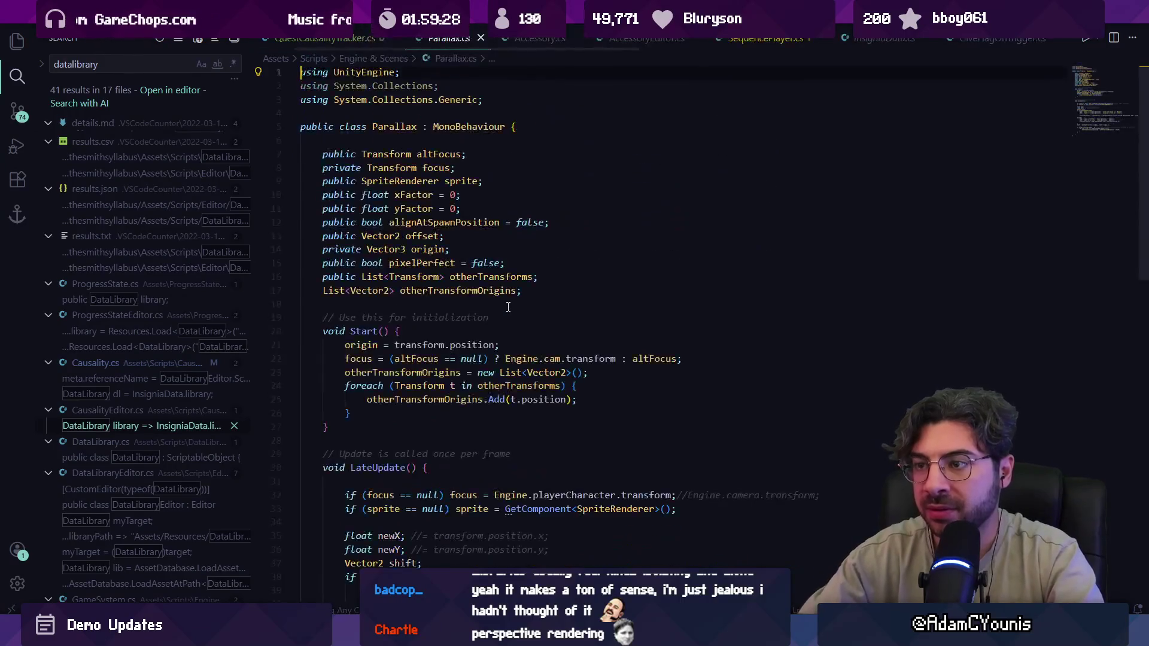
{"action": "key", "text": "ctrl+p"}
{"action": "type", "text": "parallaxby"}
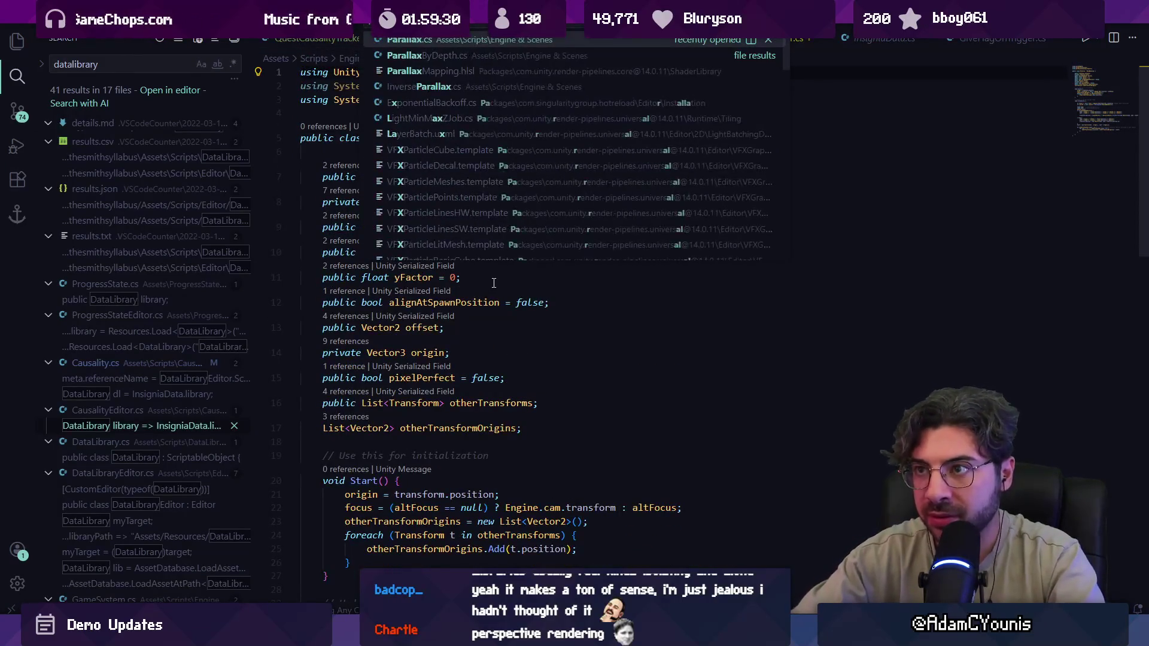
{"action": "key", "text": "Return"}
- Scroll to UpdatePosition, inspect the infiniteLoop condition, then return to Unity
{"action": "scroll", "coordinate": [712, 477], "scroll_direction": "down", "scroll_amount": 3}
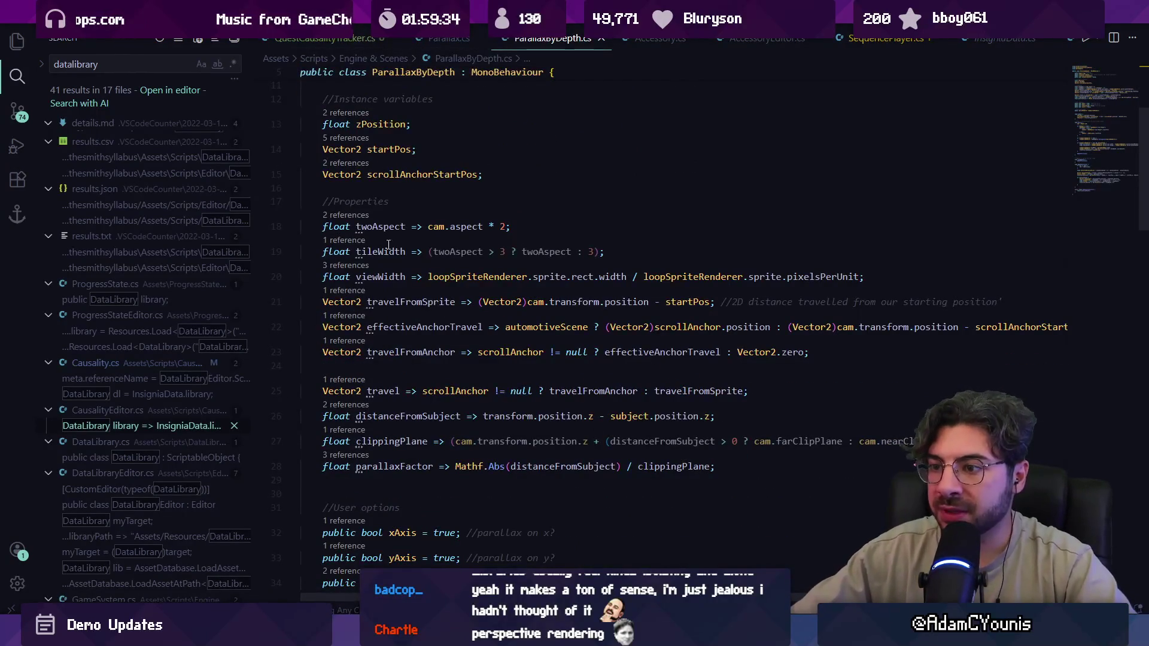
{"action": "scroll", "coordinate": [473, 395], "scroll_direction": "down", "scroll_amount": 10}
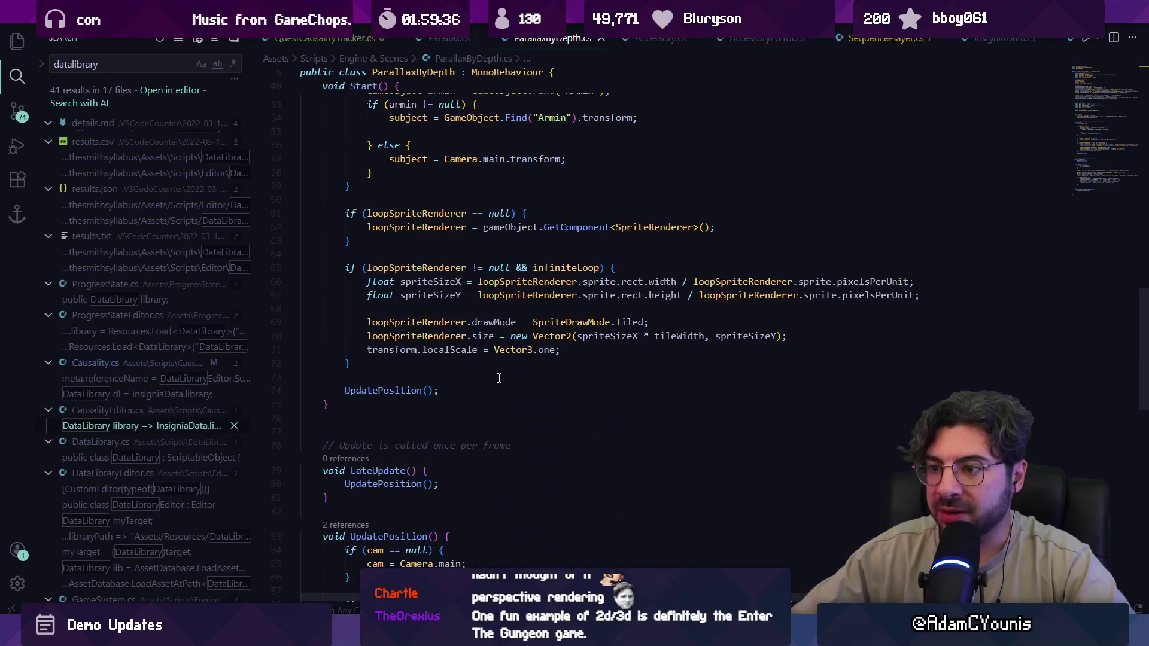
{"action": "scroll", "coordinate": [503, 376], "scroll_direction": "down", "scroll_amount": 7}
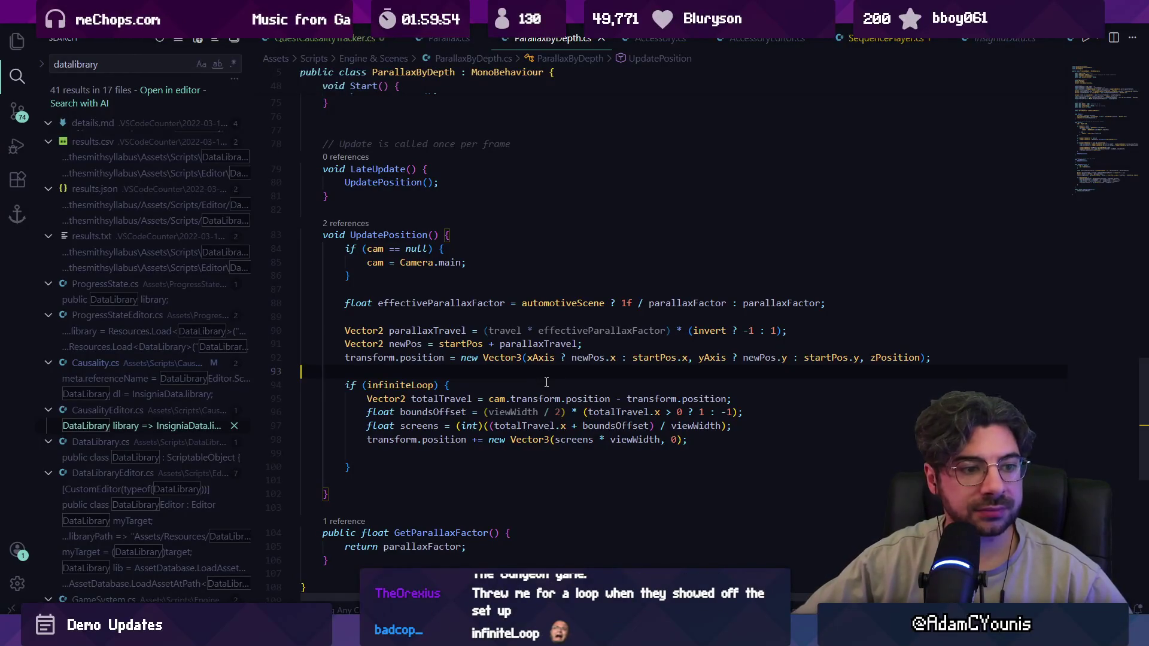
{"action": "left_click", "coordinate": [406, 388]}
{"action": "left_click", "coordinate": [474, 384]}
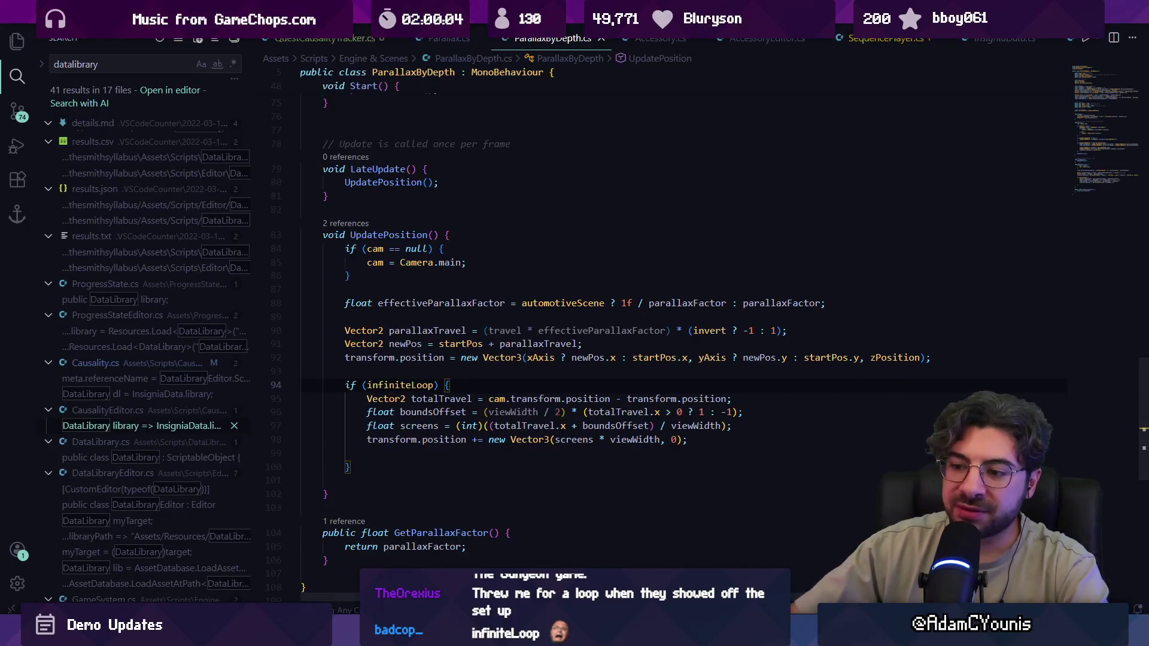
{"action": "key", "text": "alt+Tab"}
{"action": "scroll", "coordinate": [499, 190], "scroll_direction": "down", "scroll_amount": 3}
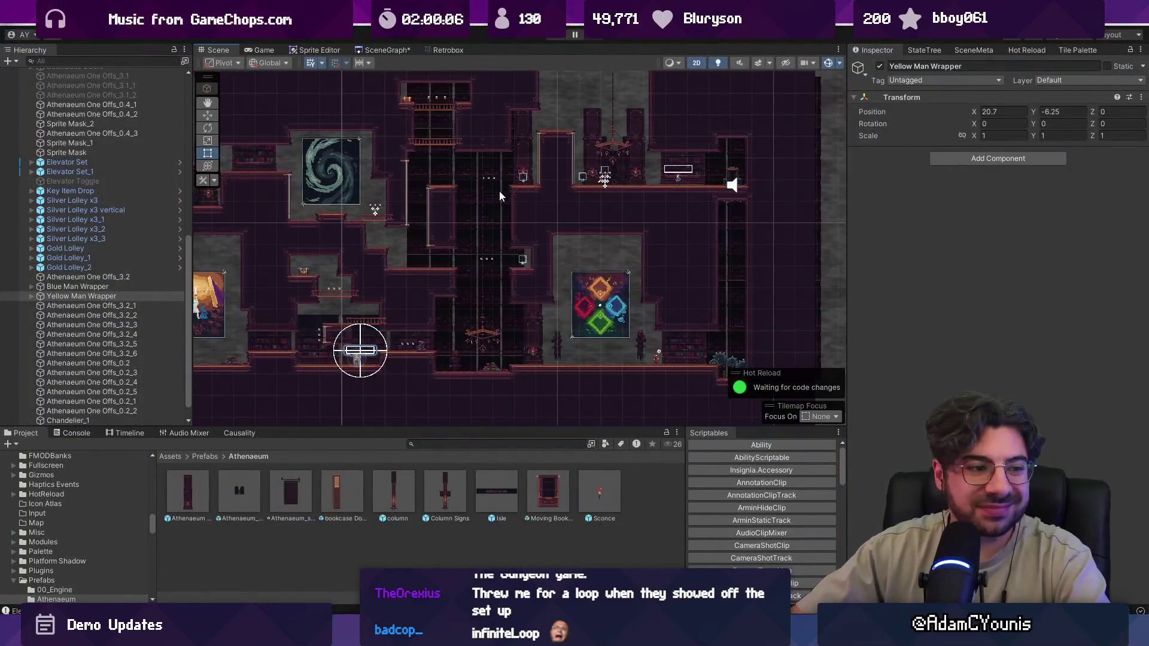
- Frame Haze Layer 1 and highlight the infiniteLoop block in ParallaxByDepth.cs
{"action": "left_click", "coordinate": [479, 321]}
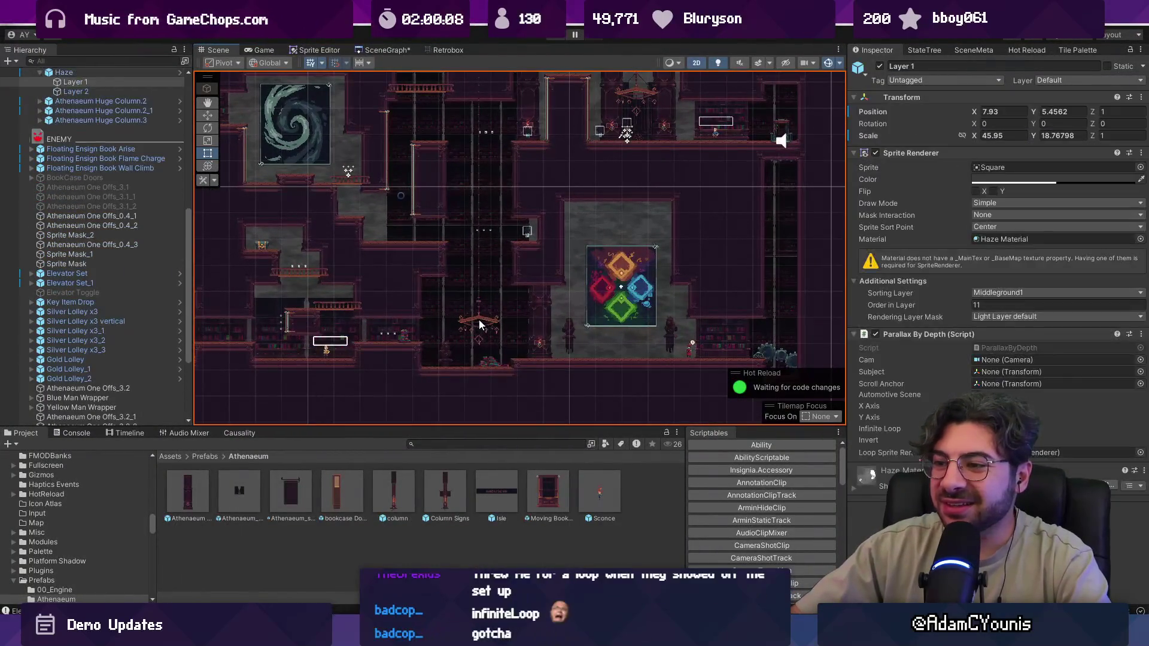
{"action": "key", "text": "f"}
{"action": "key", "text": "alt+Tab"}
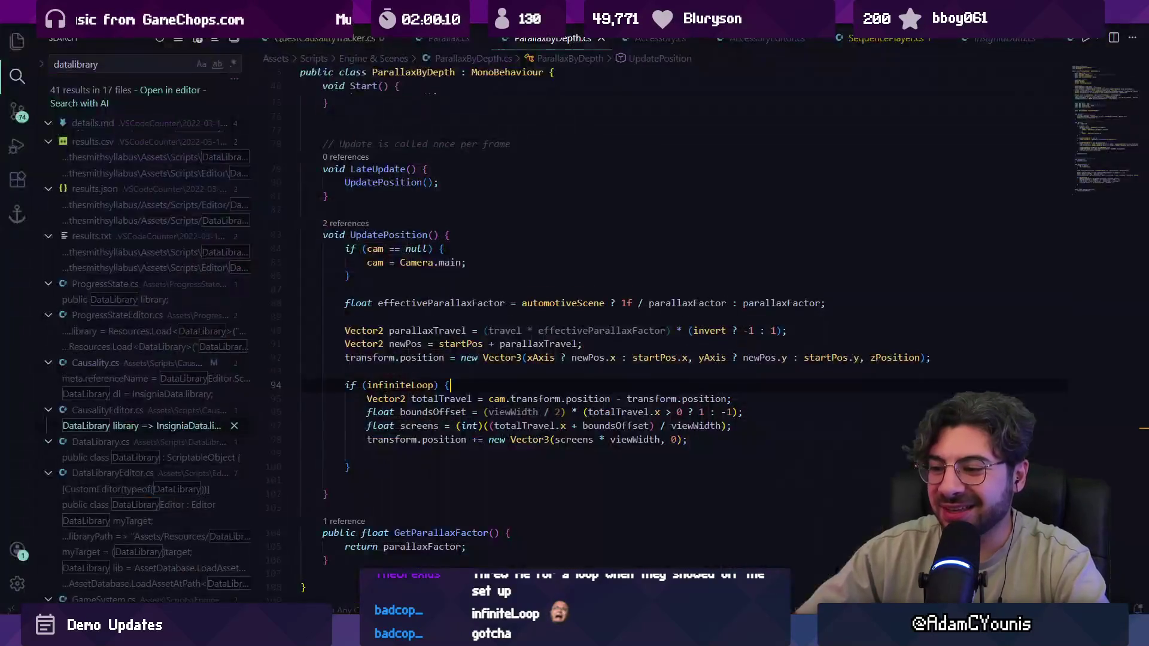
{"action": "left_click_drag", "start_coordinate": [342, 371], "coordinate": [404, 465]}
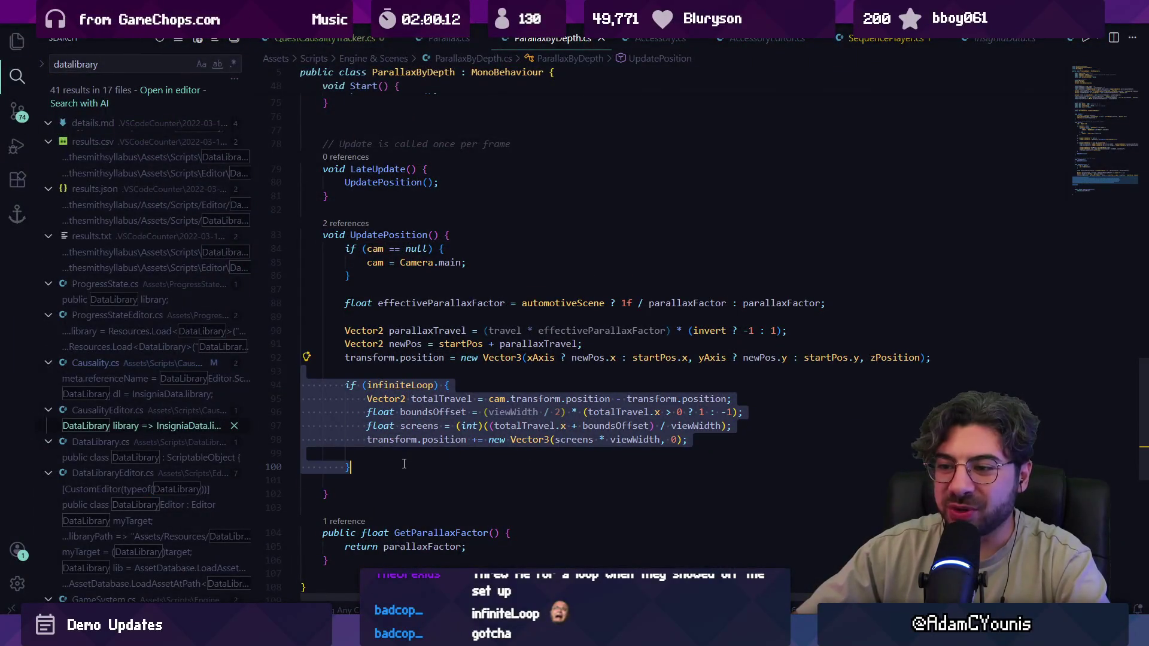
{"action": "key", "text": "alt+Tab"}
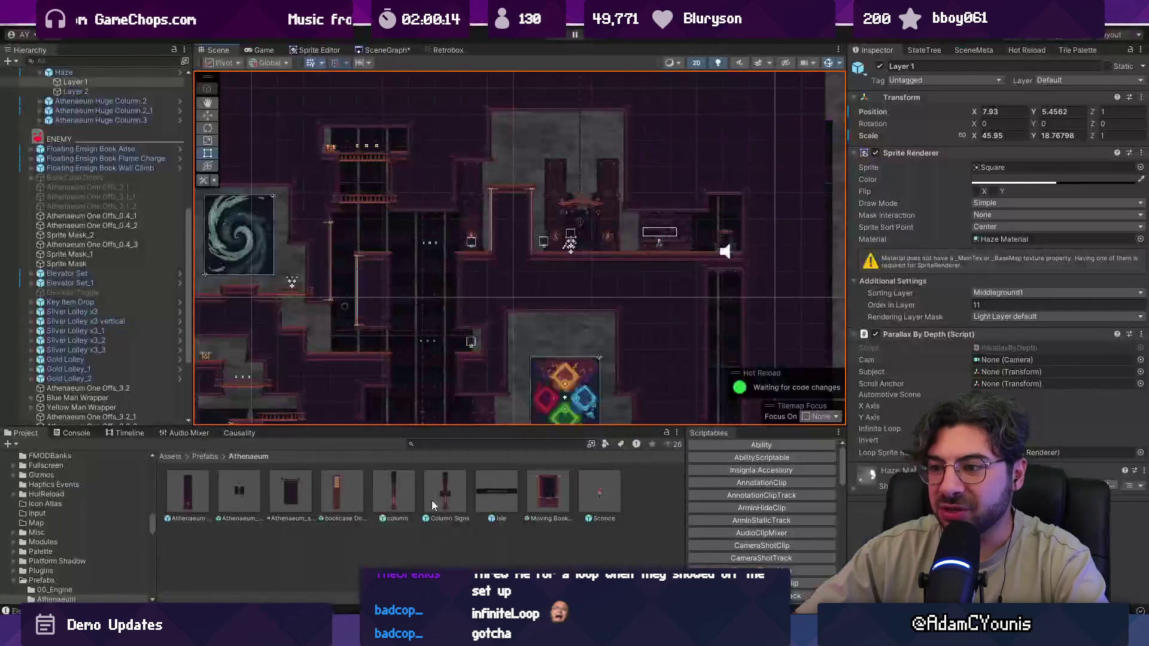
{"action": "key", "text": "f"}
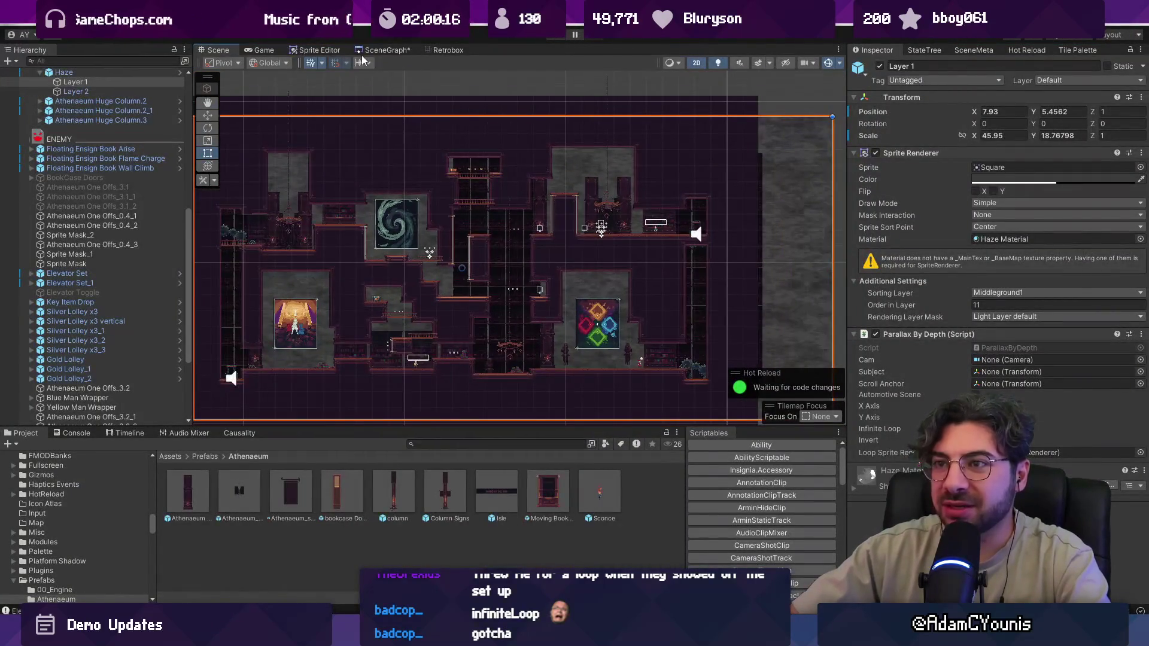
- Load Neighbourhood from the scene graph, test-stretch its 3_midground sprite, then undo it
{"action": "key", "text": "ctrl+g"}
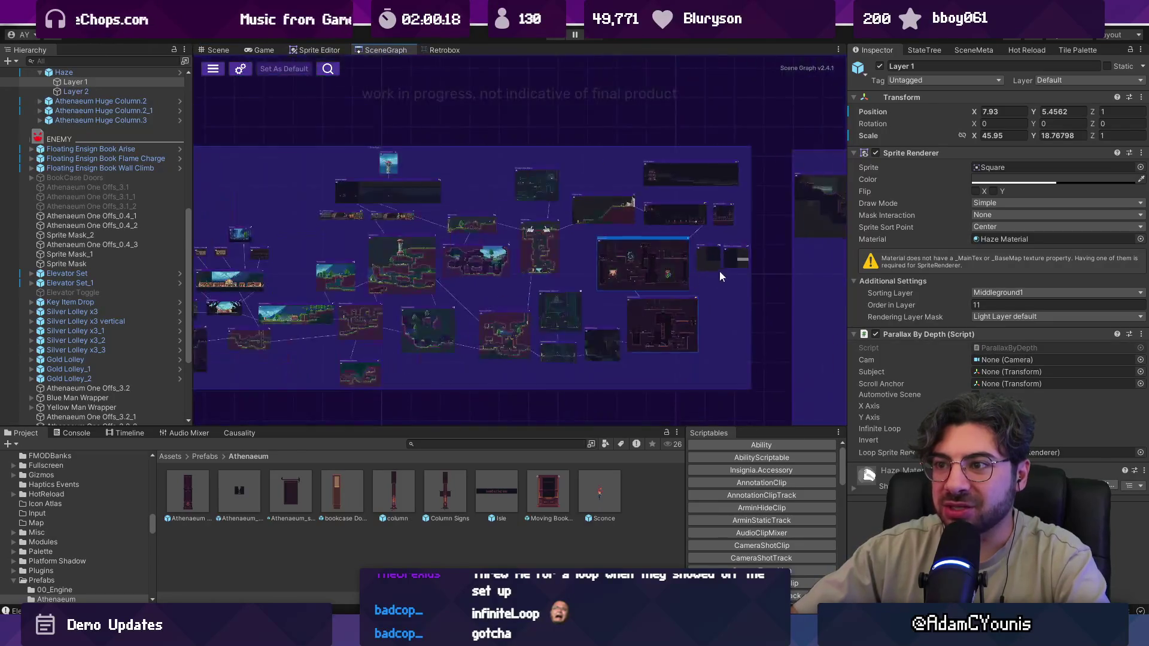
{"action": "double_click", "coordinate": [546, 302]}
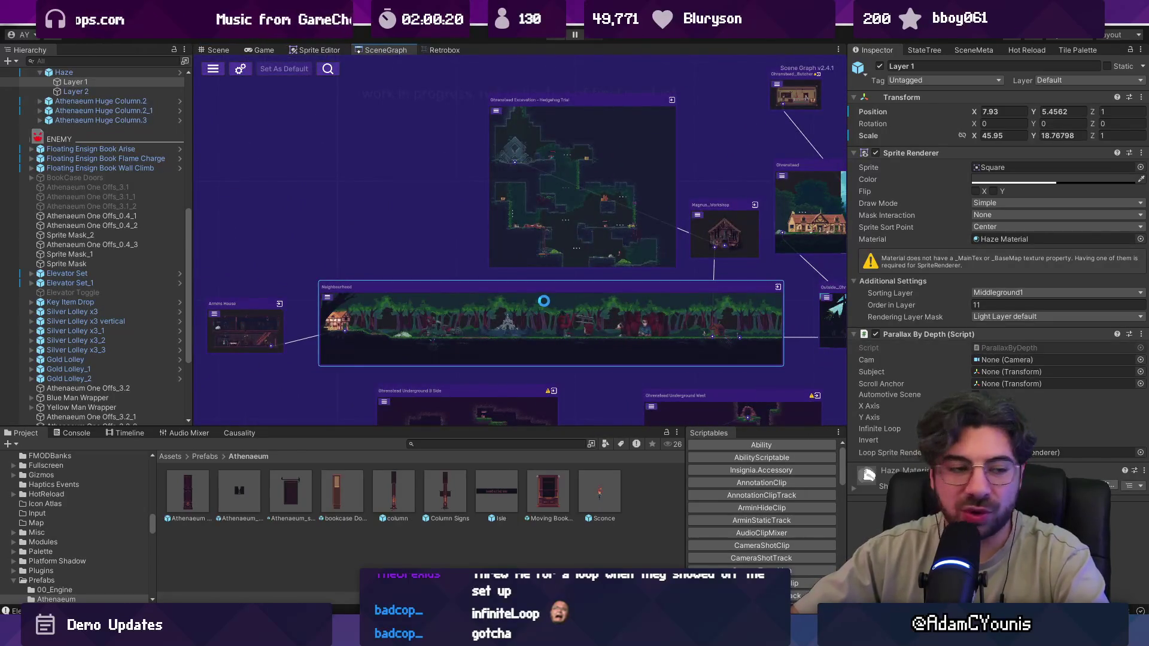
{"action": "left_click", "coordinate": [397, 247]}
{"action": "mouse_move", "coordinate": [608, 273]}
{"action": "left_mouse_down"}
{"action": "mouse_move", "coordinate": [839, 263]}
{"action": "mouse_move", "coordinate": [365, 258]}
{"action": "mouse_move", "coordinate": [844, 259]}
{"action": "mouse_move", "coordinate": [694, 259]}
{"action": "left_mouse_up"}
{"action": "scroll", "coordinate": [693, 259], "scroll_direction": "down", "scroll_amount": 3}
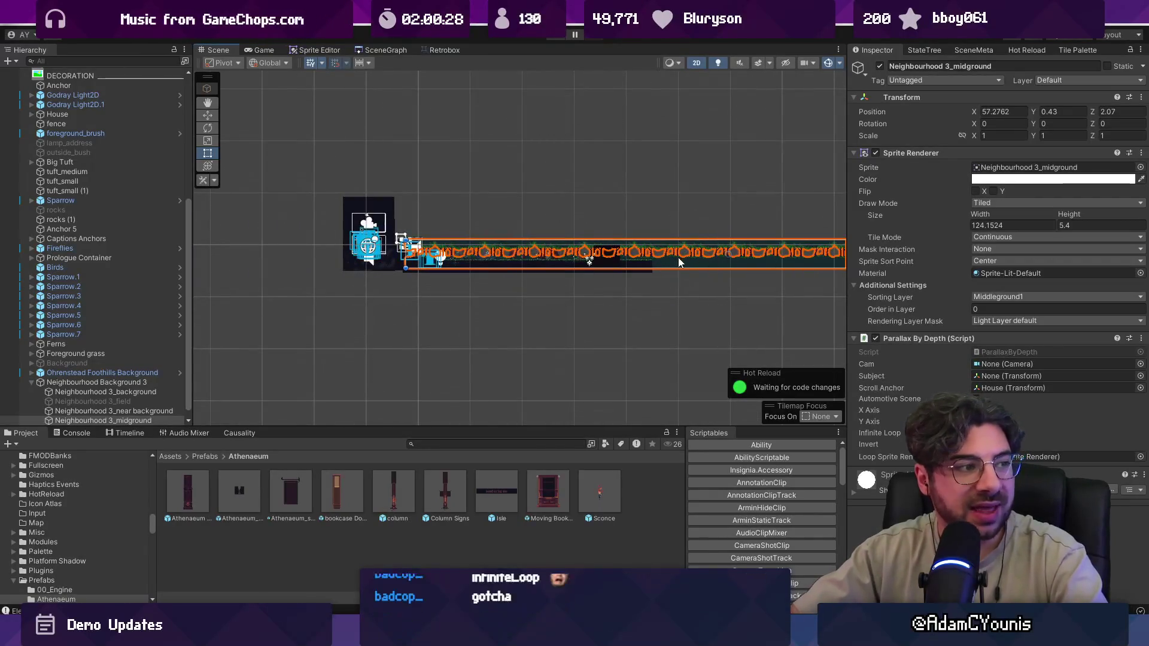
{"action": "key", "text": "ctrl+z"}
{"action": "scroll", "coordinate": [455, 242], "scroll_direction": "up", "scroll_amount": 6}
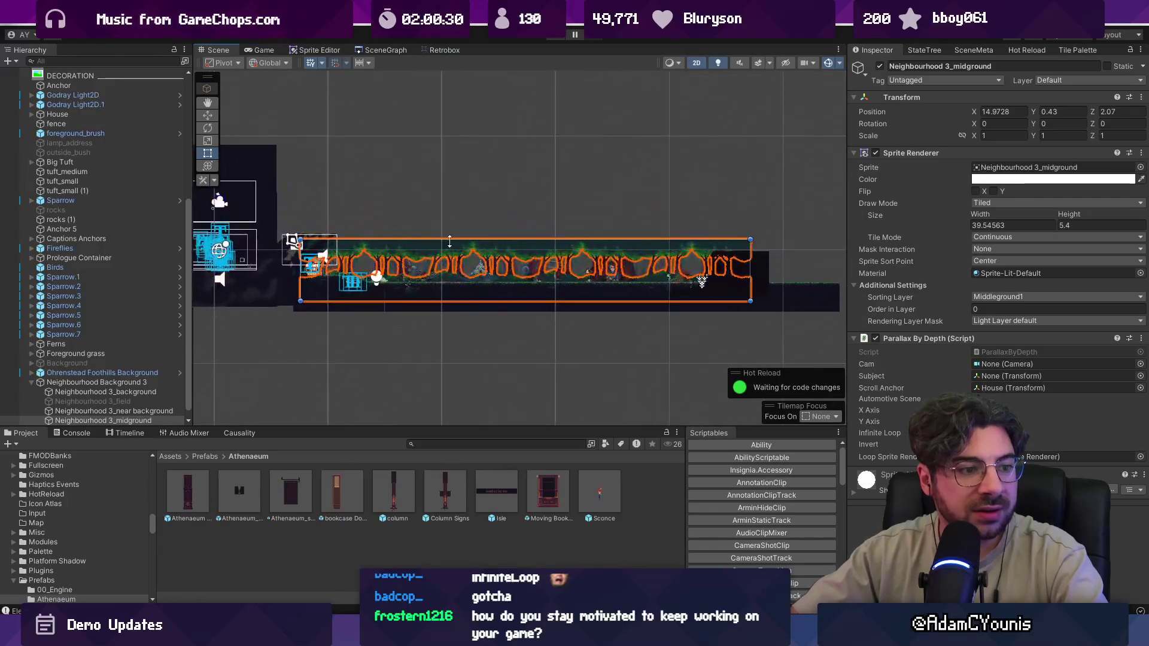
{"action": "scroll", "coordinate": [396, 249], "scroll_direction": "up", "scroll_amount": 2}
{"action": "scroll", "coordinate": [543, 260], "scroll_direction": "down", "scroll_amount": 2}
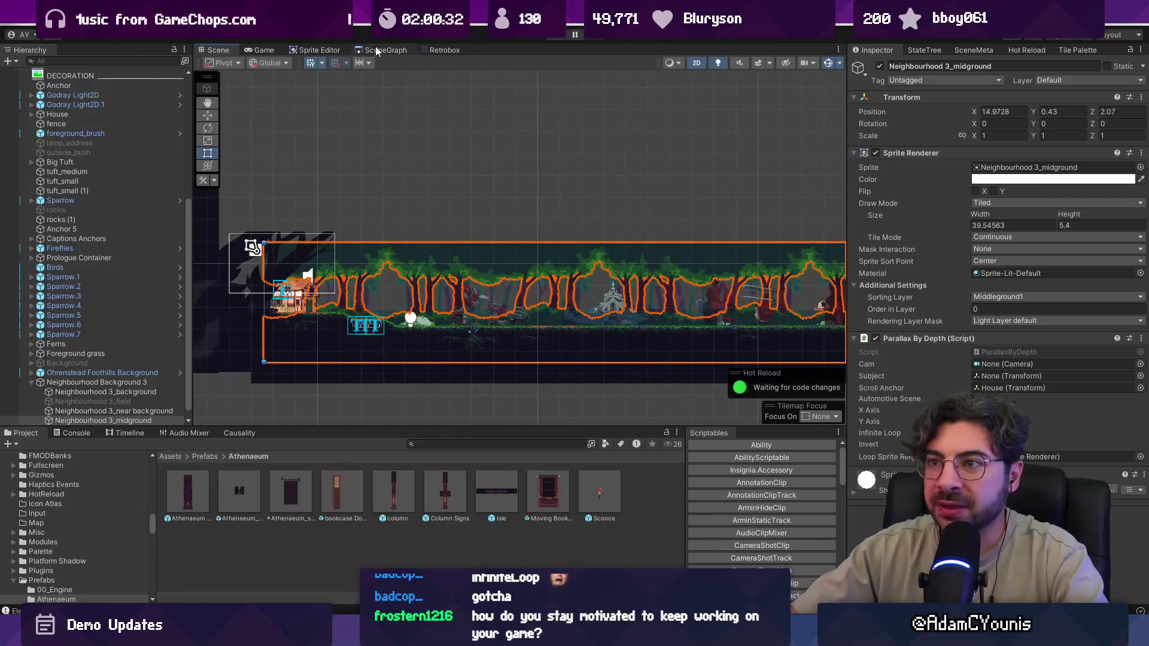
- Go back to the scene graph and switch over to VS Code
{"action": "left_click", "coordinate": [377, 47]}
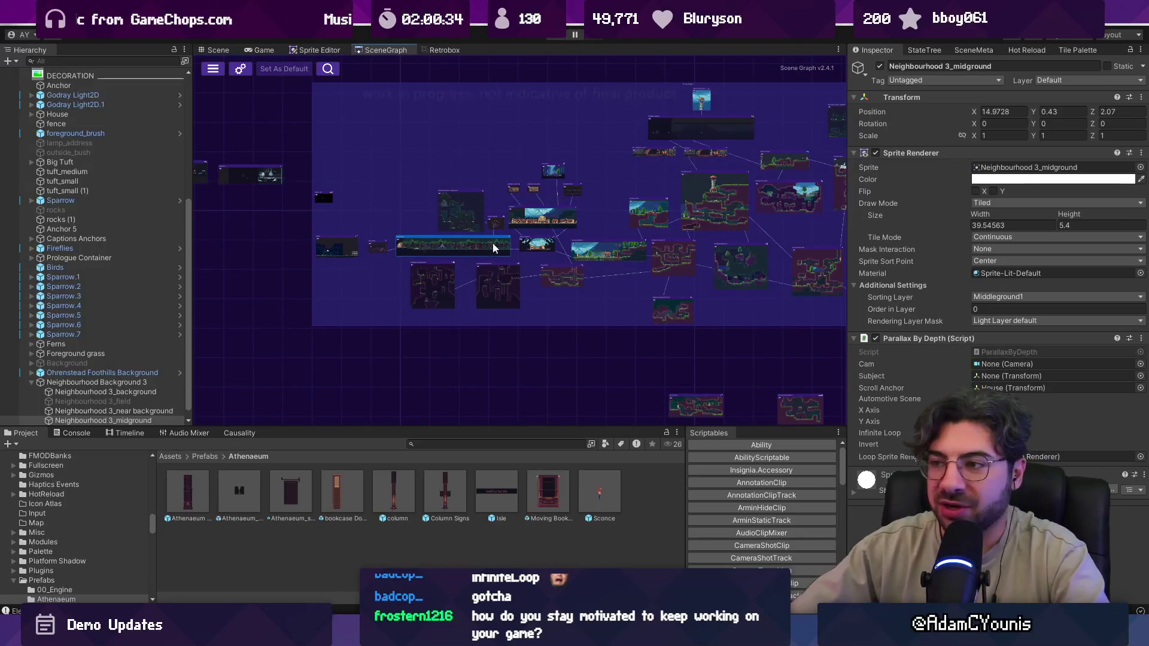
{"action": "scroll", "coordinate": [369, 275], "scroll_direction": "up", "scroll_amount": 3}
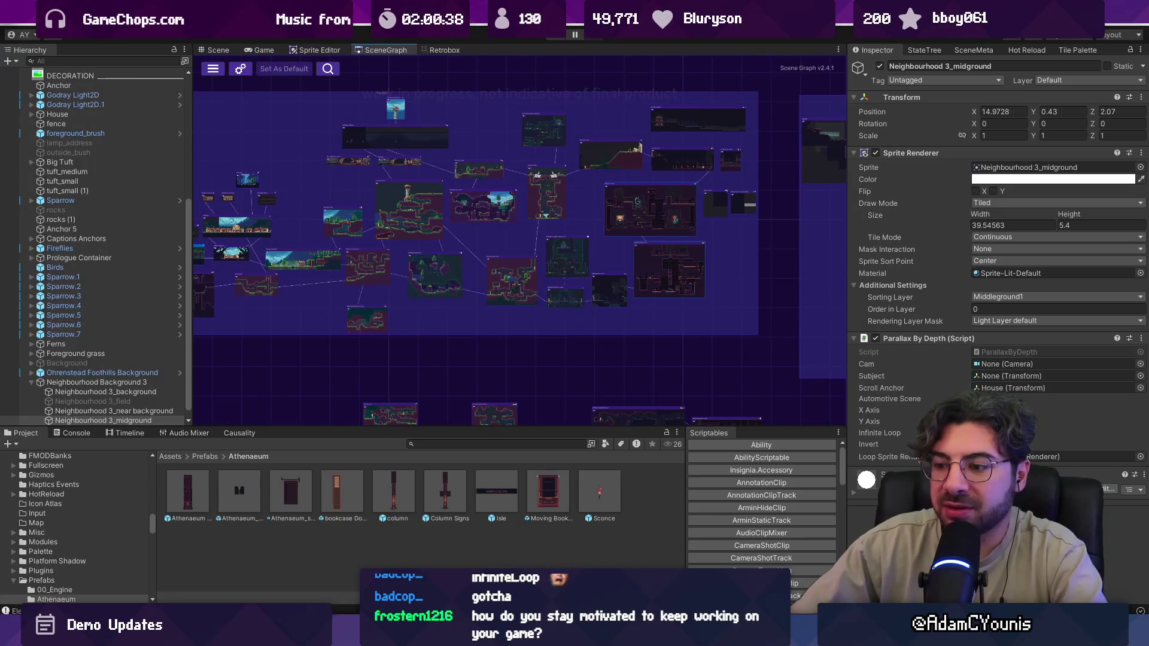
{"action": "key", "text": "alt+Tab"}
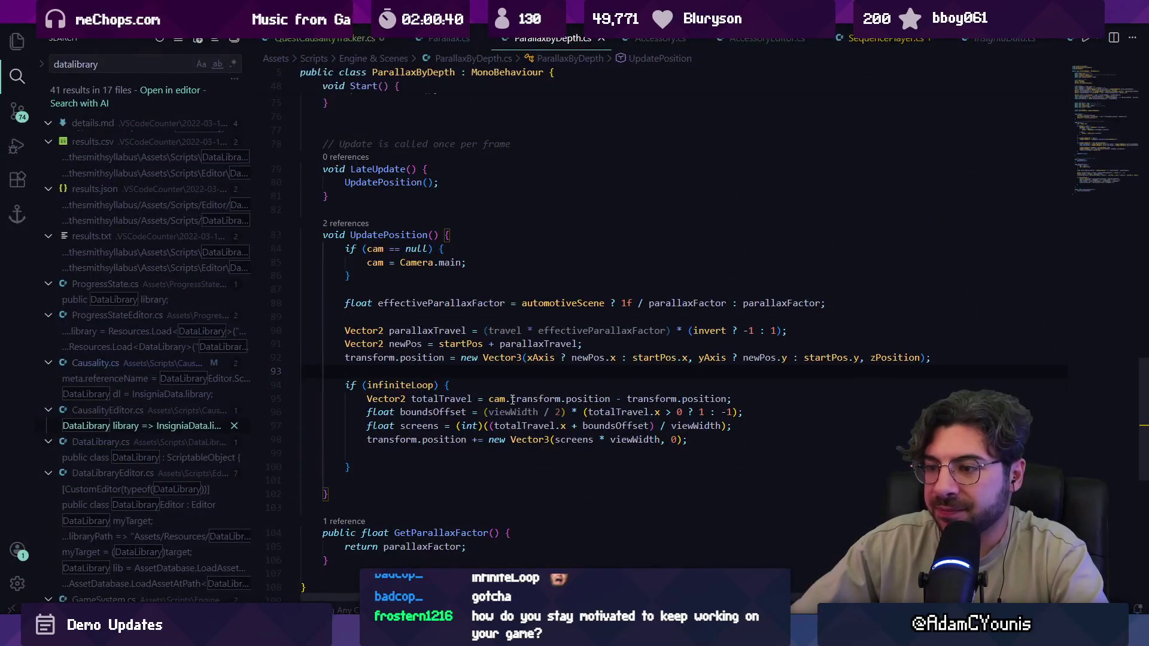
- Select the infiniteLoop body, scroll up to the User options fields, then return to Unity
{"action": "left_click_drag", "start_coordinate": [358, 399], "coordinate": [686, 465]}
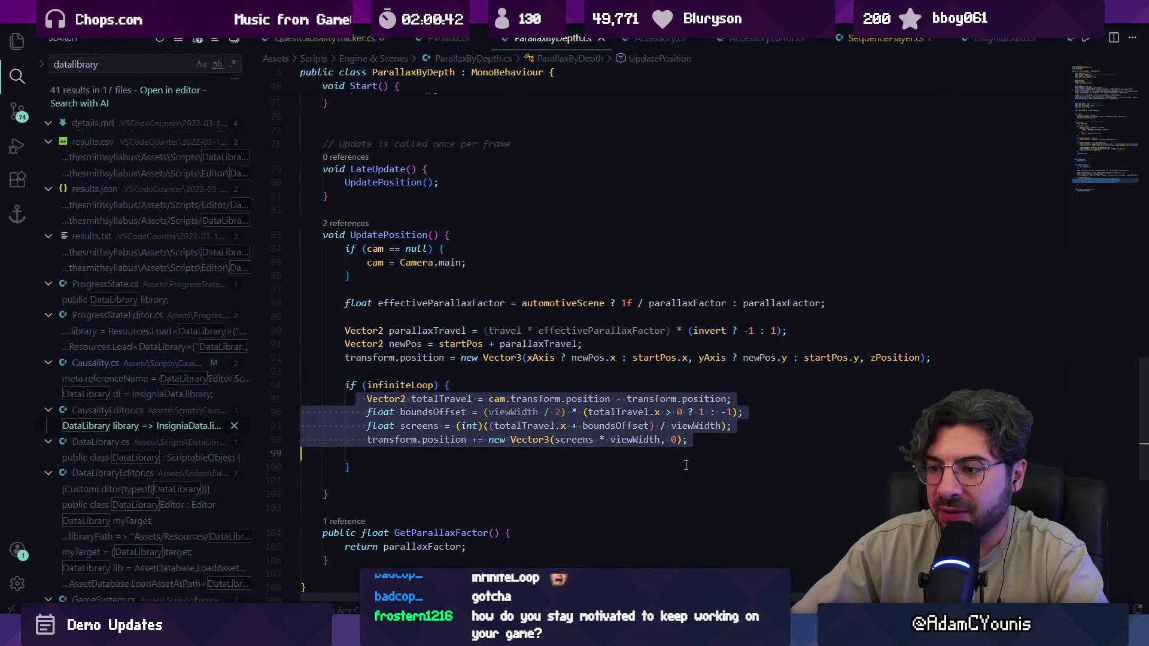
{"action": "left_click", "coordinate": [496, 455]}
{"action": "scroll", "coordinate": [424, 482], "scroll_direction": "down", "scroll_amount": 3}
{"action": "scroll", "coordinate": [422, 455], "scroll_direction": "up", "scroll_amount": 15}
{"action": "scroll", "coordinate": [428, 432], "scroll_direction": "up", "scroll_amount": 3}
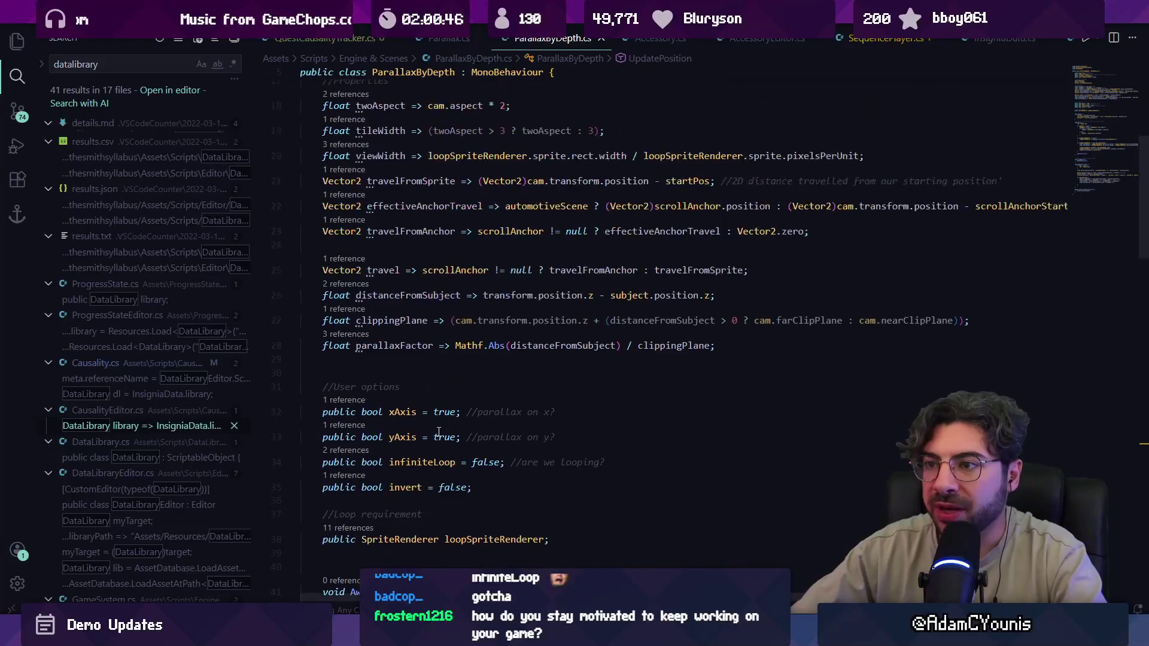
{"action": "key", "text": "alt+Tab"}
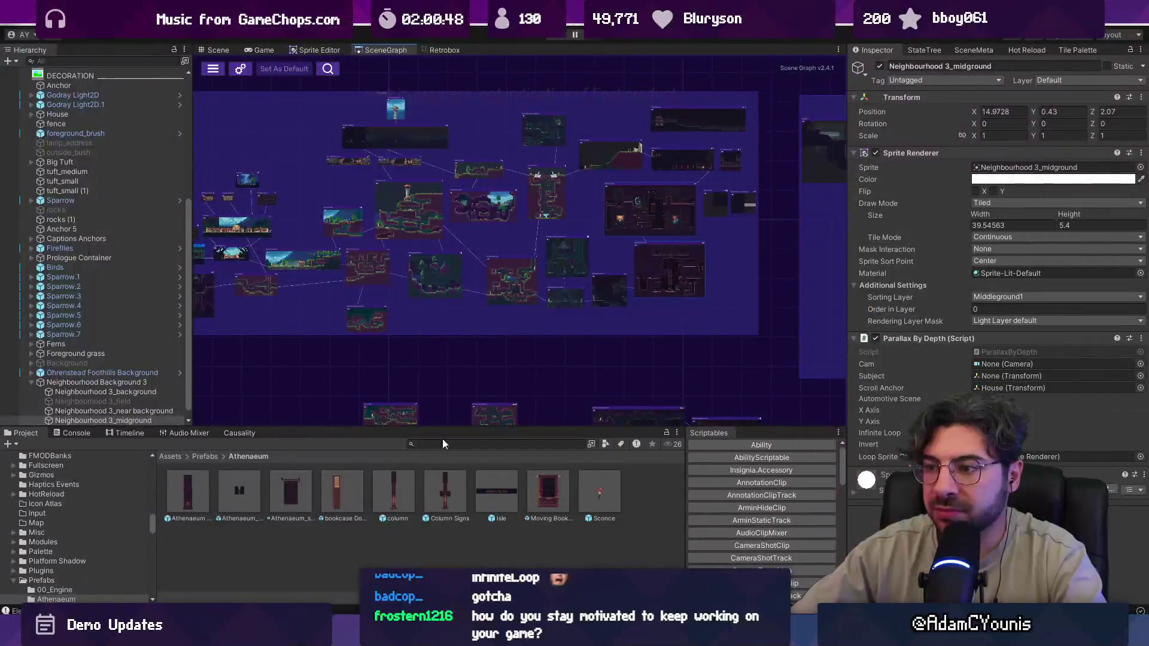
- Zoom around the Scene Graph and press Play to run the game
{"action": "scroll", "coordinate": [455, 332], "scroll_direction": "up", "scroll_amount": 5}
{"action": "scroll", "coordinate": [379, 246], "scroll_direction": "up", "scroll_amount": 3}
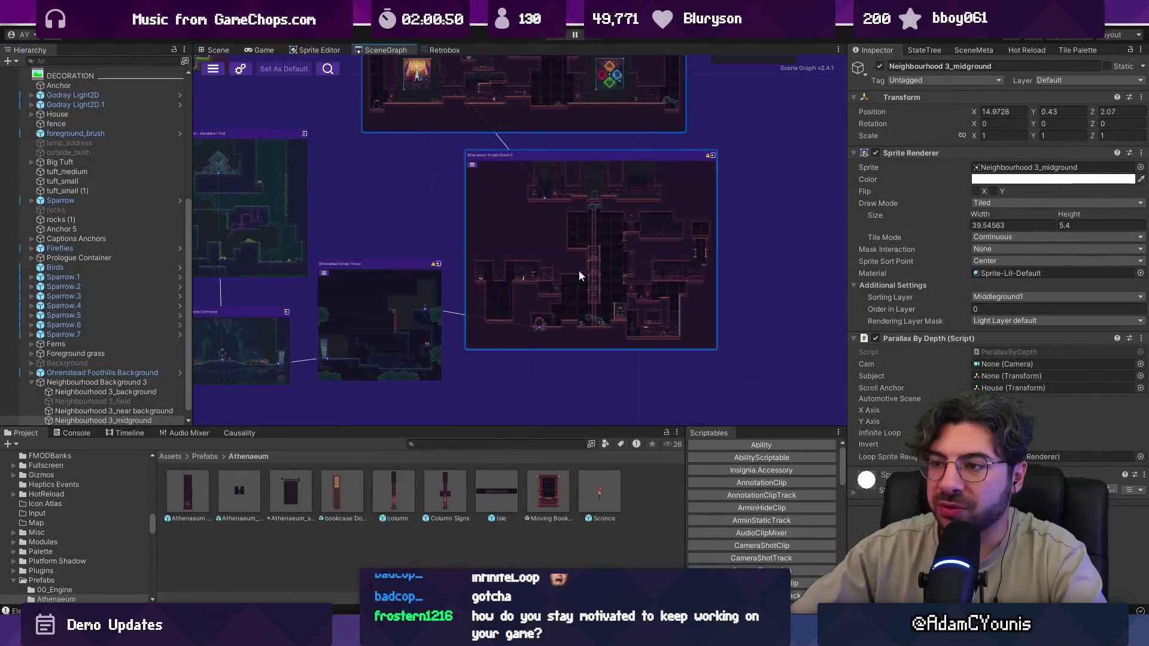
{"action": "scroll", "coordinate": [686, 285], "scroll_direction": "down", "scroll_amount": 10}
{"action": "scroll", "coordinate": [443, 264], "scroll_direction": "up", "scroll_amount": 3}
{"action": "scroll", "coordinate": [580, 267], "scroll_direction": "up", "scroll_amount": 4}
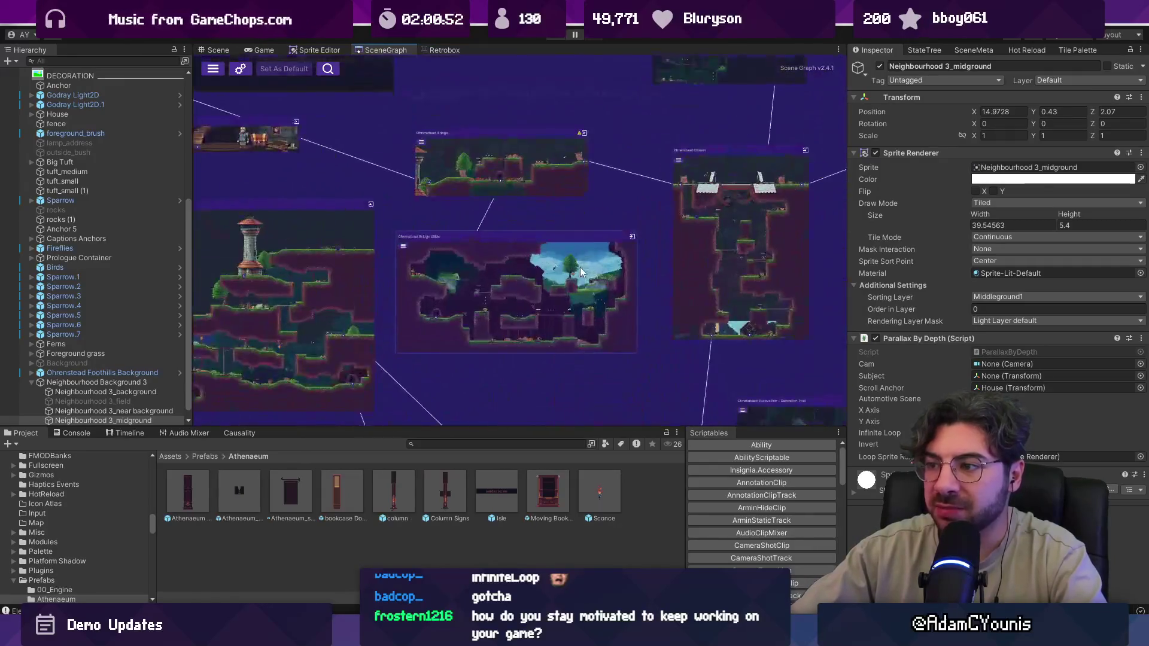
{"action": "scroll", "coordinate": [580, 267], "scroll_direction": "down", "scroll_amount": 5}
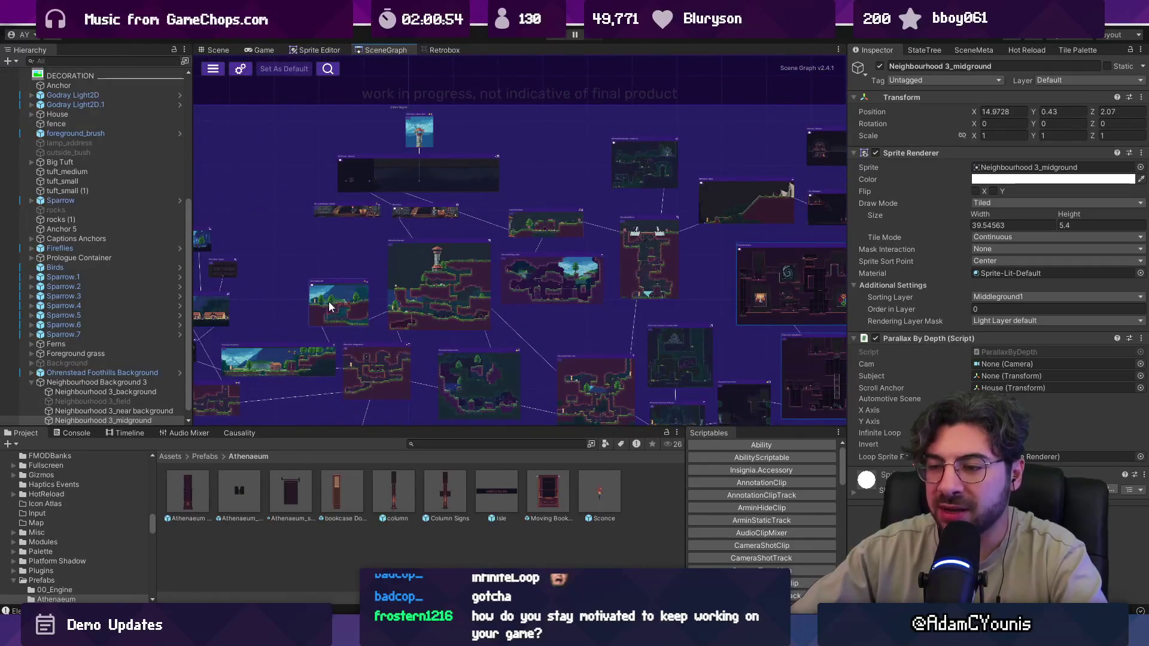
{"action": "scroll", "coordinate": [347, 305], "scroll_direction": "up", "scroll_amount": 6}
{"action": "scroll", "coordinate": [347, 307], "scroll_direction": "down", "scroll_amount": 4}
{"action": "scroll", "coordinate": [389, 301], "scroll_direction": "down", "scroll_amount": 2}
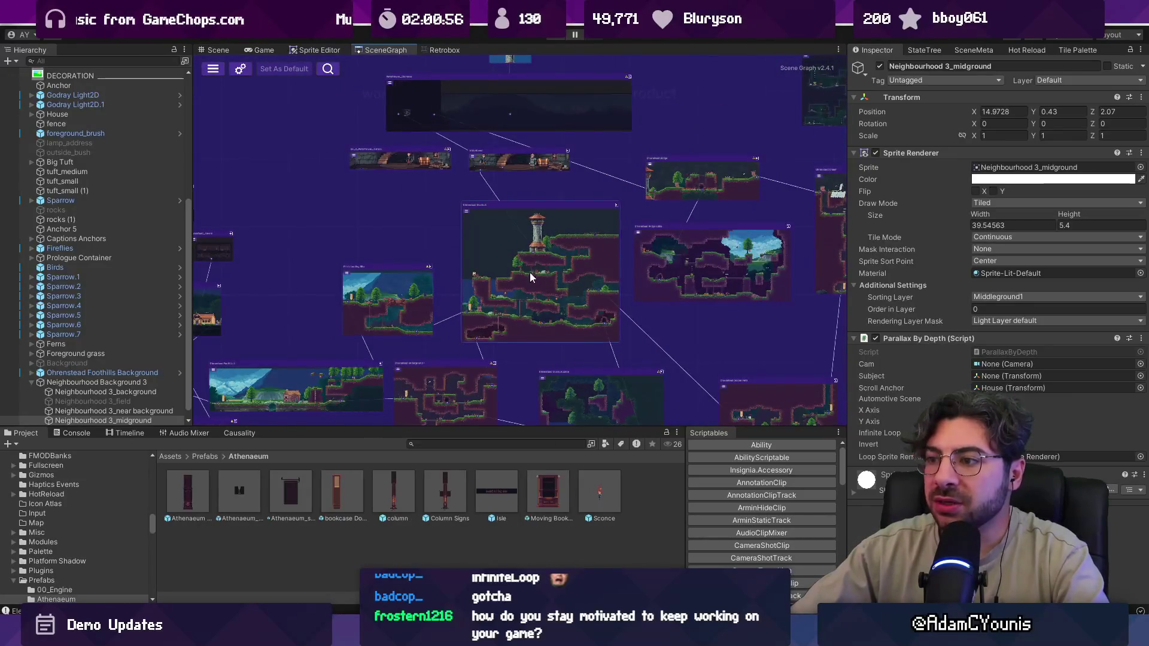
{"action": "left_click", "coordinate": [556, 37]}
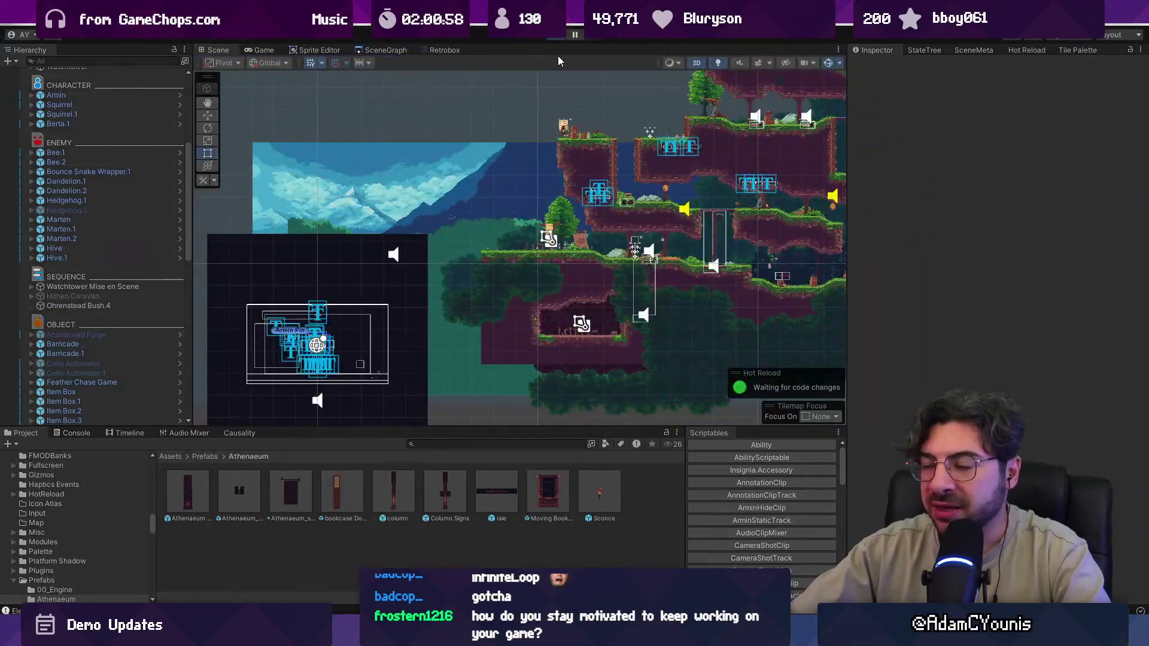
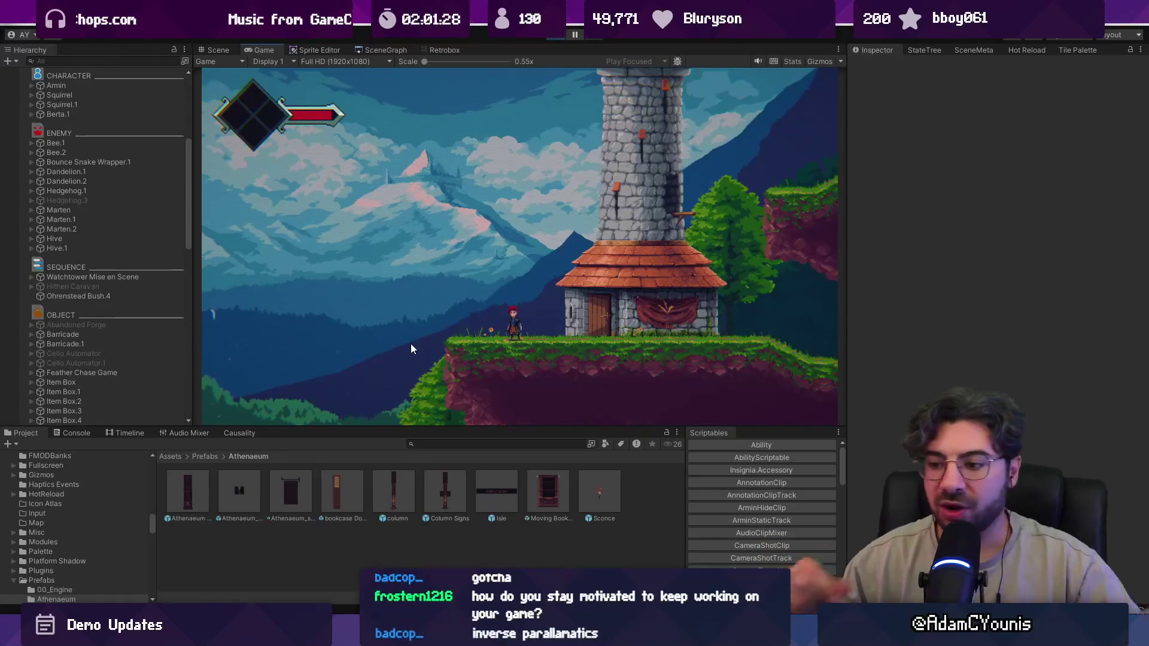
- Brush-draw a rectangular box in Concepts and pan it to the centre of the canvas
{"action": "key", "text": "alt+Tab"}
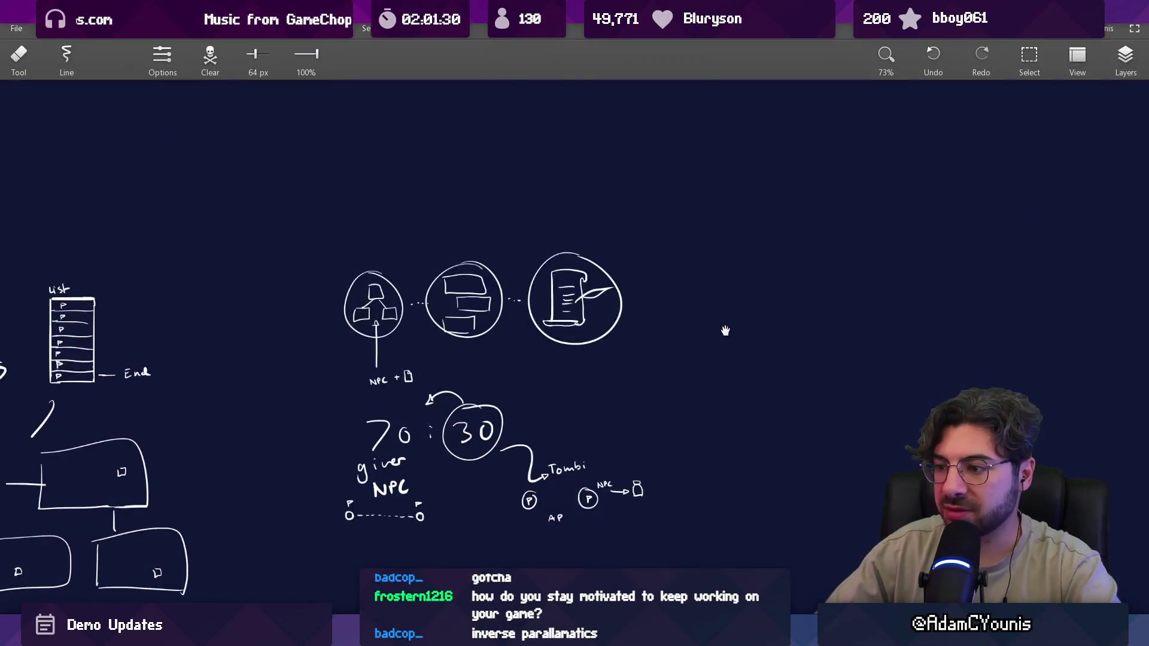
{"action": "left_click_drag", "start_coordinate": [730, 335], "coordinate": [239, 293]}
{"action": "key", "text": "b"}
{"action": "left_click_drag", "start_coordinate": [500, 144], "coordinate": [502, 442]}
{"action": "mouse_move", "coordinate": [500, 100]}
{"action": "left_mouse_down"}
{"action": "mouse_move", "coordinate": [538, 98]}
{"action": "mouse_move", "coordinate": [796, 455]}
{"action": "left_mouse_up"}
{"action": "left_click_drag", "start_coordinate": [498, 460], "coordinate": [835, 444]}
{"action": "left_click_drag", "start_coordinate": [704, 290], "coordinate": [546, 355]}
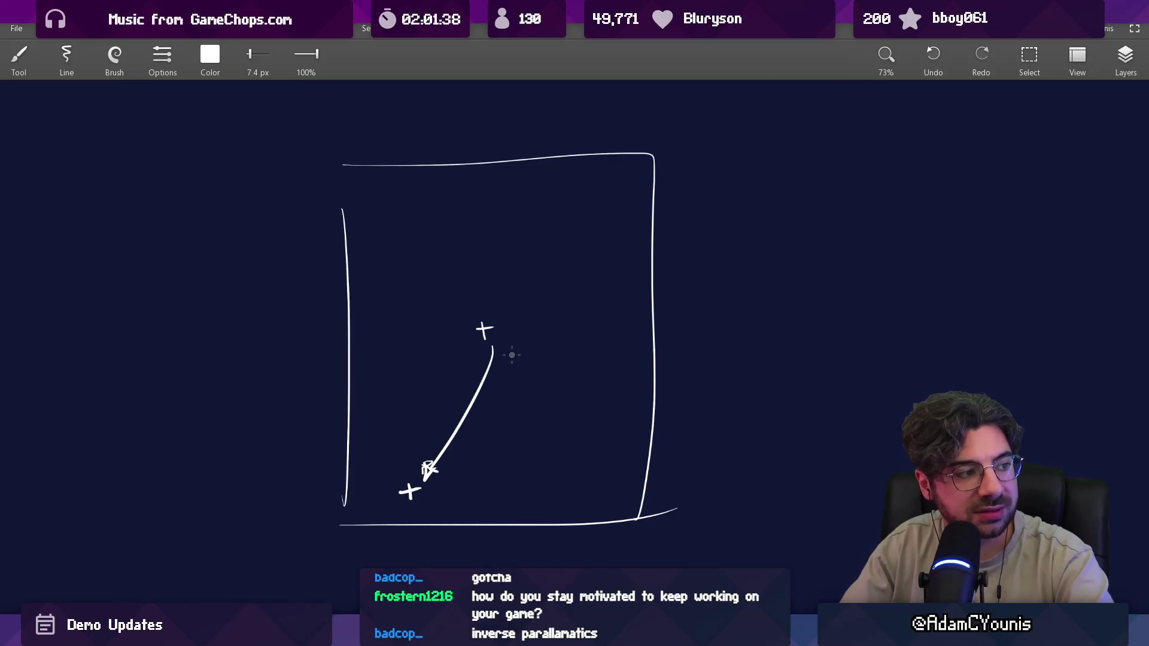
- Undo stray strokes and add a cross mark on the curved diagonal path
{"action": "key", "text": "ctrl+z"}
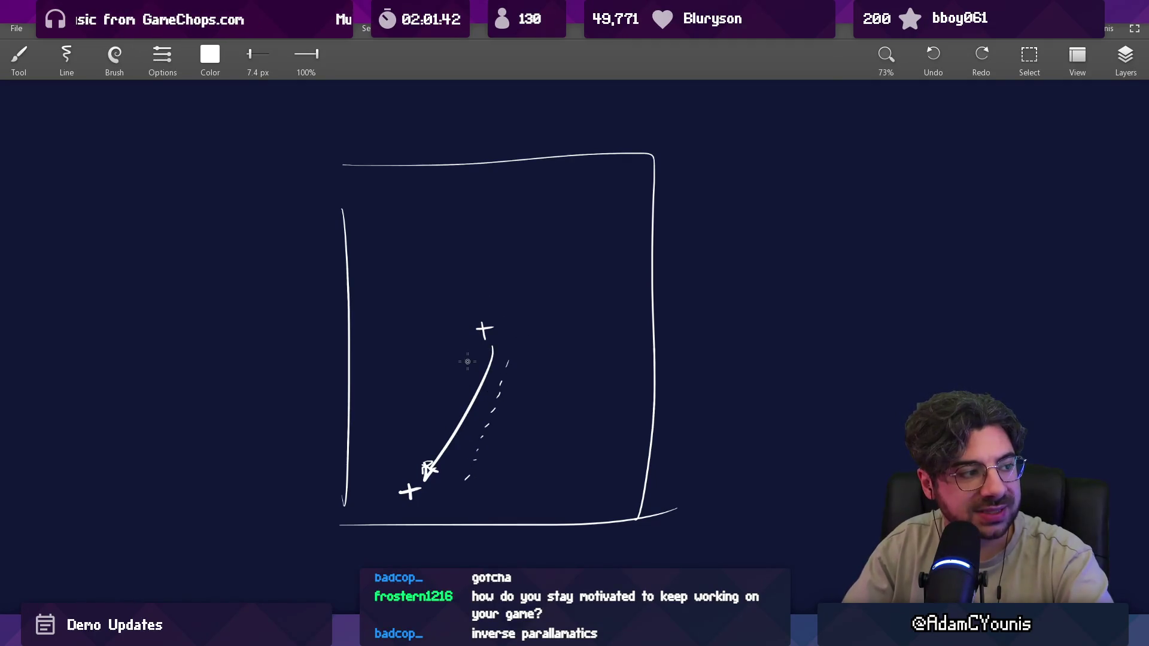
{"action": "key", "text": "ctrl+z"}
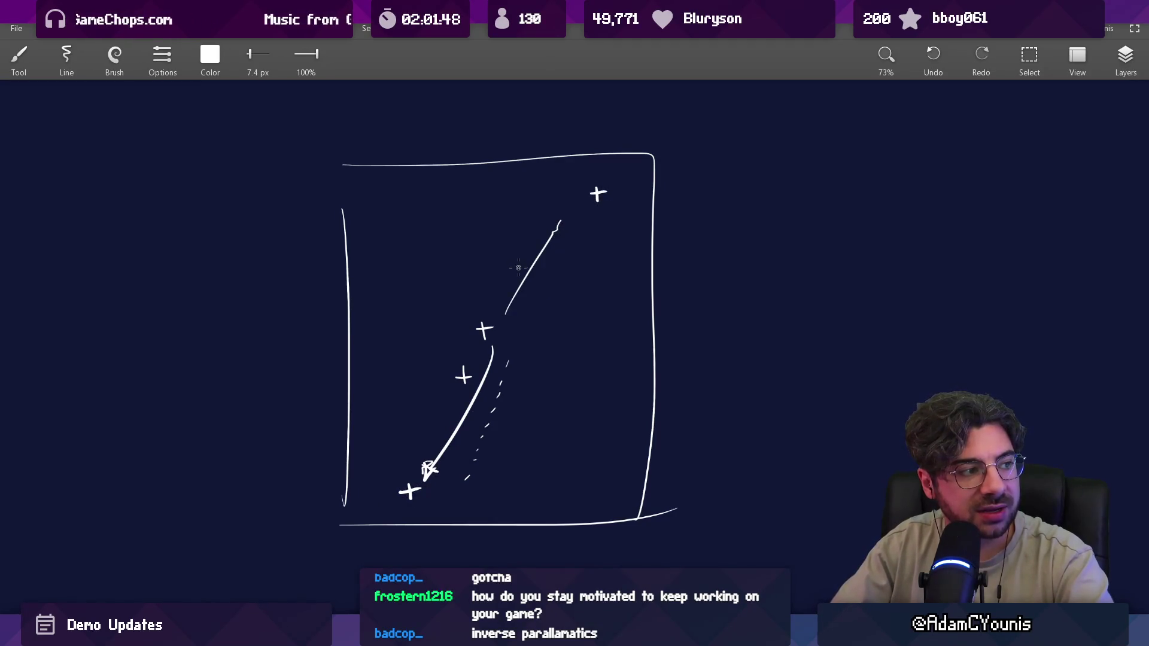
{"action": "left_click_drag", "start_coordinate": [525, 266], "coordinate": [538, 264]}
{"action": "left_click_drag", "start_coordinate": [532, 257], "coordinate": [529, 284]}
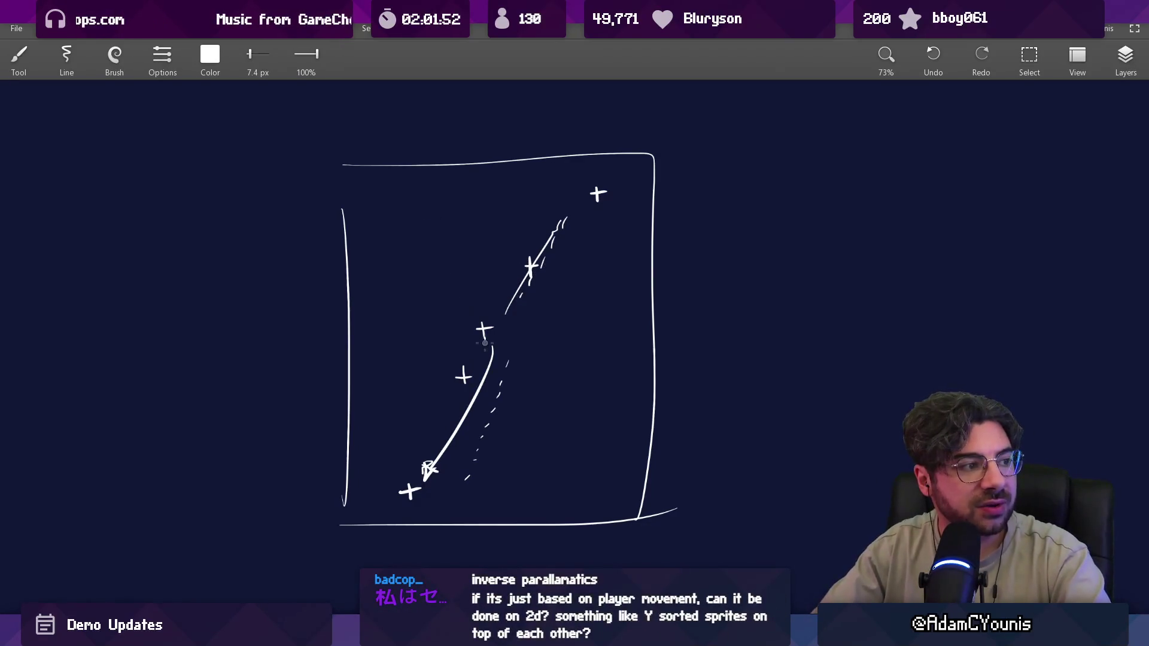
{"action": "mouse_move", "coordinate": [542, 276]}
{"action": "left_mouse_down"}
{"action": "mouse_move", "coordinate": [431, 413]}
{"action": "mouse_move", "coordinate": [563, 239]}
{"action": "left_mouse_up"}
{"action": "key", "text": "ctrl+z"}
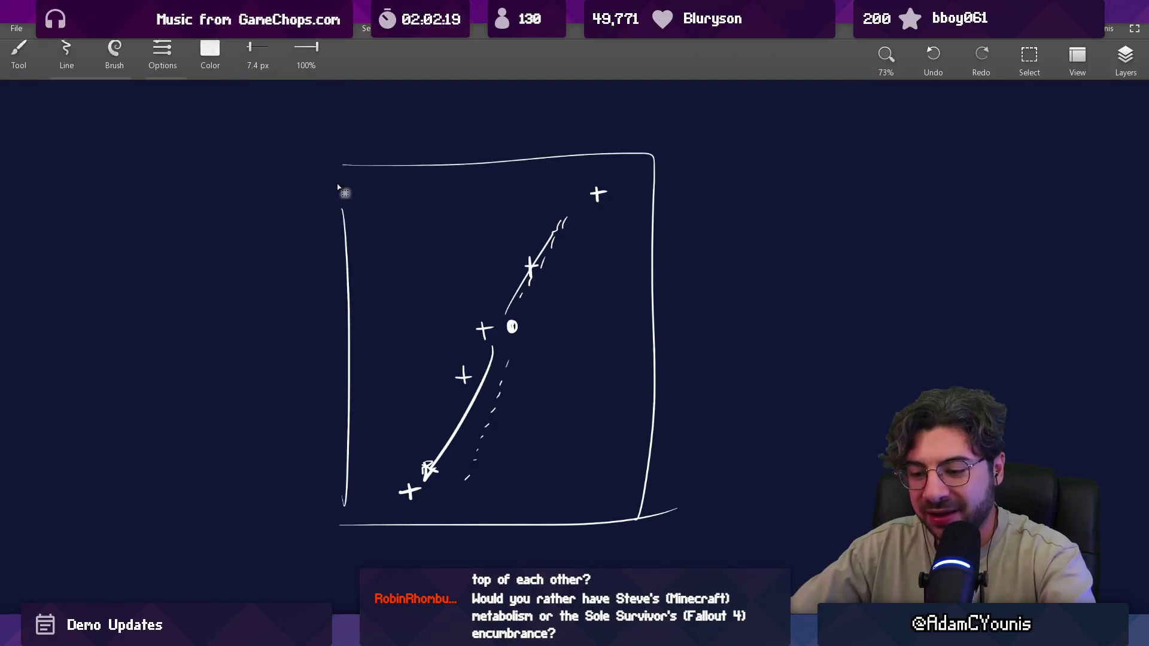
{"action": "key", "text": "ctrl+a"}
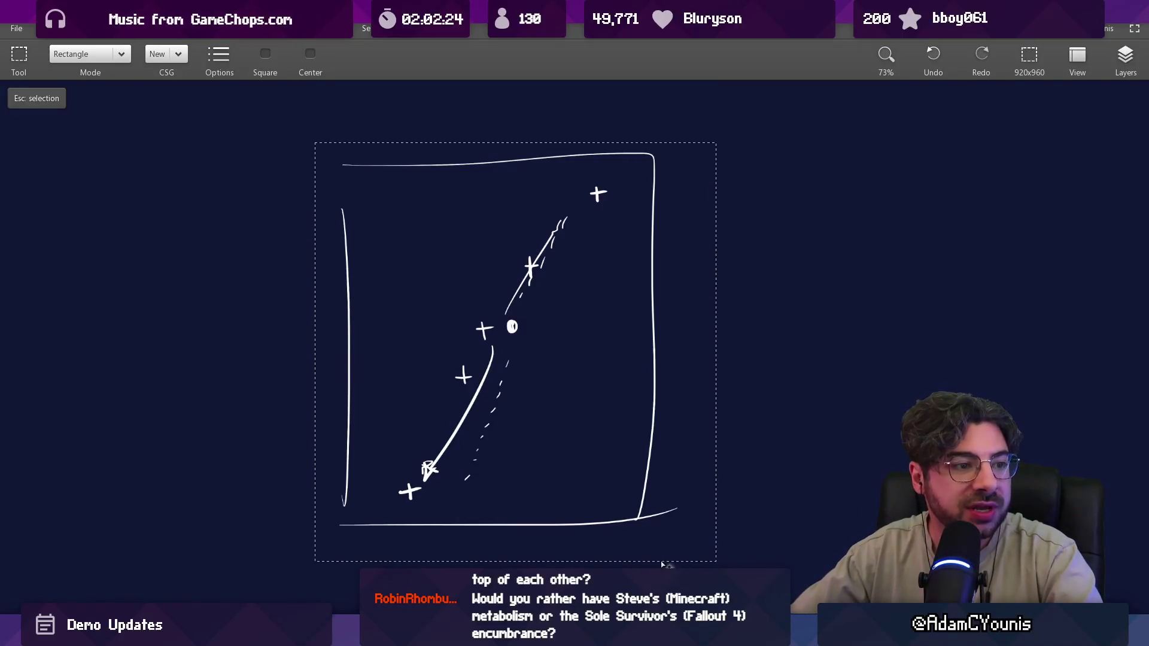
{"action": "key", "text": "alt+Tab"}
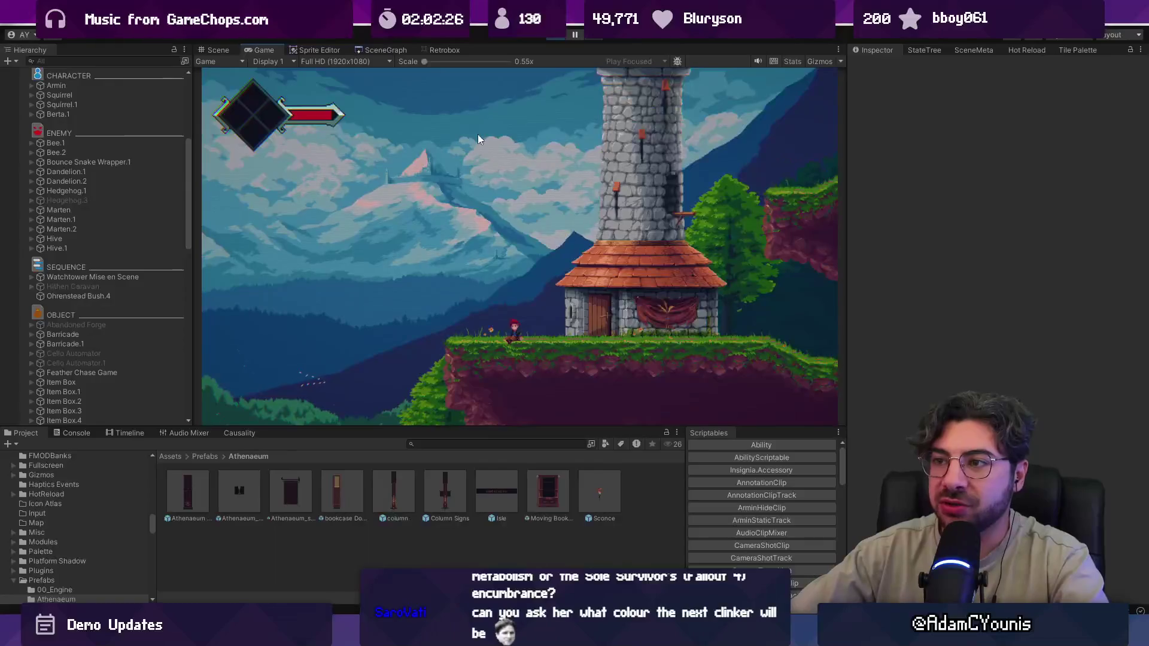
- Open the Foothills 2 room from the SceneGraph room map and play it full-screen
{"action": "key", "text": "ctrl+1"}
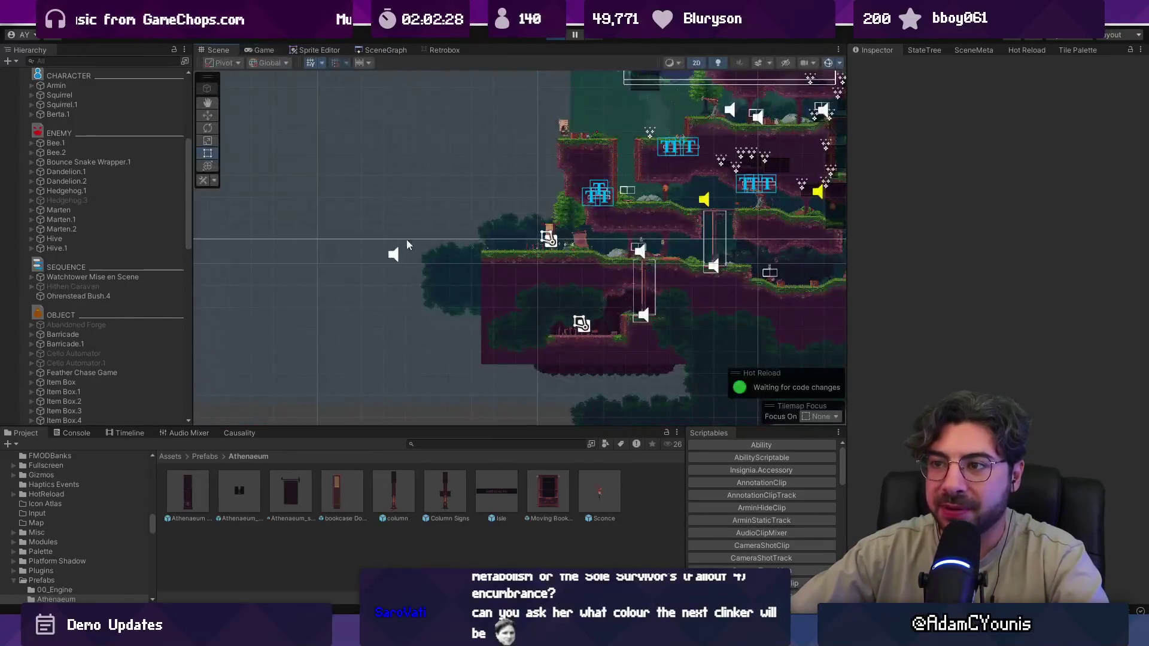
{"action": "left_click", "coordinate": [261, 49]}
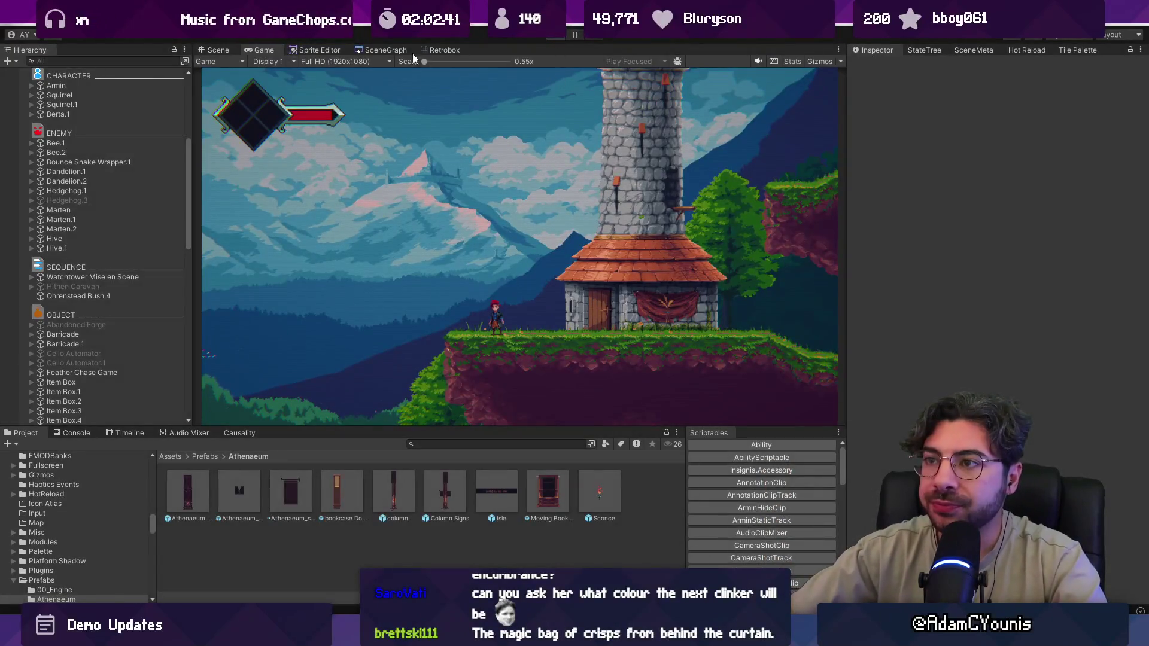
{"action": "left_click", "coordinate": [381, 50]}
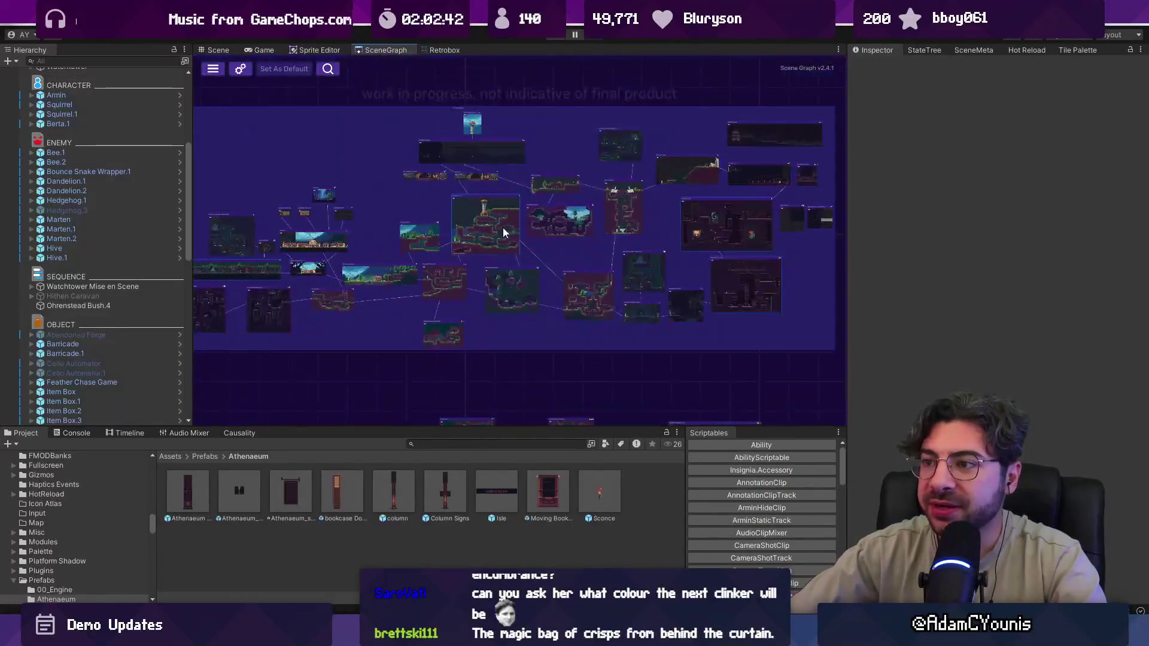
{"action": "scroll", "coordinate": [505, 241], "scroll_direction": "up", "scroll_amount": 5}
{"action": "double_click", "coordinate": [526, 309]}
{"action": "left_click", "coordinate": [552, 36]}
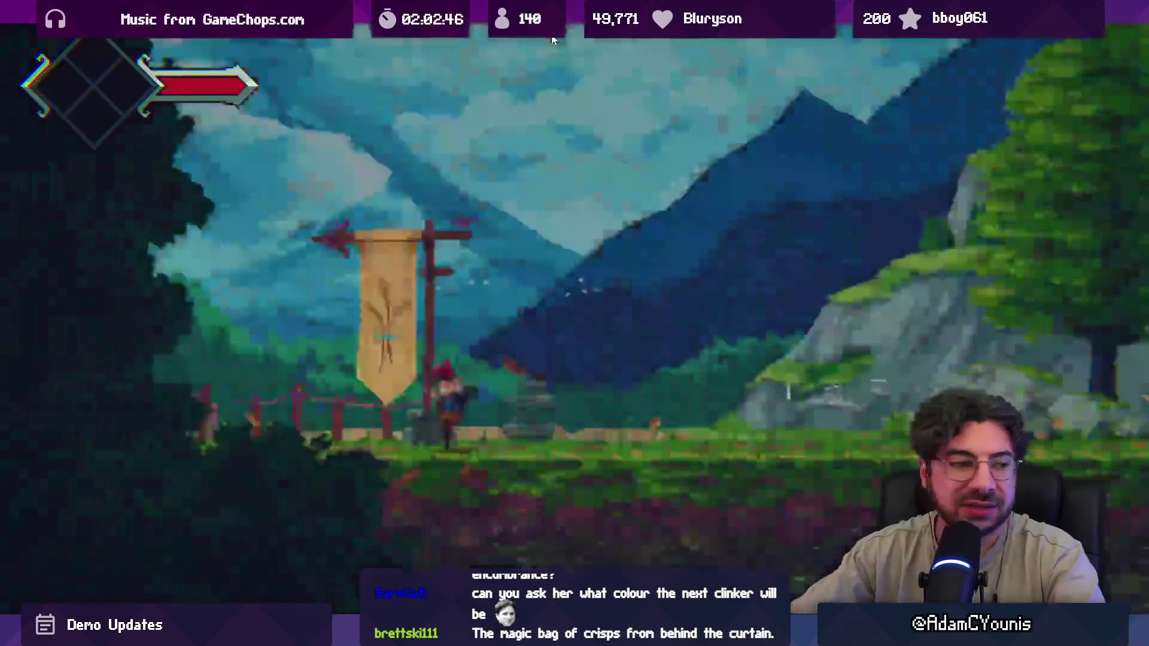
- Run the red-haired character right to the stone bridge by the watermill, then exit full-screen
{"action": "key", "text": "Right"}
{"action": "key", "text": "Right"}
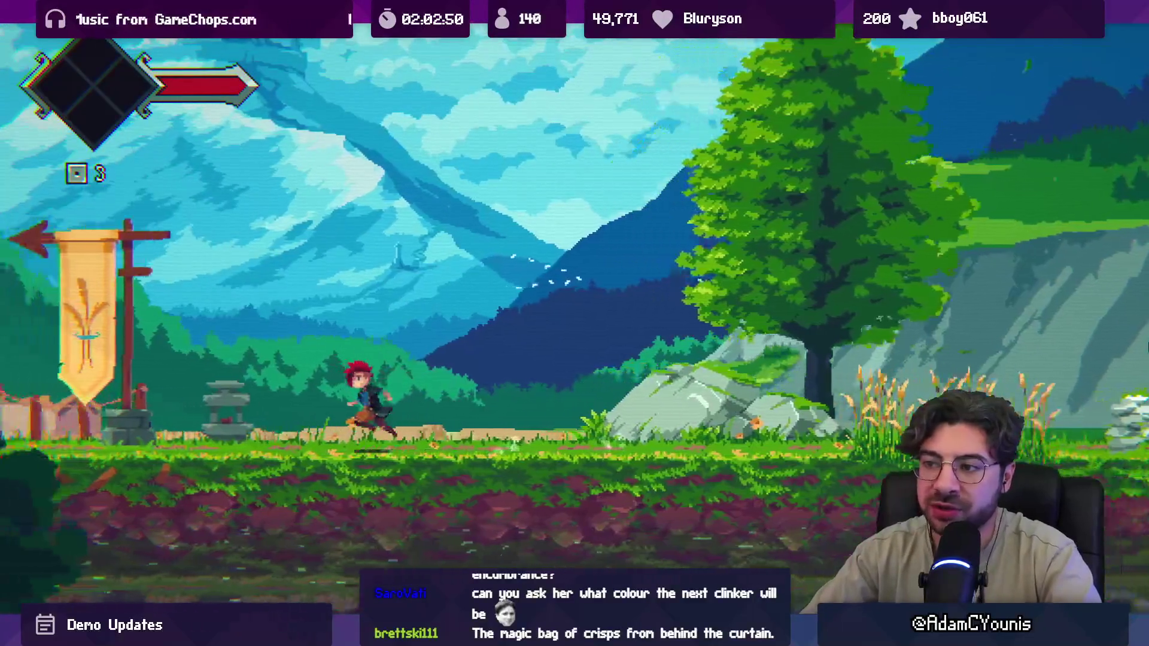
{"action": "key", "text": "Right"}
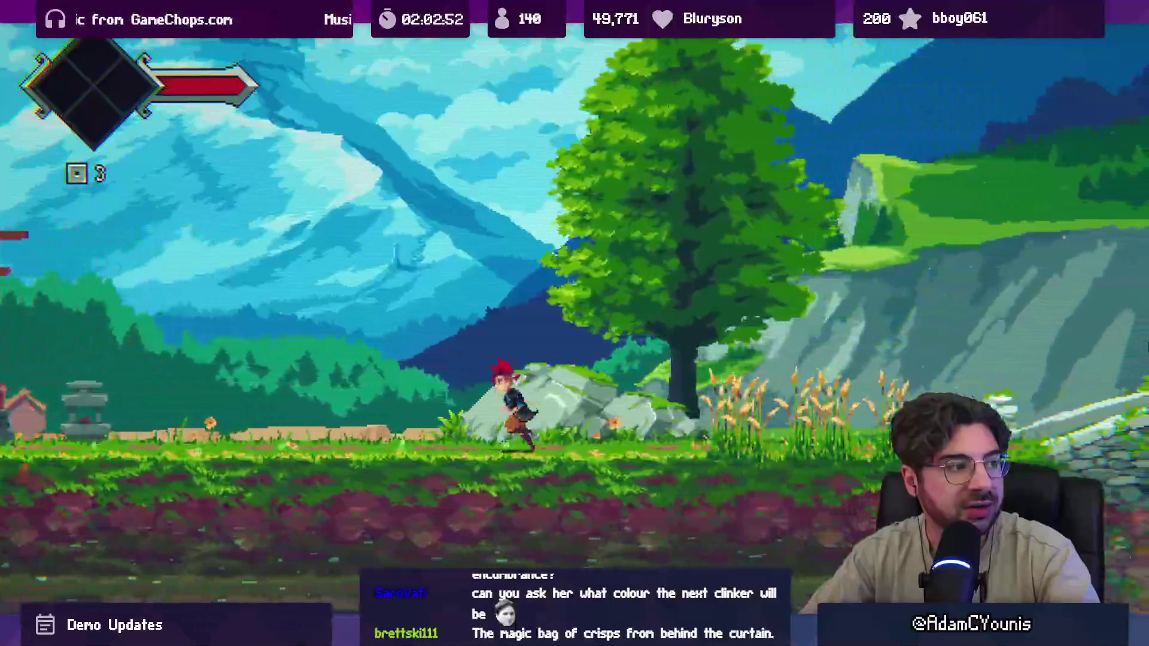
{"action": "key", "text": "Right"}
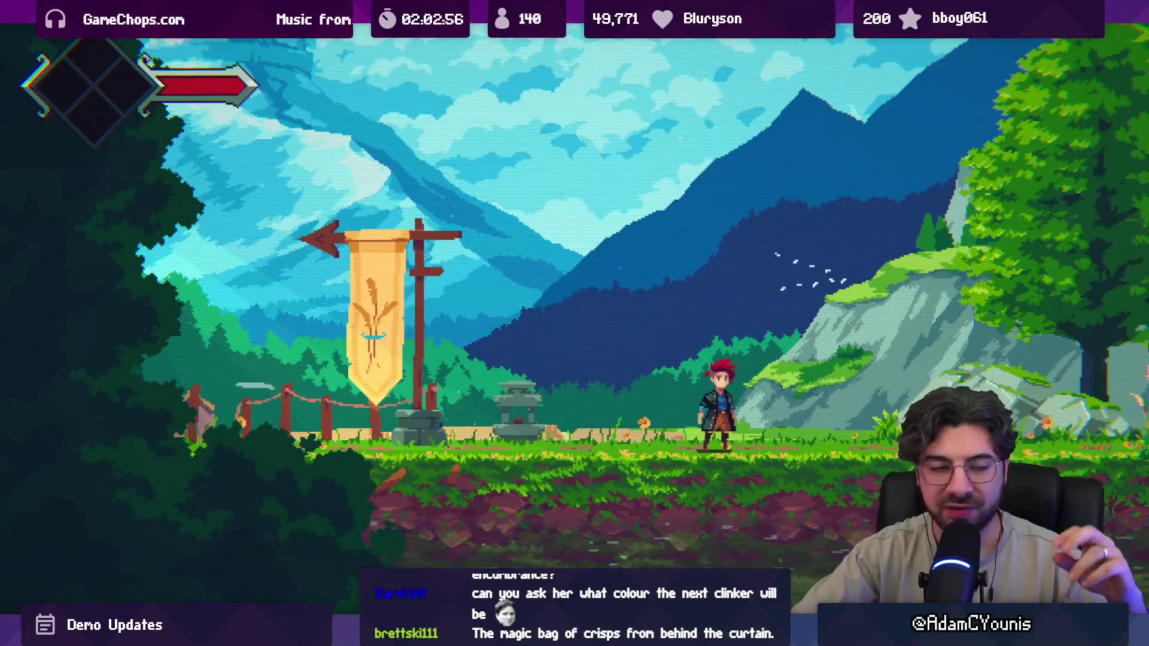
{"action": "key", "text": "Right"}
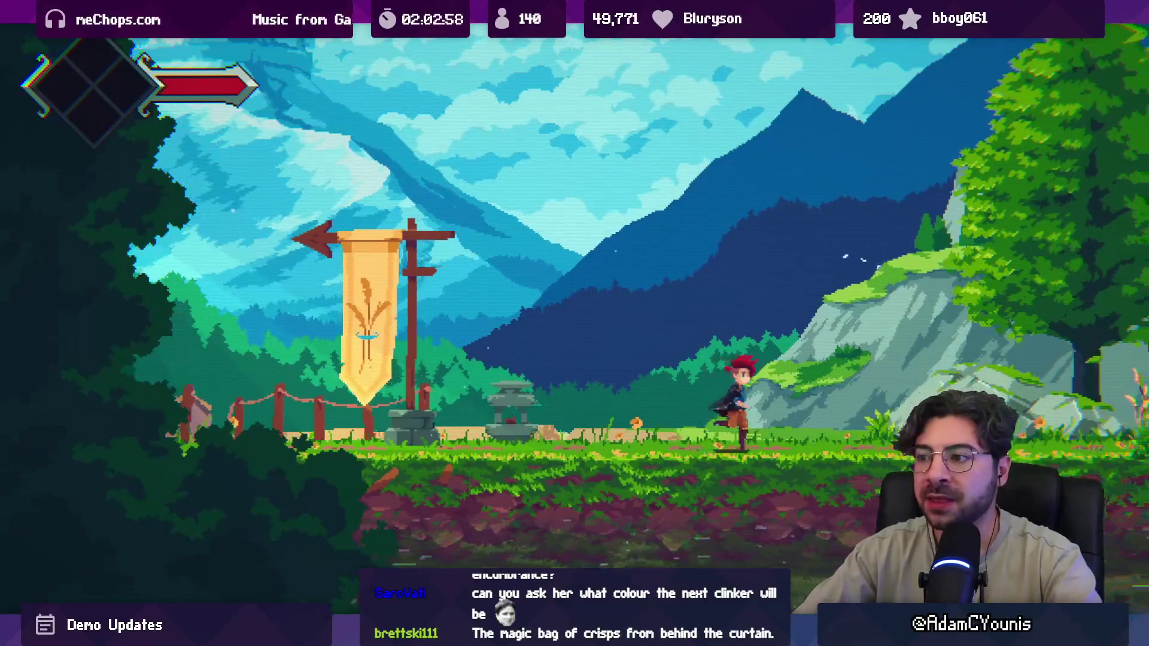
{"action": "key", "text": "Right"}
{"action": "key", "text": "Right"}
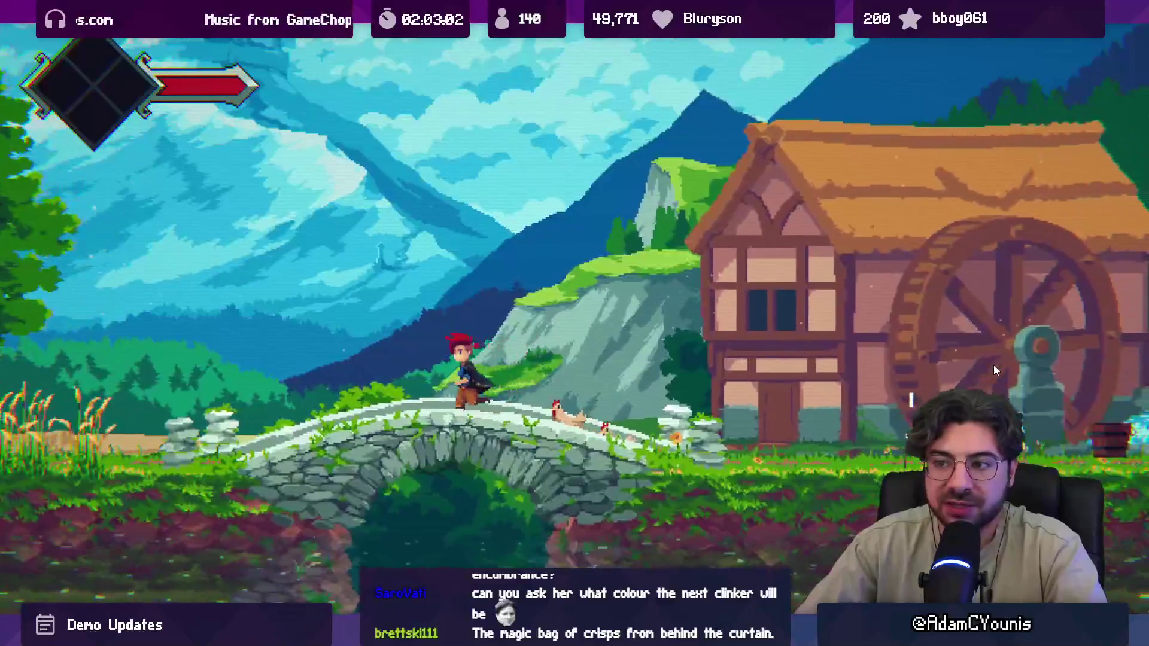
{"action": "key", "text": "Left"}
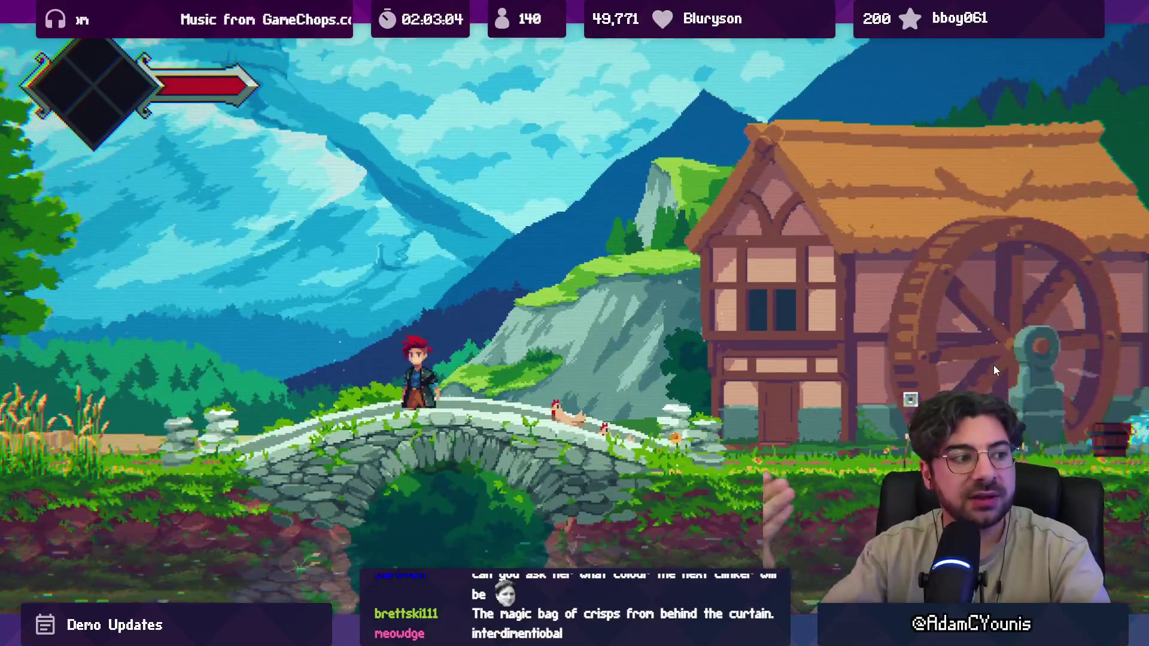
{"action": "key", "text": "F11"}
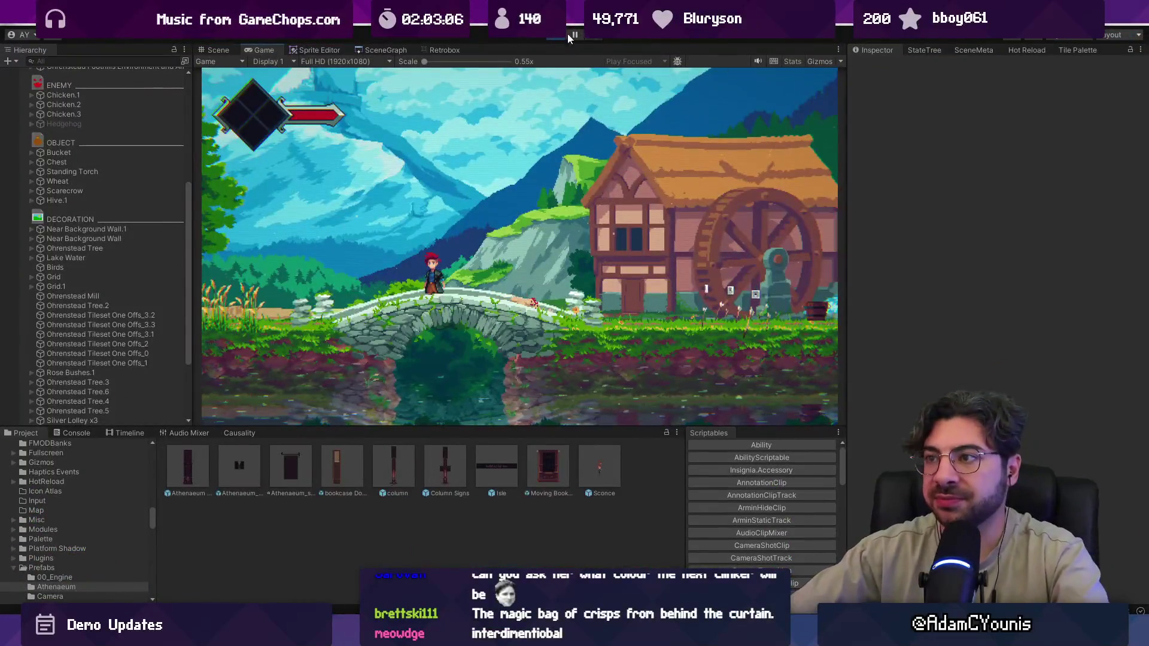
- Stop play and orbit the 3D scene view around the Athenaeum Road Reconcept BG.0 sky sprite
{"action": "left_click", "coordinate": [569, 37]}
{"action": "key", "text": "2"}
{"action": "mouse_move", "coordinate": [452, 194]}
{"action": "left_mouse_down"}
{"action": "mouse_move", "coordinate": [561, 307]}
{"action": "mouse_move", "coordinate": [473, 286]}
{"action": "mouse_move", "coordinate": [533, 264]}
{"action": "mouse_move", "coordinate": [410, 315]}
{"action": "left_mouse_up"}
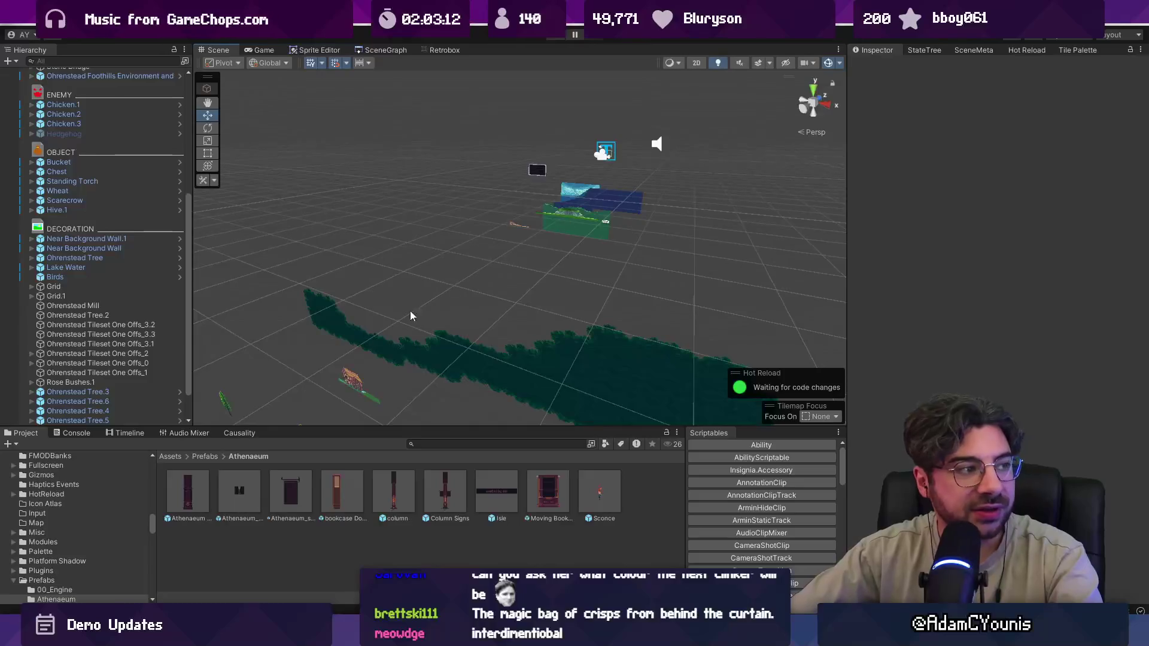
{"action": "mouse_move", "coordinate": [574, 264]}
{"action": "left_mouse_down"}
{"action": "mouse_move", "coordinate": [550, 355]}
{"action": "mouse_move", "coordinate": [411, 311]}
{"action": "mouse_move", "coordinate": [583, 259]}
{"action": "mouse_move", "coordinate": [421, 324]}
{"action": "left_mouse_up"}
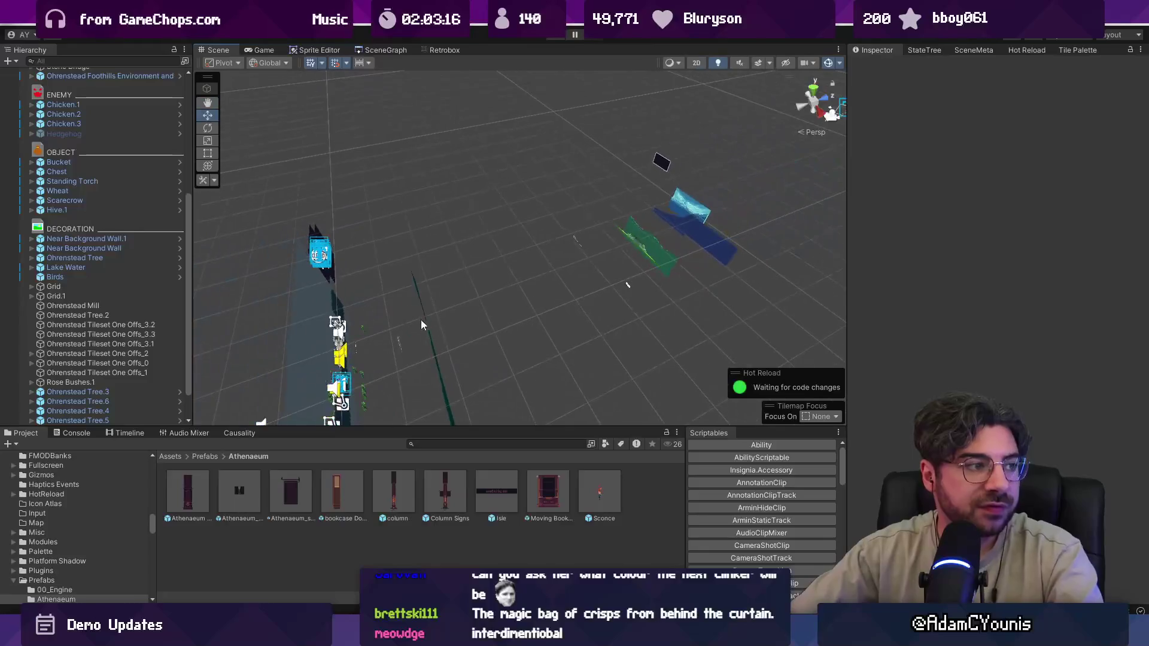
{"action": "left_click", "coordinate": [696, 210]}
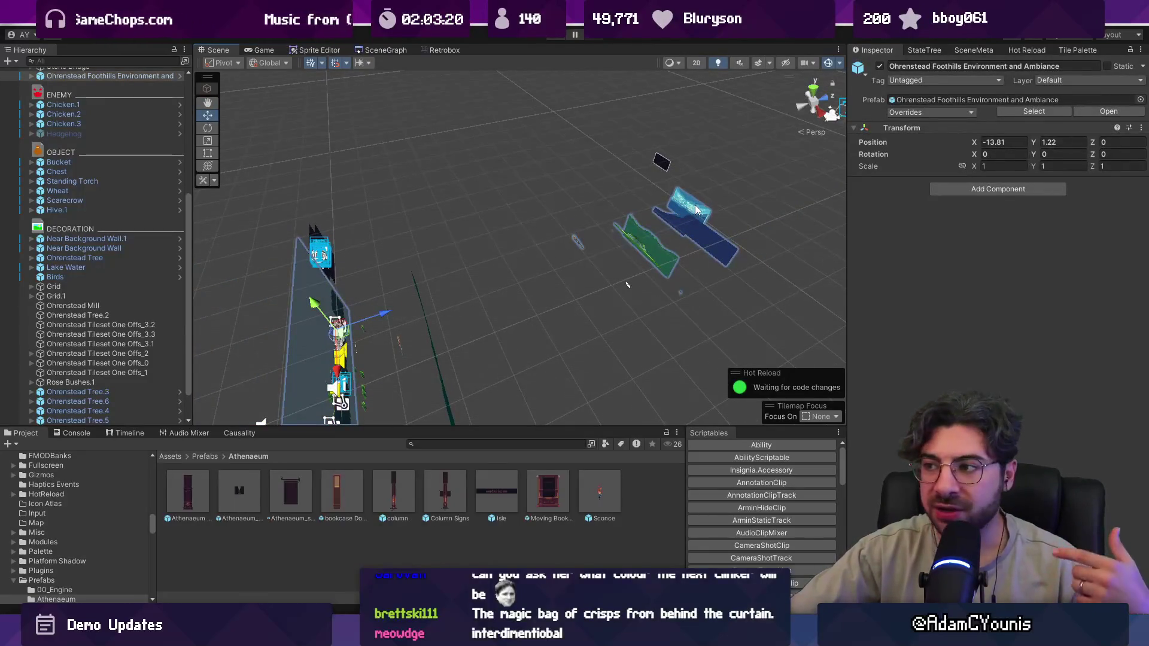
{"action": "left_click", "coordinate": [696, 210]}
{"action": "mouse_move", "coordinate": [697, 209]}
{"action": "left_mouse_down"}
{"action": "mouse_move", "coordinate": [652, 242]}
{"action": "mouse_move", "coordinate": [555, 254]}
{"action": "mouse_move", "coordinate": [599, 263]}
{"action": "mouse_move", "coordinate": [518, 254]}
{"action": "mouse_move", "coordinate": [555, 265]}
{"action": "left_mouse_up"}
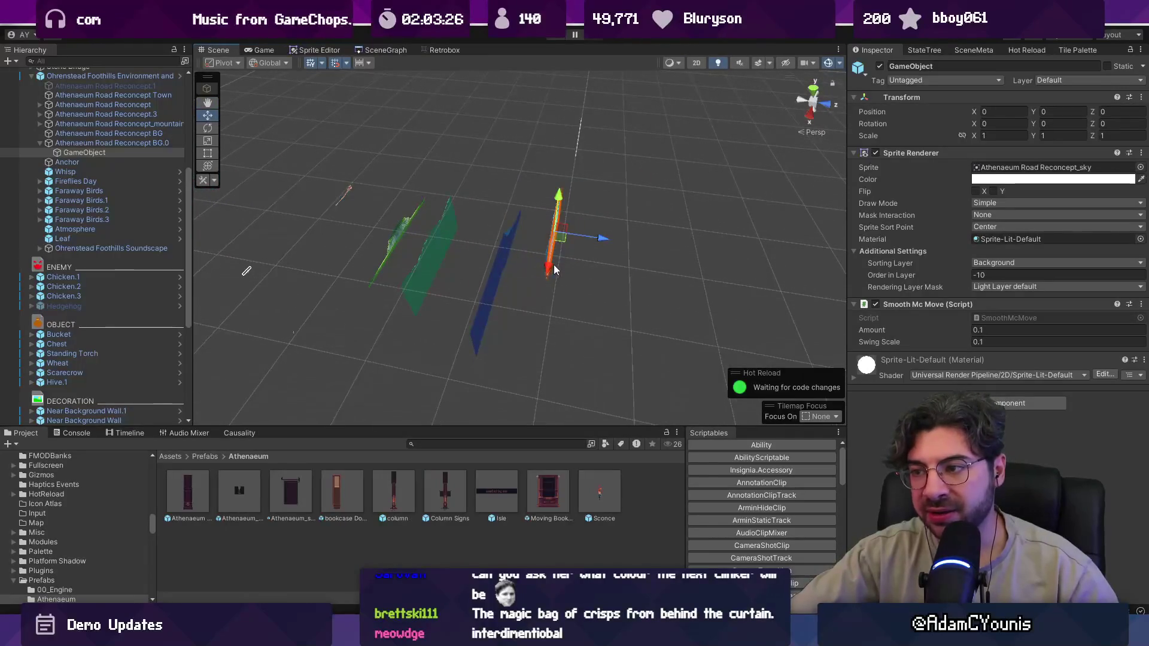
{"action": "scroll", "coordinate": [559, 260], "scroll_direction": "up", "scroll_amount": 2}
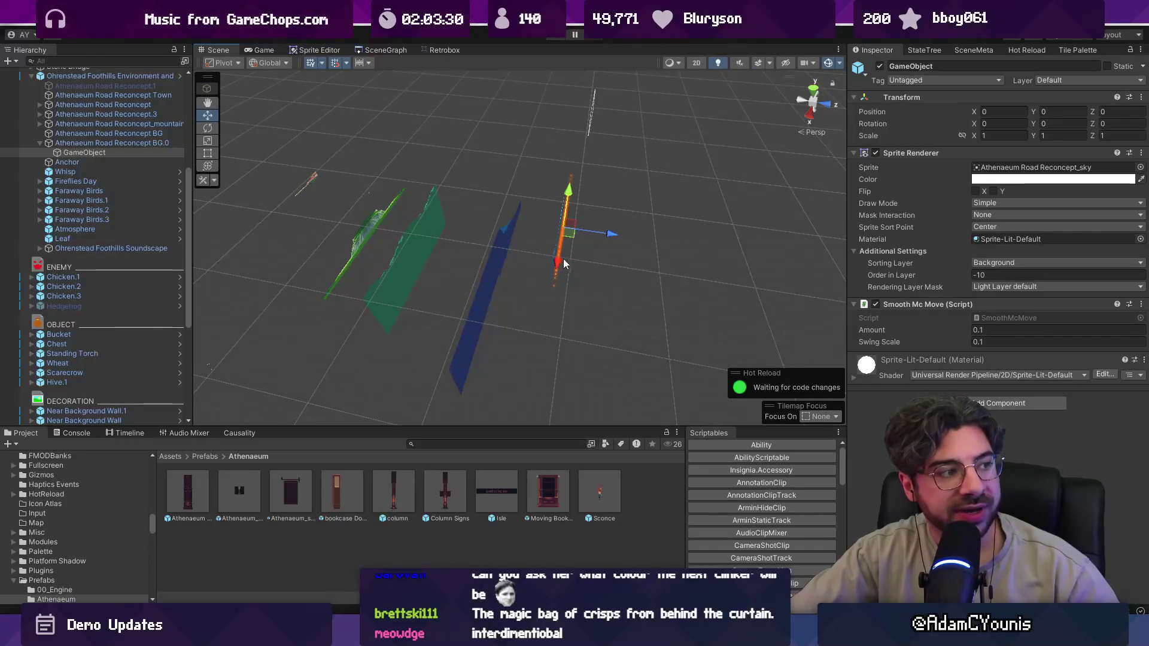
{"action": "scroll", "coordinate": [559, 256], "scroll_direction": "down", "scroll_amount": 3}
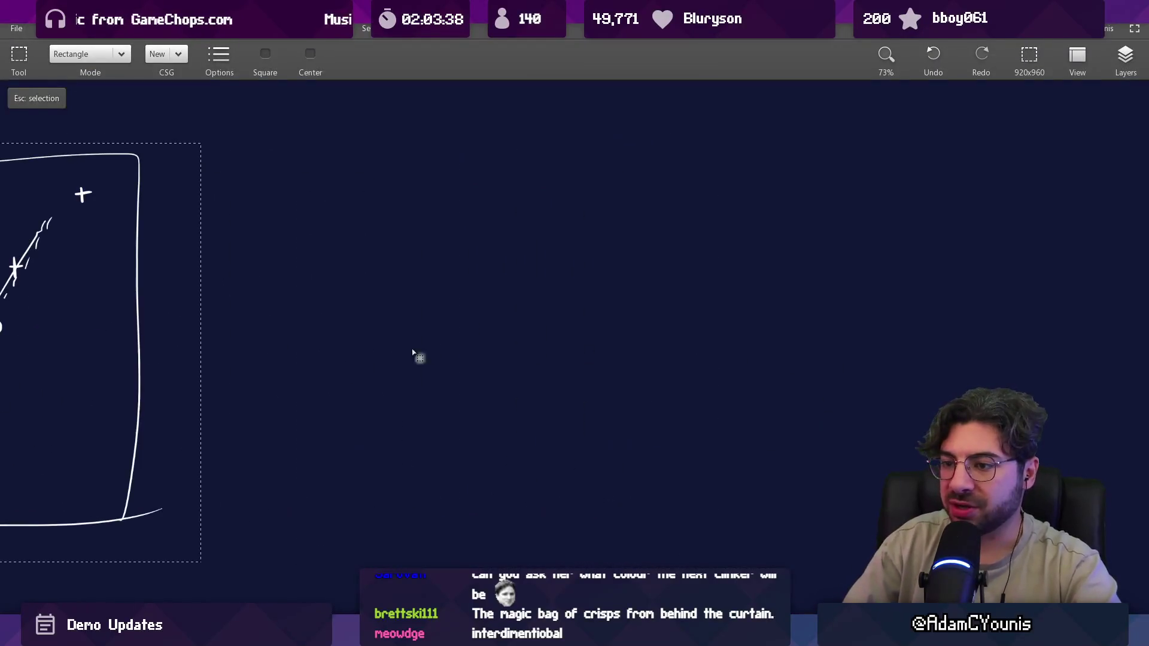
- Draw a long upward arc and a horizontal line ending in short hatch strokes
{"action": "left_click_drag", "start_coordinate": [406, 511], "coordinate": [1039, 161]}
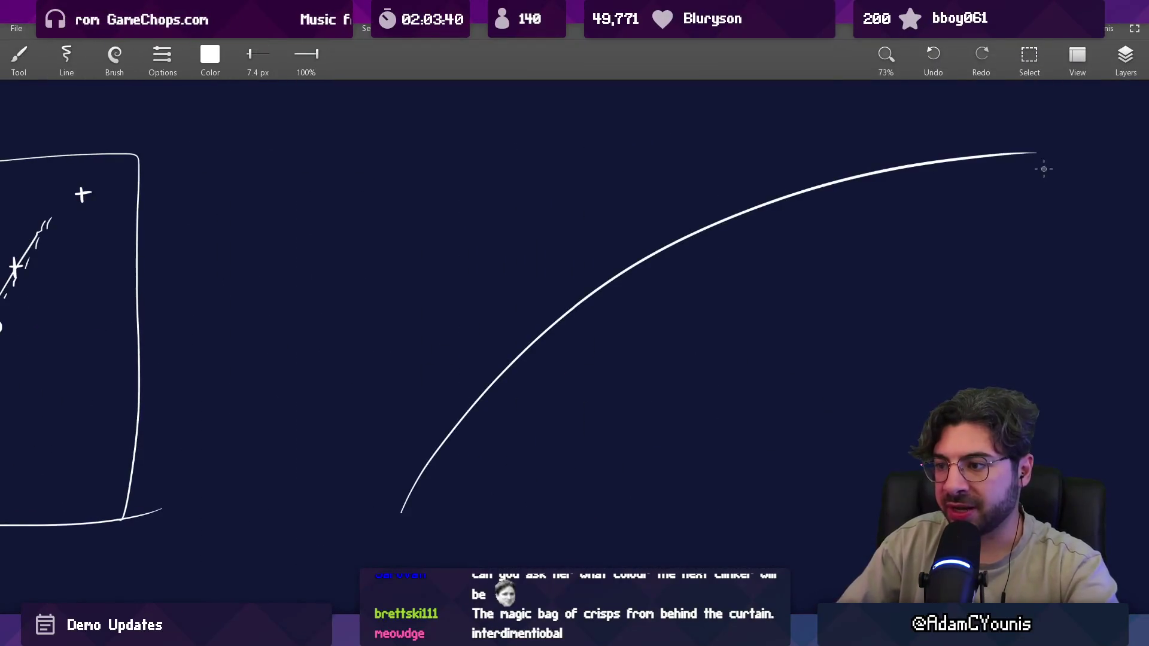
{"action": "mouse_move", "coordinate": [104, 167]}
{"action": "left_mouse_down"}
{"action": "mouse_move", "coordinate": [847, 167]}
{"action": "mouse_move", "coordinate": [841, 175]}
{"action": "left_mouse_up"}
{"action": "left_click_drag", "start_coordinate": [844, 173], "coordinate": [865, 171]}
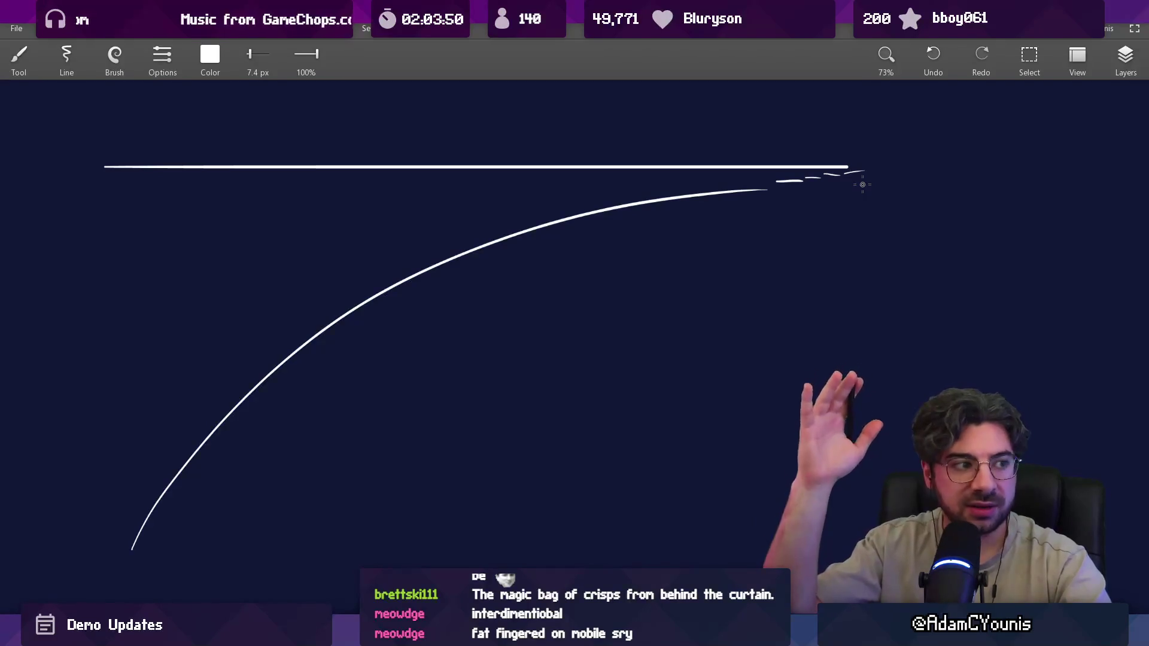
- Add a short stroke between the arc and line, thin the brush, and zoom out
{"action": "scroll", "coordinate": [884, 181], "scroll_direction": "up", "scroll_amount": 5}
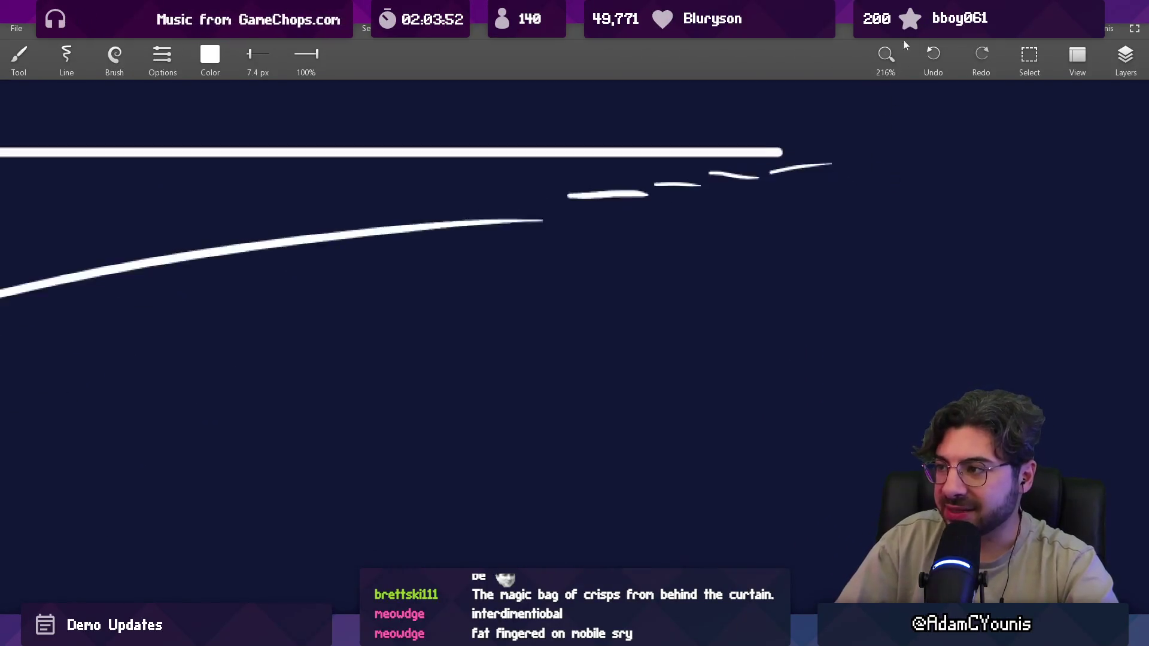
{"action": "key", "text": "e"}
{"action": "key", "text": "b"}
{"action": "left_click_drag", "start_coordinate": [374, 276], "coordinate": [434, 276]}
{"action": "scroll", "coordinate": [474, 270], "scroll_direction": "up", "scroll_amount": 2}
{"action": "key", "text": "bracketleft"}
{"action": "key", "text": "bracketleft"}
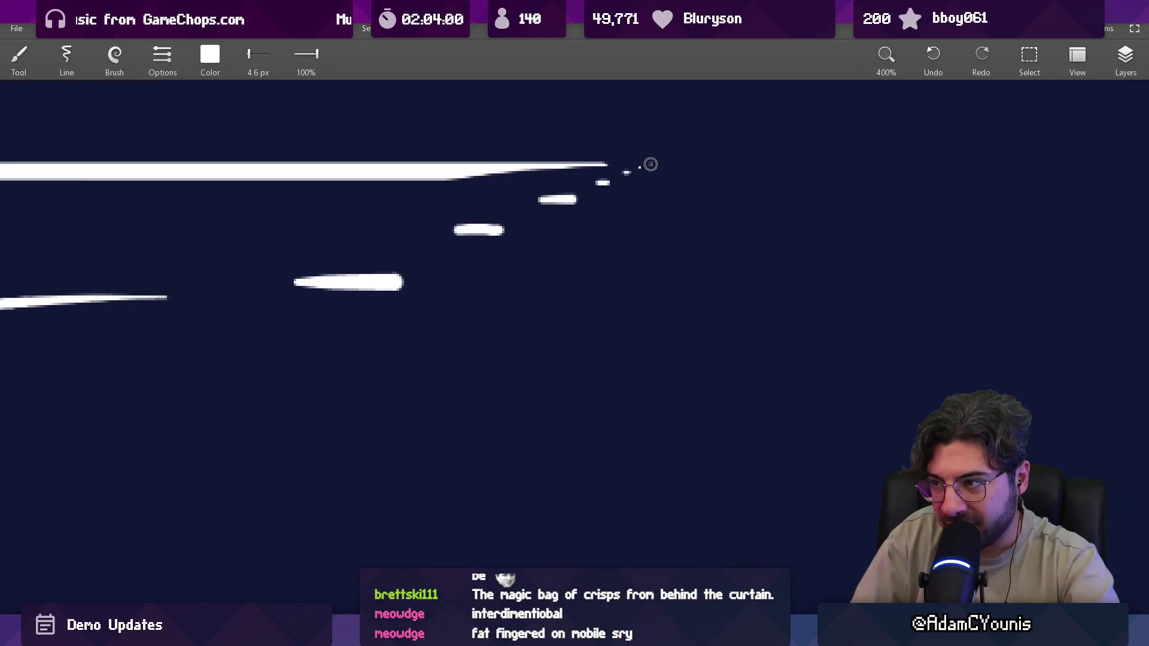
{"action": "scroll", "coordinate": [733, 160], "scroll_direction": "down", "scroll_amount": 6}
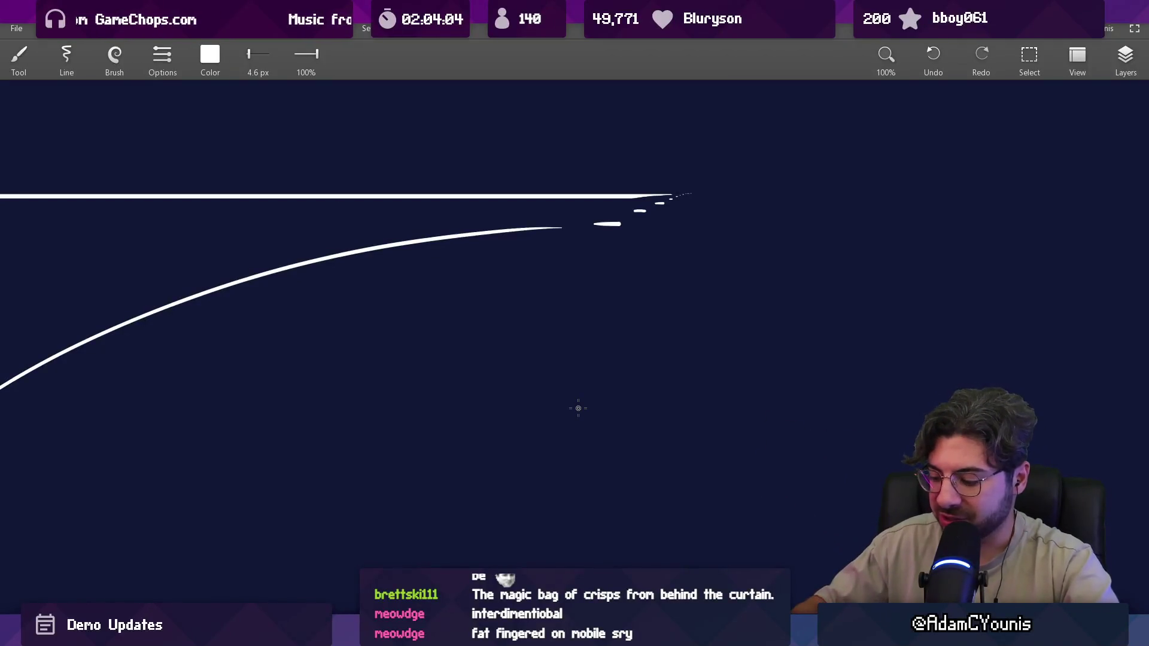
{"action": "key", "text": "alt+Tab"}
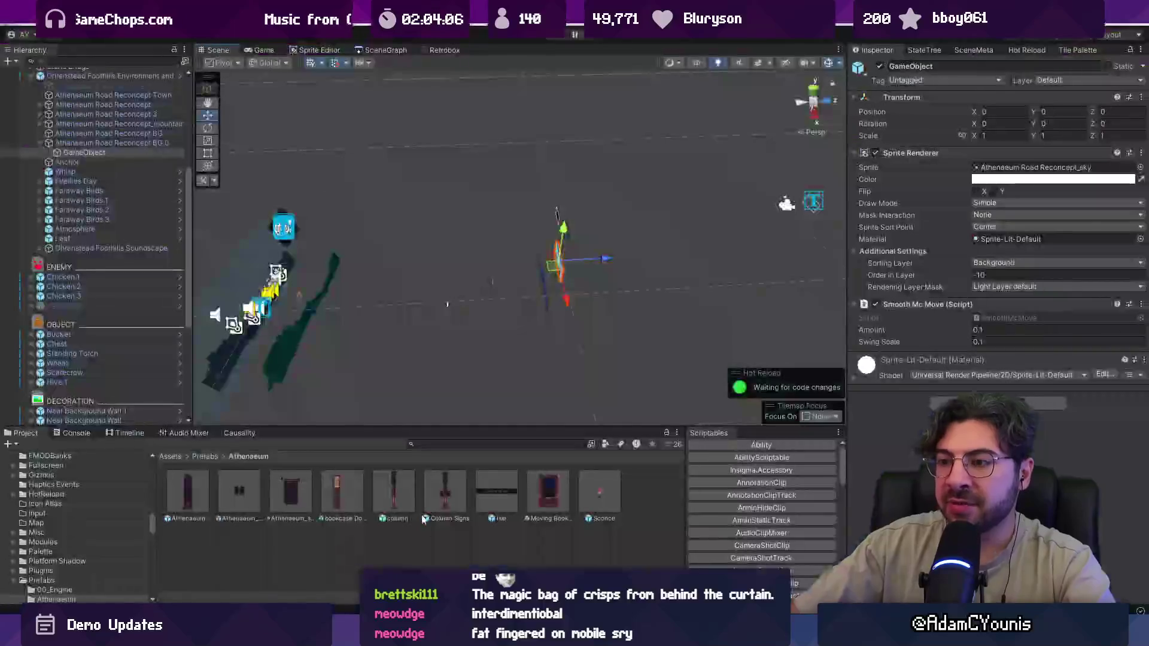
- Orbit the perspective scene view to examine how the background layers are spaced in depth
{"action": "mouse_move", "coordinate": [431, 263]}
{"action": "left_mouse_down"}
{"action": "mouse_move", "coordinate": [364, 286]}
{"action": "mouse_move", "coordinate": [401, 278]}
{"action": "mouse_move", "coordinate": [444, 335]}
{"action": "mouse_move", "coordinate": [494, 226]}
{"action": "left_mouse_up"}
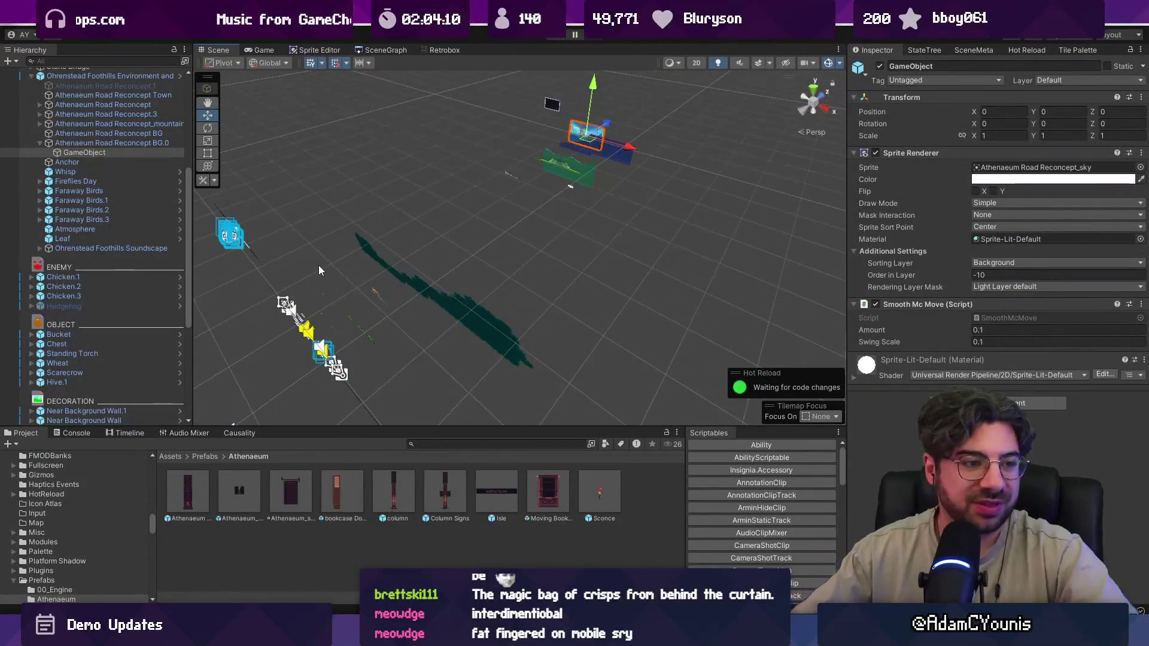
{"action": "left_click_drag", "start_coordinate": [318, 265], "coordinate": [455, 259]}
{"action": "mouse_move", "coordinate": [541, 150]}
{"action": "left_mouse_down"}
{"action": "mouse_move", "coordinate": [480, 174]}
{"action": "mouse_move", "coordinate": [687, 162]}
{"action": "left_mouse_up"}
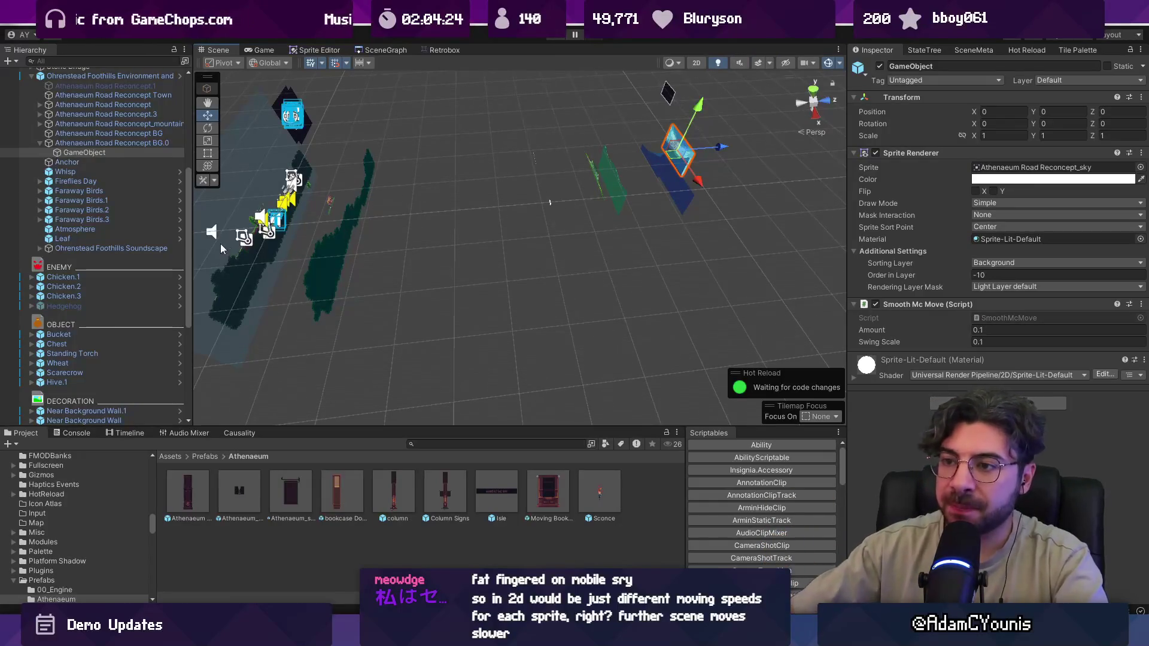
{"action": "left_click_drag", "start_coordinate": [404, 233], "coordinate": [352, 314]}
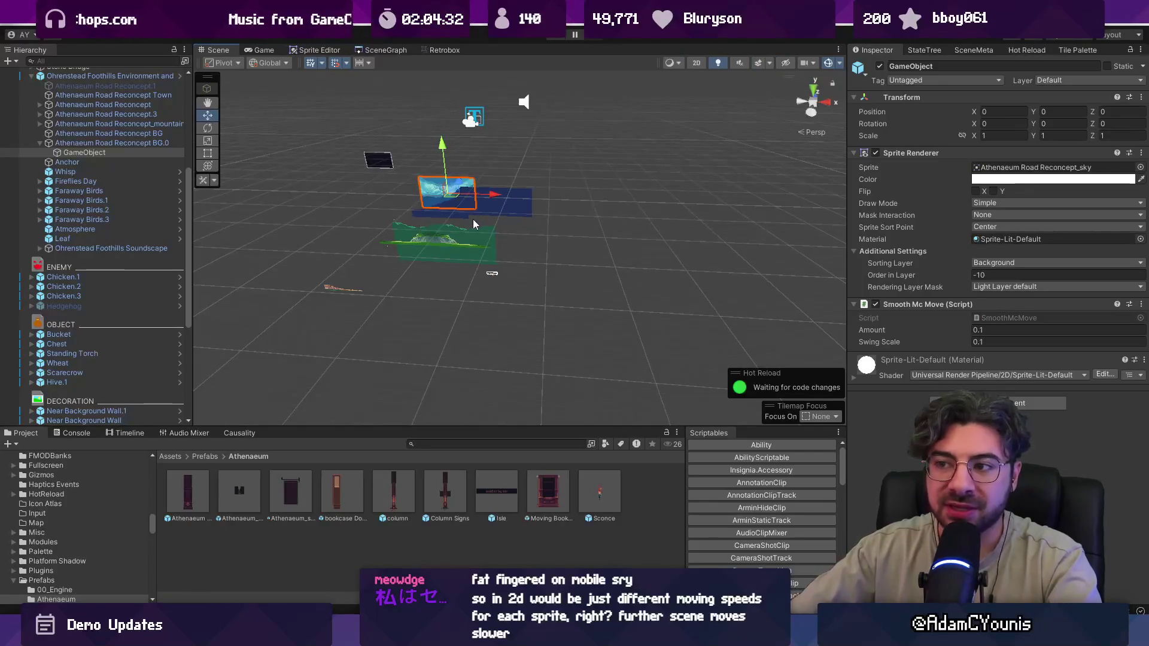
- Toggle between 2D and 3D views, ending in flat 2D with the sky sprite framed
{"action": "key", "text": "2"}
{"action": "key", "text": "t"}
{"action": "scroll", "coordinate": [523, 313], "scroll_direction": "up", "scroll_amount": 2}
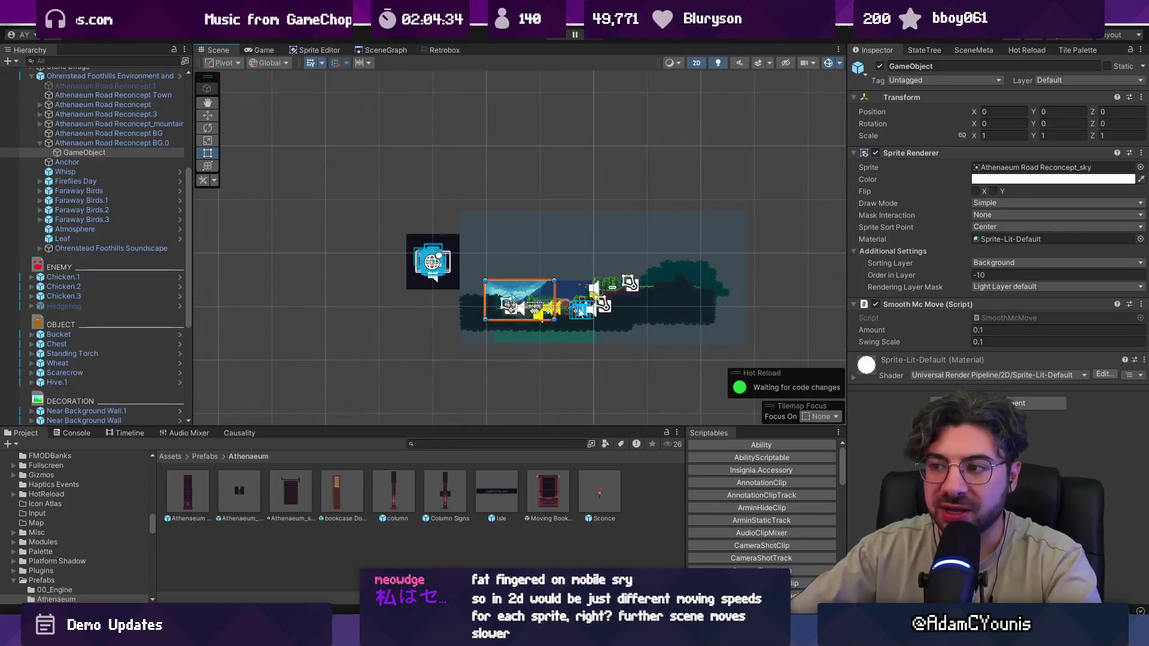
{"action": "scroll", "coordinate": [583, 294], "scroll_direction": "down", "scroll_amount": 3}
{"action": "key", "text": "2"}
{"action": "left_click_drag", "start_coordinate": [563, 293], "coordinate": [477, 232]}
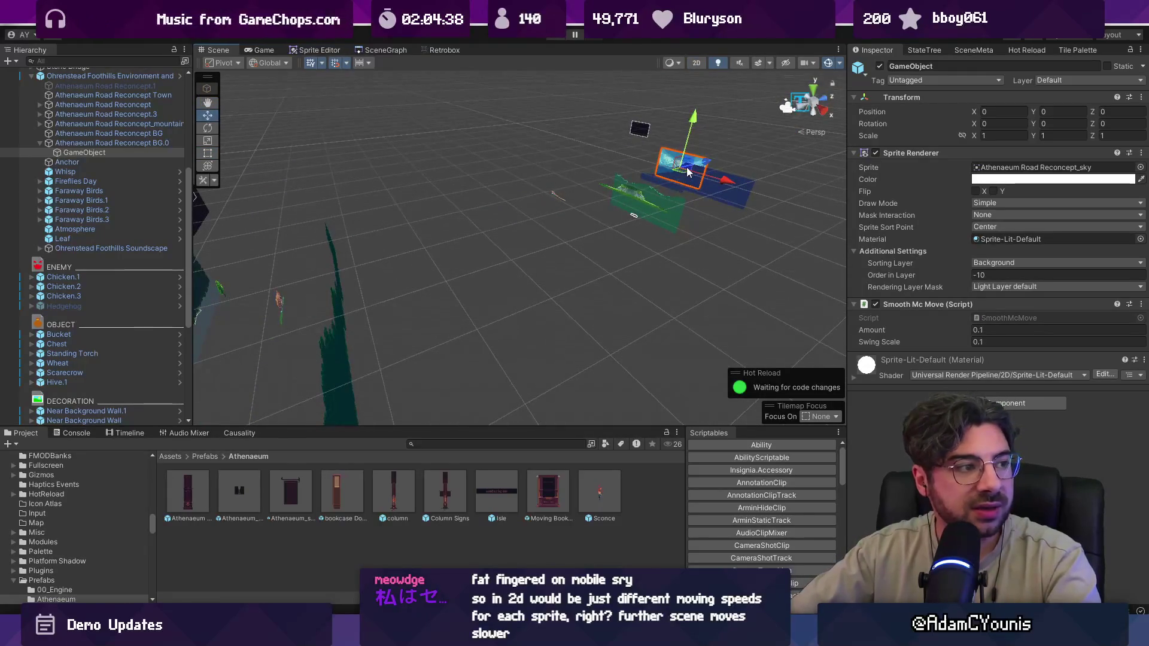
{"action": "left_click_drag", "start_coordinate": [707, 165], "coordinate": [875, 104]}
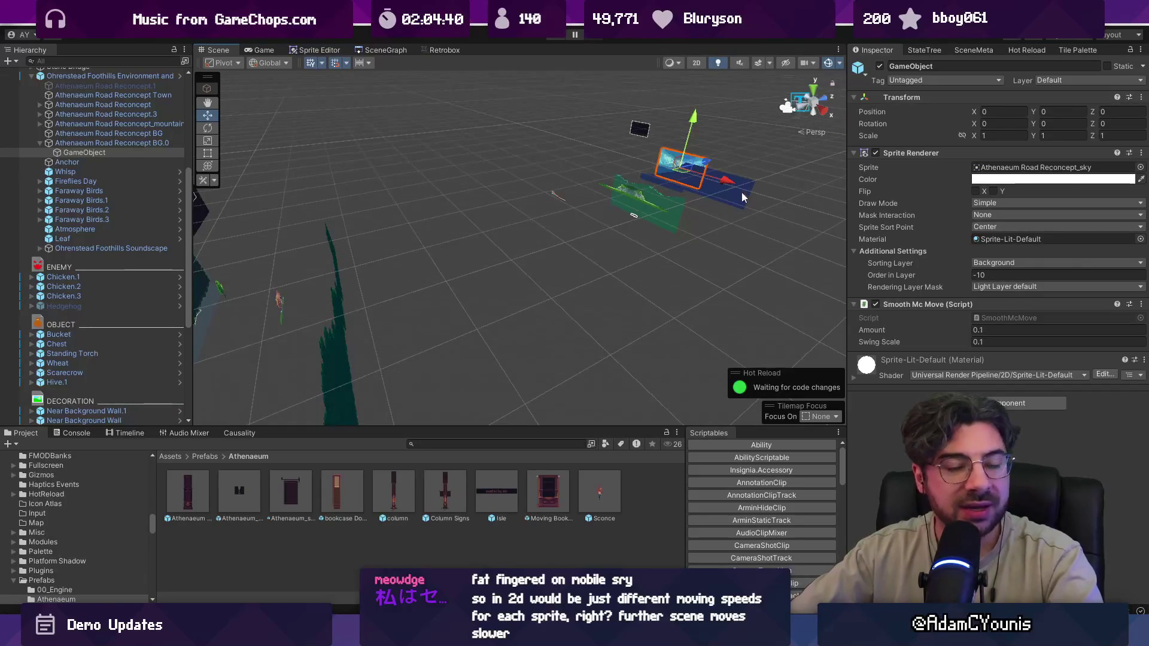
{"action": "key", "text": "2"}
{"action": "key", "text": "f"}
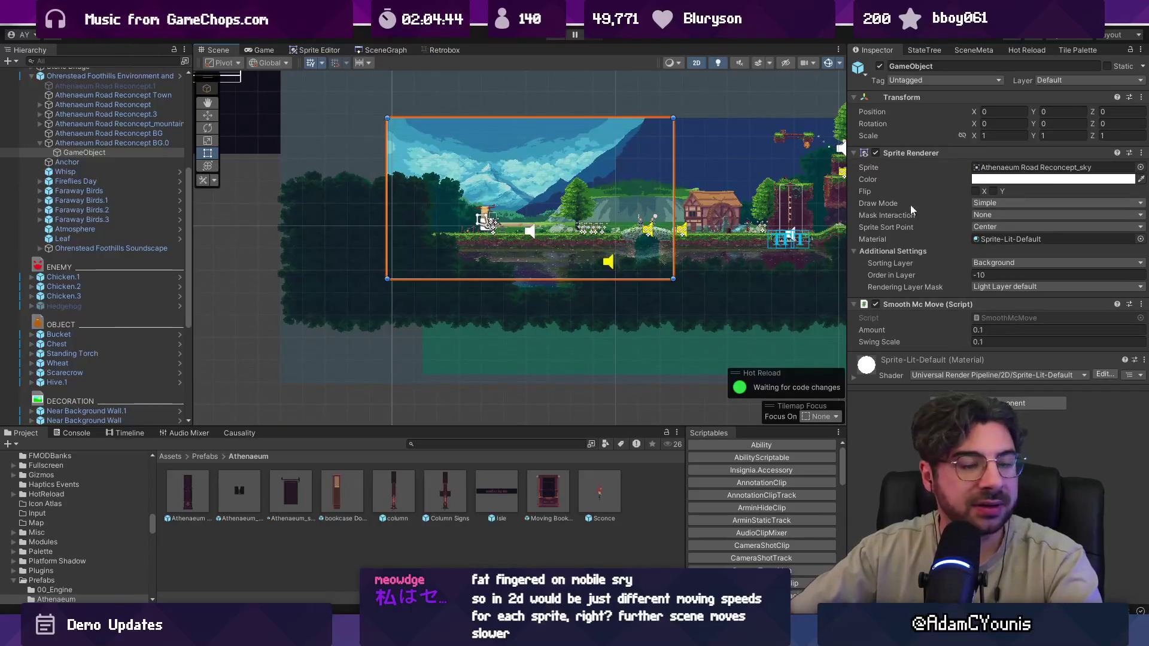
- Select the Athenaeum Road Reconcept BG layers in the Hierarchy
{"action": "left_click", "coordinate": [169, 143]}
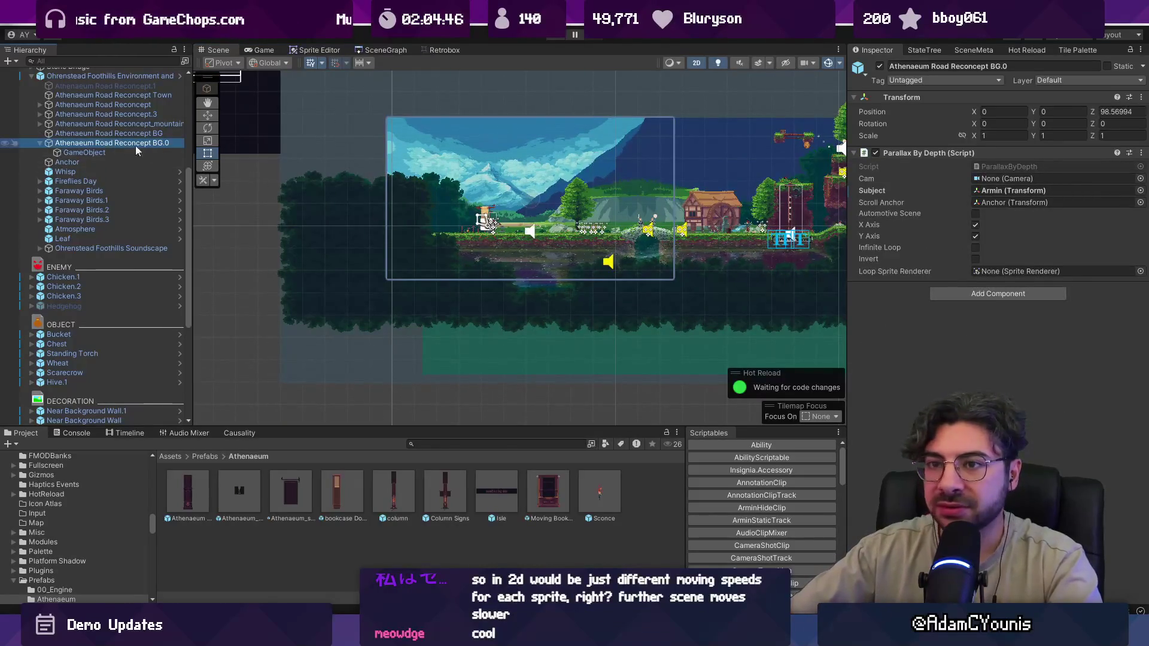
{"action": "scroll", "coordinate": [116, 133], "scroll_direction": "up", "scroll_amount": 3}
{"action": "left_click", "coordinate": [105, 148]}
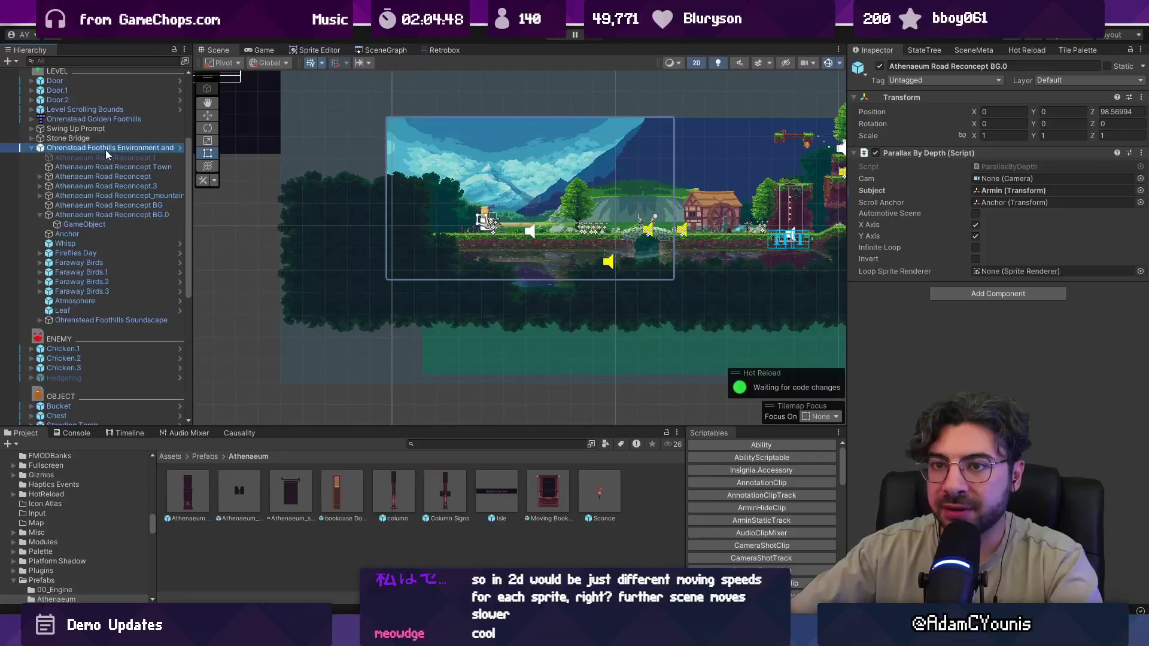
{"action": "left_click", "coordinate": [168, 205]}
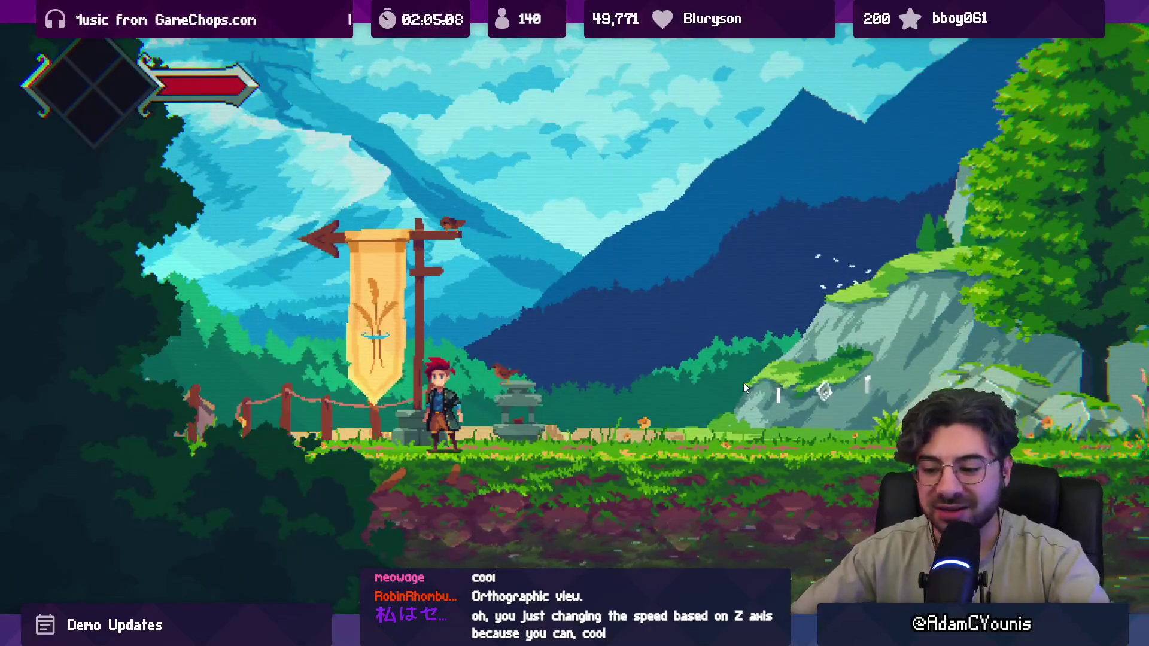
- Play-test by running the character right to watch the mountain backdrop's parallax, then stop
{"action": "key", "text": "F11"}
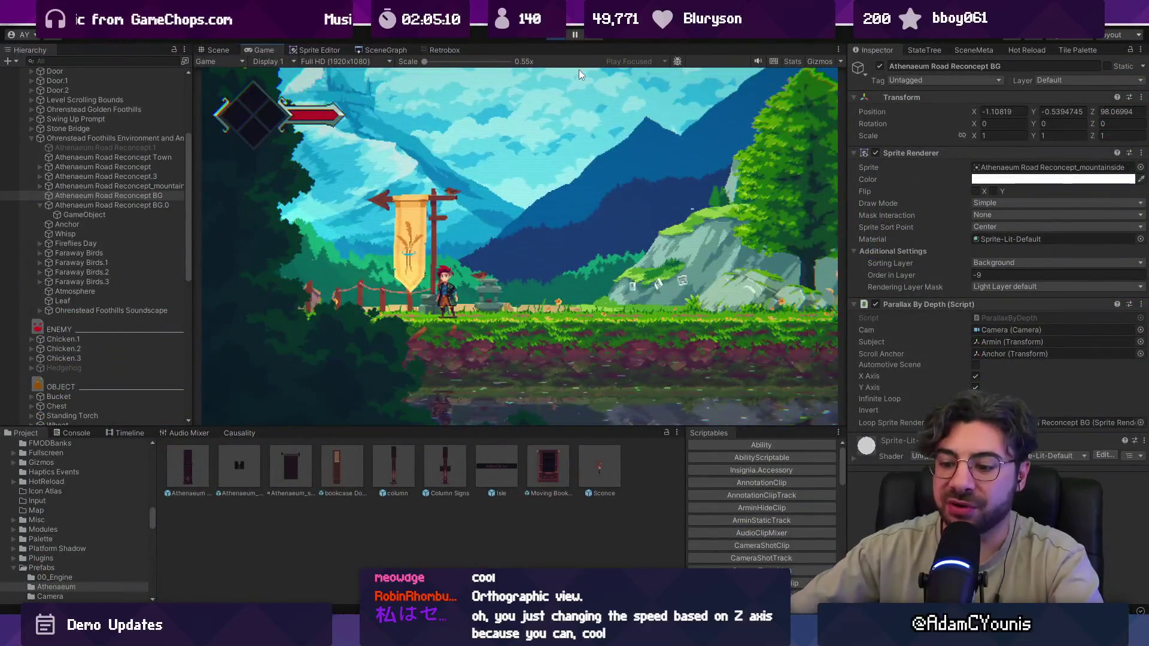
{"action": "key", "text": "F11"}
{"action": "key", "text": "Right"}
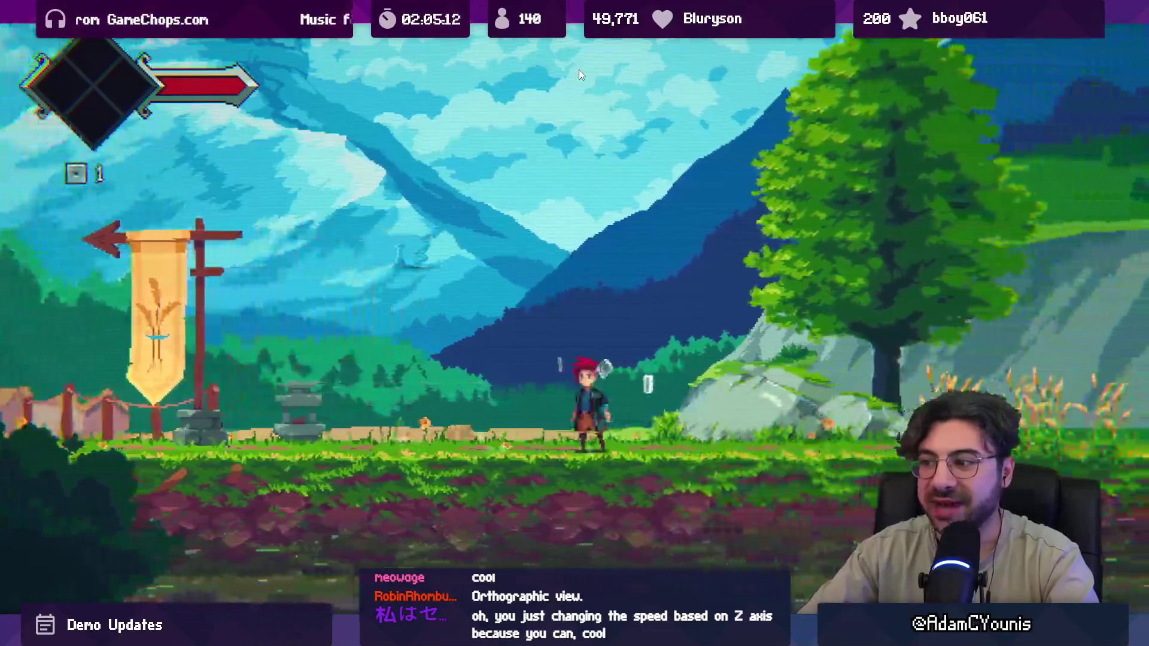
{"action": "key", "text": "F11"}
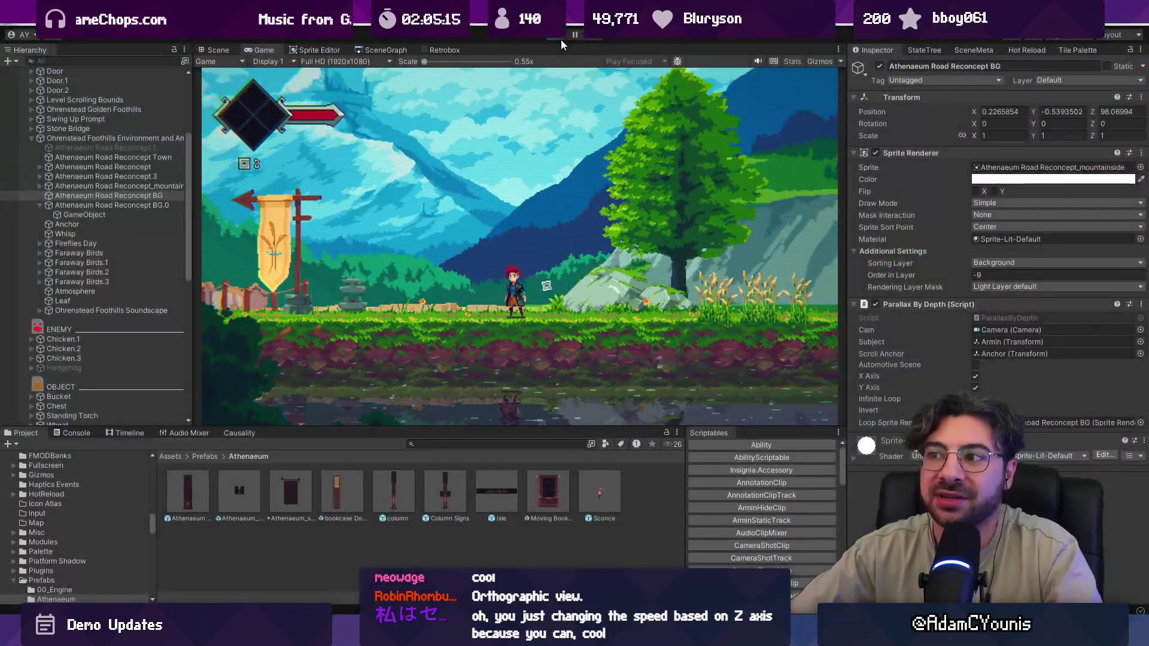
{"action": "left_click", "coordinate": [561, 39]}
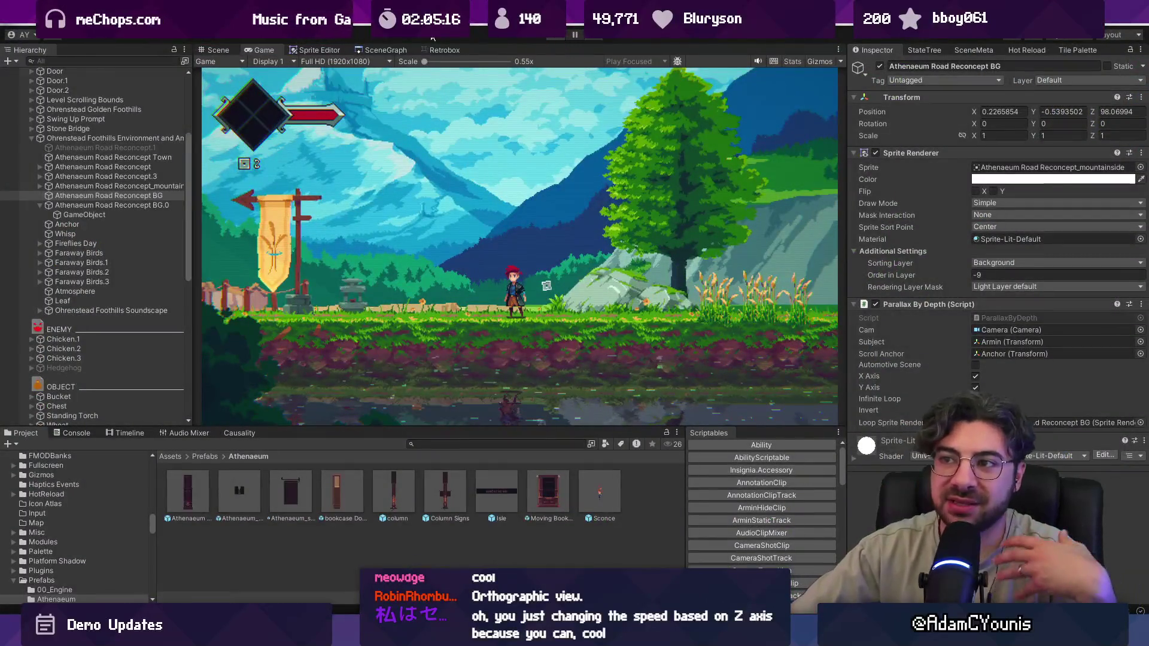
- Bring up the SceneGraph overview mapping all the level's rooms
{"action": "left_click", "coordinate": [396, 48]}
{"action": "scroll", "coordinate": [511, 177], "scroll_direction": "down", "scroll_amount": 5}
{"action": "scroll", "coordinate": [511, 177], "scroll_direction": "down", "scroll_amount": 5}
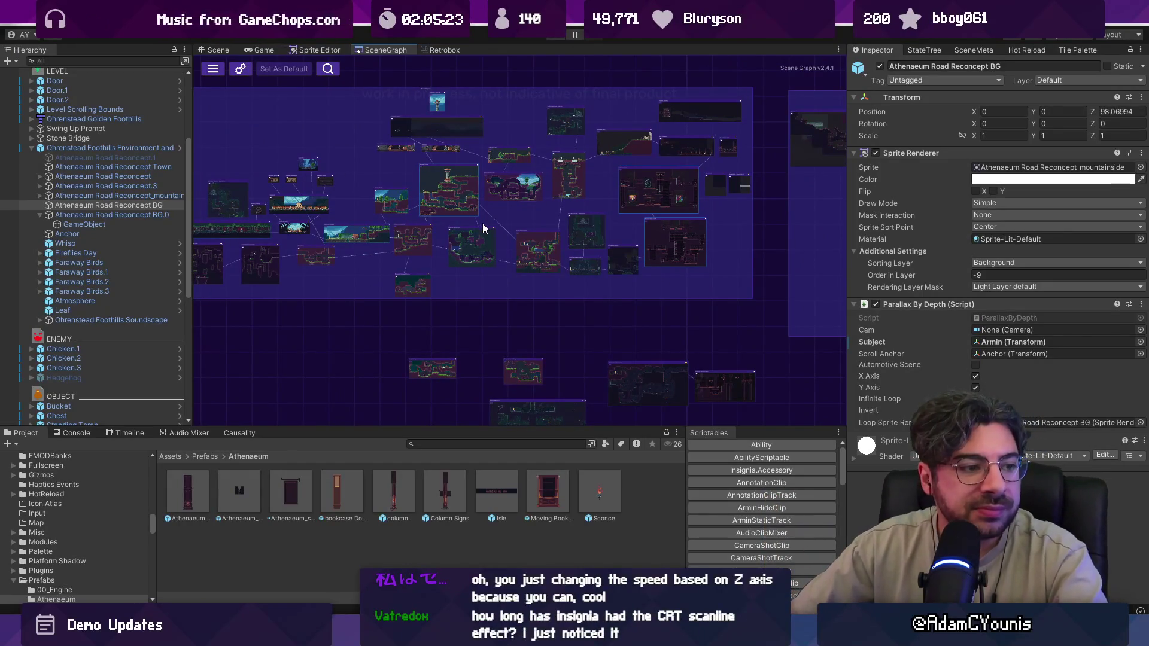
- Zoom the scene graph to the Athenaeum Stacks node and load that scene
{"action": "scroll", "coordinate": [512, 240], "scroll_direction": "up", "scroll_amount": 5}
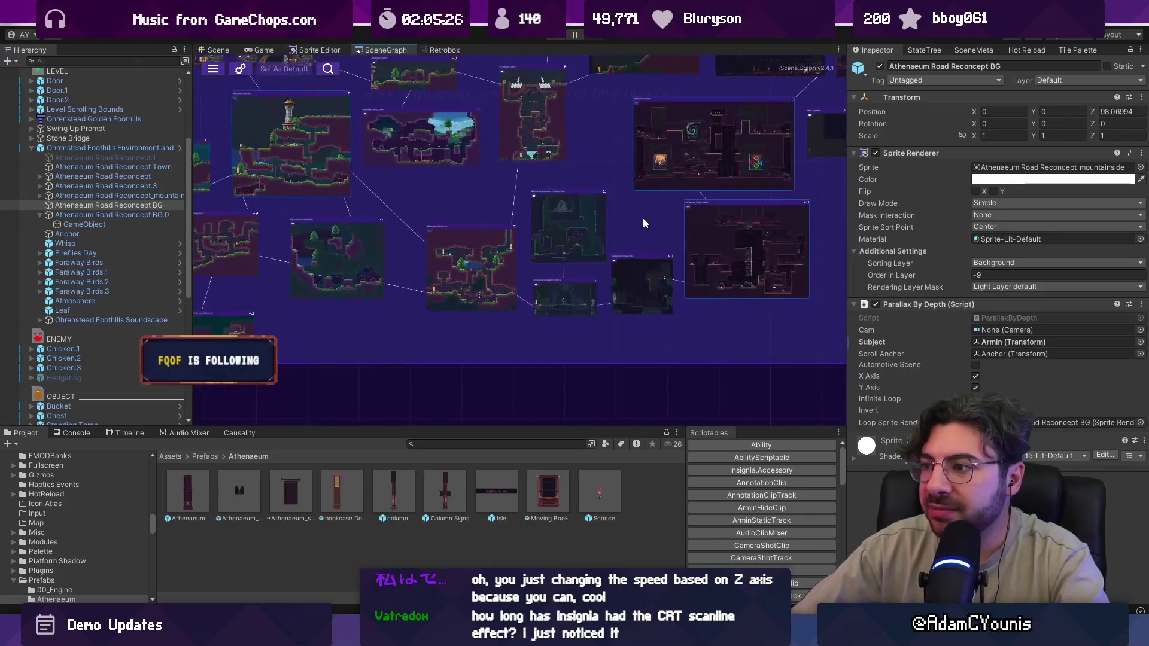
{"action": "scroll", "coordinate": [512, 258], "scroll_direction": "up", "scroll_amount": 2}
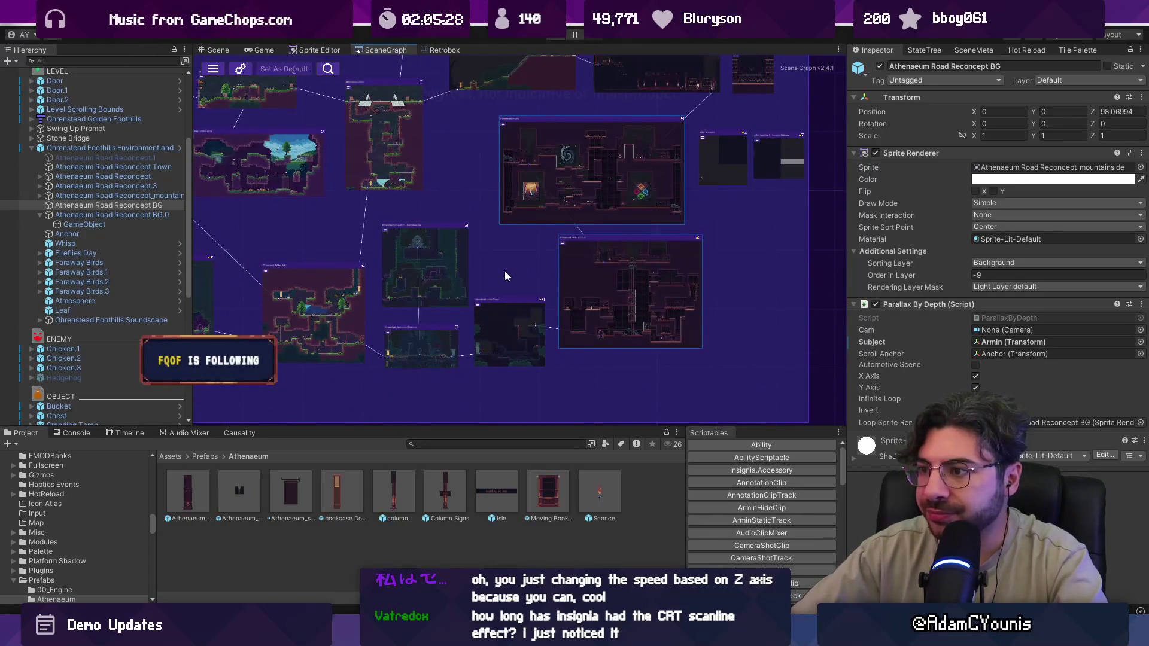
{"action": "scroll", "coordinate": [487, 310], "scroll_direction": "up", "scroll_amount": 6}
{"action": "scroll", "coordinate": [565, 257], "scroll_direction": "down", "scroll_amount": 2}
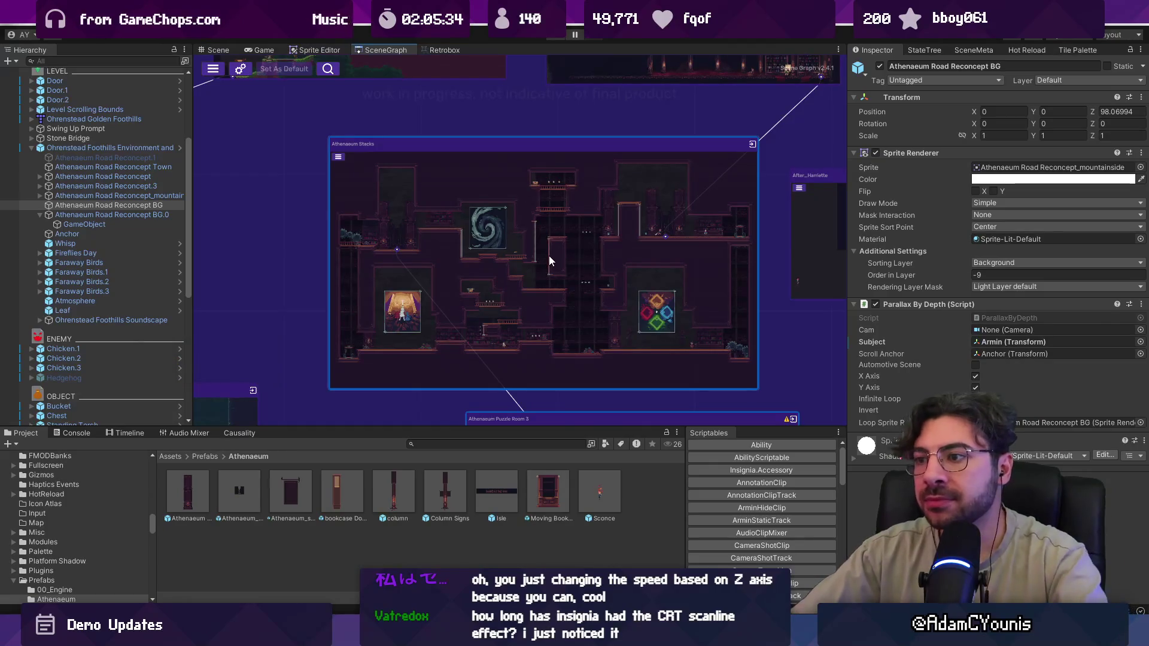
{"action": "double_click", "coordinate": [476, 153]}
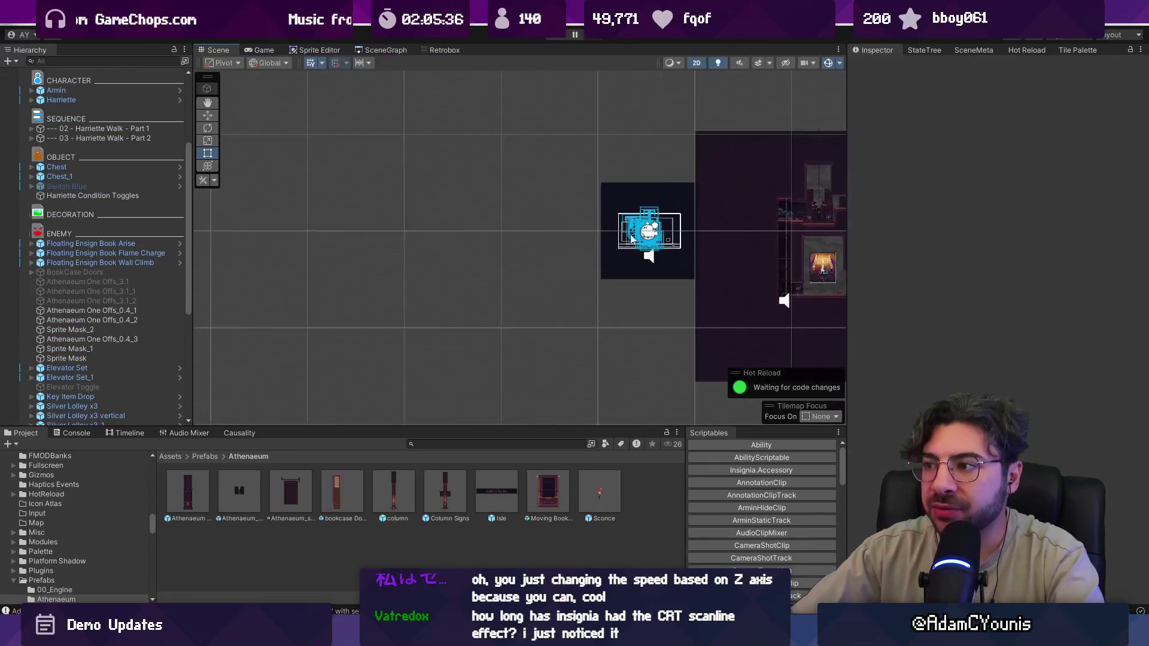
- Nudge the Bookmoth enemy right, then duplicate it as Bookmoth_1 and shift it slightly lower
{"action": "scroll", "coordinate": [476, 211], "scroll_direction": "up", "scroll_amount": 5}
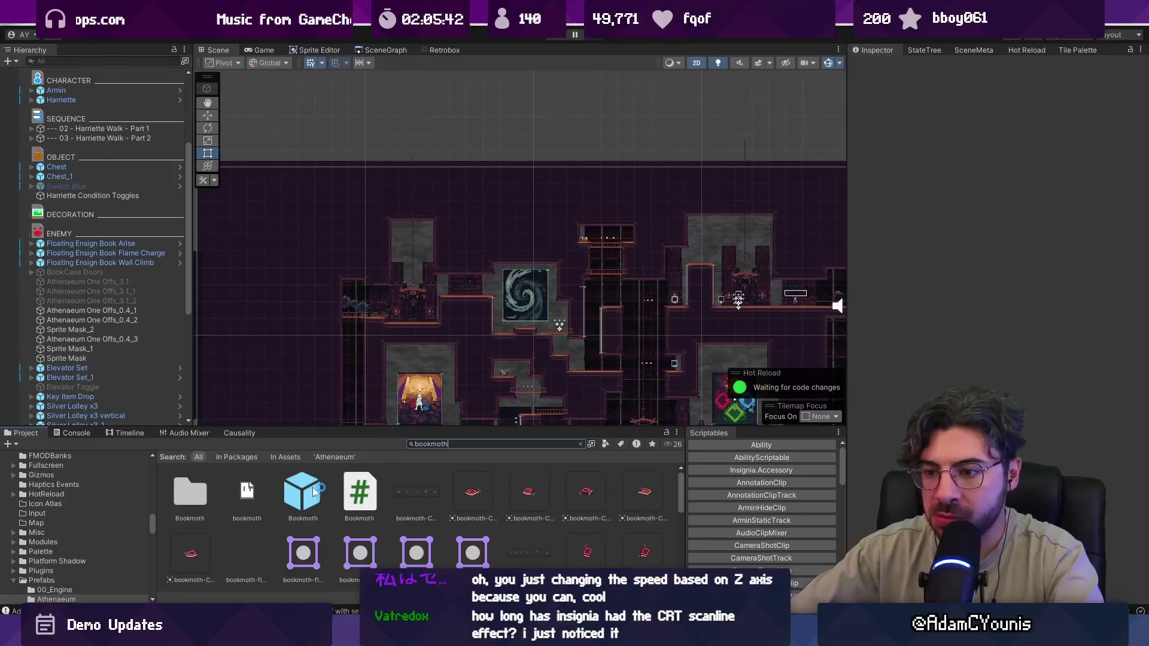
{"action": "left_click", "coordinate": [800, 282]}
{"action": "scroll", "coordinate": [802, 291], "scroll_direction": "up", "scroll_amount": 10}
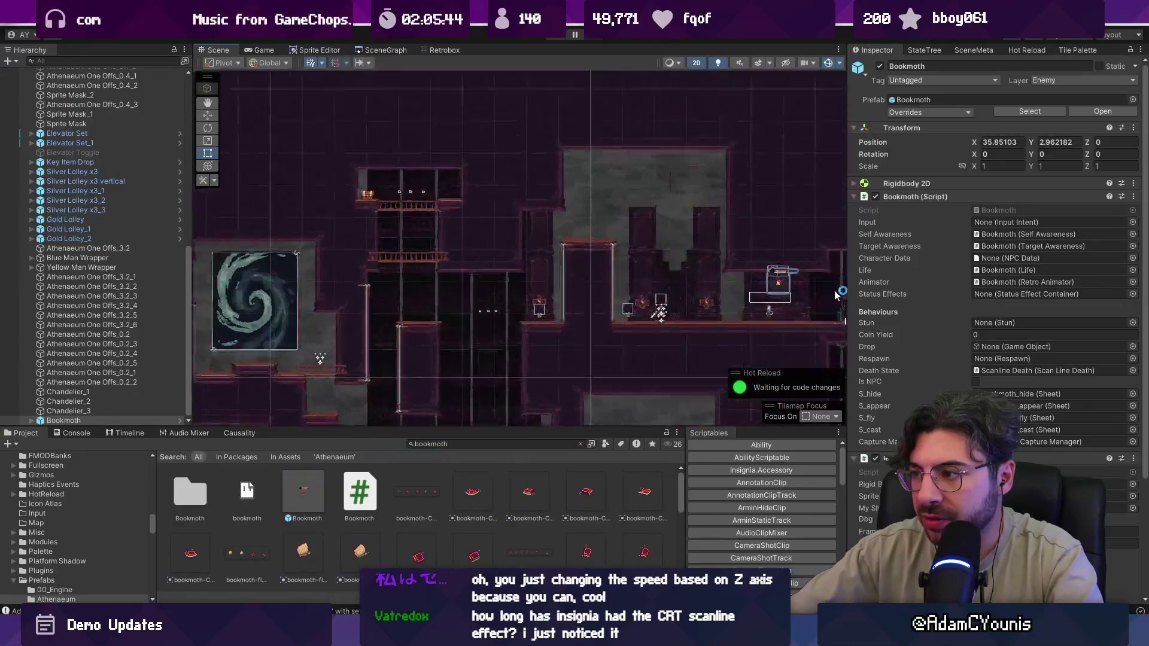
{"action": "left_click_drag", "start_coordinate": [699, 262], "coordinate": [755, 269]}
{"action": "scroll", "coordinate": [760, 266], "scroll_direction": "down", "scroll_amount": 10}
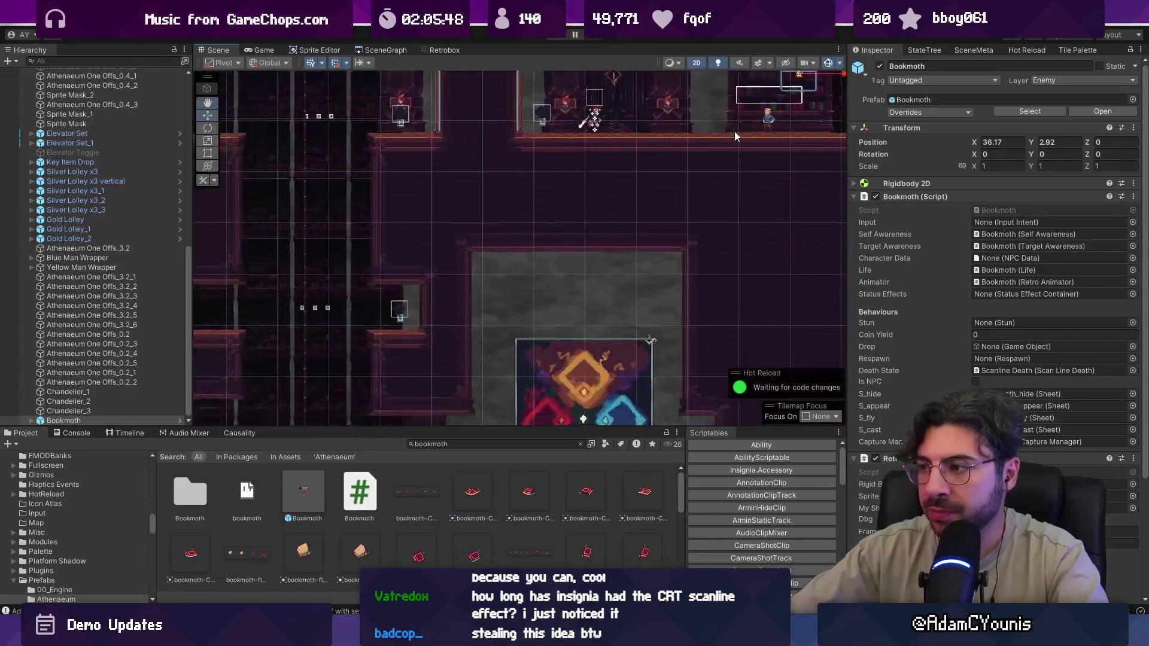
{"action": "key", "text": "ctrl+d"}
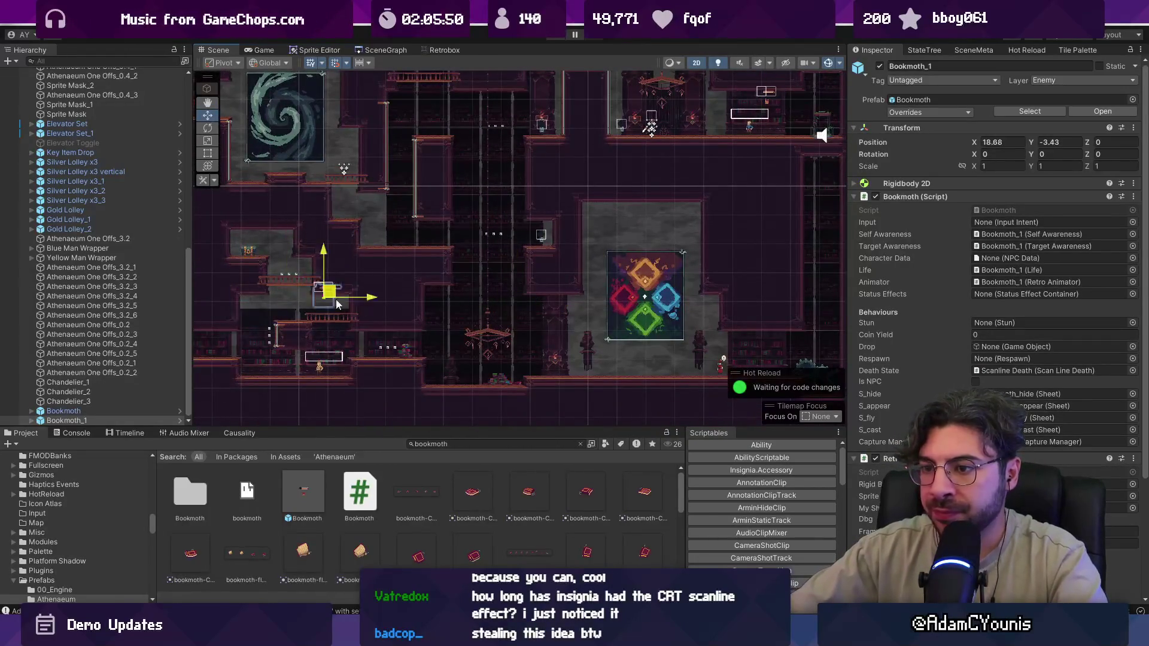
{"action": "left_click_drag", "start_coordinate": [337, 304], "coordinate": [336, 313]}
{"action": "key", "text": "f"}
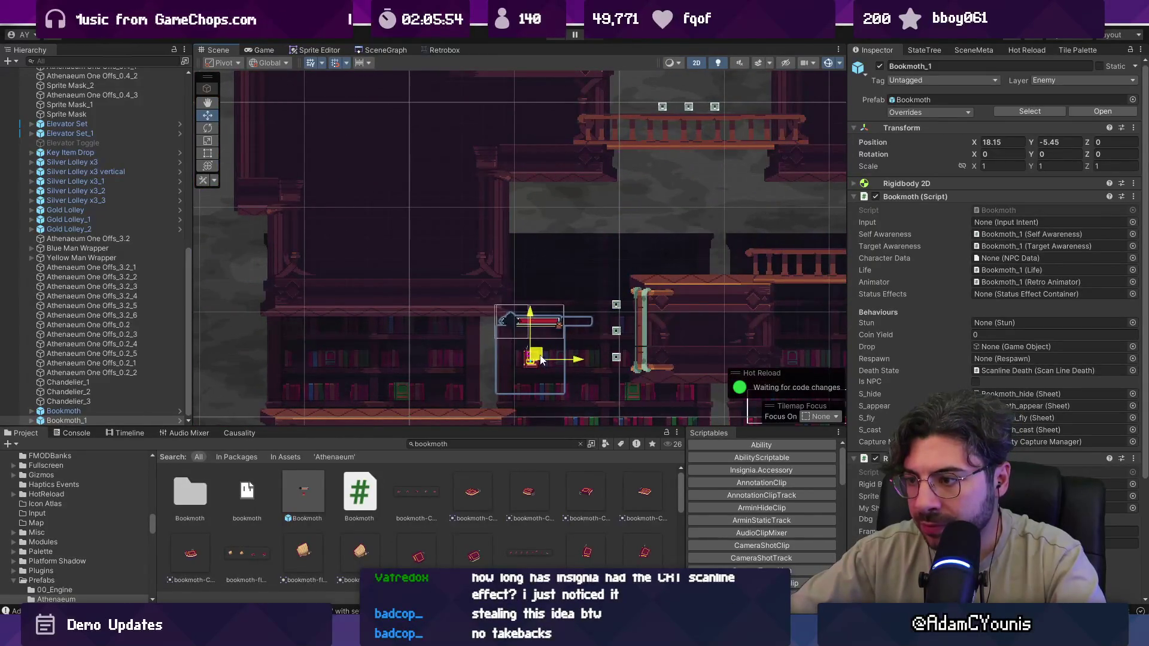
{"action": "scroll", "coordinate": [539, 358], "scroll_direction": "down", "scroll_amount": 5}
- Make another copy and nudge Bookmoth_2 slightly down-right near the four-diamond painting, then deselect
{"action": "key", "text": "ctrl+d"}
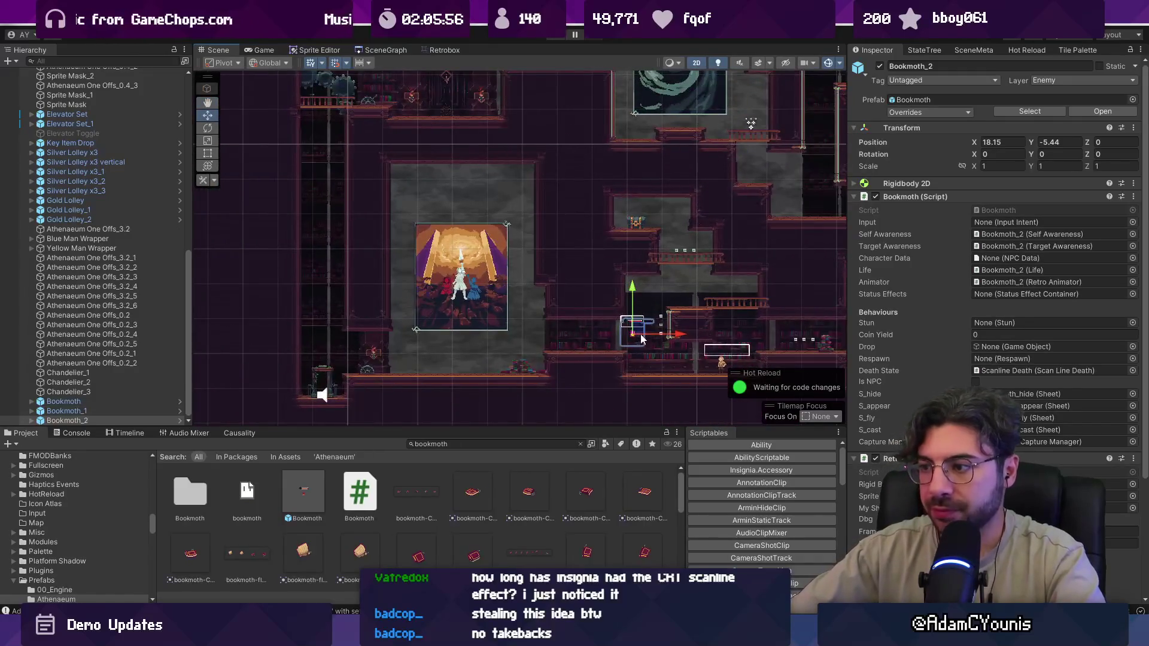
{"action": "scroll", "coordinate": [404, 144], "scroll_direction": "up", "scroll_amount": 3}
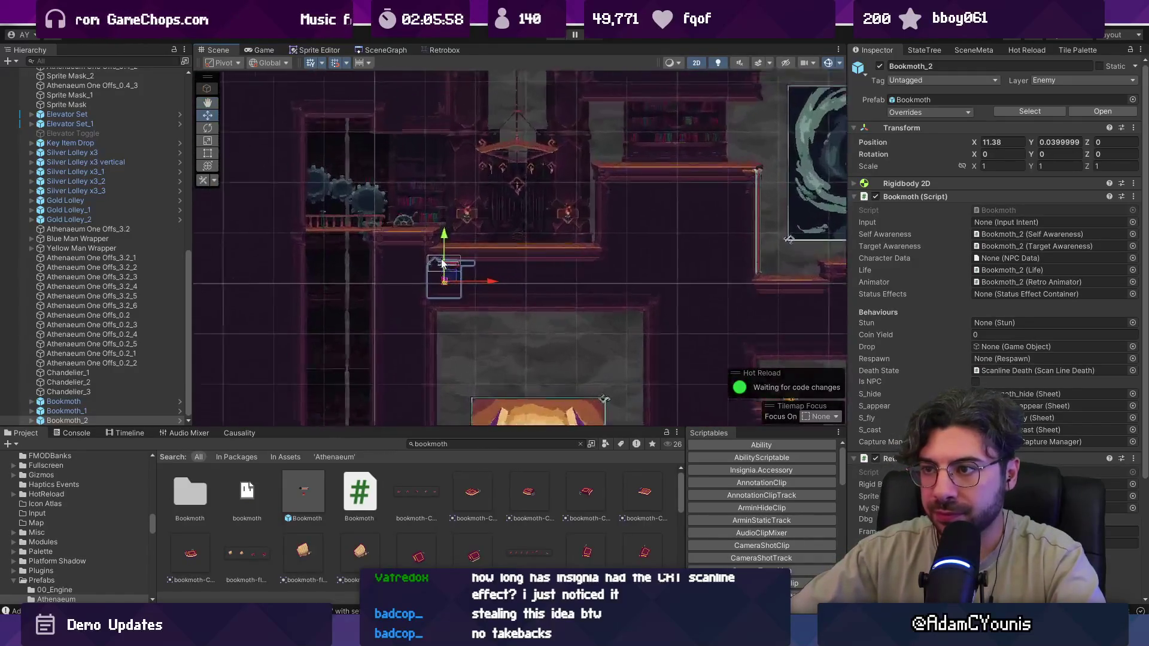
{"action": "scroll", "coordinate": [450, 277], "scroll_direction": "down", "scroll_amount": 3}
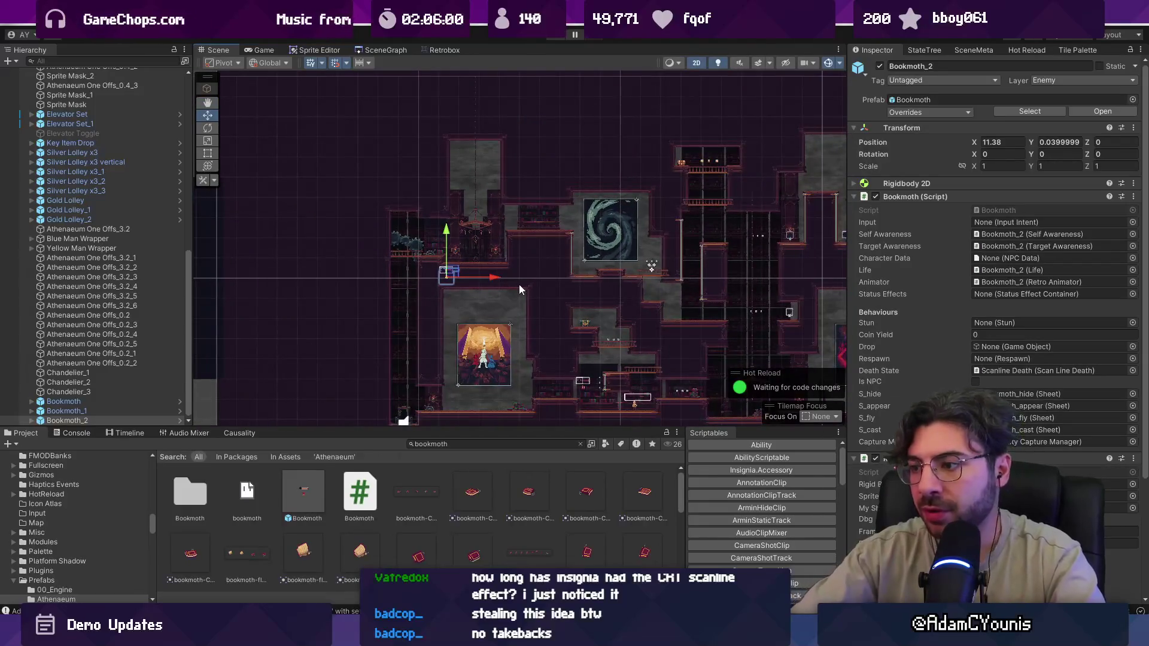
{"action": "scroll", "coordinate": [519, 285], "scroll_direction": "down", "scroll_amount": 3}
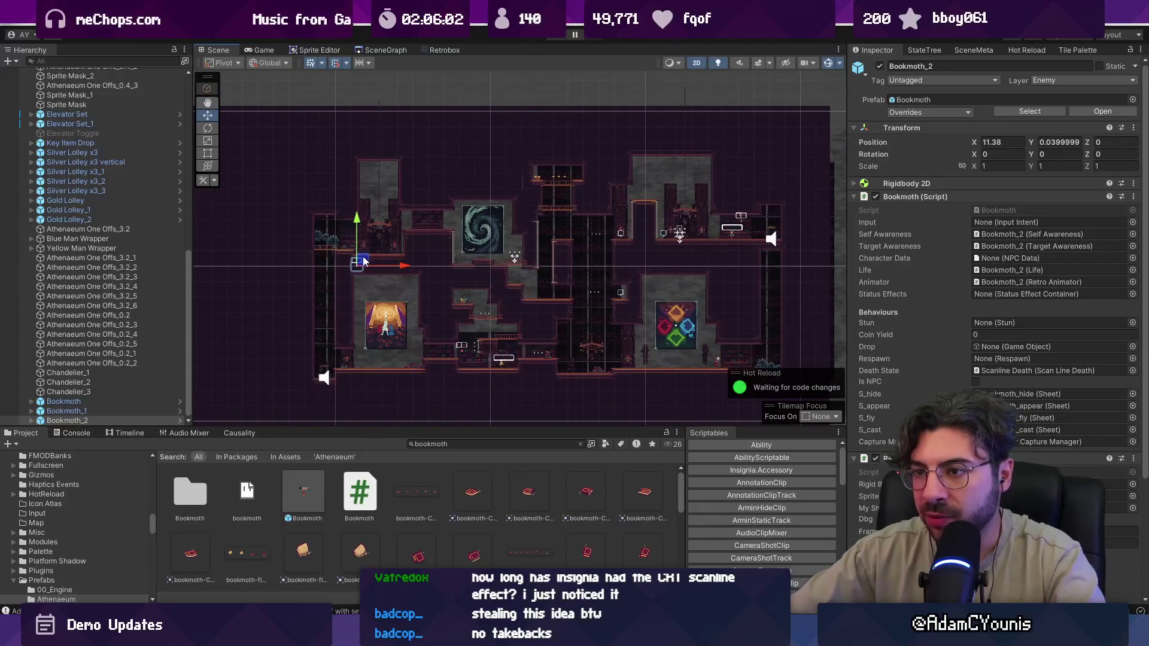
{"action": "left_click_drag", "start_coordinate": [734, 346], "coordinate": [736, 349]}
{"action": "scroll", "coordinate": [736, 349], "scroll_direction": "up", "scroll_amount": 5}
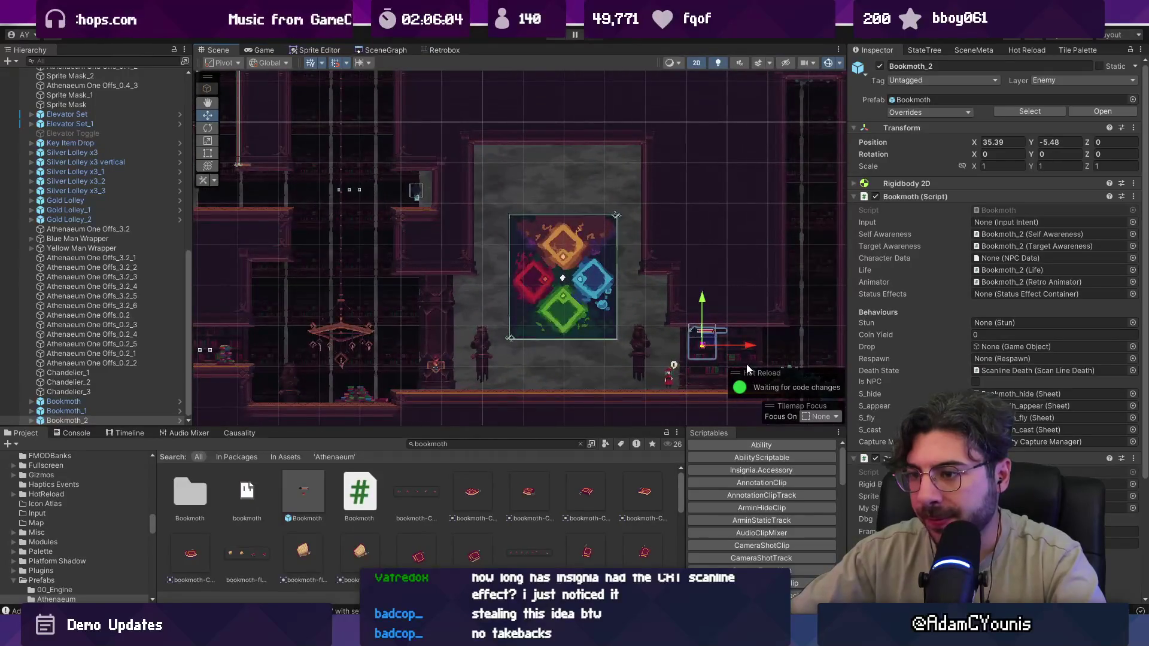
{"action": "scroll", "coordinate": [744, 362], "scroll_direction": "down", "scroll_amount": 2}
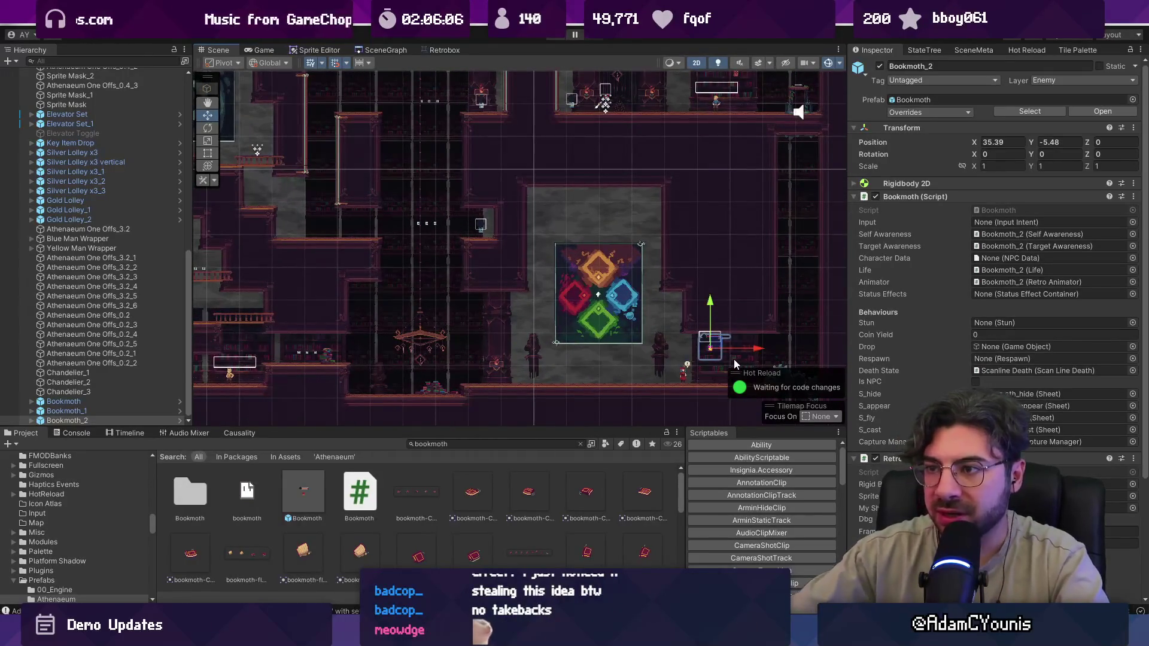
{"action": "scroll", "coordinate": [735, 364], "scroll_direction": "down", "scroll_amount": 2}
{"action": "mouse_move", "coordinate": [626, 273]}
{"action": "left_mouse_down"}
{"action": "mouse_move", "coordinate": [680, 331]}
{"action": "mouse_move", "coordinate": [680, 314]}
{"action": "mouse_move", "coordinate": [654, 298]}
{"action": "left_mouse_up"}
{"action": "left_click", "coordinate": [654, 298]}
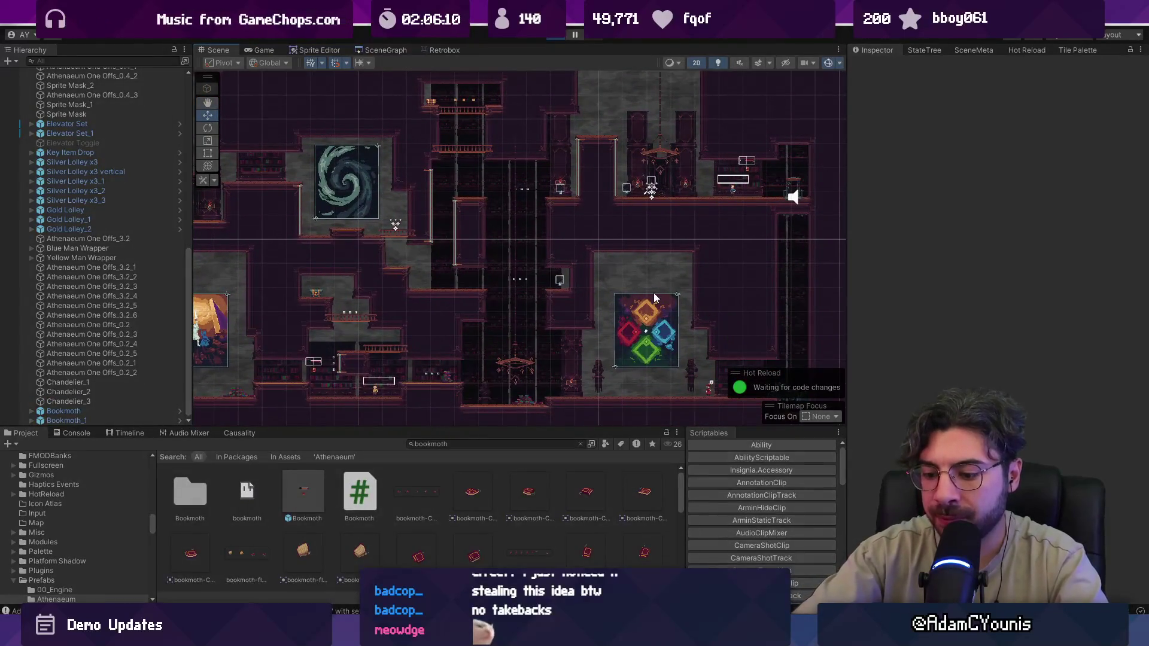
- Play the library level, running right past the NPC and slashing the flying book into the cage elevator
{"action": "key", "text": "ctrl+p"}
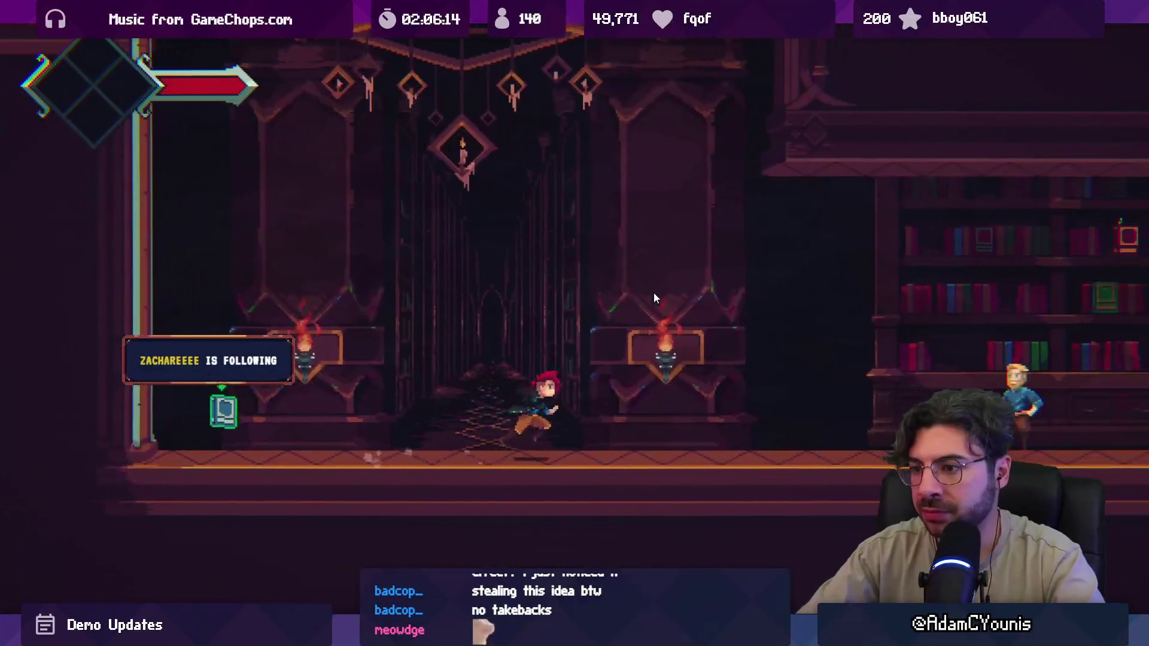
{"action": "key", "text": "Right"}
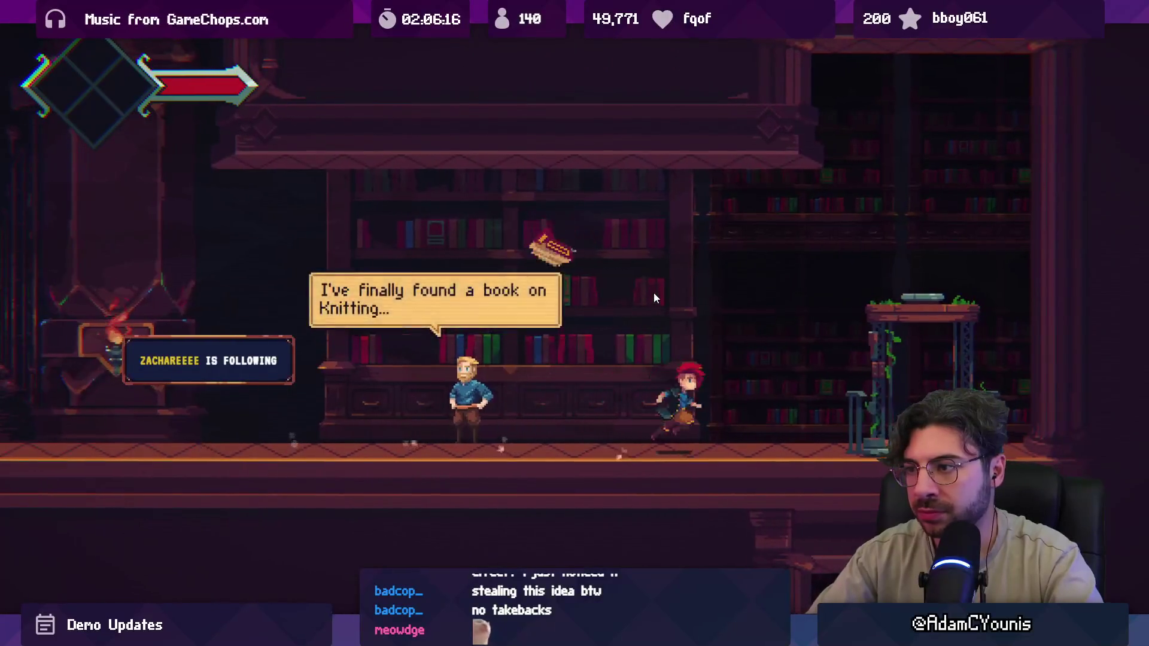
{"action": "key", "text": "Right"}
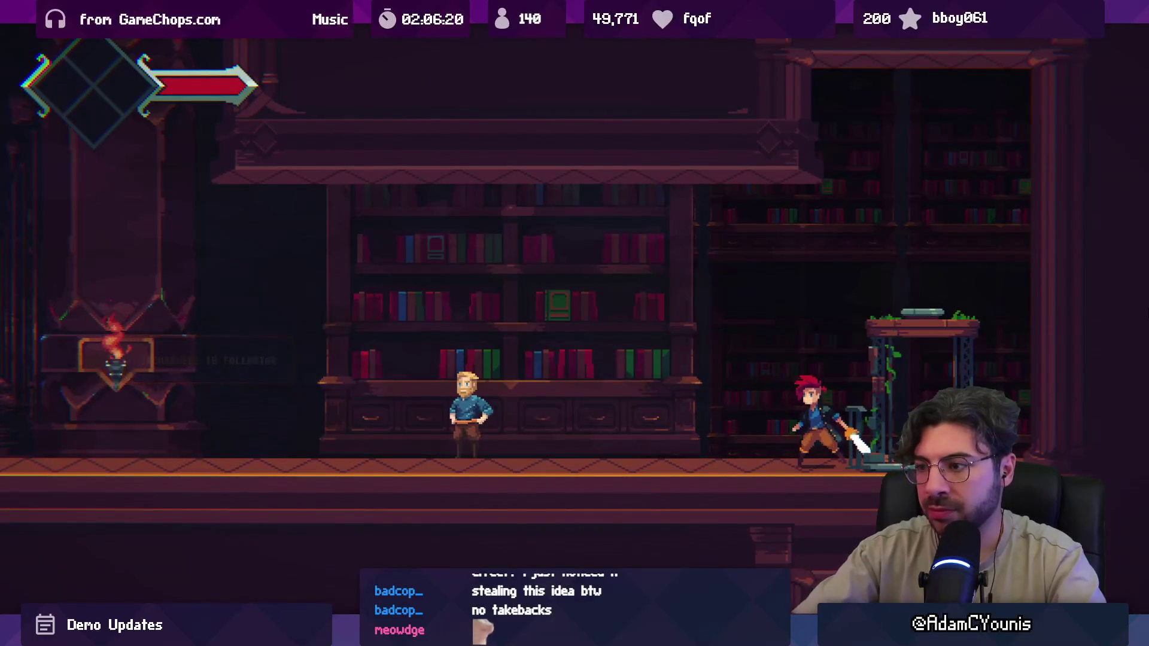
{"action": "key", "text": "Right"}
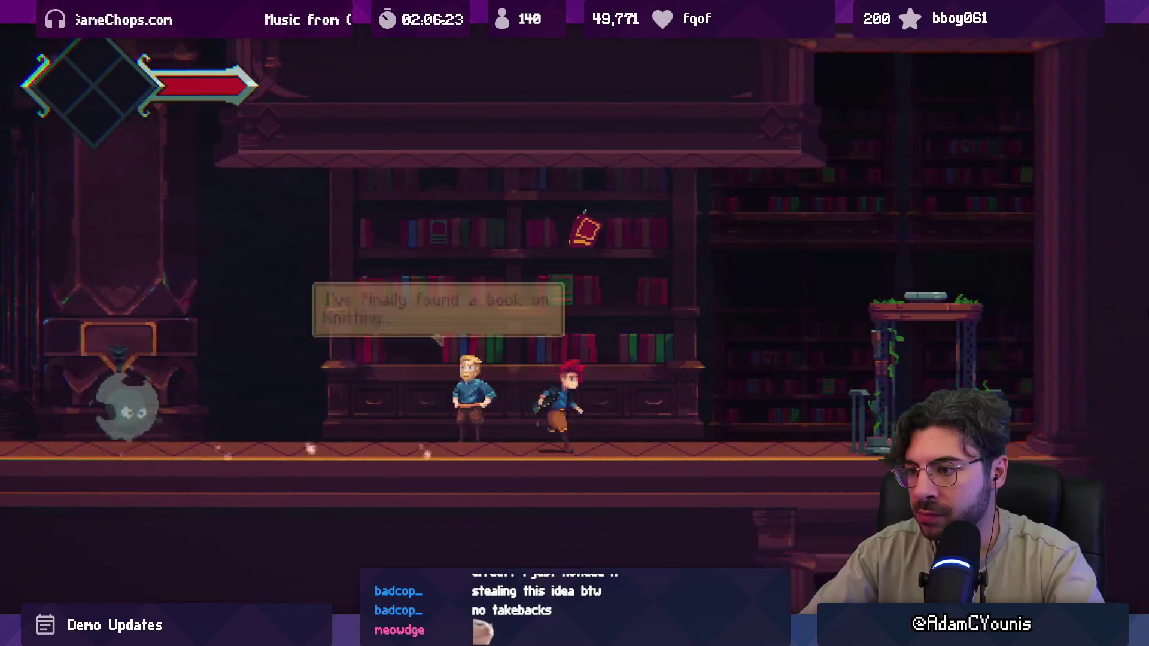
{"action": "key", "text": "x"}
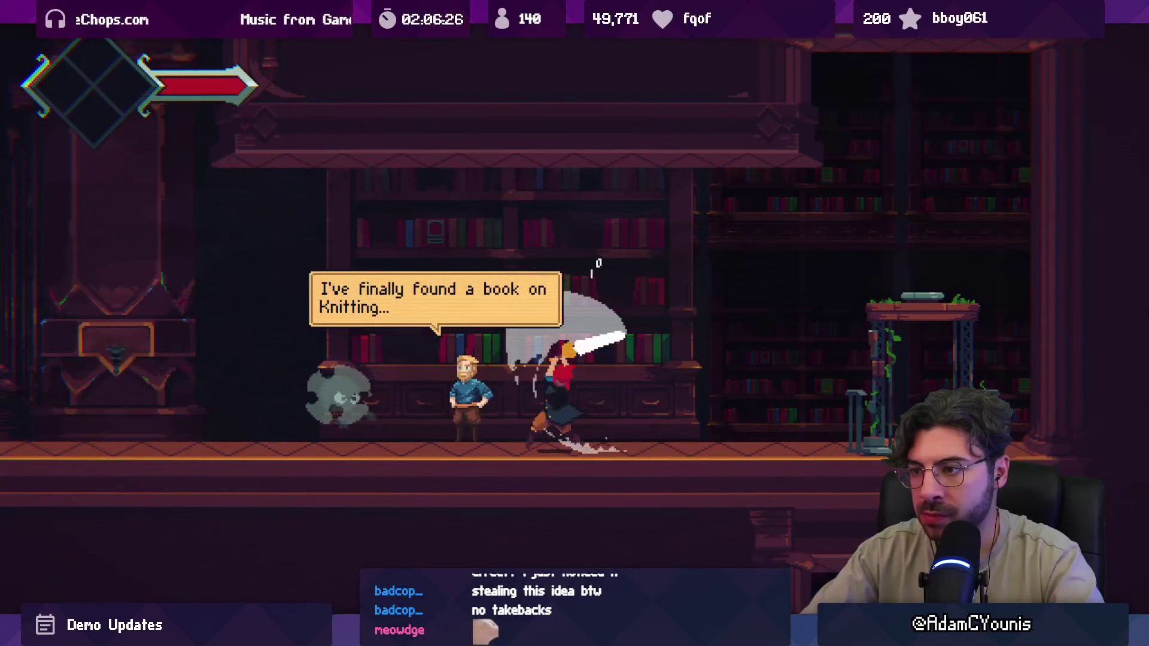
{"action": "key", "text": "Right"}
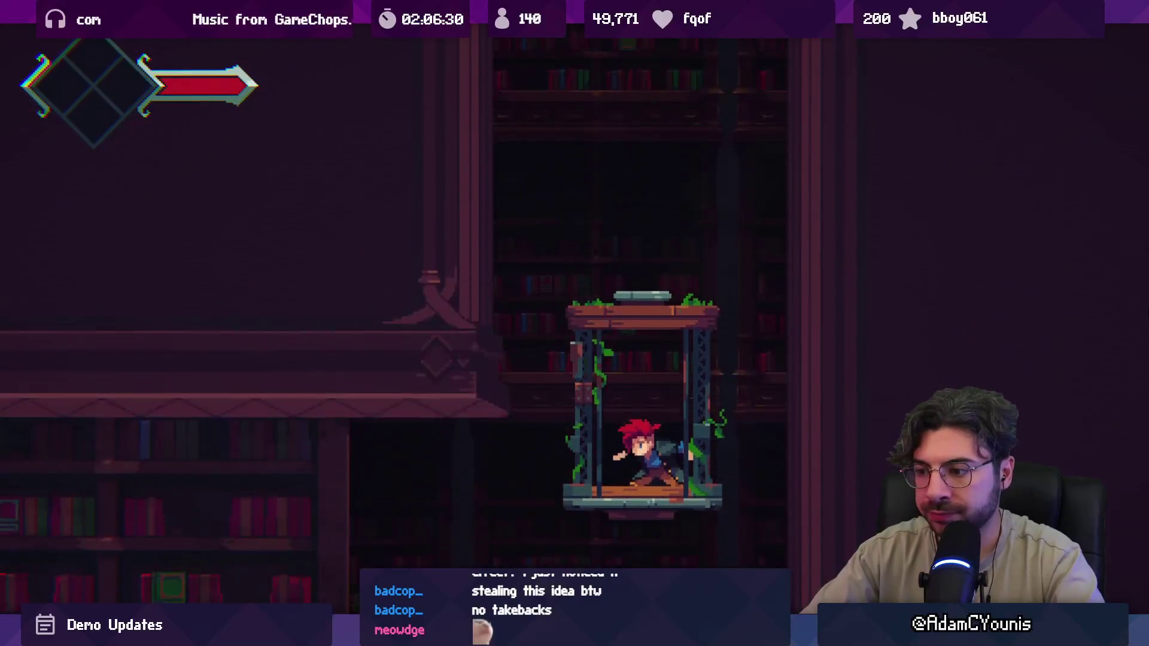
- Ride the elevator up, then run and jump left onto the bookshelf platform collecting items
{"action": "key", "text": "Left"}
{"action": "key", "text": "Left"}
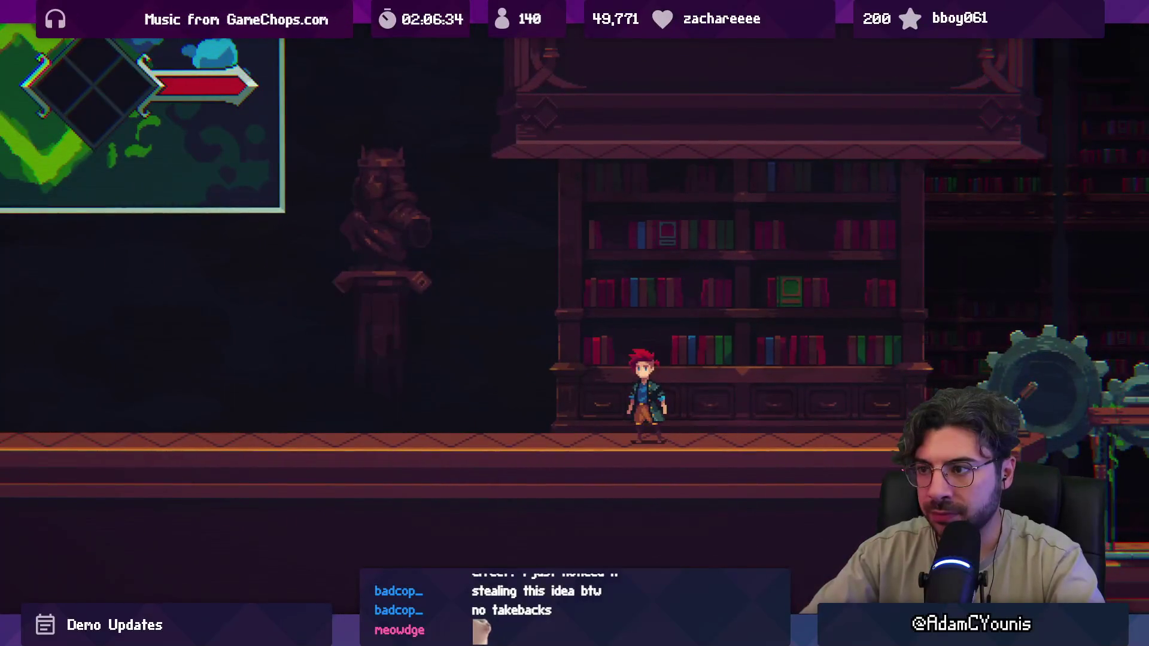
{"action": "key", "text": "Left"}
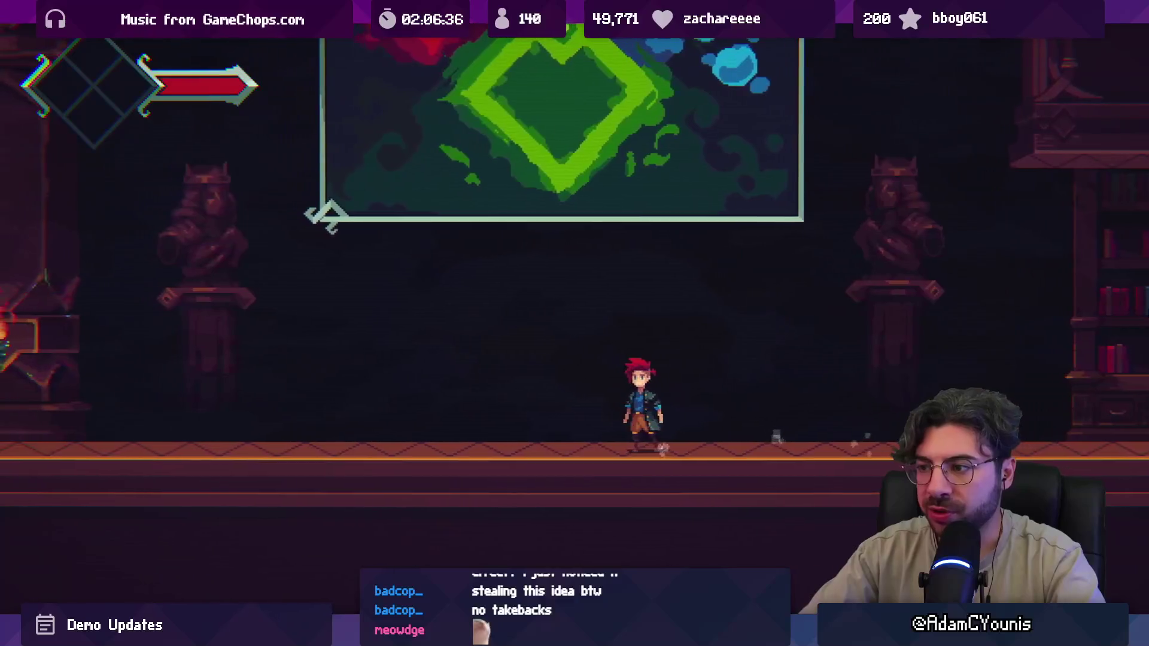
{"action": "key", "text": "Left"}
{"action": "key", "text": "space"}
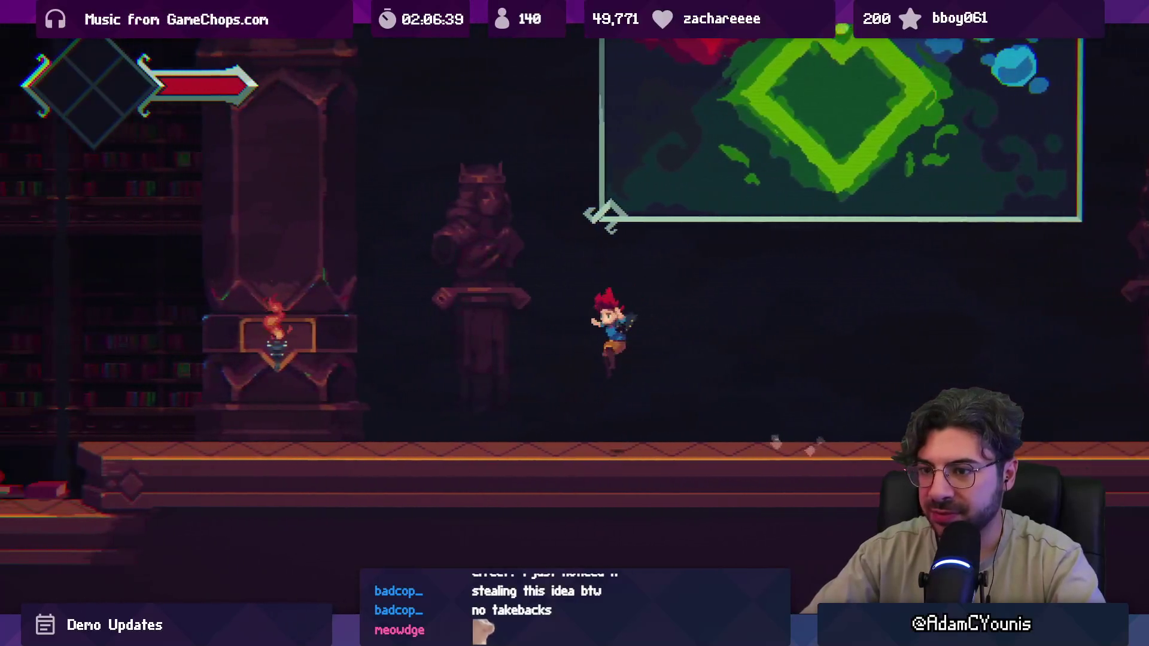
{"action": "key", "text": "Left"}
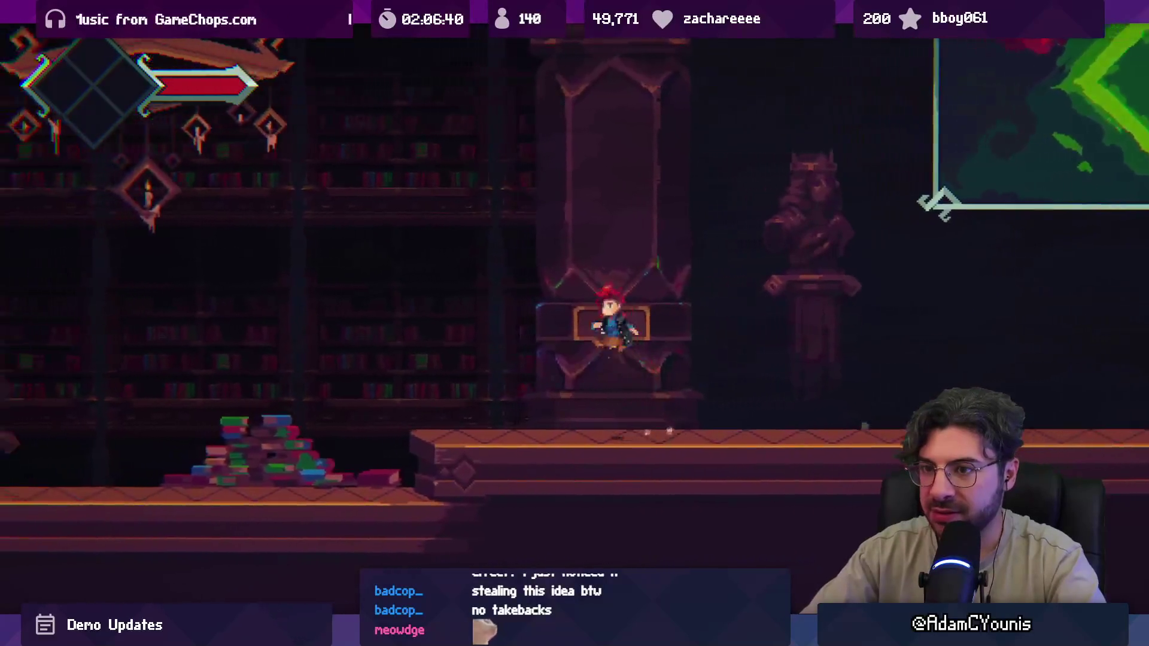
{"action": "key", "text": "space"}
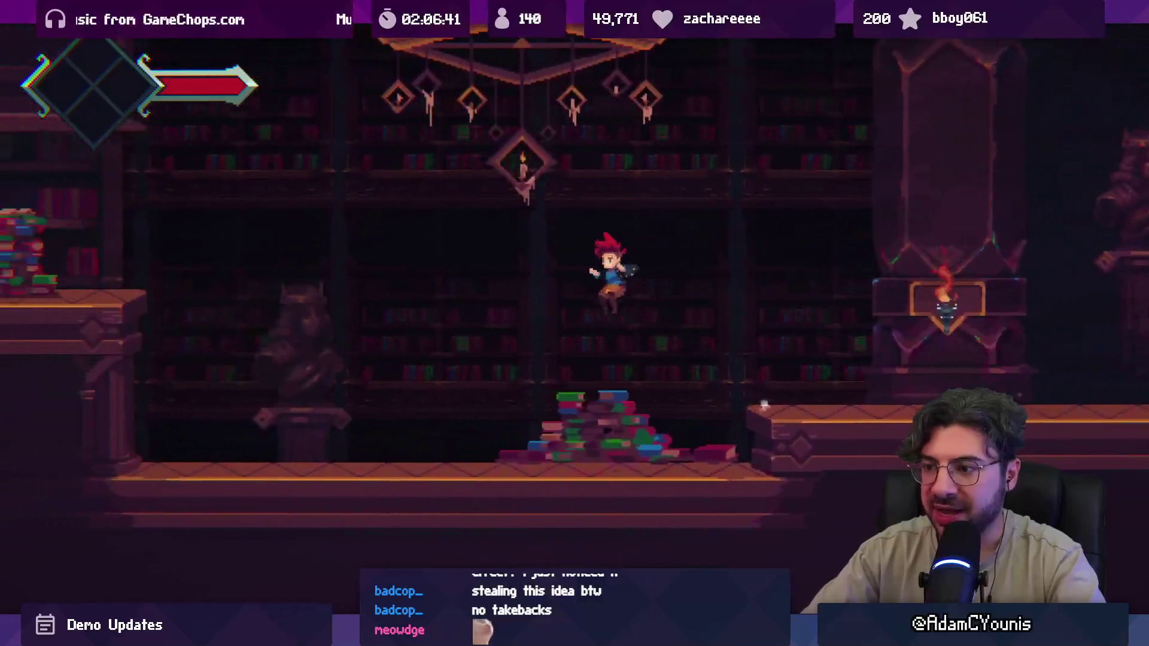
{"action": "key", "text": "Left"}
{"action": "key", "text": "space"}
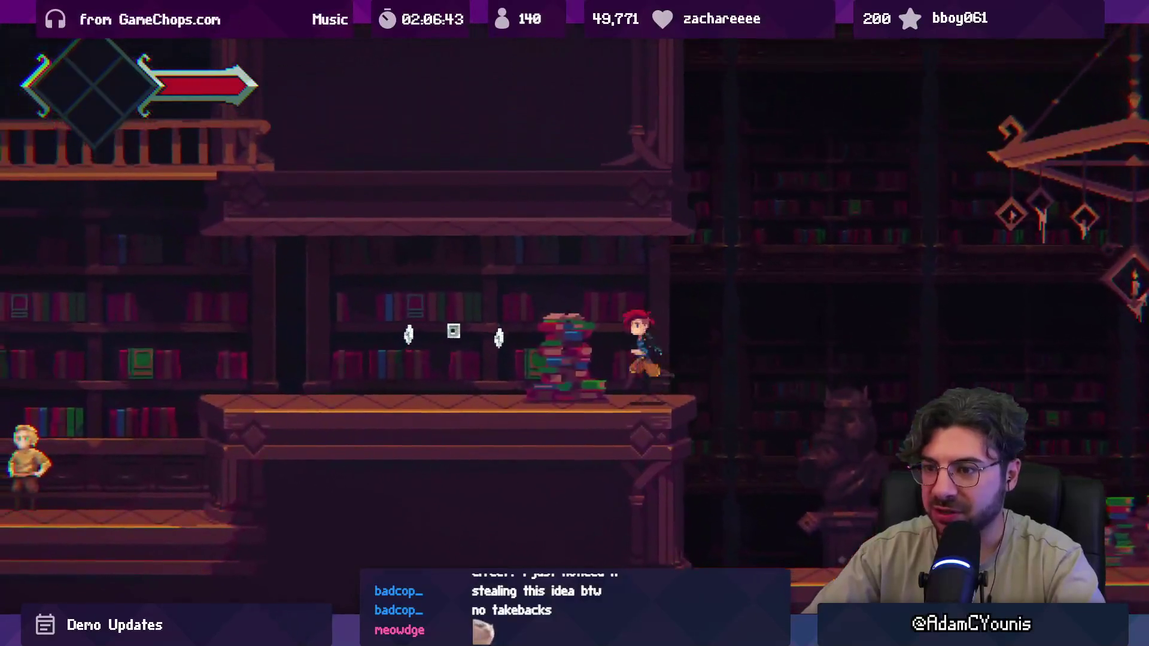
{"action": "key", "text": "Left"}
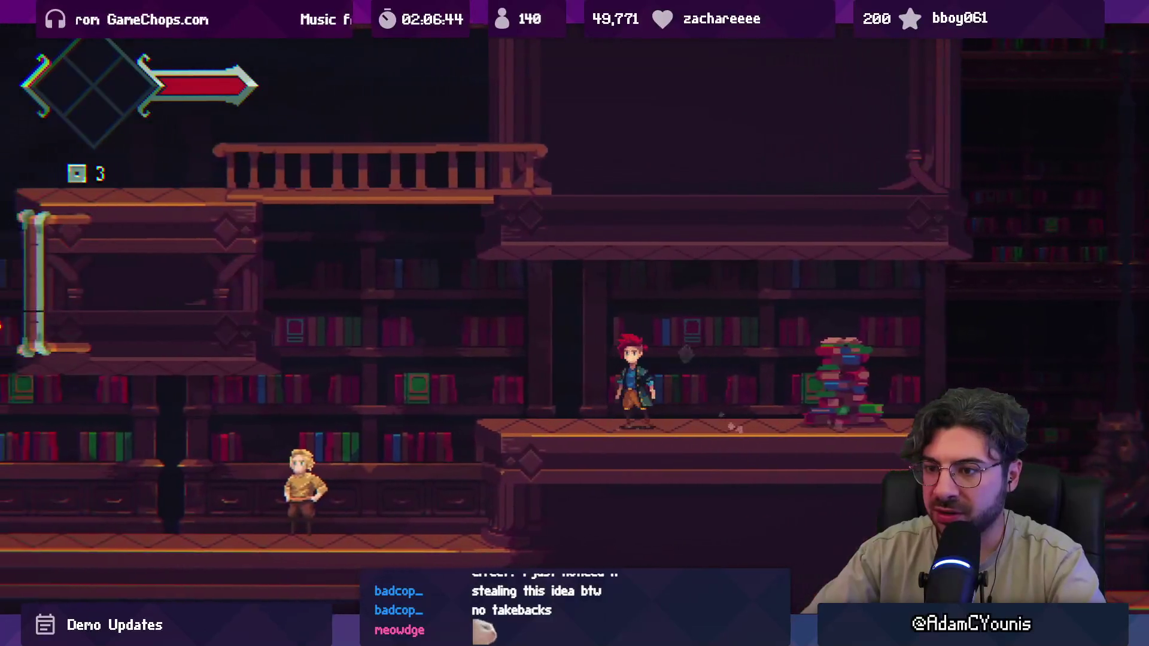
{"action": "key", "text": "space"}
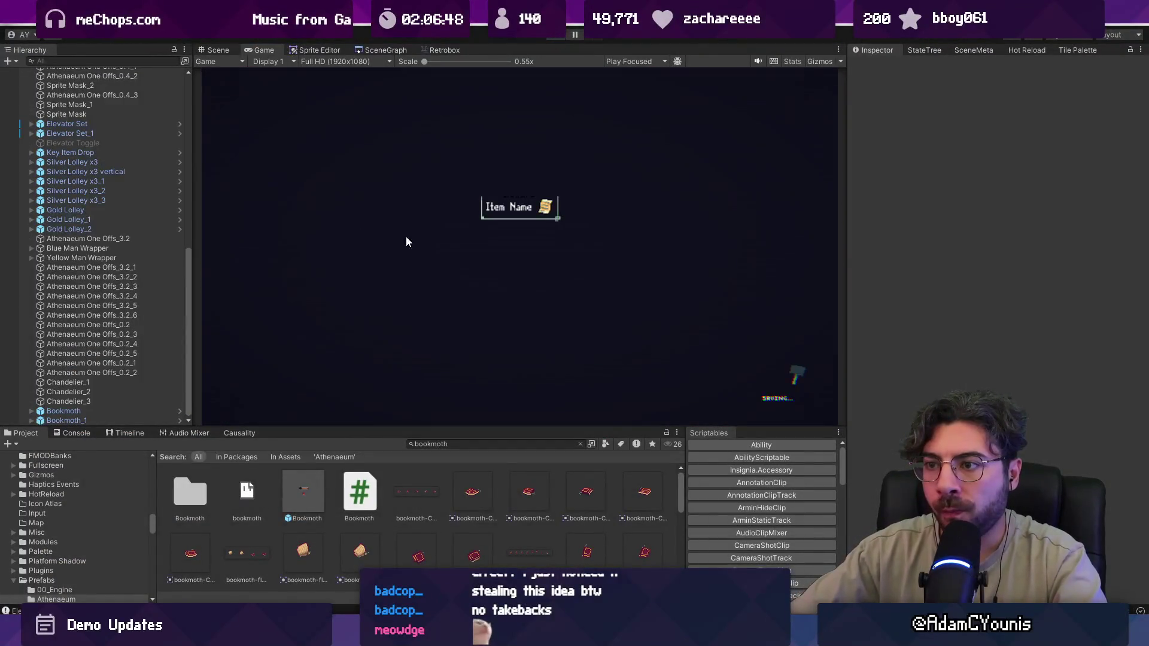
- Nudge Bookmoth_2 to X 21.48, Y -5.44, then start another play-test
{"action": "left_click", "coordinate": [214, 51]}
{"action": "left_click", "coordinate": [309, 366]}
{"action": "scroll", "coordinate": [310, 366], "scroll_direction": "up", "scroll_amount": 4}
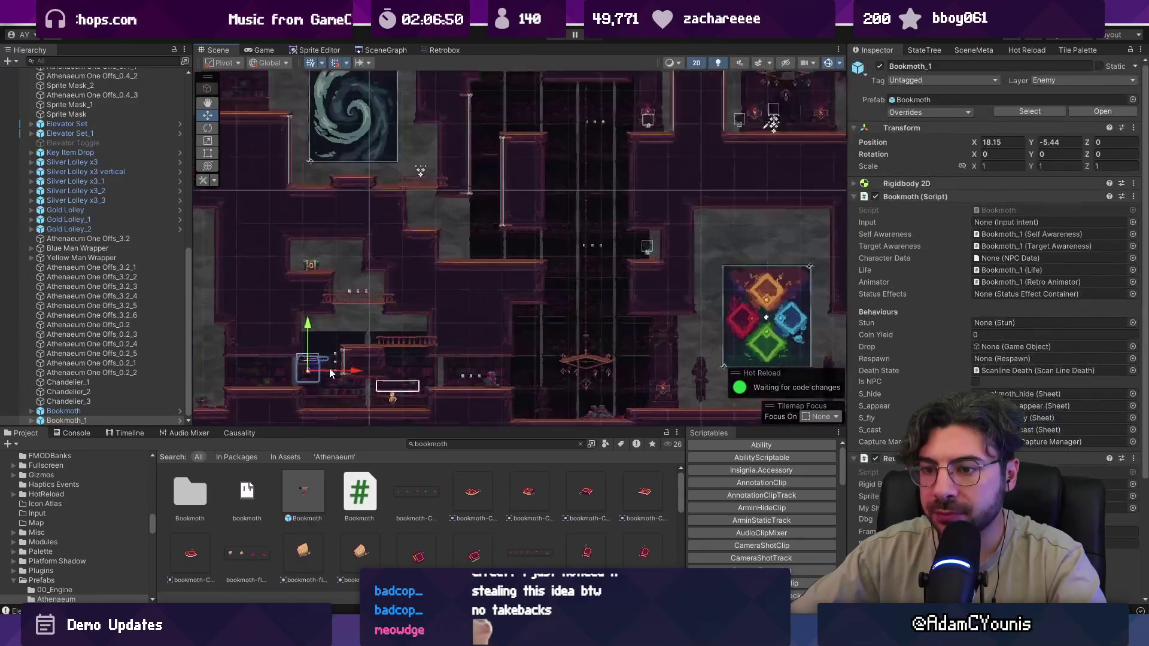
{"action": "scroll", "coordinate": [479, 374], "scroll_direction": "up", "scroll_amount": 5}
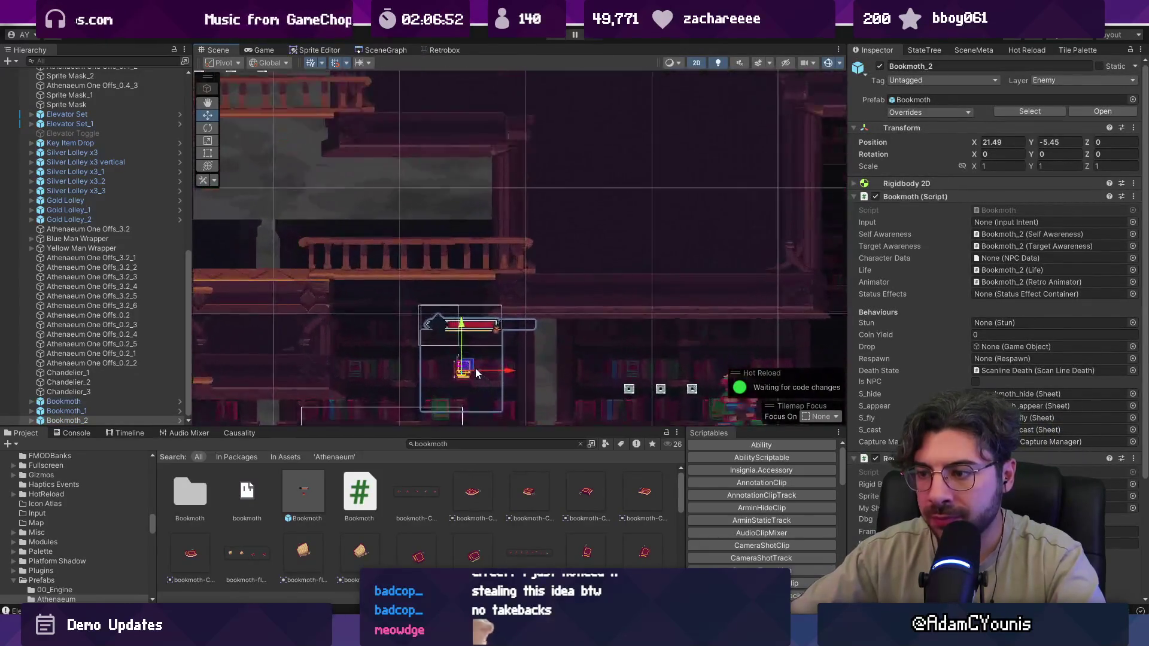
{"action": "left_click_drag", "start_coordinate": [463, 367], "coordinate": [461, 365]}
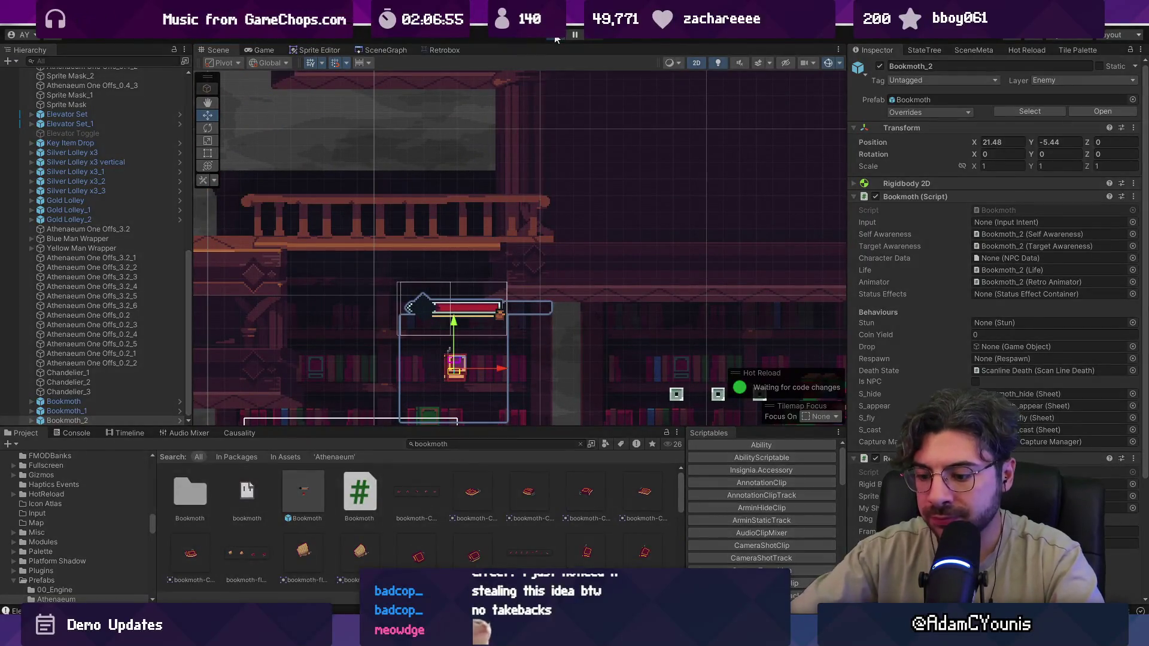
{"action": "left_click", "coordinate": [555, 37]}
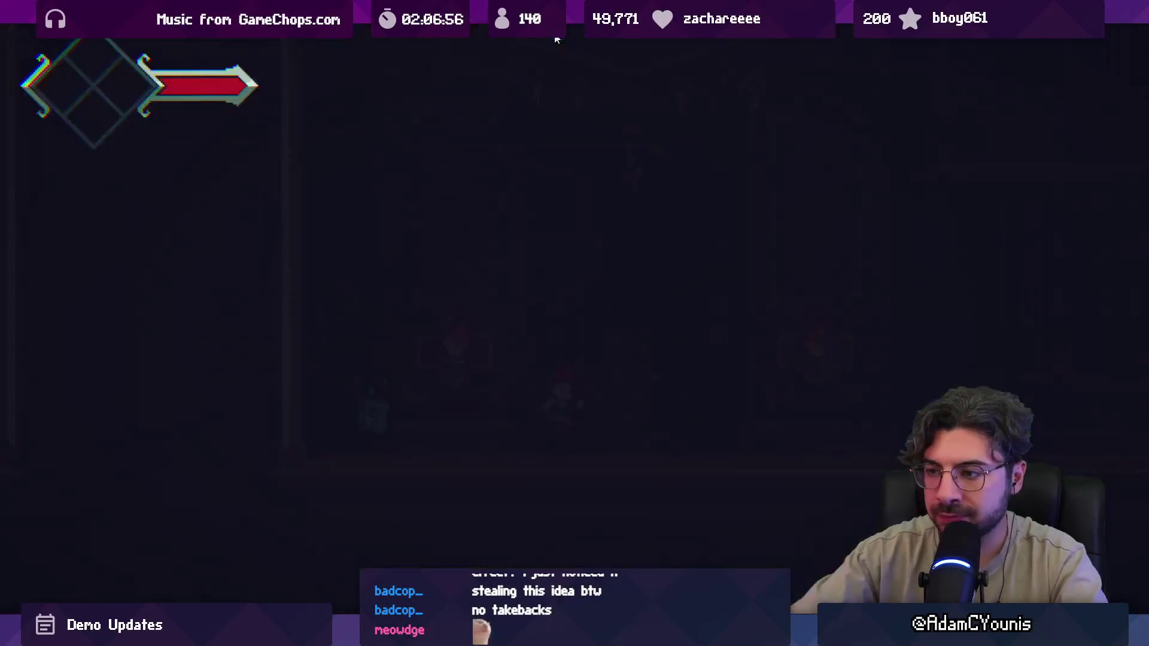
- Run right past the NPC, slash the flying red book, then ride the elevator down and run left
{"action": "key", "text": "Right"}
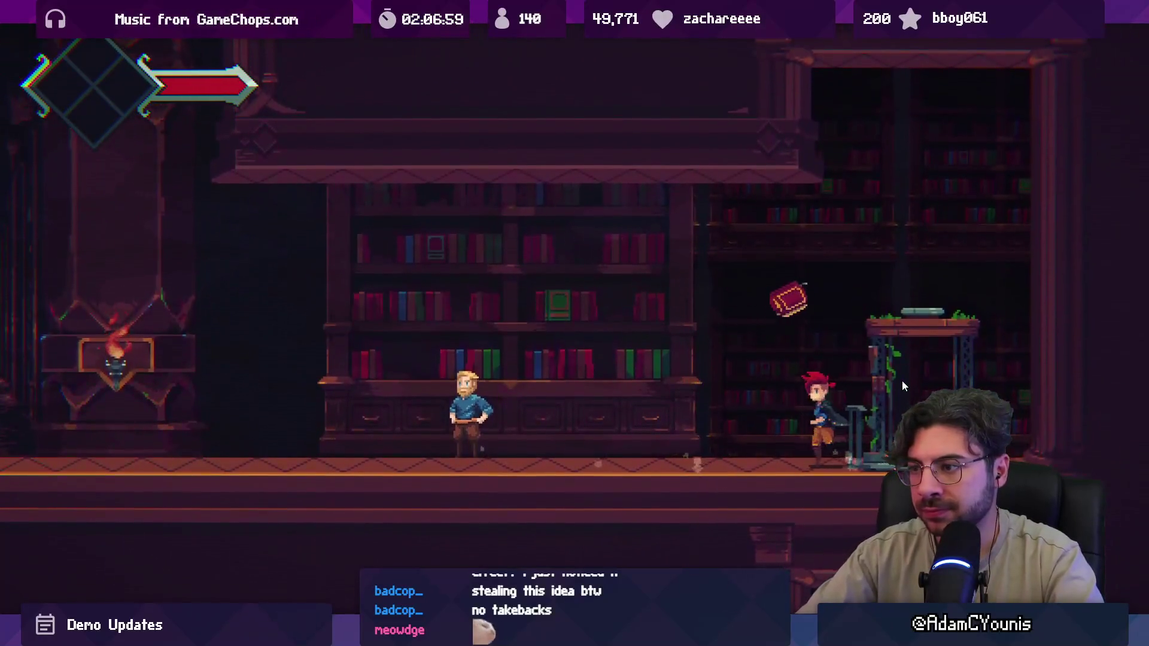
{"action": "key", "text": "x"}
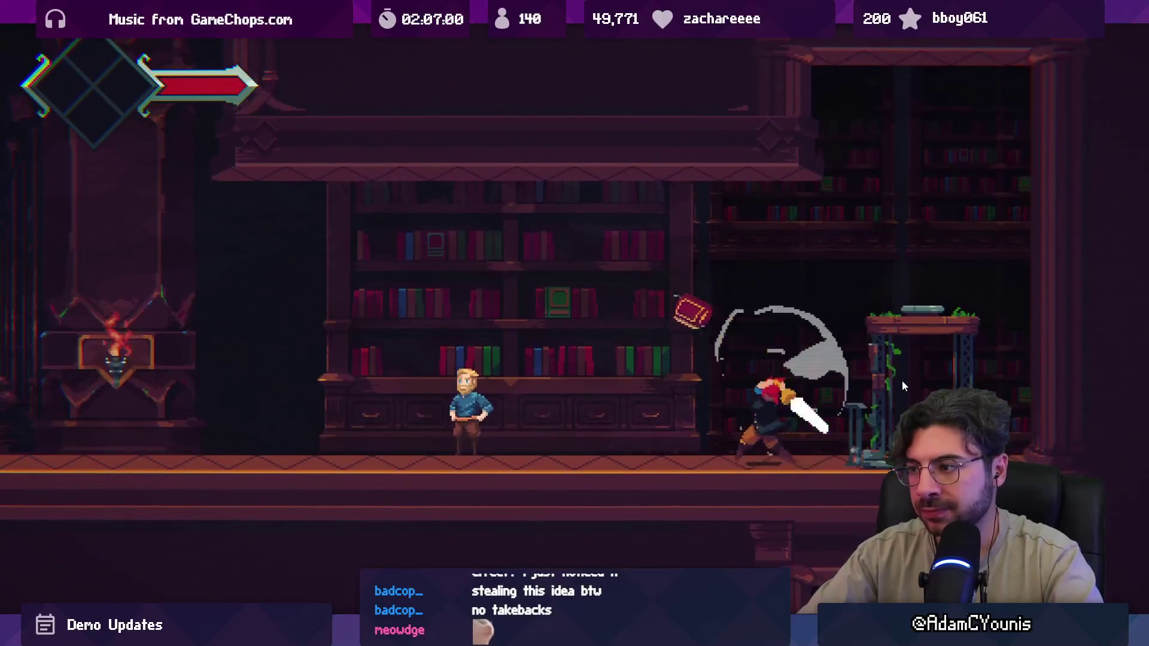
{"action": "key", "text": "space"}
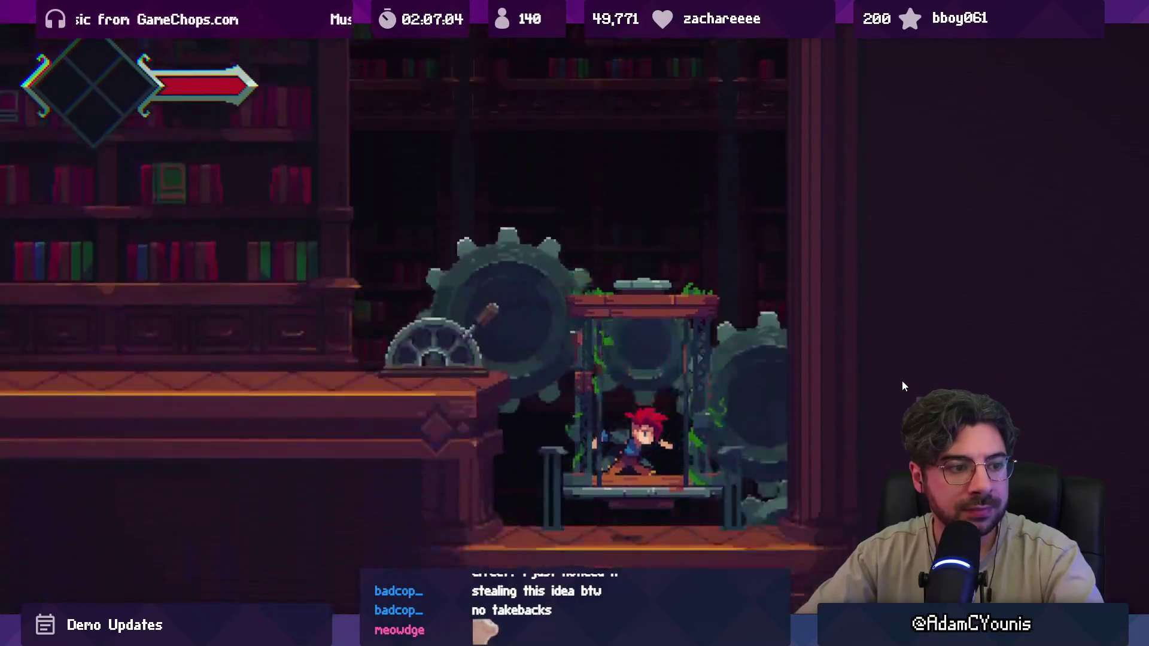
{"action": "key", "text": "Left"}
{"action": "key", "text": "Left"}
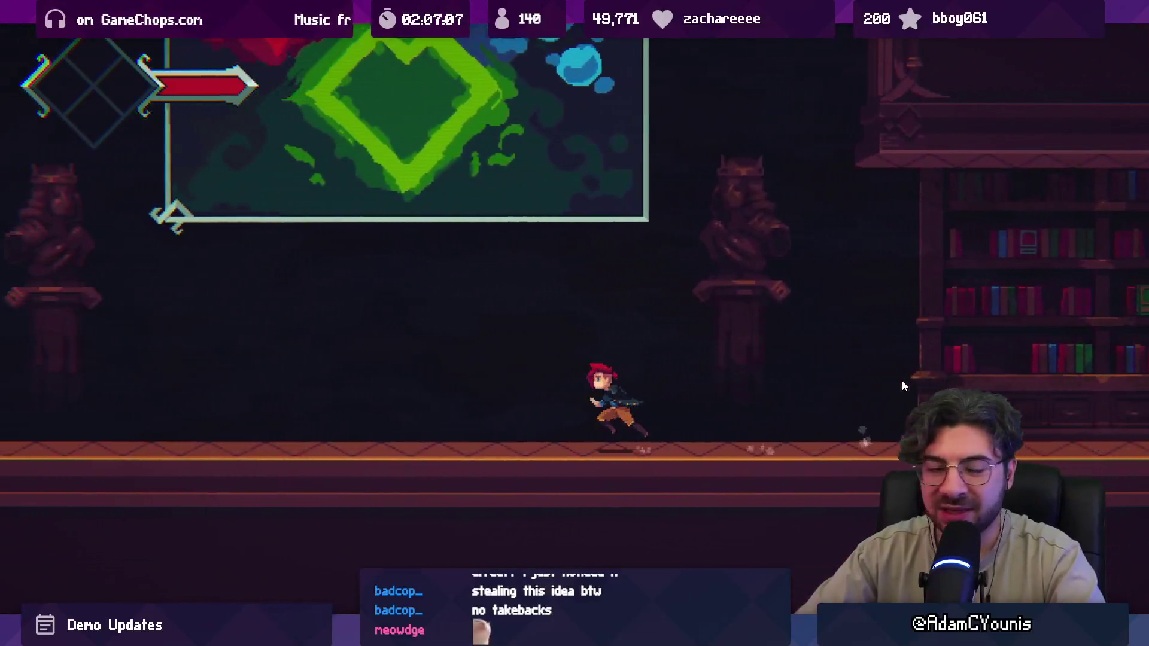
{"action": "key", "text": "Left"}
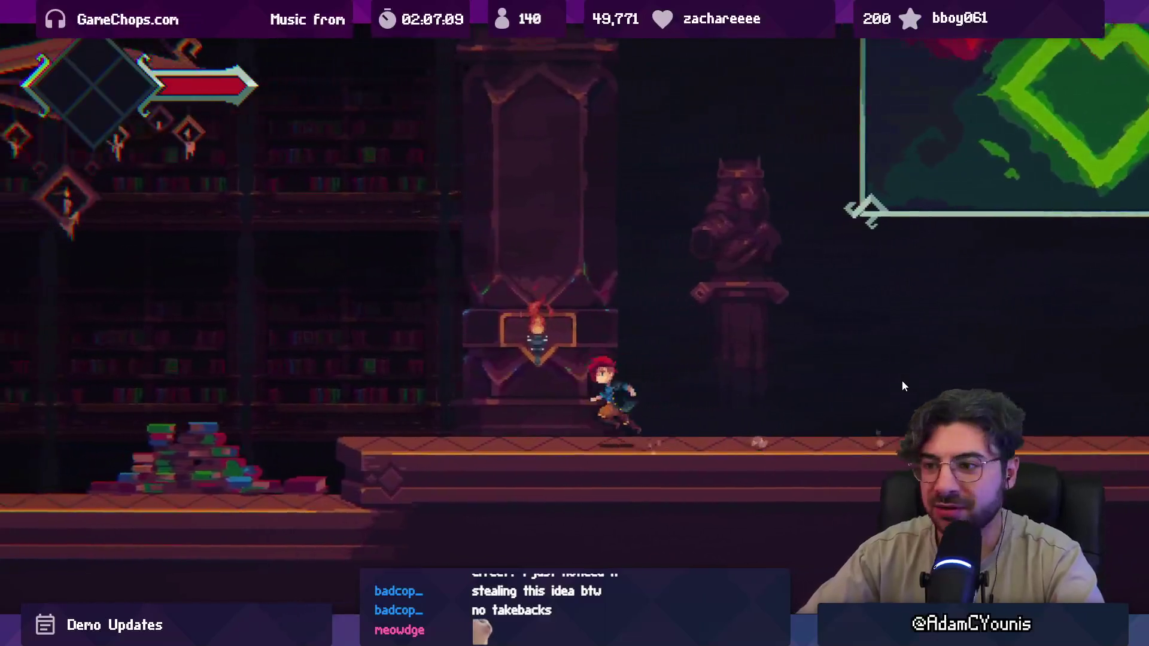
{"action": "key", "text": "Left"}
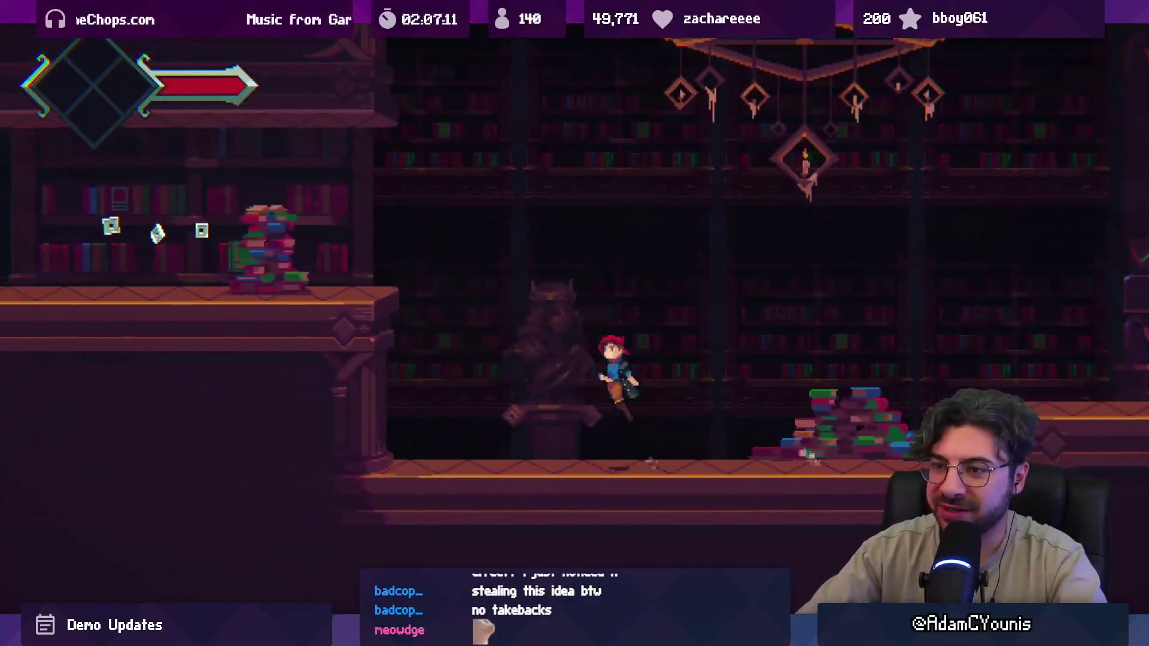
- Keep running left, attack the flying book, and jump between ledges to collect an item
{"action": "key", "text": "Left"}
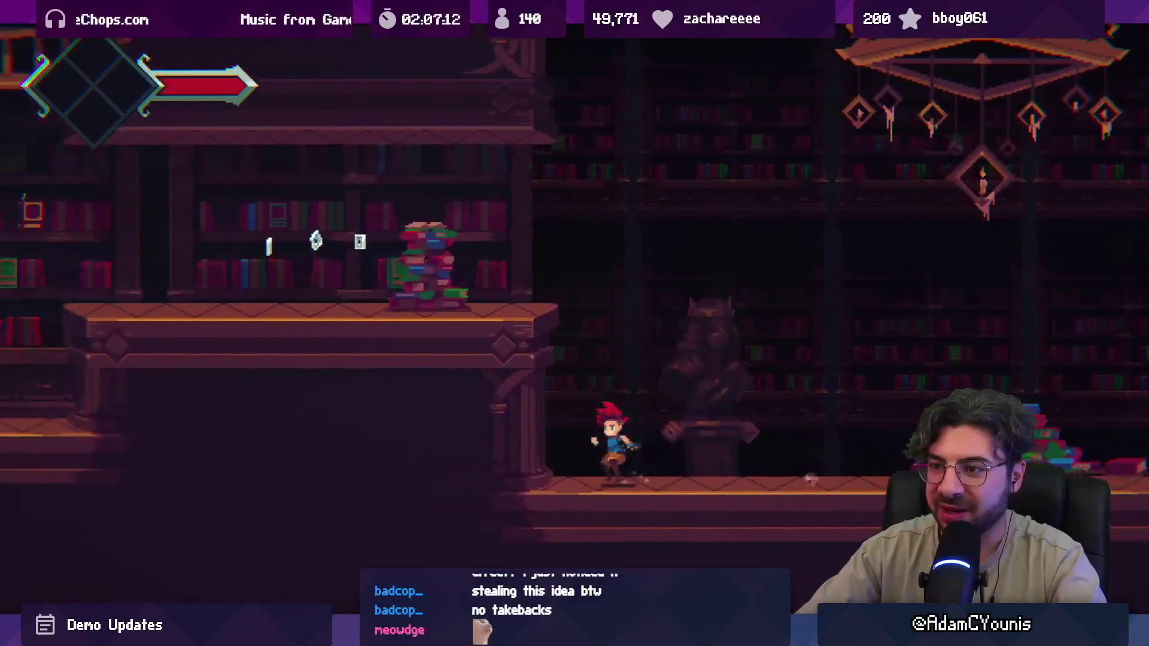
{"action": "key", "text": "Left"}
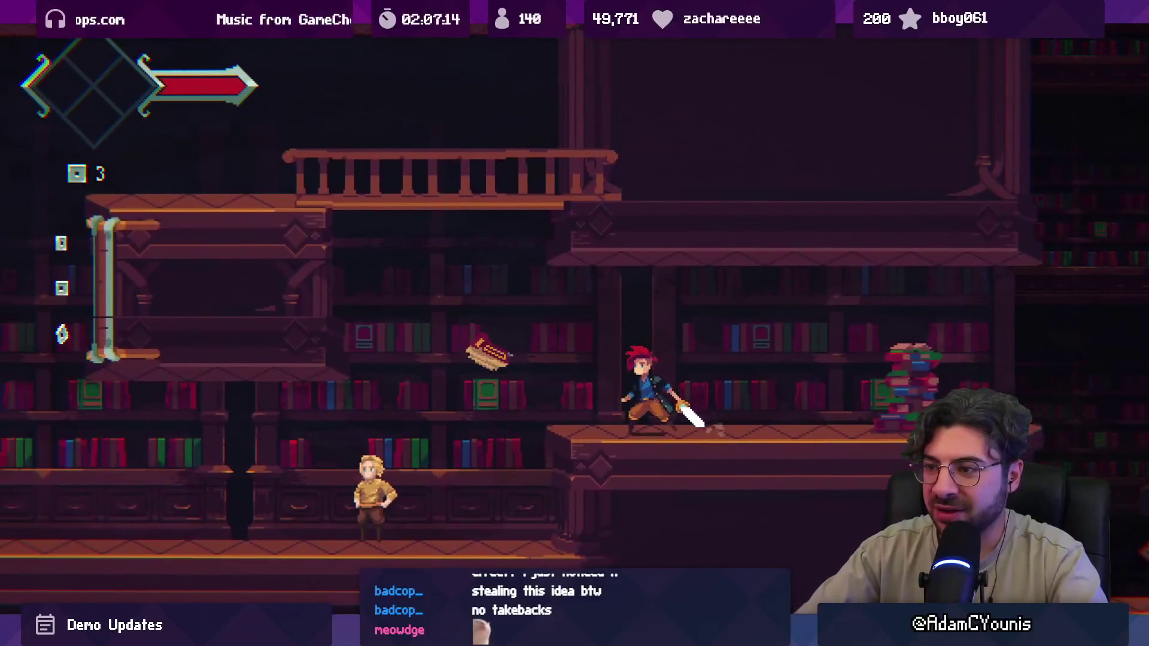
{"action": "key", "text": "Left"}
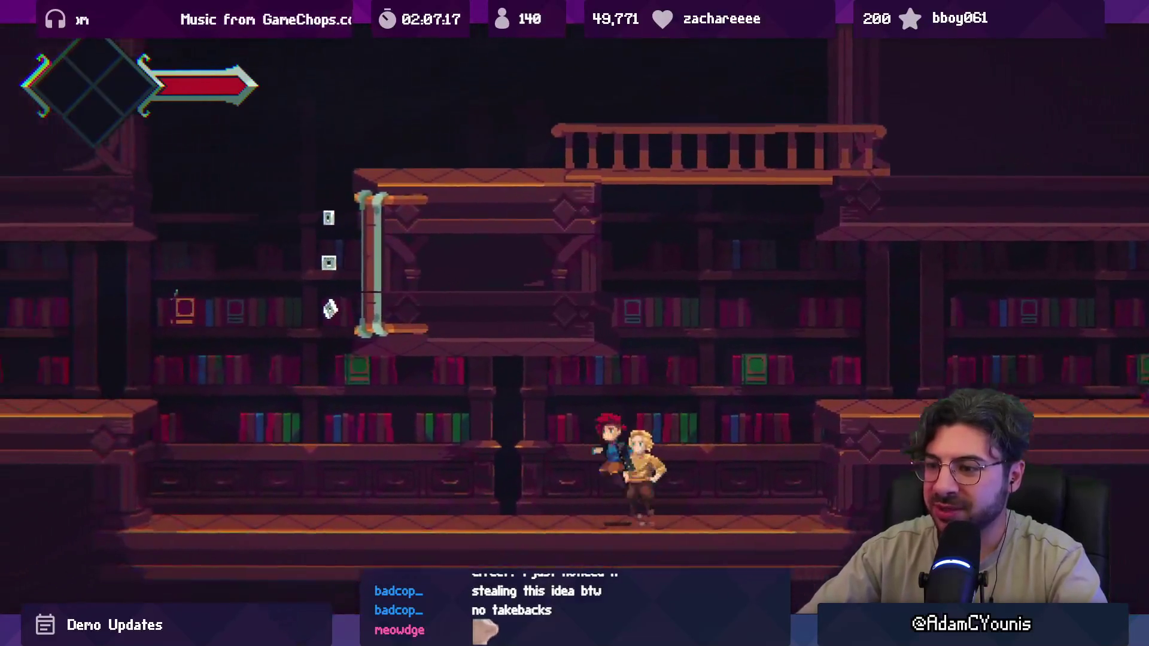
{"action": "key", "text": "Left"}
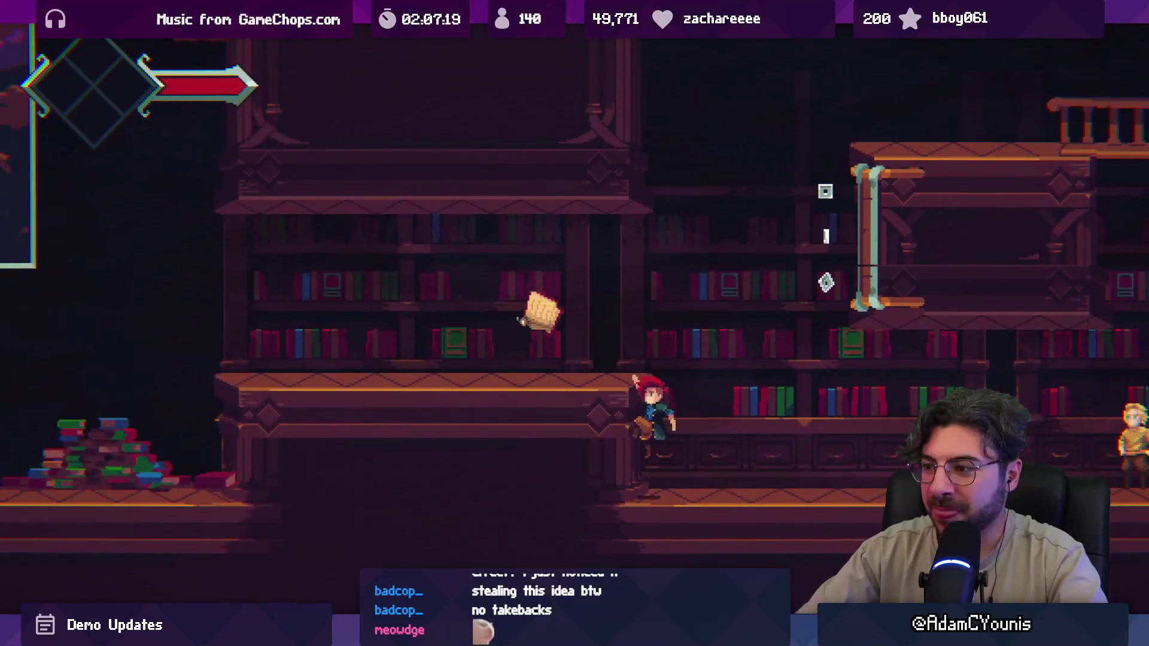
{"action": "key", "text": "Left"}
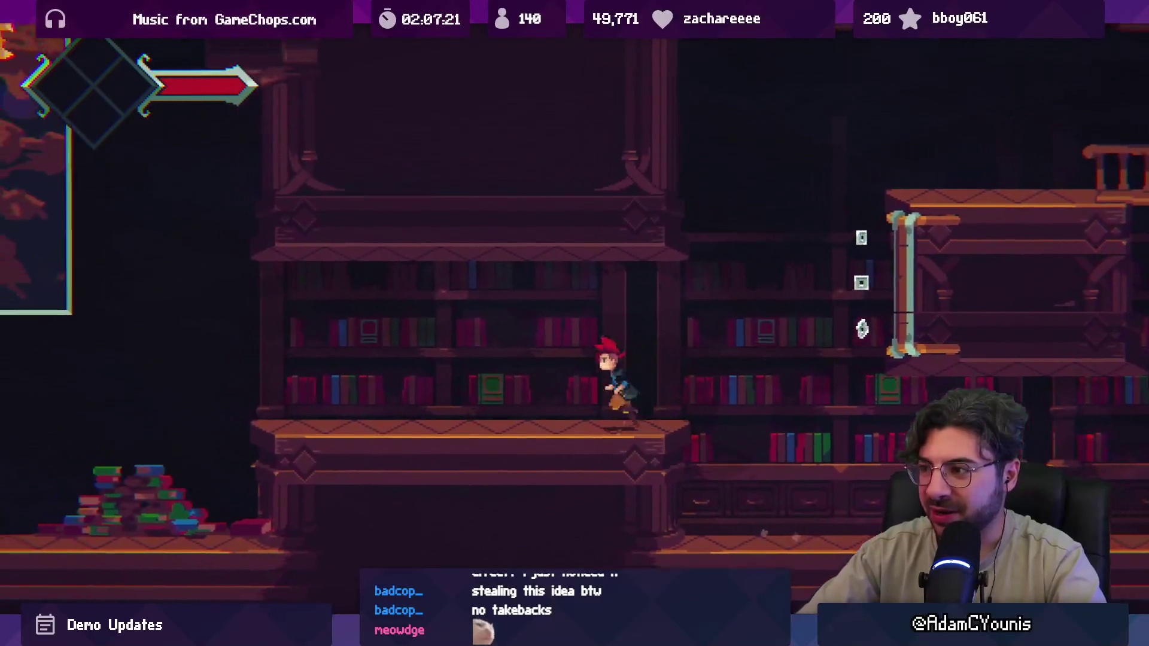
{"action": "key", "text": "Right"}
{"action": "key", "text": "space"}
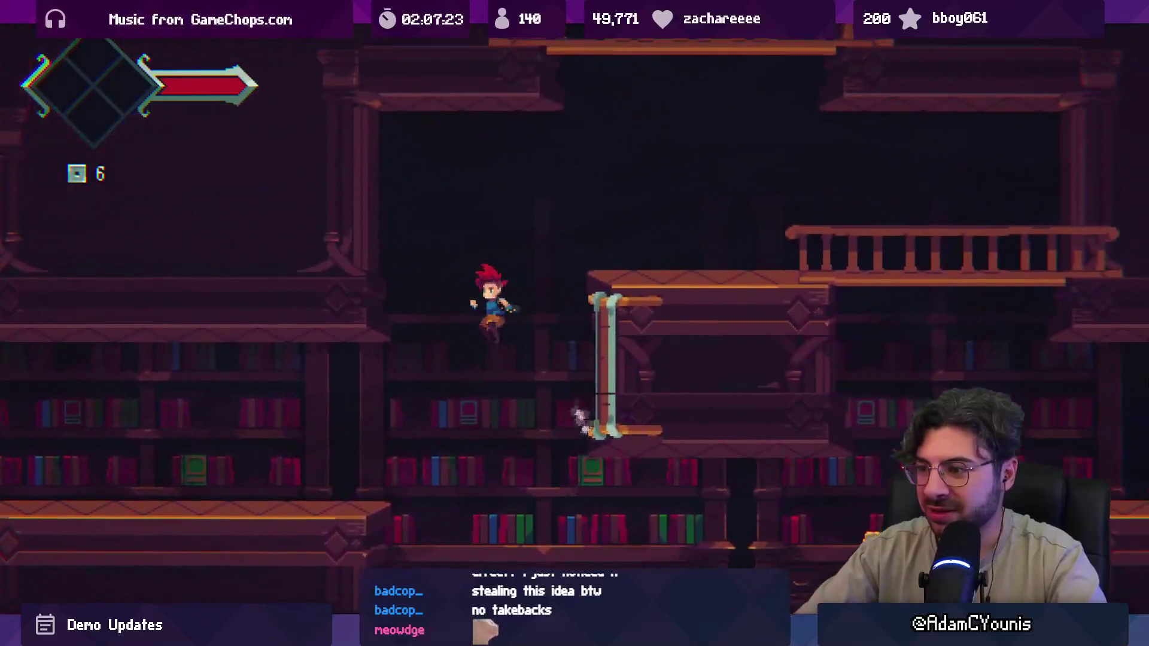
{"action": "key", "text": "Left"}
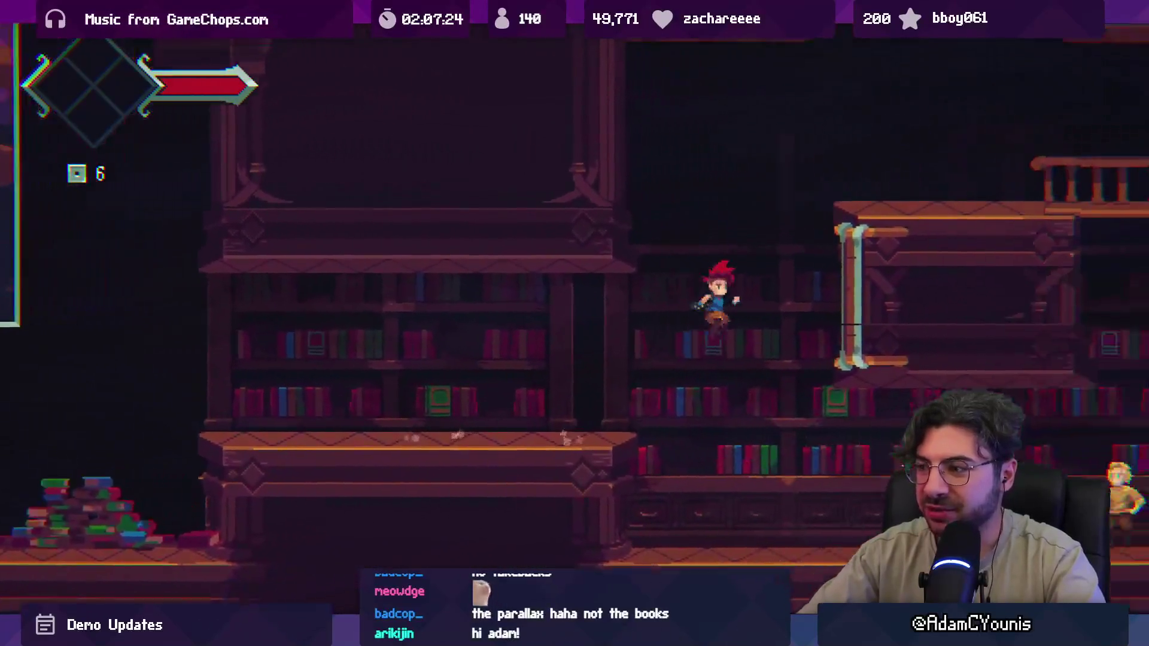
{"action": "key", "text": "Left"}
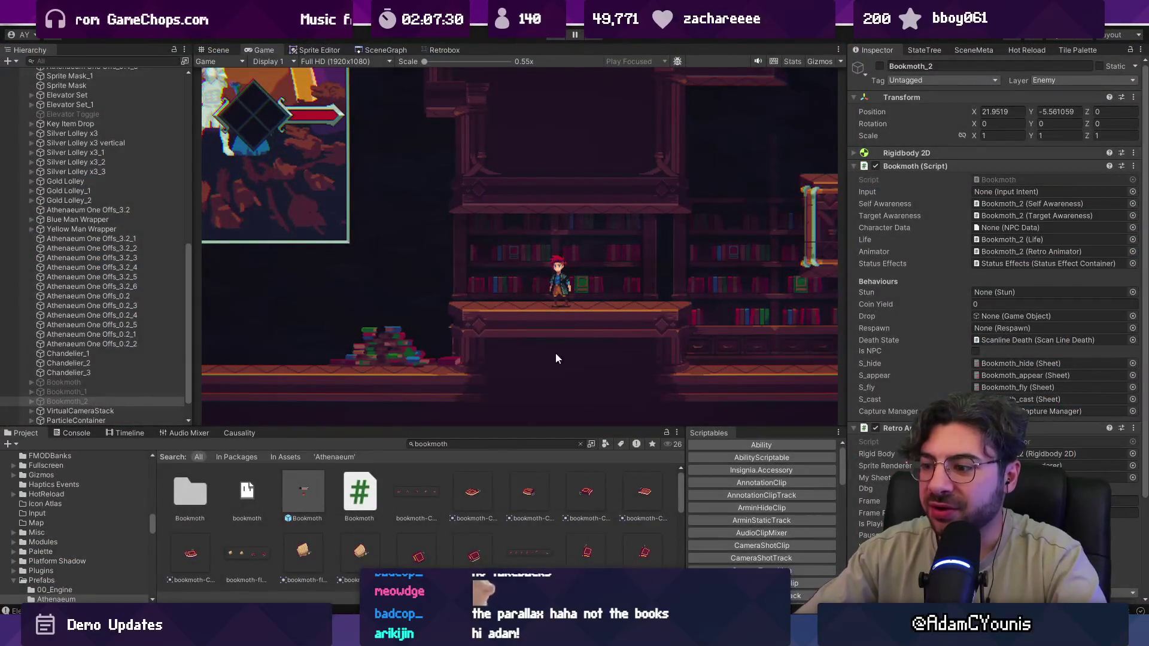
- Return to the Scene view and orbit the level in 3D perspective to see its depth layers
{"action": "key", "text": "ctrl+1"}
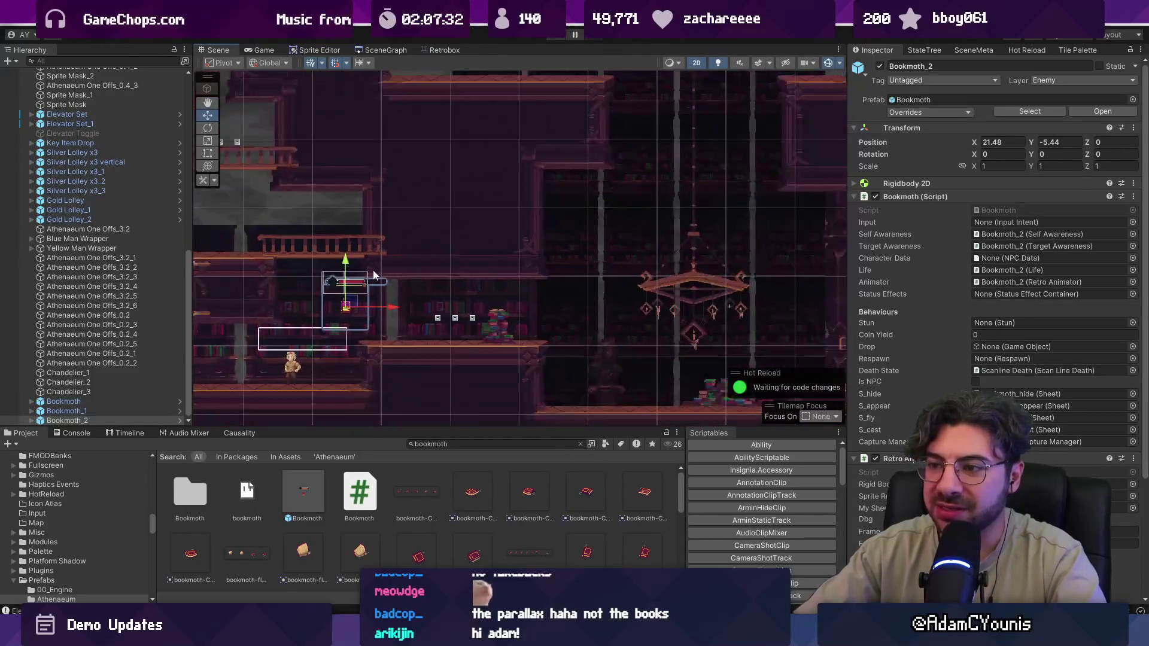
{"action": "scroll", "coordinate": [374, 275], "scroll_direction": "down", "scroll_amount": 3}
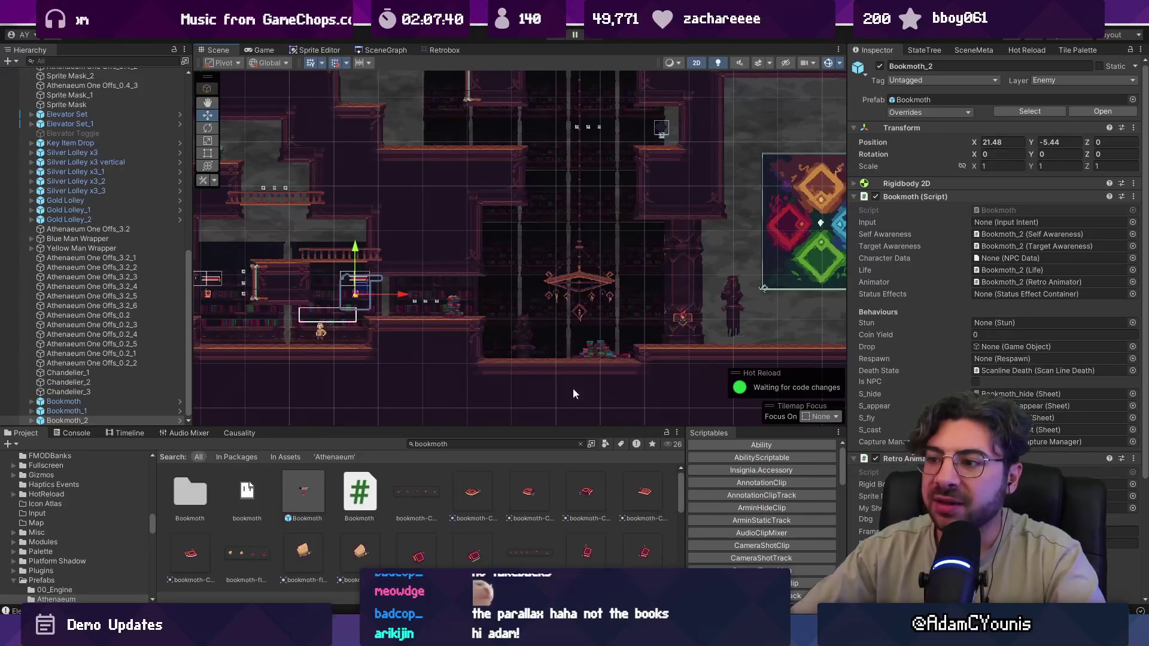
{"action": "key", "text": "2"}
{"action": "mouse_move", "coordinate": [550, 318]}
{"action": "left_mouse_down"}
{"action": "mouse_move", "coordinate": [547, 301]}
{"action": "mouse_move", "coordinate": [427, 330]}
{"action": "left_mouse_up"}
{"action": "key", "text": "2"}
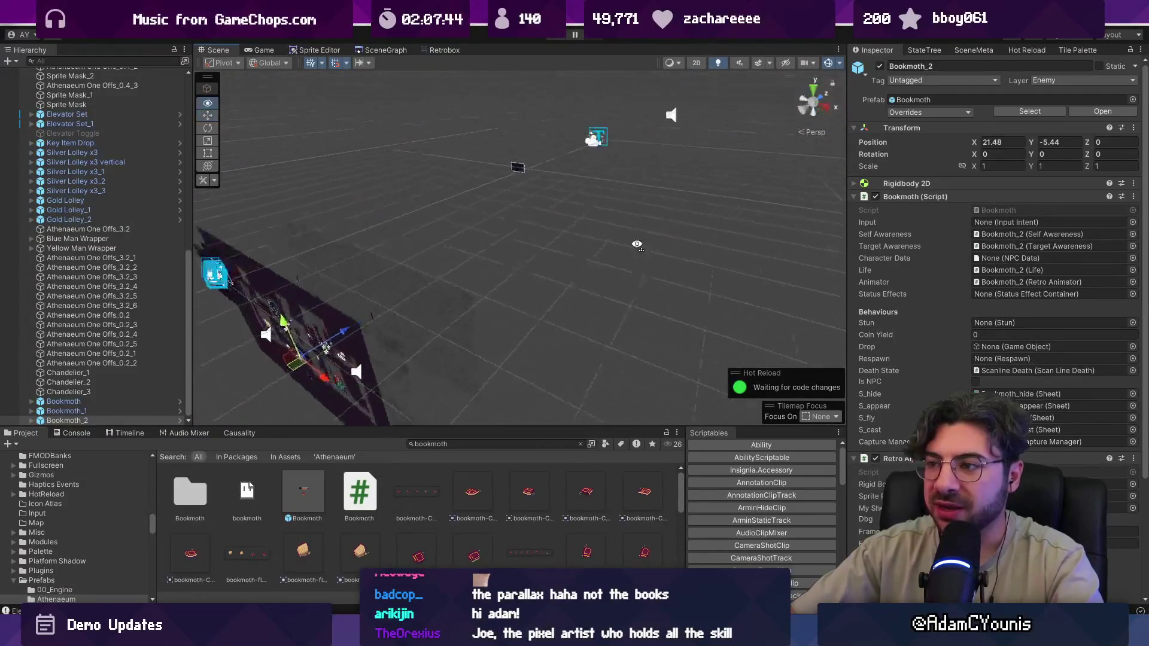
{"action": "key", "text": "2"}
{"action": "left_click_drag", "start_coordinate": [426, 301], "coordinate": [570, 213]}
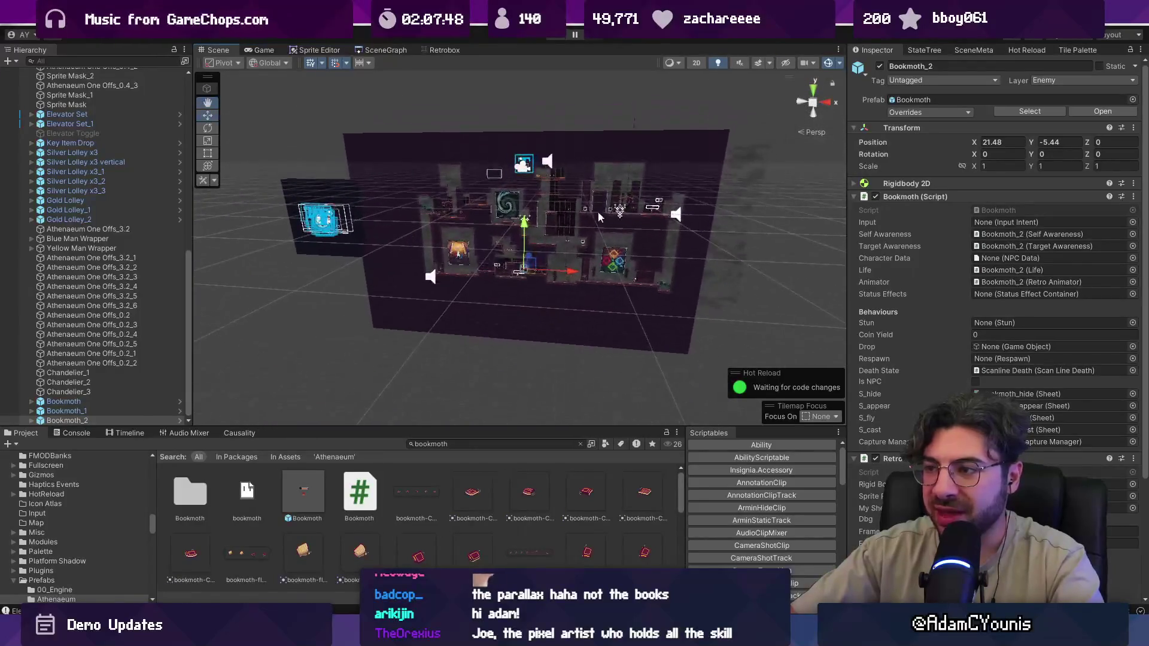
- Select the Haze object, orbit the layers from new angles, then open SceneGraph on Athenaeum Stacks
{"action": "left_click", "coordinate": [538, 238]}
{"action": "scroll", "coordinate": [539, 238], "scroll_direction": "up", "scroll_amount": 10}
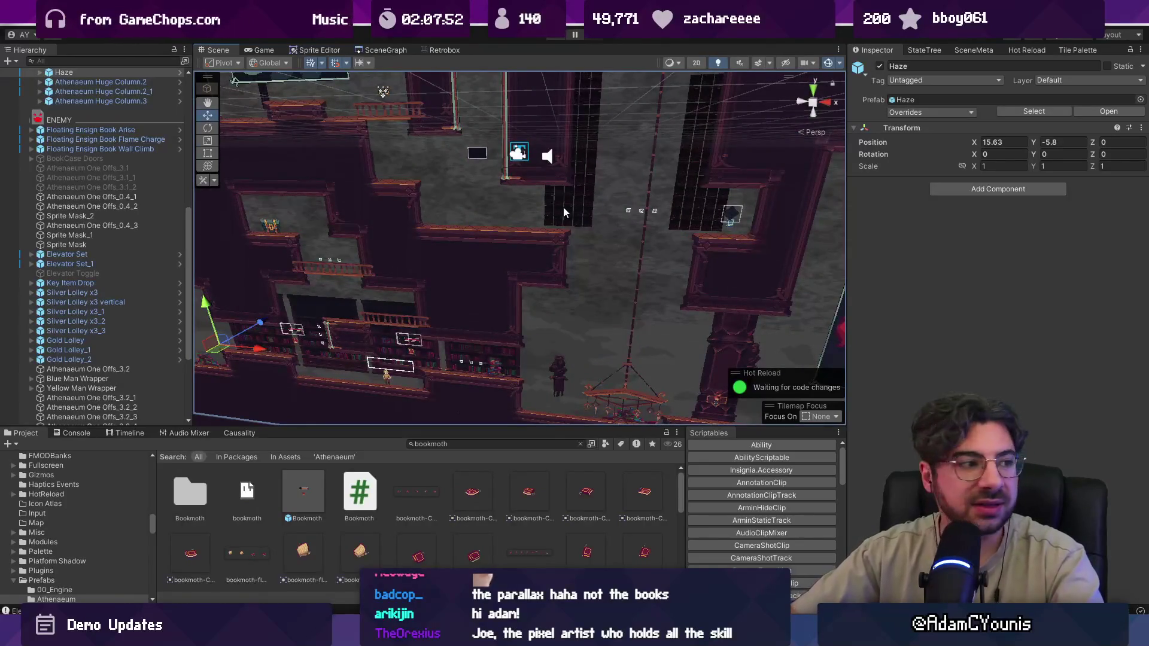
{"action": "left_click_drag", "start_coordinate": [564, 208], "coordinate": [535, 201]}
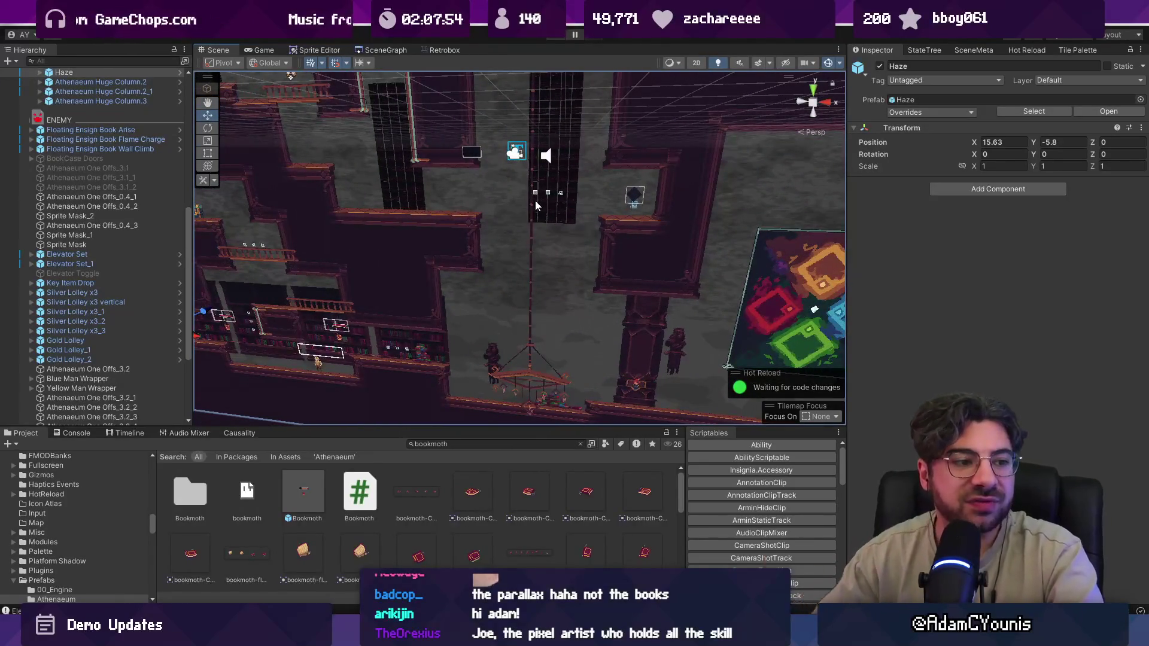
{"action": "key", "text": "2"}
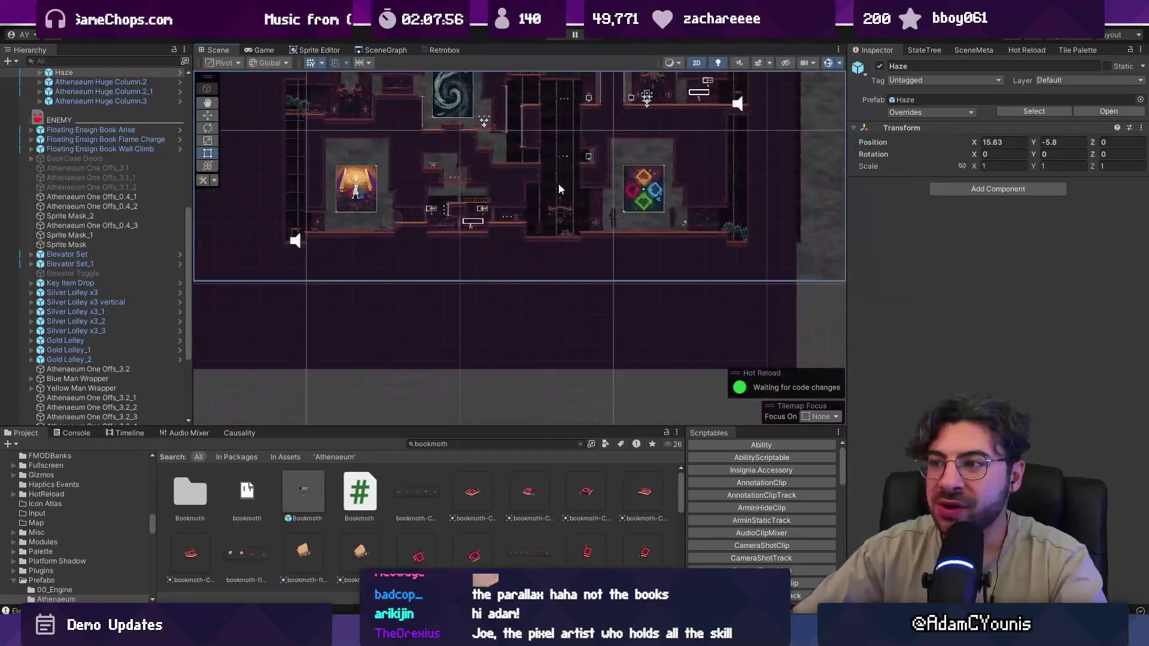
{"action": "key", "text": "2"}
{"action": "key", "text": "w"}
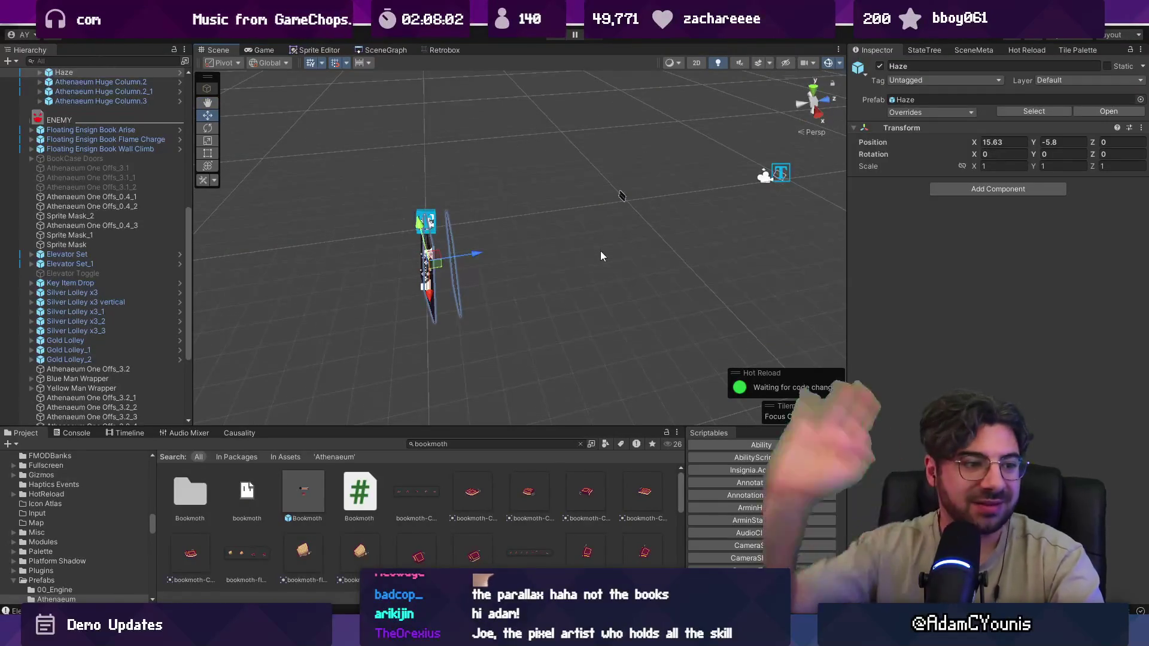
{"action": "scroll", "coordinate": [505, 284], "scroll_direction": "up", "scroll_amount": 8}
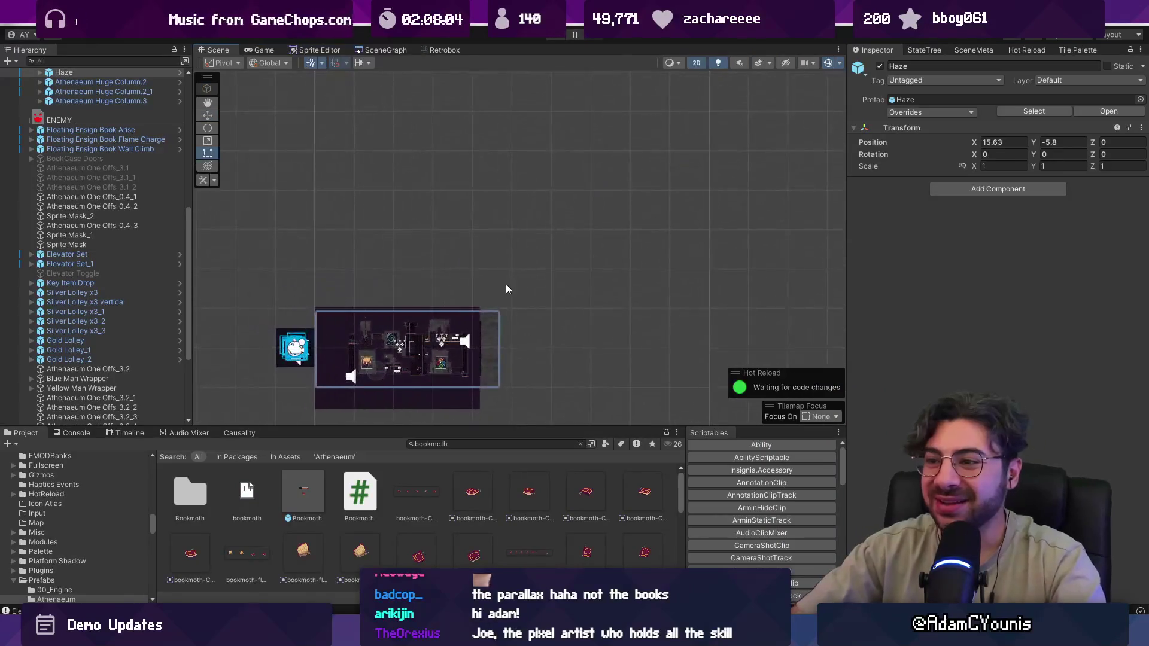
{"action": "mouse_move", "coordinate": [524, 296]}
{"action": "left_mouse_down"}
{"action": "mouse_move", "coordinate": [423, 315]}
{"action": "mouse_move", "coordinate": [569, 299]}
{"action": "left_mouse_up"}
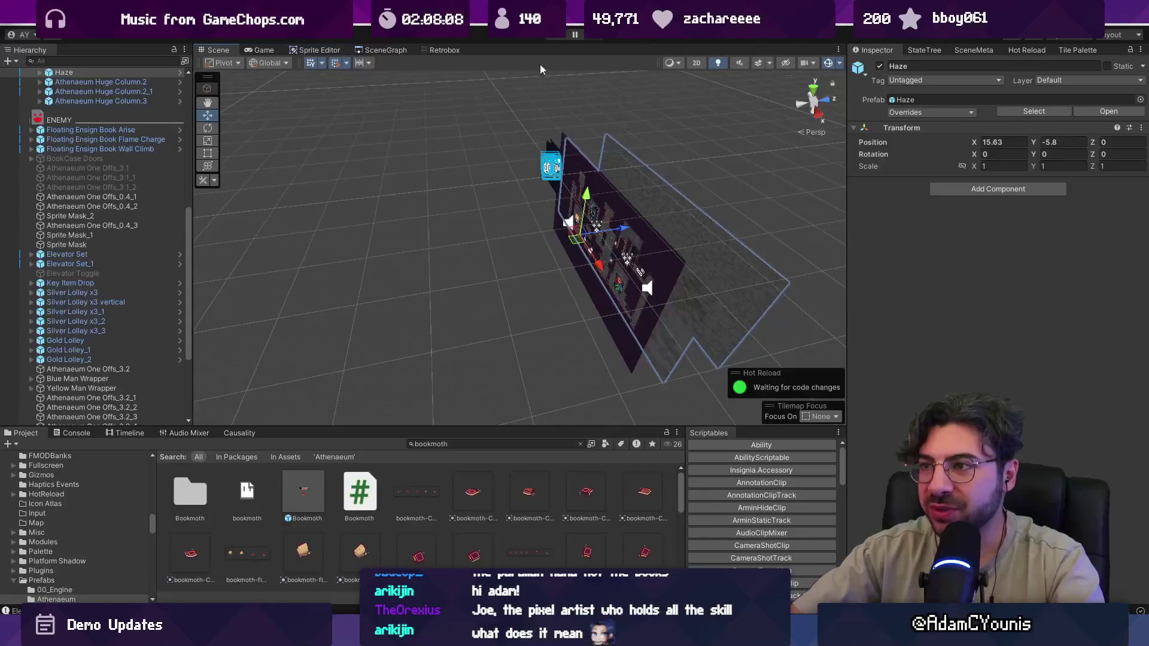
{"action": "key", "text": "2"}
{"action": "left_click", "coordinate": [383, 50]}
{"action": "scroll", "coordinate": [654, 264], "scroll_direction": "down", "scroll_amount": 5}
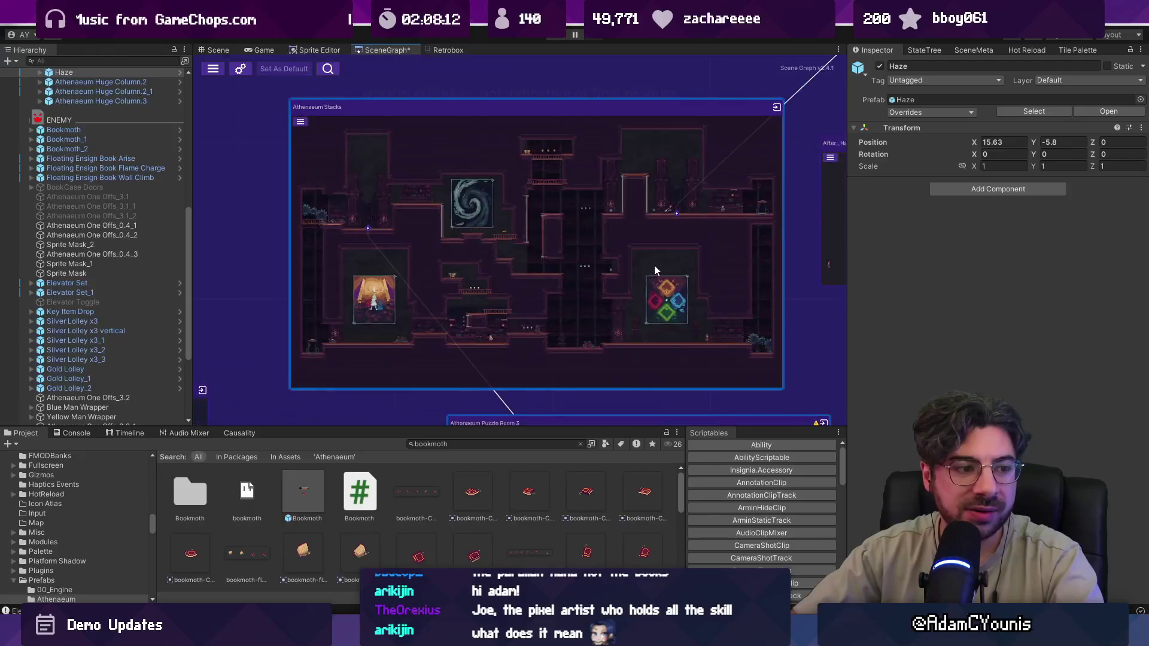
- Open the Bridge zSlide room from the graph and orbit it in 3D to view its depth
{"action": "scroll", "coordinate": [405, 234], "scroll_direction": "up", "scroll_amount": 5}
{"action": "double_click", "coordinate": [512, 277]}
{"action": "key", "text": "2"}
{"action": "mouse_move", "coordinate": [520, 265]}
{"action": "left_mouse_down"}
{"action": "mouse_move", "coordinate": [595, 218]}
{"action": "mouse_move", "coordinate": [436, 375]}
{"action": "mouse_move", "coordinate": [482, 321]}
{"action": "mouse_move", "coordinate": [646, 191]}
{"action": "mouse_move", "coordinate": [562, 224]}
{"action": "mouse_move", "coordinate": [594, 276]}
{"action": "left_mouse_up"}
{"action": "mouse_move", "coordinate": [735, 167]}
{"action": "left_mouse_down"}
{"action": "mouse_move", "coordinate": [770, 121]}
{"action": "mouse_move", "coordinate": [649, 188]}
{"action": "mouse_move", "coordinate": [811, 114]}
{"action": "left_mouse_up"}
{"action": "key", "text": "2"}
{"action": "key", "text": "t"}
{"action": "key", "text": "2"}
{"action": "mouse_move", "coordinate": [634, 322]}
{"action": "left_mouse_down"}
{"action": "mouse_move", "coordinate": [616, 329]}
{"action": "mouse_move", "coordinate": [749, 90]}
{"action": "mouse_move", "coordinate": [645, 258]}
{"action": "mouse_move", "coordinate": [571, 252]}
{"action": "left_mouse_up"}
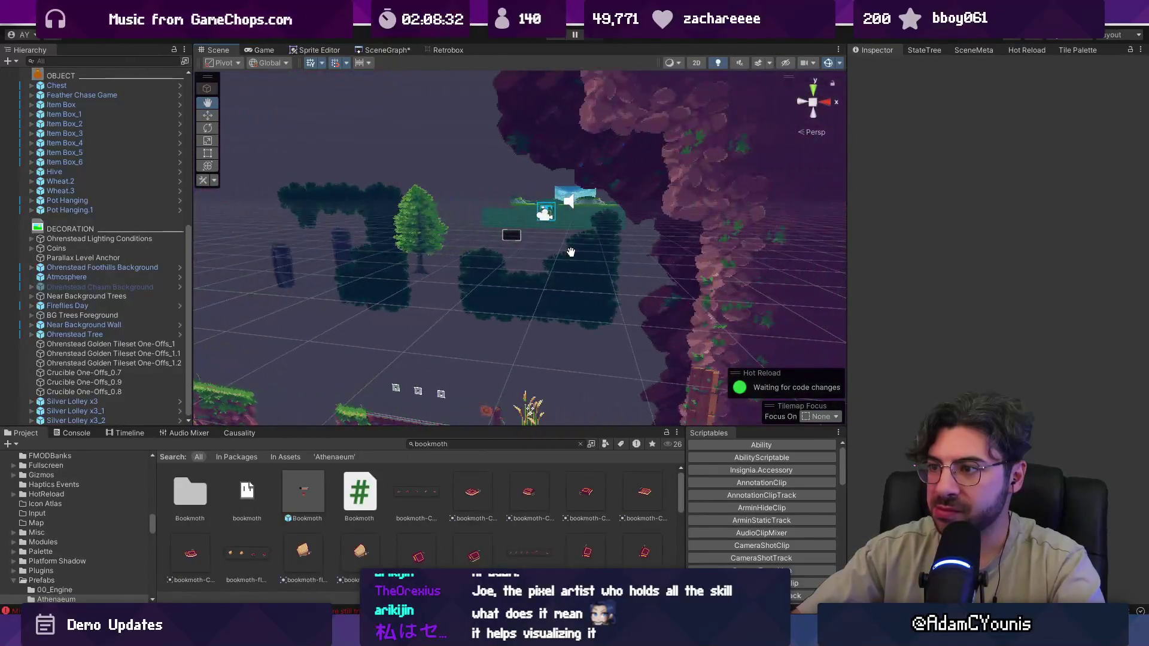
{"action": "key", "text": "2"}
{"action": "key", "text": "2"}
{"action": "key", "text": "2"}
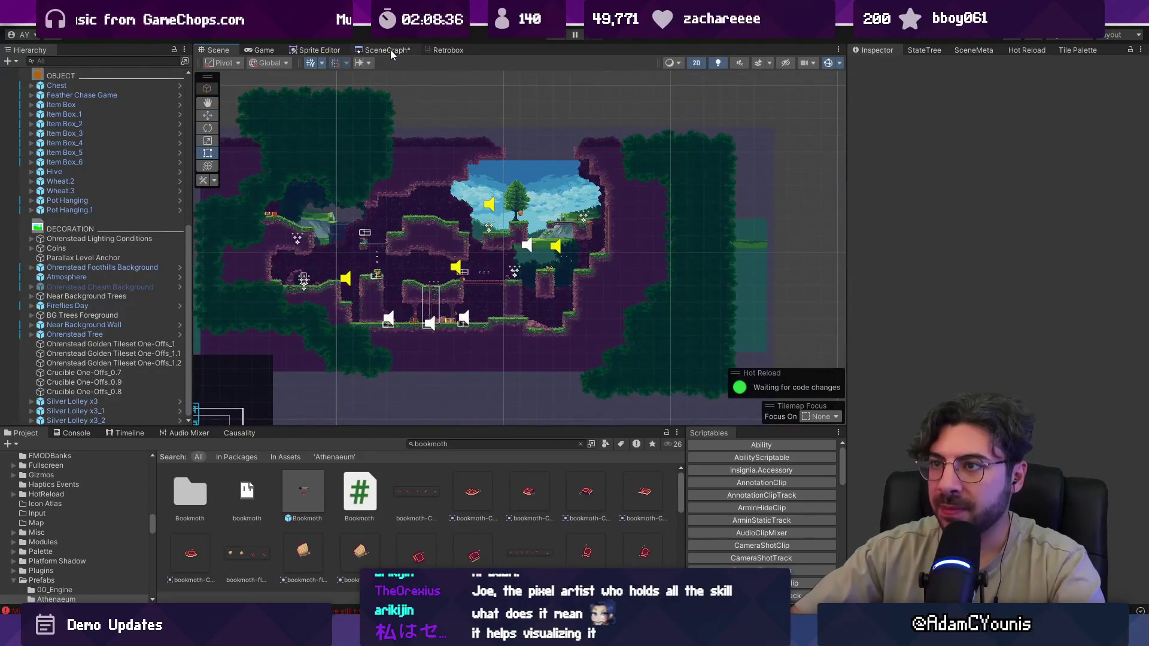
- Reopen the scene graph and center the view on the Athenaeum Stacks room
{"action": "key", "text": "ctrl+g"}
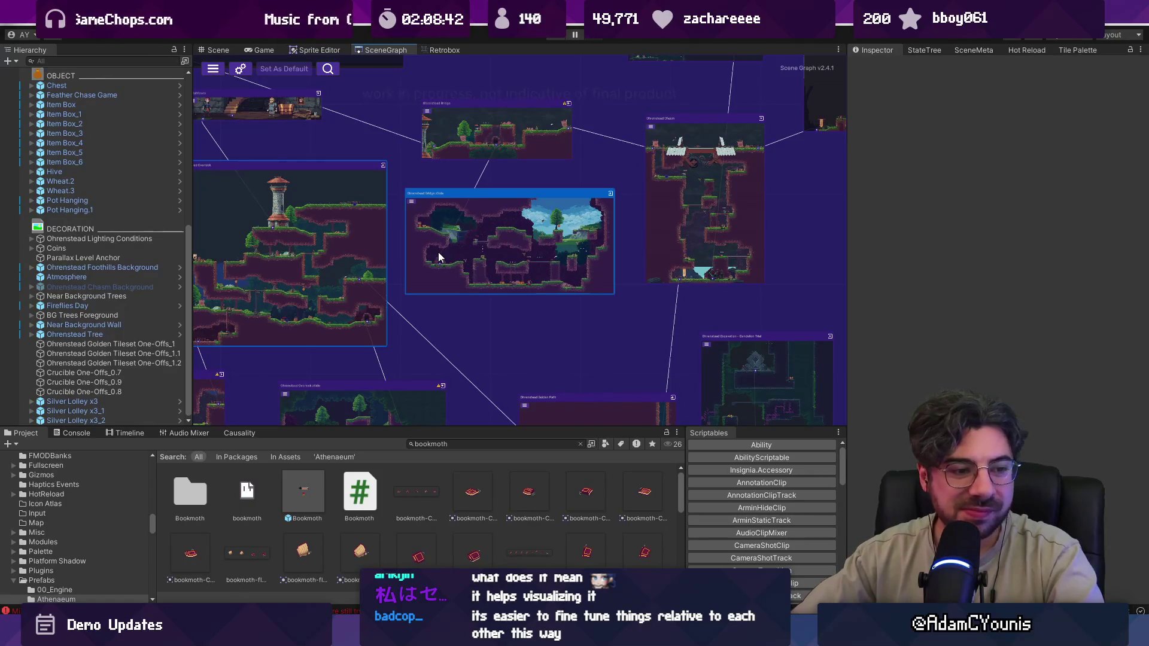
{"action": "scroll", "coordinate": [439, 252], "scroll_direction": "down", "scroll_amount": 5}
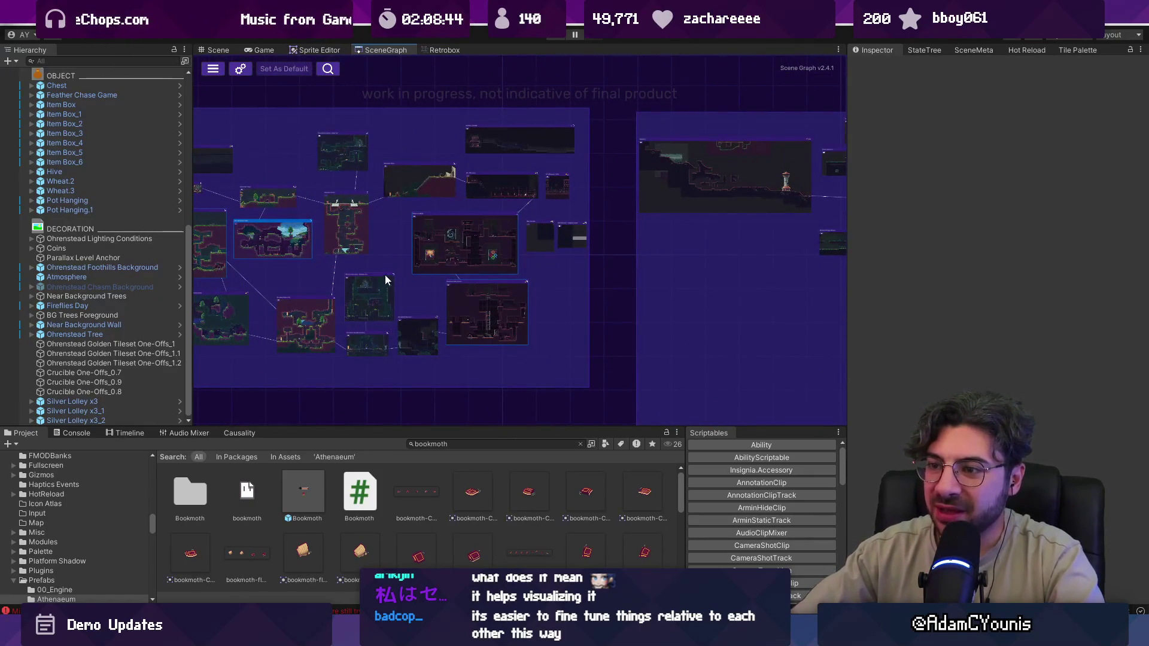
{"action": "scroll", "coordinate": [423, 301], "scroll_direction": "up", "scroll_amount": 4}
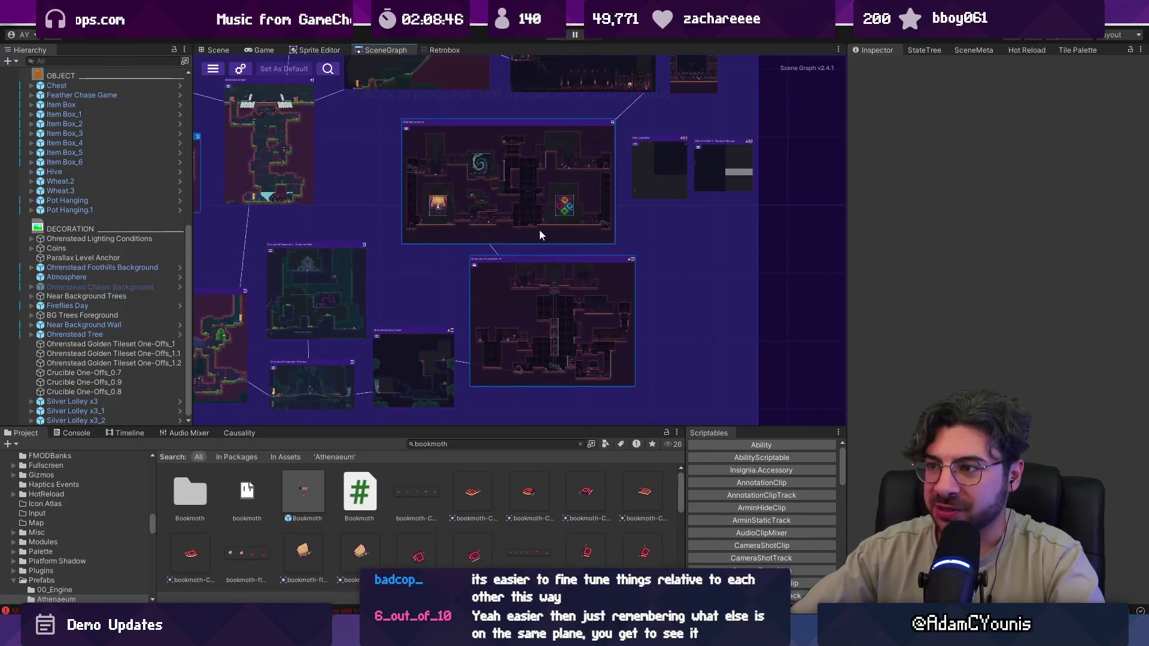
{"action": "scroll", "coordinate": [518, 216], "scroll_direction": "up", "scroll_amount": 4}
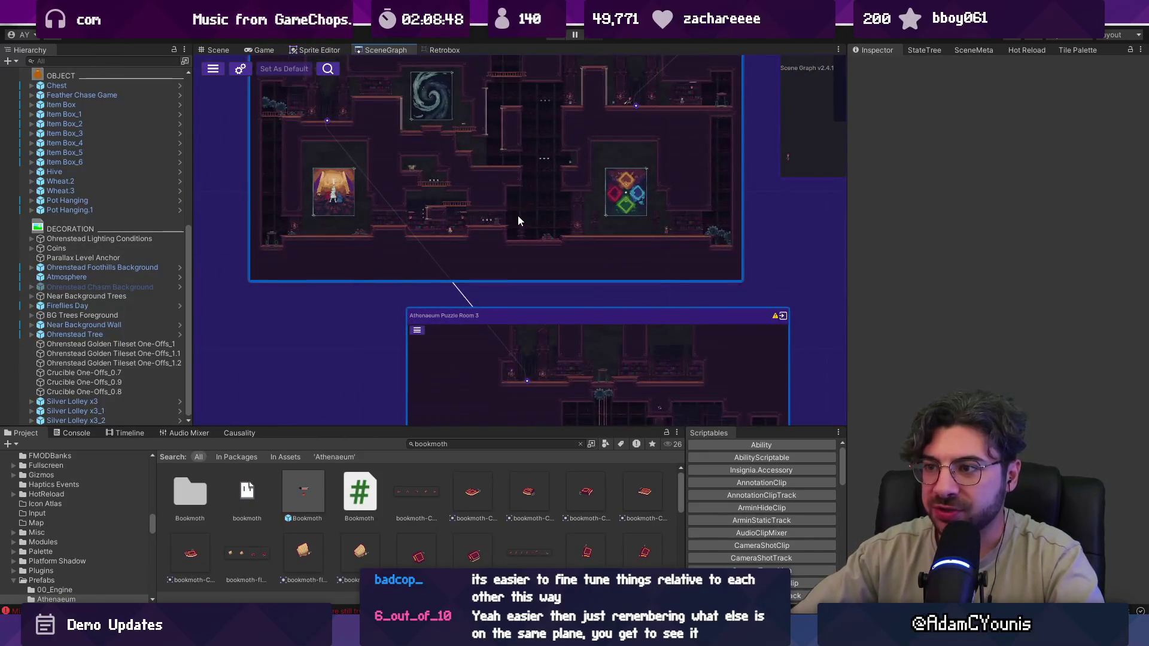
{"action": "mouse_move", "coordinate": [491, 193]}
{"action": "left_mouse_down"}
{"action": "mouse_move", "coordinate": [512, 284]}
{"action": "mouse_move", "coordinate": [496, 258]}
{"action": "left_mouse_up"}
{"action": "scroll", "coordinate": [509, 276], "scroll_direction": "down", "scroll_amount": 3}
{"action": "scroll", "coordinate": [559, 382], "scroll_direction": "up", "scroll_amount": 4}
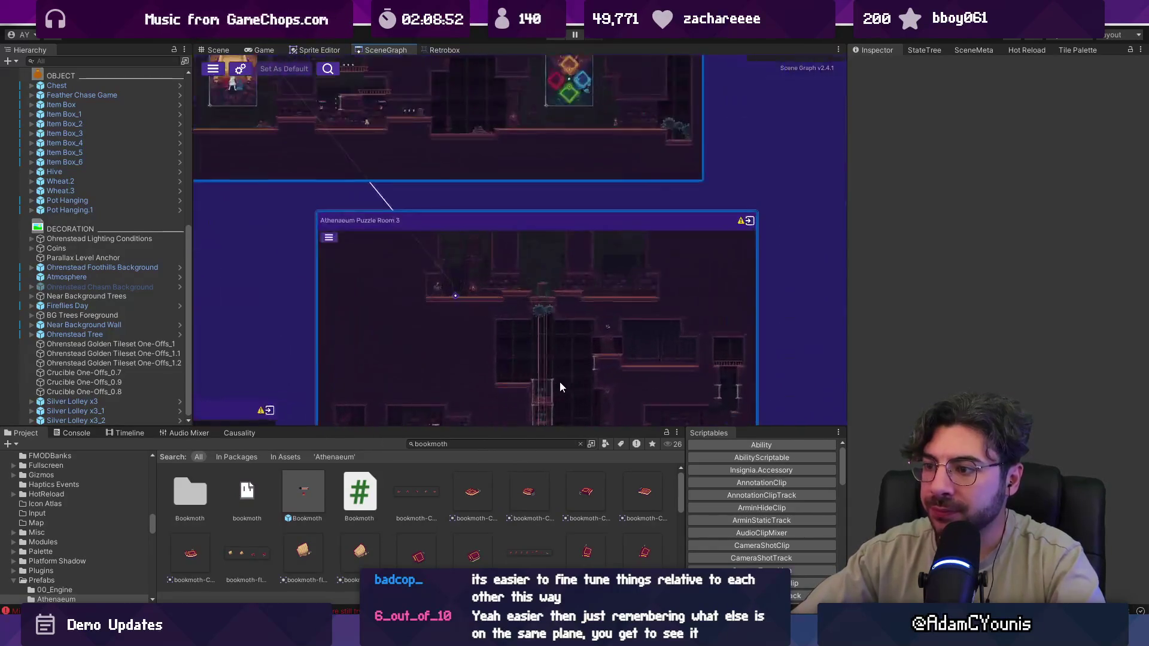
{"action": "left_click_drag", "start_coordinate": [516, 148], "coordinate": [634, 383]}
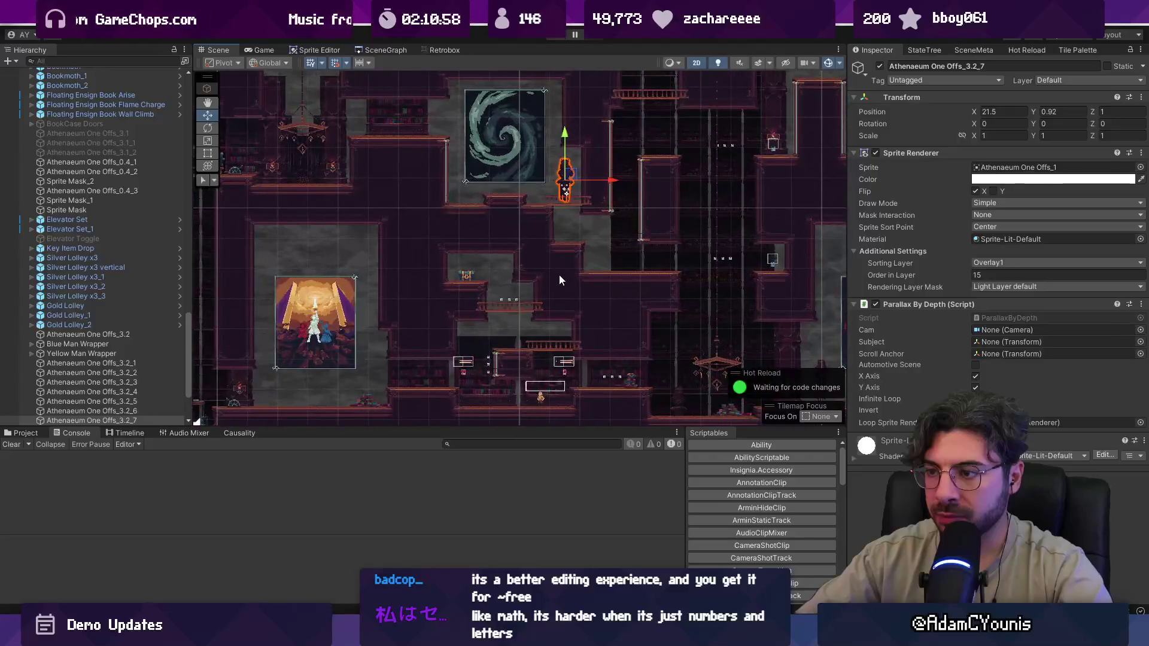
- Move the statue prop down and left, lowering it slightly into place
{"action": "left_click_drag", "start_coordinate": [522, 255], "coordinate": [507, 281]}
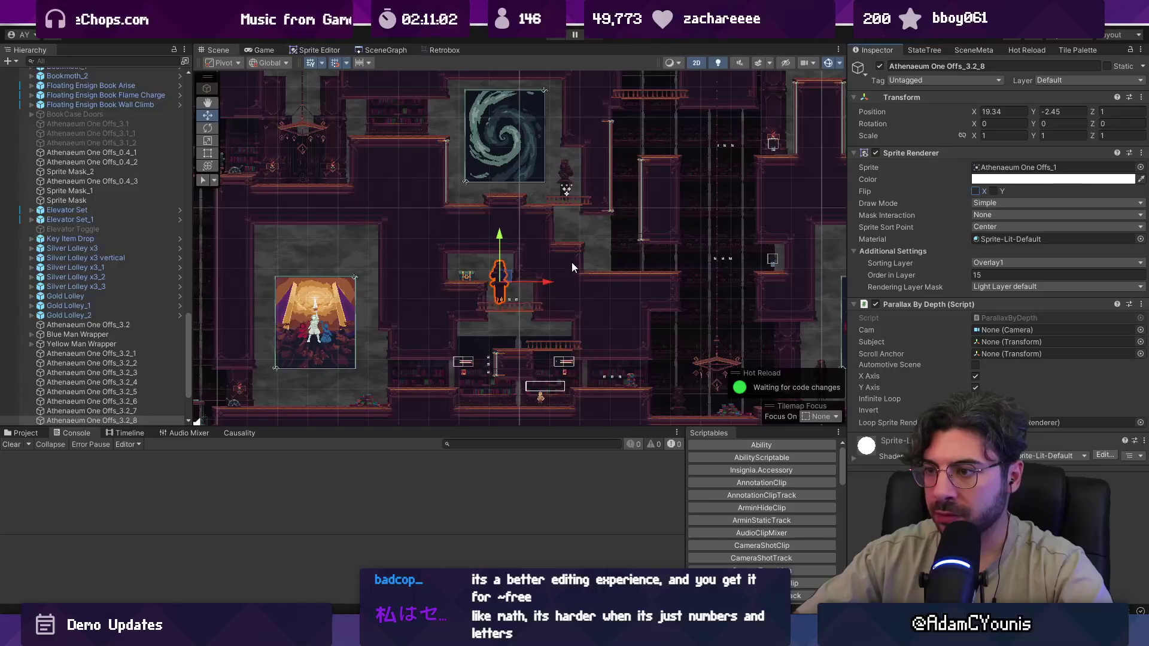
{"action": "scroll", "coordinate": [498, 283], "scroll_direction": "up", "scroll_amount": 5}
{"action": "left_click_drag", "start_coordinate": [482, 232], "coordinate": [480, 241]}
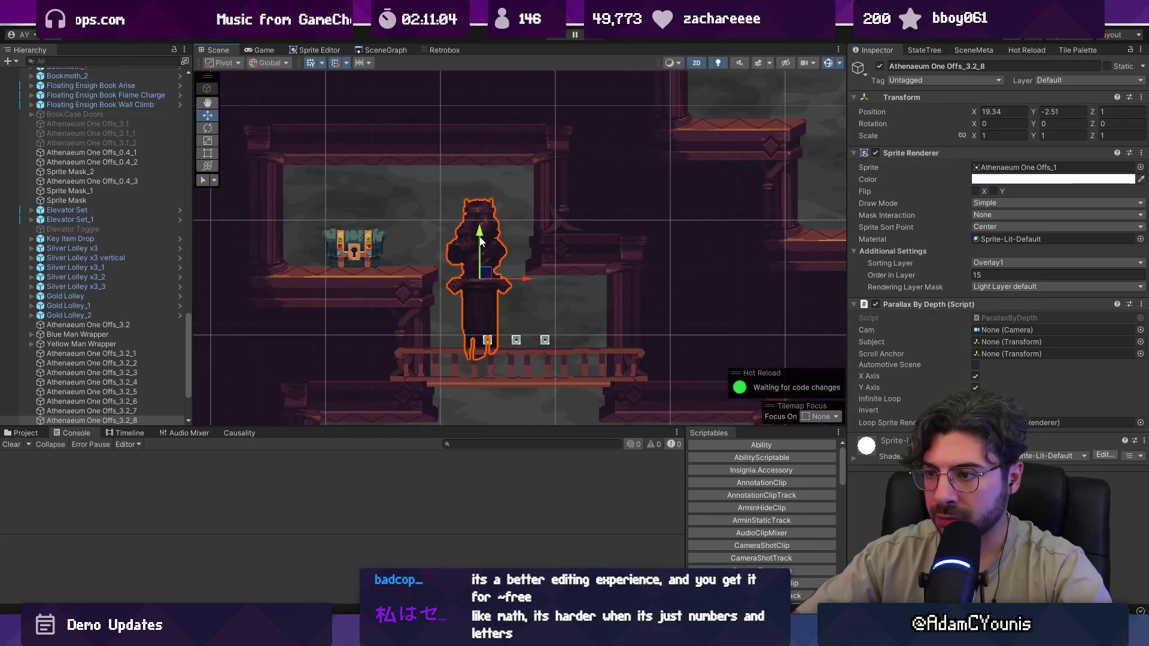
{"action": "scroll", "coordinate": [486, 267], "scroll_direction": "down", "scroll_amount": 8}
{"action": "key", "text": "t"}
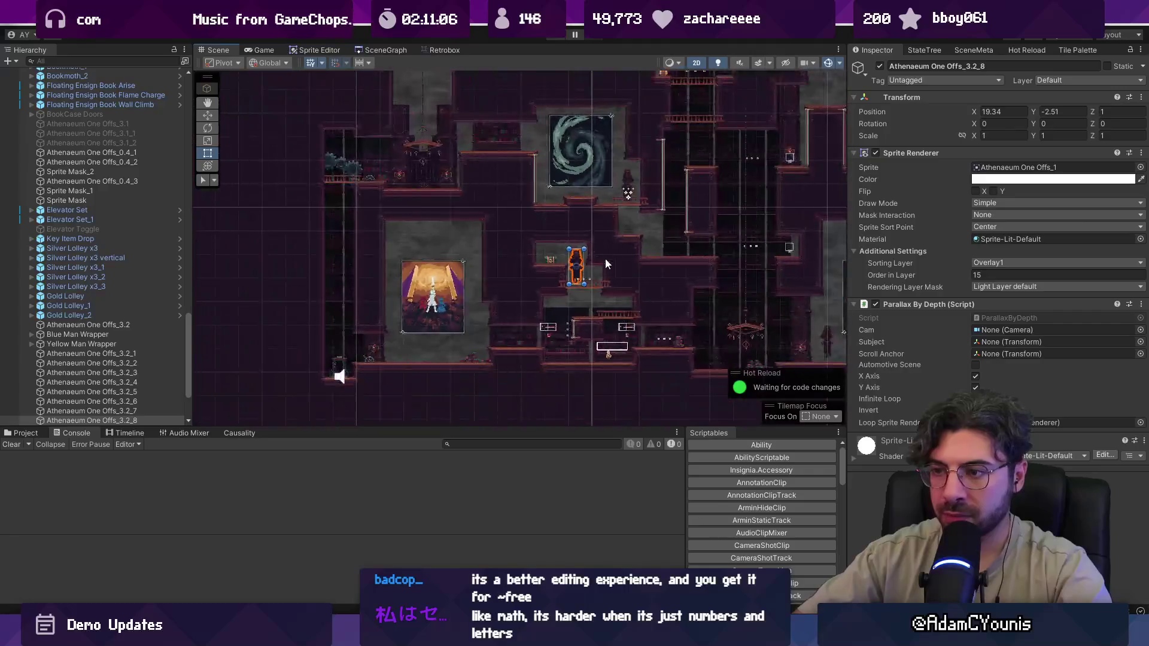
{"action": "mouse_move", "coordinate": [570, 259]}
{"action": "left_mouse_down"}
{"action": "mouse_move", "coordinate": [375, 239]}
{"action": "mouse_move", "coordinate": [260, 359]}
{"action": "mouse_move", "coordinate": [357, 304]}
{"action": "left_mouse_up"}
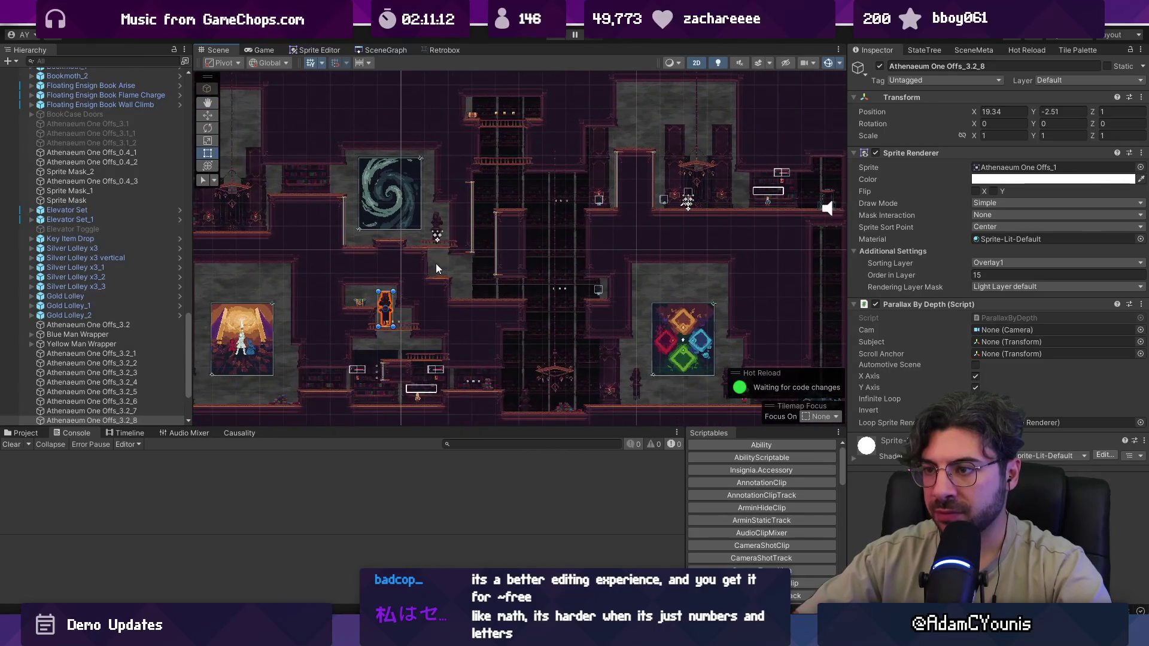
- Duplicate the statue and place the copy in the library at X 34.42, Y 2.5, then play
{"action": "key", "text": "ctrl+d"}
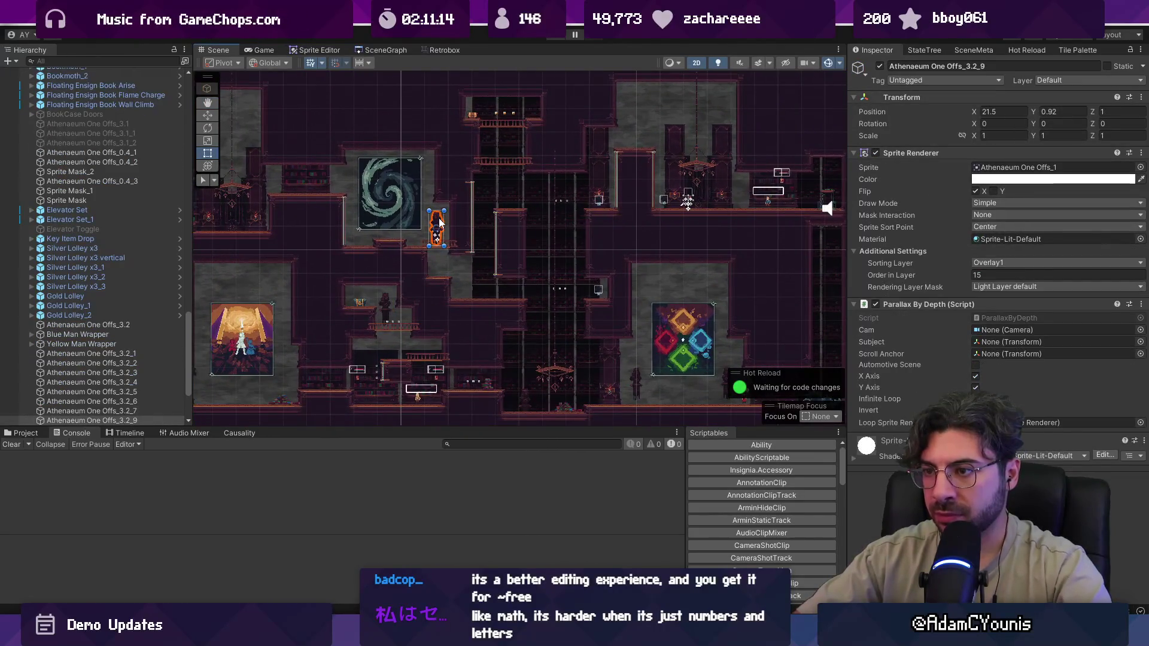
{"action": "mouse_move", "coordinate": [446, 230]}
{"action": "left_mouse_down"}
{"action": "mouse_move", "coordinate": [738, 205]}
{"action": "mouse_move", "coordinate": [749, 193]}
{"action": "left_mouse_up"}
{"action": "scroll", "coordinate": [749, 192], "scroll_direction": "up", "scroll_amount": 6}
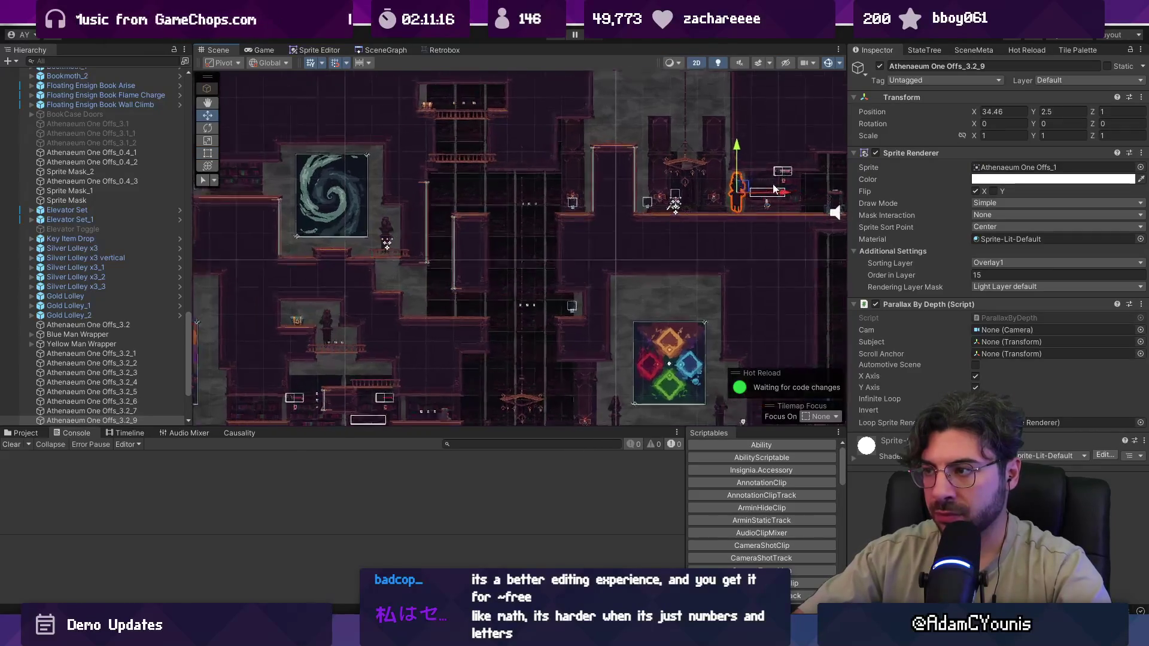
{"action": "left_click_drag", "start_coordinate": [653, 209], "coordinate": [649, 209]}
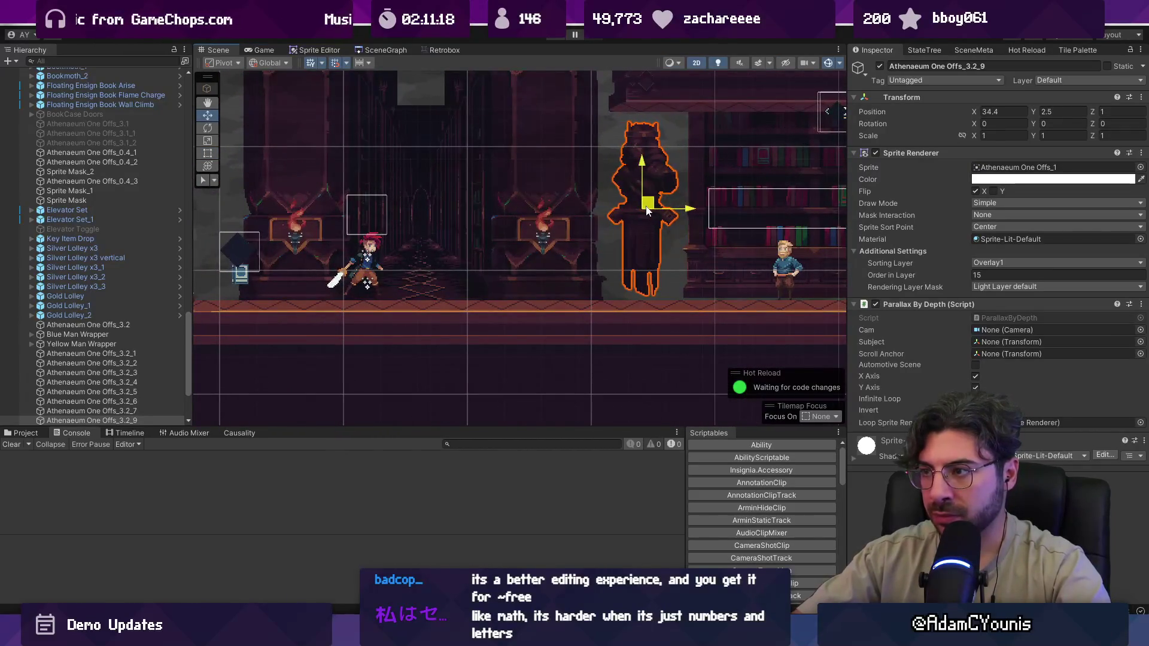
{"action": "left_click", "coordinate": [554, 37]}
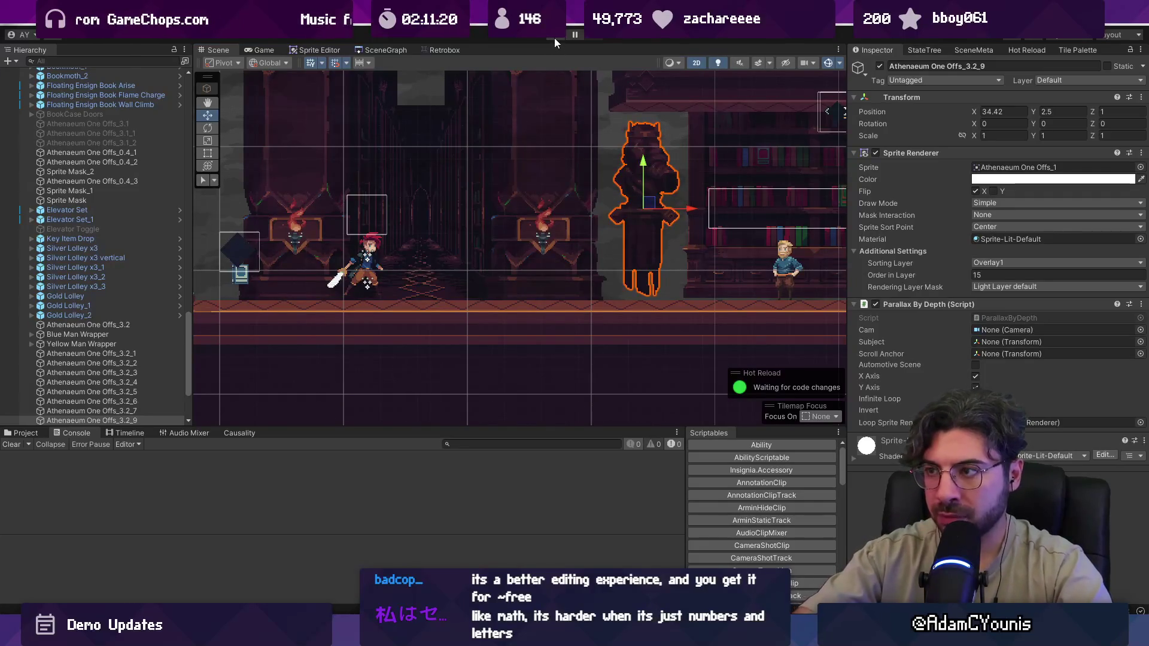
- Run right past the NPC swinging the sword, drop off the ledge and ride the lift
{"action": "key", "text": "Right"}
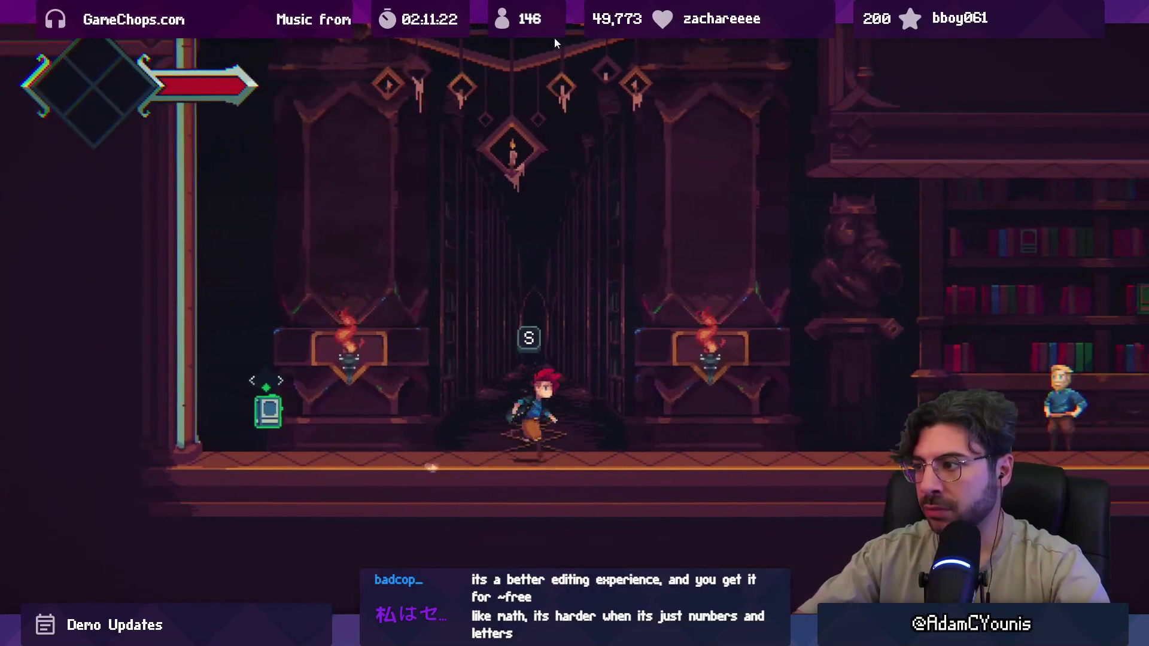
{"action": "key", "text": "Right"}
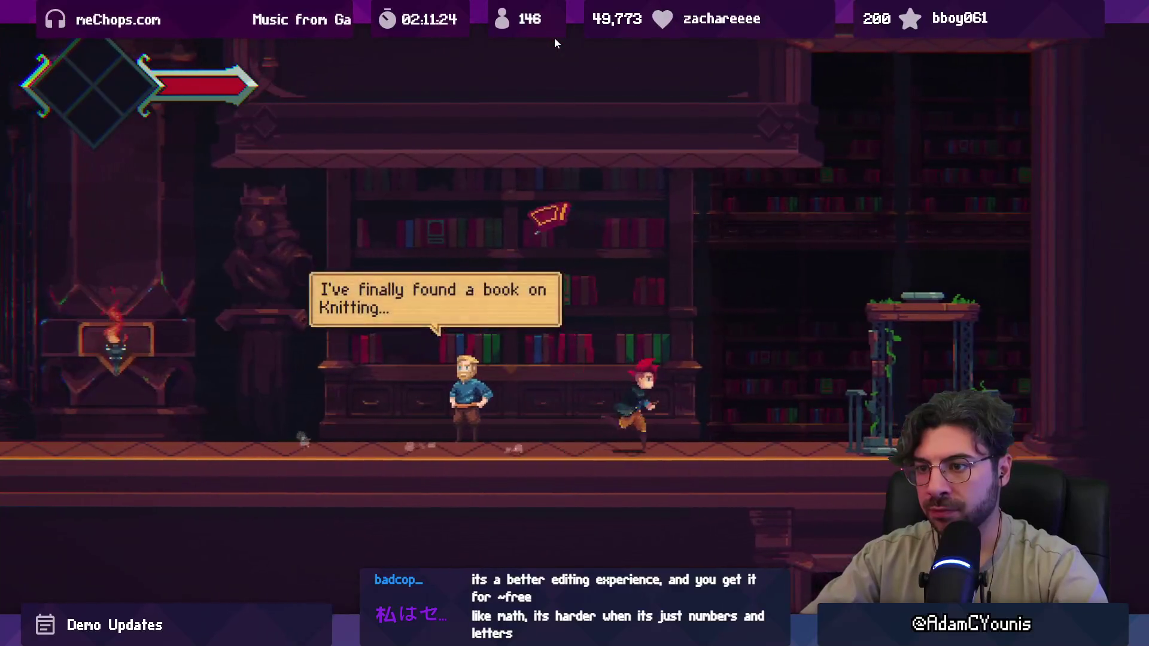
{"action": "key", "text": "x"}
{"action": "key", "text": "Right"}
{"action": "key", "text": "space"}
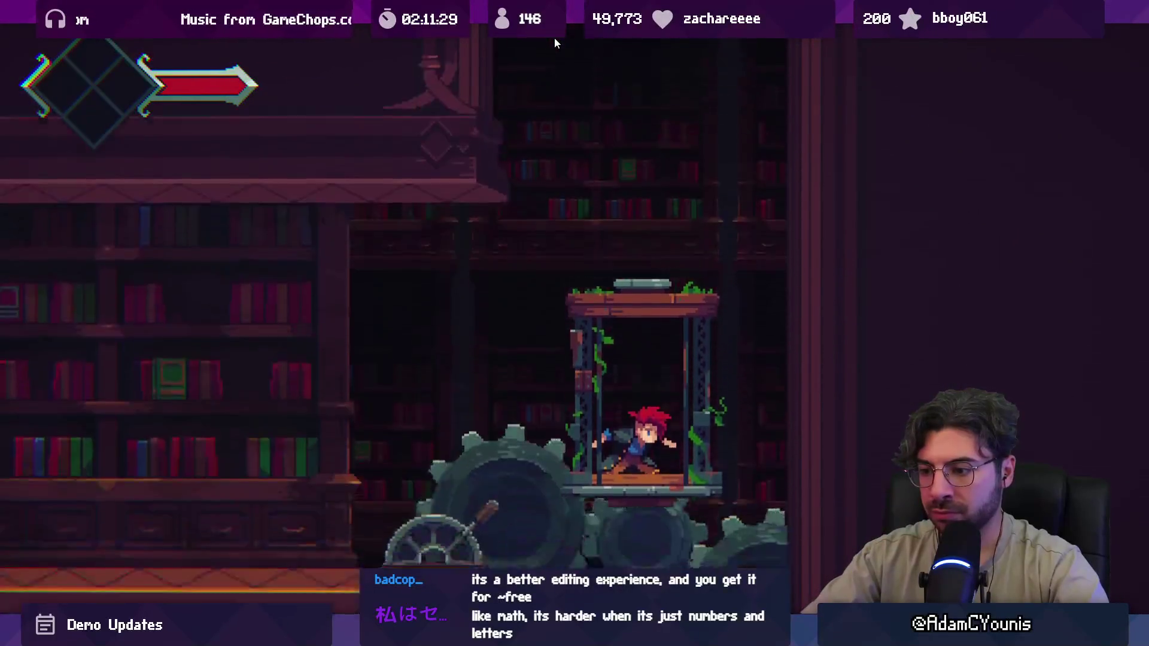
{"action": "key", "text": "Left"}
- Run left through the library past the painting and both statues, then stop the play-test
{"action": "key", "text": "Left"}
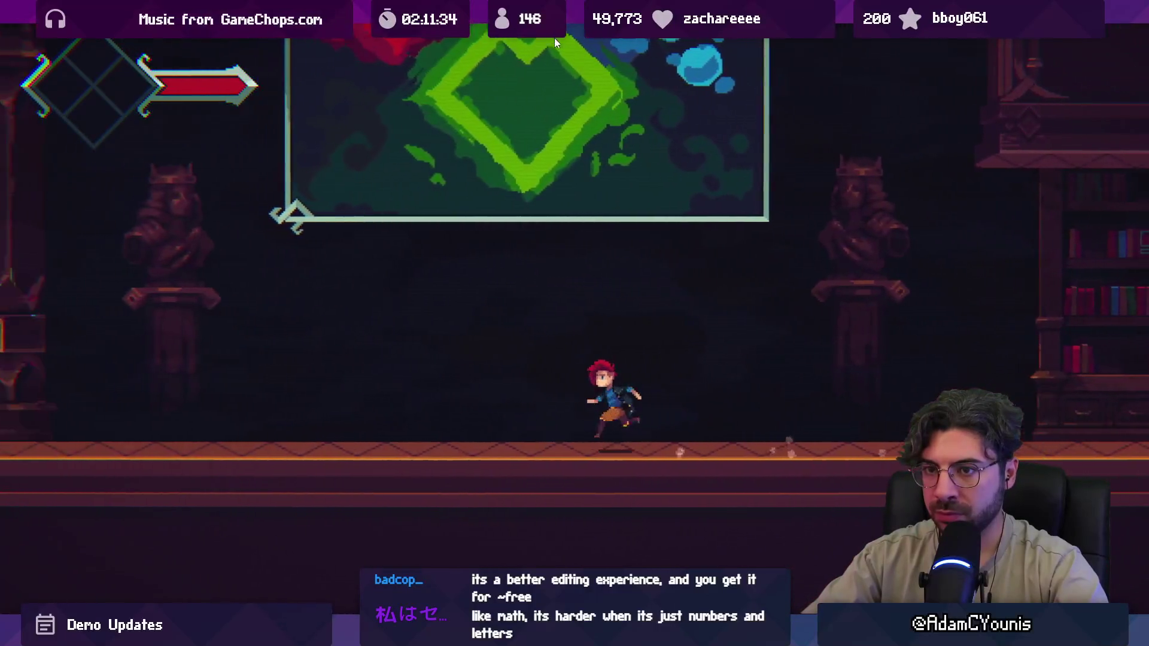
{"action": "key", "text": "Left"}
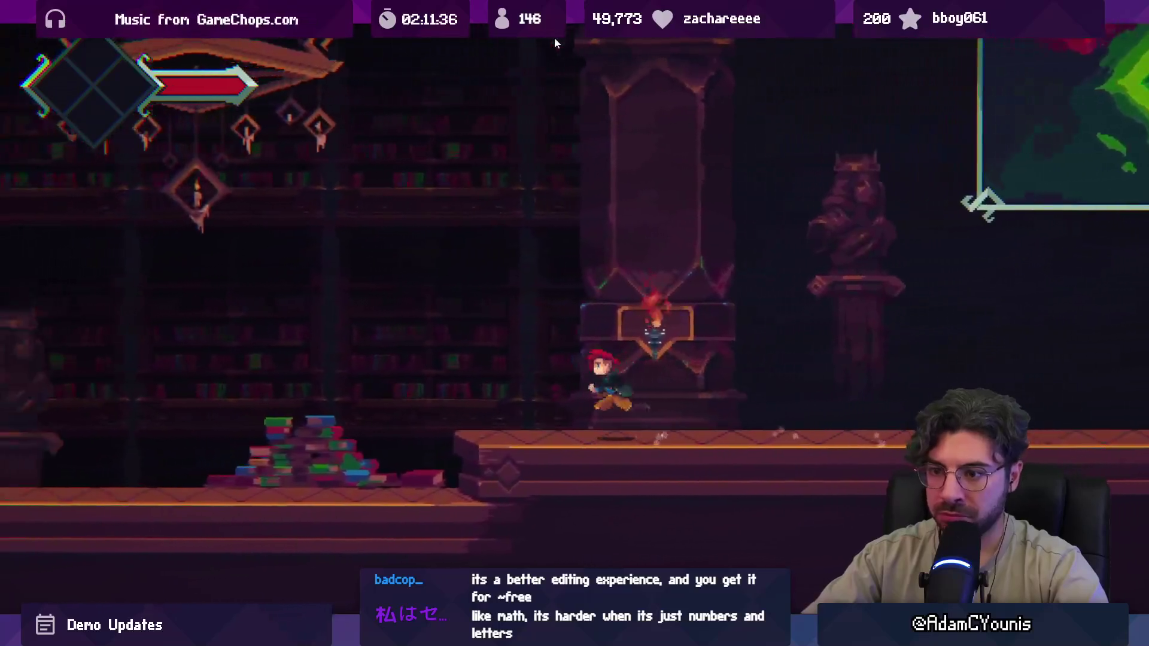
{"action": "key", "text": "Left"}
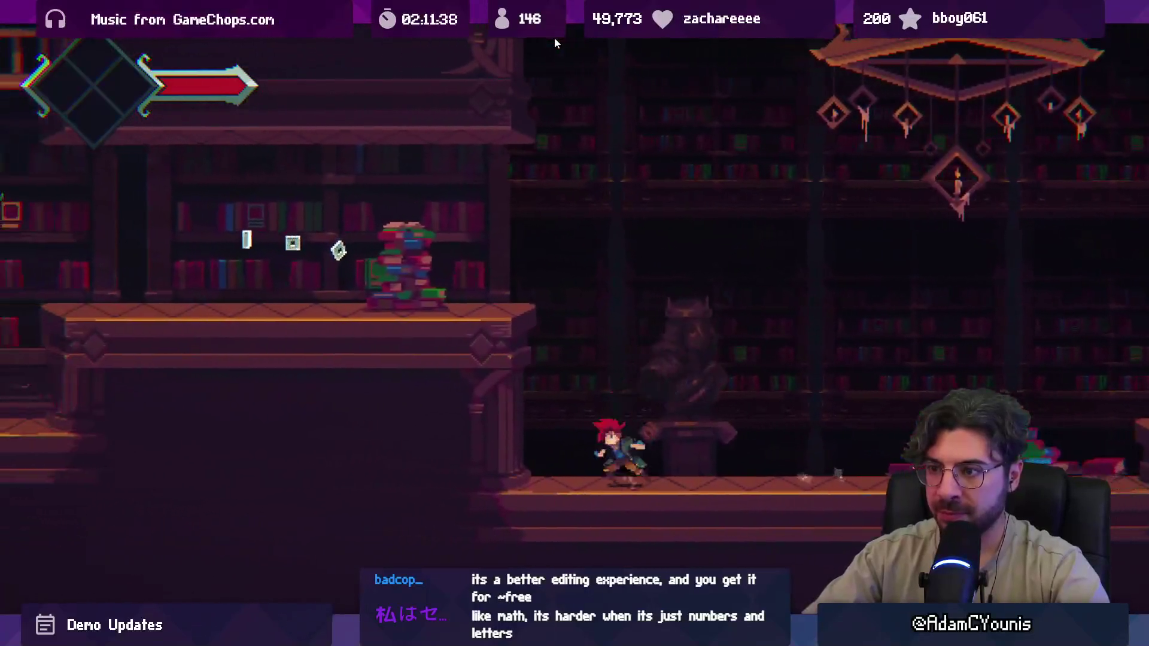
{"action": "key", "text": "Left"}
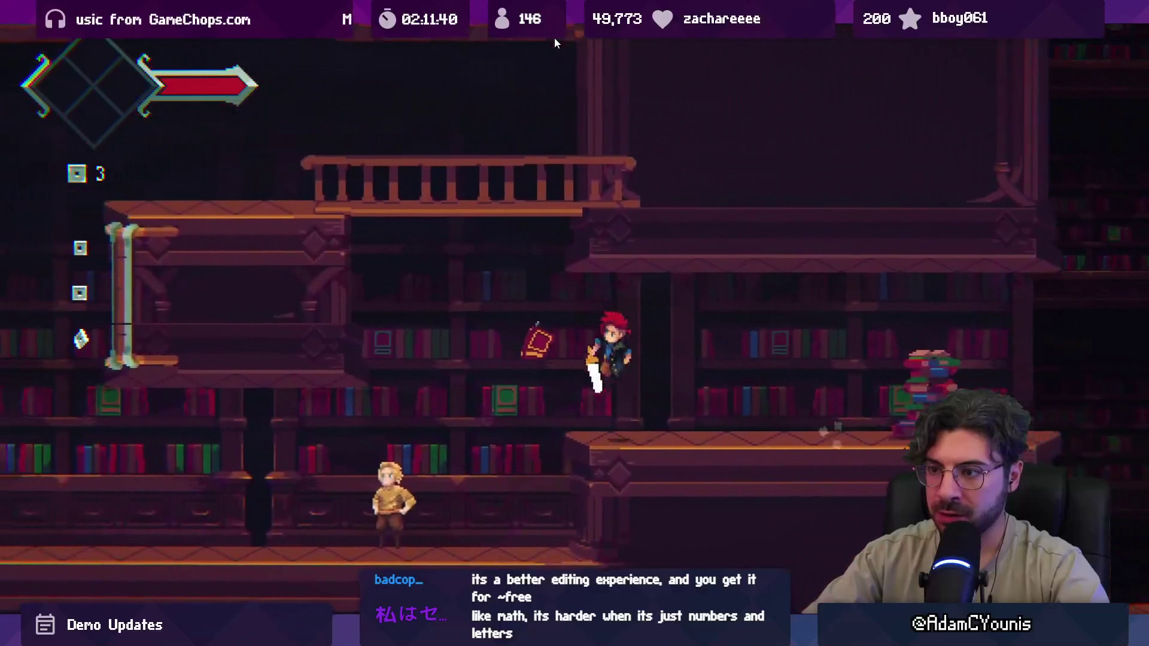
{"action": "key", "text": "Right"}
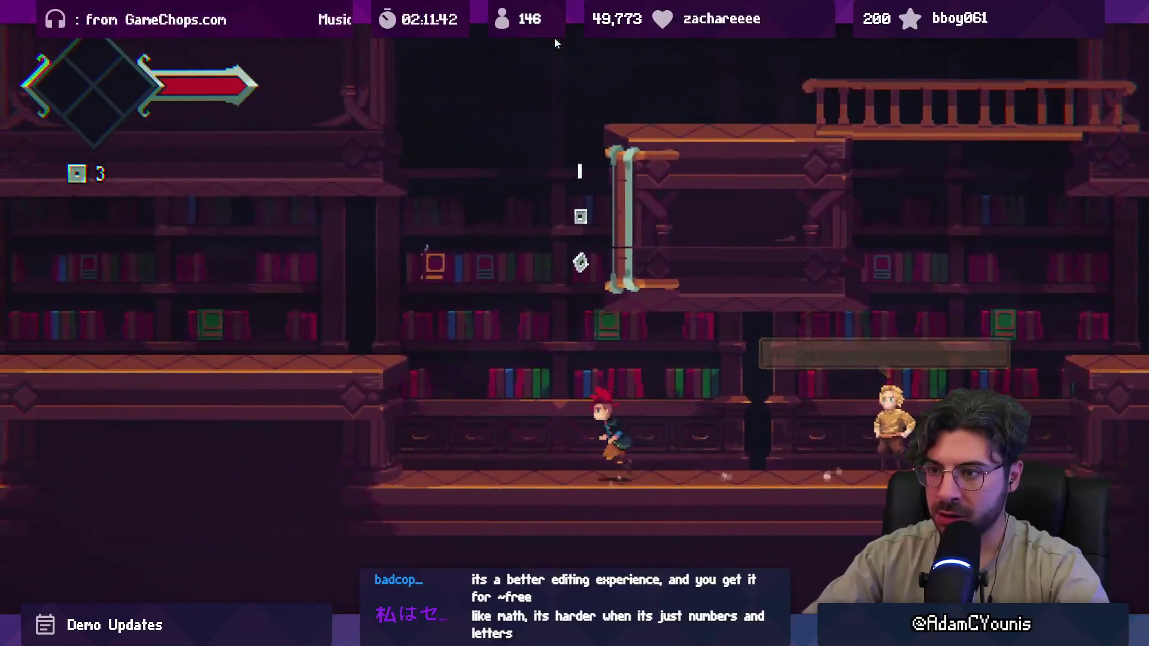
{"action": "key", "text": "Left"}
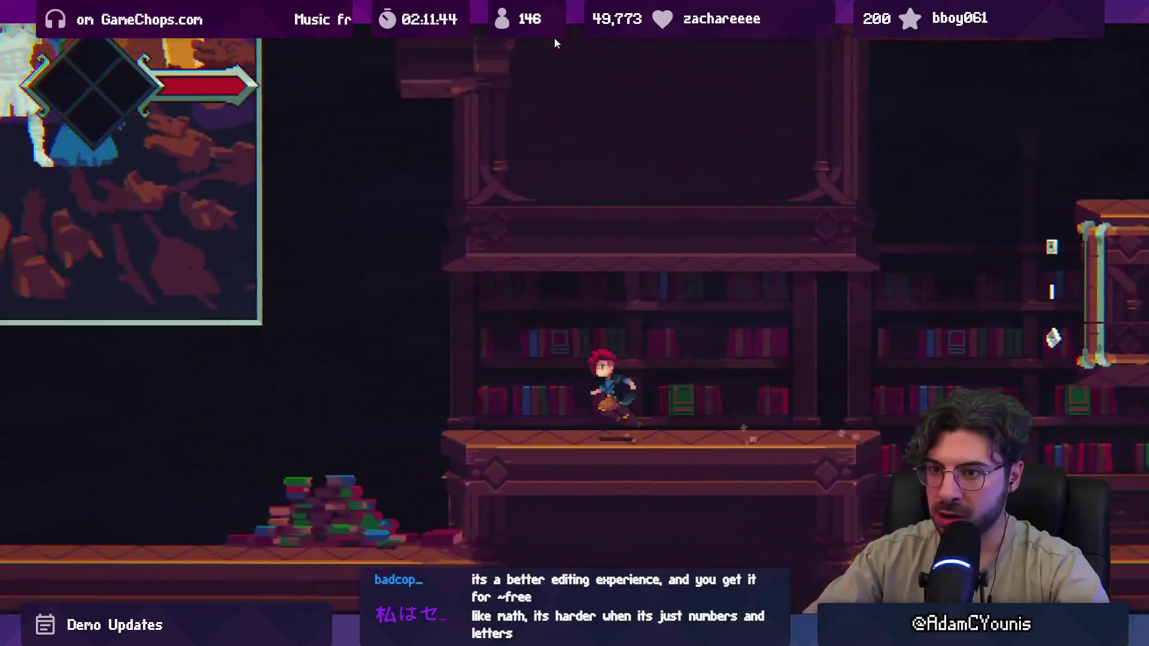
{"action": "key", "text": "Left"}
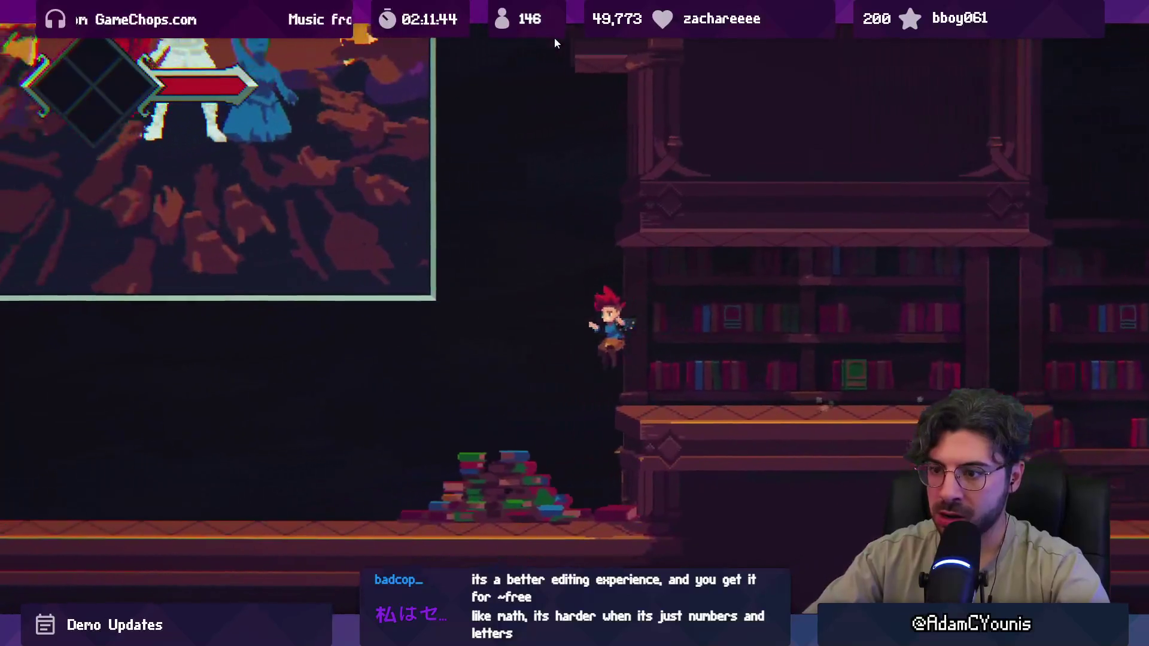
{"action": "key", "text": "shift+space"}
{"action": "left_click", "coordinate": [554, 38]}
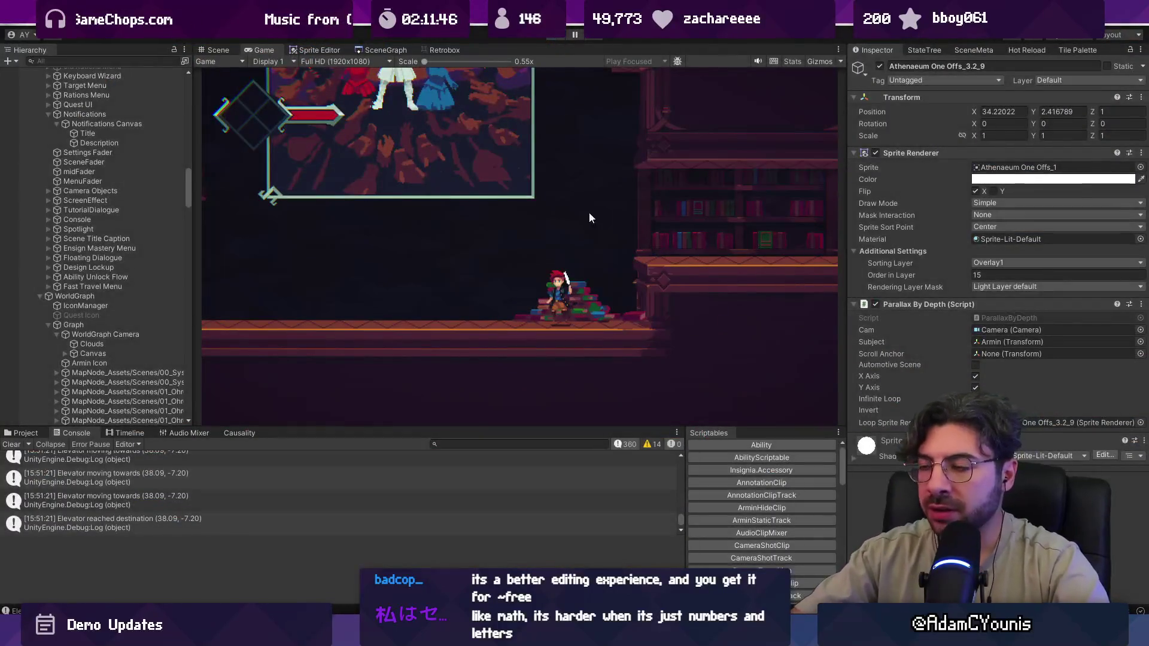
- Search the Project assets and place the Cheverton Green Woman on the library floor, shifted left
{"action": "scroll", "coordinate": [455, 330], "scroll_direction": "up", "scroll_amount": 3}
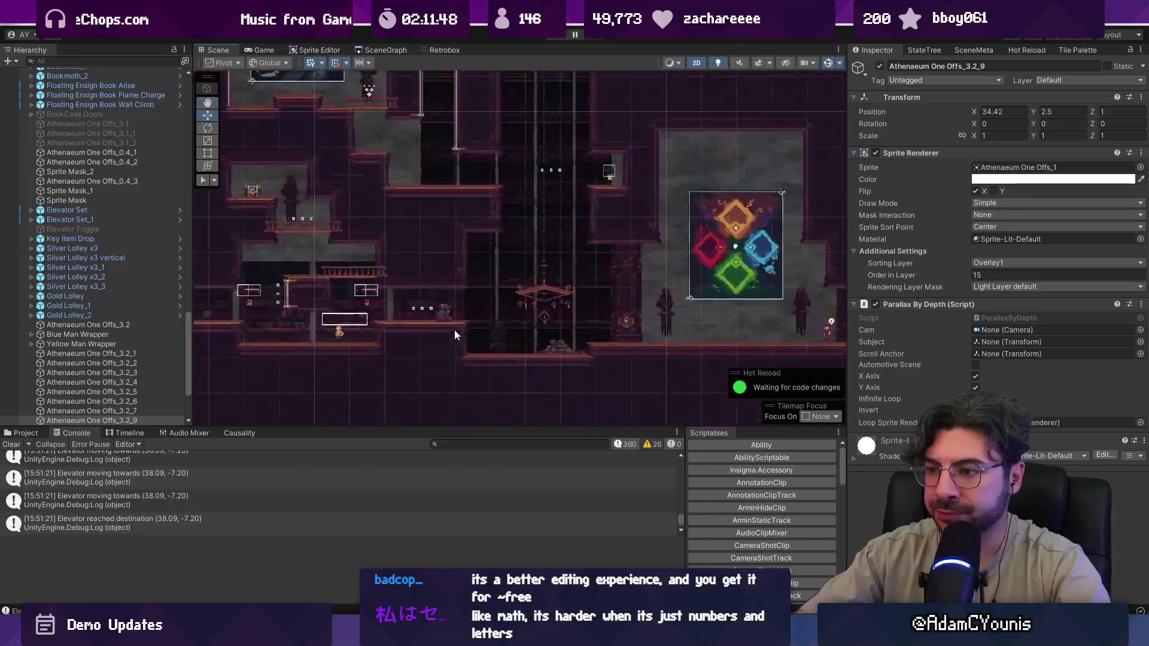
{"action": "scroll", "coordinate": [412, 277], "scroll_direction": "up", "scroll_amount": 3}
{"action": "left_click", "coordinate": [24, 433]}
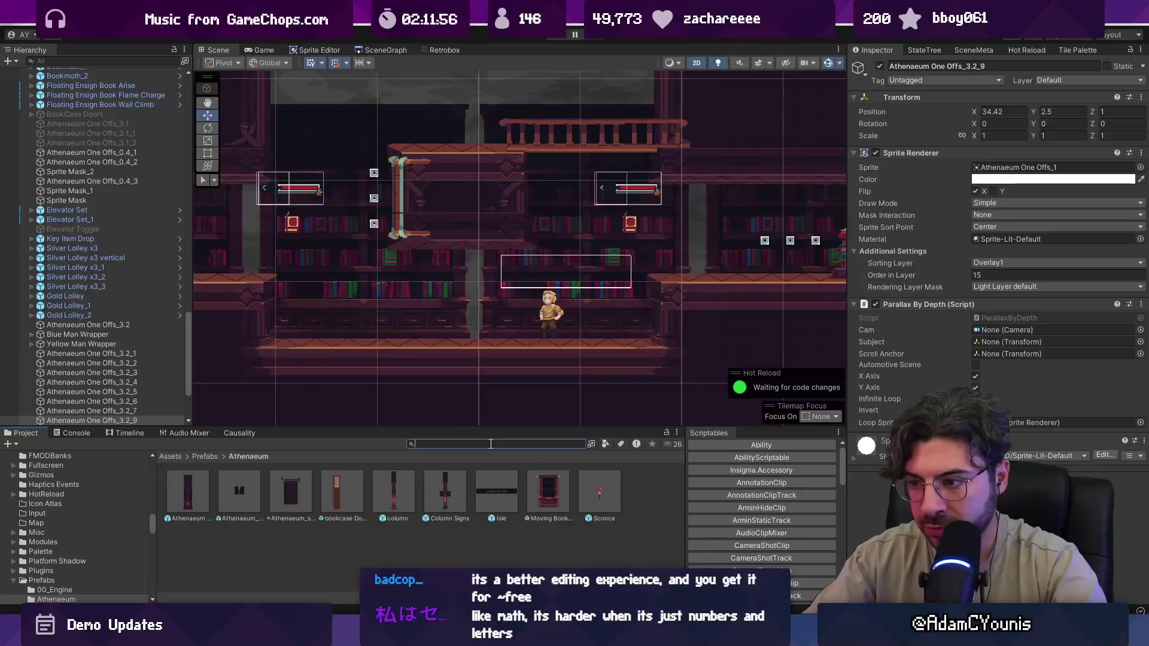
{"action": "type", "text": "women"}
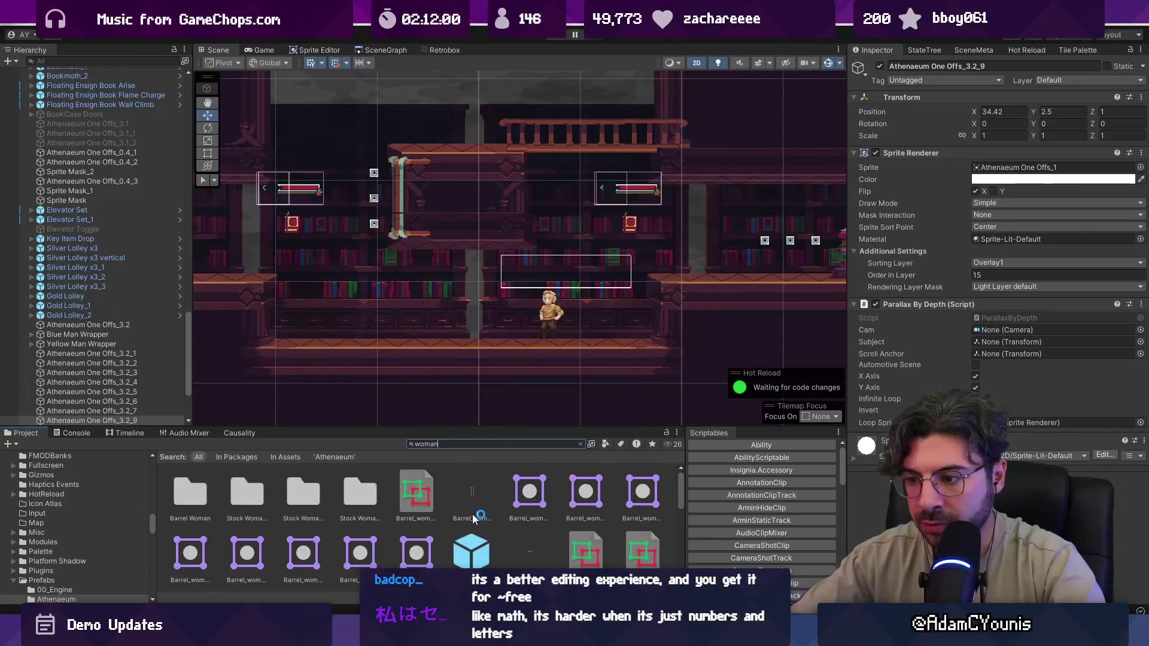
{"action": "scroll", "coordinate": [472, 515], "scroll_direction": "down", "scroll_amount": 3}
{"action": "mouse_move", "coordinate": [203, 485]}
{"action": "left_mouse_down"}
{"action": "mouse_move", "coordinate": [397, 385]}
{"action": "mouse_move", "coordinate": [473, 323]}
{"action": "left_mouse_up"}
{"action": "scroll", "coordinate": [450, 330], "scroll_direction": "down", "scroll_amount": 3}
{"action": "scroll", "coordinate": [450, 329], "scroll_direction": "up", "scroll_amount": 3}
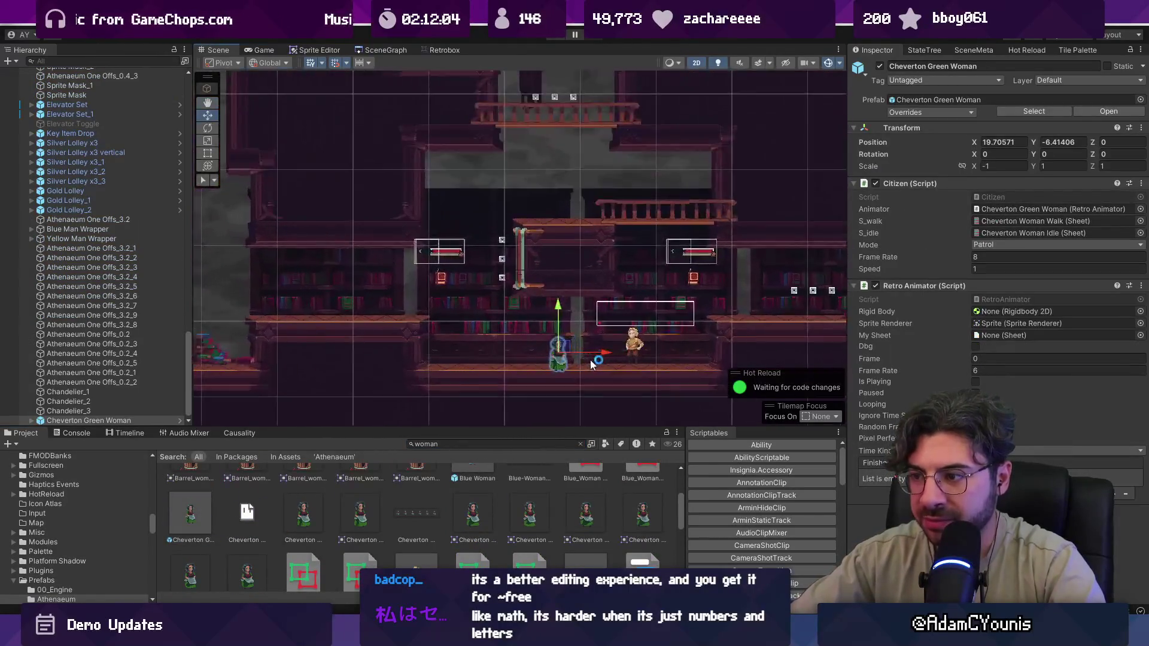
{"action": "key", "text": "w"}
{"action": "left_click_drag", "start_coordinate": [555, 344], "coordinate": [457, 326]}
- Search again and drag the Cheverton Grey Man prefab into the scene
{"action": "scroll", "coordinate": [648, 348], "scroll_direction": "up", "scroll_amount": 2}
{"action": "scroll", "coordinate": [496, 508], "scroll_direction": "down", "scroll_amount": 3}
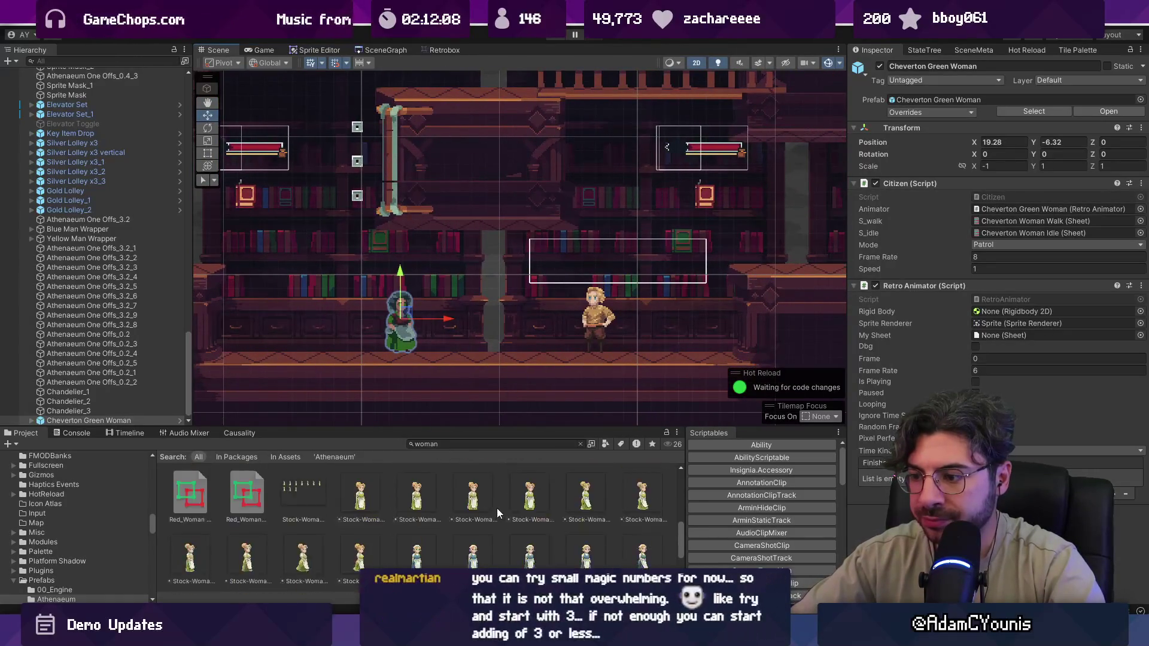
{"action": "scroll", "coordinate": [495, 506], "scroll_direction": "up", "scroll_amount": 5}
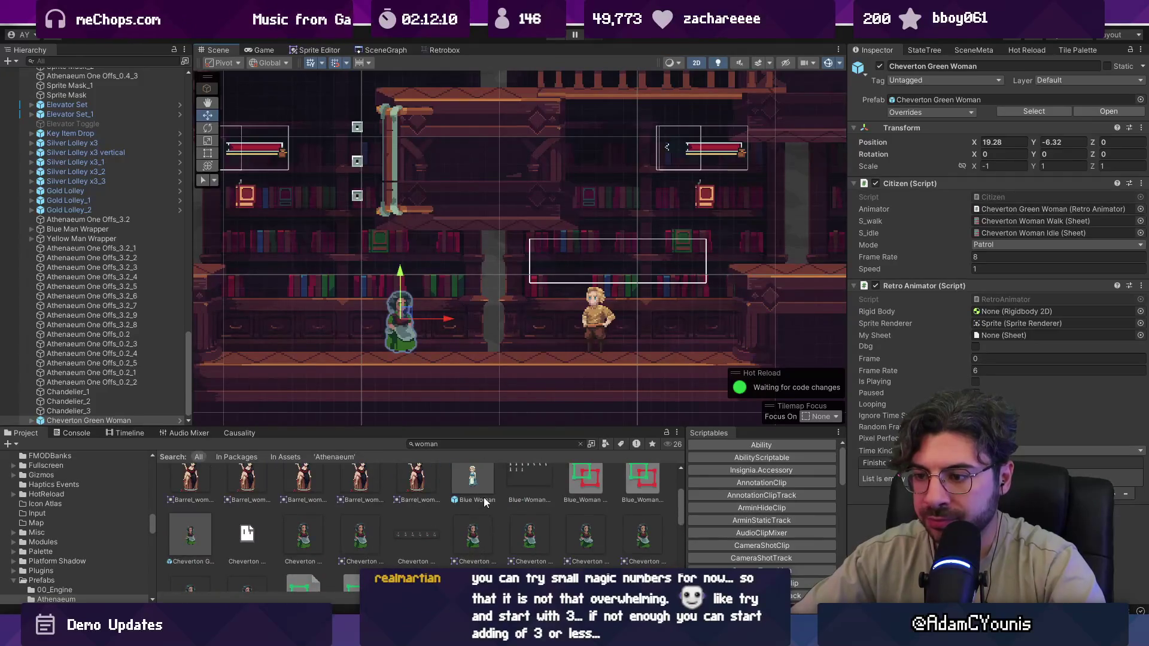
{"action": "left_click", "coordinate": [481, 443]}
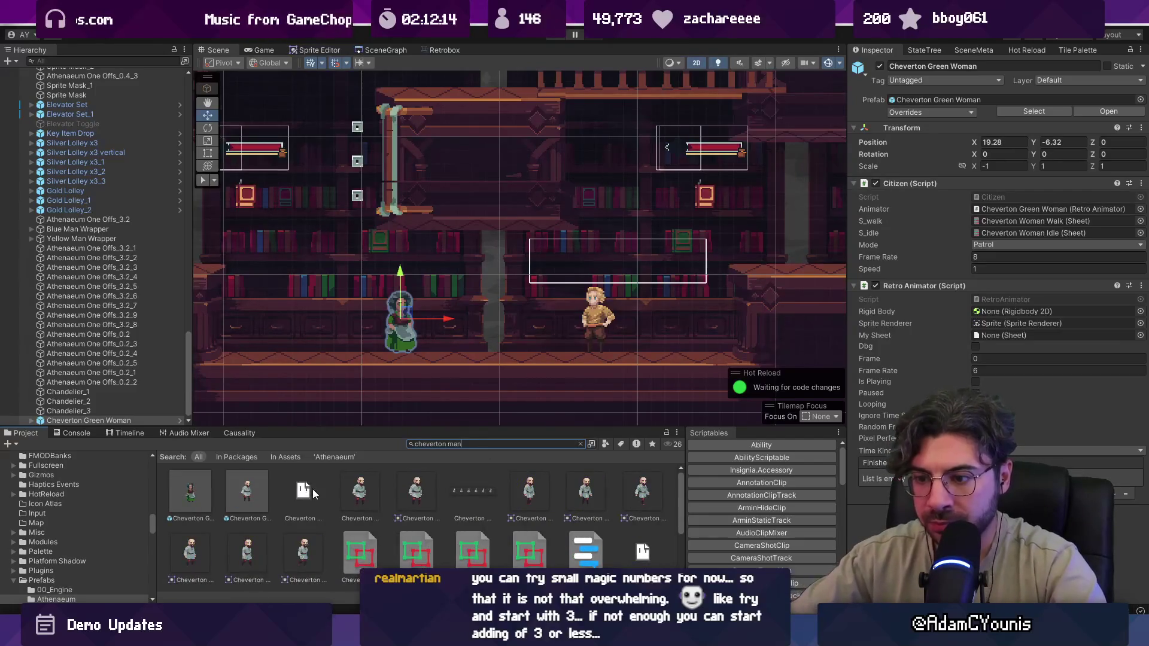
{"action": "mouse_move", "coordinate": [255, 493]}
{"action": "left_mouse_down"}
{"action": "mouse_move", "coordinate": [691, 239]}
{"action": "mouse_move", "coordinate": [260, 290]}
{"action": "mouse_move", "coordinate": [318, 285]}
{"action": "mouse_move", "coordinate": [518, 324]}
{"action": "mouse_move", "coordinate": [556, 351]}
{"action": "left_mouse_up"}
{"action": "scroll", "coordinate": [691, 239], "scroll_direction": "down", "scroll_amount": 3}
{"action": "scroll", "coordinate": [426, 314], "scroll_direction": "down", "scroll_amount": 1}
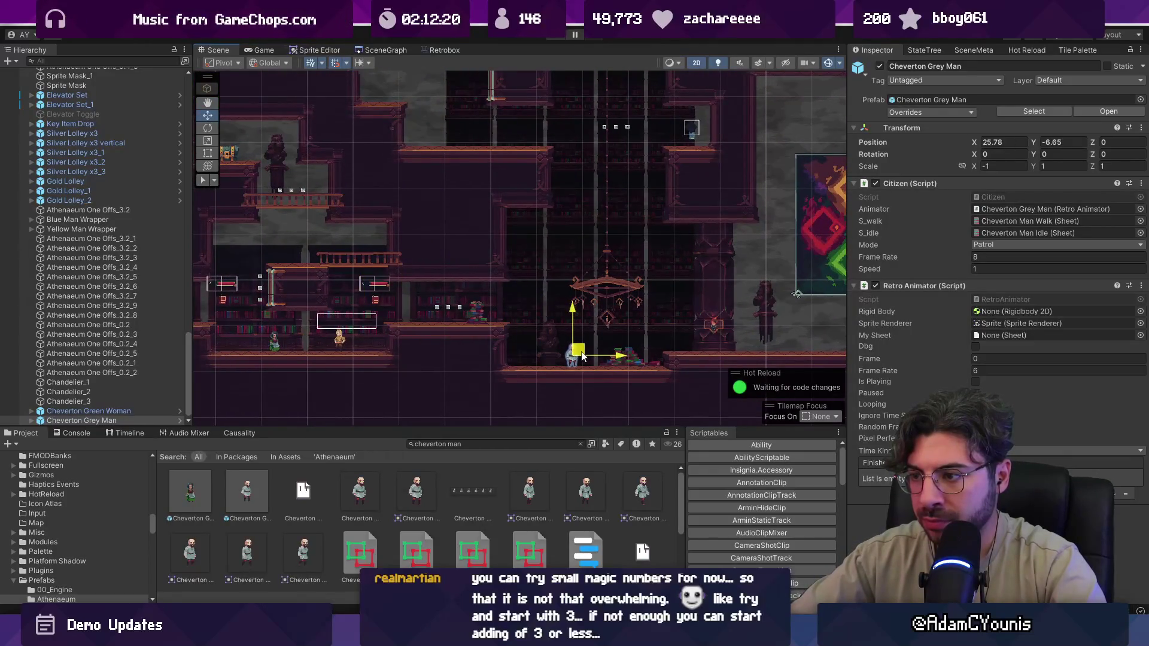
{"action": "scroll", "coordinate": [583, 352], "scroll_direction": "up", "scroll_amount": 2}
{"action": "scroll", "coordinate": [569, 361], "scroll_direction": "down", "scroll_amount": 1}
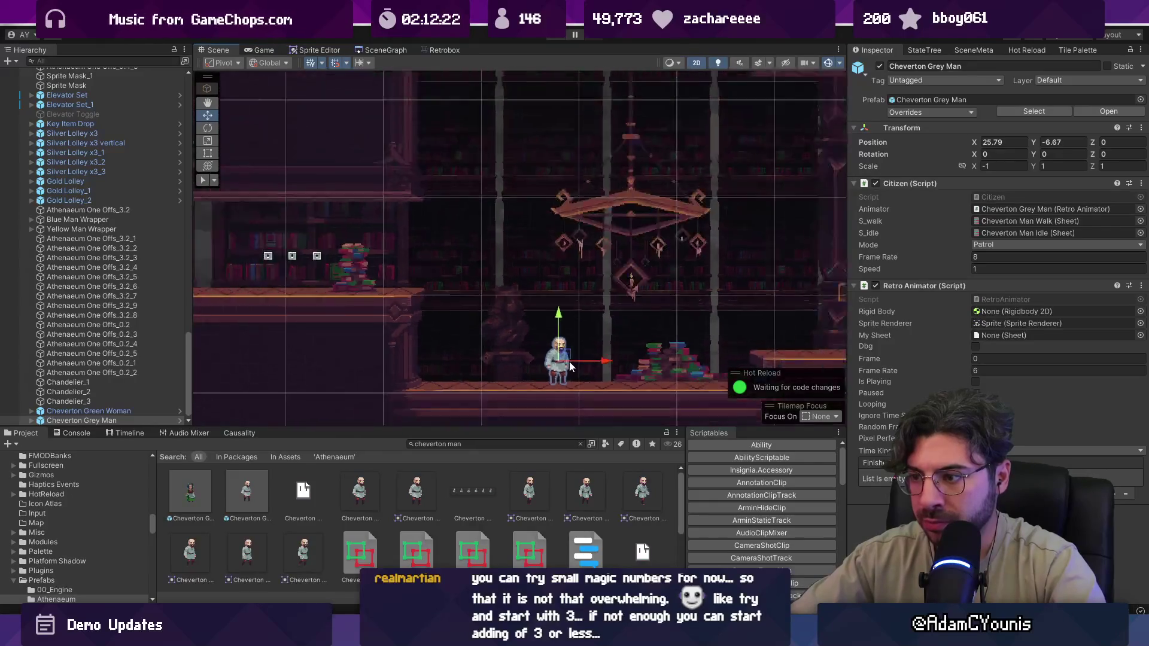
{"action": "scroll", "coordinate": [460, 344], "scroll_direction": "up", "scroll_amount": 5}
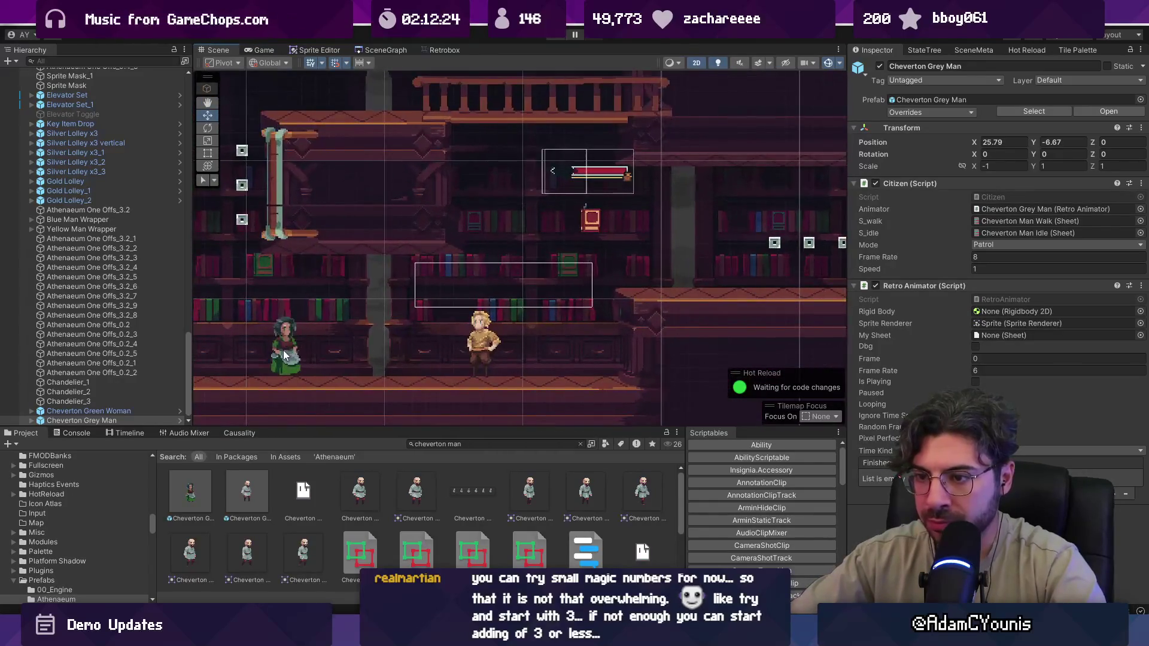
- Lower the Green Woman onto the floor, select the Yellow Man, and start another play-test
{"action": "left_click", "coordinate": [288, 333]}
{"action": "left_click_drag", "start_coordinate": [286, 303], "coordinate": [316, 312]}
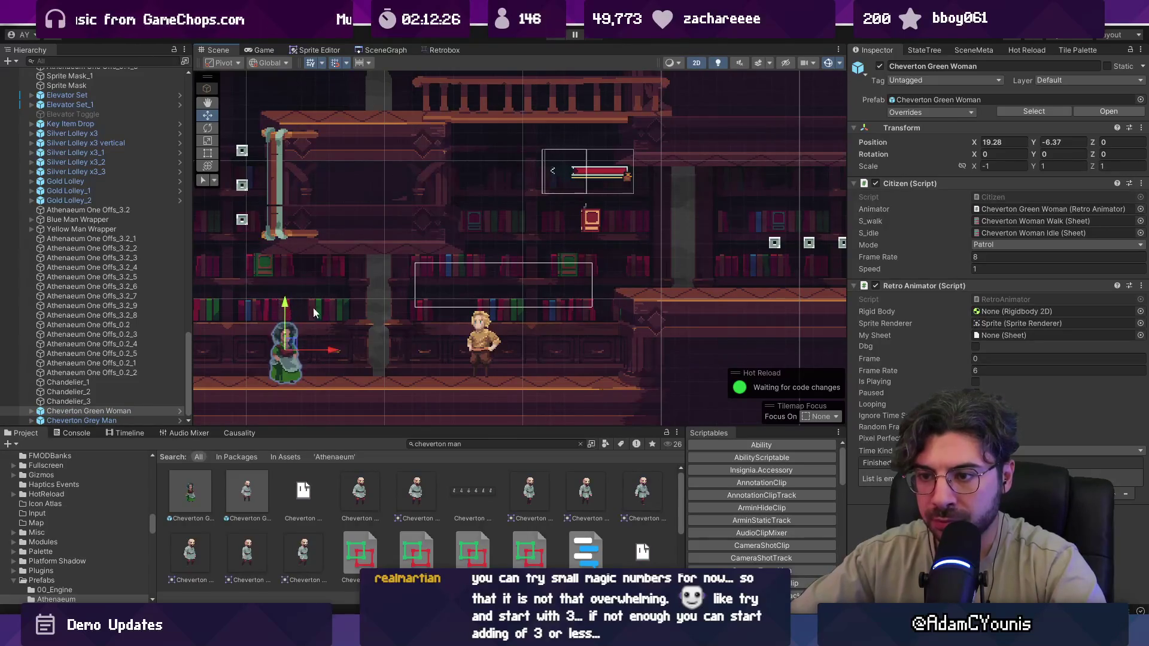
{"action": "left_click", "coordinate": [479, 344]}
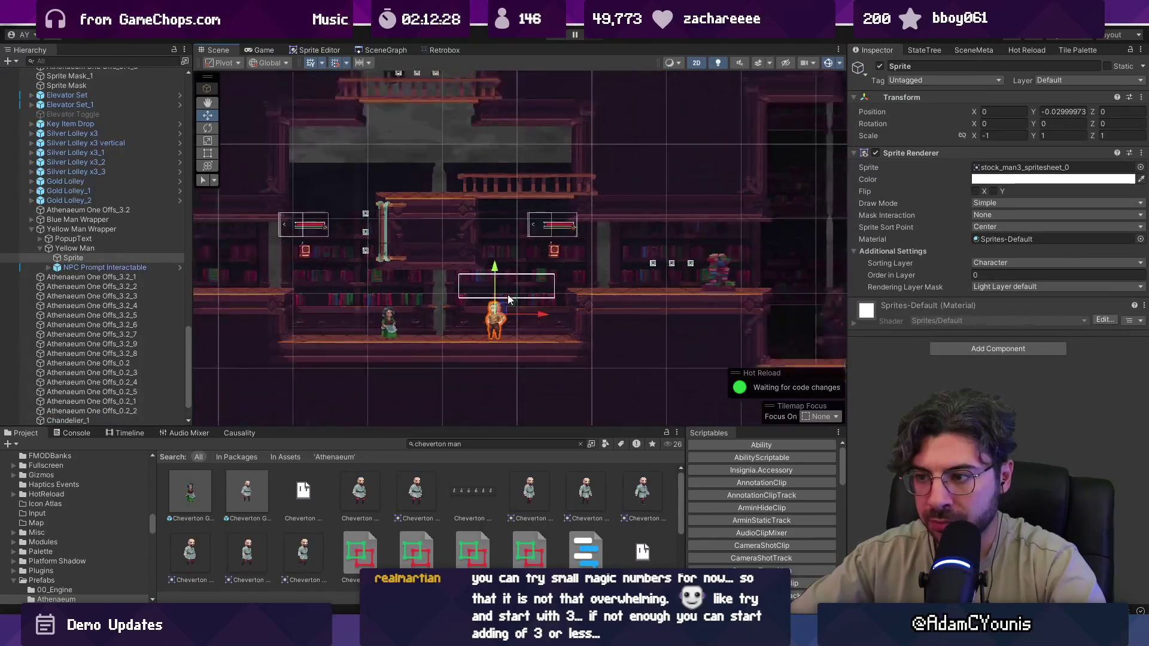
{"action": "scroll", "coordinate": [600, 309], "scroll_direction": "down", "scroll_amount": 4}
{"action": "left_click_drag", "start_coordinate": [599, 304], "coordinate": [570, 365]}
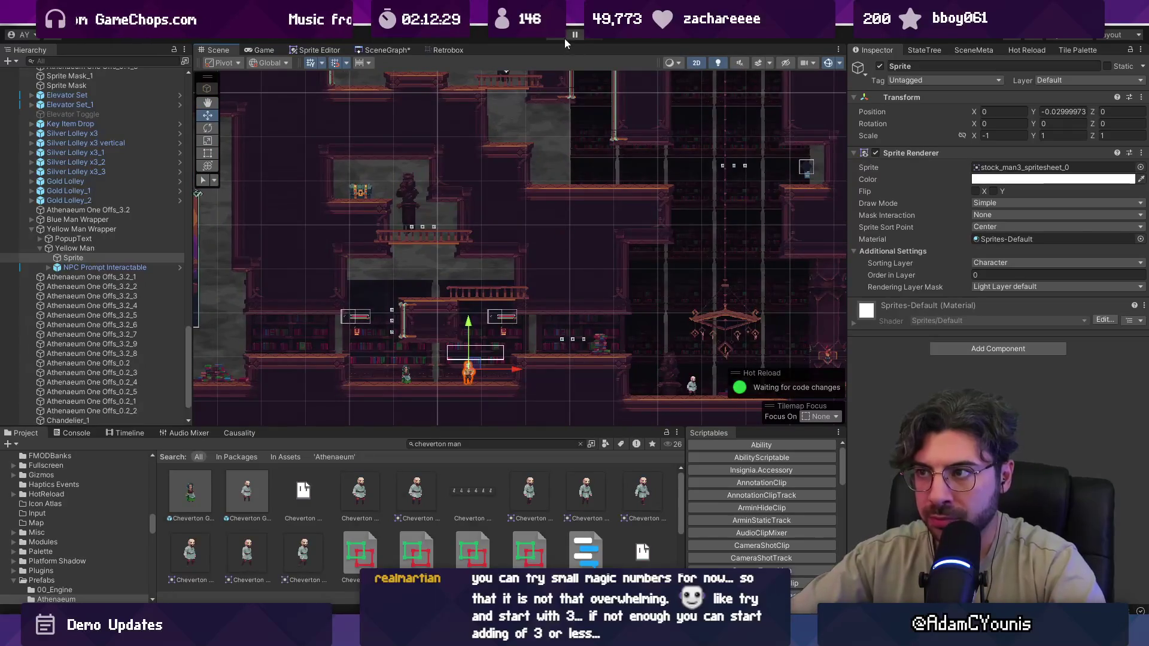
{"action": "left_click", "coordinate": [559, 37]}
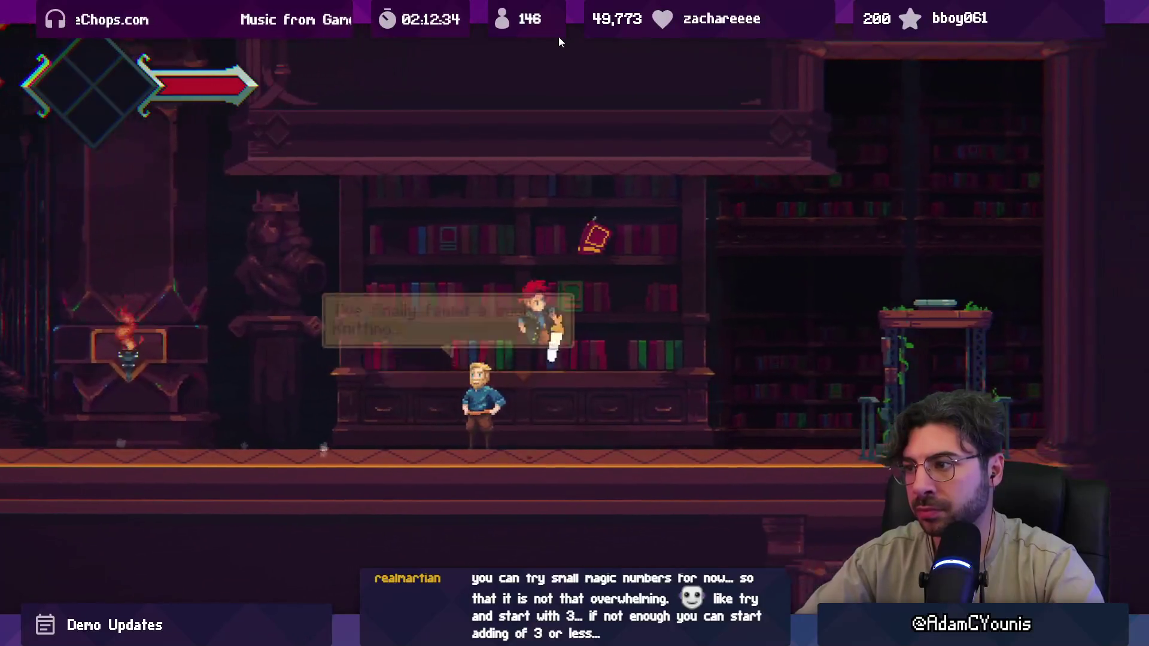
- Stop the play-test and search the Project assets for chair and couch art
{"action": "left_click", "coordinate": [558, 37]}
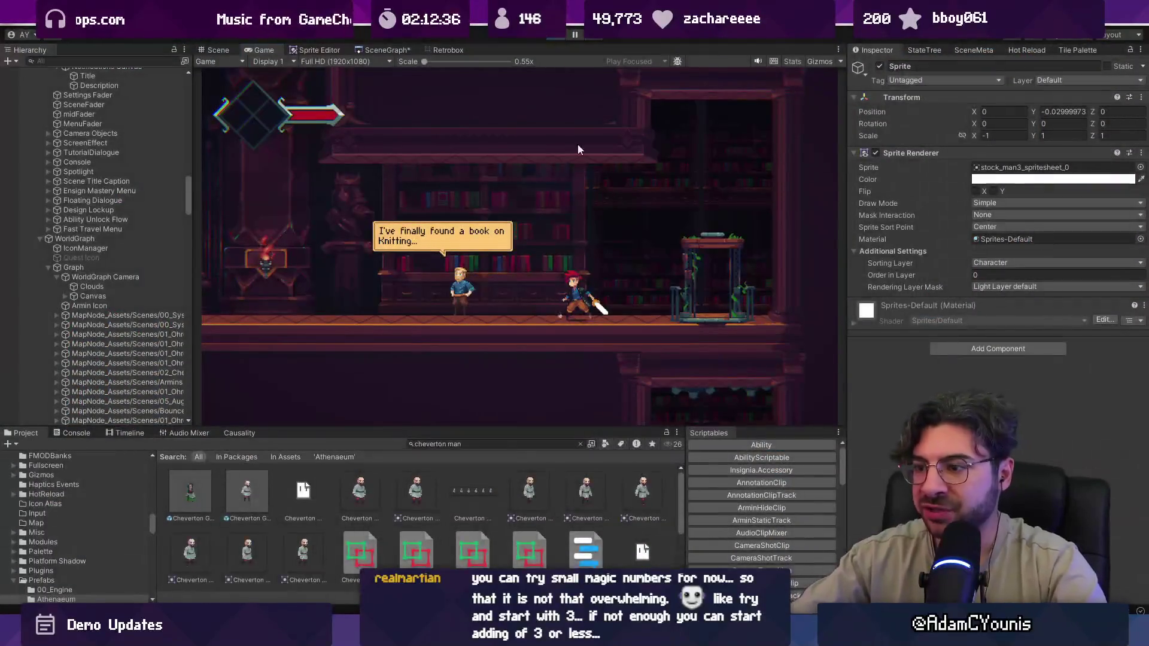
{"action": "key", "text": "ctrl+a"}
{"action": "type", "text": "chair"}
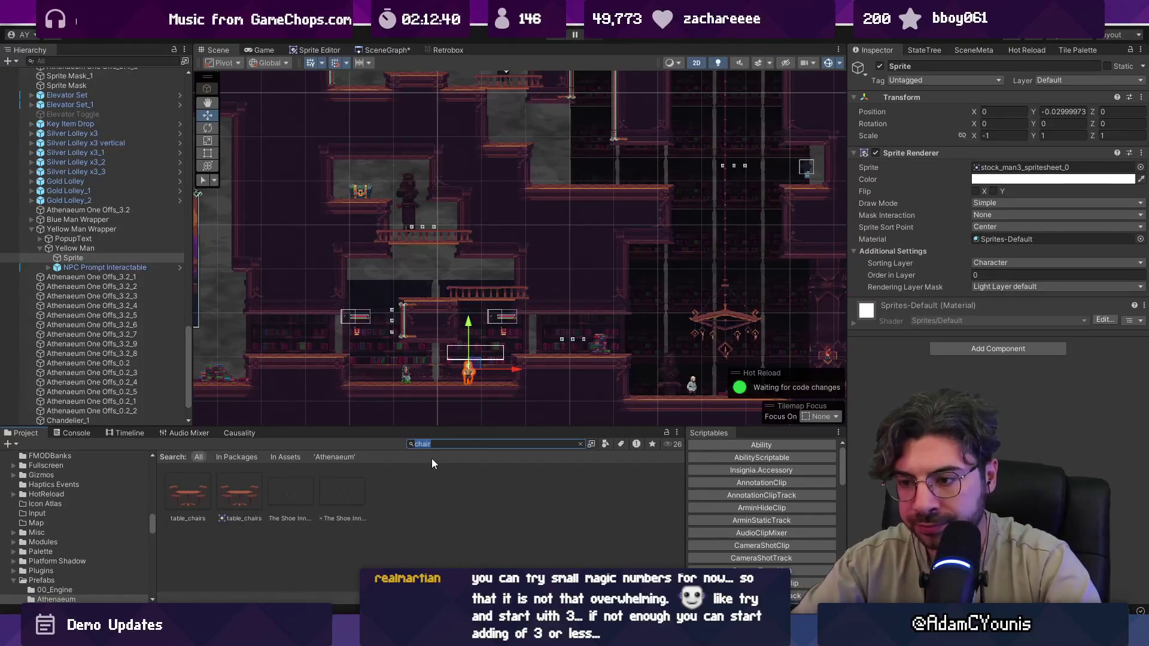
{"action": "type", "text": "ge"}
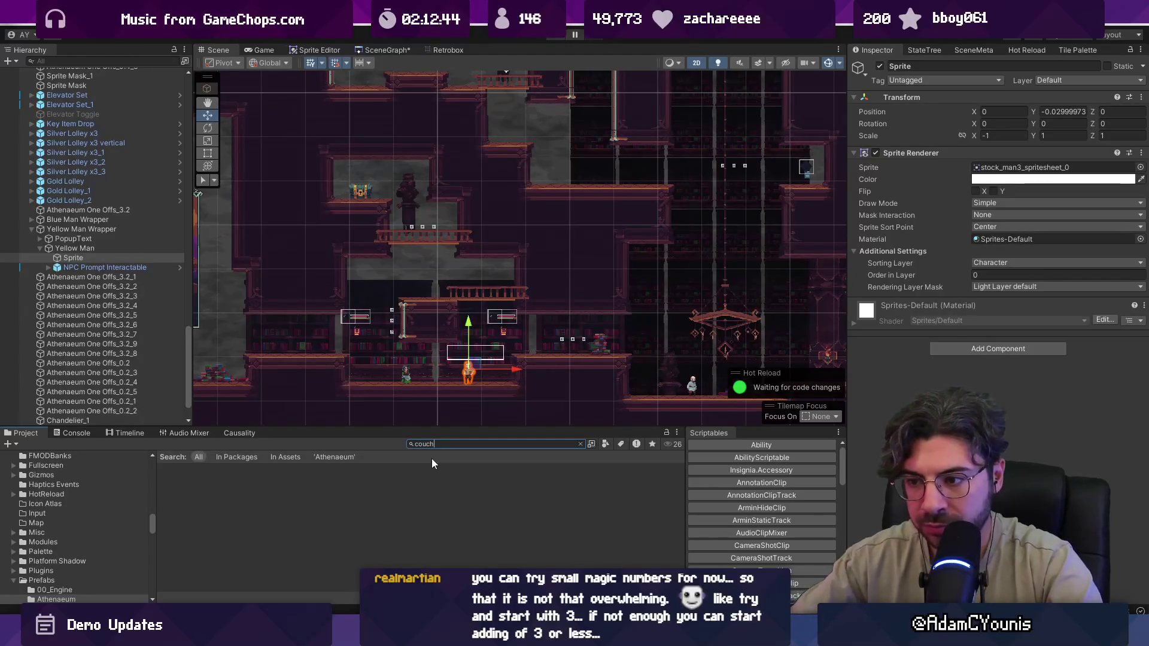
{"action": "key", "text": "BackSpace"}
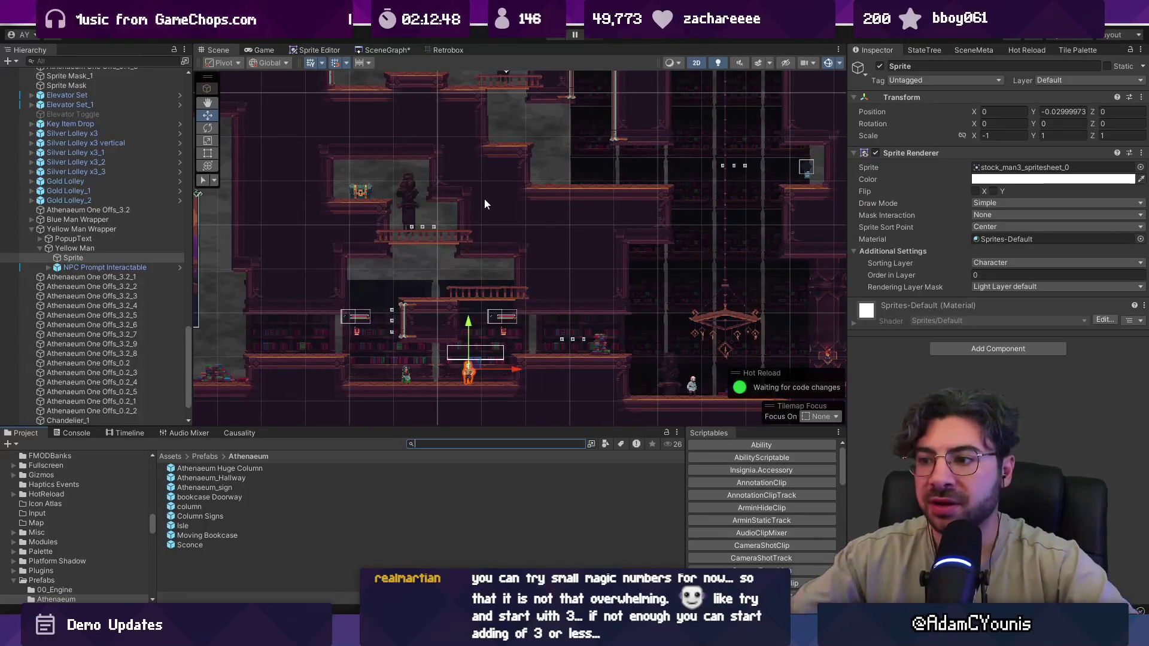
- Open the SceneGraph, narrow the asset search to house, and switch to Aseprite
{"action": "left_click", "coordinate": [366, 50]}
{"action": "scroll", "coordinate": [611, 254], "scroll_direction": "down", "scroll_amount": 3}
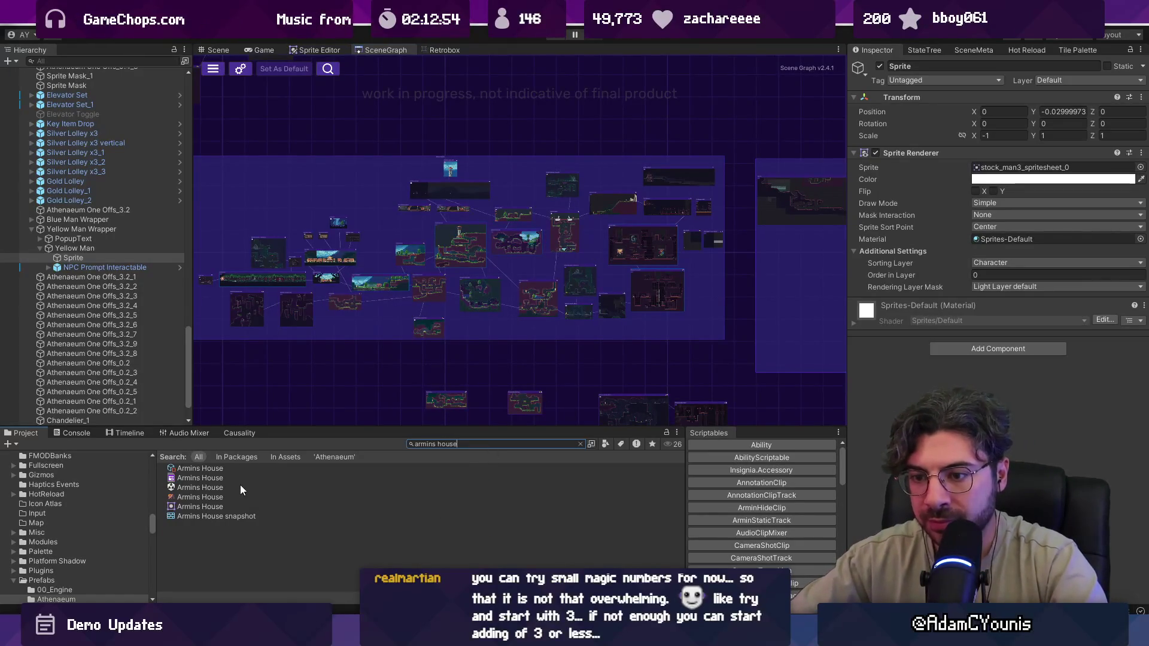
{"action": "key", "text": "BackSpace"}
{"action": "type", "text": "house interior"}
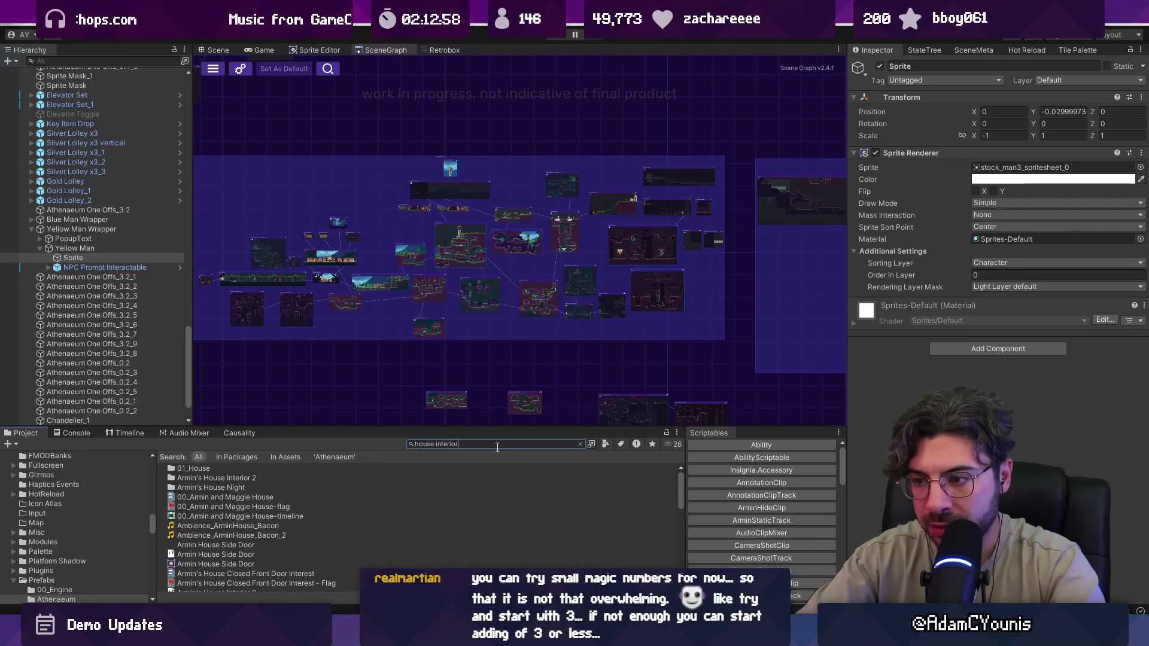
{"action": "key", "text": "alt+Tab"}
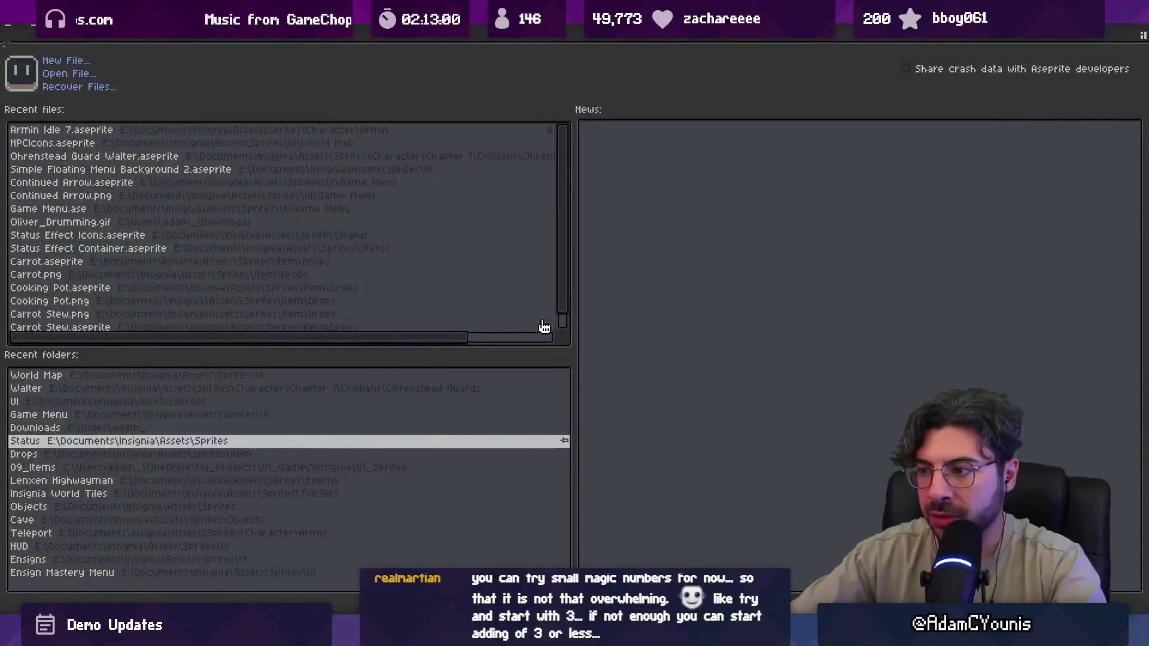
- Copy the armchair and side table from the house sprite into a new 111×63 sprite
{"action": "key", "text": "ctrl+Tab"}
{"action": "scroll", "coordinate": [658, 362], "scroll_direction": "up", "scroll_amount": 4}
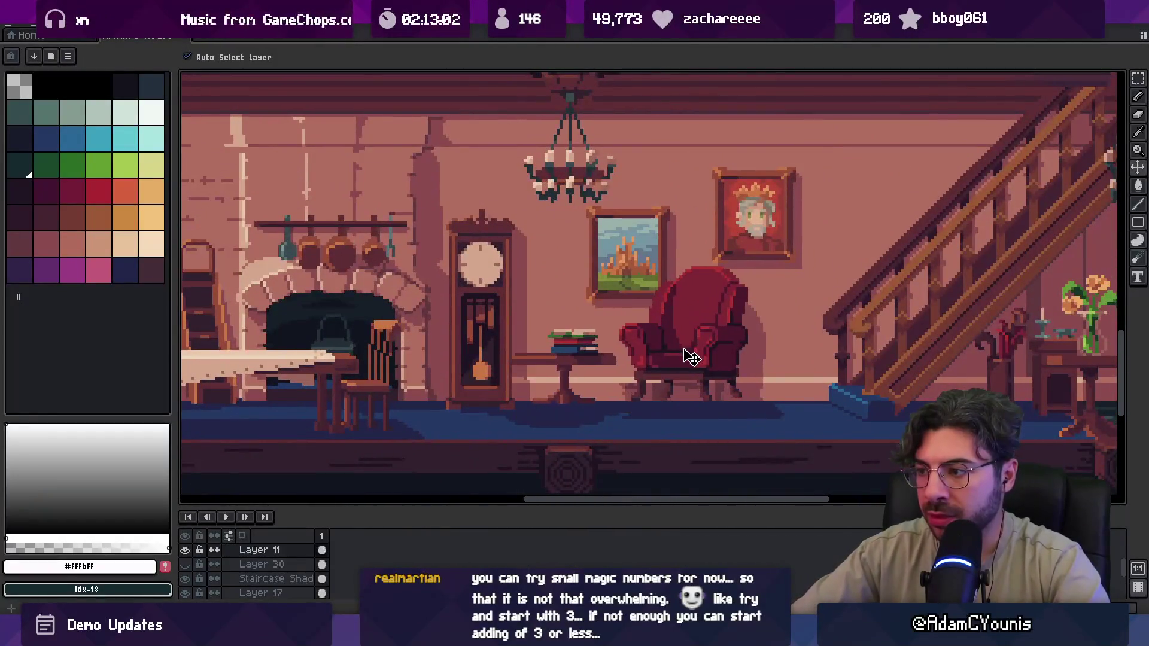
{"action": "key", "text": "shift+m"}
{"action": "mouse_move", "coordinate": [476, 265]}
{"action": "left_mouse_down"}
{"action": "mouse_move", "coordinate": [778, 455]}
{"action": "mouse_move", "coordinate": [814, 461]}
{"action": "left_mouse_up"}
{"action": "key", "text": "ctrl+d"}
{"action": "left_click", "coordinate": [20, 26]}
{"action": "left_click", "coordinate": [33, 36]}
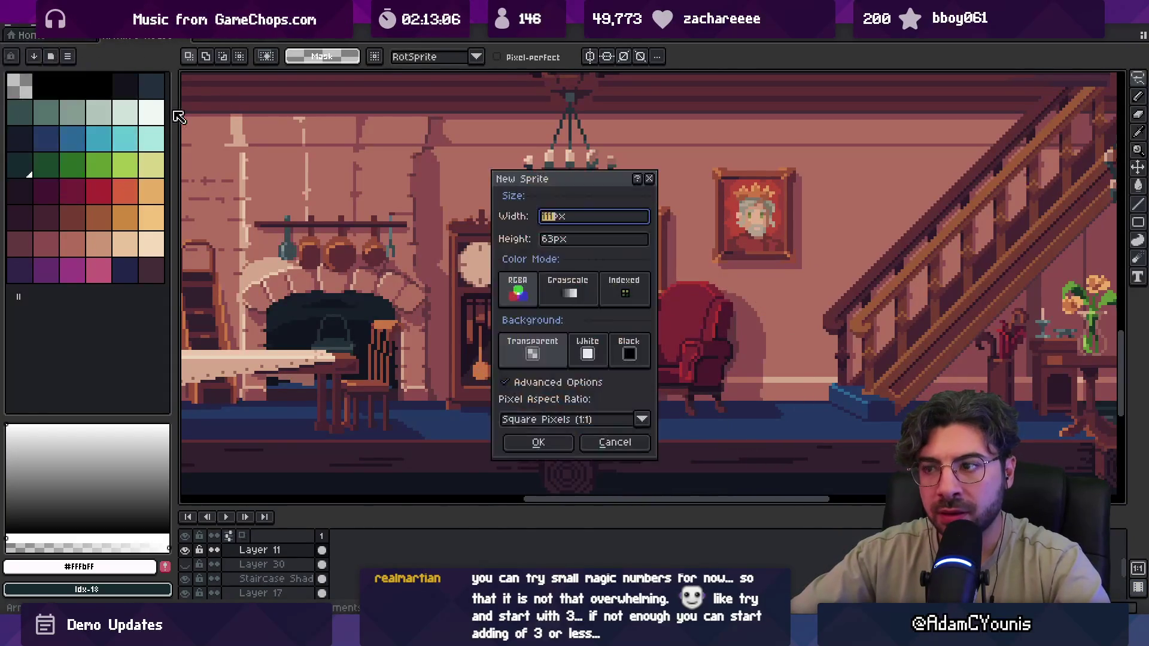
{"action": "left_click", "coordinate": [526, 430]}
{"action": "key", "text": "ctrl+v"}
- Resize the canvas to 128×64, reposition the chair and table, and save the sprite
{"action": "scroll", "coordinate": [688, 284], "scroll_direction": "up", "scroll_amount": 4}
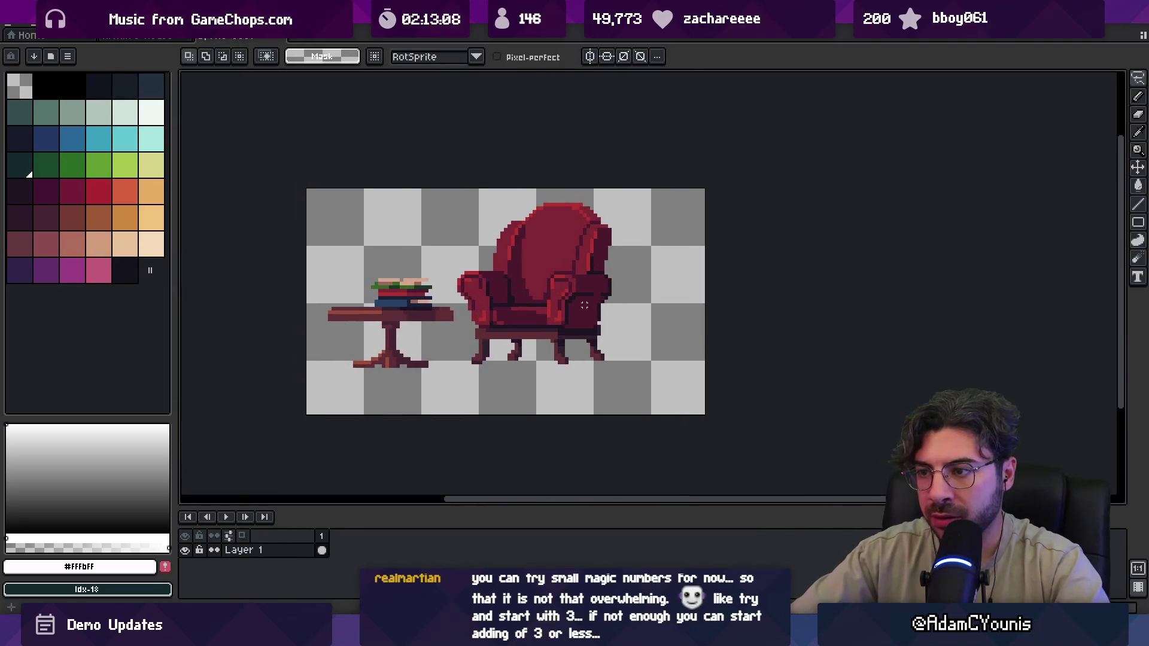
{"action": "left_click", "coordinate": [69, 26]}
{"action": "left_click", "coordinate": [90, 96]}
{"action": "type", "text": "128"}
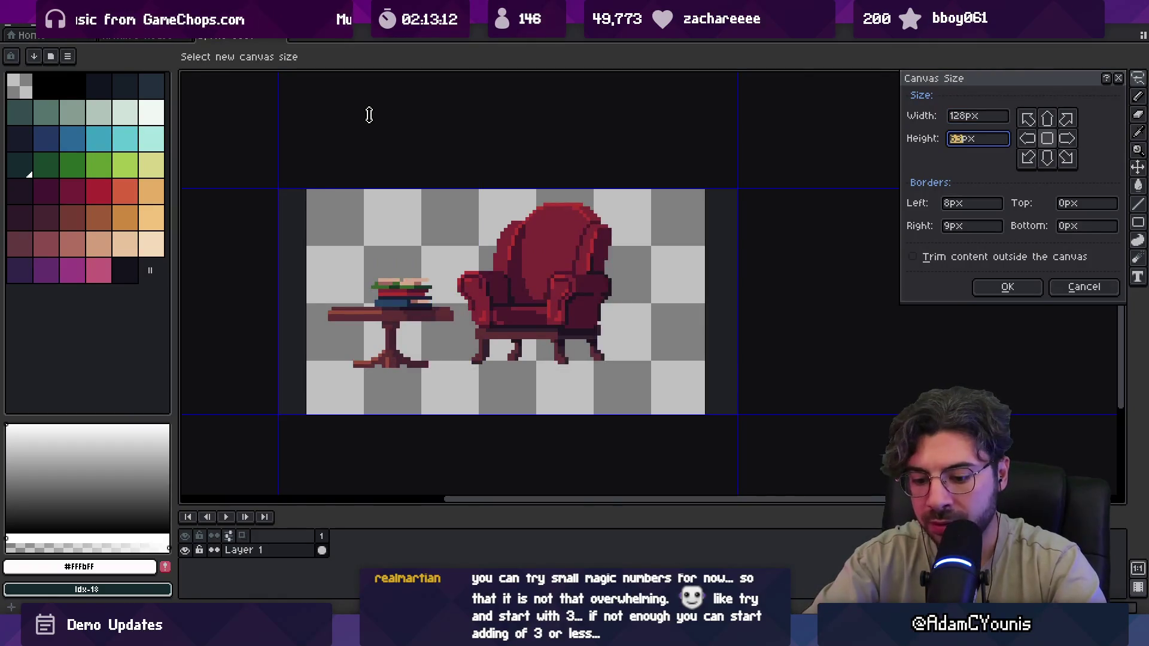
{"action": "type", "text": "64"}
{"action": "key", "text": "Return"}
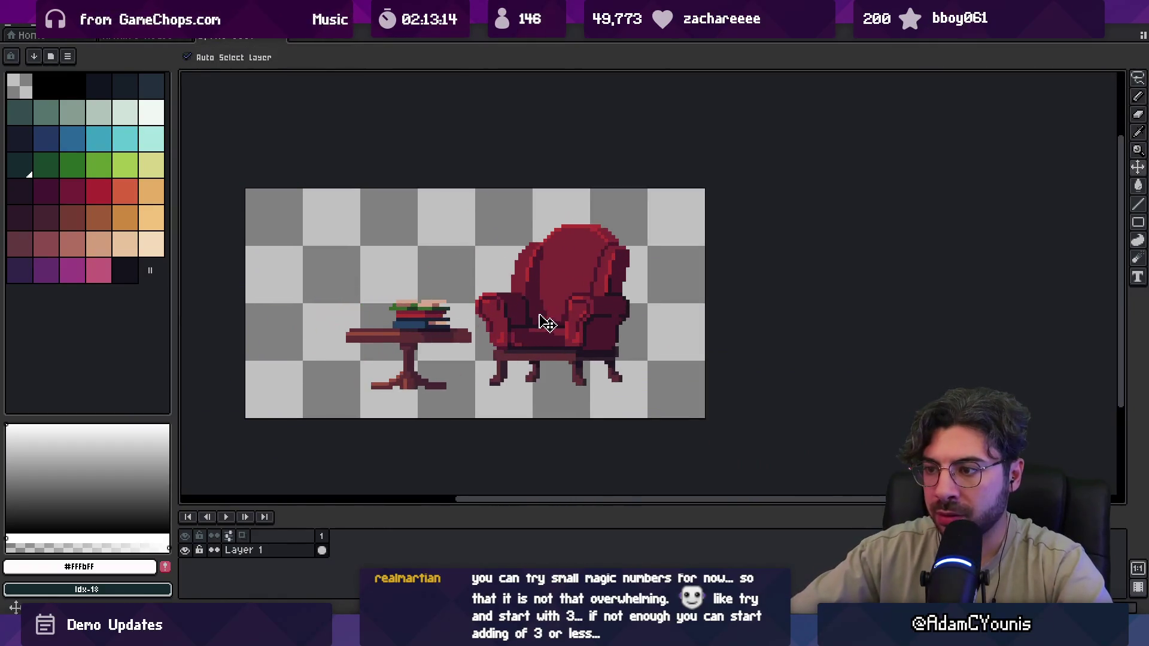
{"action": "left_click_drag", "start_coordinate": [547, 323], "coordinate": [529, 317]}
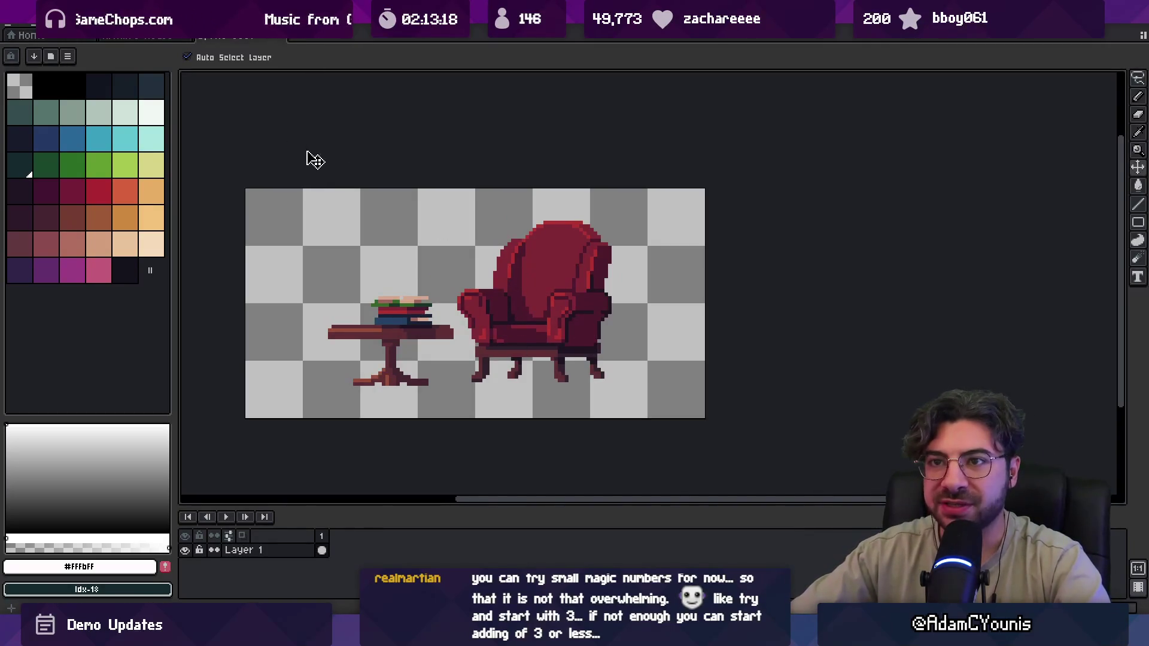
{"action": "key", "text": "ctrl+s"}
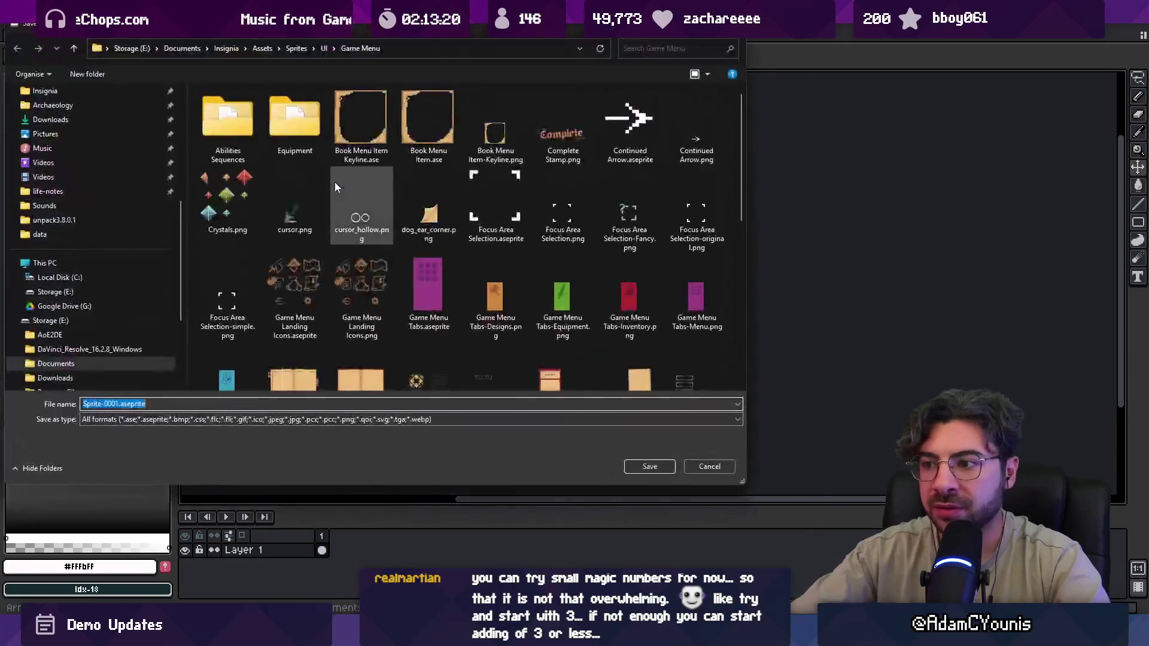
- Save the chair sprite as Reading Chair.aseprite in Sprites > Objects > Athenaeum
{"action": "left_click", "coordinate": [297, 48]}
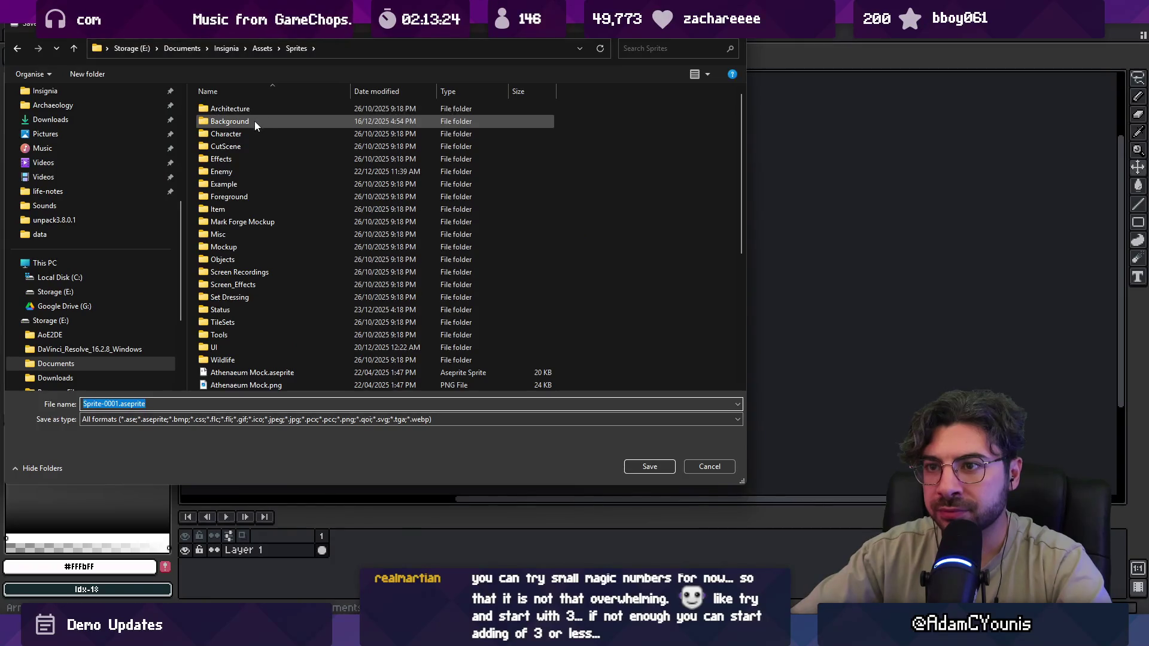
{"action": "double_click", "coordinate": [239, 258]}
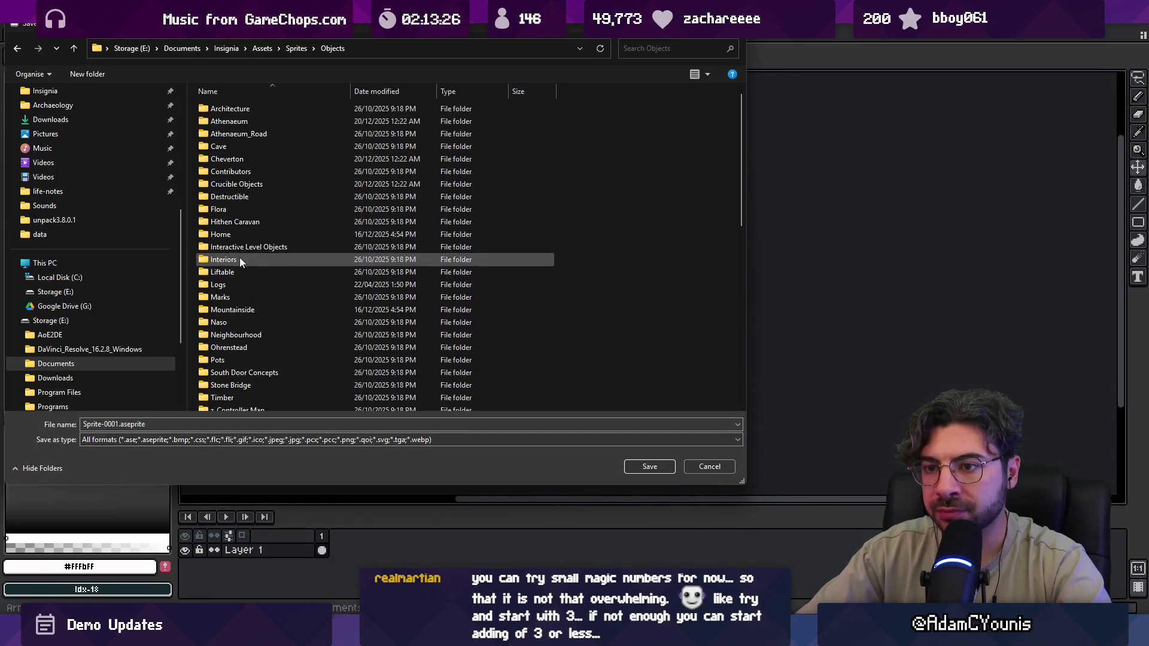
{"action": "double_click", "coordinate": [251, 120]}
{"action": "double_click", "coordinate": [126, 404]}
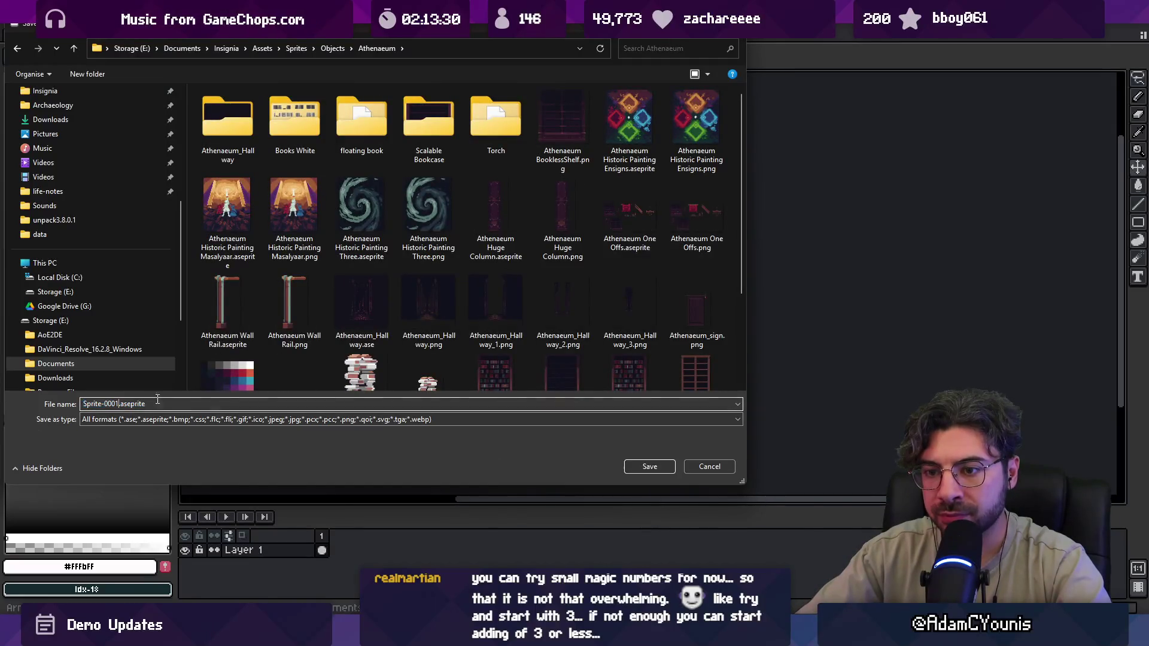
{"action": "type", "text": "Reading Chai"}
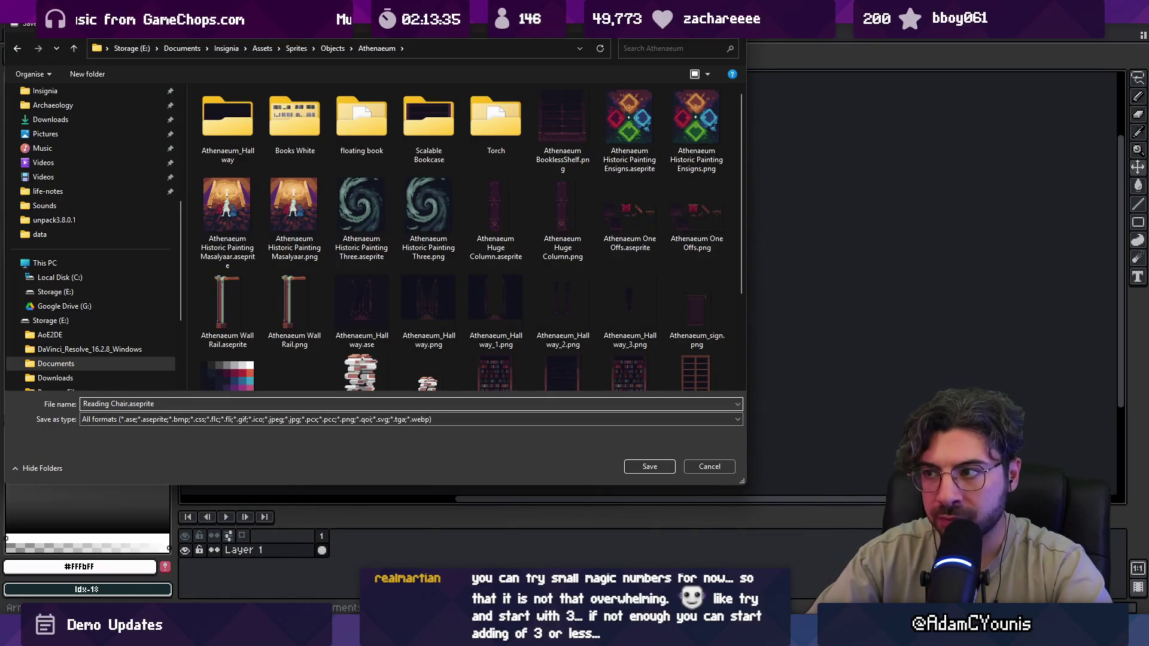
{"action": "key", "text": "Return"}
- Export the Reading Chair sprite as an image and return to Unity
{"action": "key", "text": "ctrl+shift+e"}
{"action": "left_click", "coordinate": [521, 341]}
{"action": "key", "text": "alt+Tab"}
- Find the Reading Chair asset in the Project search and set its Sprite Mode to Single
{"action": "left_click", "coordinate": [470, 443]}
{"action": "type", "text": "reading chair"}
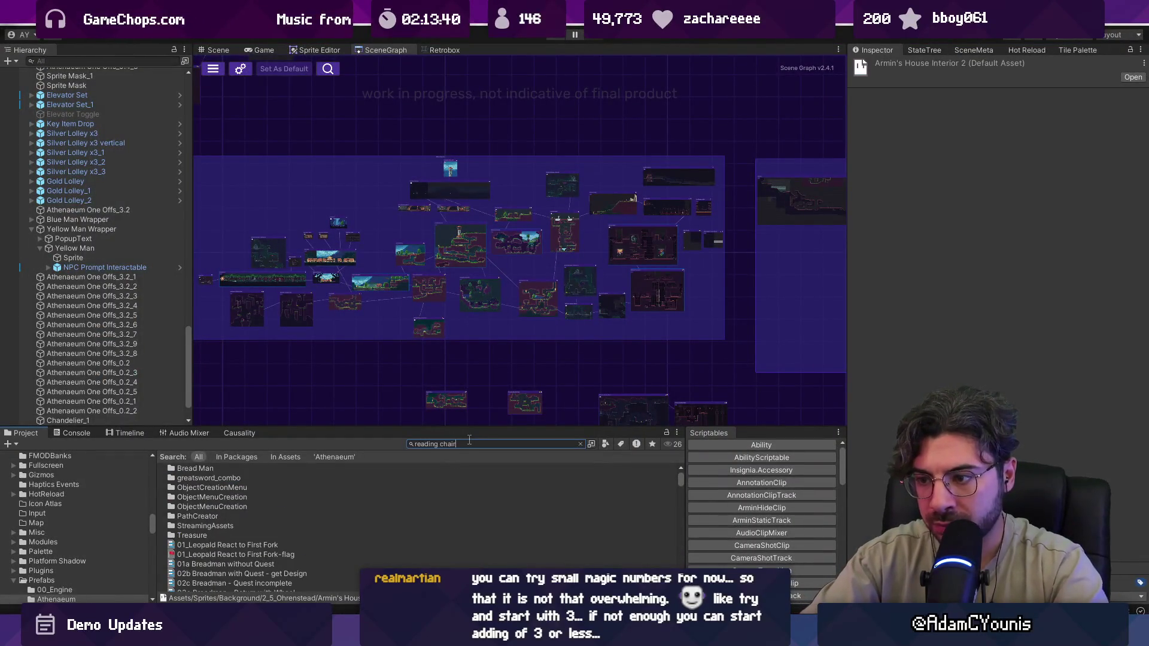
{"action": "left_click", "coordinate": [225, 477]}
{"action": "left_click", "coordinate": [1053, 131]}
{"action": "left_click", "coordinate": [996, 139]}
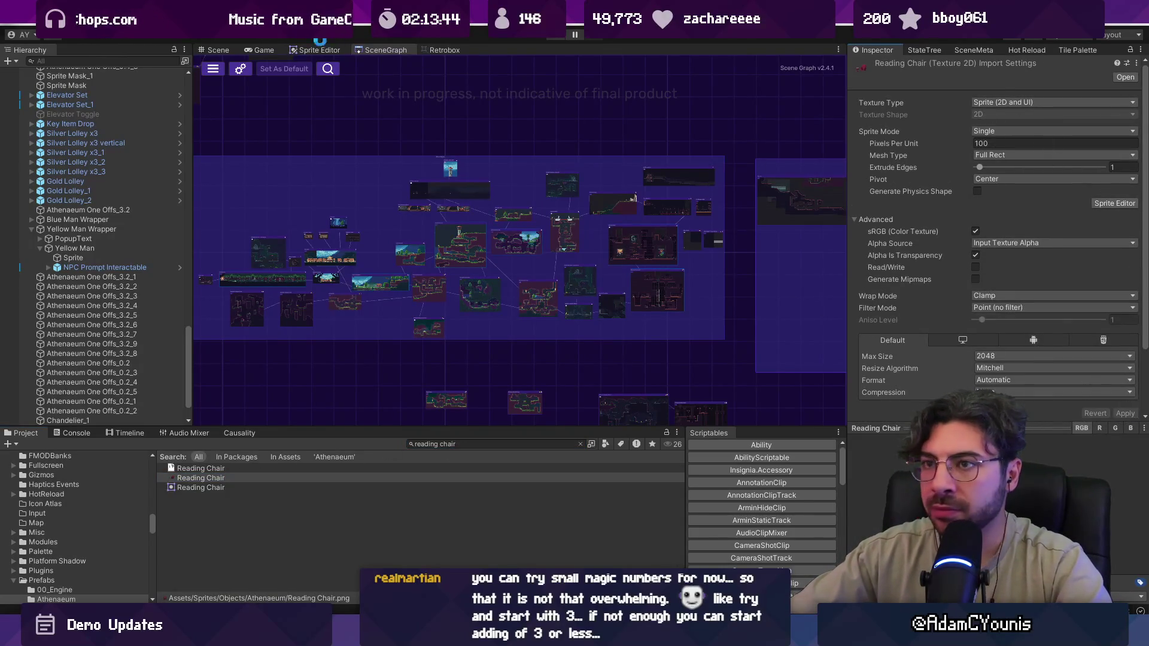
- Drag the Reading Chair into the Scene, put it on the Character sorting layer, and edit its Order in Layer
{"action": "left_click", "coordinate": [214, 50]}
{"action": "mouse_move", "coordinate": [198, 482]}
{"action": "left_mouse_down"}
{"action": "mouse_move", "coordinate": [482, 360]}
{"action": "mouse_move", "coordinate": [446, 368]}
{"action": "left_mouse_up"}
{"action": "left_click", "coordinate": [1057, 262]}
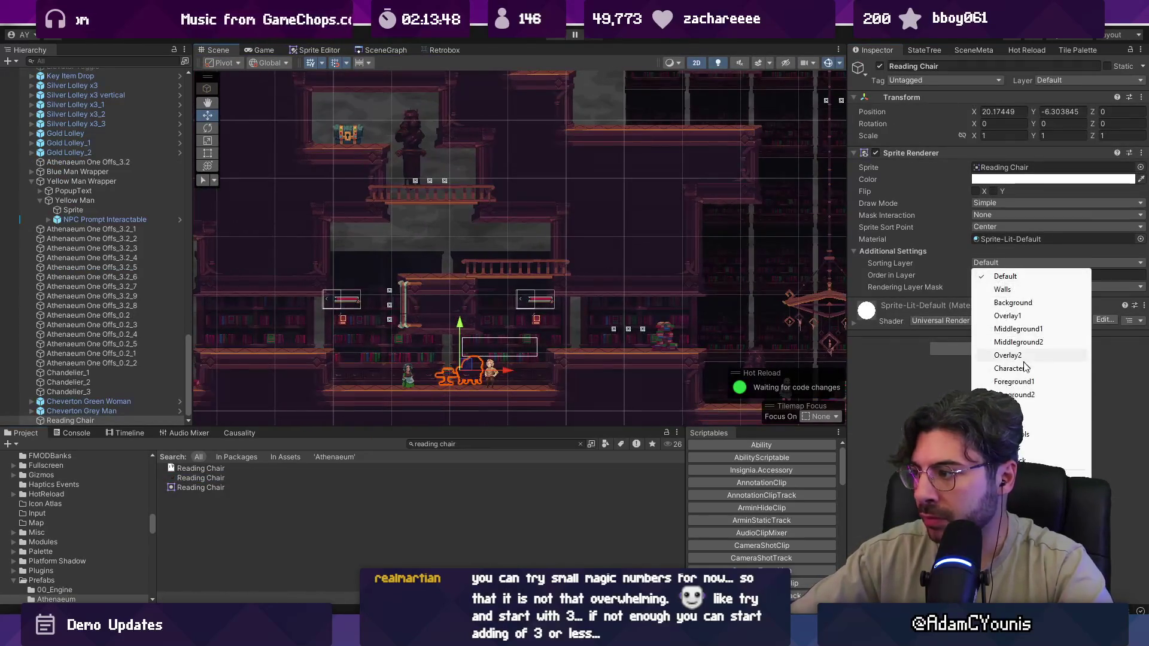
{"action": "left_click", "coordinate": [1027, 368]}
{"action": "left_click", "coordinate": [992, 274]}
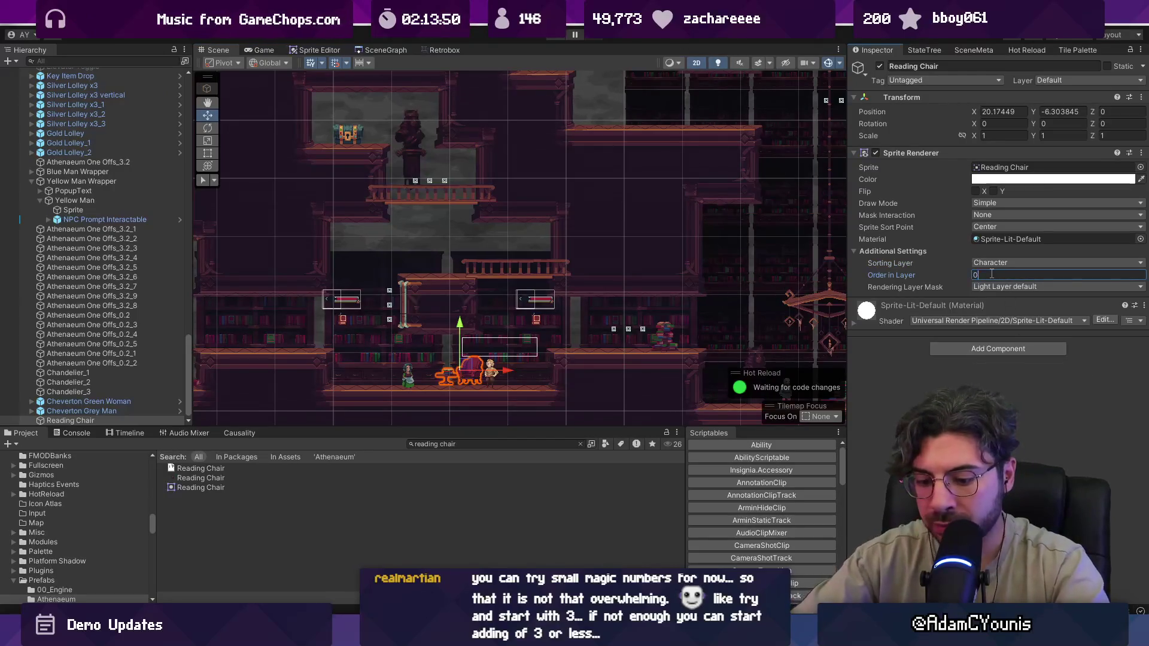
{"action": "type", "text": "19"}
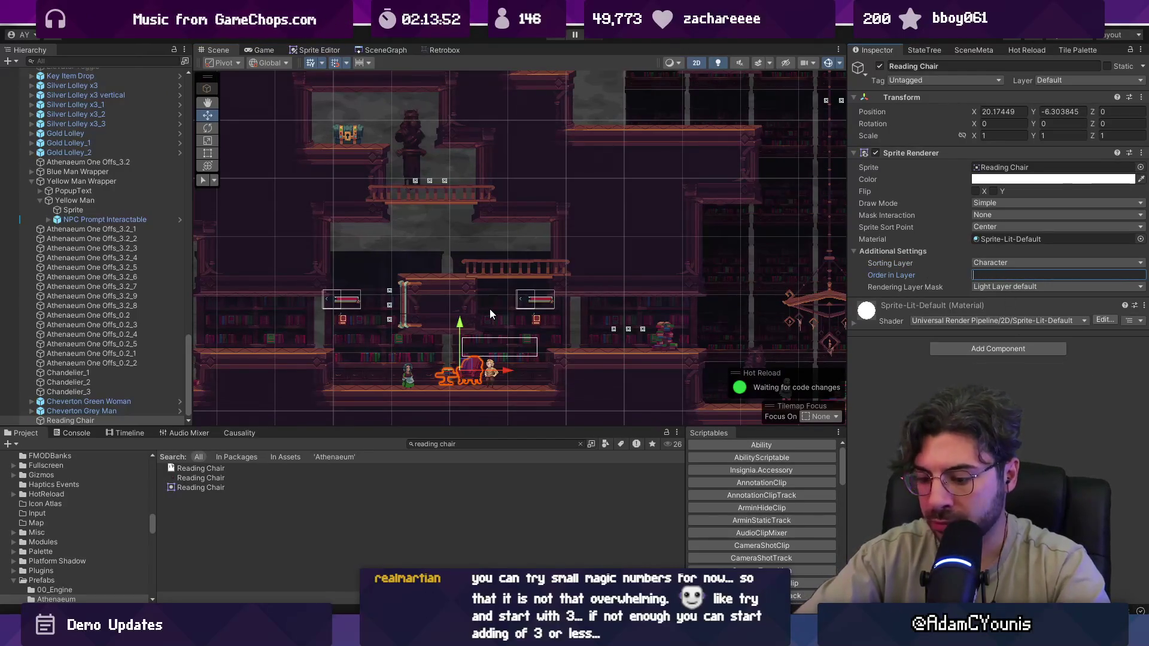
{"action": "type", "text": "-10"}
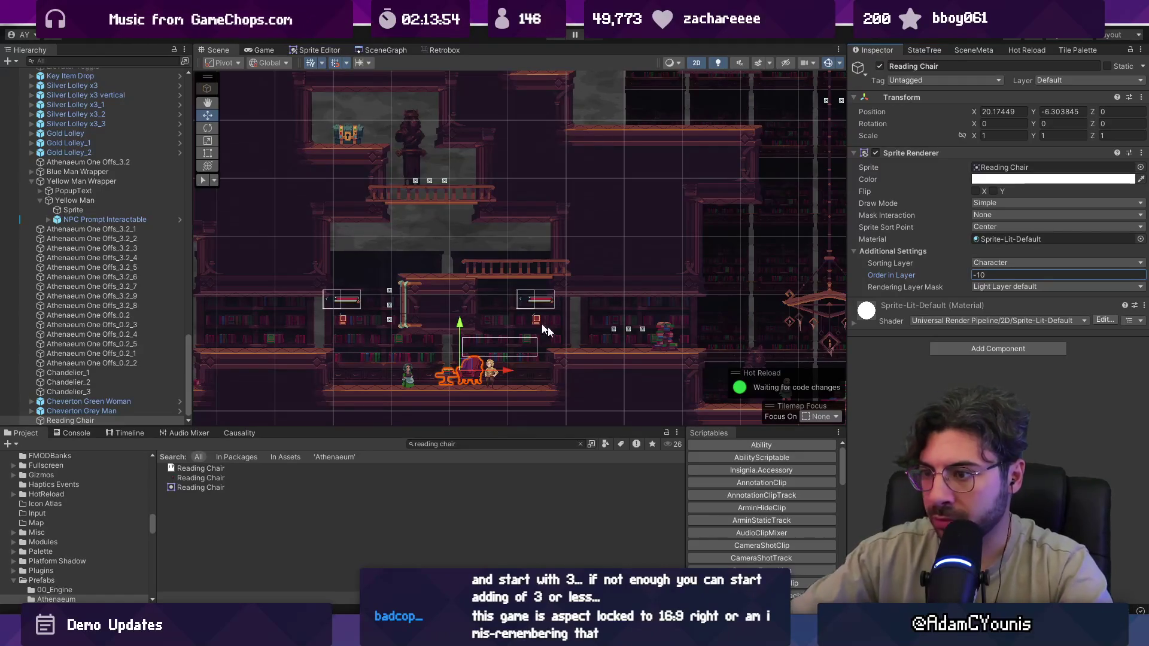
- Move the chair right of the character, then duplicate it and flip the copy on X beside the table
{"action": "scroll", "coordinate": [538, 329], "scroll_direction": "up", "scroll_amount": 5}
{"action": "mouse_move", "coordinate": [516, 338]}
{"action": "left_mouse_down"}
{"action": "mouse_move", "coordinate": [759, 339]}
{"action": "mouse_move", "coordinate": [534, 345]}
{"action": "left_mouse_up"}
{"action": "key", "text": "ctrl+d"}
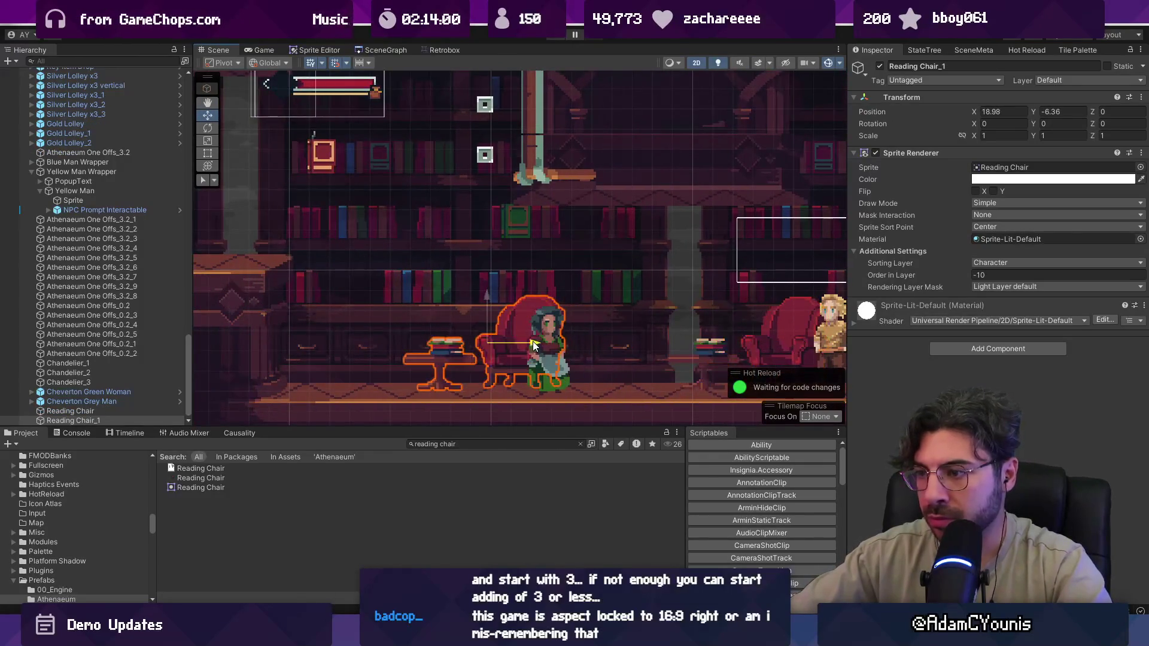
{"action": "left_click", "coordinate": [976, 192]}
{"action": "scroll", "coordinate": [520, 329], "scroll_direction": "down", "scroll_amount": 5}
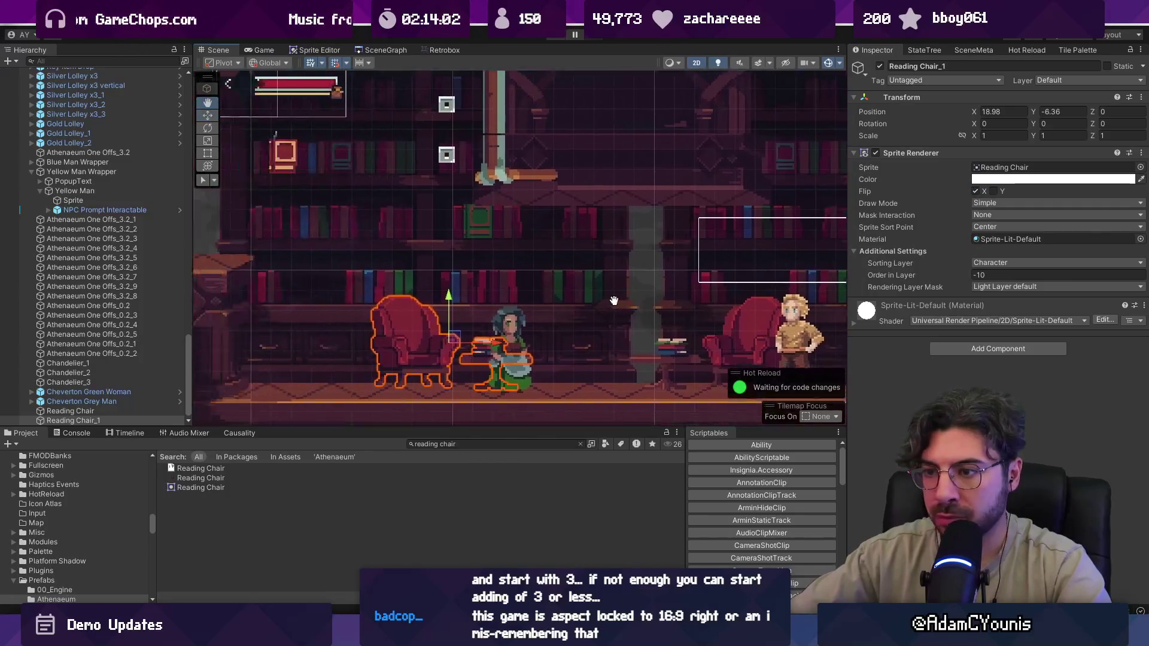
{"action": "mouse_move", "coordinate": [522, 337]}
{"action": "left_mouse_down"}
{"action": "mouse_move", "coordinate": [479, 333]}
{"action": "mouse_move", "coordinate": [541, 333]}
{"action": "mouse_move", "coordinate": [480, 328]}
{"action": "left_mouse_up"}
- Select both reading chairs together in the Hierarchy
{"action": "scroll", "coordinate": [443, 320], "scroll_direction": "down", "scroll_amount": 2}
{"action": "scroll", "coordinate": [444, 317], "scroll_direction": "down", "scroll_amount": 2}
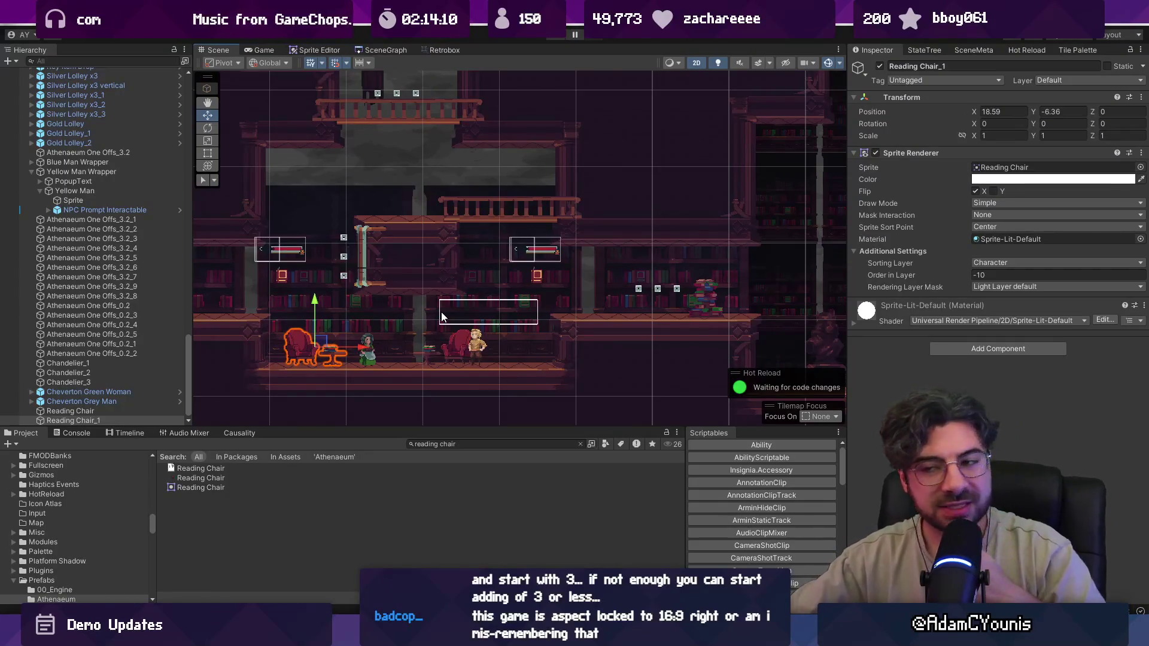
{"action": "left_click", "coordinate": [111, 410], "text": "ctrl"}
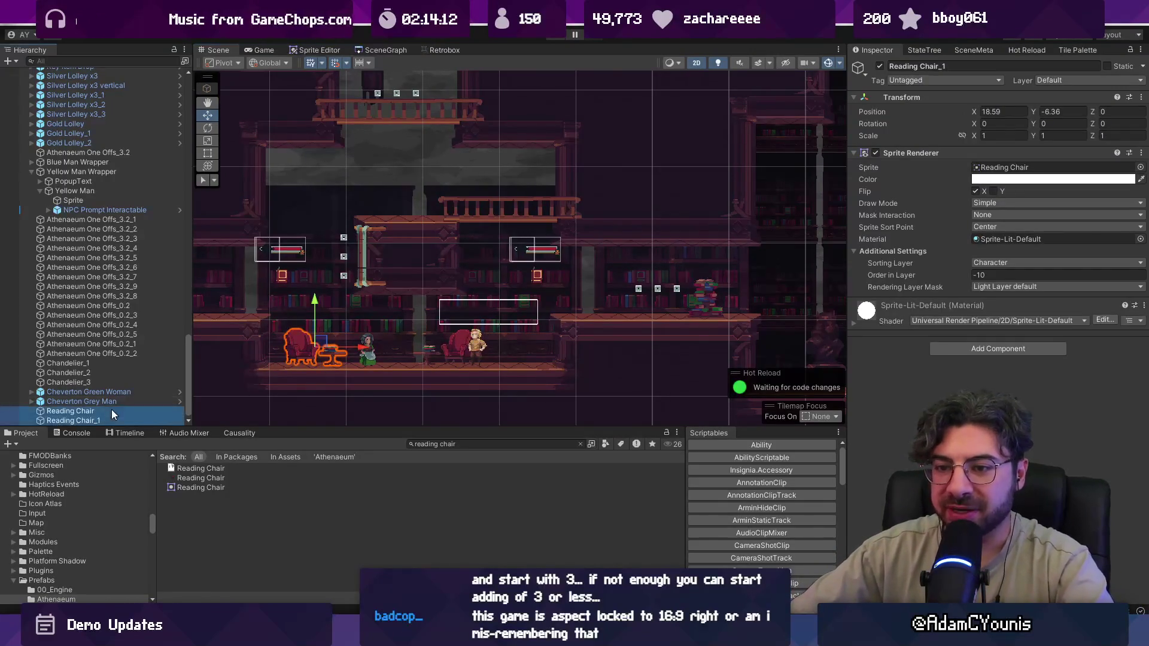
- Shift both reading chairs slightly right and frame the view on the Cheverton Green Woman
{"action": "left_click_drag", "start_coordinate": [491, 350], "coordinate": [518, 340]}
{"action": "left_click", "coordinate": [113, 391]}
{"action": "key", "text": "f"}
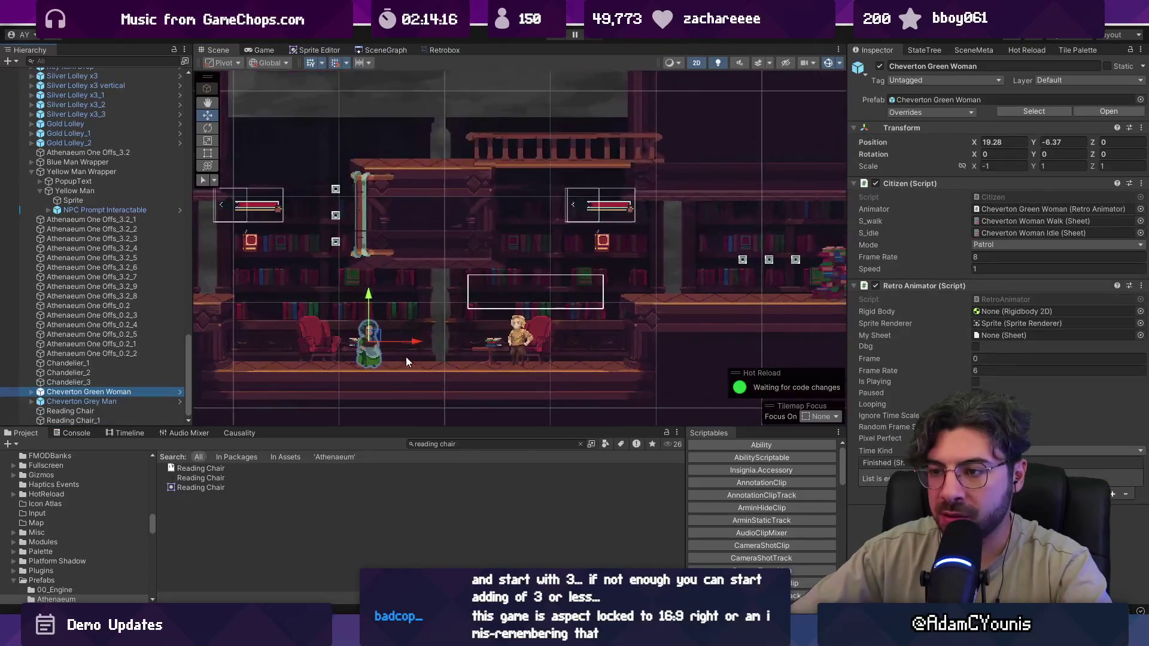
{"action": "left_click", "coordinate": [117, 402]}
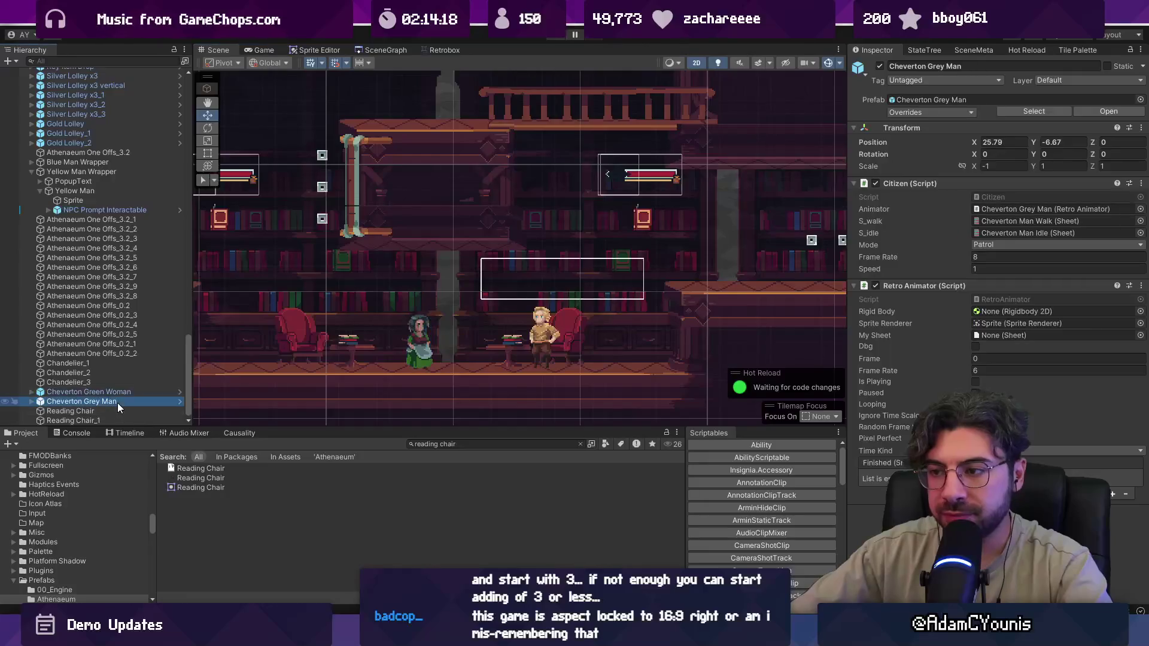
- Move the Yellow Man Wrapper right to X 21.27, play-test, search 'chair', and open SceneGraph
{"action": "left_click", "coordinate": [62, 191]}
{"action": "left_click", "coordinate": [27, 171]}
{"action": "left_click", "coordinate": [32, 172]}
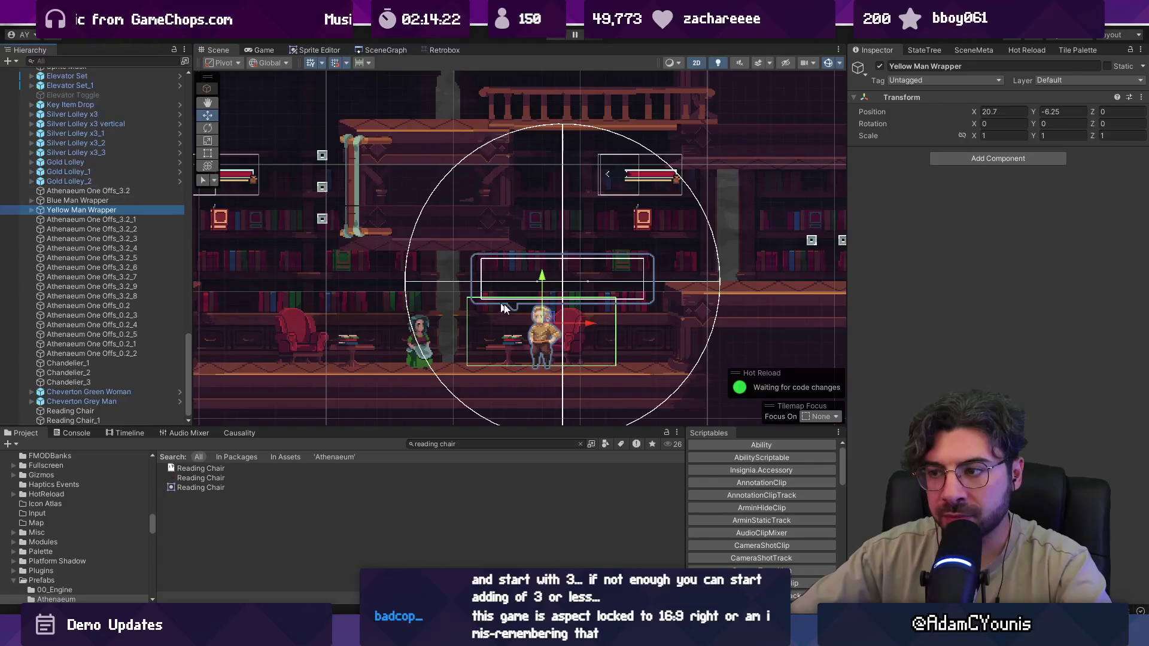
{"action": "left_click_drag", "start_coordinate": [590, 325], "coordinate": [663, 326]}
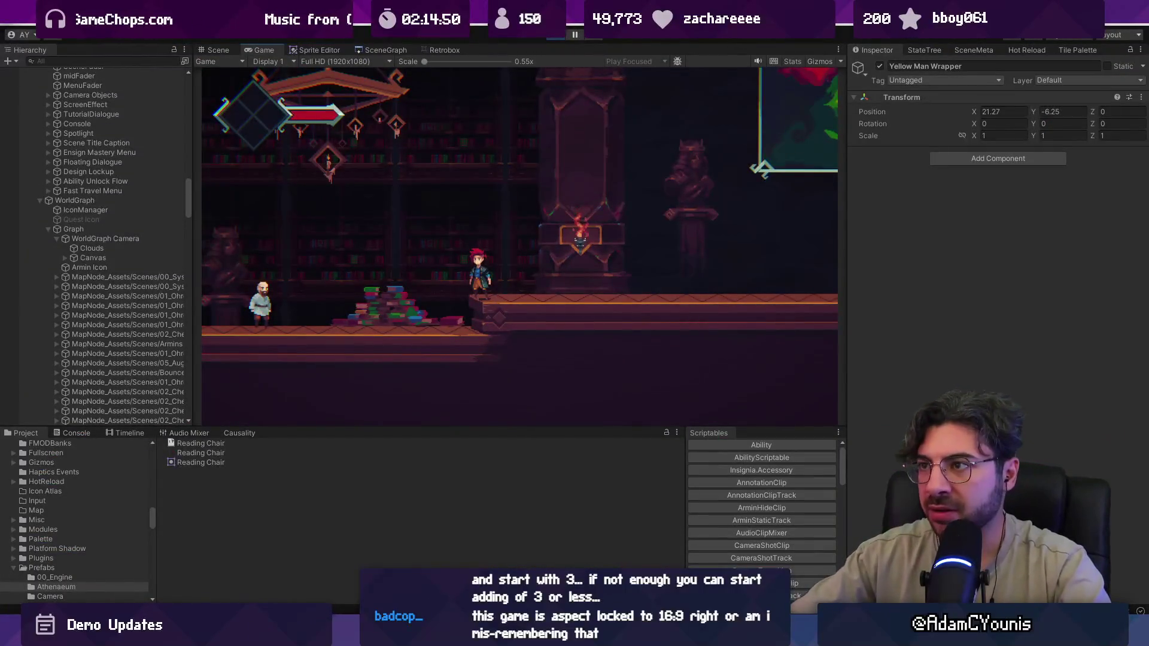
{"action": "left_click", "coordinate": [556, 38]}
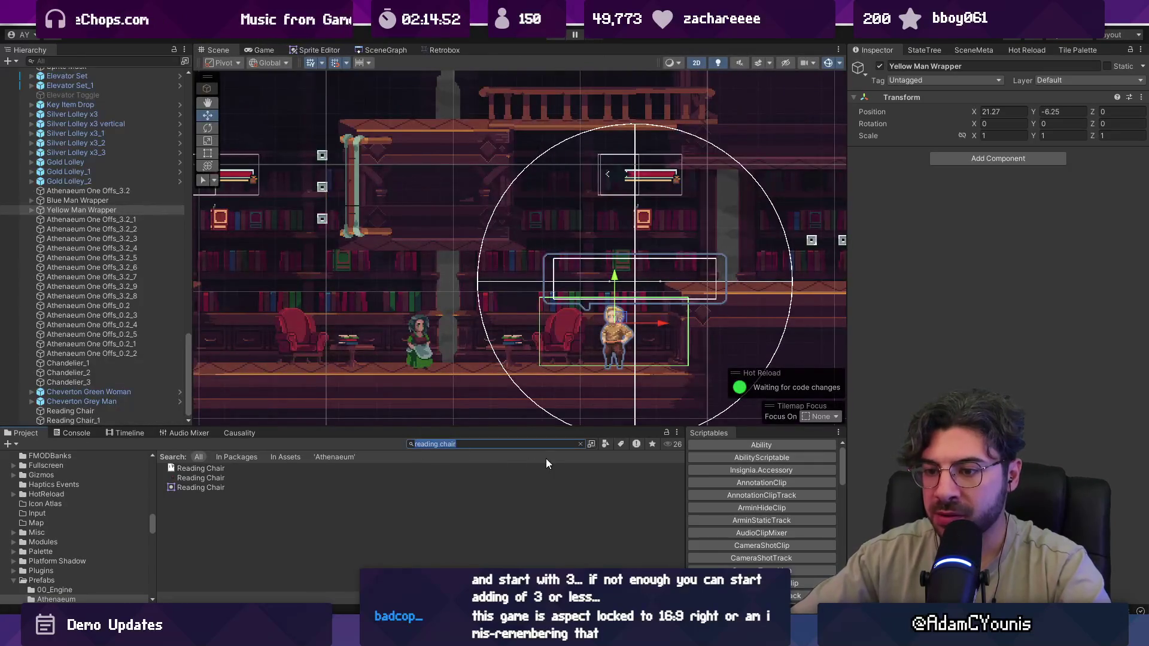
{"action": "type", "text": "chair"}
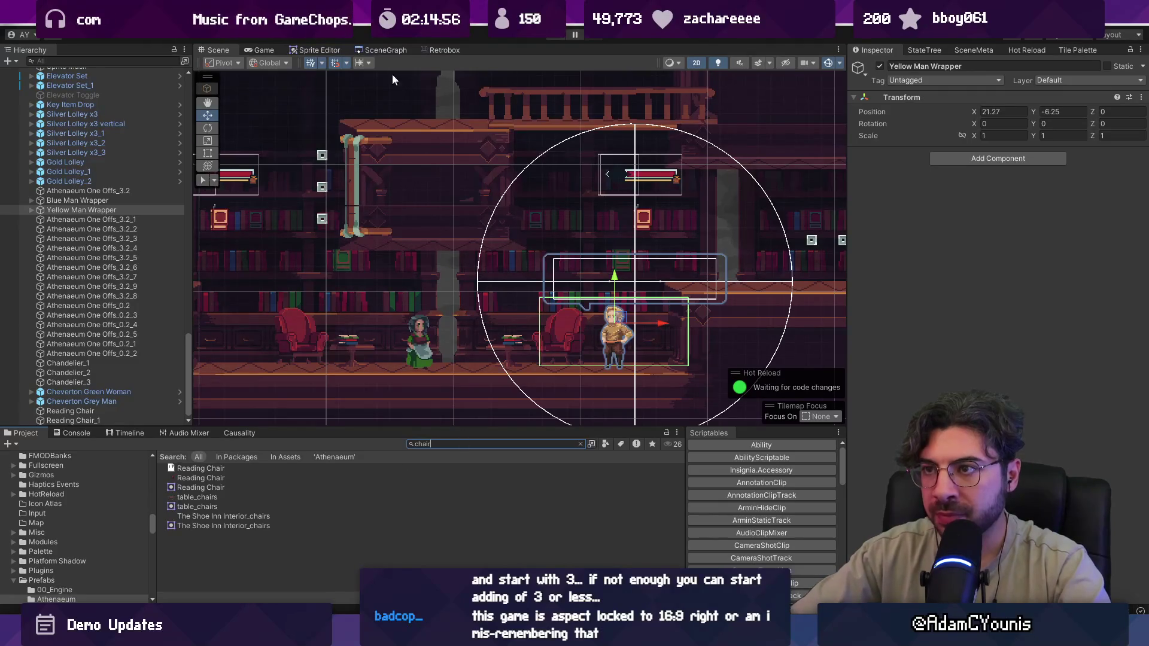
{"action": "left_click", "coordinate": [385, 50]}
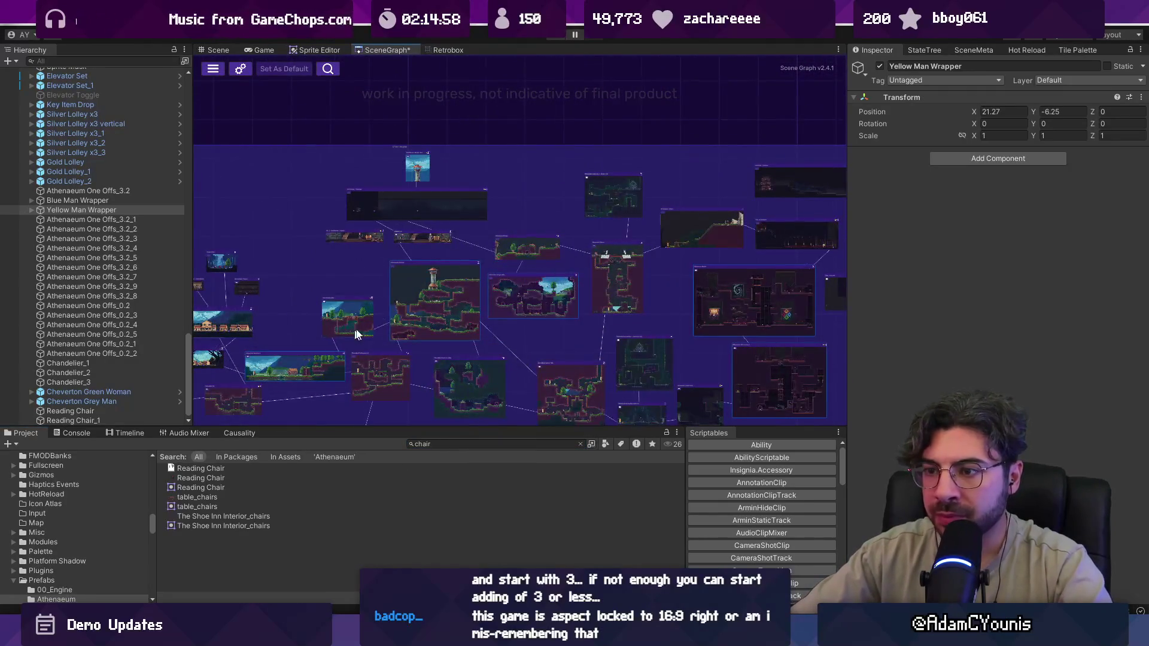
- Search the Project for decorations and browse the Cheverton Square Background_decorations sprites
{"action": "scroll", "coordinate": [355, 334], "scroll_direction": "up", "scroll_amount": 5}
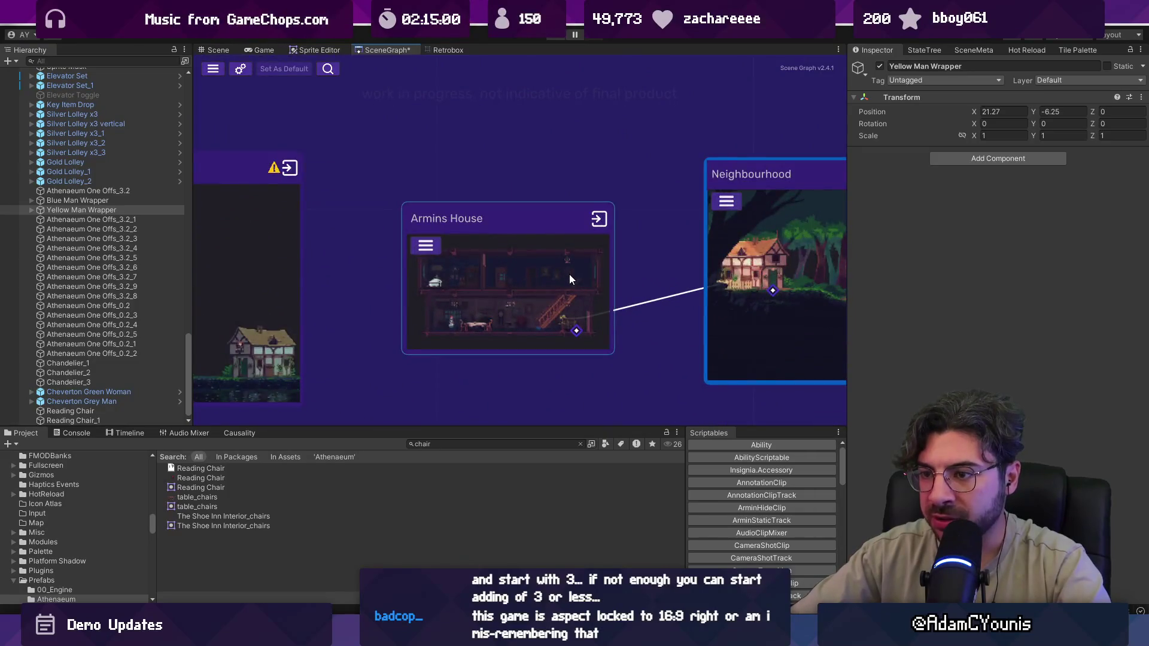
{"action": "scroll", "coordinate": [569, 275], "scroll_direction": "down", "scroll_amount": 5}
{"action": "scroll", "coordinate": [422, 350], "scroll_direction": "up", "scroll_amount": 5}
{"action": "left_click", "coordinate": [436, 444]}
{"action": "key", "text": "BackSpace"}
{"action": "key", "text": "BackSpace"}
{"action": "key", "text": "BackSpace"}
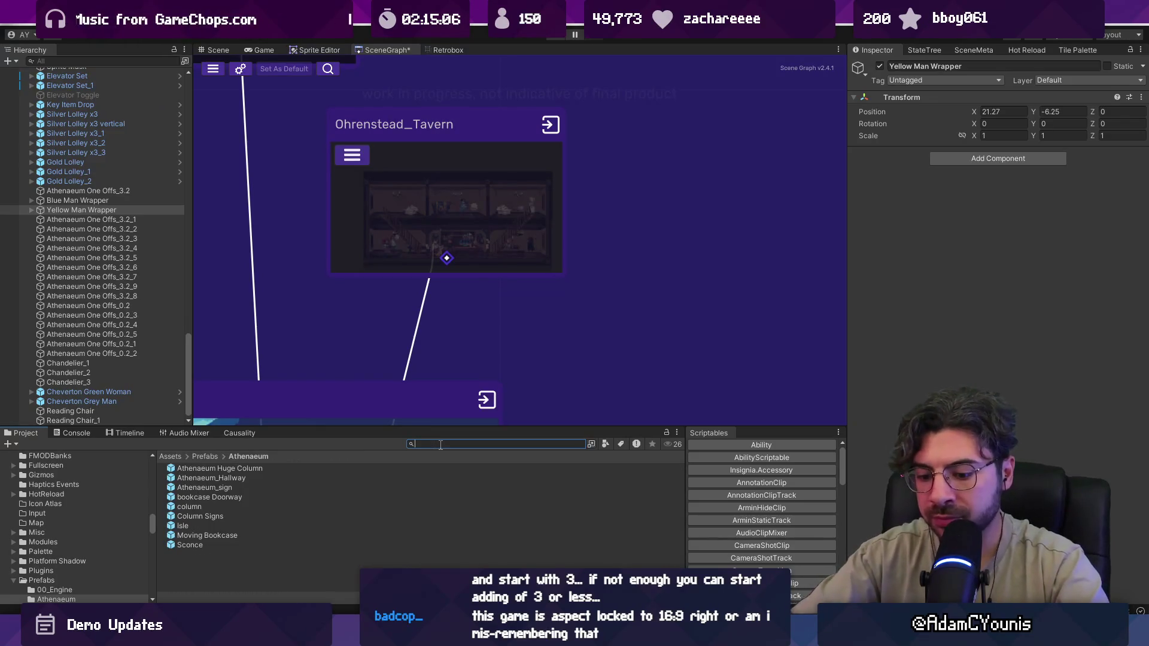
{"action": "type", "text": "decorations"}
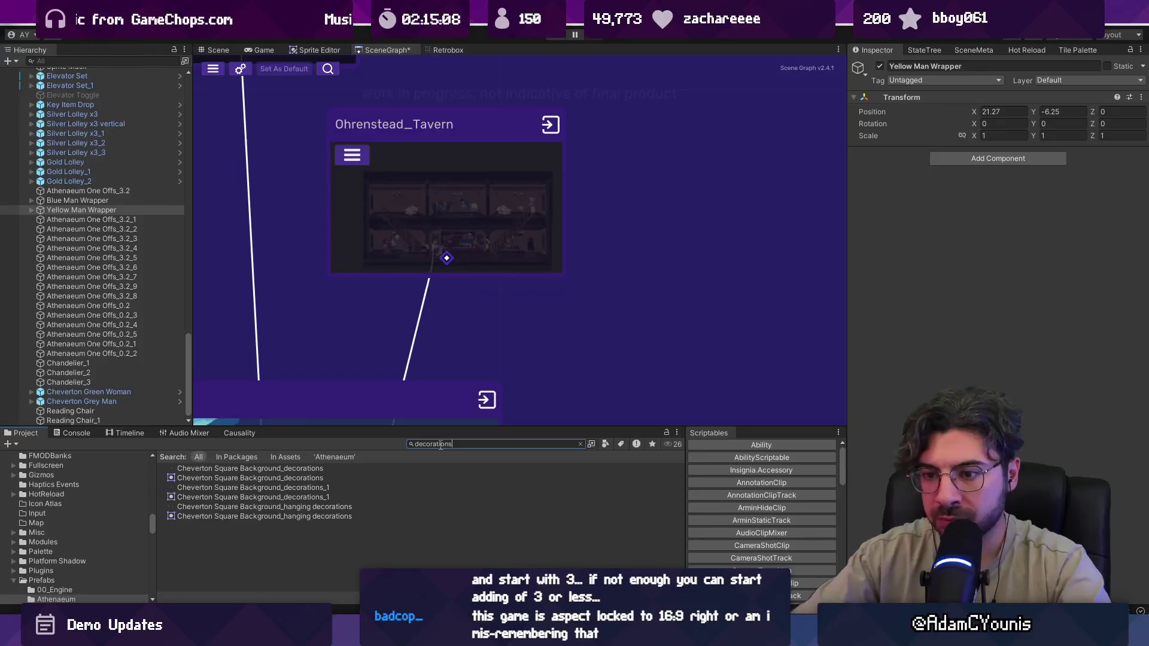
{"action": "left_click", "coordinate": [285, 472]}
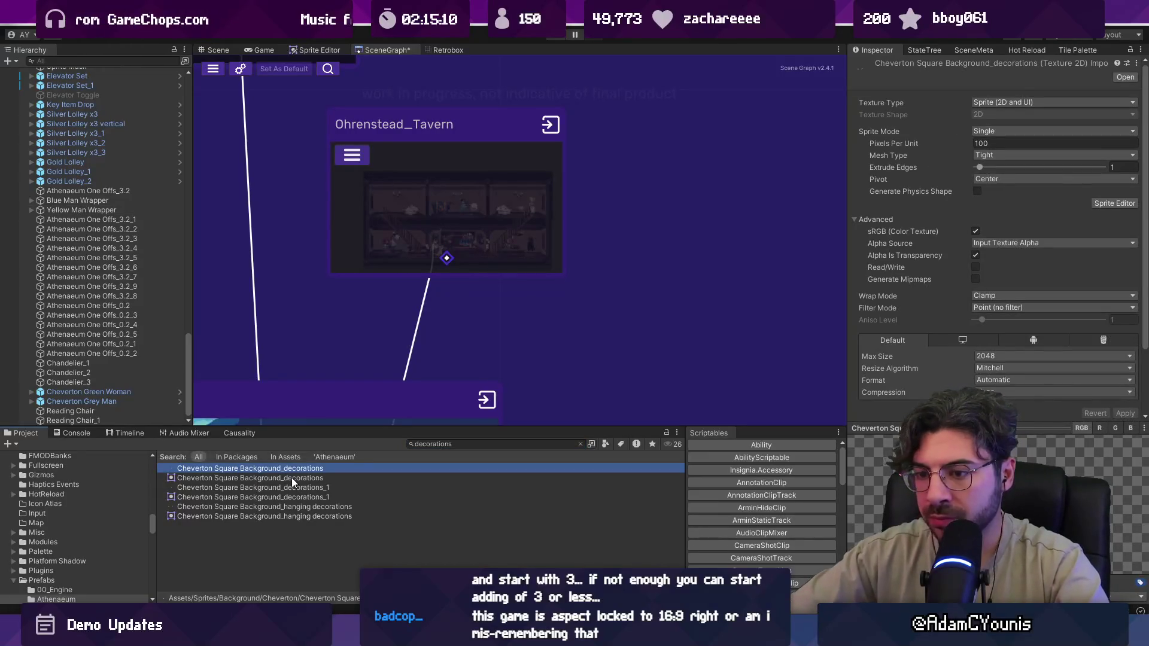
{"action": "key", "text": "Down"}
{"action": "key", "text": "Down"}
{"action": "key", "text": "Down"}
- Search the Project for pub, then tavern, and select the master objects texture
{"action": "left_click", "coordinate": [459, 444]}
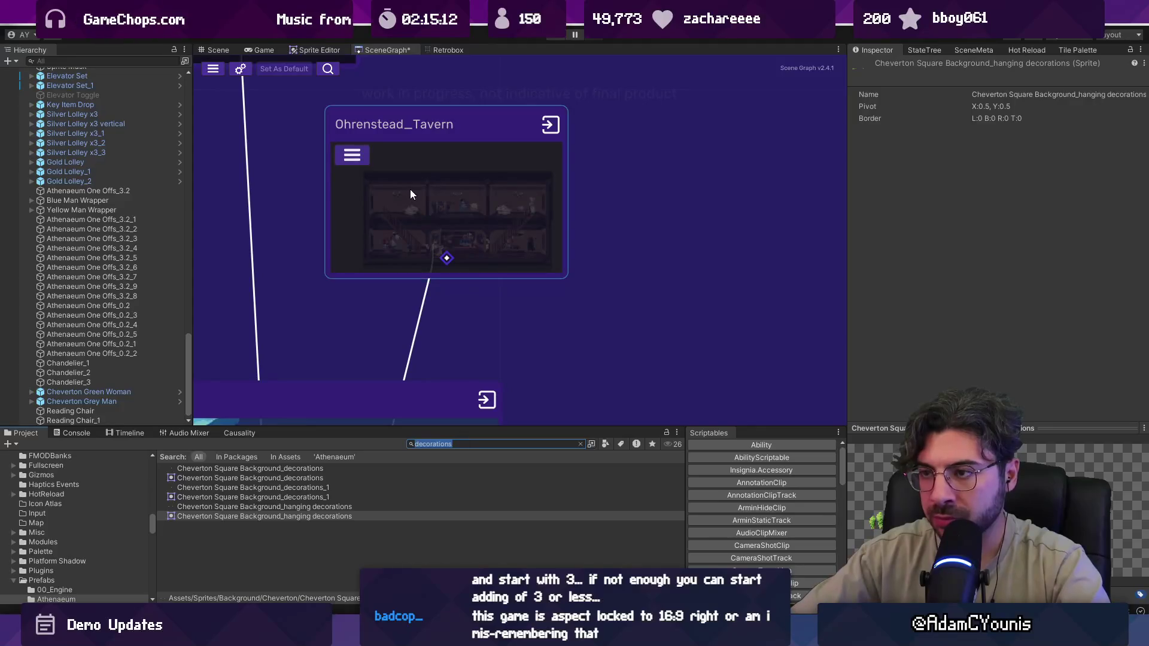
{"action": "type", "text": "p"}
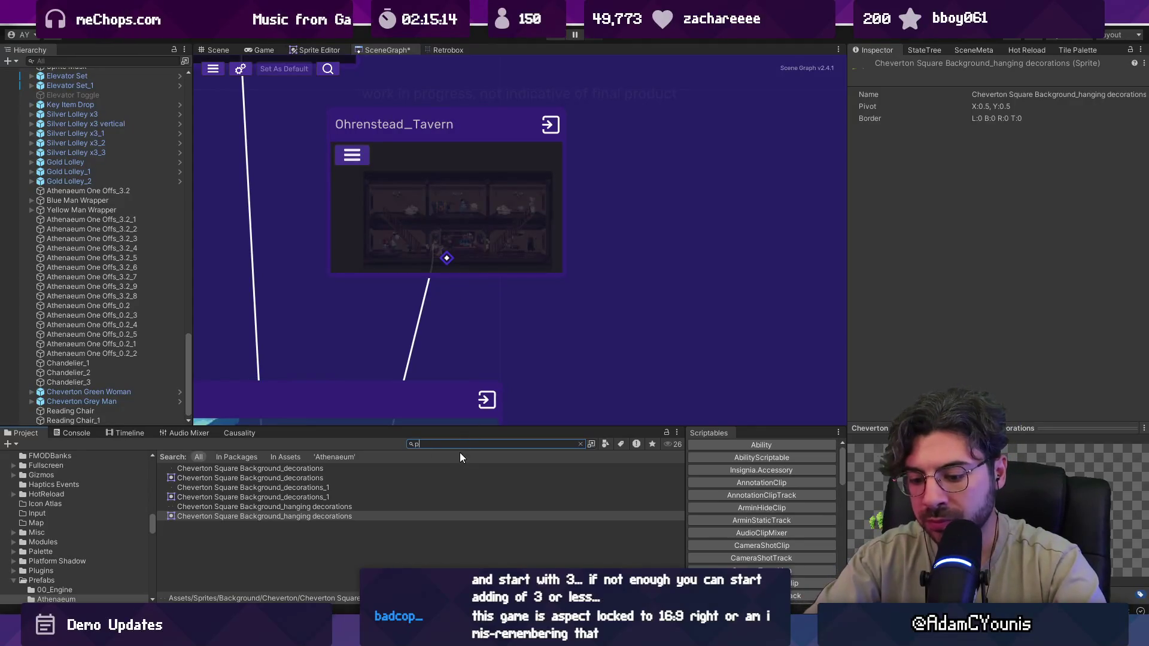
{"action": "key", "text": "BackSpace"}
{"action": "type", "text": "tavern"}
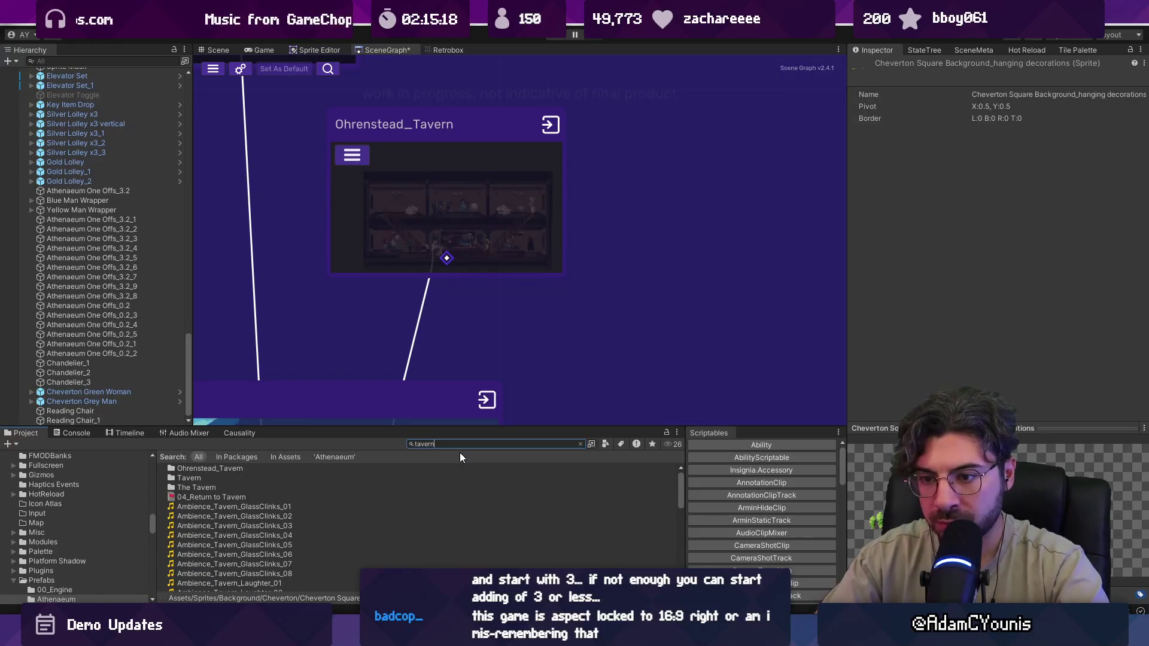
{"action": "scroll", "coordinate": [358, 490], "scroll_direction": "down", "scroll_amount": 10}
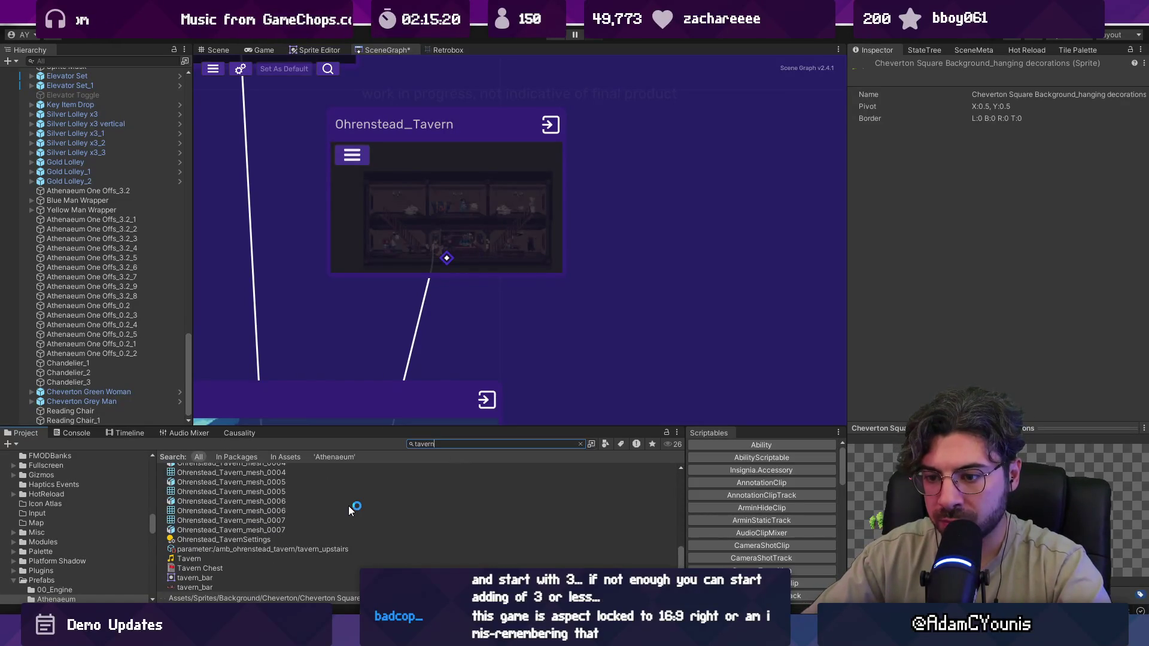
{"action": "scroll", "coordinate": [349, 507], "scroll_direction": "up", "scroll_amount": 2, "text": "ctrl"}
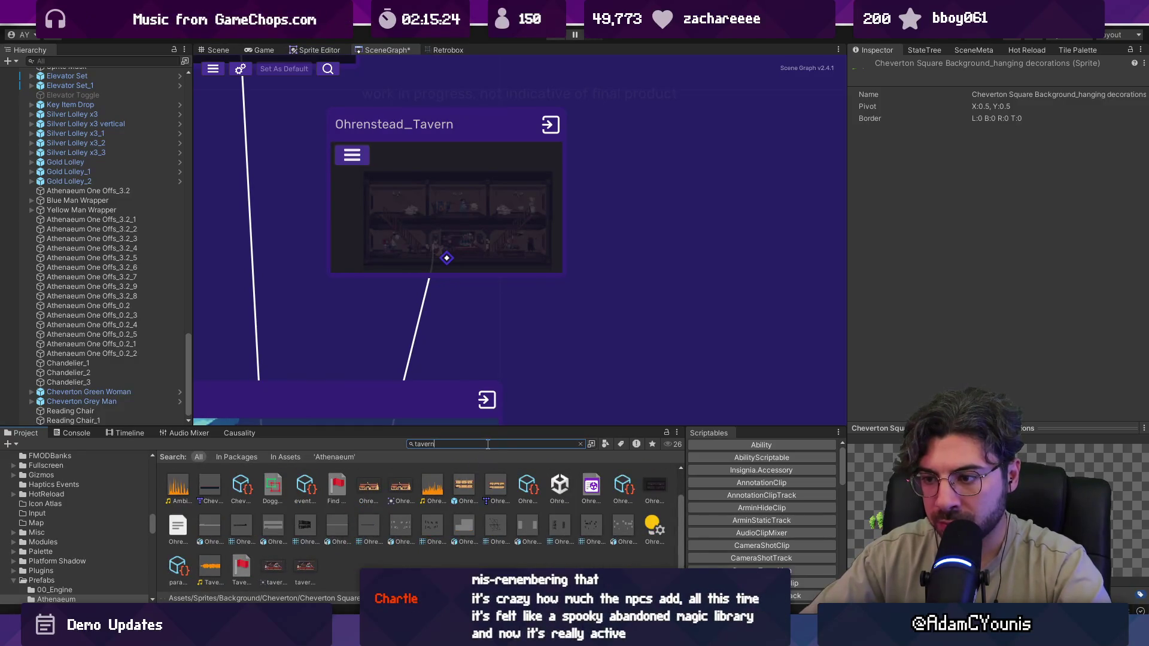
{"action": "type", "text": "objects"}
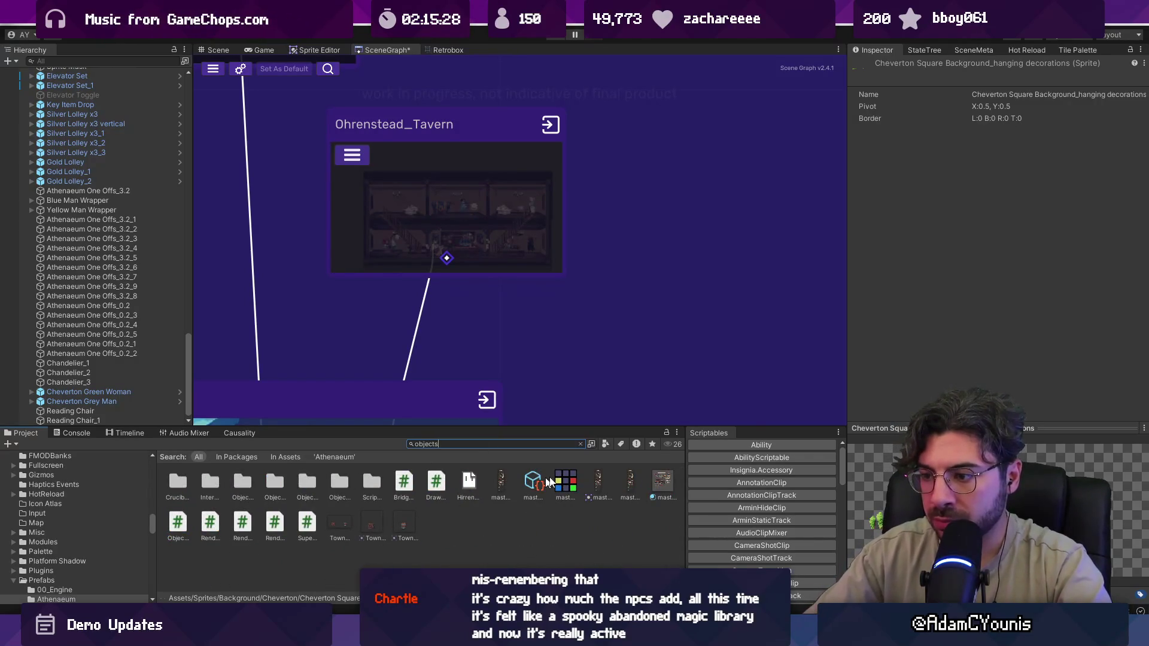
{"action": "left_click", "coordinate": [622, 482]}
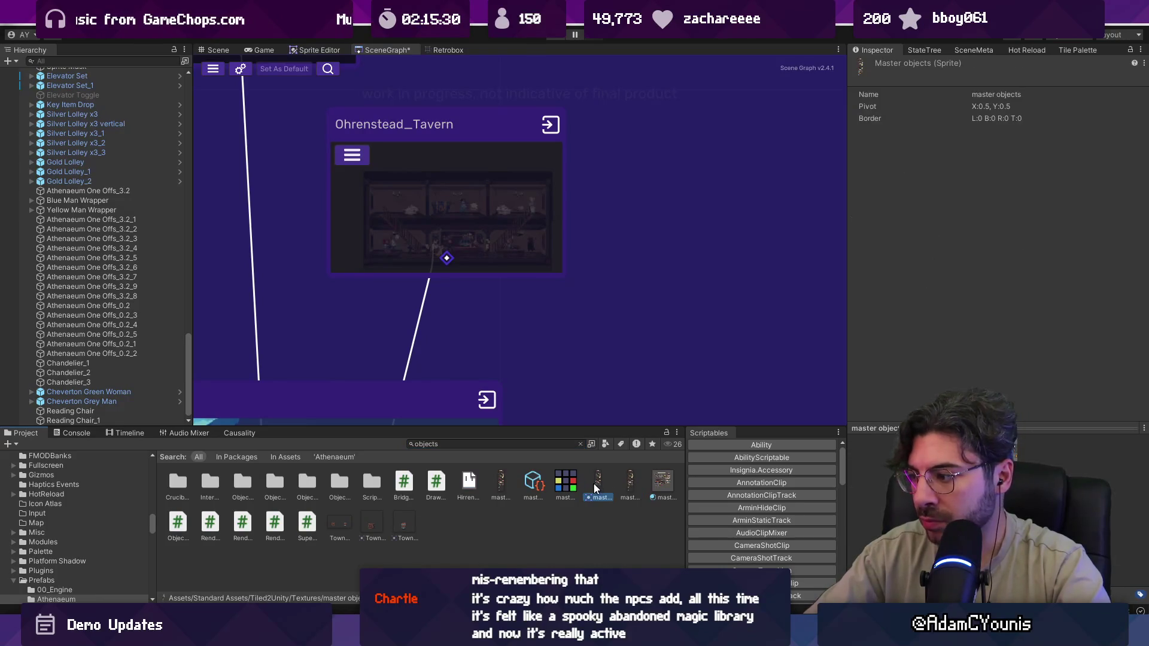
{"action": "left_click", "coordinate": [504, 480]}
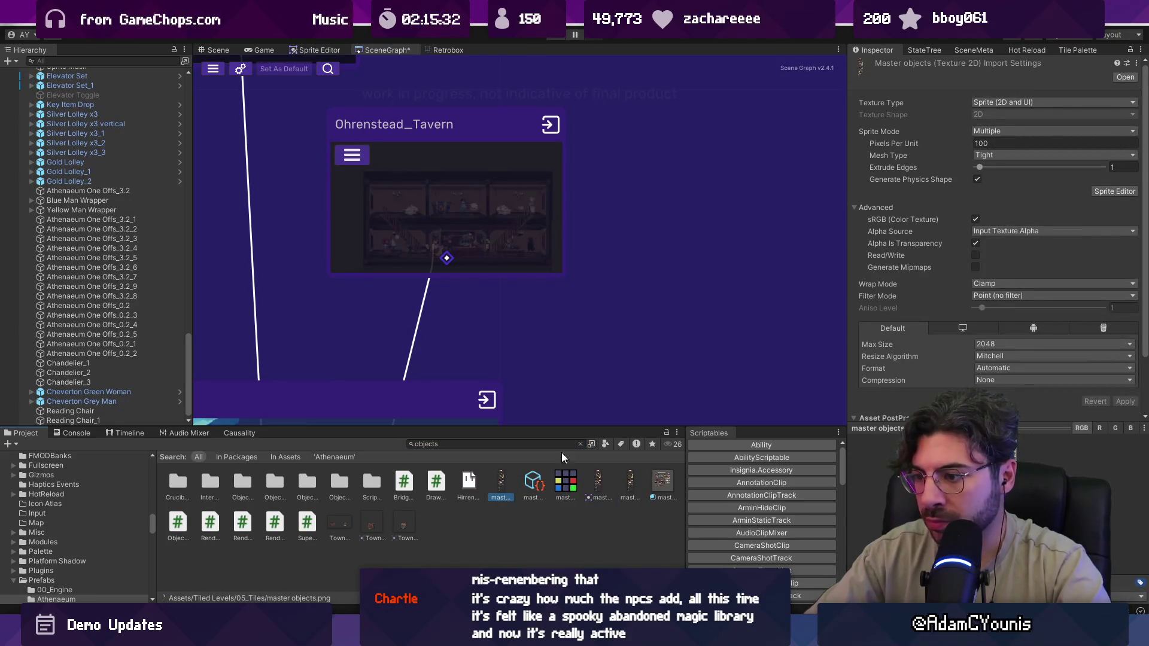
- Find master objects.ase with an Everything disk search and open it in Aseprite
{"action": "left_click_drag", "start_coordinate": [550, 427], "coordinate": [550, 363]}
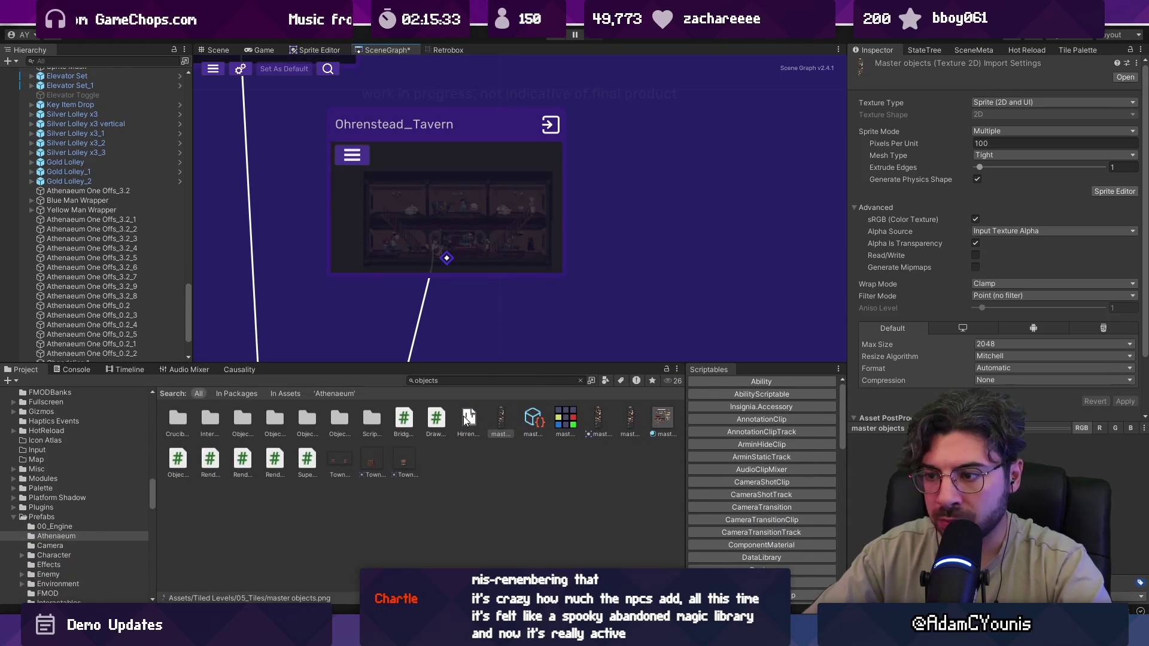
{"action": "left_click", "coordinate": [468, 419]}
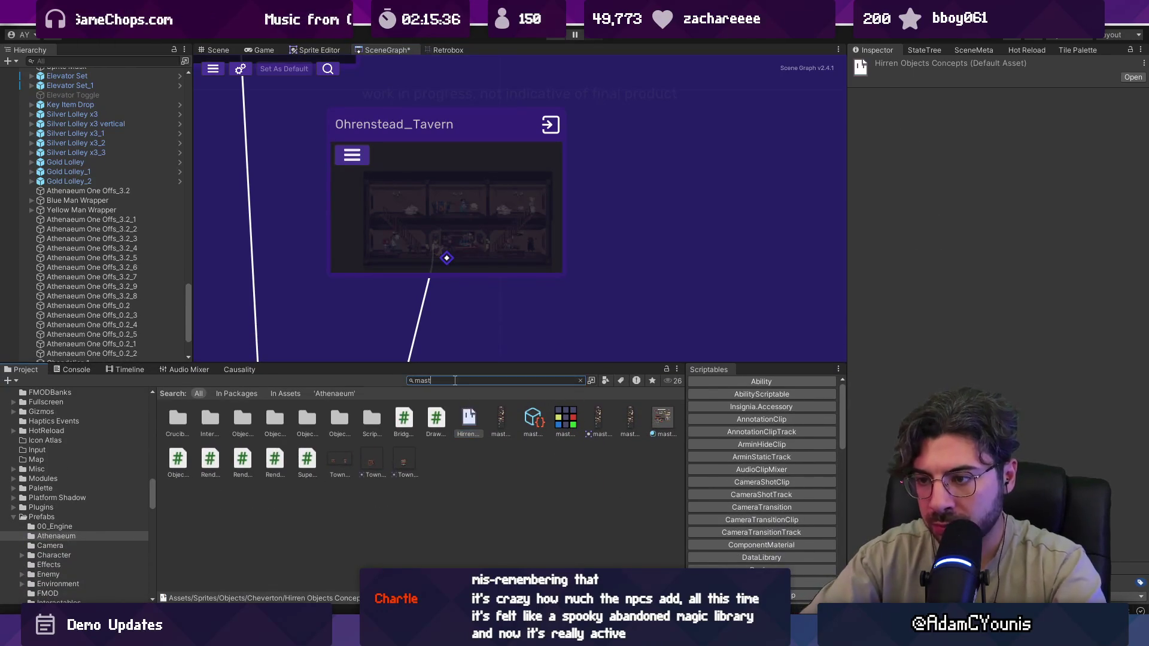
{"action": "type", "text": "s"}
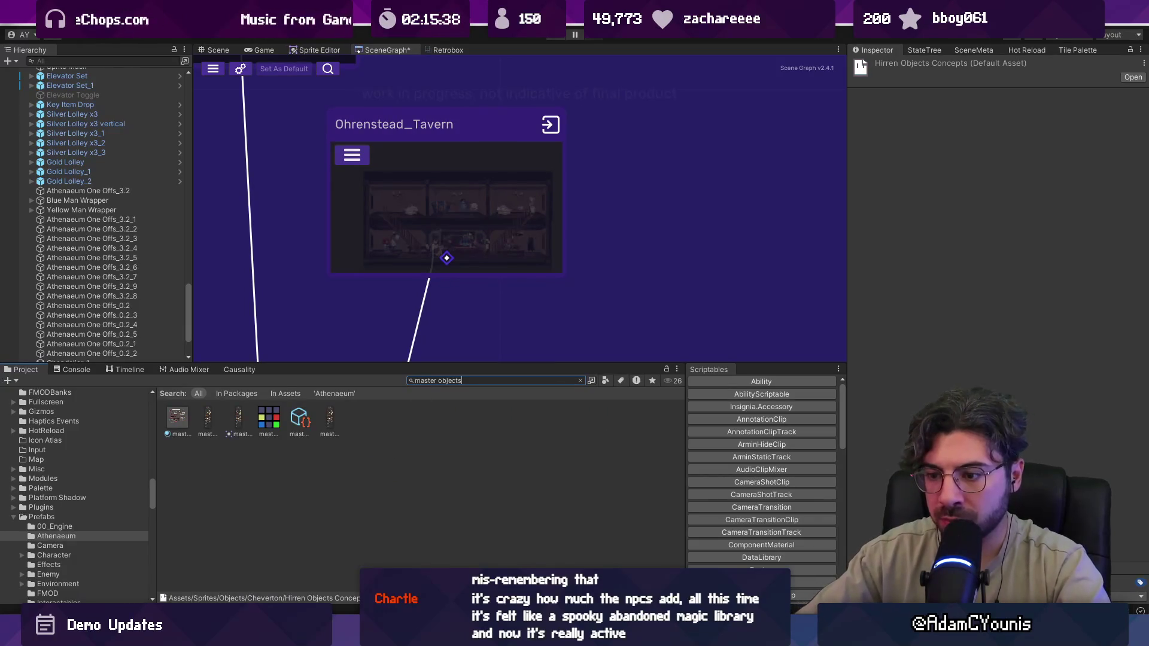
{"action": "type", "text": "master objects"}
{"action": "key", "text": "Down"}
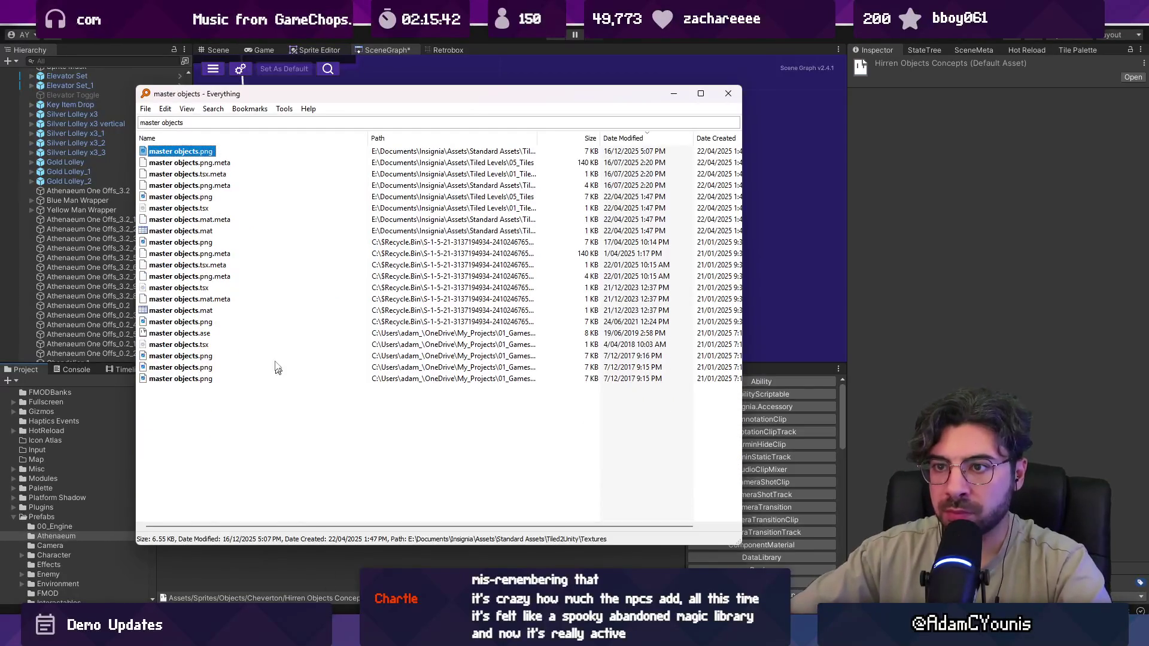
{"action": "double_click", "coordinate": [175, 332]}
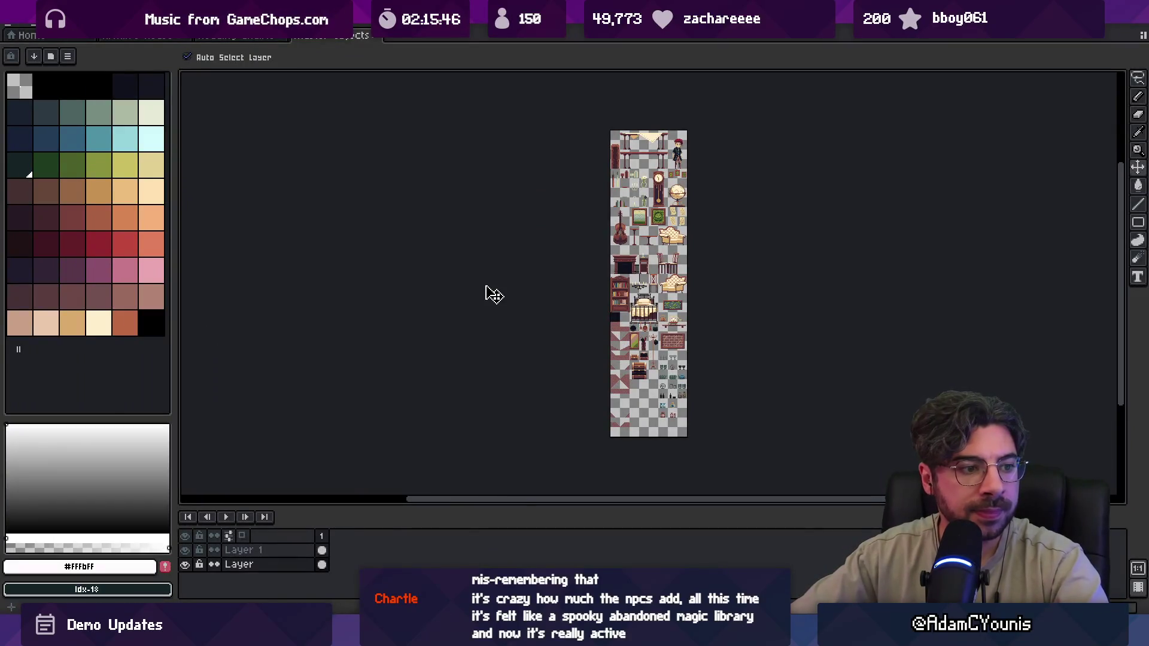
- Pan and zoom over the master objects furniture sheet, then start File > Save As
{"action": "left_click_drag", "start_coordinate": [504, 294], "coordinate": [495, 307]}
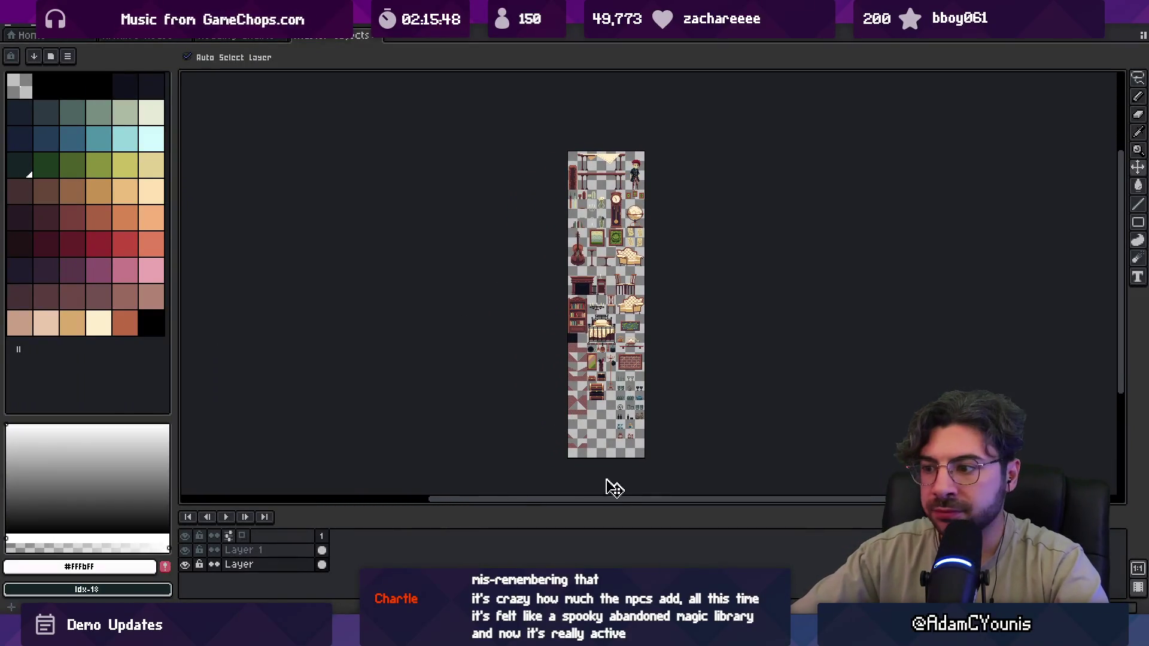
{"action": "scroll", "coordinate": [617, 167], "scroll_direction": "up", "scroll_amount": 2}
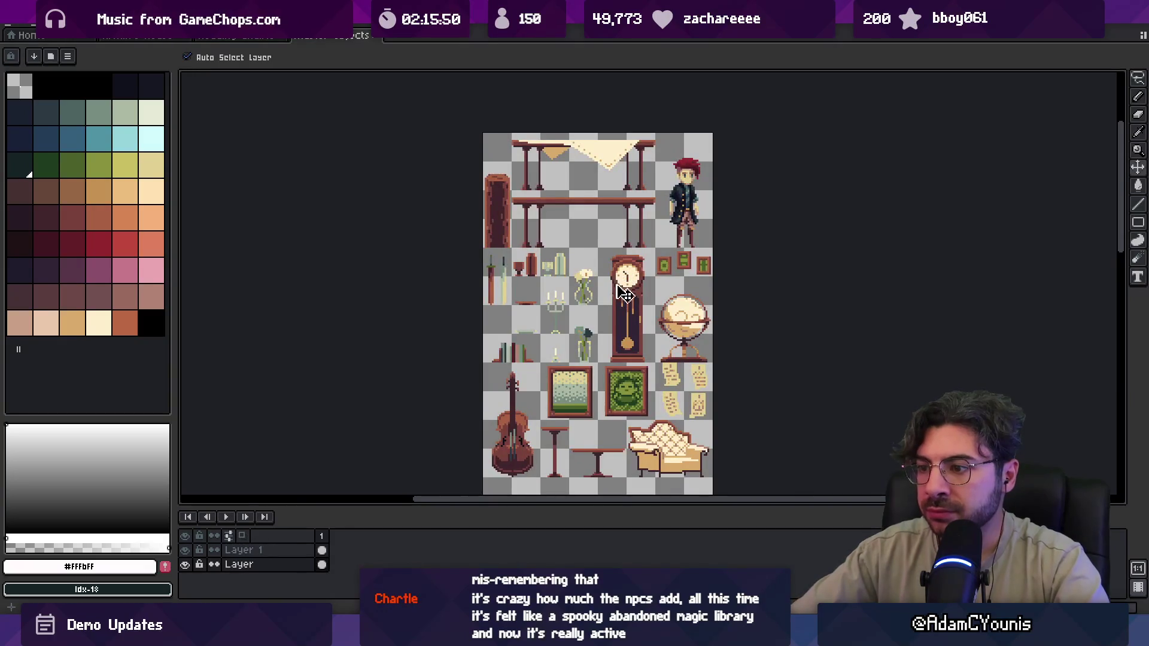
{"action": "scroll", "coordinate": [623, 294], "scroll_direction": "down", "scroll_amount": 3}
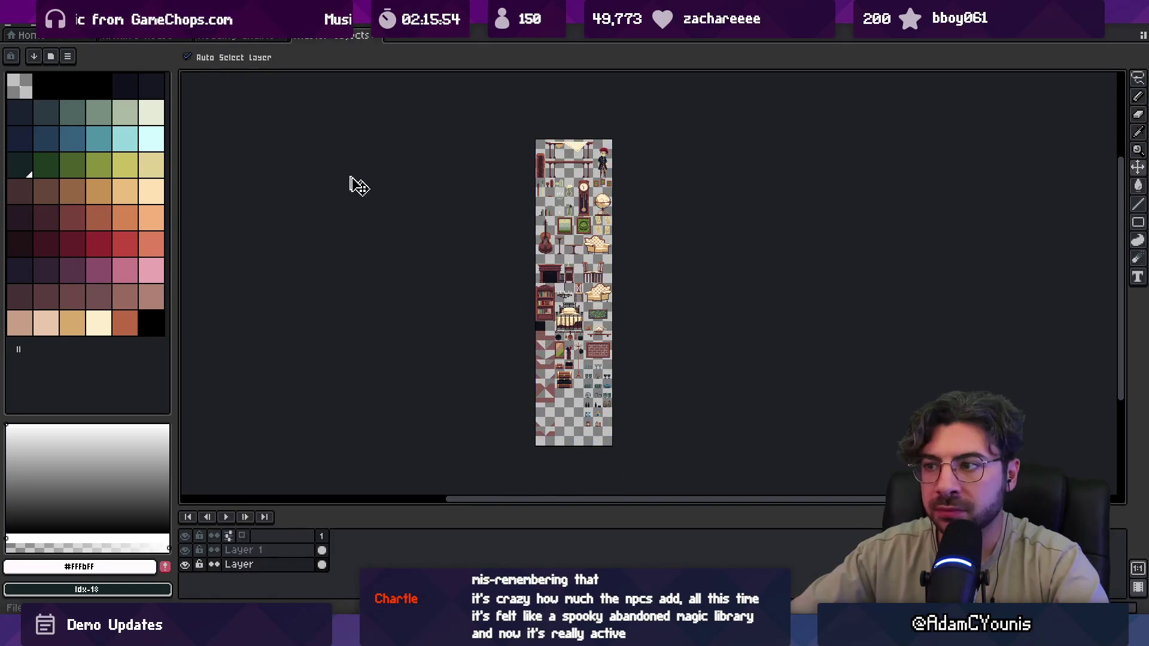
{"action": "left_click", "coordinate": [25, 38]}
{"action": "left_click", "coordinate": [27, 93]}
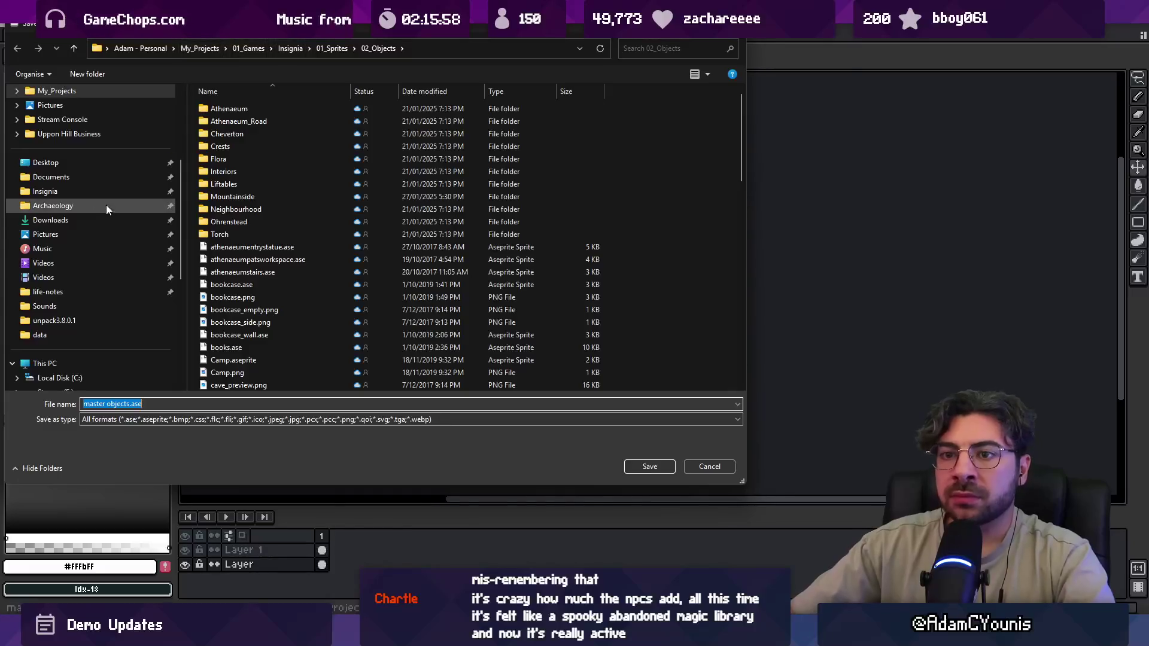
- Browse from the Insignia project to Assets > Sprites > Objects > Ohrenstead and save master objects.ase there
{"action": "left_click", "coordinate": [60, 192]}
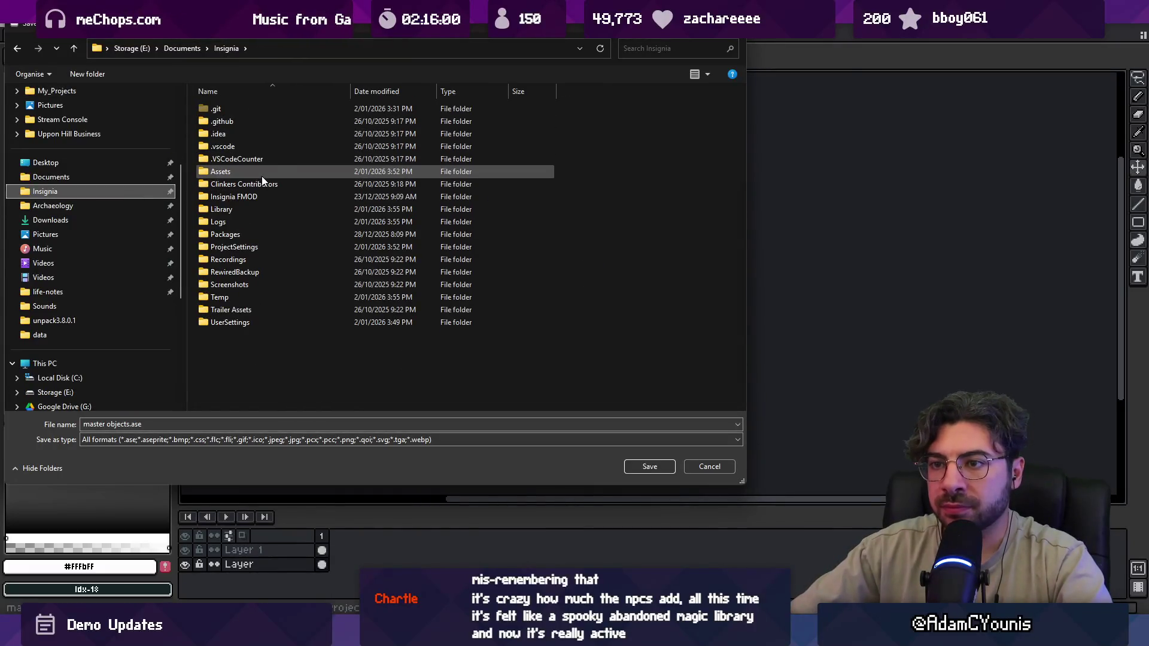
{"action": "double_click", "coordinate": [261, 173]}
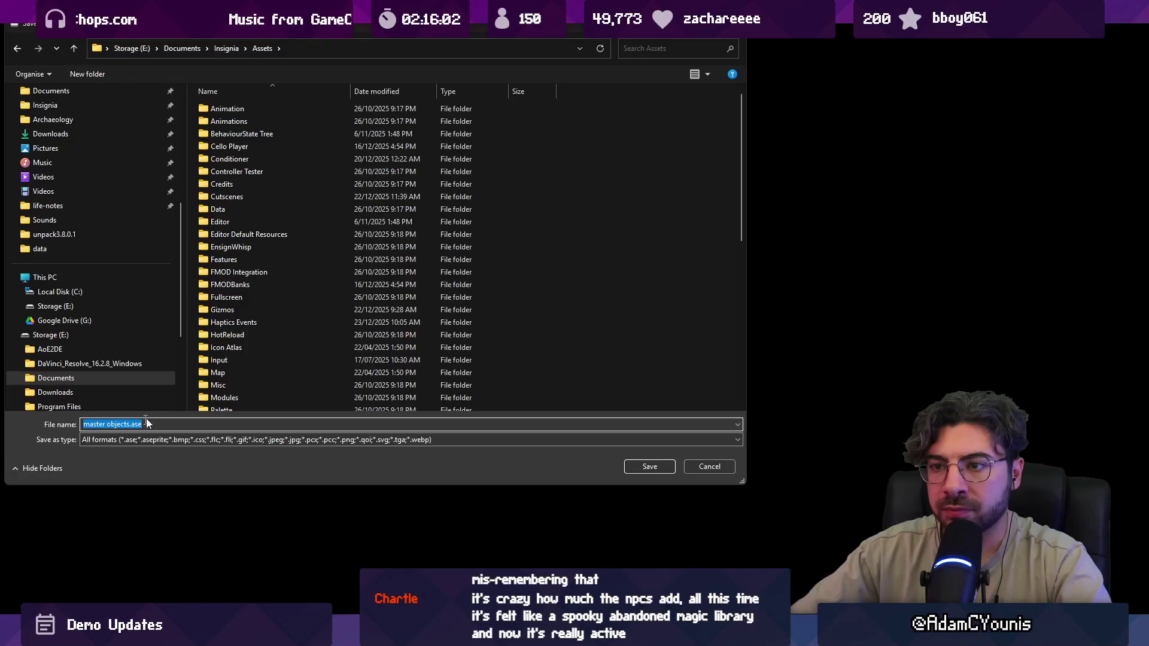
{"action": "scroll", "coordinate": [274, 217], "scroll_direction": "down", "scroll_amount": 3}
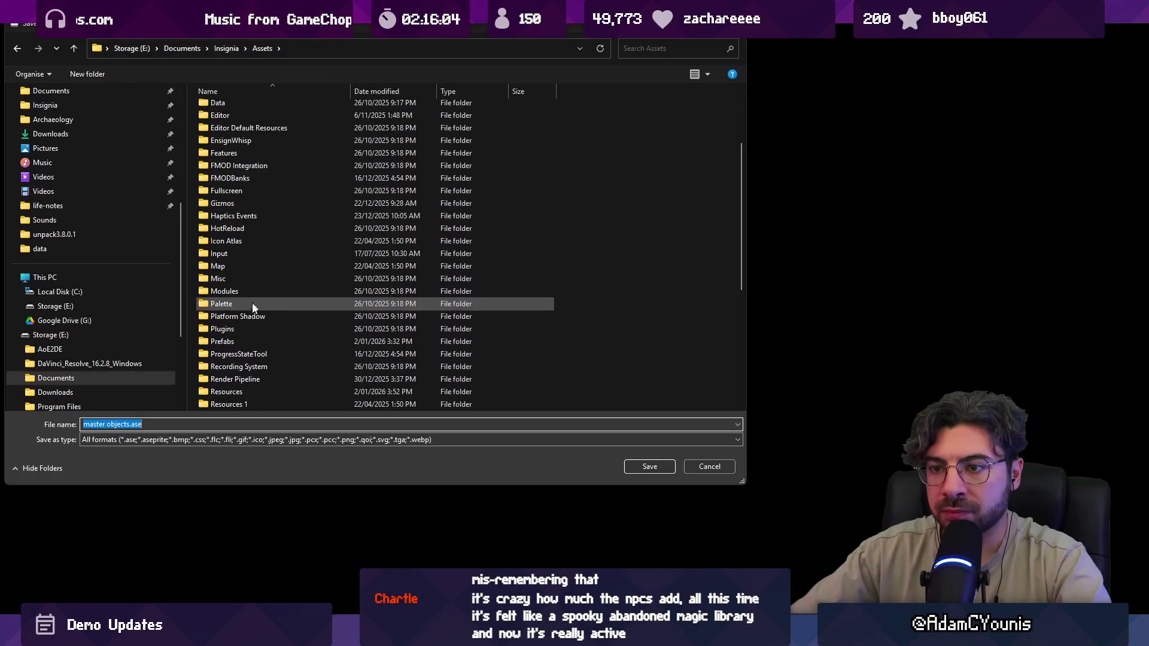
{"action": "scroll", "coordinate": [247, 332], "scroll_direction": "down", "scroll_amount": 2}
{"action": "double_click", "coordinate": [248, 365]}
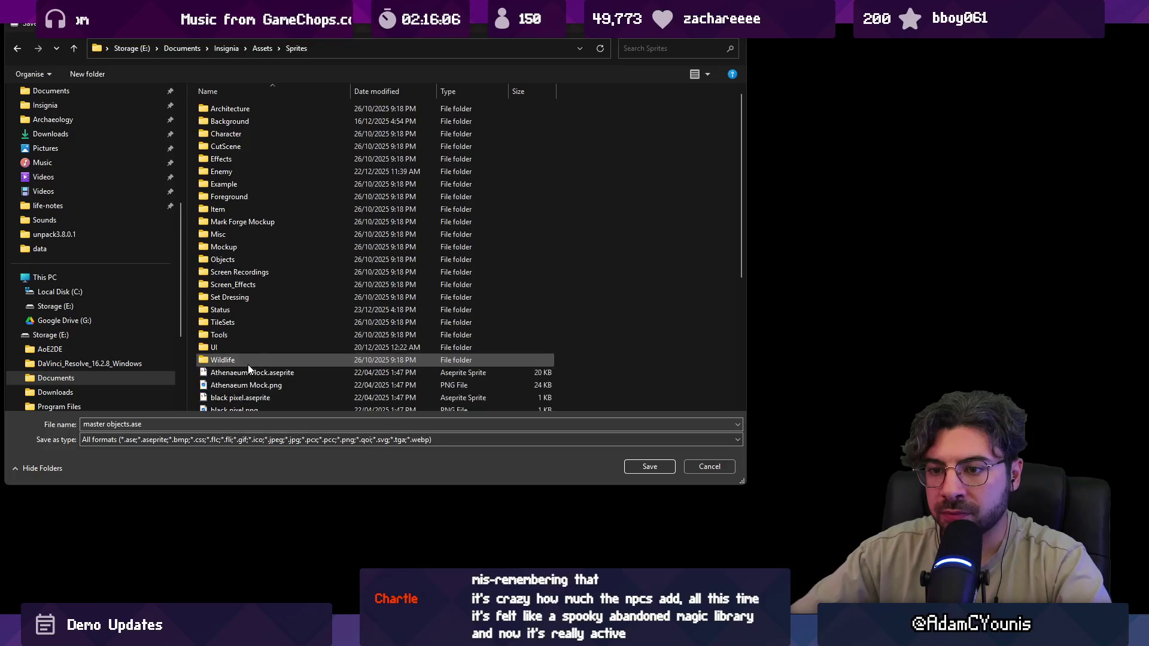
{"action": "double_click", "coordinate": [239, 257]}
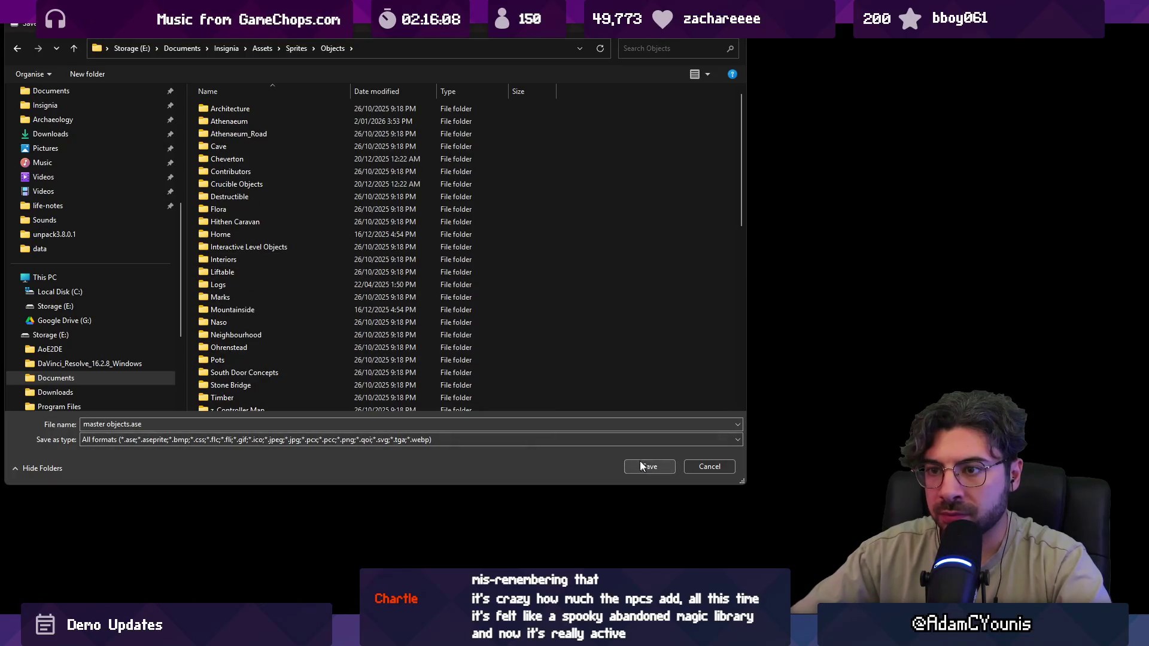
{"action": "scroll", "coordinate": [273, 251], "scroll_direction": "down", "scroll_amount": 4}
{"action": "scroll", "coordinate": [275, 253], "scroll_direction": "up", "scroll_amount": 4}
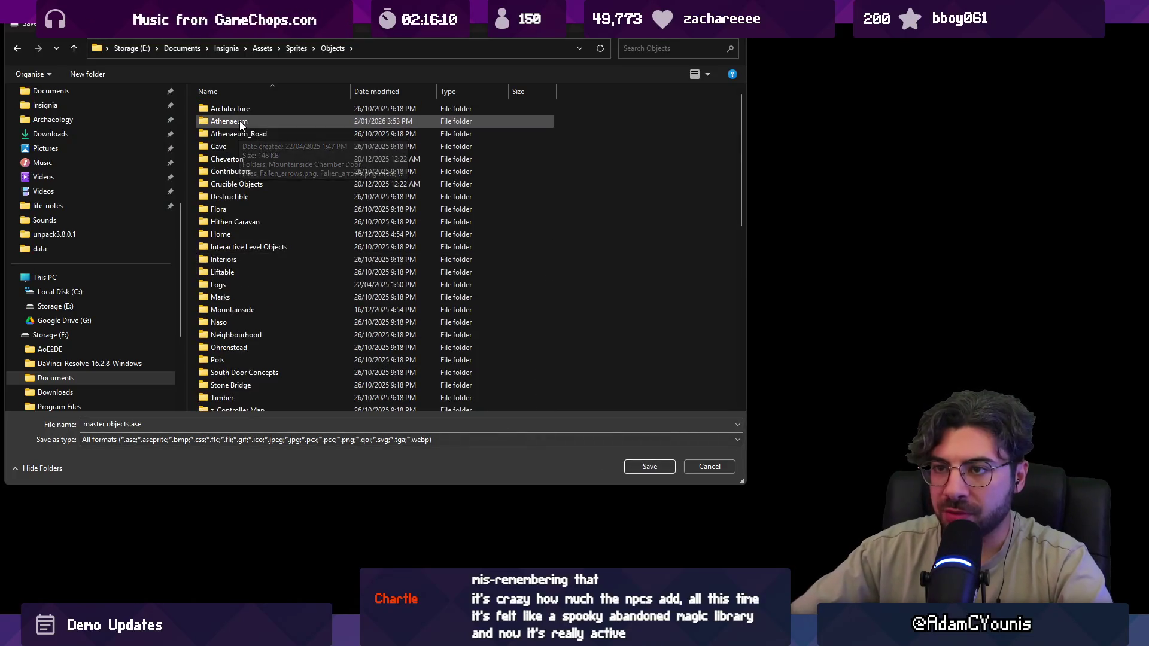
{"action": "scroll", "coordinate": [283, 253], "scroll_direction": "down", "scroll_amount": 2}
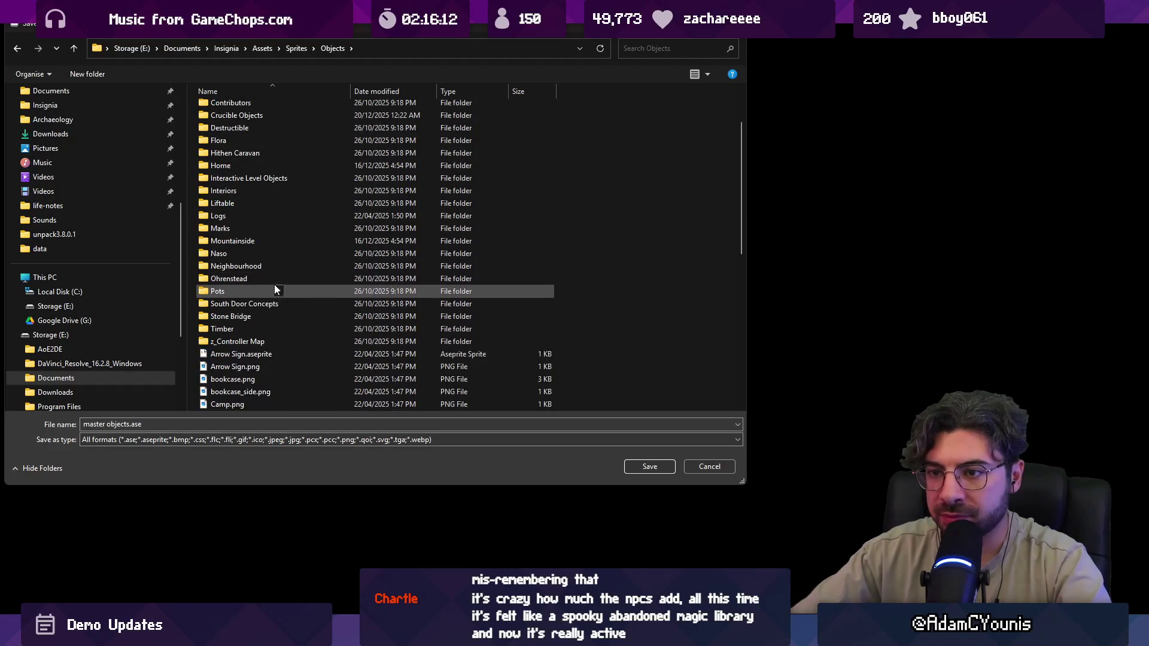
{"action": "double_click", "coordinate": [269, 279]}
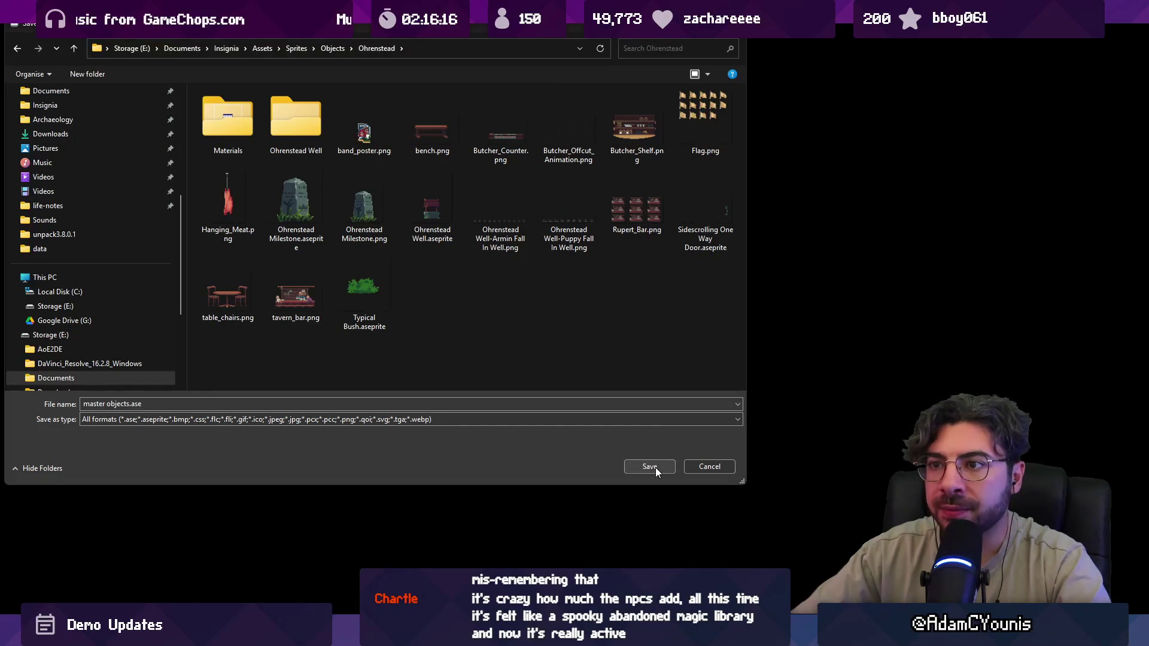
{"action": "left_click", "coordinate": [654, 468]}
{"action": "scroll", "coordinate": [594, 322], "scroll_direction": "up", "scroll_amount": 4}
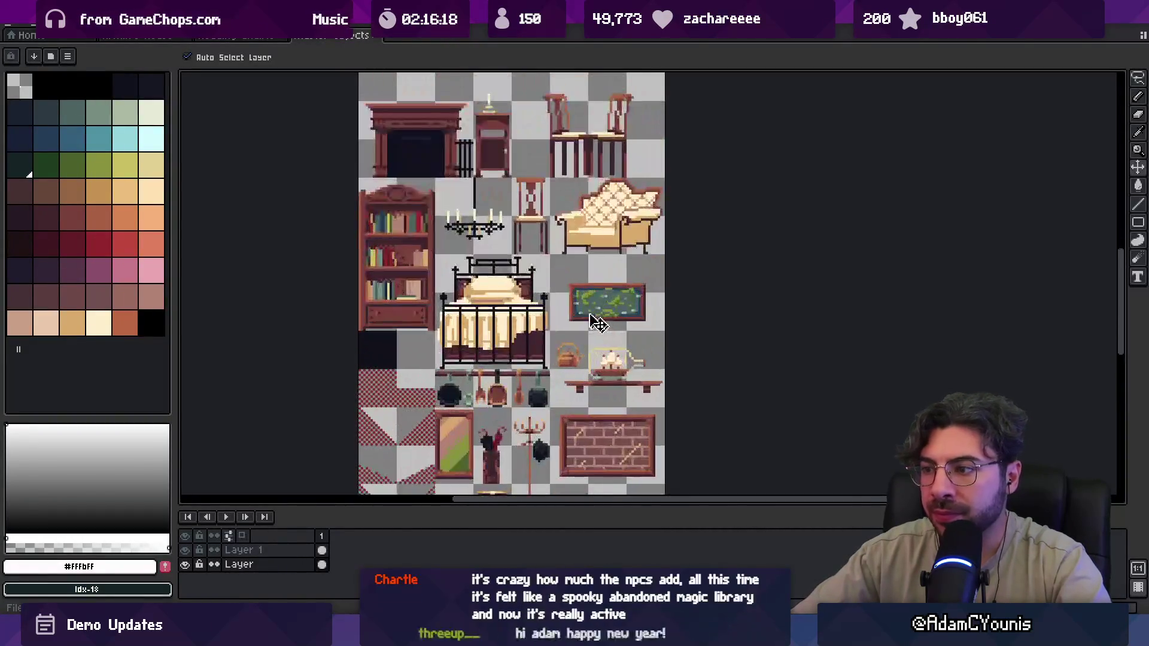
{"action": "scroll", "coordinate": [595, 322], "scroll_direction": "up", "scroll_amount": 2}
{"action": "scroll", "coordinate": [522, 260], "scroll_direction": "up", "scroll_amount": 4}
{"action": "scroll", "coordinate": [522, 261], "scroll_direction": "down", "scroll_amount": 2}
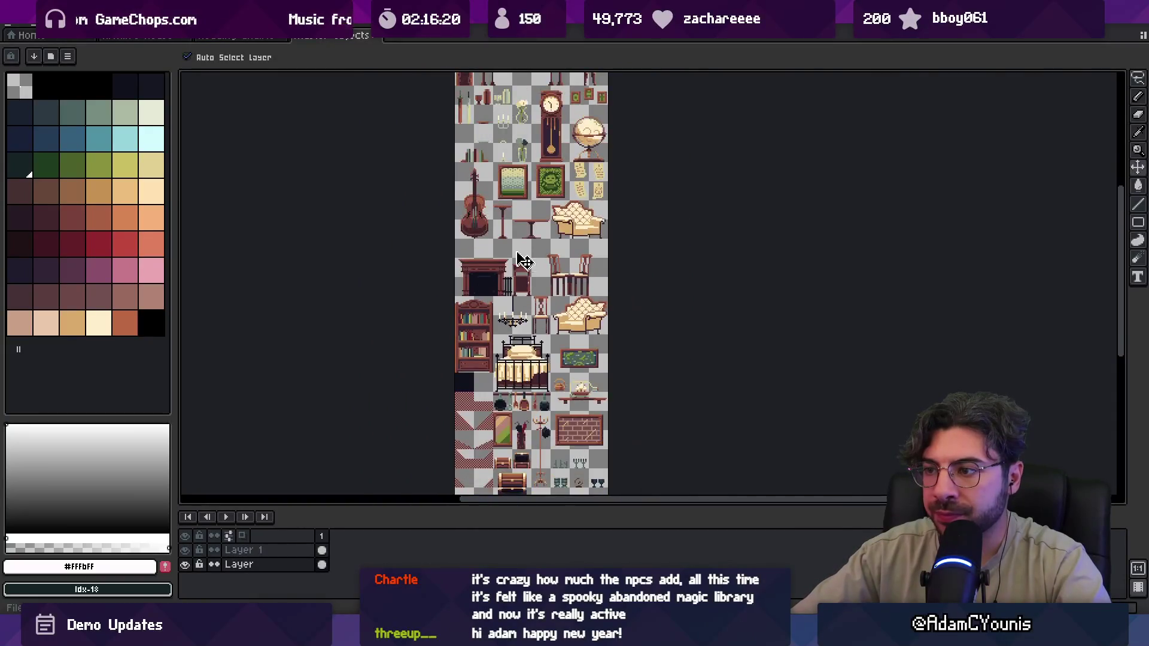
{"action": "scroll", "coordinate": [522, 340], "scroll_direction": "up", "scroll_amount": 3}
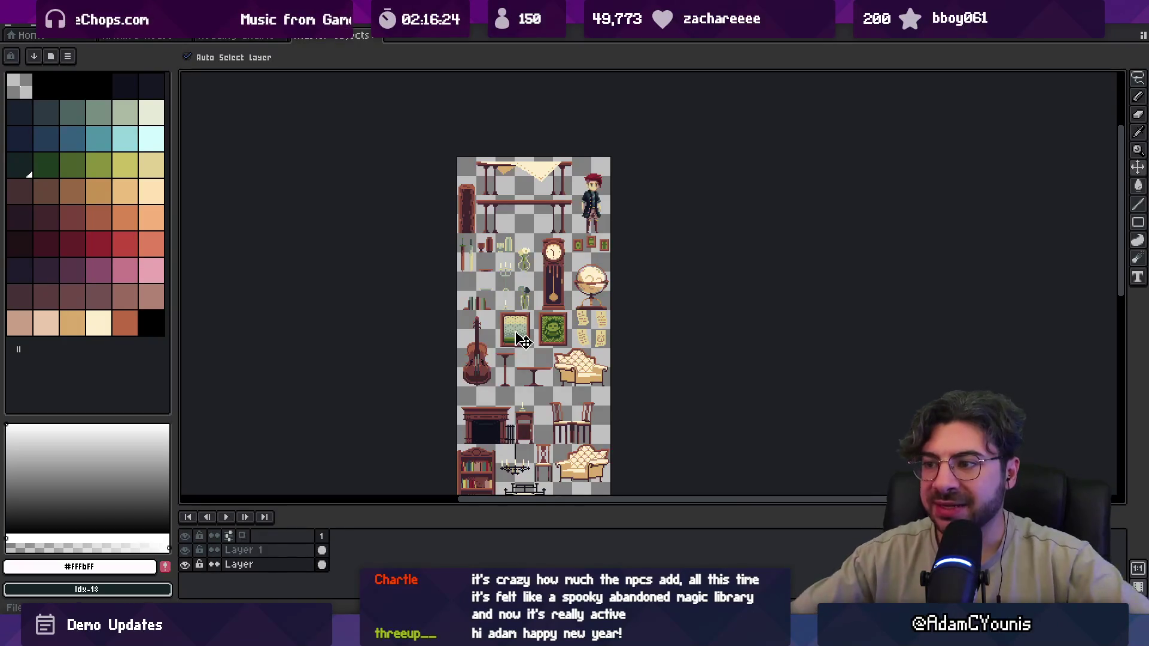
{"action": "scroll", "coordinate": [522, 340], "scroll_direction": "down", "scroll_amount": 3}
{"action": "scroll", "coordinate": [545, 354], "scroll_direction": "up", "scroll_amount": 3}
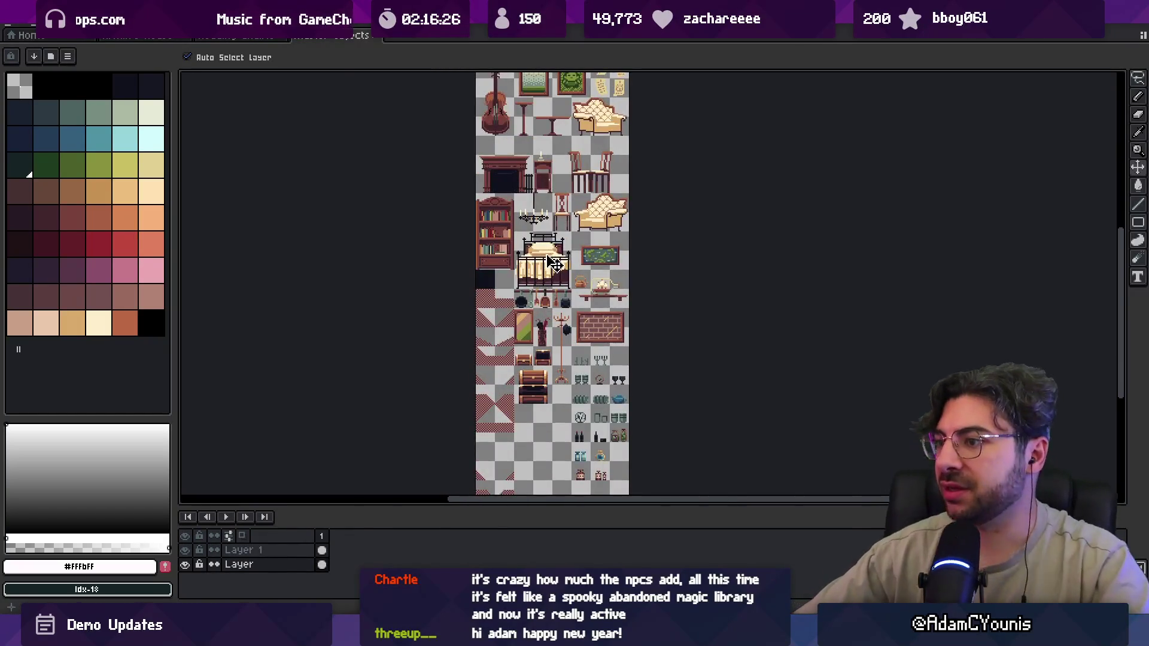
{"action": "scroll", "coordinate": [557, 282], "scroll_direction": "down", "scroll_amount": 1}
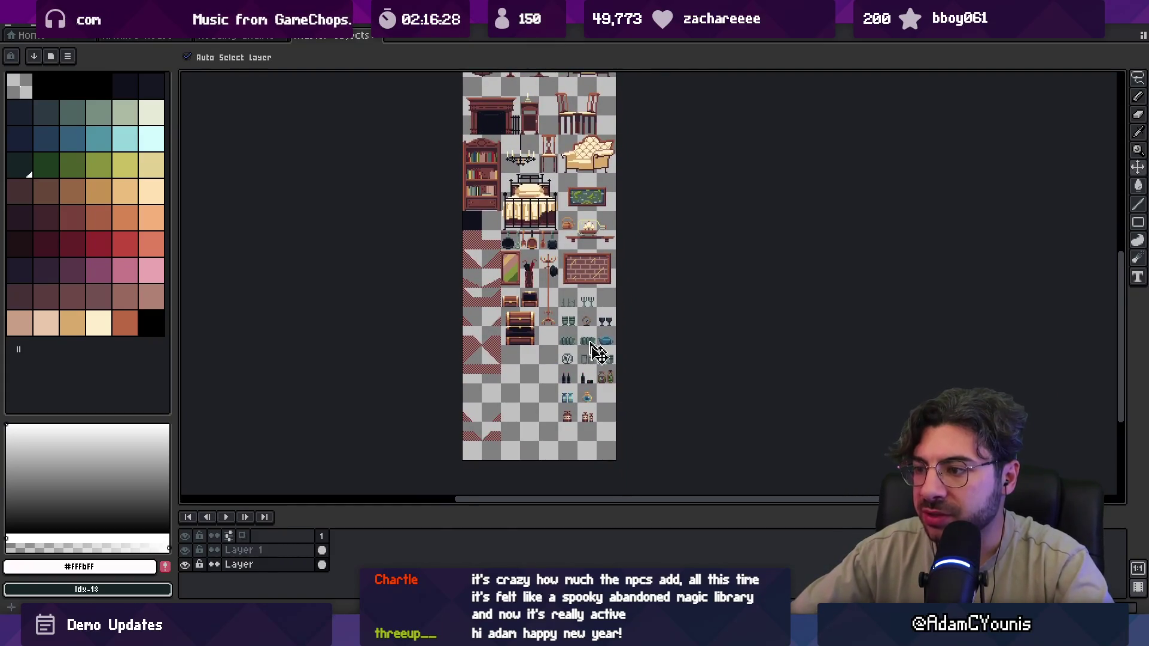
{"action": "scroll", "coordinate": [626, 412], "scroll_direction": "up", "scroll_amount": 2}
{"action": "scroll", "coordinate": [591, 374], "scroll_direction": "down", "scroll_amount": 1}
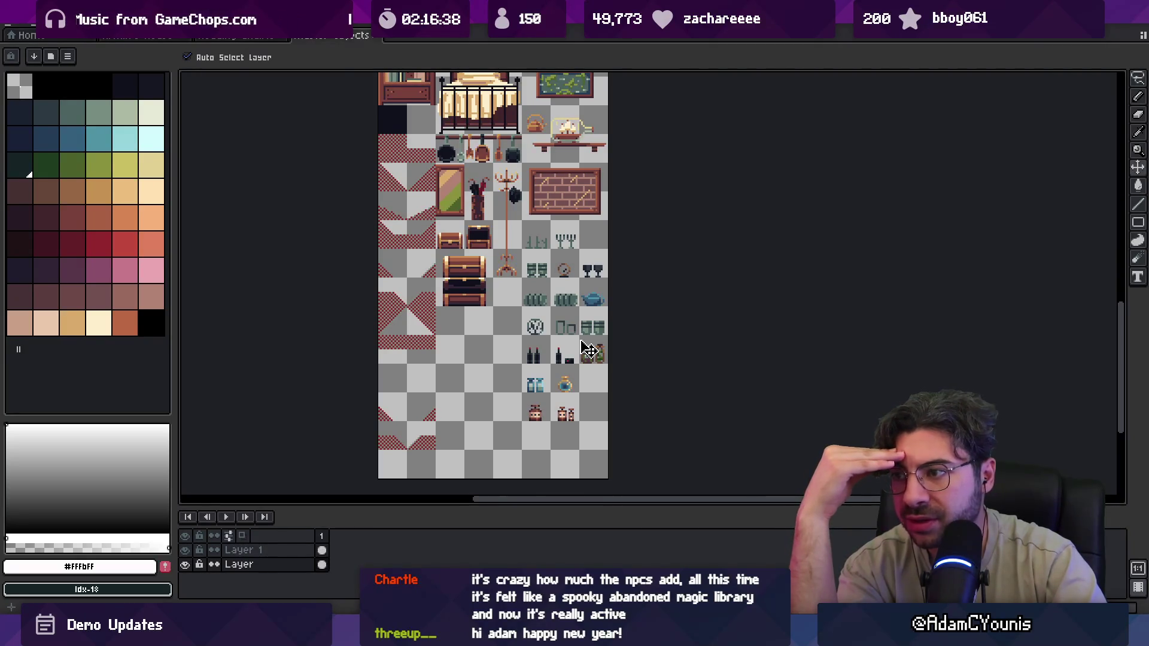
{"action": "scroll", "coordinate": [601, 159], "scroll_direction": "up", "scroll_amount": 10}
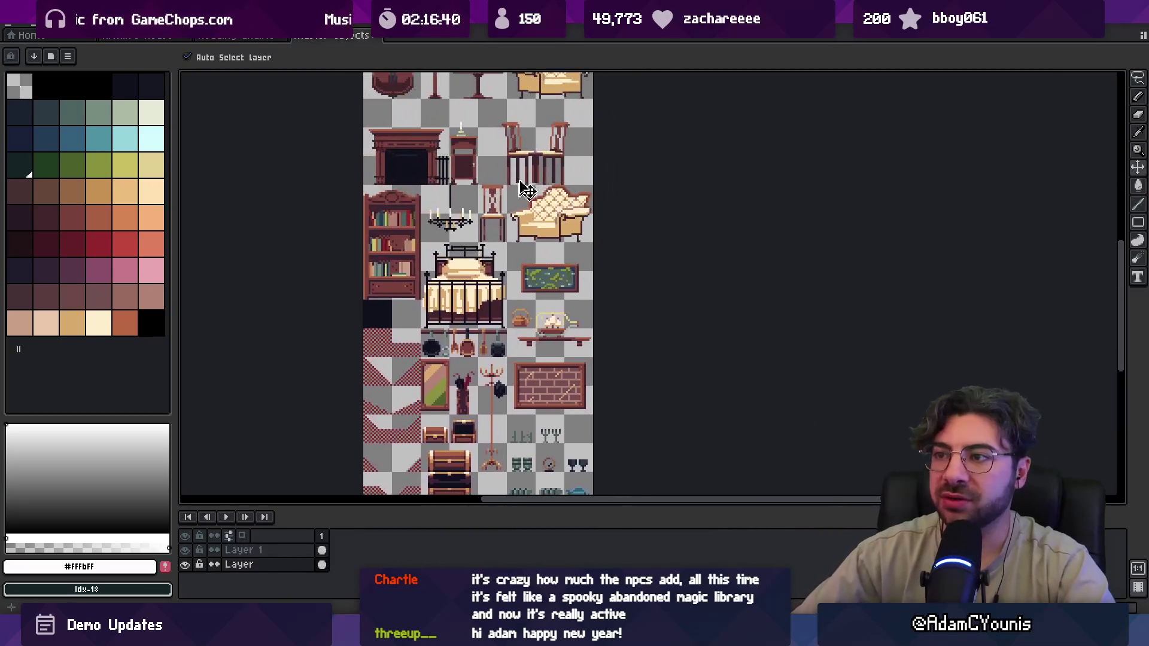
{"action": "scroll", "coordinate": [426, 159], "scroll_direction": "down", "scroll_amount": 3}
{"action": "scroll", "coordinate": [422, 213], "scroll_direction": "up", "scroll_amount": 4}
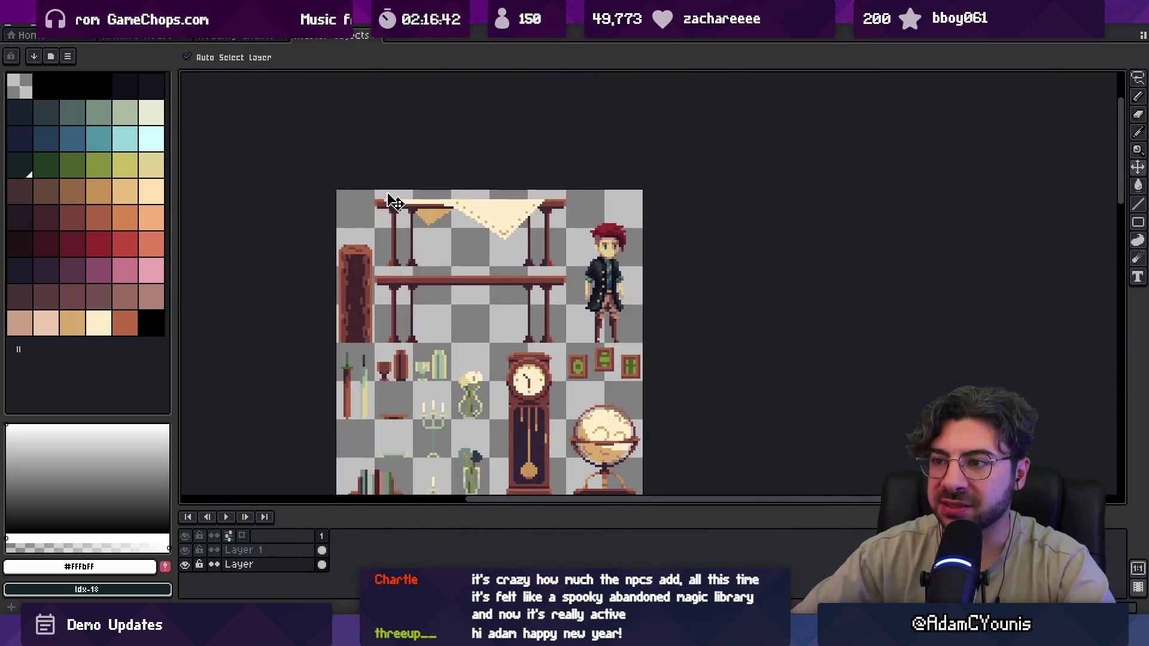
{"action": "key", "text": "alt+s"}
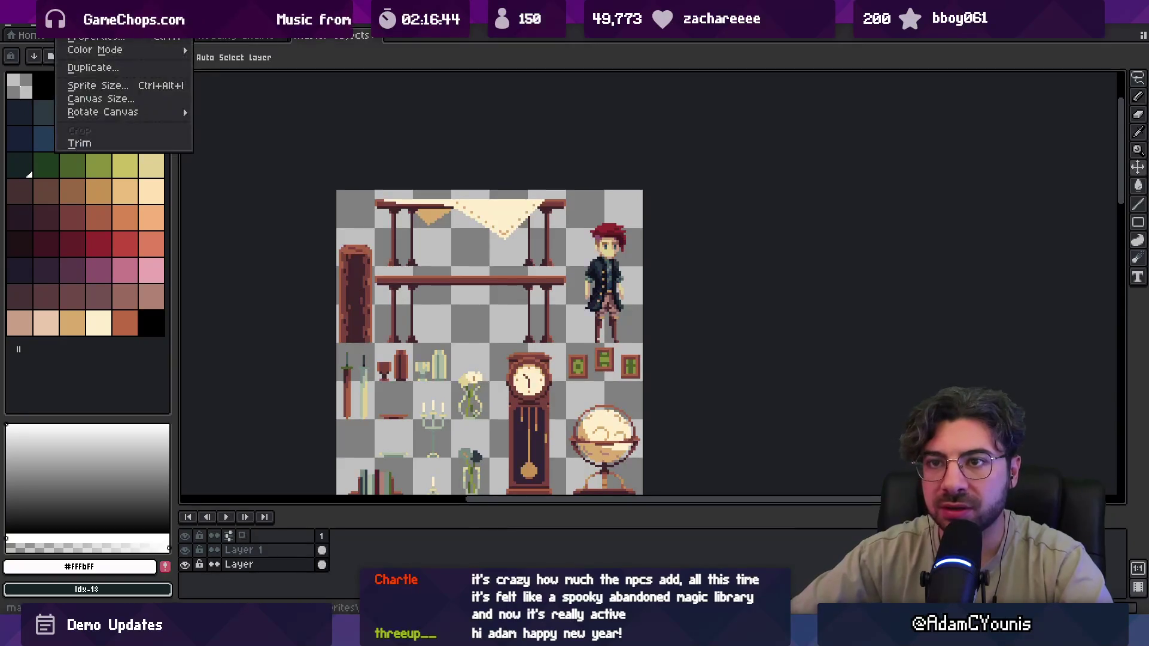
- Open Edit > Keyboard Shortcuts, filter the list by 'slice', then close it
{"action": "key", "text": "Right"}
{"action": "key", "text": "Right"}
{"action": "key", "text": "alt+e"}
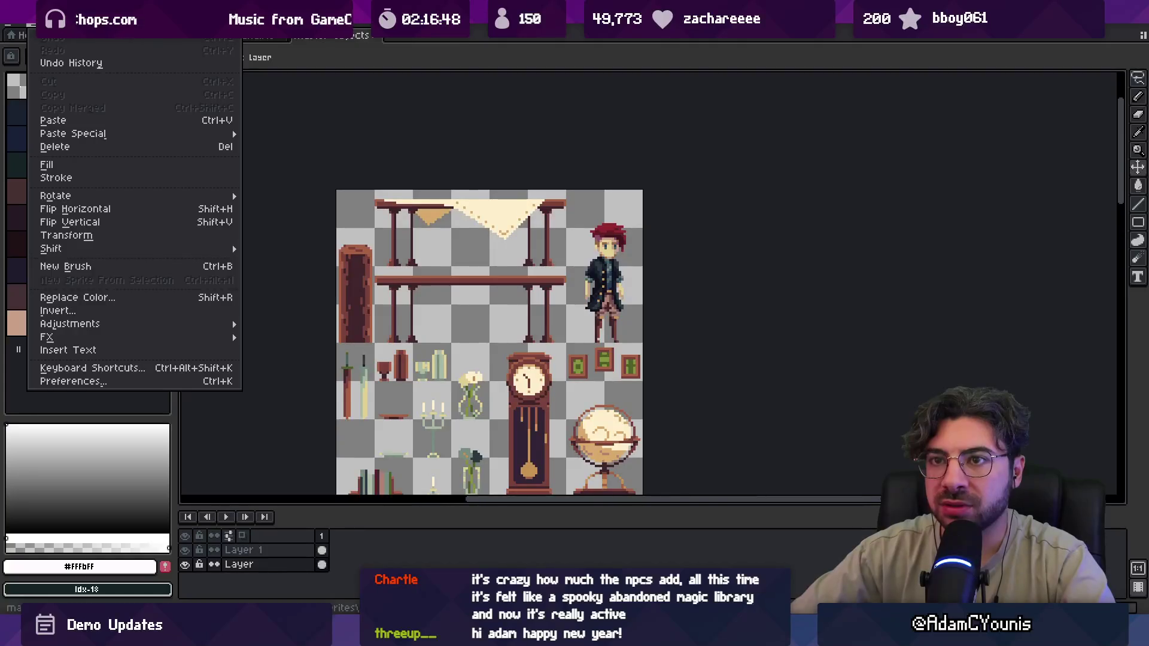
{"action": "key", "text": "Right"}
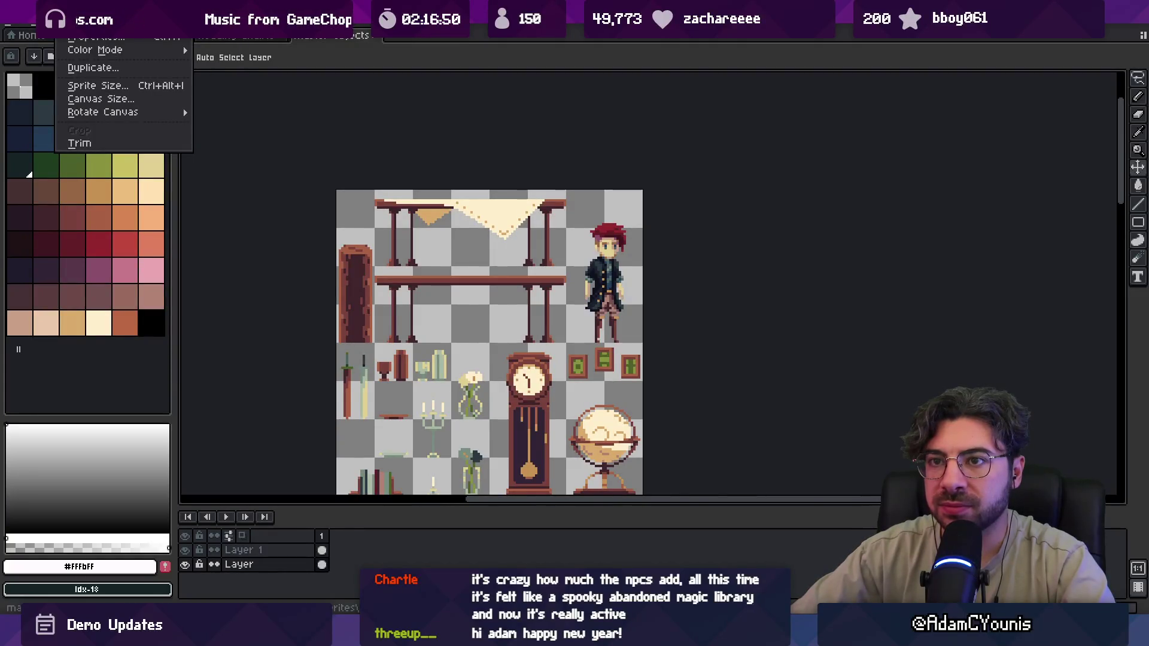
{"action": "key", "text": "Right"}
{"action": "key", "text": "Right"}
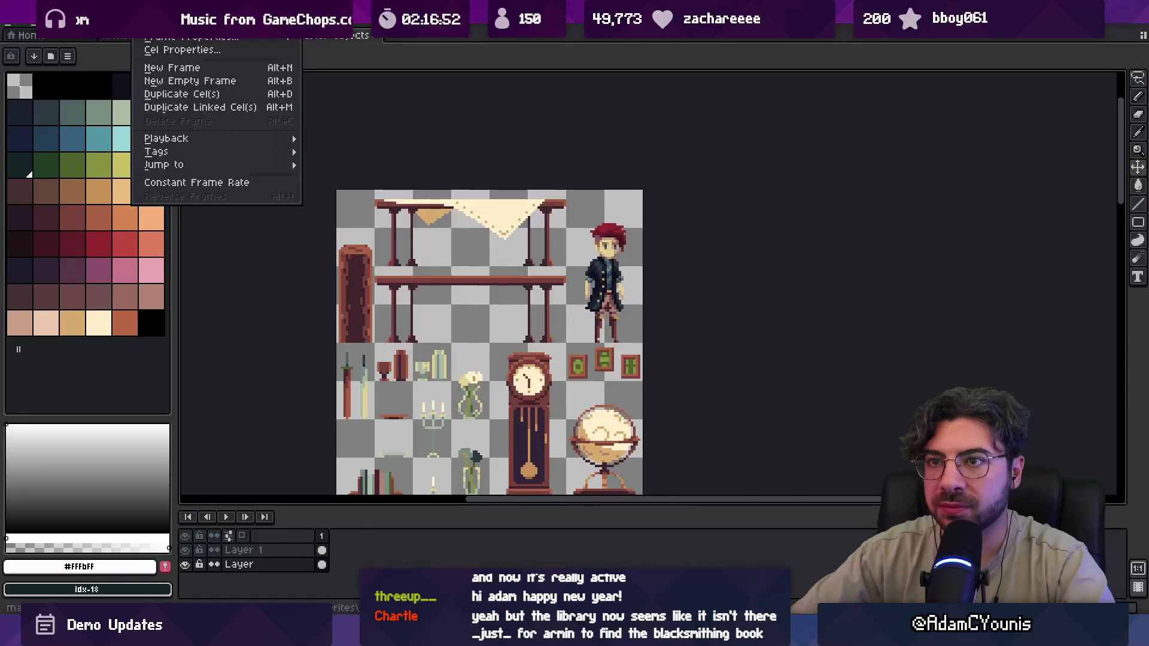
{"action": "key", "text": "Right"}
{"action": "key", "text": "Right"}
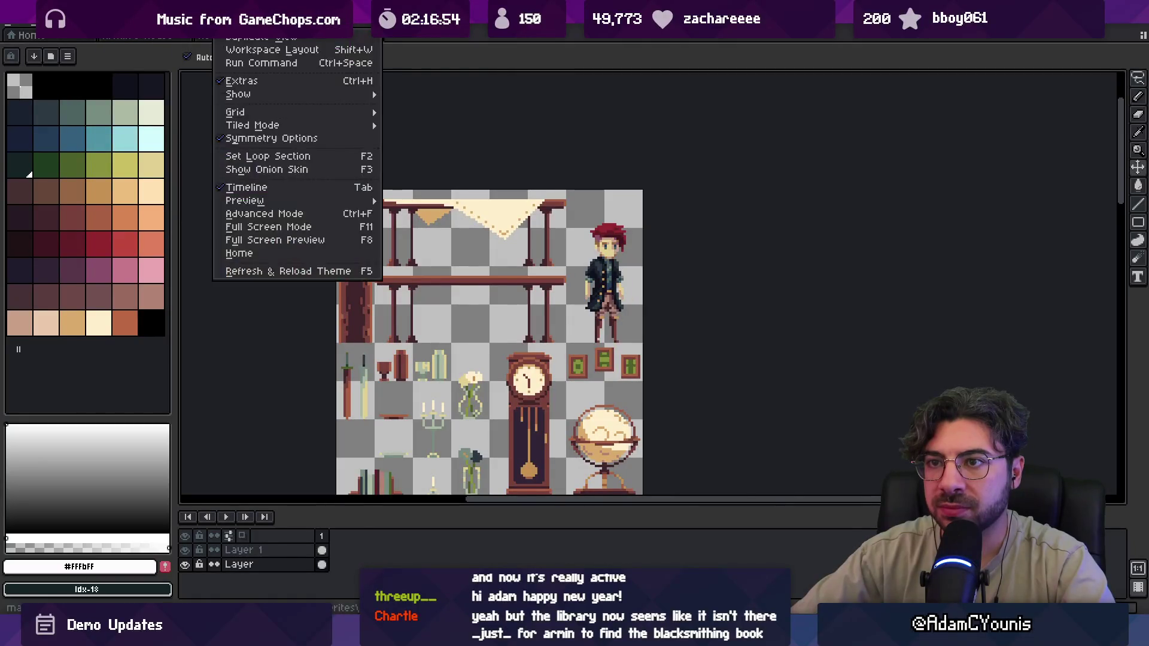
{"action": "mouse_move", "coordinate": [39, 27]}
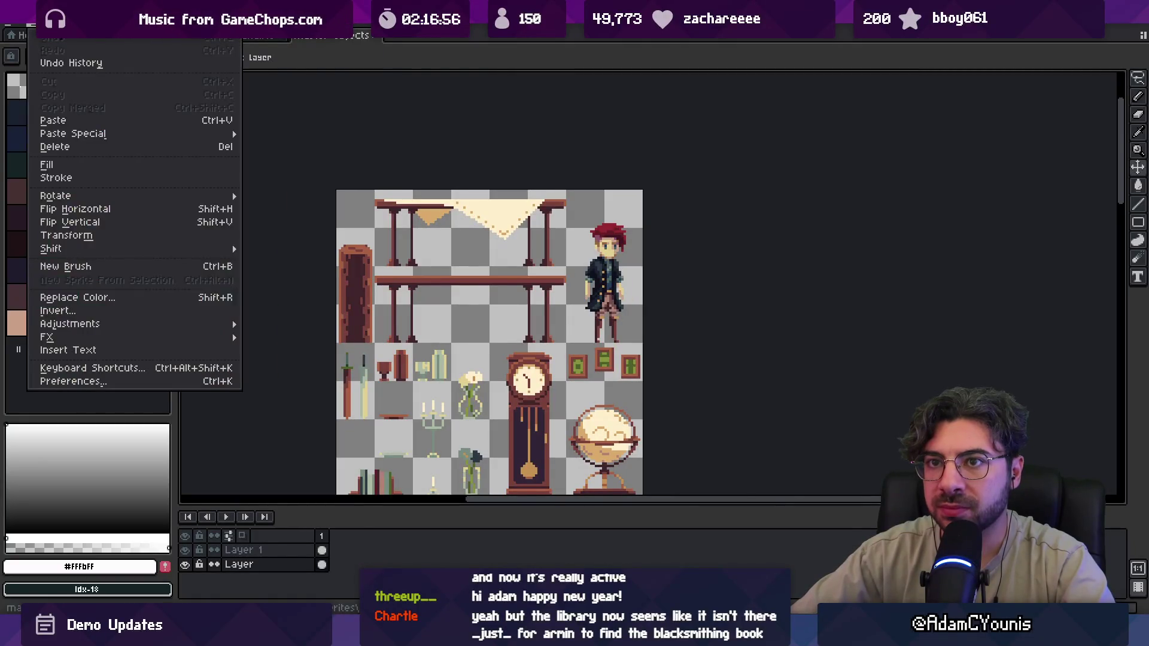
{"action": "left_click", "coordinate": [90, 368]}
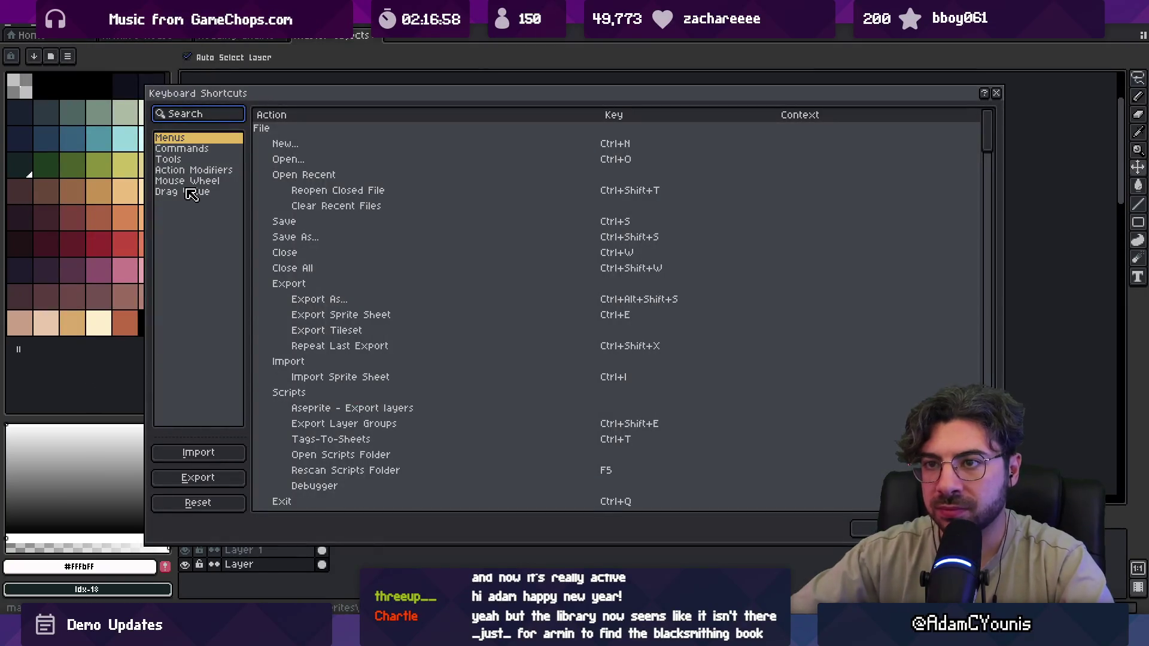
{"action": "type", "text": "slice"}
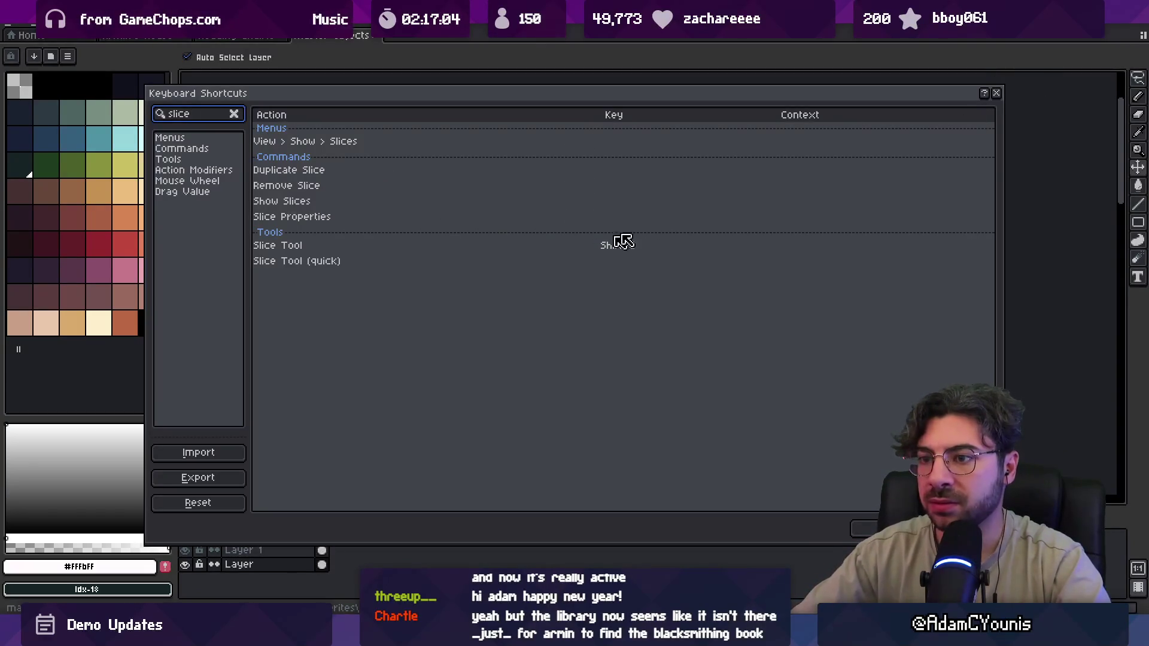
{"action": "left_click", "coordinate": [997, 93]}
- With the Slice tool, mark a slice around the lower shelf and select the top shelf slice
{"action": "key", "text": "shift+c"}
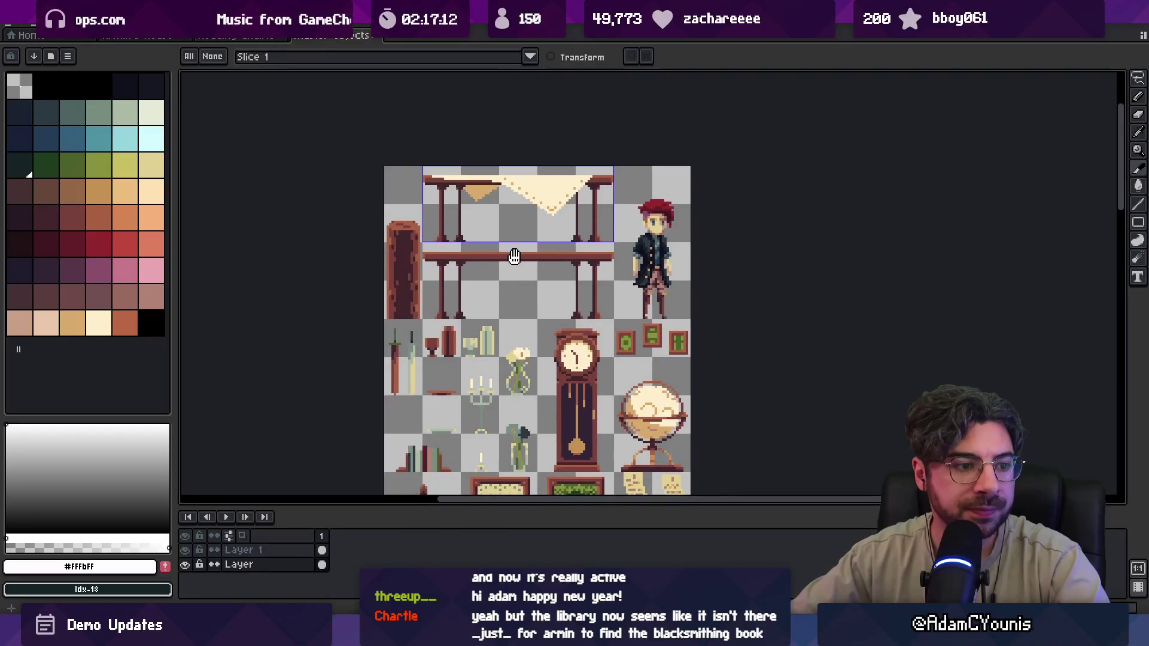
{"action": "scroll", "coordinate": [507, 277], "scroll_direction": "up", "scroll_amount": 1}
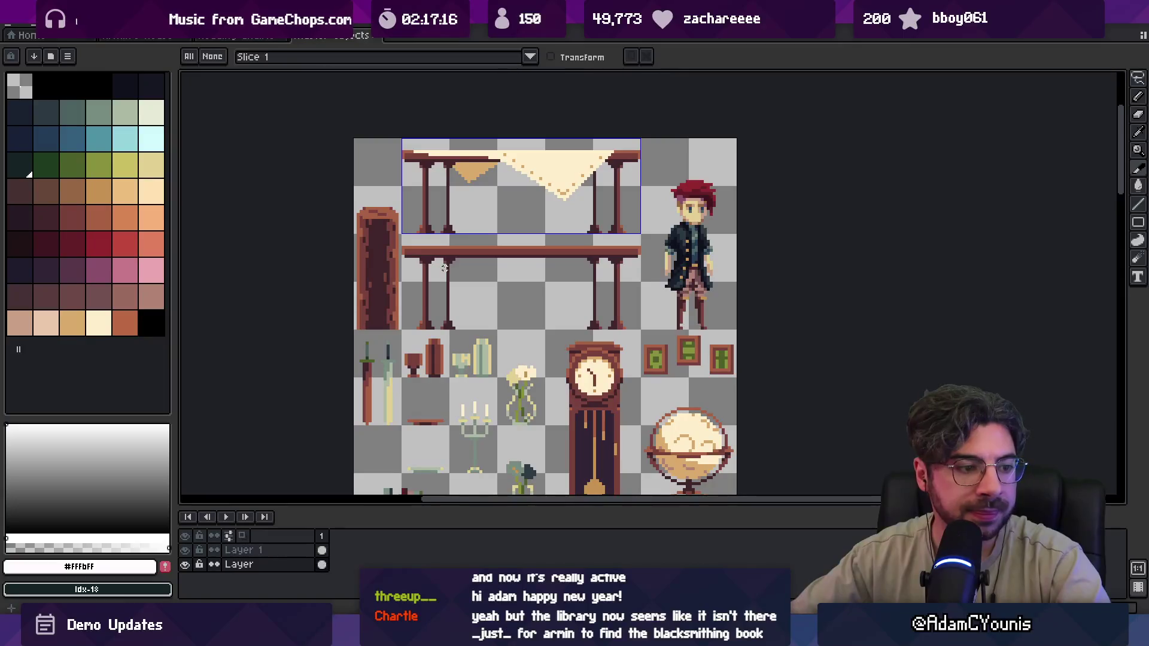
{"action": "left_click_drag", "start_coordinate": [402, 328], "coordinate": [644, 234]}
{"action": "left_click", "coordinate": [594, 217]}
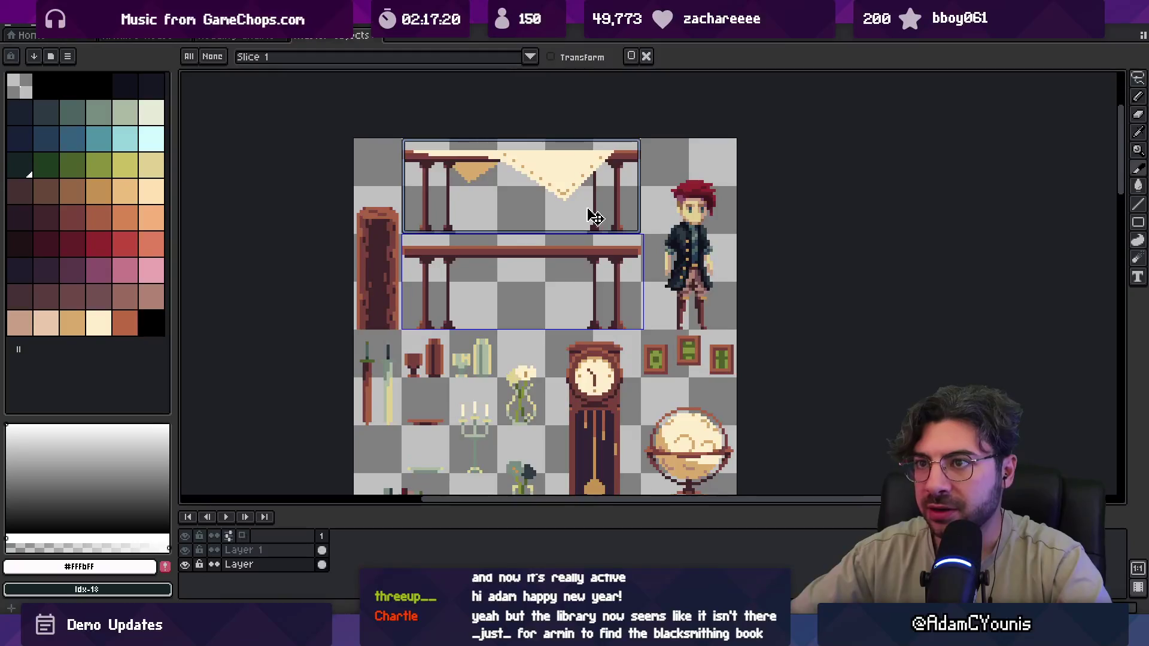
{"action": "left_click_drag", "start_coordinate": [643, 242], "coordinate": [639, 242]}
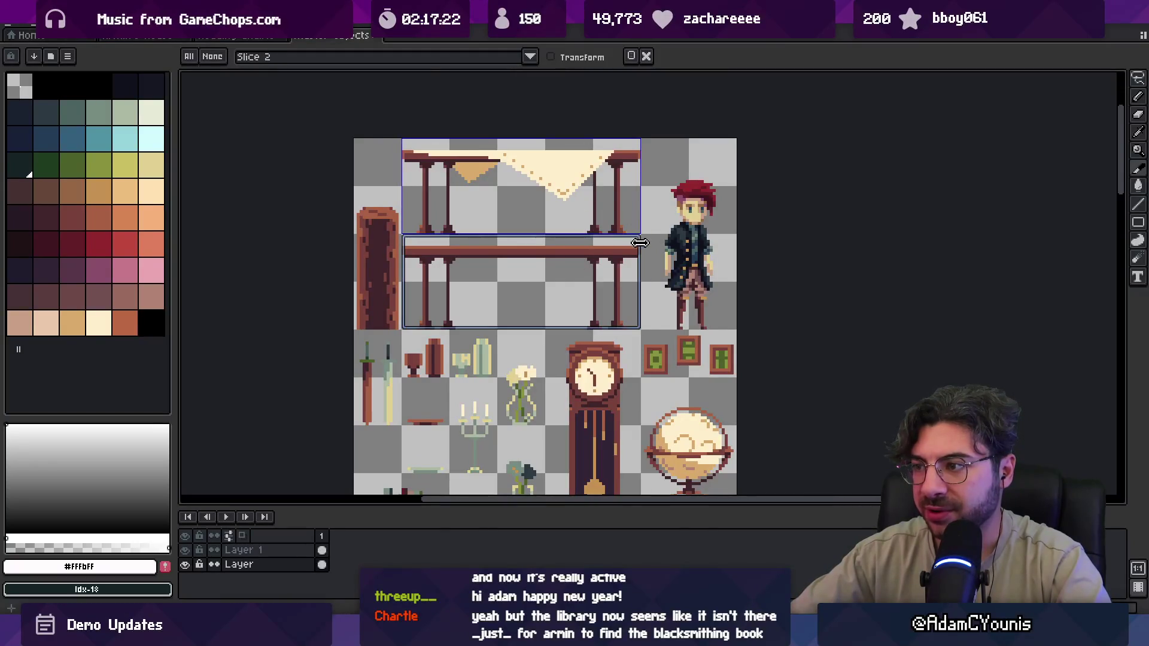
- Mark a slice around the three small picture frames, then zoom to the cream sofa using the Move tool
{"action": "scroll", "coordinate": [636, 314], "scroll_direction": "down", "scroll_amount": 3}
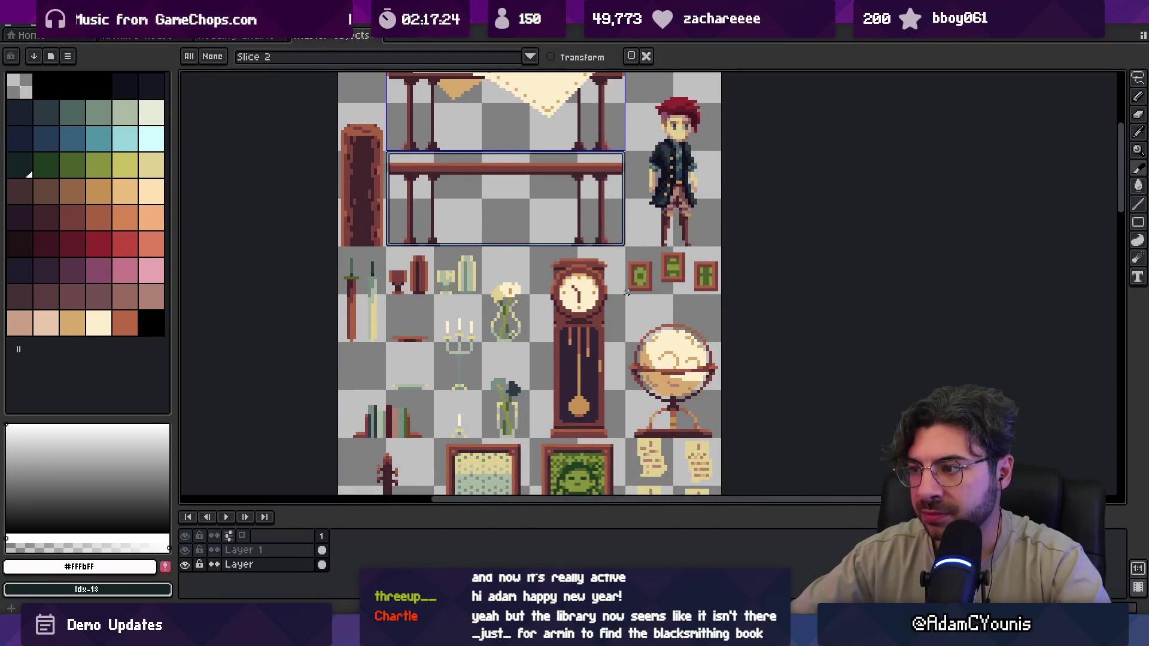
{"action": "left_click_drag", "start_coordinate": [718, 245], "coordinate": [720, 246]}
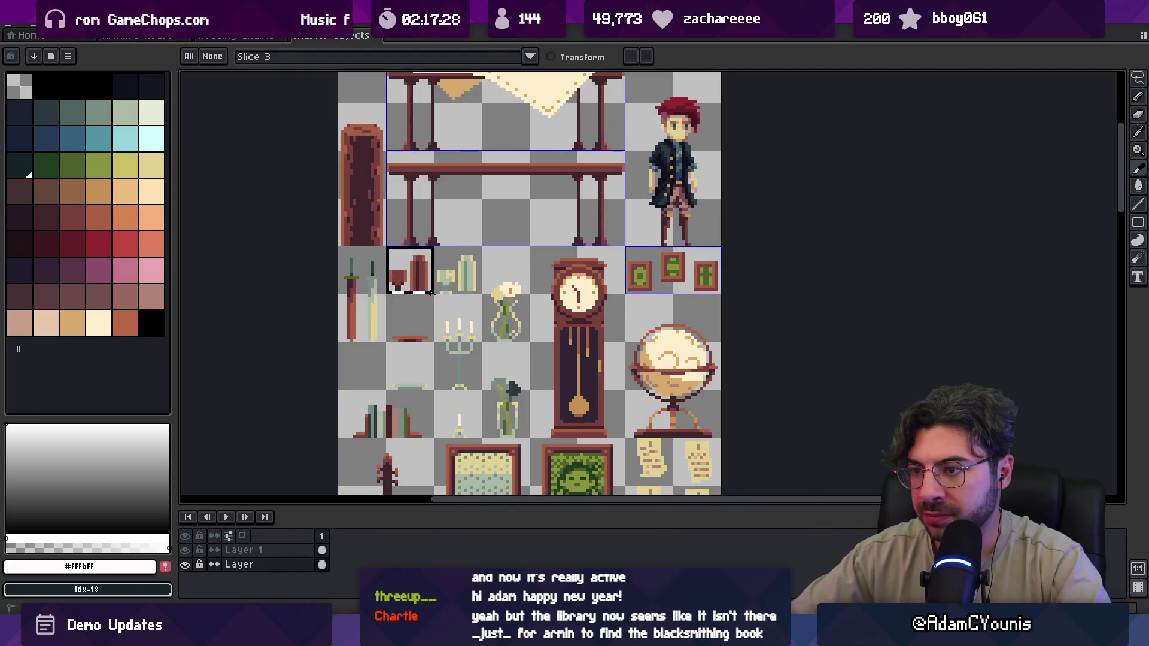
{"action": "scroll", "coordinate": [483, 290], "scroll_direction": "down", "scroll_amount": 2}
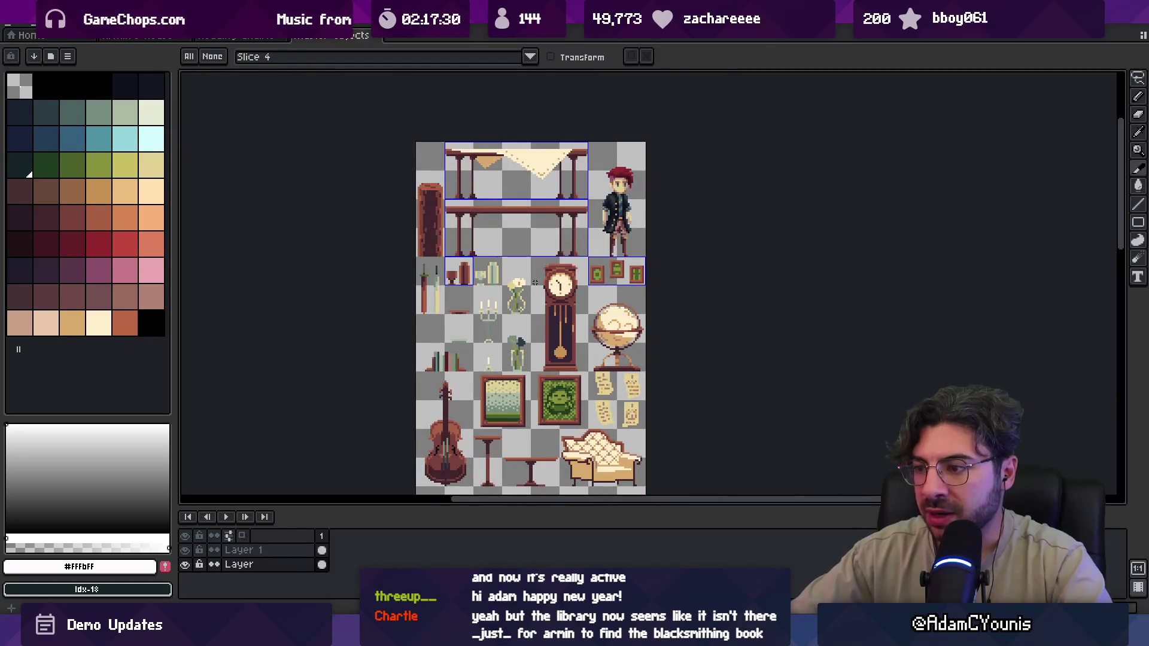
{"action": "scroll", "coordinate": [535, 282], "scroll_direction": "down", "scroll_amount": 2}
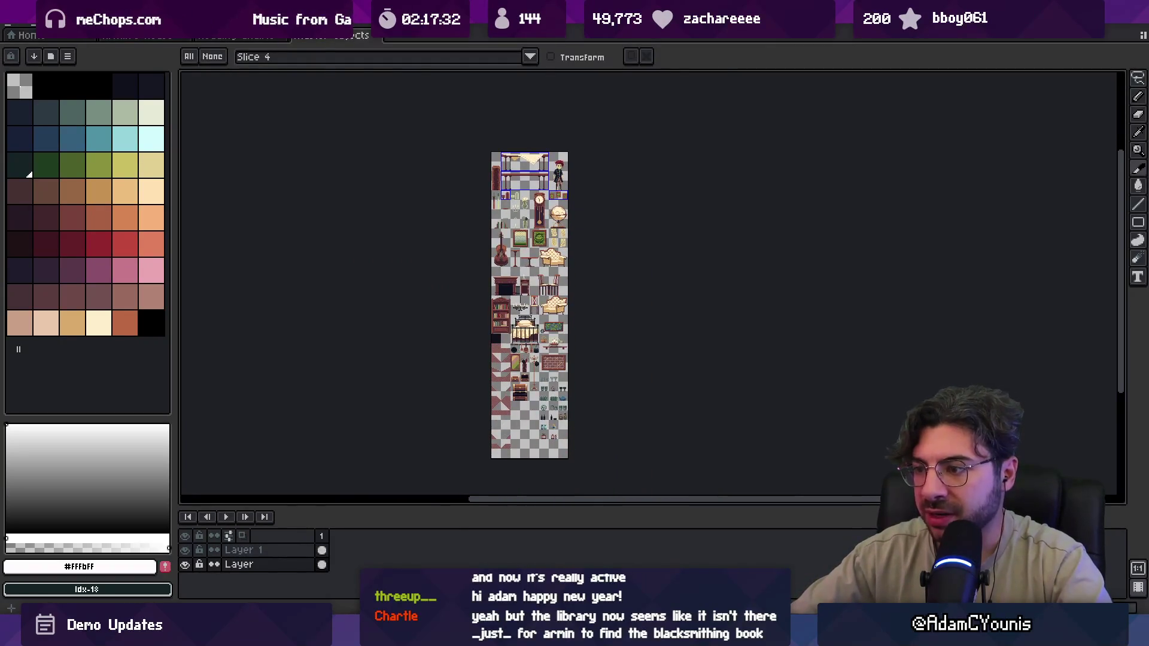
{"action": "key", "text": "v"}
{"action": "scroll", "coordinate": [572, 364], "scroll_direction": "up", "scroll_amount": 3}
{"action": "scroll", "coordinate": [569, 379], "scroll_direction": "up", "scroll_amount": 2}
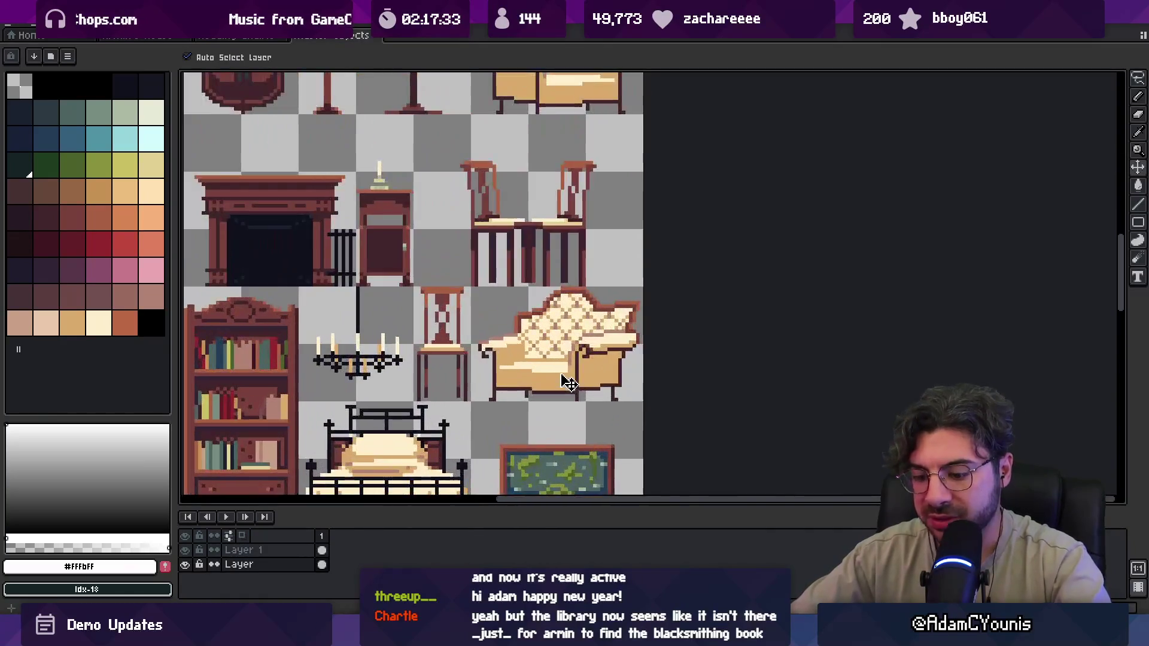
- Copy the marquee-selected cream sofa into a new sprite and commit the paste
{"action": "key", "text": "m"}
{"action": "left_click_drag", "start_coordinate": [476, 412], "coordinate": [641, 288]}
{"action": "key", "text": "ctrl+d"}
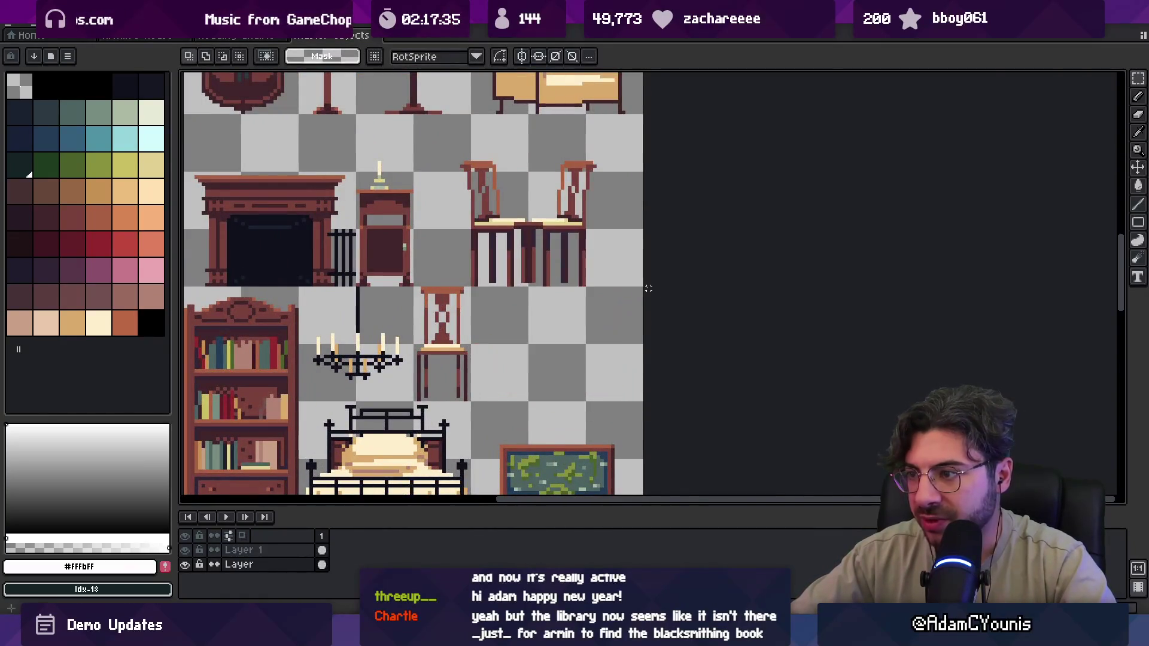
{"action": "left_click", "coordinate": [13, 27]}
{"action": "left_click", "coordinate": [24, 43]}
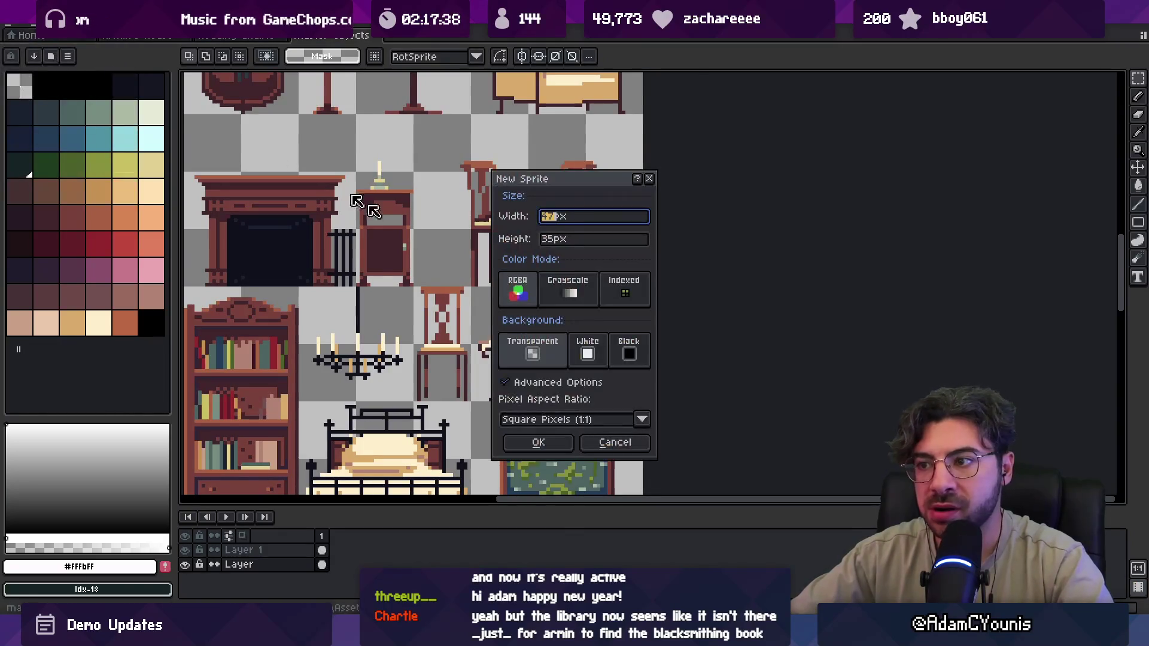
{"action": "left_click", "coordinate": [542, 442]}
{"action": "key", "text": "ctrl+s"}
{"action": "key", "text": "Escape"}
{"action": "key", "text": "ctrl+v"}
{"action": "scroll", "coordinate": [723, 274], "scroll_direction": "up", "scroll_amount": 3}
{"action": "key", "text": "Return"}
- Resize the canvas to 64×48 and nudge the sofa down one pixel
{"action": "left_click", "coordinate": [59, 27]}
{"action": "left_click", "coordinate": [96, 98]}
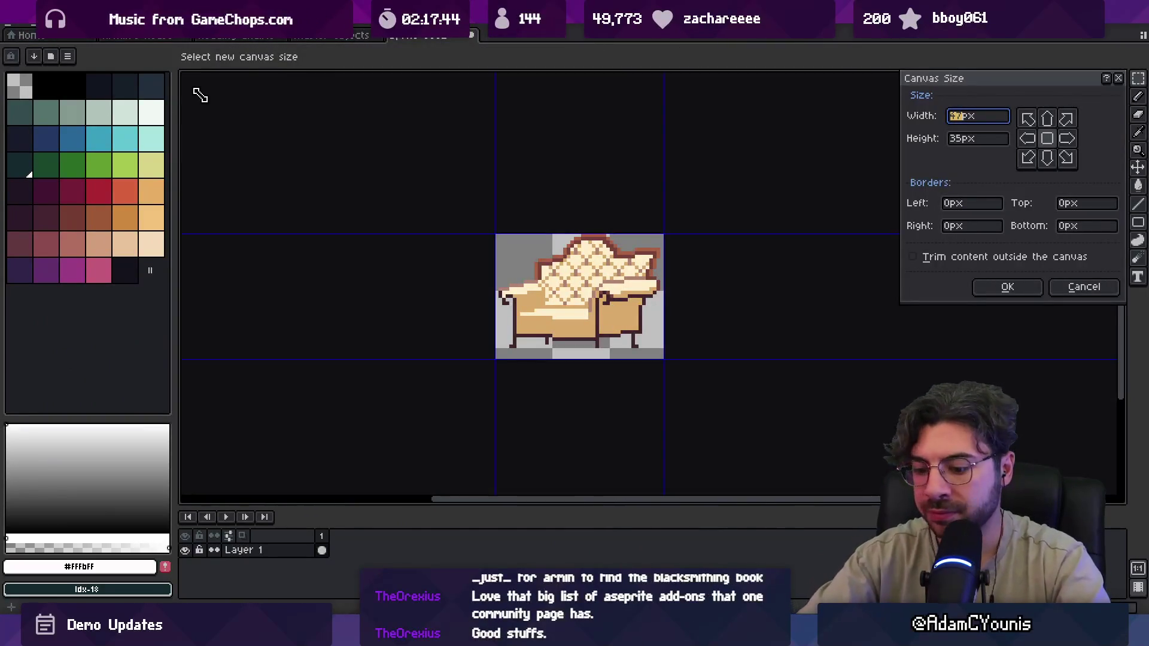
{"action": "type", "text": "64"}
{"action": "key", "text": "Tab"}
{"action": "type", "text": "64"}
{"action": "key", "text": "BackSpace"}
{"action": "type", "text": "6"}
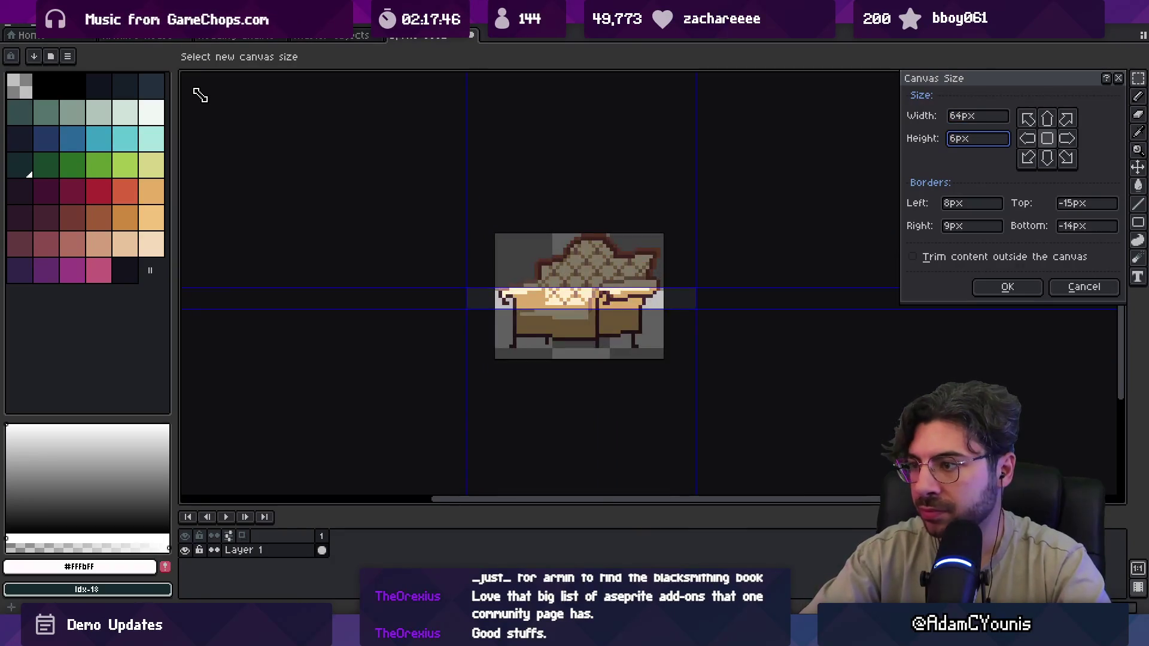
{"action": "key", "text": "BackSpace"}
{"action": "type", "text": "4"}
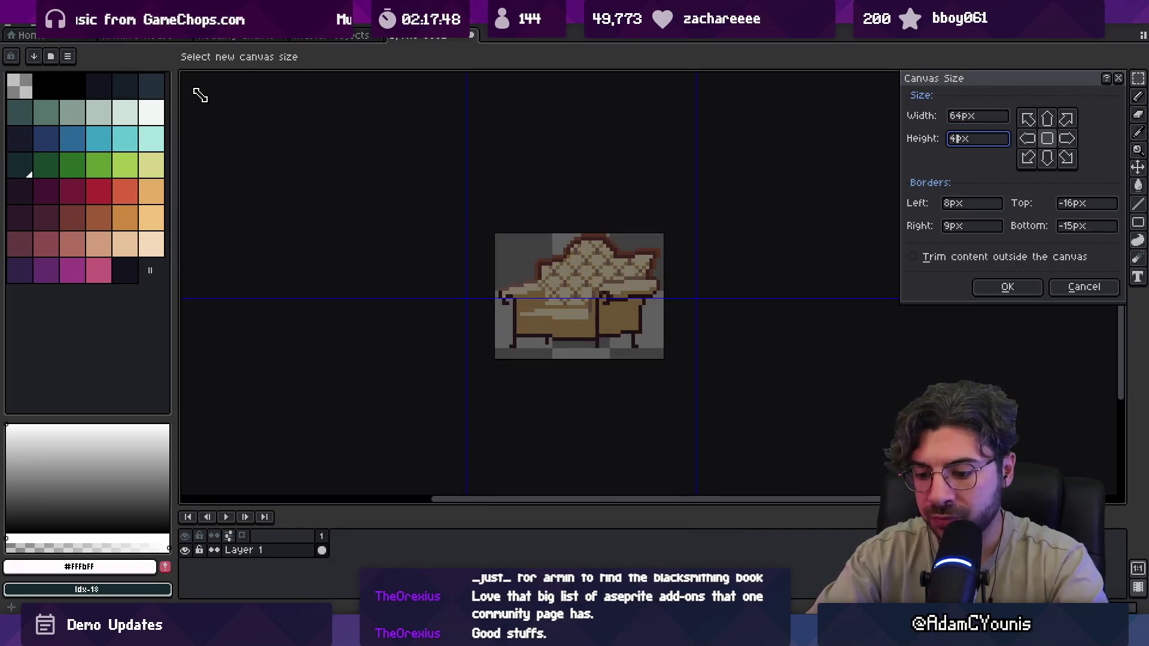
{"action": "type", "text": "8"}
{"action": "key", "text": "Return"}
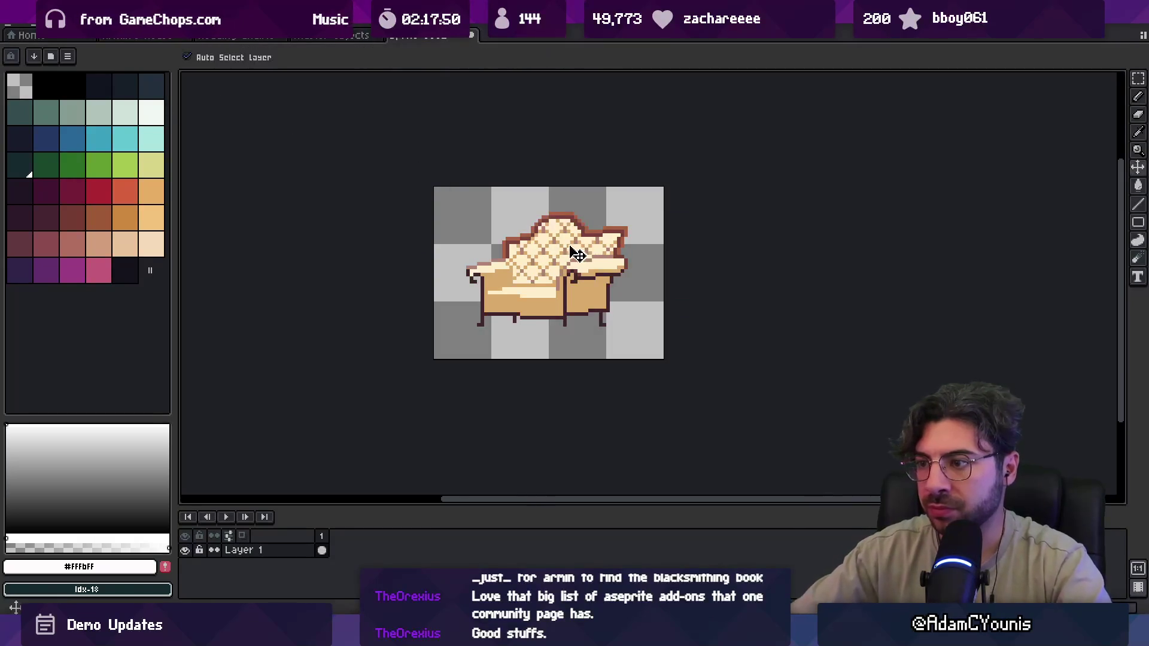
{"action": "left_click_drag", "start_coordinate": [539, 265], "coordinate": [540, 271]}
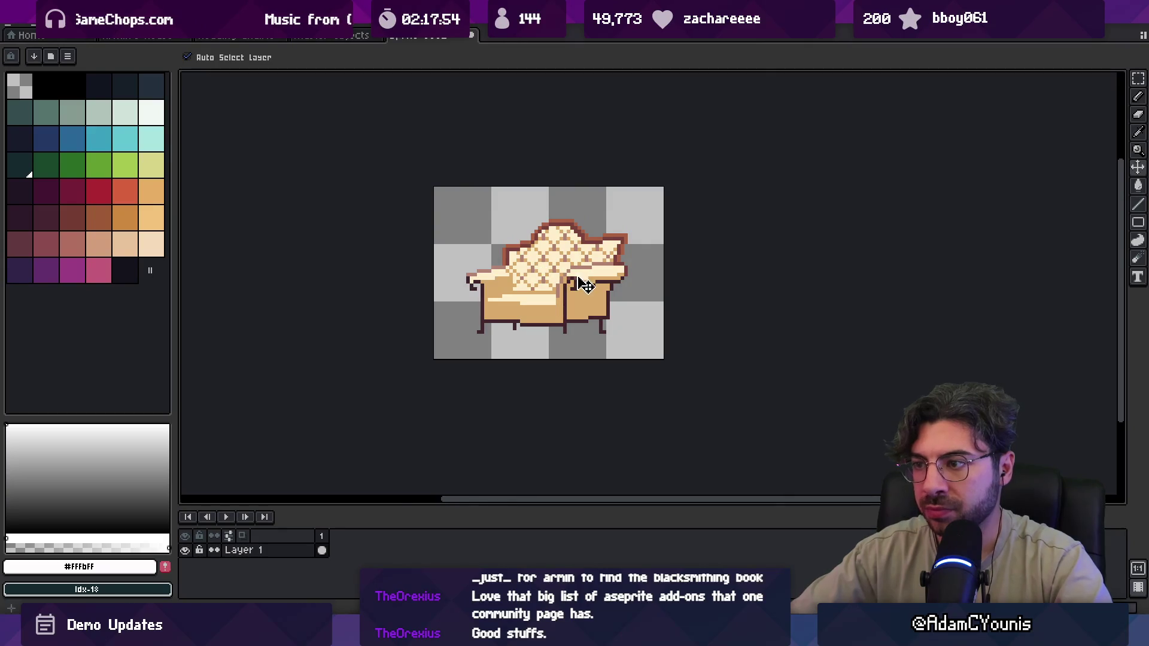
- Save the sofa sprite as Cream Lounge.aseprite, export it, and return to Unity
{"action": "key", "text": "ctrl+s"}
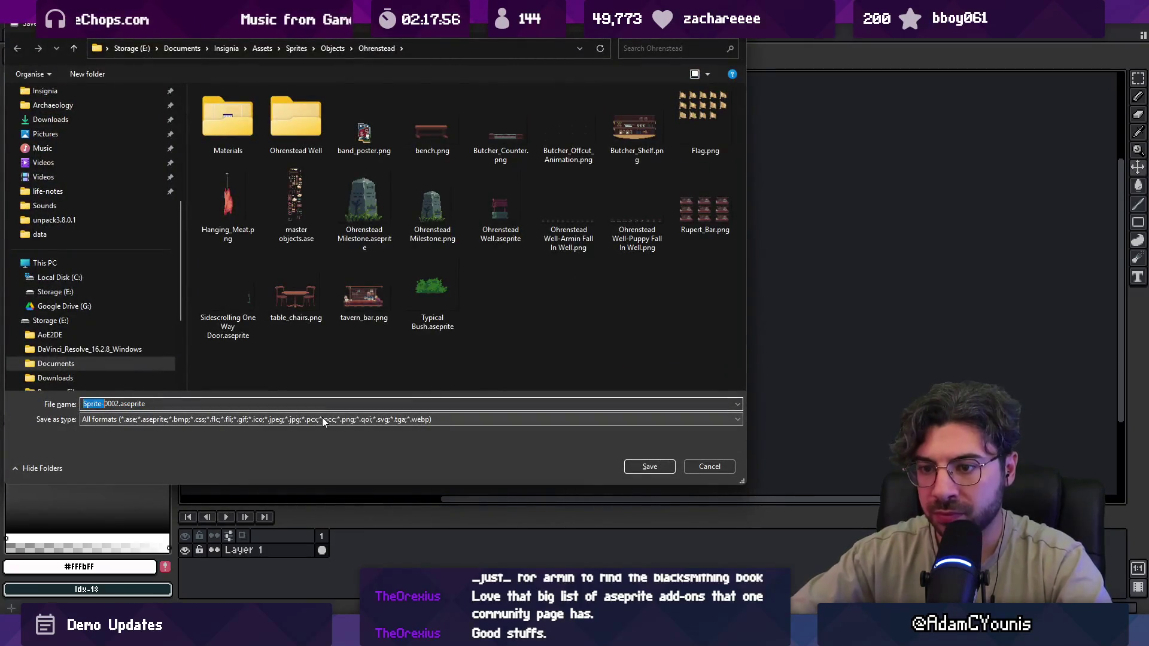
{"action": "type", "text": "Lounb"}
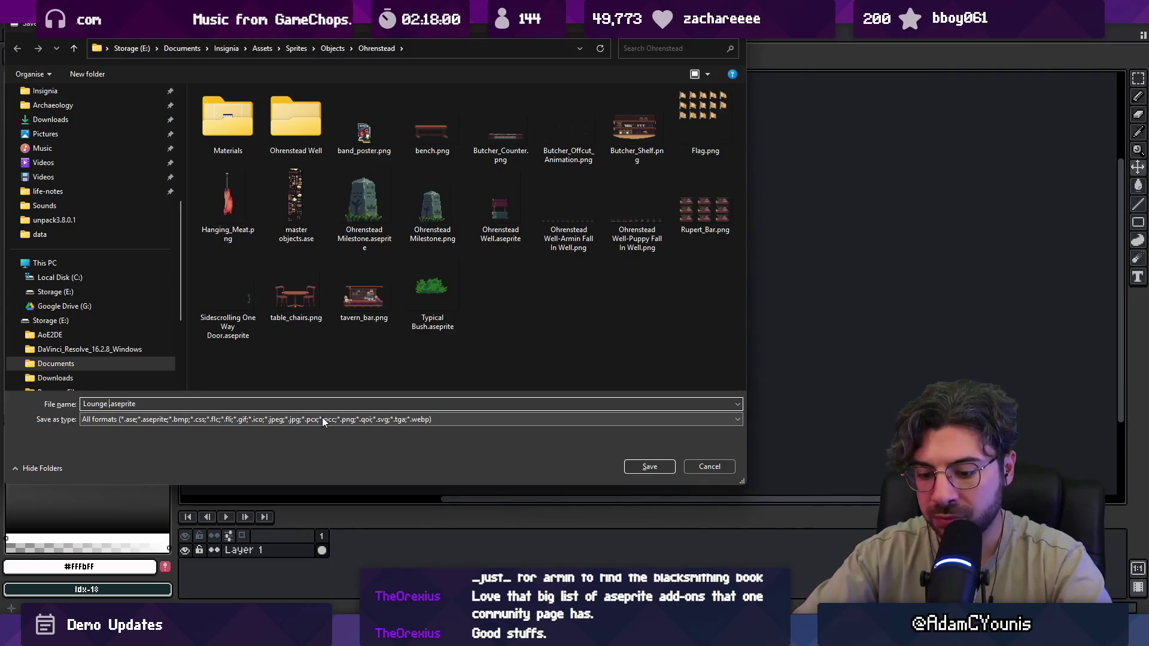
{"action": "key", "text": "shift+Home"}
{"action": "type", "text": "Cream Lounge"}
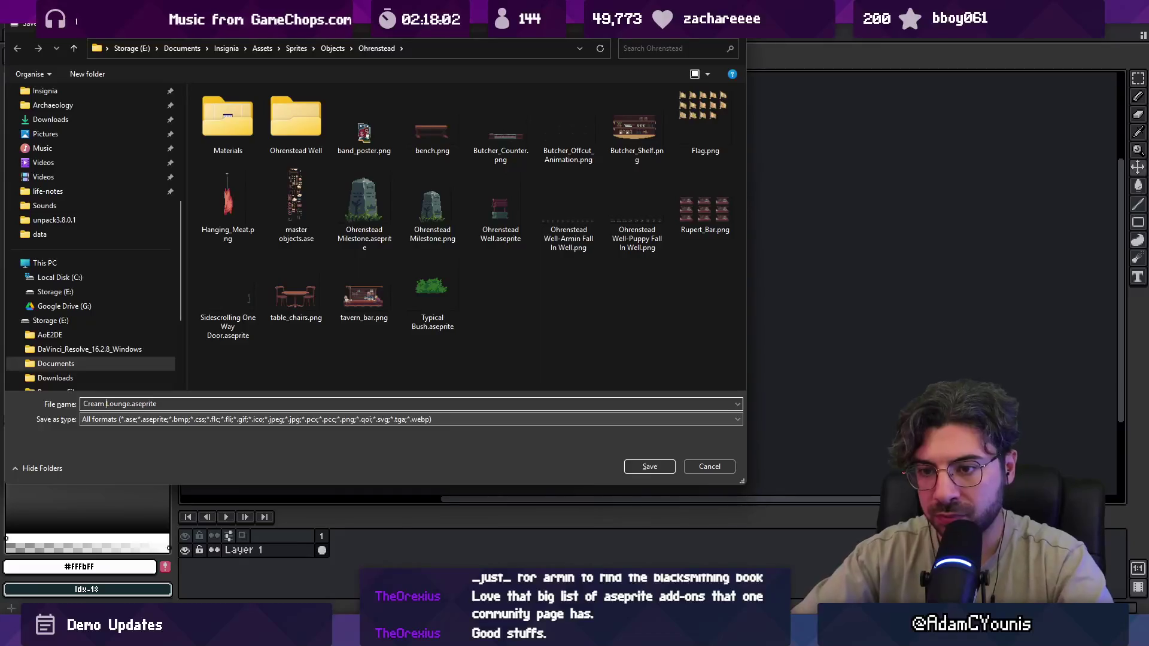
{"action": "key", "text": "Return"}
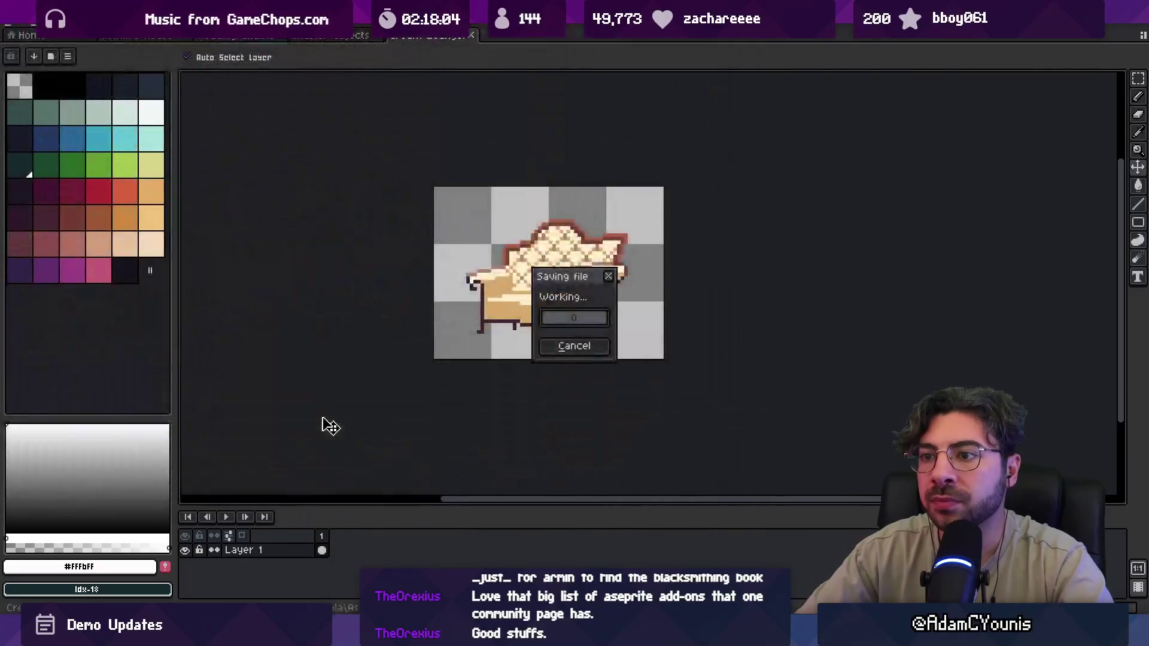
{"action": "key", "text": "ctrl+alt+shift+s"}
{"action": "key", "text": "Return"}
{"action": "key", "text": "alt+Tab"}
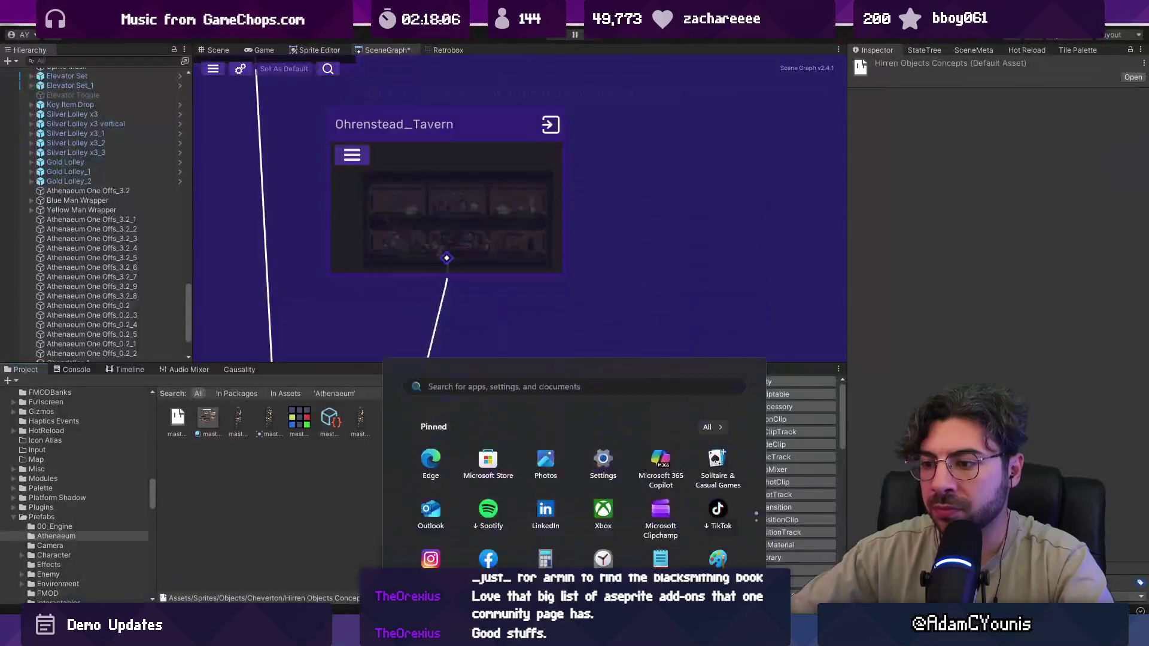
- Find the 'cream lounge' texture in the Project and set its Sprite Mode to Single
{"action": "left_click", "coordinate": [467, 381]}
{"action": "type", "text": "cream lound"}
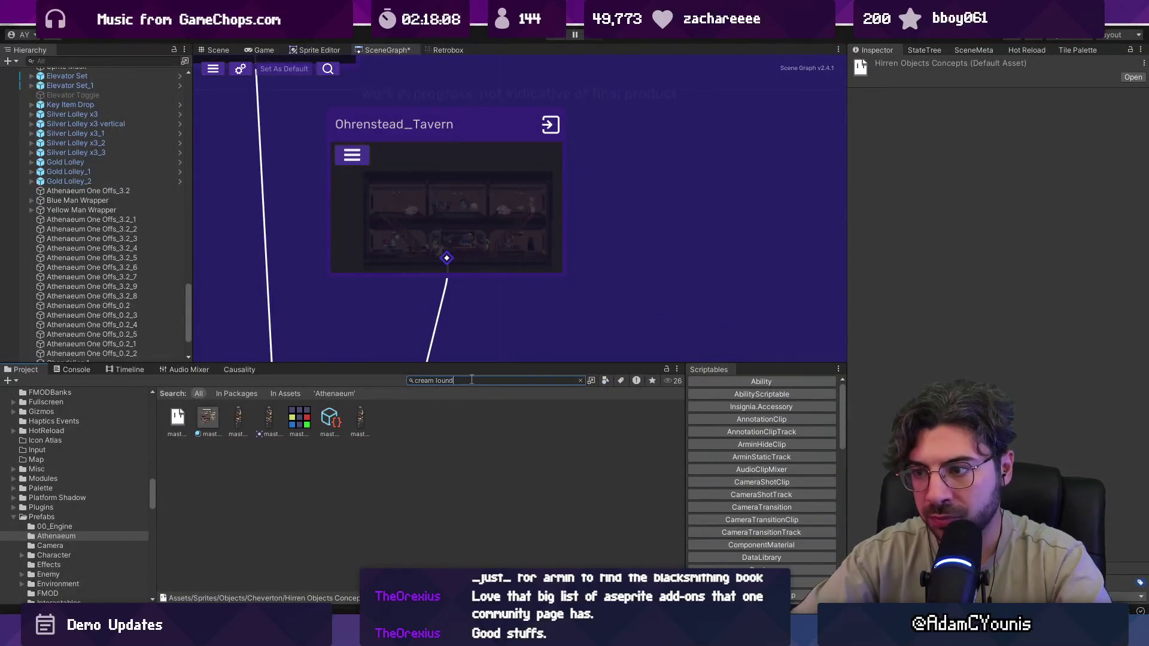
{"action": "key", "text": "BackSpace"}
{"action": "type", "text": "ge"}
{"action": "left_click", "coordinate": [208, 418]}
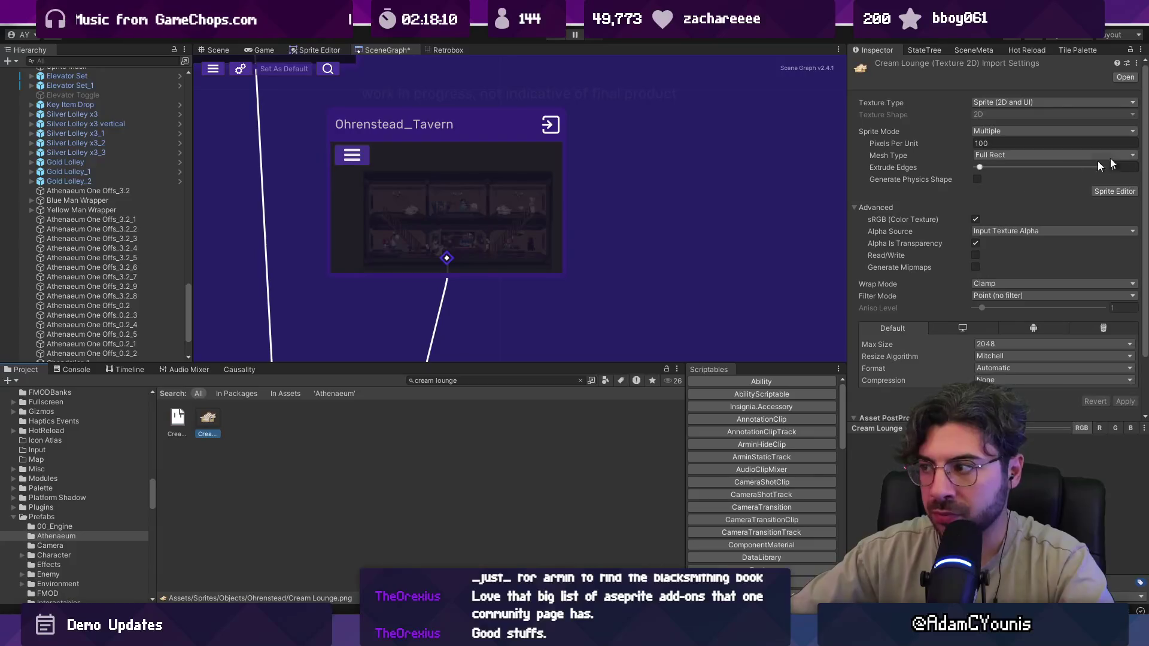
{"action": "left_click", "coordinate": [1041, 132]}
{"action": "left_click", "coordinate": [1006, 144]}
{"action": "left_click", "coordinate": [1126, 413]}
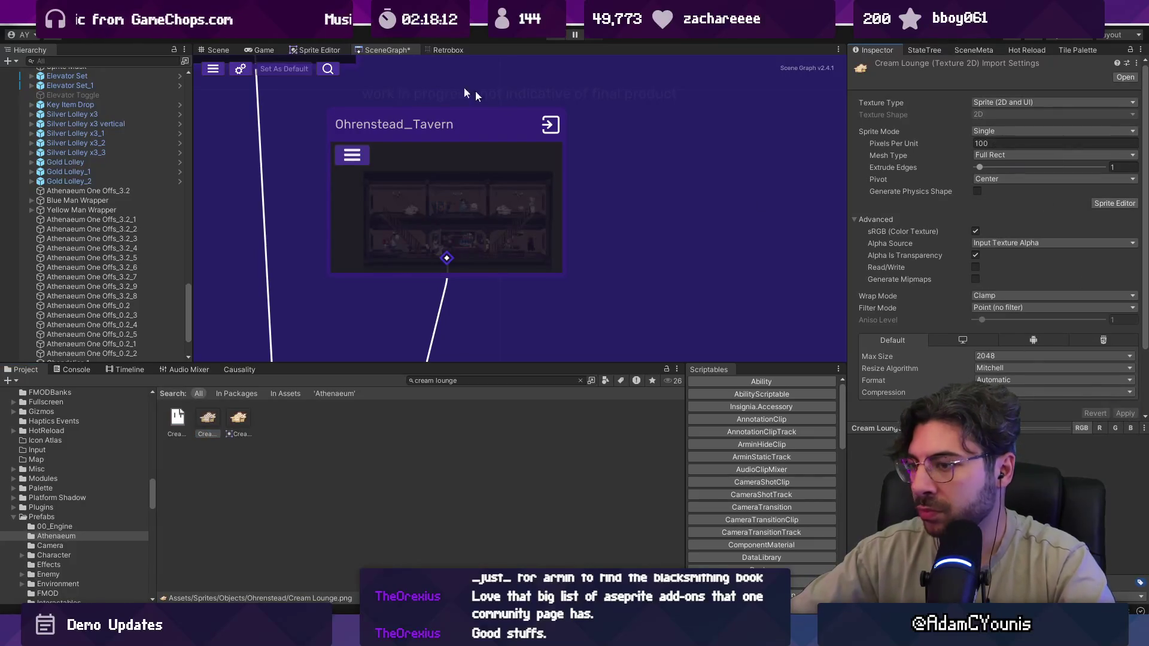
- Drag the Cream Lounge sprite into the library scene at about X 20.82, Y -6.45
{"action": "left_click", "coordinate": [216, 51]}
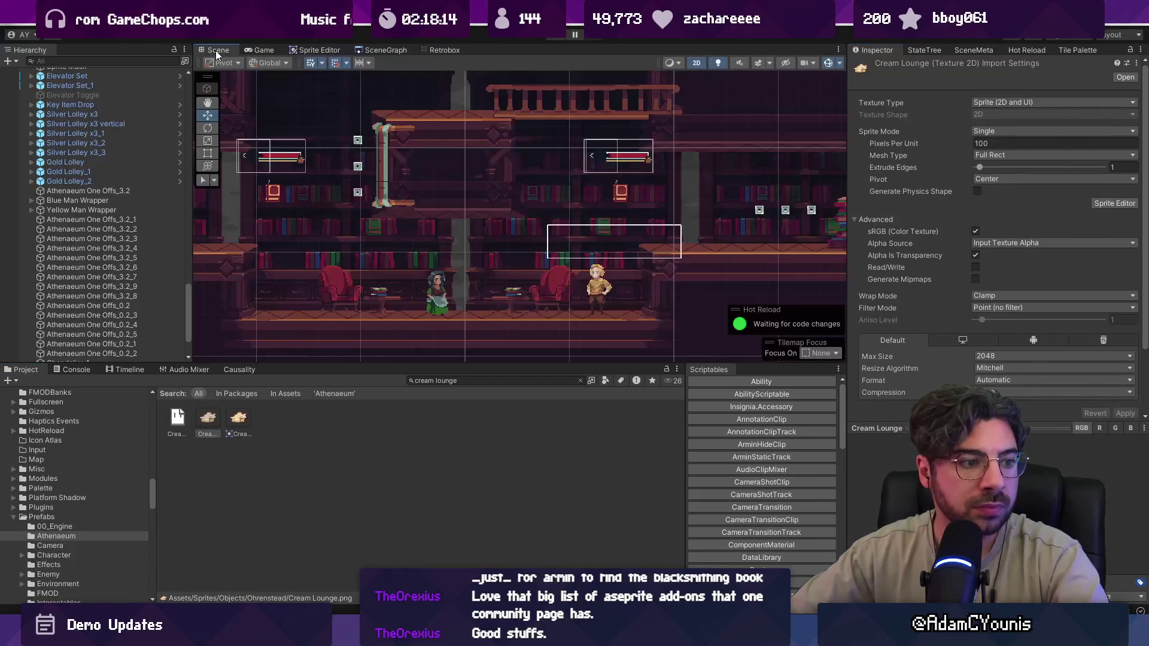
{"action": "scroll", "coordinate": [391, 264], "scroll_direction": "up", "scroll_amount": 3}
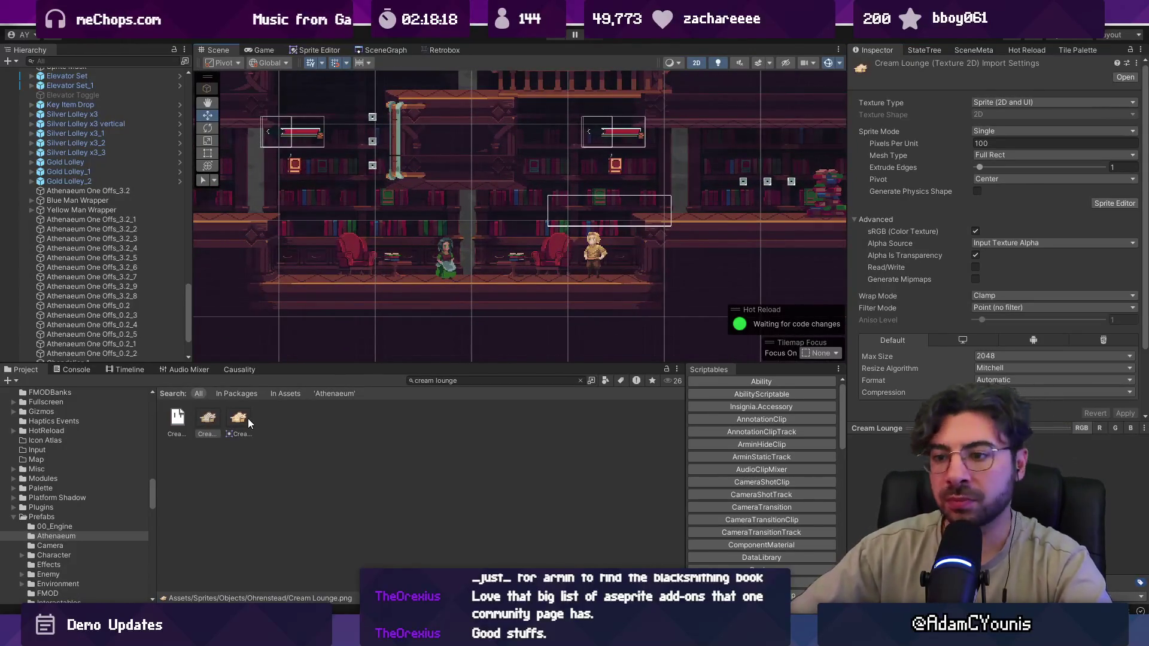
{"action": "mouse_move", "coordinate": [245, 419]}
{"action": "left_mouse_down"}
{"action": "mouse_move", "coordinate": [543, 244]}
{"action": "mouse_move", "coordinate": [539, 254]}
{"action": "left_mouse_up"}
{"action": "scroll", "coordinate": [533, 265], "scroll_direction": "down", "scroll_amount": 2}
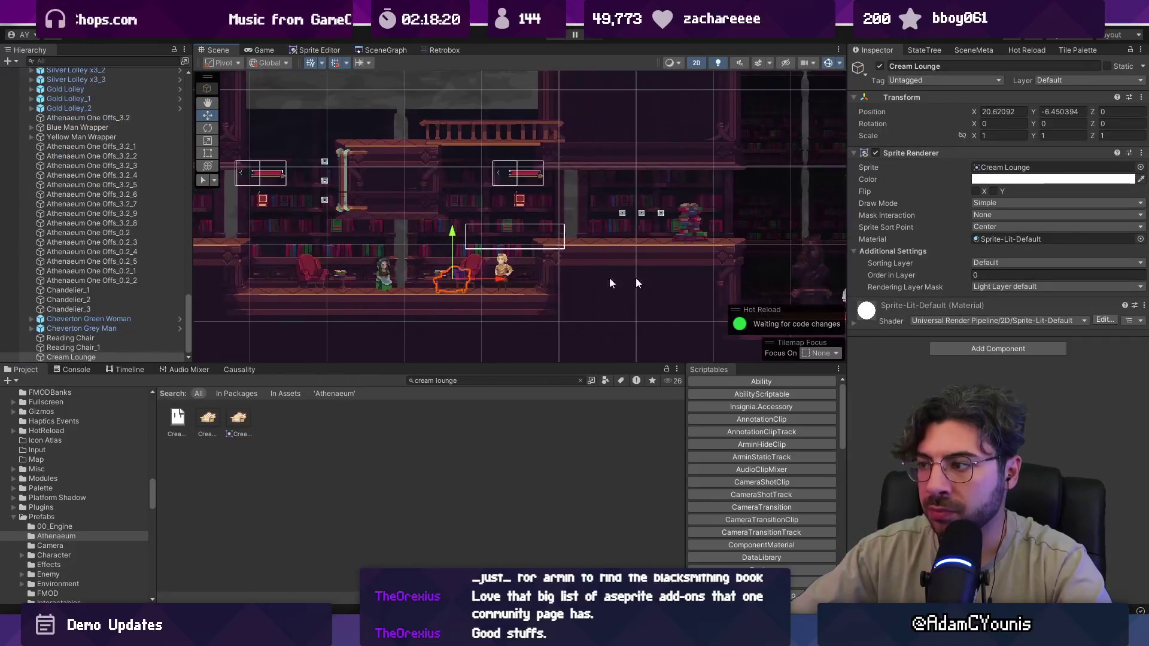
- Put the lounge on the Character layer with order -10, then Middleground2, and shift it right
{"action": "left_click", "coordinate": [1057, 263]}
{"action": "left_click", "coordinate": [1013, 368]}
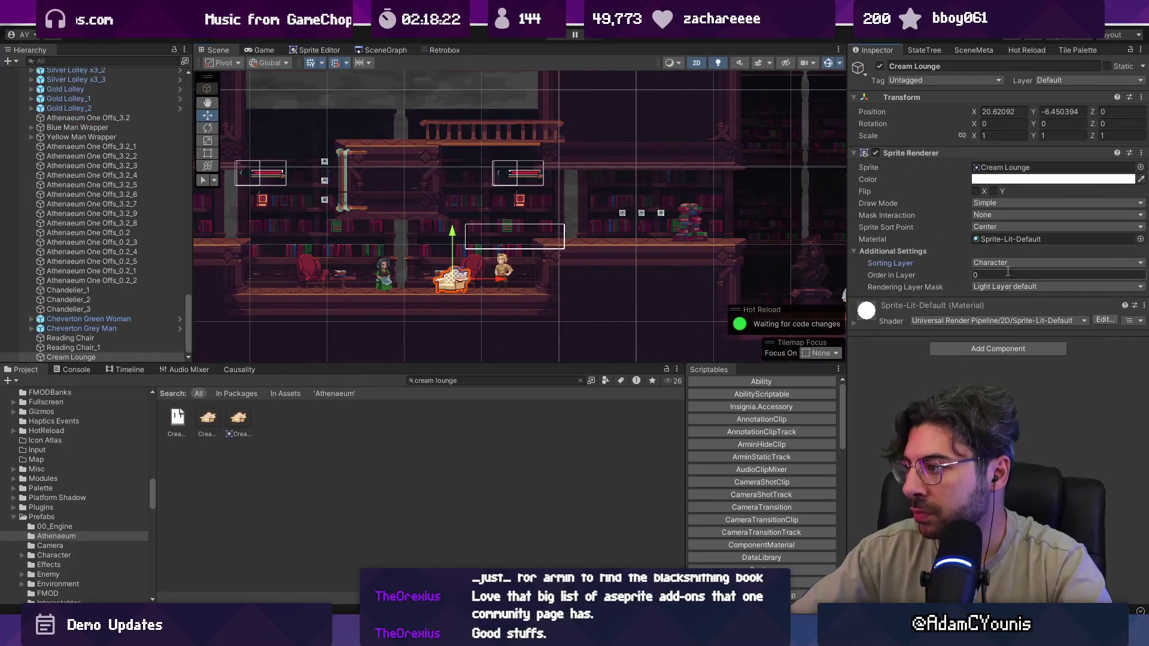
{"action": "left_click", "coordinate": [1006, 275]}
{"action": "type", "text": "-10"}
{"action": "scroll", "coordinate": [652, 279], "scroll_direction": "up", "scroll_amount": 3}
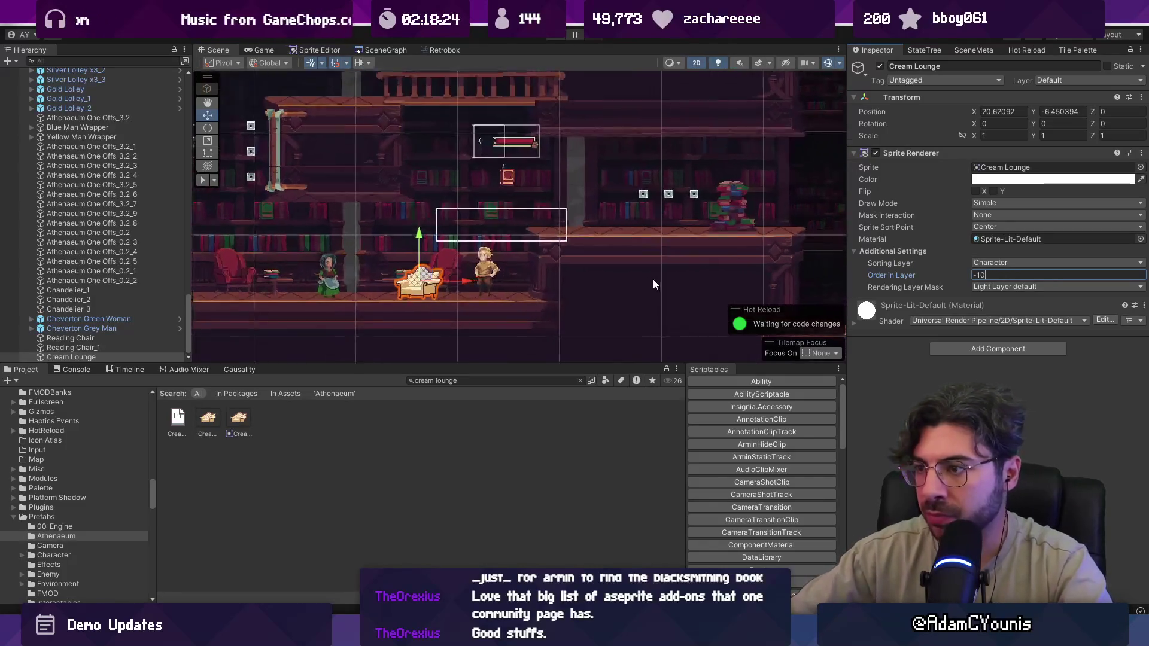
{"action": "left_click", "coordinate": [1039, 262]}
{"action": "left_click", "coordinate": [1030, 343]}
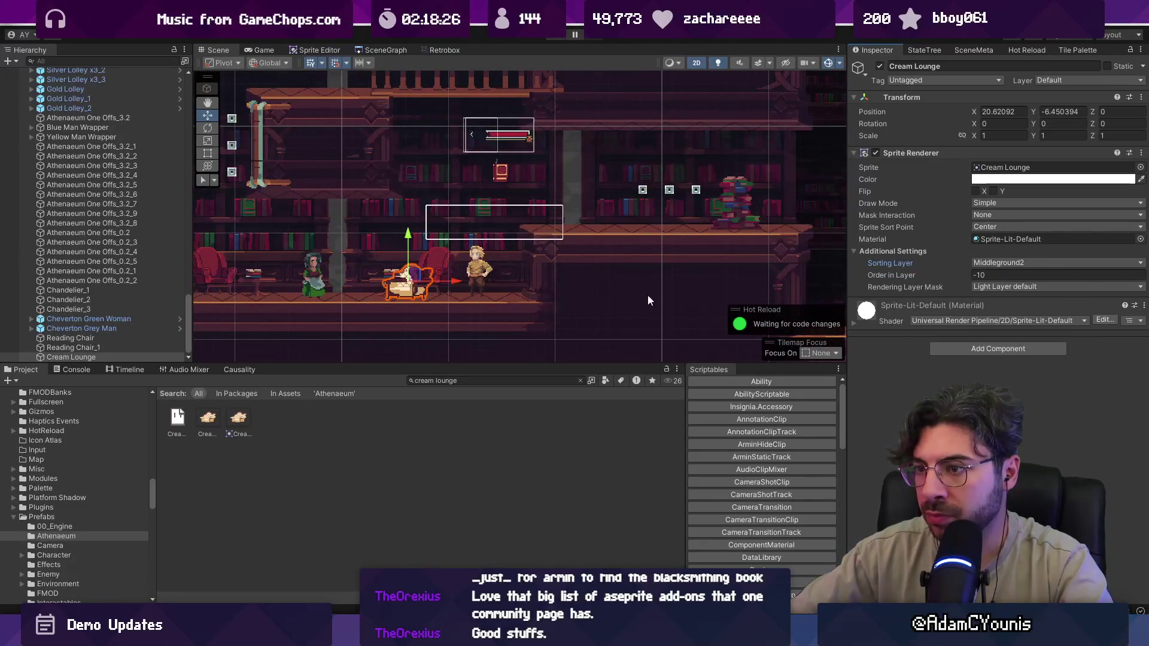
{"action": "mouse_move", "coordinate": [426, 275]}
{"action": "left_mouse_down"}
{"action": "mouse_move", "coordinate": [579, 222]}
{"action": "mouse_move", "coordinate": [781, 215]}
{"action": "mouse_move", "coordinate": [454, 276]}
{"action": "mouse_move", "coordinate": [508, 276]}
{"action": "left_mouse_up"}
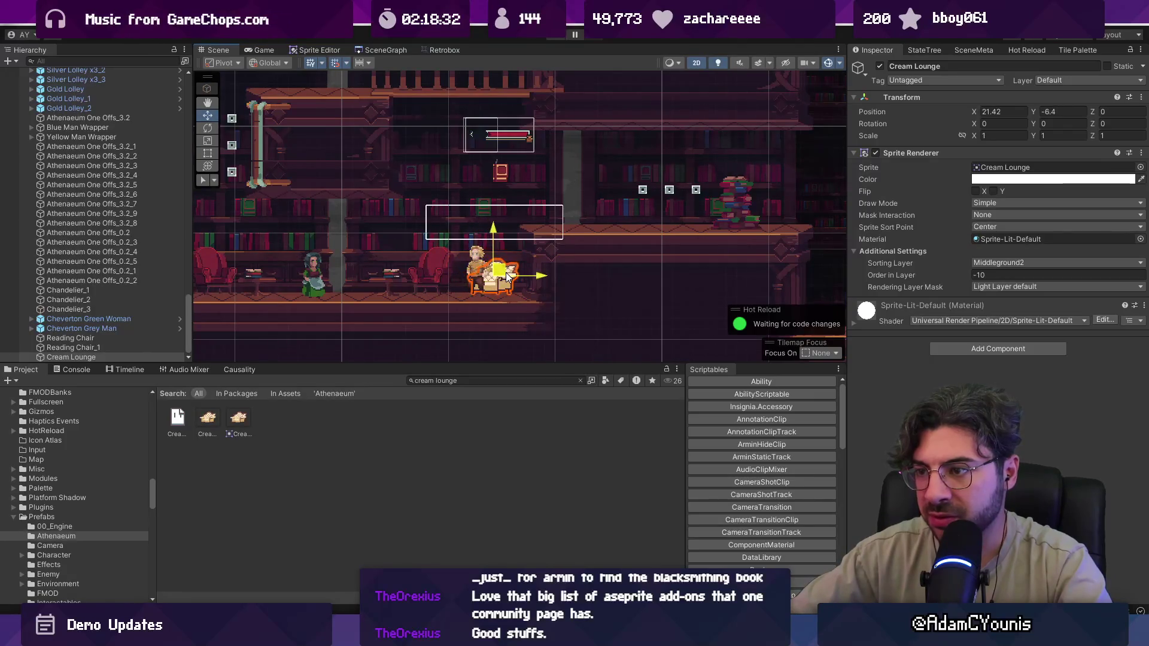
- Delete the Cream Lounge from the scene and select the Reading Chair in the Hierarchy
{"action": "scroll", "coordinate": [512, 274], "scroll_direction": "up", "scroll_amount": 3}
{"action": "scroll", "coordinate": [488, 276], "scroll_direction": "down", "scroll_amount": 5}
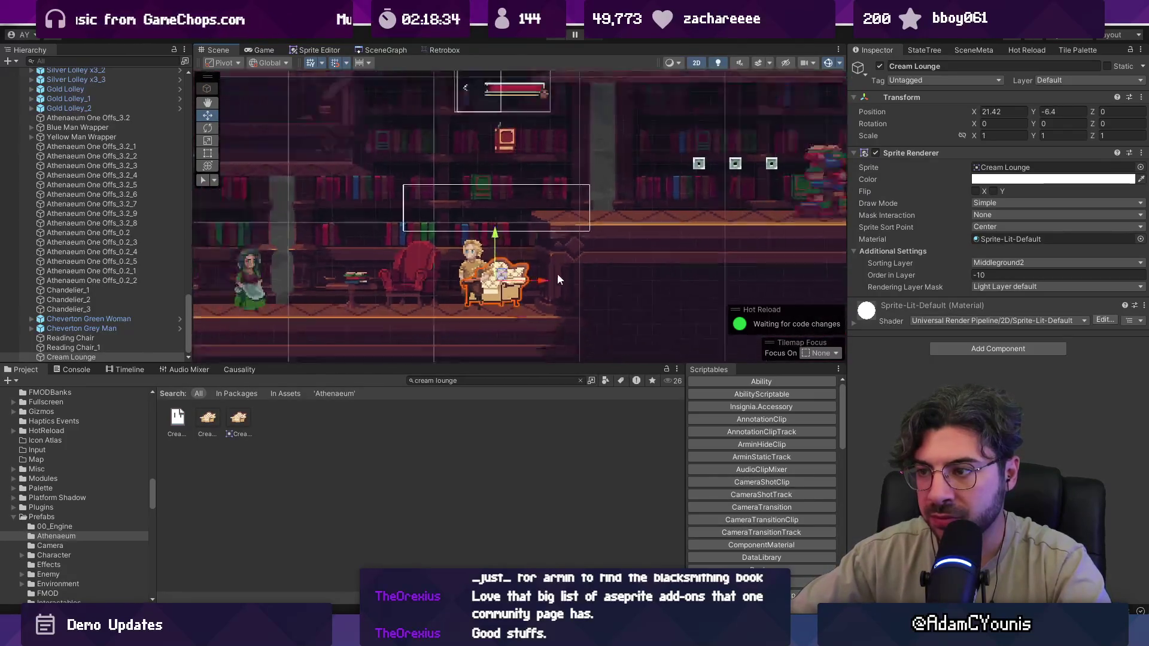
{"action": "key", "text": "ctrl+z"}
{"action": "mouse_move", "coordinate": [599, 265]}
{"action": "left_mouse_down"}
{"action": "mouse_move", "coordinate": [443, 261]}
{"action": "mouse_move", "coordinate": [737, 255]}
{"action": "left_mouse_up"}
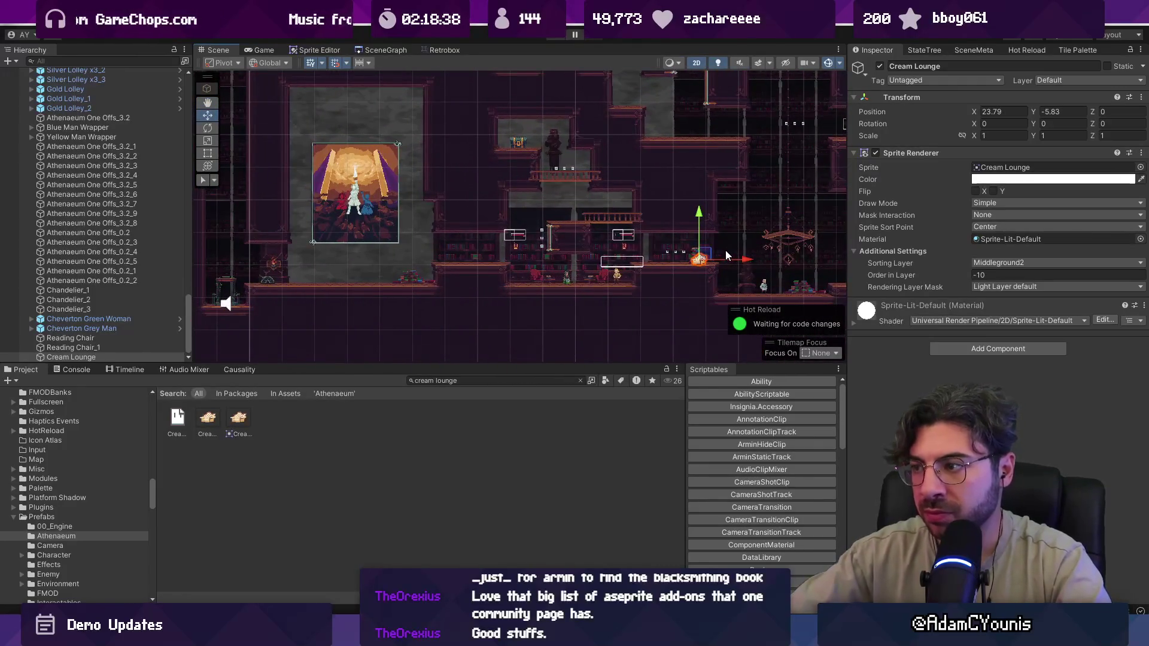
{"action": "key", "text": "Delete"}
{"action": "left_click", "coordinate": [107, 348]}
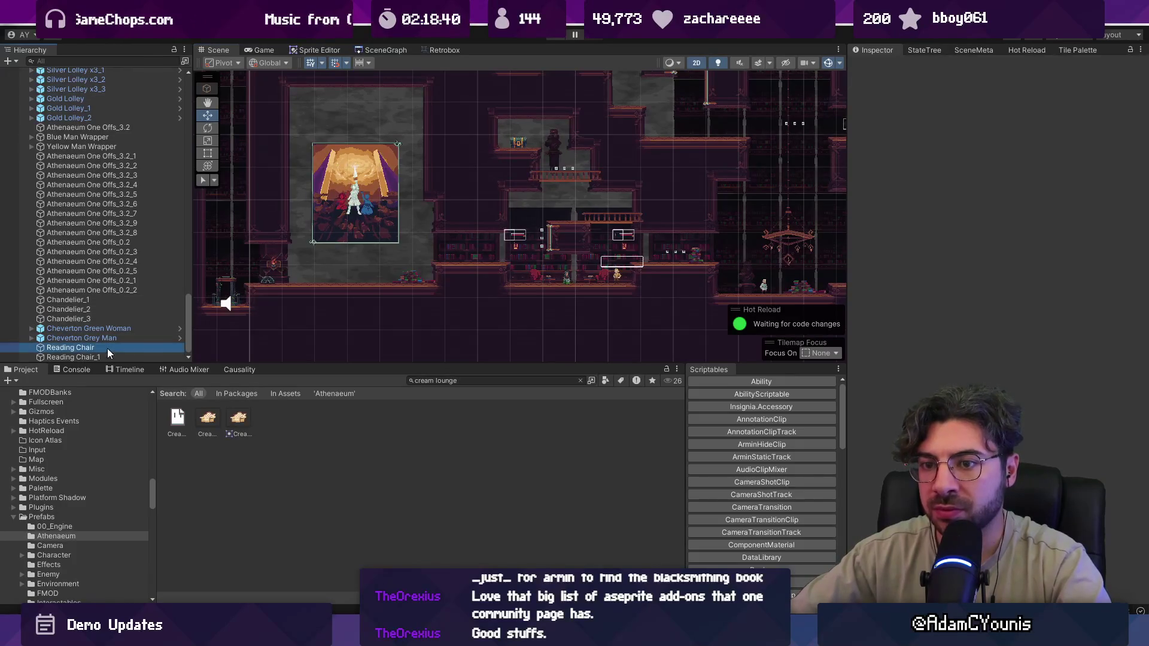
- Select both reading chairs and move them up onto the upper ledge
{"action": "left_click", "coordinate": [109, 356], "text": "shift"}
{"action": "key", "text": "f"}
{"action": "key", "text": "w"}
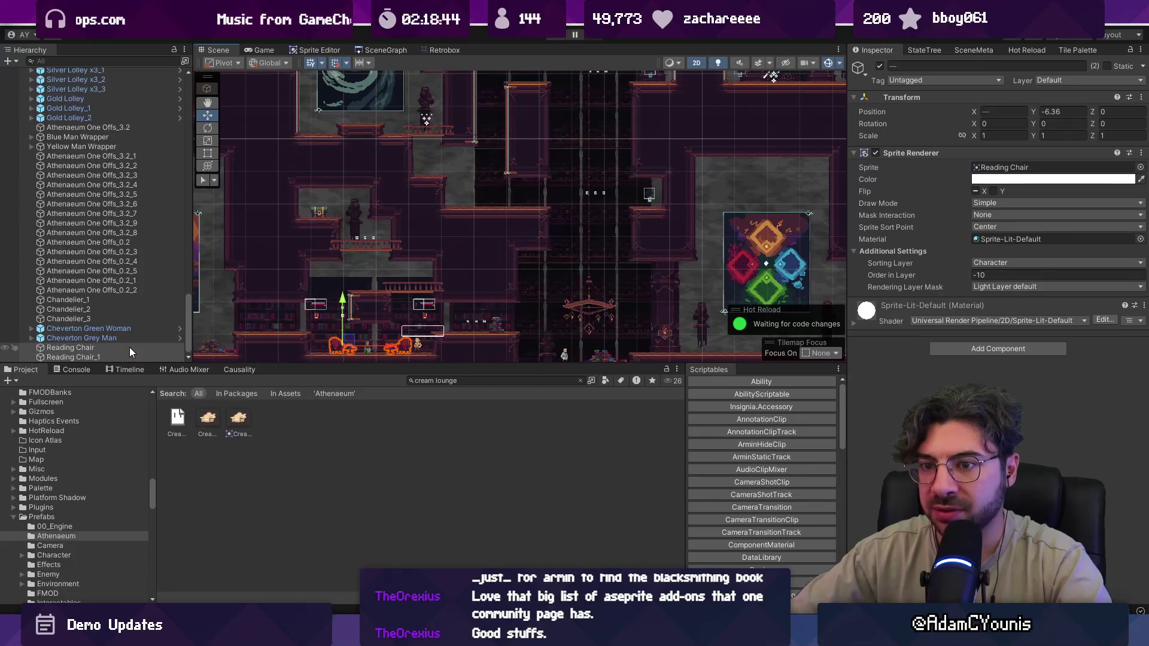
{"action": "mouse_move", "coordinate": [348, 341]}
{"action": "left_mouse_down"}
{"action": "mouse_move", "coordinate": [534, 196]}
{"action": "mouse_move", "coordinate": [292, 165]}
{"action": "mouse_move", "coordinate": [369, 179]}
{"action": "left_mouse_up"}
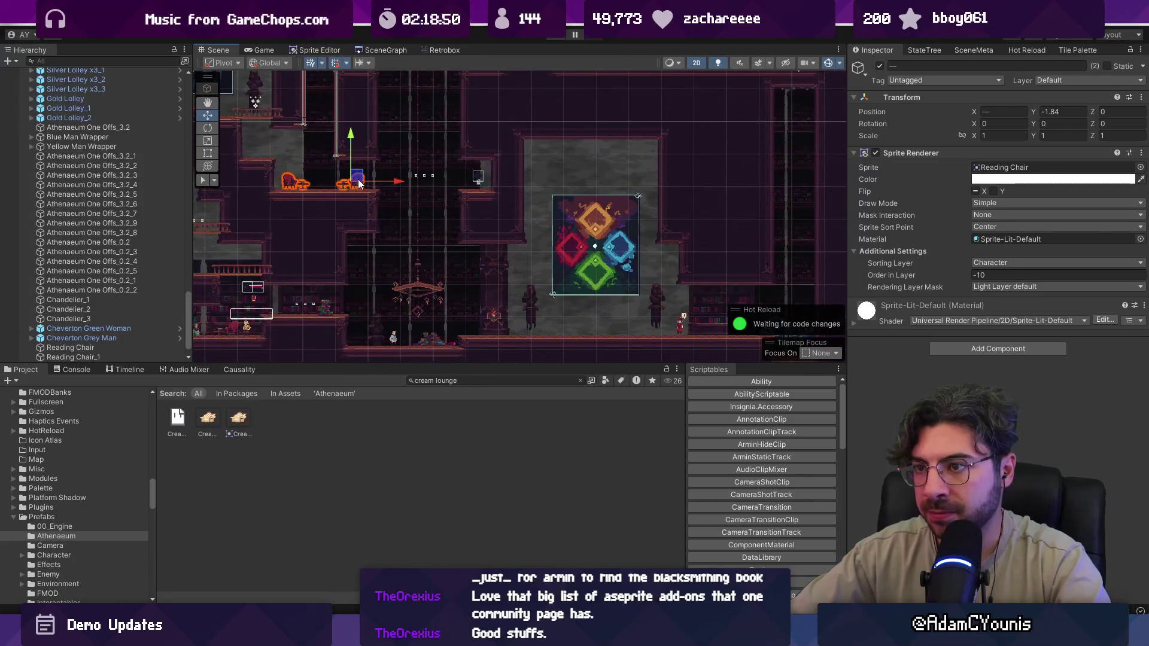
- Duplicate a chair and set Reading Chair_2 on the floor by the gears at X 36.39, Y -6.35
{"action": "key", "text": "ctrl+d"}
{"action": "left_click", "coordinate": [350, 178]}
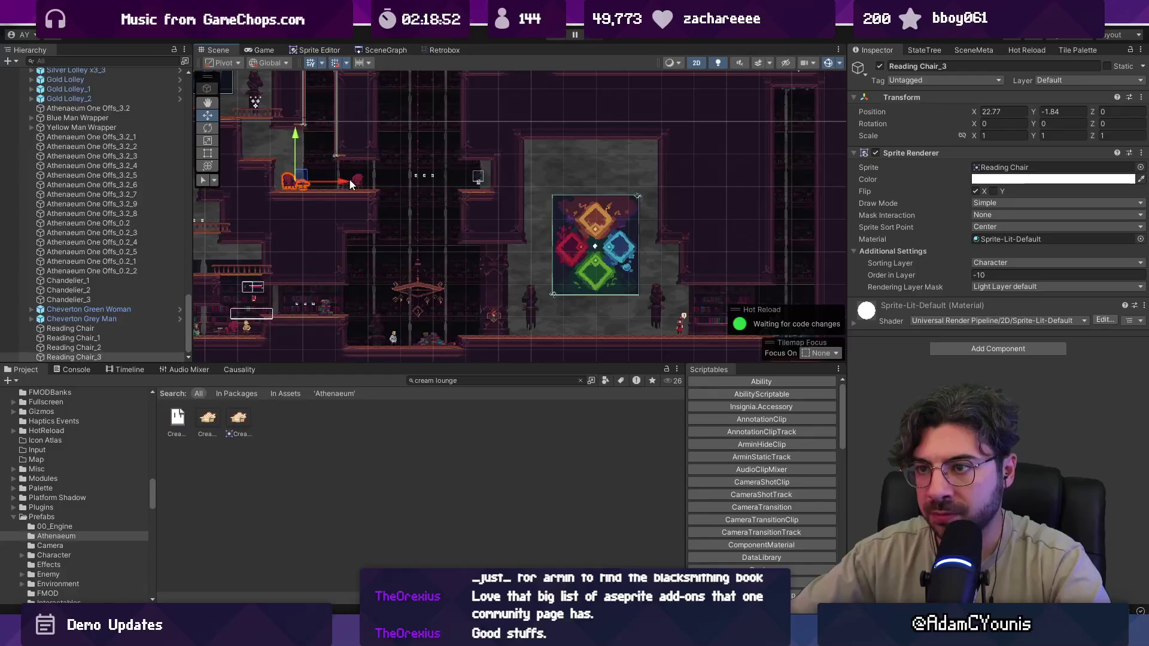
{"action": "left_click", "coordinate": [359, 178]}
{"action": "mouse_move", "coordinate": [359, 178]}
{"action": "left_mouse_down"}
{"action": "mouse_move", "coordinate": [393, 179]}
{"action": "mouse_move", "coordinate": [727, 322]}
{"action": "left_mouse_up"}
{"action": "key", "text": "f"}
{"action": "left_click_drag", "start_coordinate": [480, 241], "coordinate": [482, 244]}
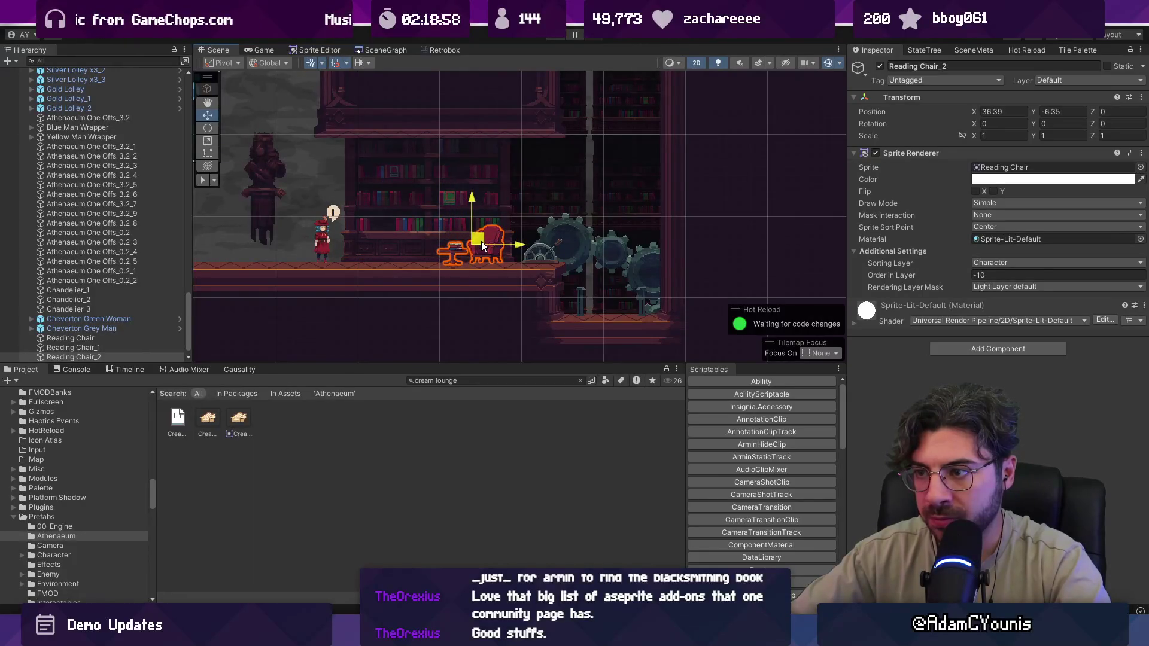
{"action": "scroll", "coordinate": [482, 242], "scroll_direction": "down", "scroll_amount": 3}
{"action": "left_click_drag", "start_coordinate": [525, 282], "coordinate": [516, 368]}
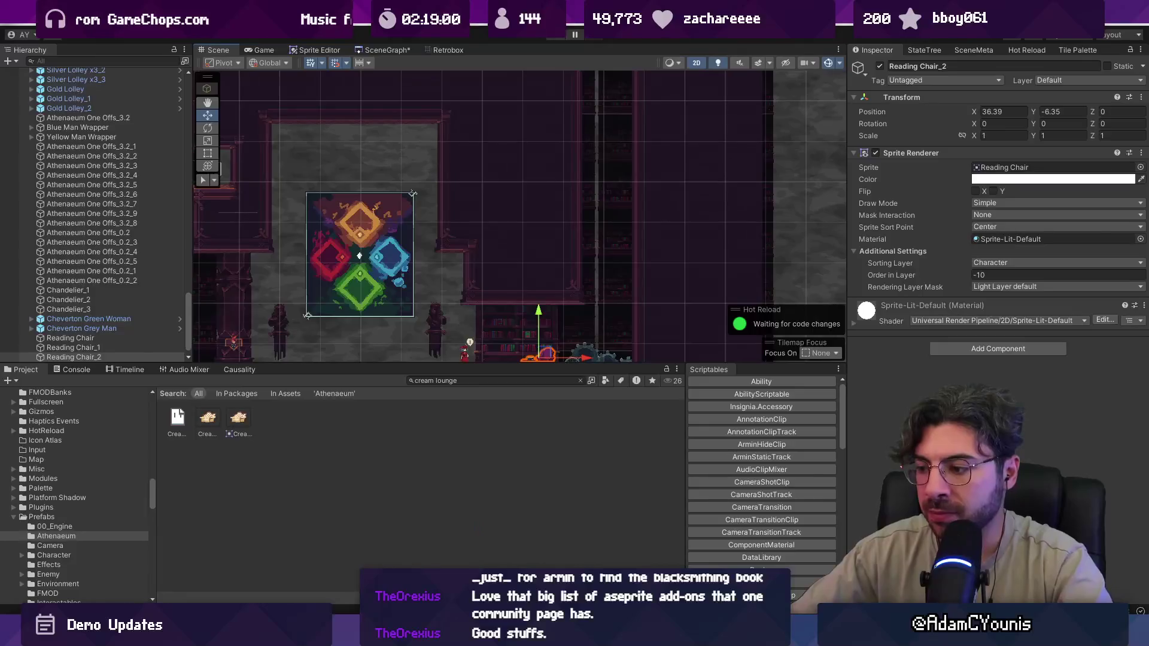
{"action": "key", "text": "alt+Tab"}
{"action": "key", "text": "ctrl+shift+Tab"}
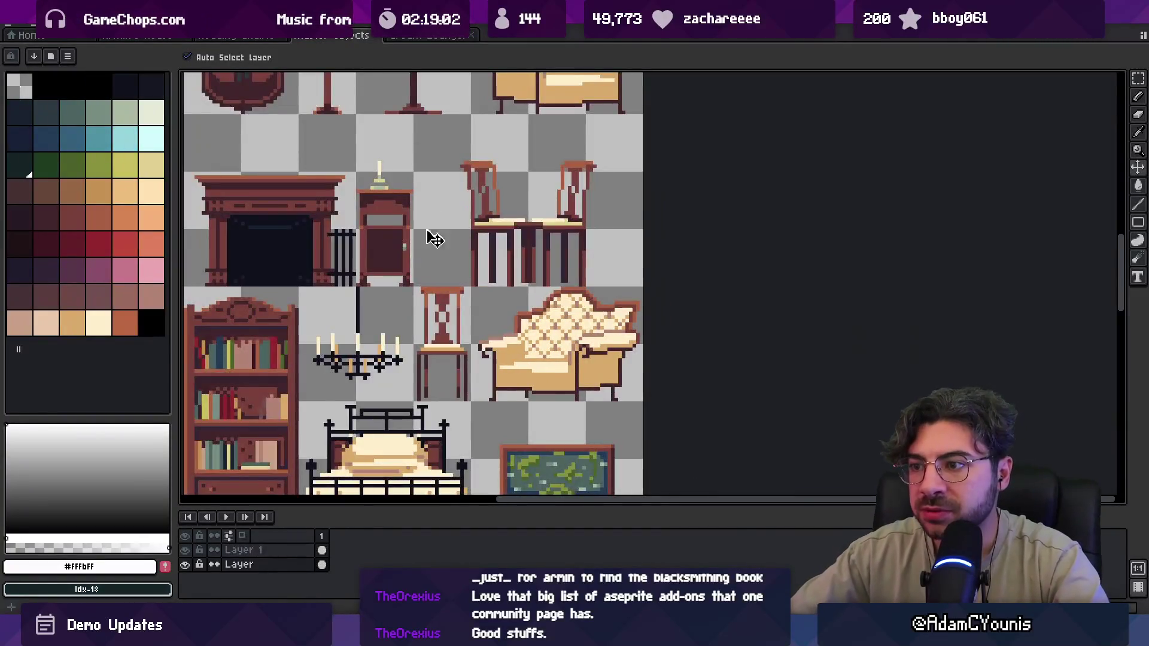
- Marquee-select the globe on the Master Objects sheet and cut it out
{"action": "scroll", "coordinate": [449, 272], "scroll_direction": "down", "scroll_amount": 2}
{"action": "scroll", "coordinate": [467, 276], "scroll_direction": "up", "scroll_amount": 2}
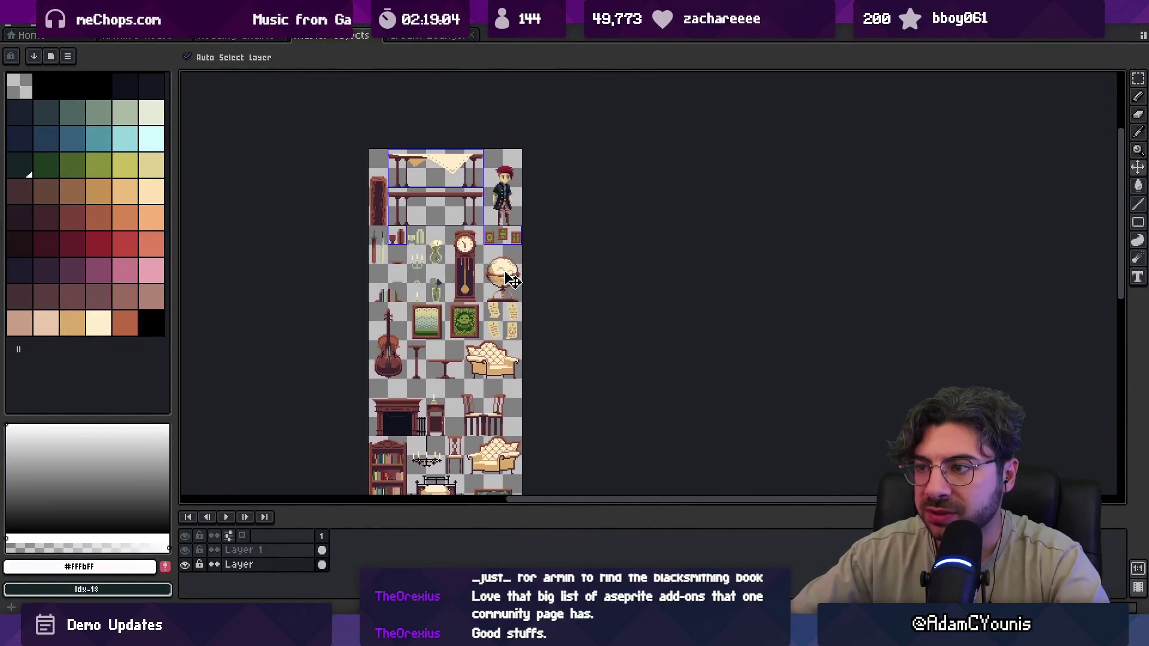
{"action": "scroll", "coordinate": [539, 281], "scroll_direction": "up", "scroll_amount": 3}
{"action": "key", "text": "m"}
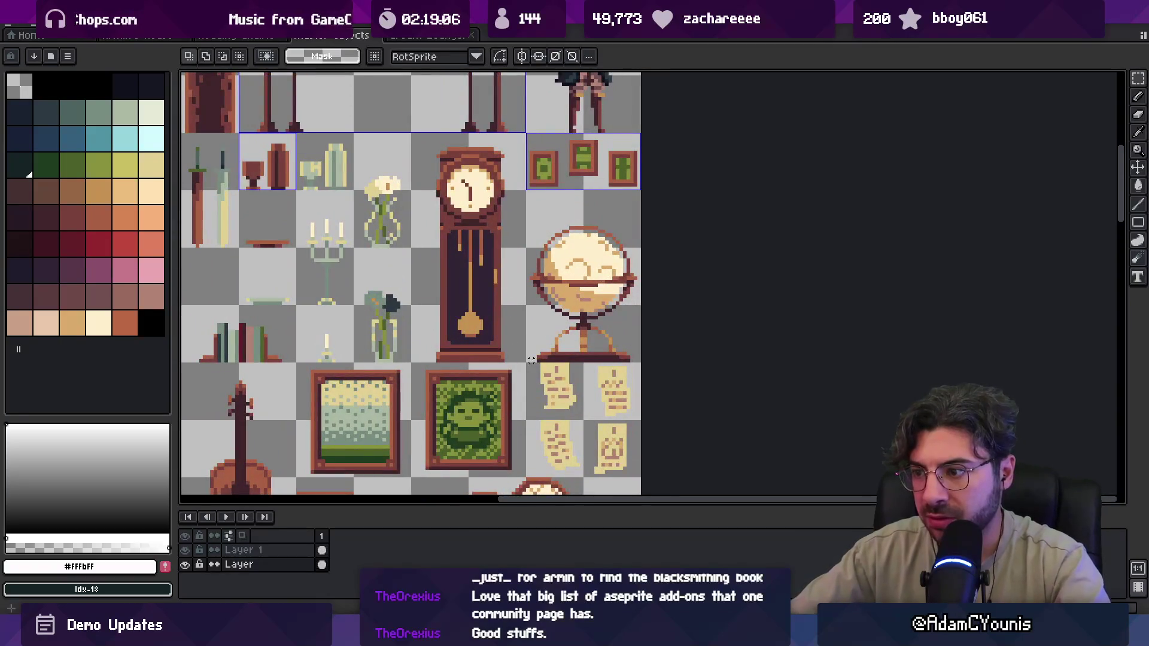
{"action": "left_click_drag", "start_coordinate": [527, 360], "coordinate": [644, 209]}
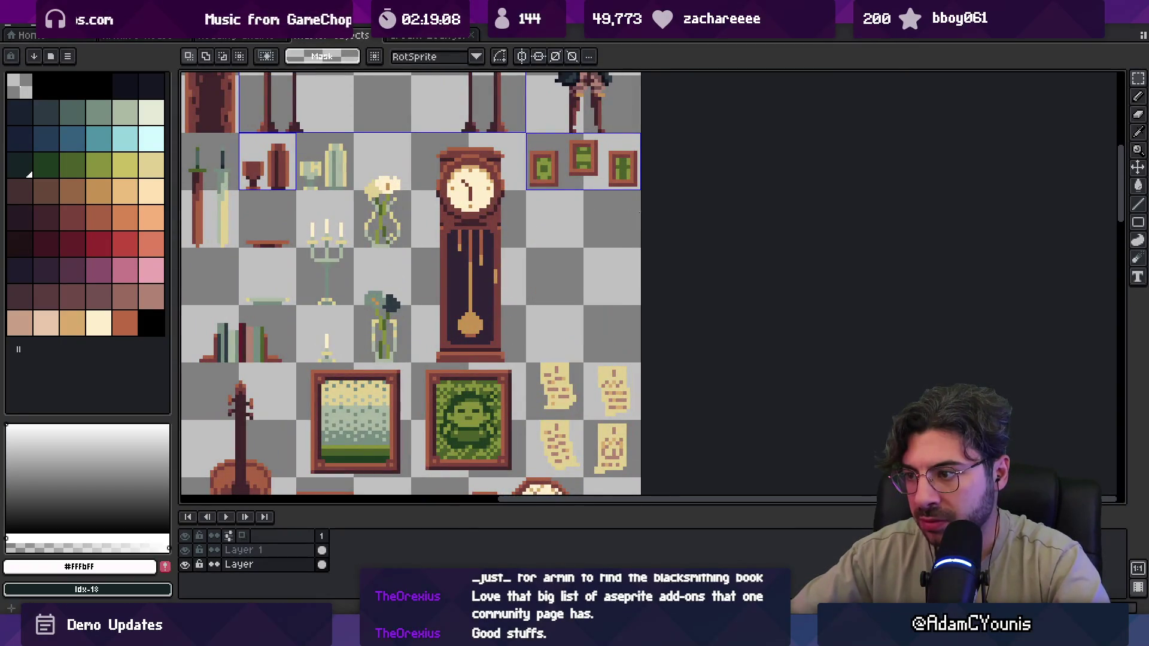
{"action": "key", "text": "ctrl+n"}
- Search the computer for existing 'globe' files, then close the search
{"action": "left_click", "coordinate": [527, 435]}
{"action": "key", "text": "ctrl+alt+e"}
{"action": "type", "text": "globe"}
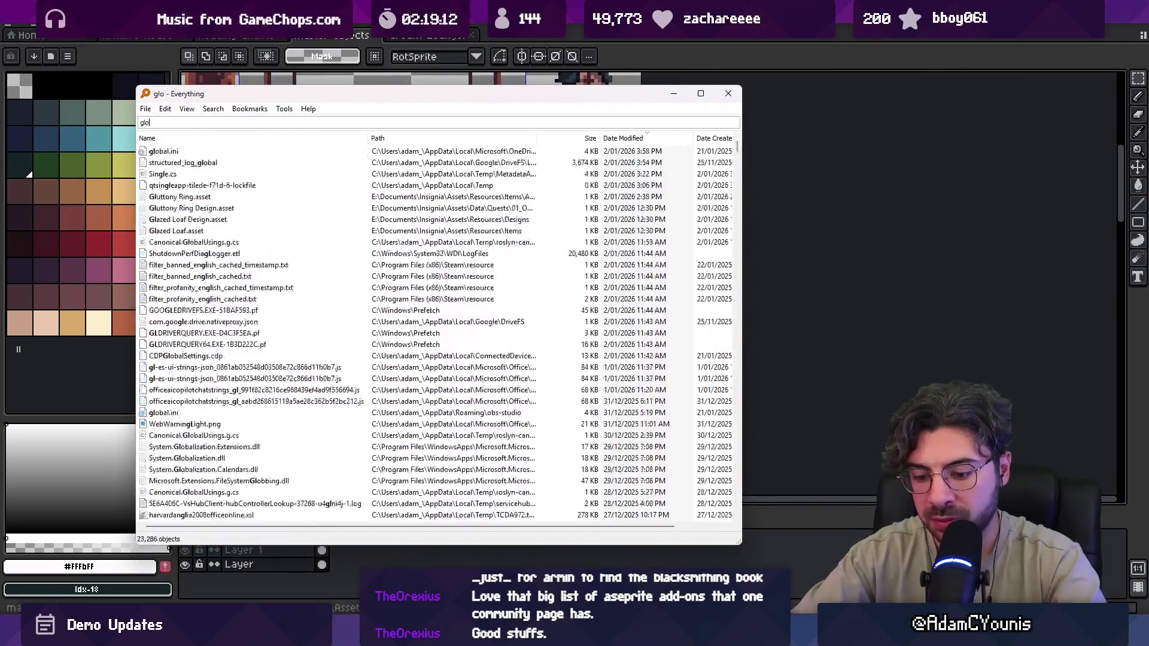
{"action": "scroll", "coordinate": [437, 329], "scroll_direction": "down", "scroll_amount": 10}
{"action": "key", "text": "Escape"}
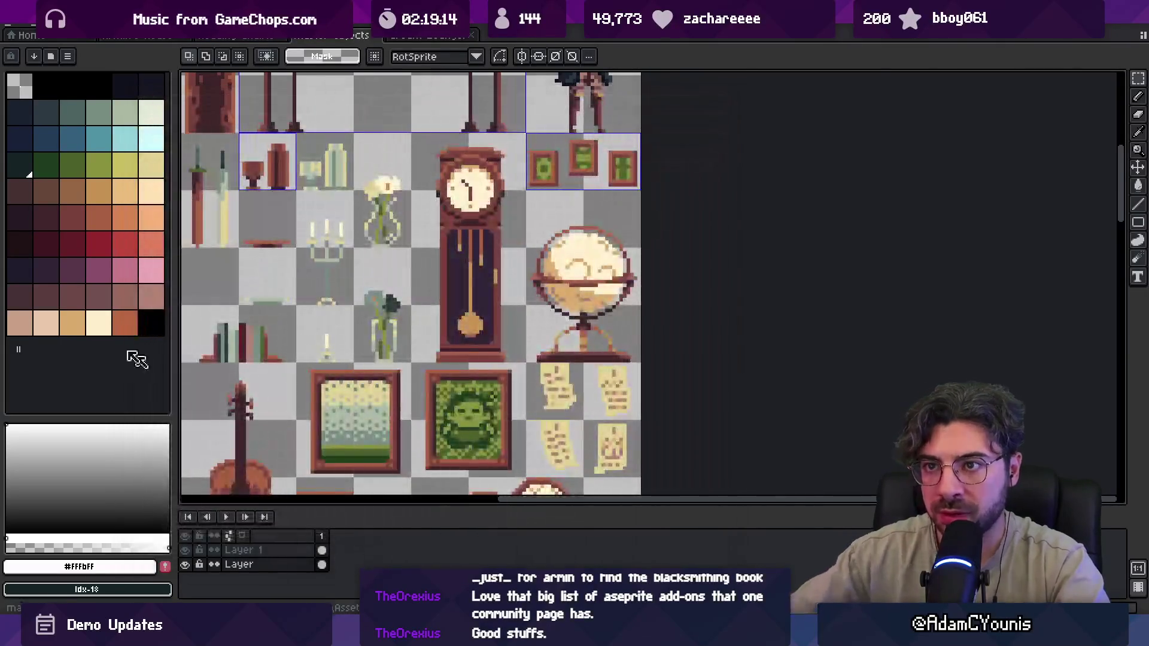
- Create a new 32x42 sprite and paste the globe into it
{"action": "key", "text": "ctrl+n"}
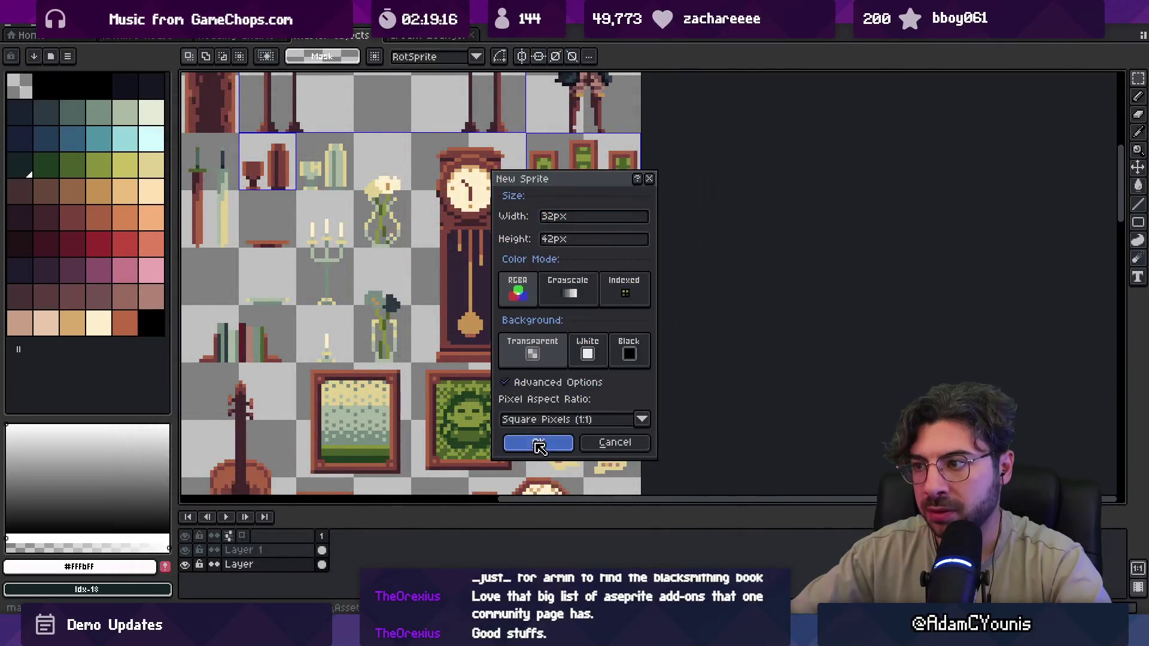
{"action": "left_click", "coordinate": [537, 439]}
{"action": "key", "text": "ctrl+v"}
{"action": "key", "text": "ctrl+d"}
{"action": "scroll", "coordinate": [612, 309], "scroll_direction": "up", "scroll_amount": 5}
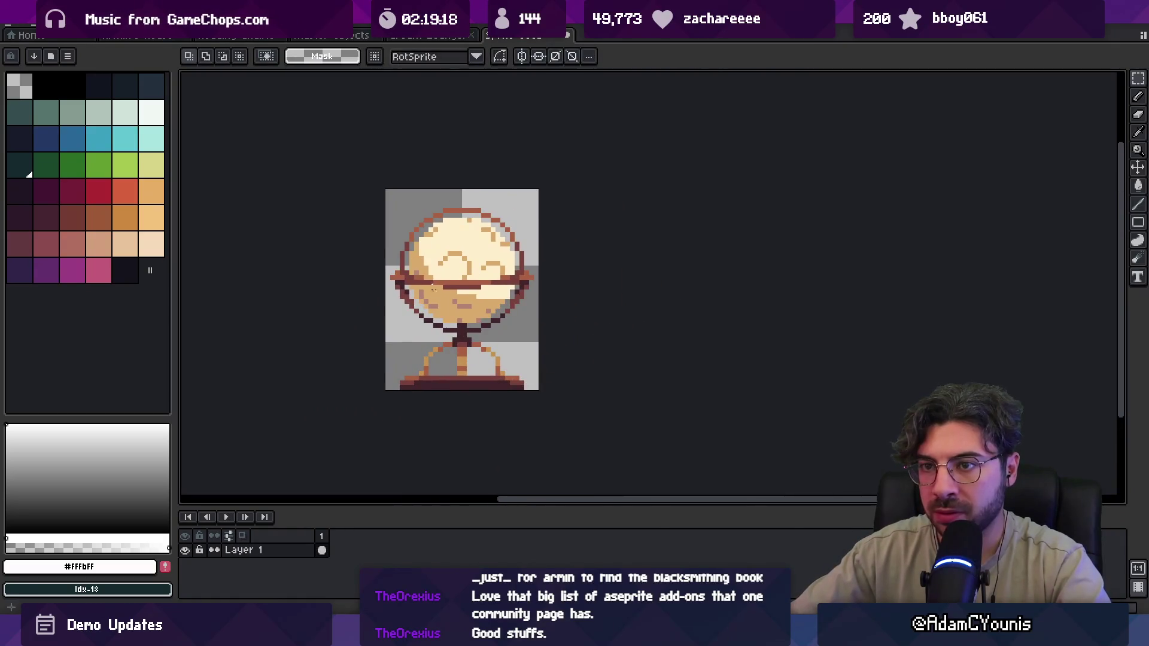
{"action": "scroll", "coordinate": [434, 289], "scroll_direction": "up", "scroll_amount": 1}
- Pick the globe's tan colour and a darker orange for filling areas
{"action": "left_click", "coordinate": [473, 289], "text": "alt"}
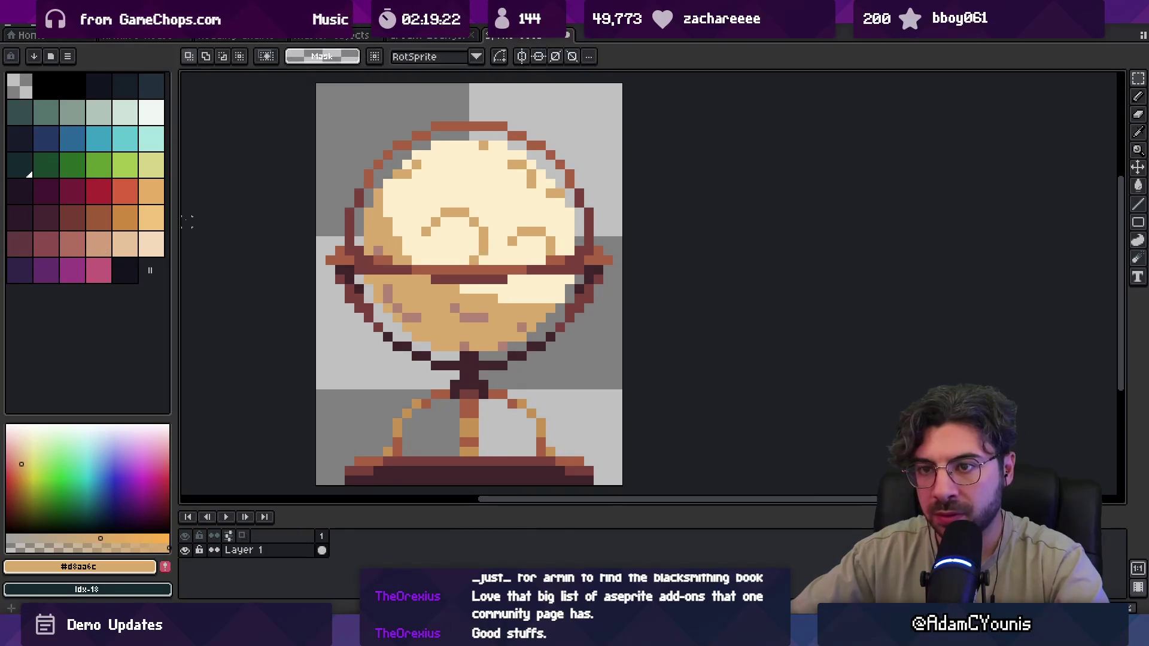
{"action": "left_click", "coordinate": [129, 225]}
{"action": "key", "text": "g"}
{"action": "scroll", "coordinate": [482, 300], "scroll_direction": "down", "scroll_amount": 5}
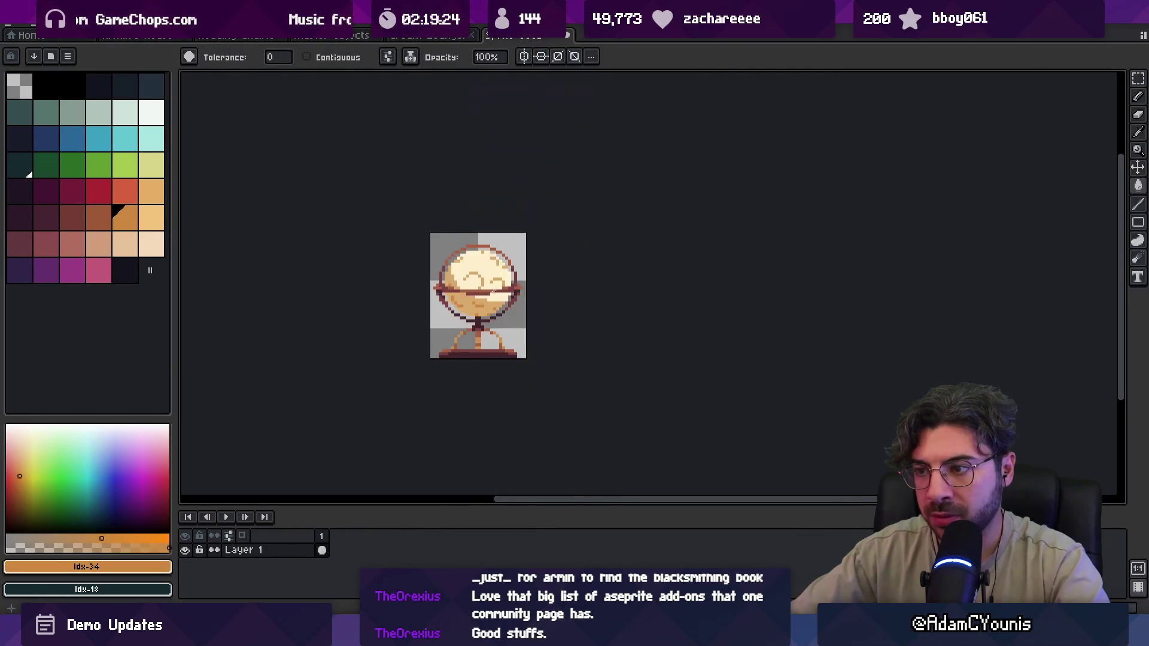
{"action": "key", "text": "v"}
- Save the sprite as Moon Globe and export Moon Globe.png
{"action": "key", "text": "ctrl+s"}
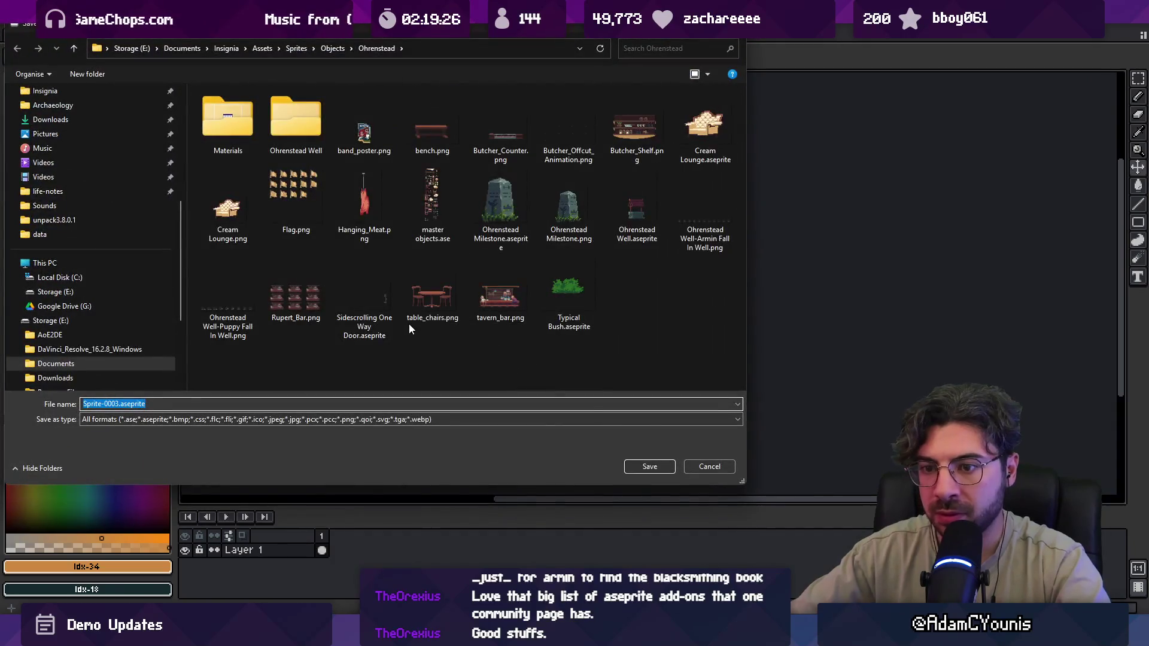
{"action": "type", "text": "Moon Globe"}
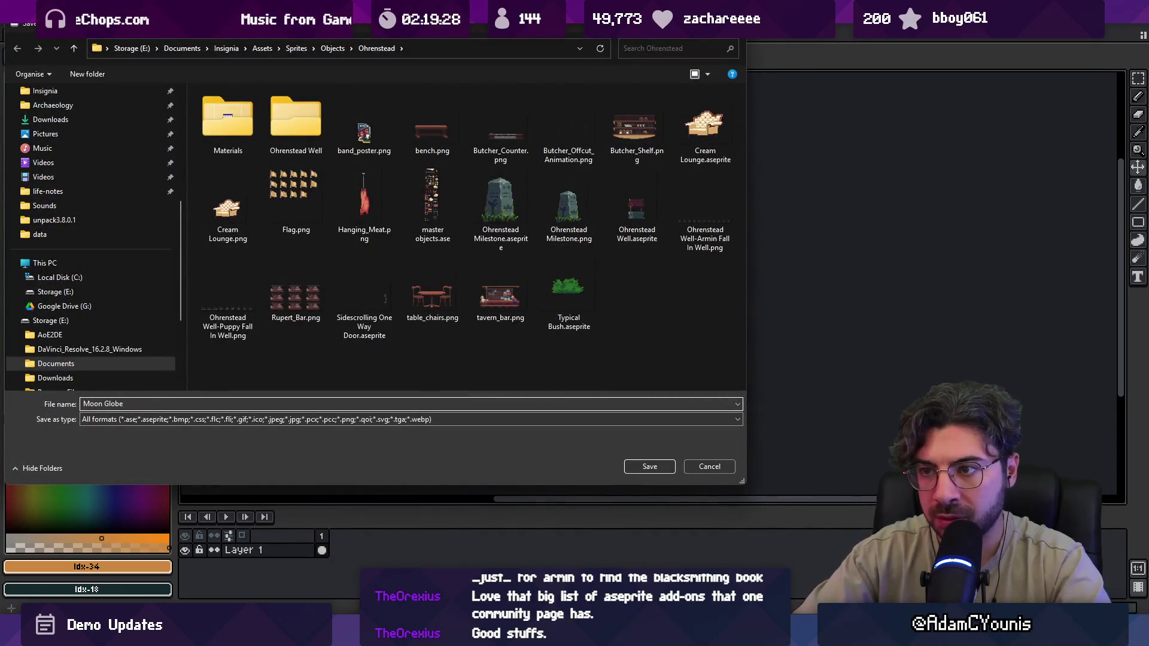
{"action": "key", "text": "Return"}
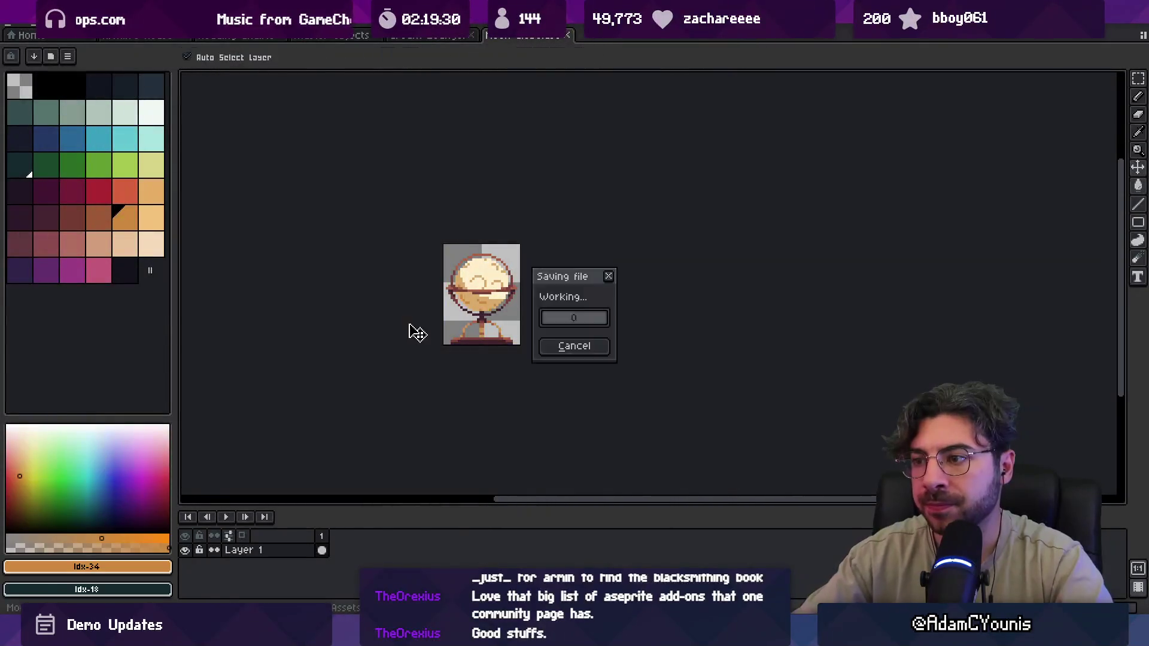
{"action": "key", "text": "ctrl+shift+e"}
{"action": "left_click", "coordinate": [520, 341]}
{"action": "key", "text": "alt+Tab"}
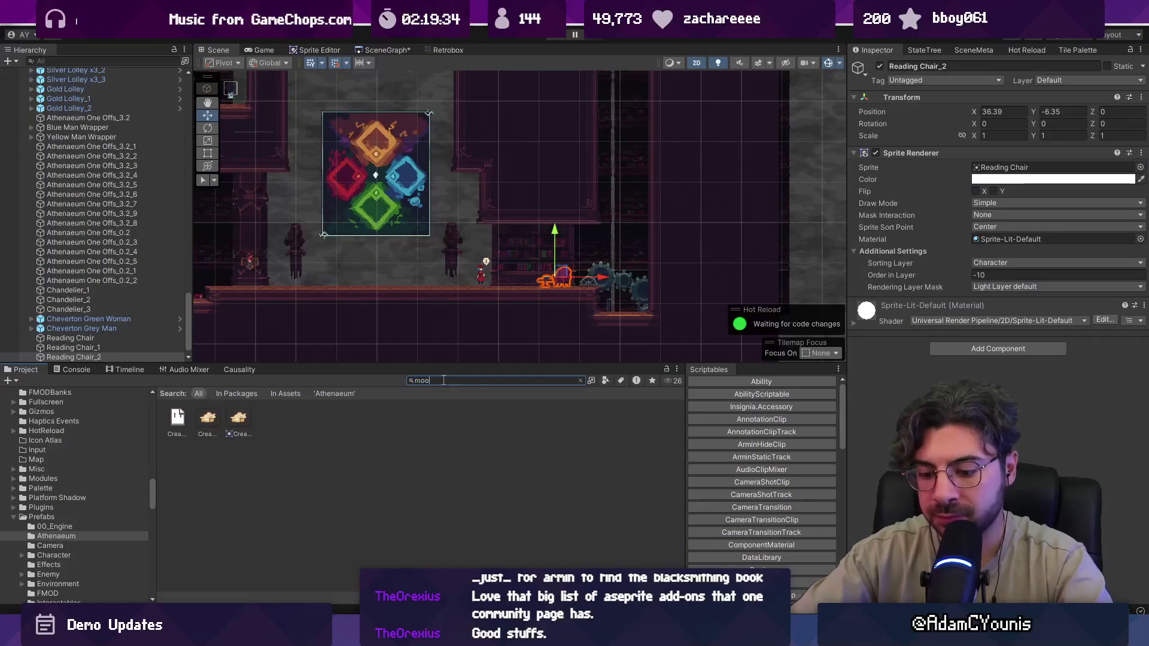
- Set the Moon Globe texture's Sprite Mode to Single and apply
{"action": "type", "text": "n"}
{"action": "key", "text": "BackSpace"}
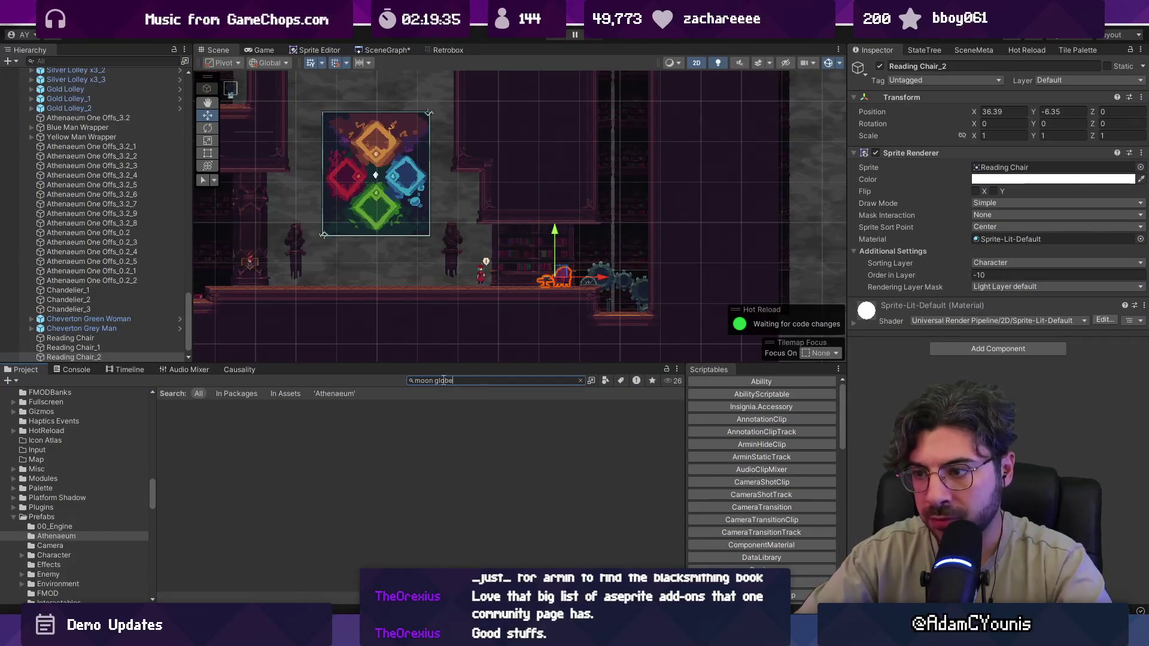
{"action": "left_click", "coordinate": [208, 419]}
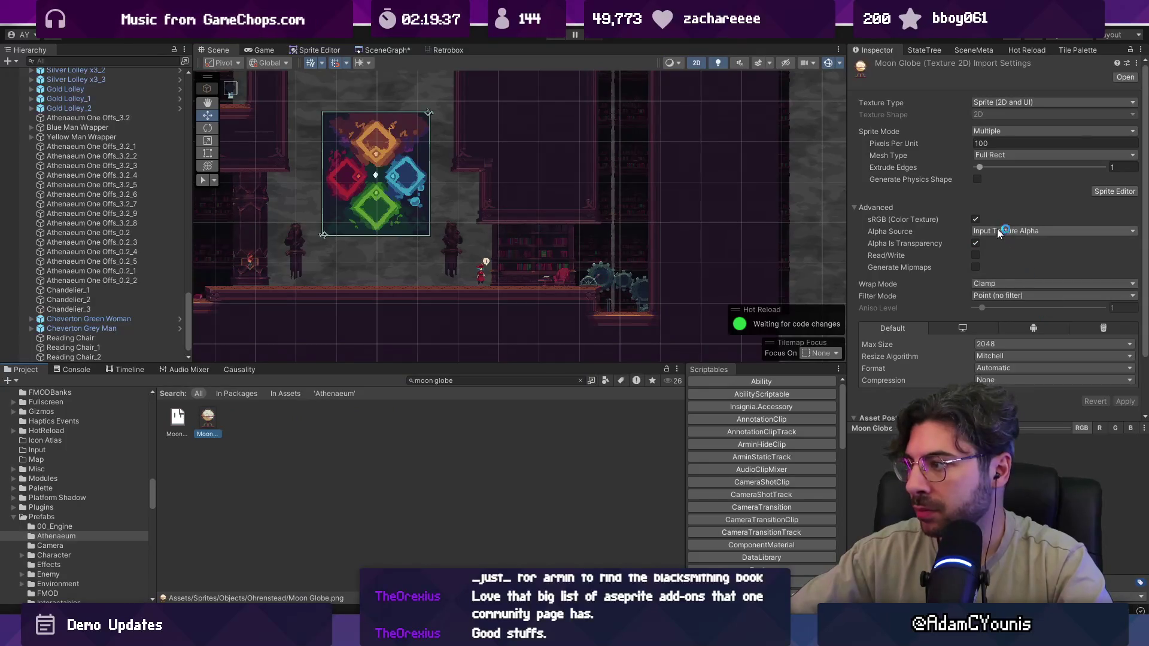
{"action": "left_click", "coordinate": [992, 132]}
{"action": "left_click", "coordinate": [994, 144]}
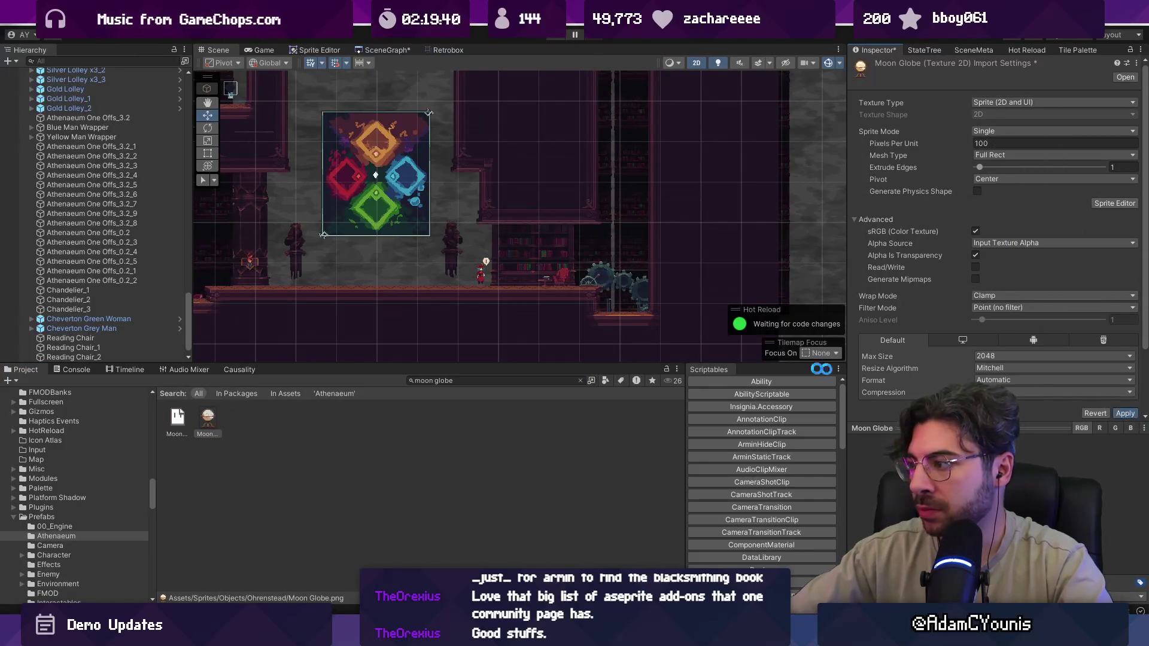
{"action": "left_click", "coordinate": [1125, 413]}
- Place the Moon Globe beside the reading chair on the Middleground2 sorting layer
{"action": "left_click_drag", "start_coordinate": [243, 415], "coordinate": [529, 275]}
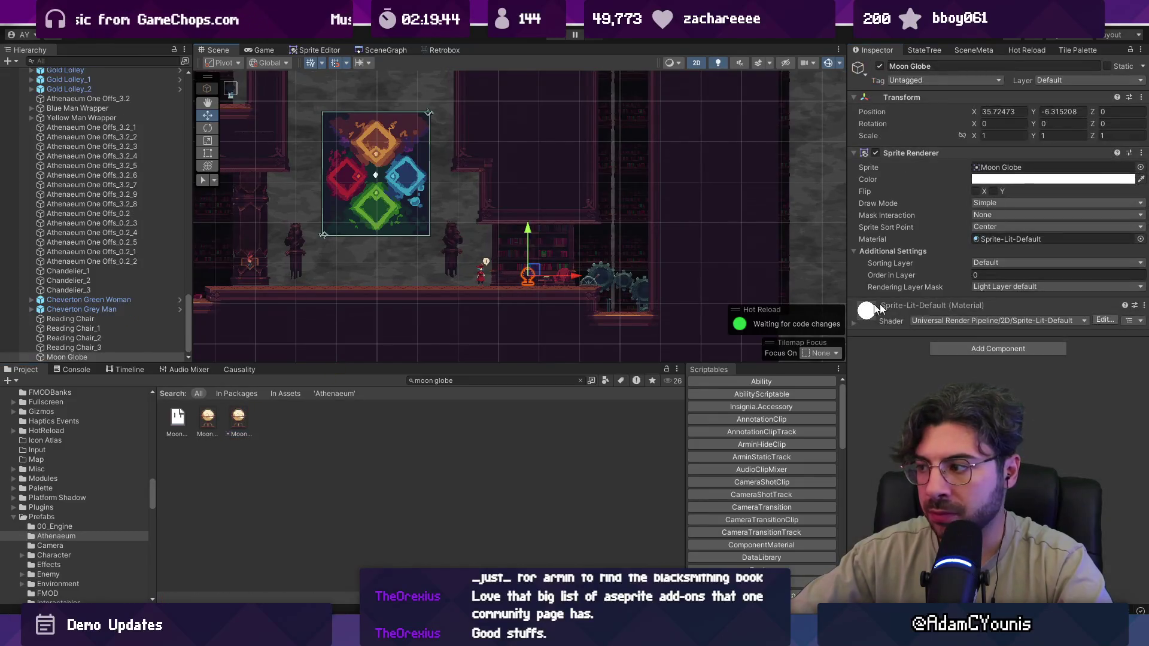
{"action": "left_click", "coordinate": [1015, 261]}
{"action": "left_click", "coordinate": [1016, 328]}
{"action": "left_click", "coordinate": [1010, 264]}
{"action": "left_click", "coordinate": [1018, 342]}
{"action": "scroll", "coordinate": [527, 271], "scroll_direction": "up", "scroll_amount": 5}
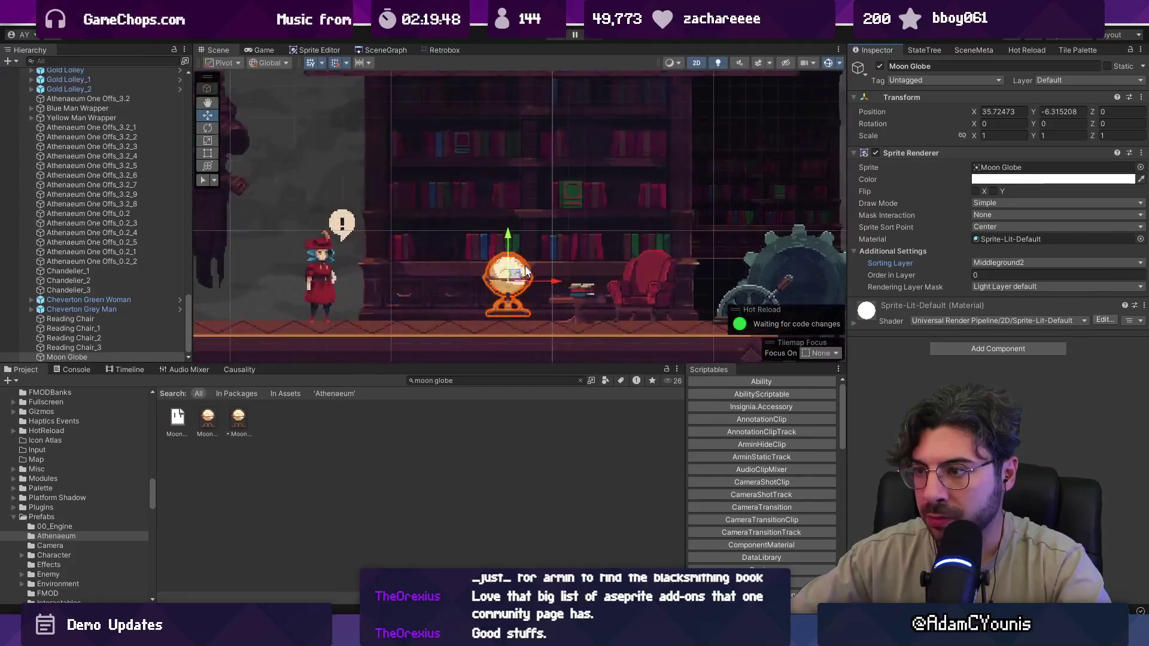
{"action": "left_click_drag", "start_coordinate": [516, 285], "coordinate": [518, 283]}
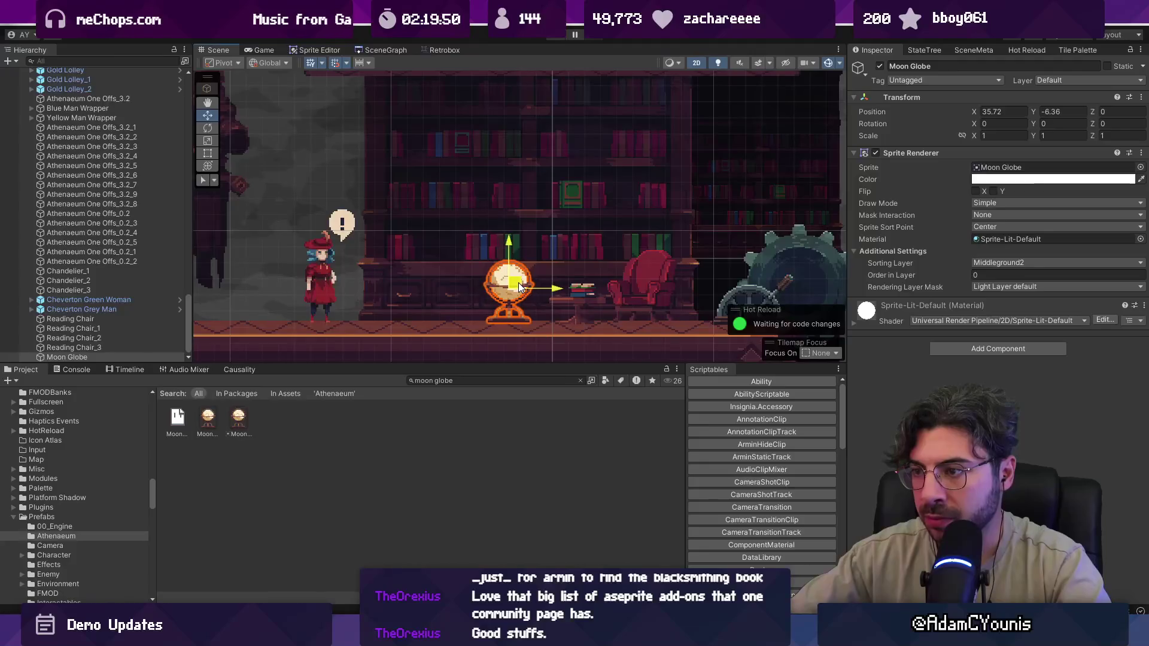
{"action": "scroll", "coordinate": [652, 278], "scroll_direction": "down", "scroll_amount": 5}
{"action": "scroll", "coordinate": [662, 274], "scroll_direction": "down", "scroll_amount": 5}
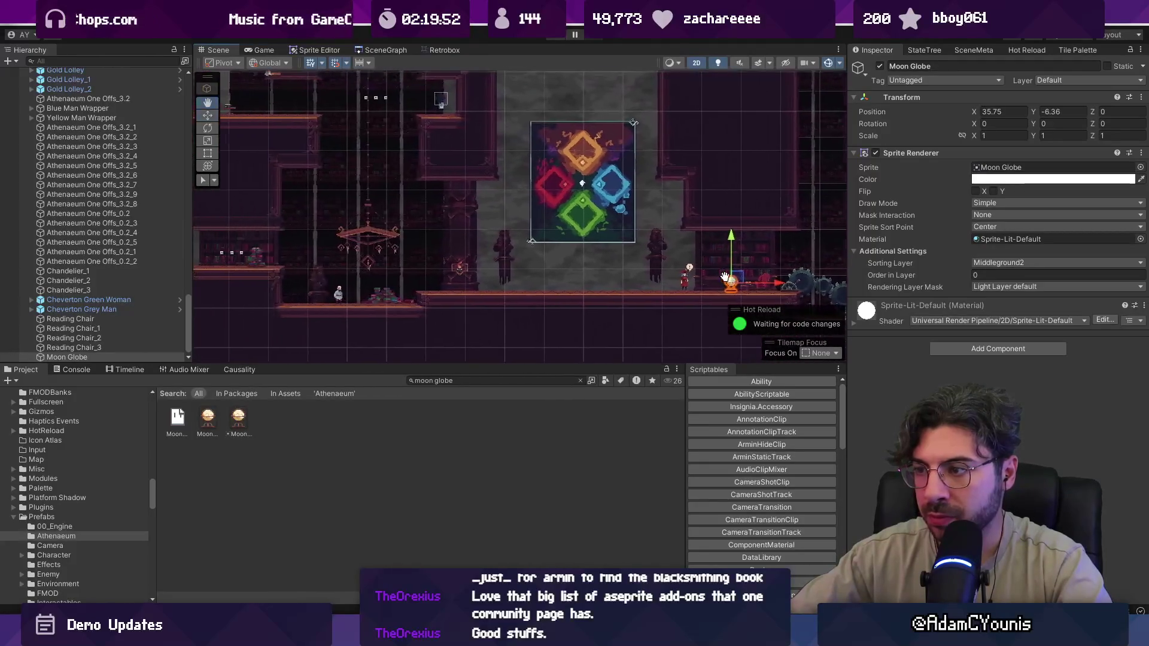
- Duplicate the globe and set Moon Globe_1 on an upper ledge at X 19.74, Y -4.44
{"action": "key", "text": "ctrl+d"}
{"action": "left_click_drag", "start_coordinate": [753, 275], "coordinate": [268, 219]}
{"action": "scroll", "coordinate": [271, 220], "scroll_direction": "up", "scroll_amount": 10}
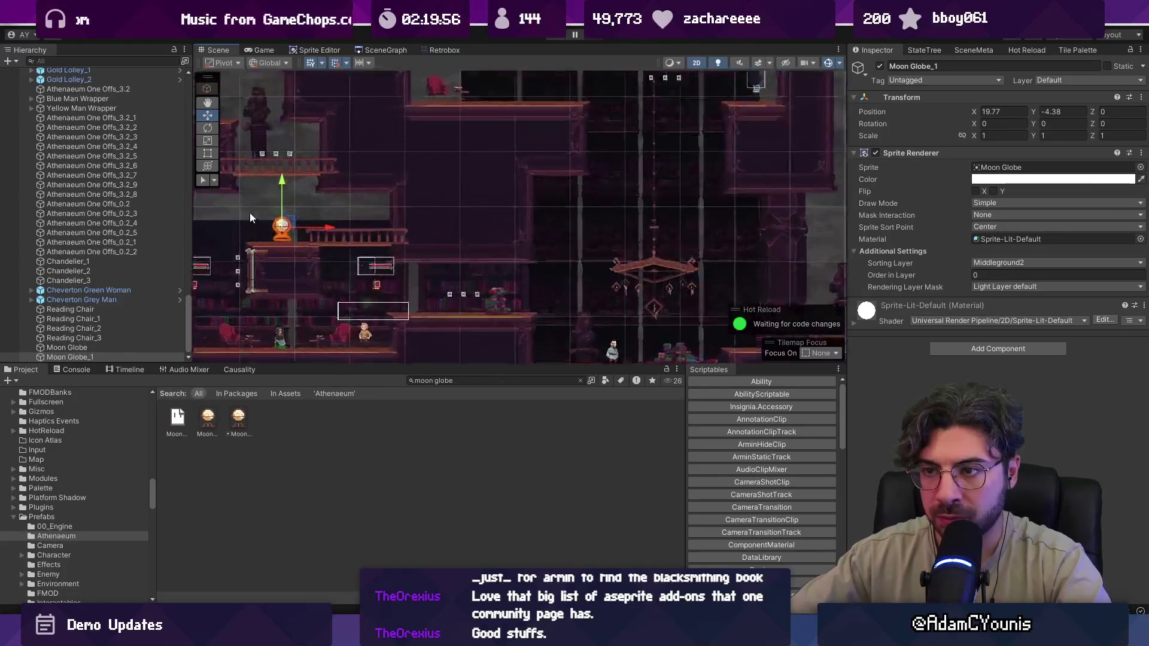
{"action": "left_click_drag", "start_coordinate": [320, 254], "coordinate": [322, 257]}
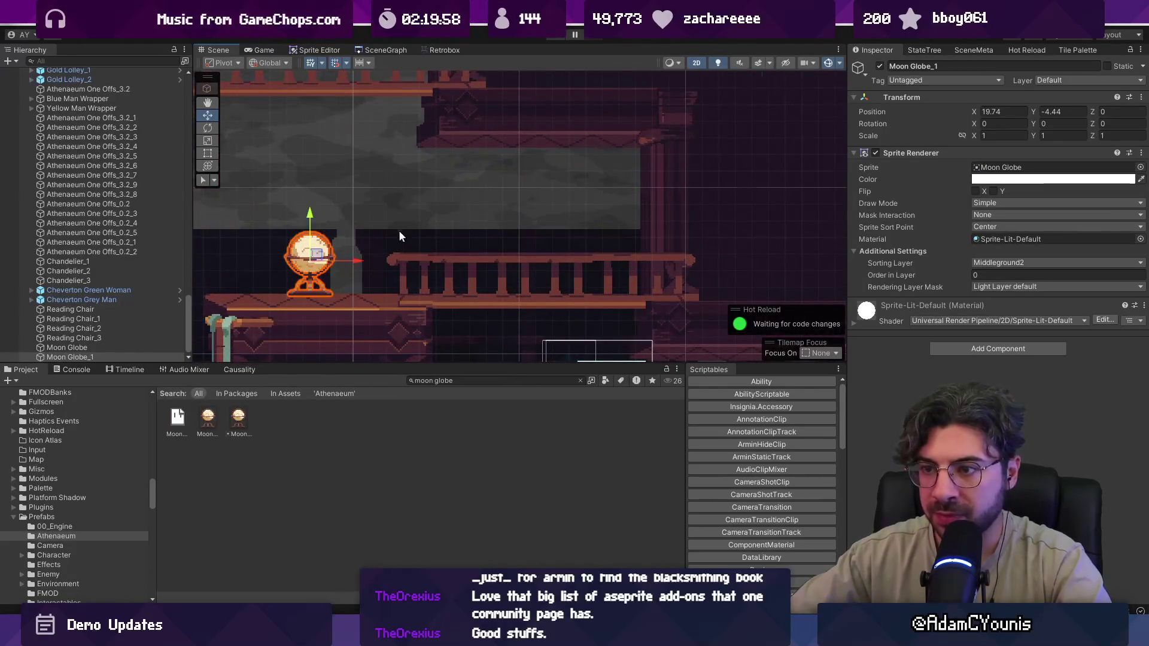
{"action": "scroll", "coordinate": [399, 230], "scroll_direction": "down", "scroll_amount": 8}
{"action": "left_click_drag", "start_coordinate": [434, 230], "coordinate": [311, 209]}
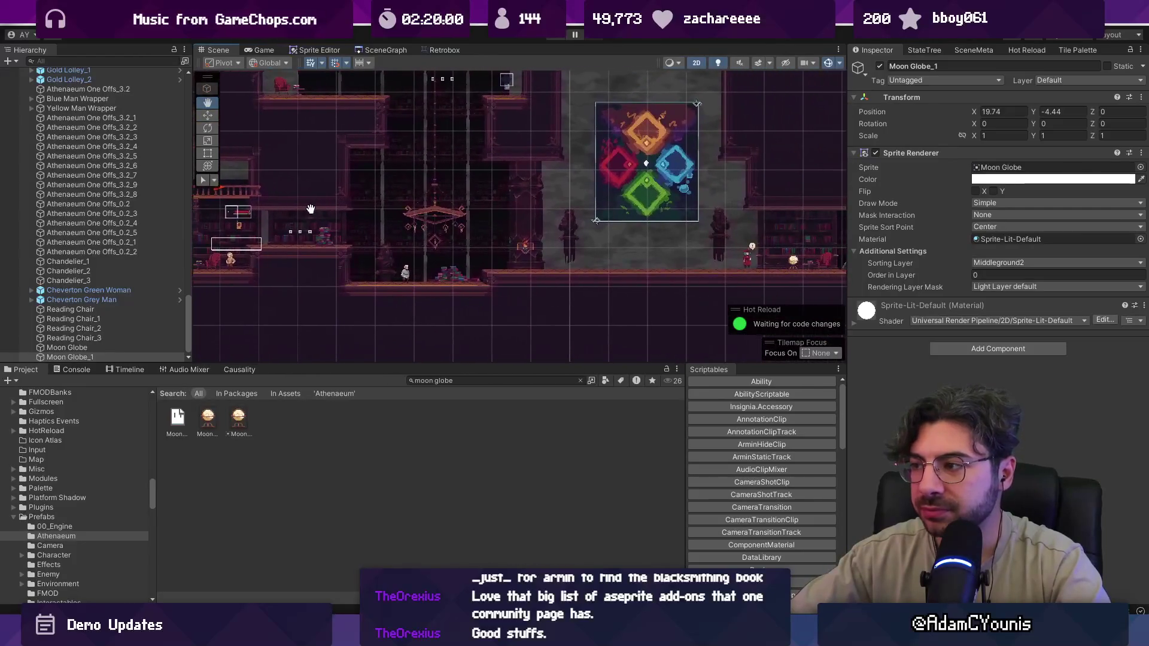
{"action": "key", "text": "f"}
{"action": "scroll", "coordinate": [479, 225], "scroll_direction": "down", "scroll_amount": 2}
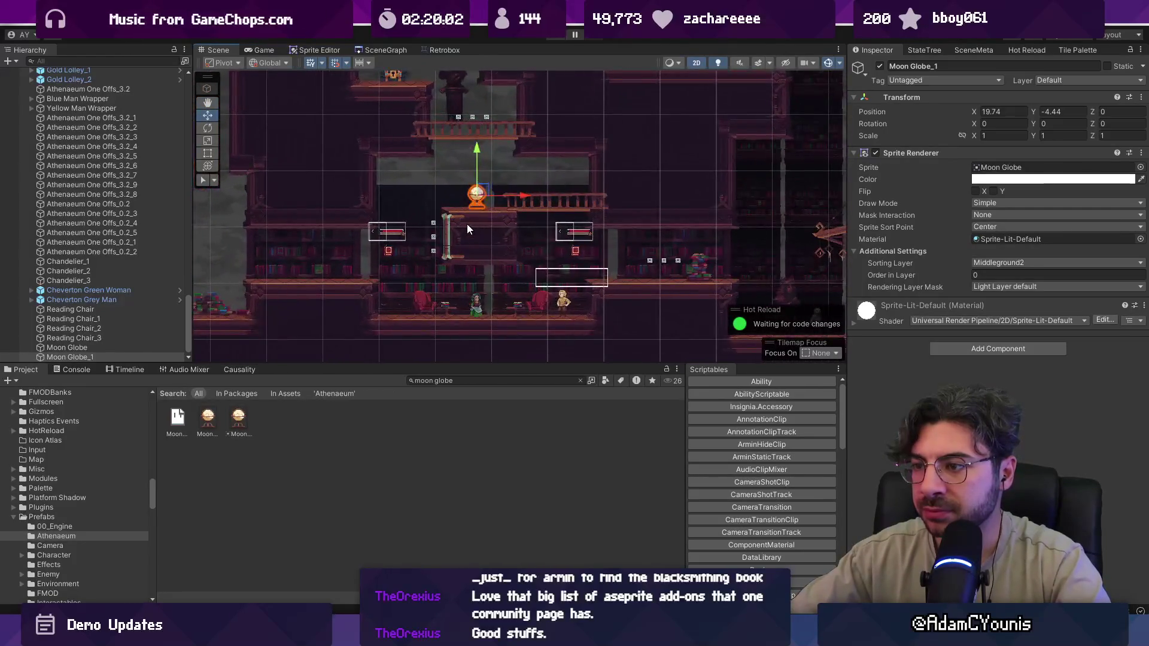
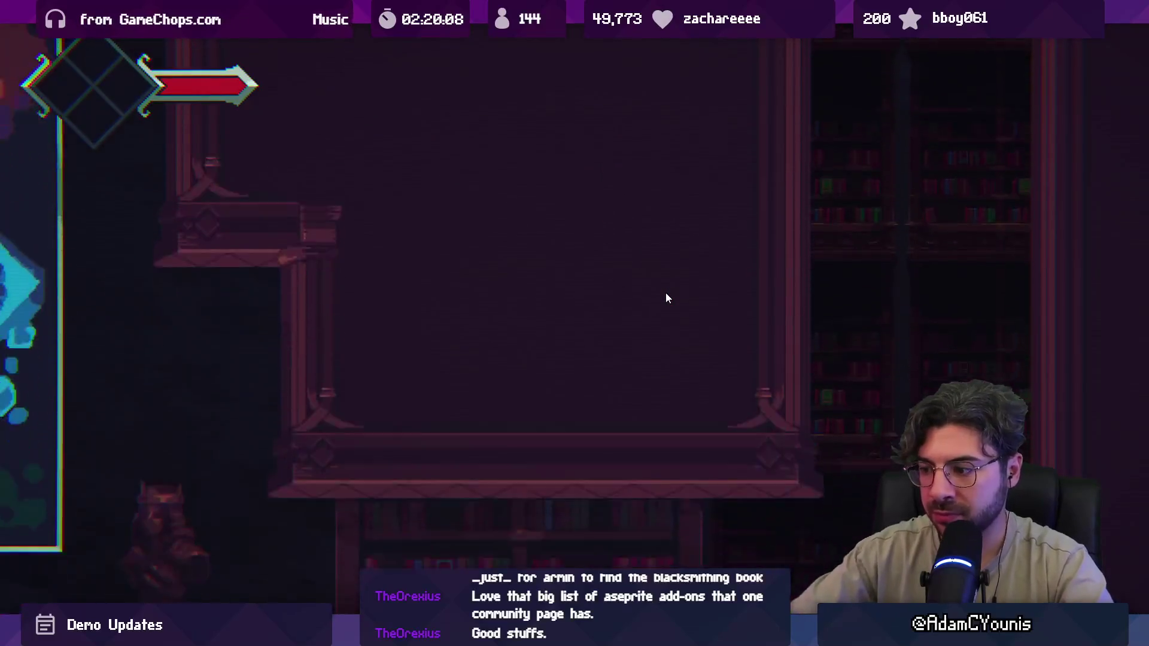
- Run the hero left and right through the library and jump onto the upper ledge
{"action": "key", "text": "Left"}
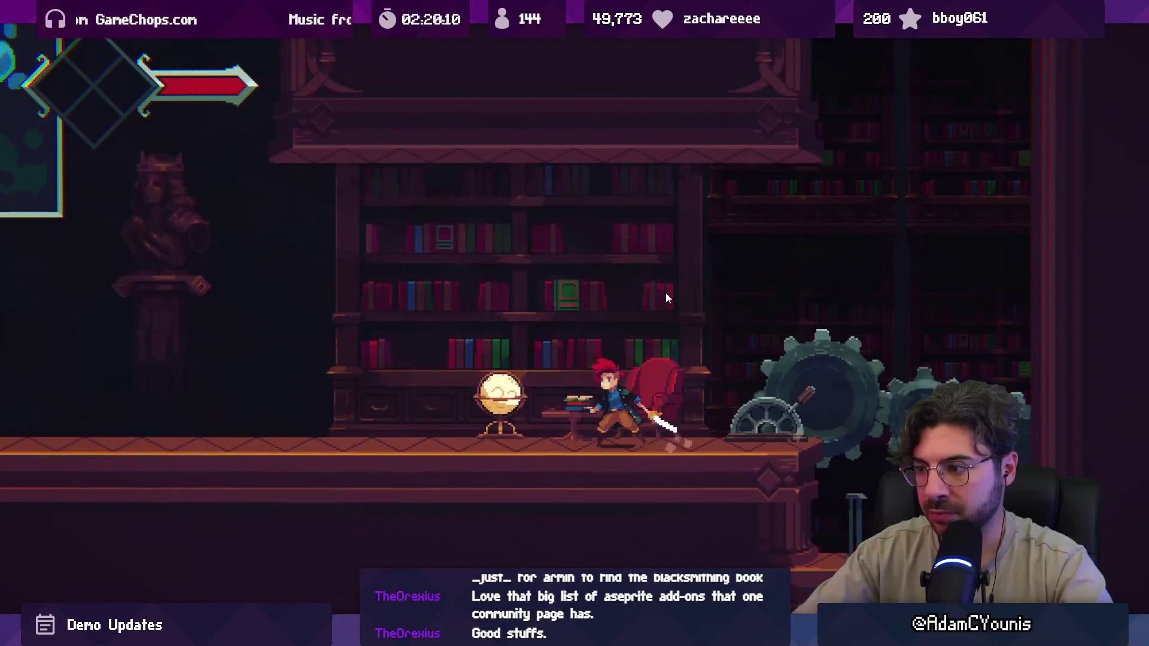
{"action": "key", "text": "Left"}
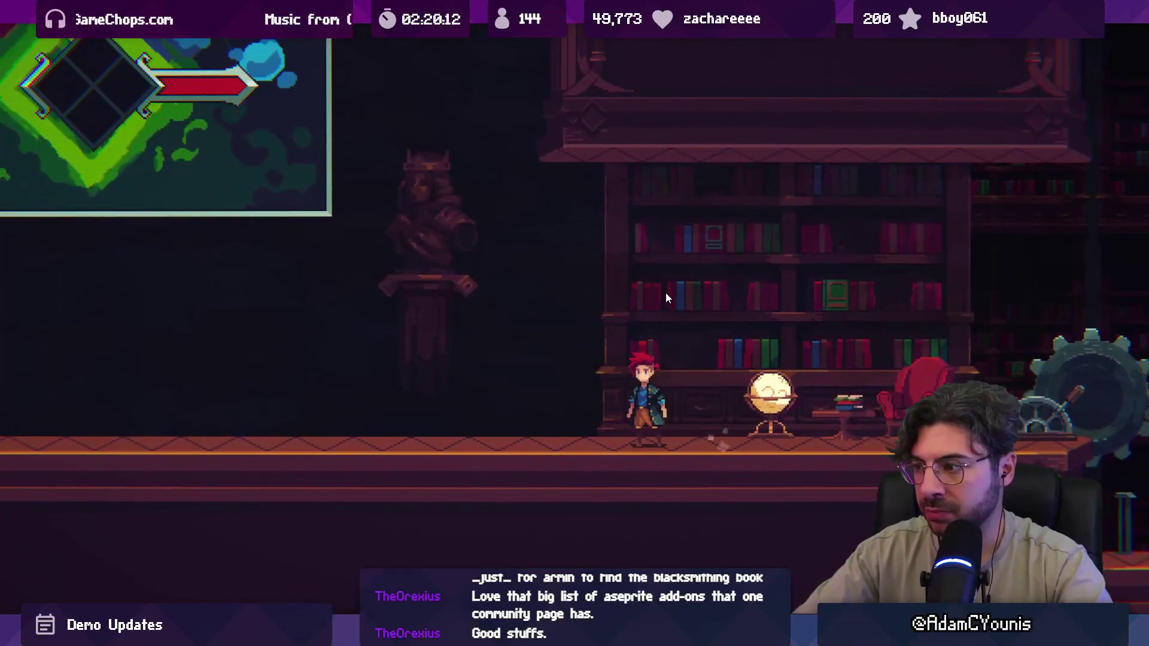
{"action": "key", "text": "Right"}
{"action": "key", "text": "Left"}
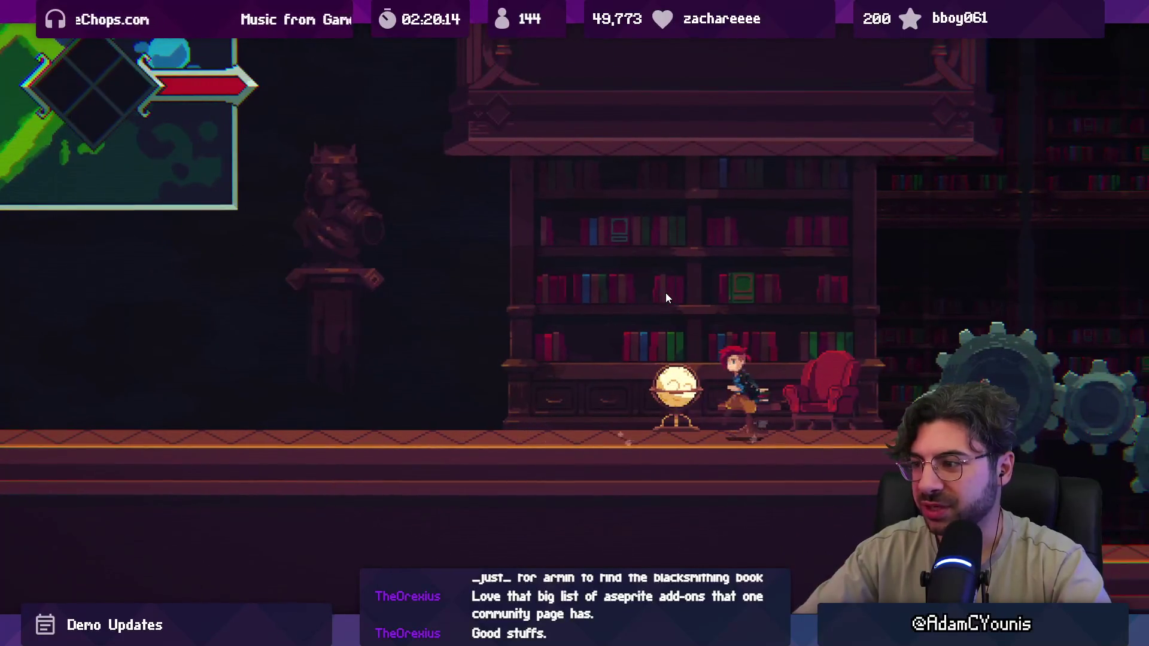
{"action": "key", "text": "Left"}
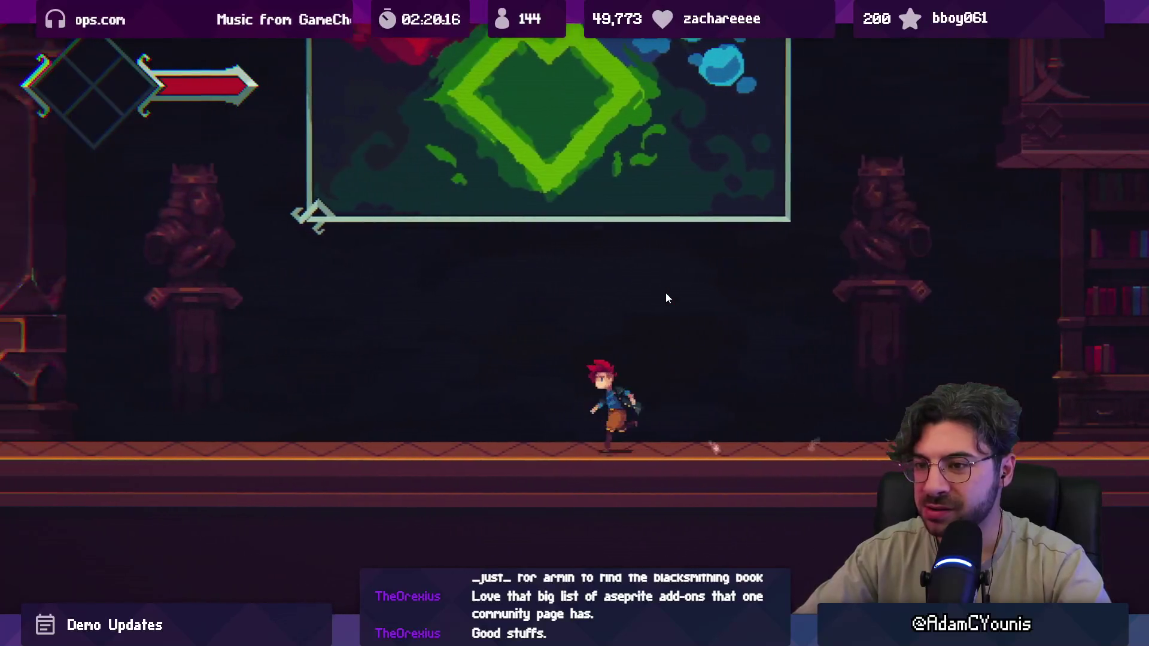
{"action": "key", "text": "Left"}
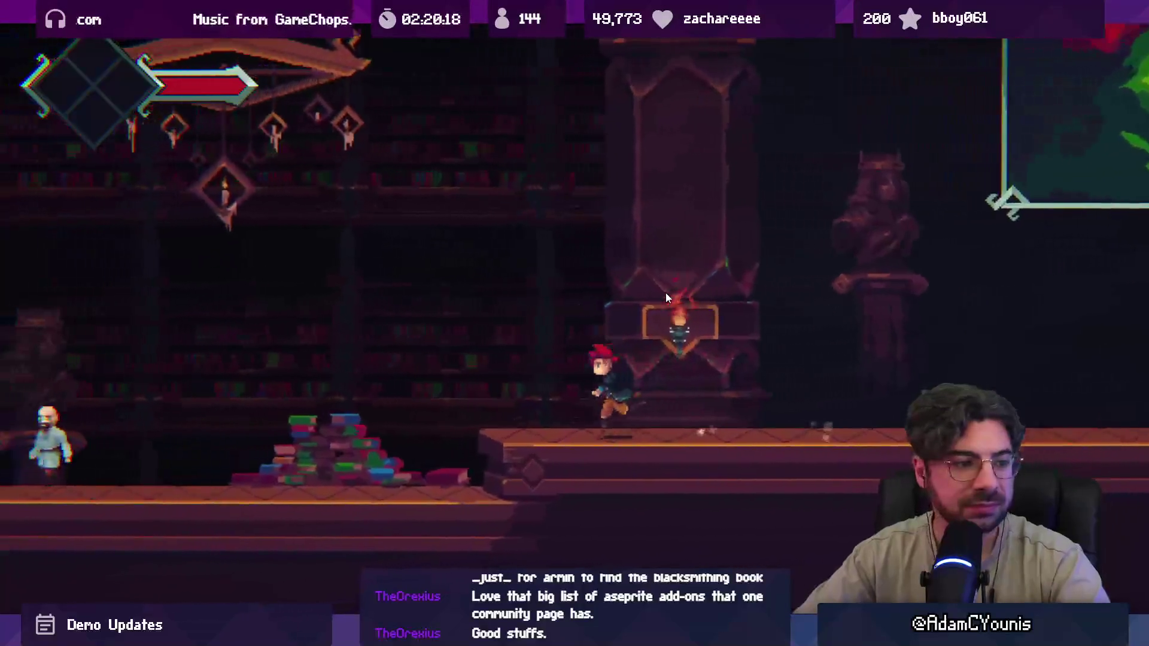
{"action": "key", "text": "space"}
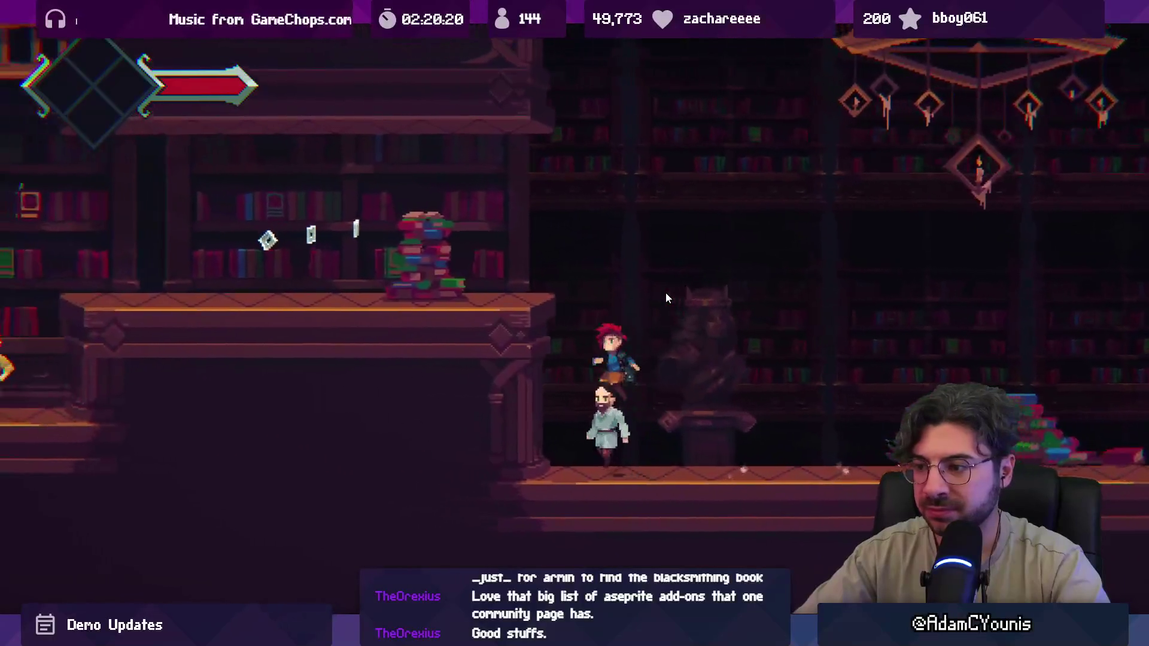
{"action": "key", "text": "Left"}
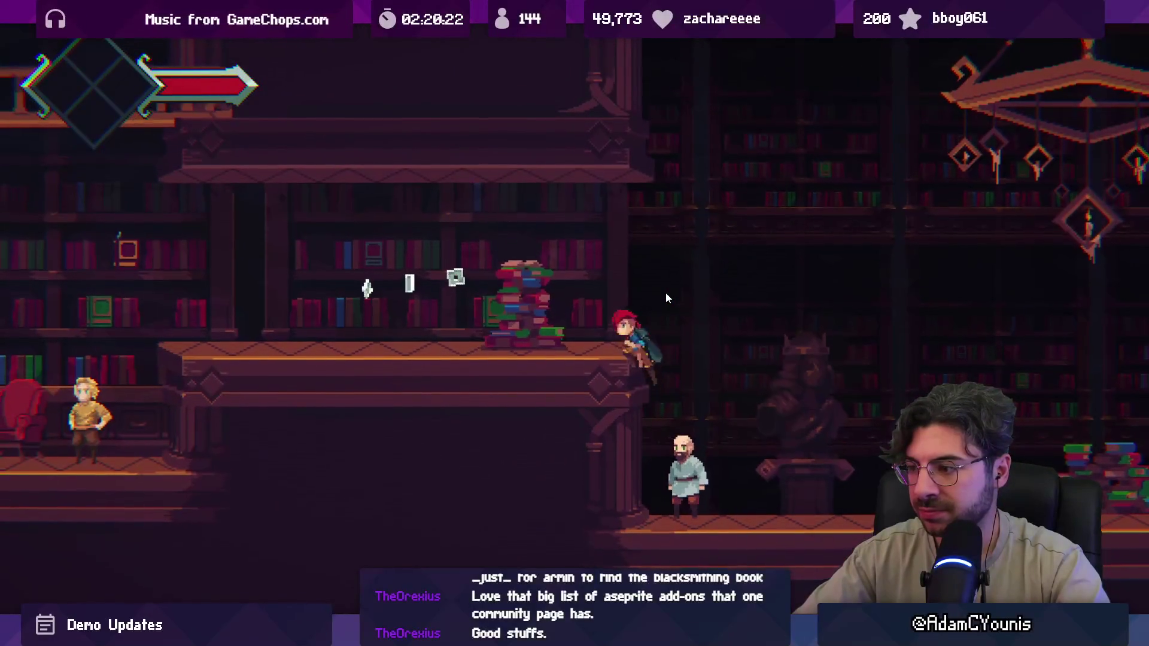
- Slash at the flying books from the shelf ledges, then exit fullscreen play to the editor
{"action": "key", "text": "x"}
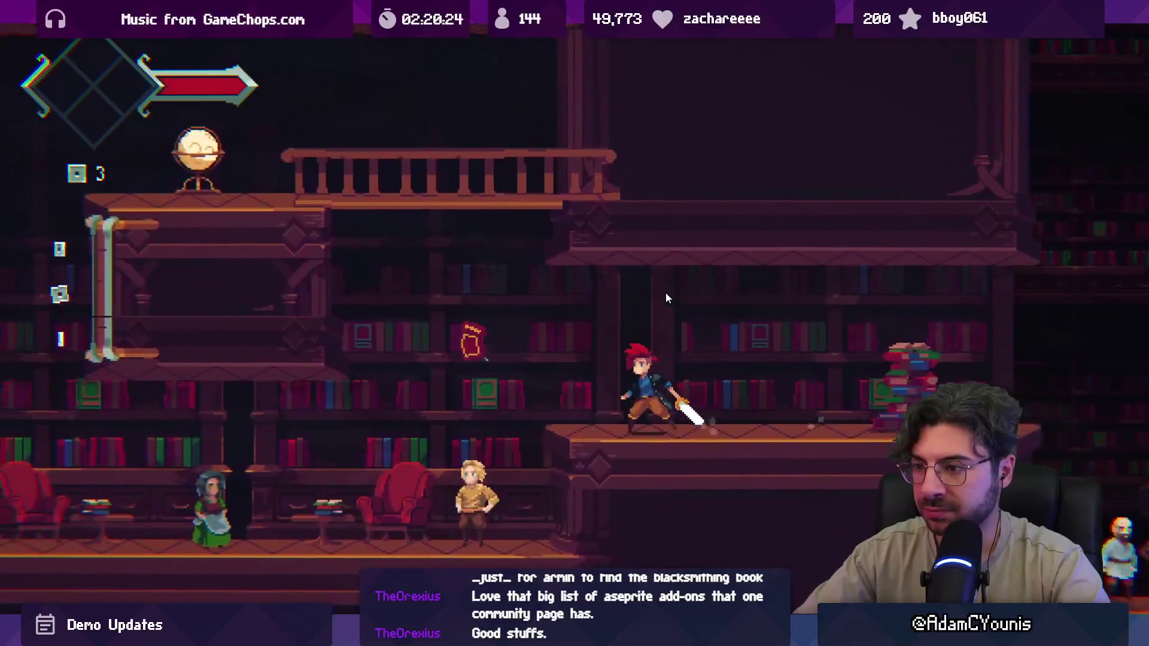
{"action": "key", "text": "space"}
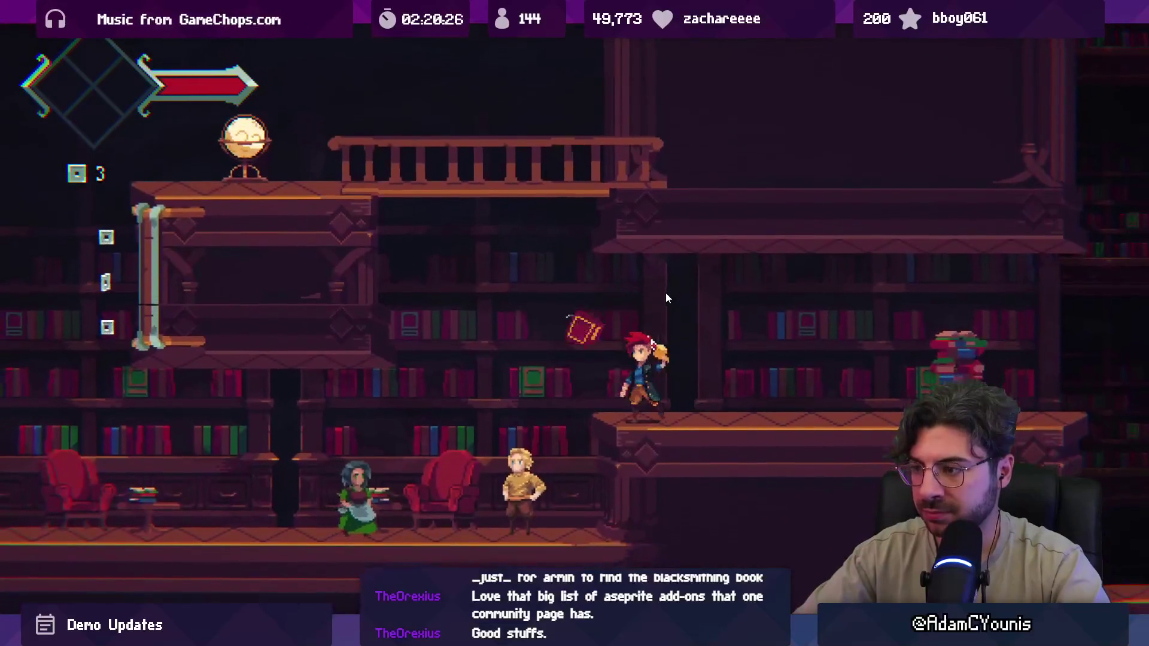
{"action": "key", "text": "x"}
{"action": "key", "text": "Left"}
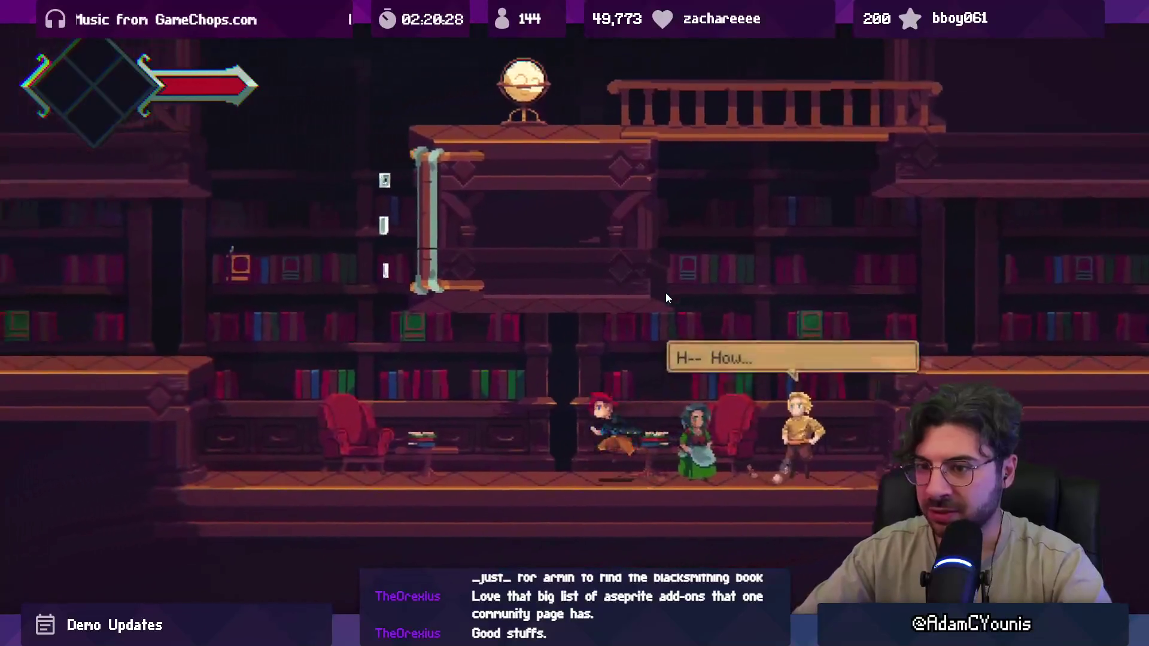
{"action": "key", "text": "Left"}
{"action": "key", "text": "space"}
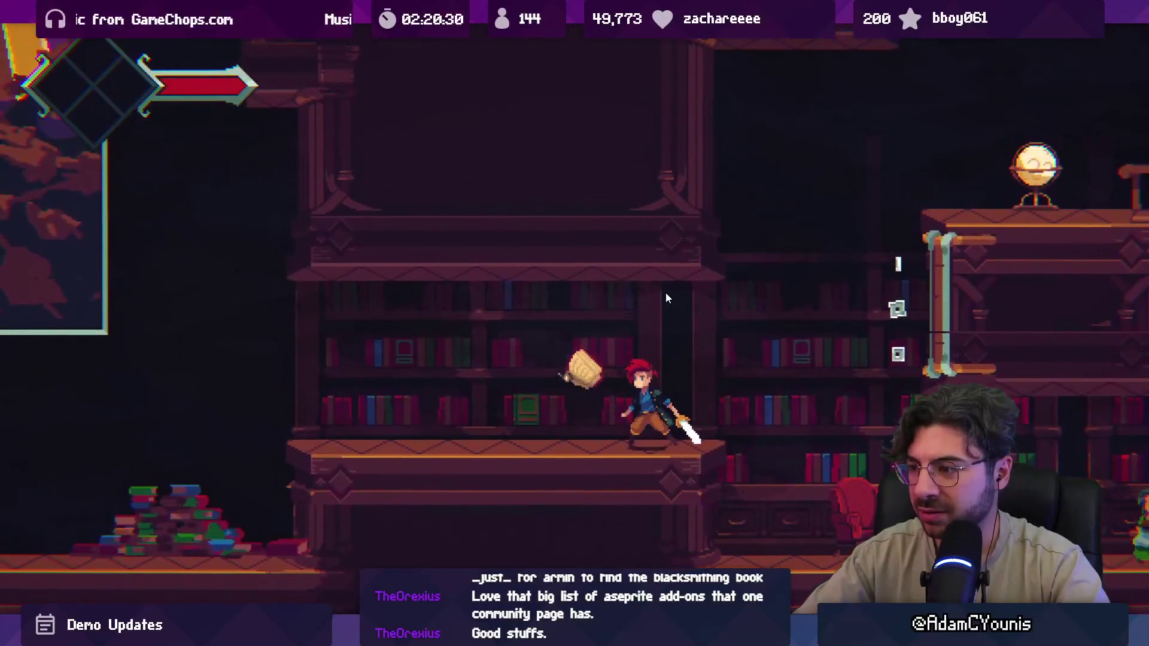
{"action": "key", "text": "x"}
{"action": "key", "text": "x"}
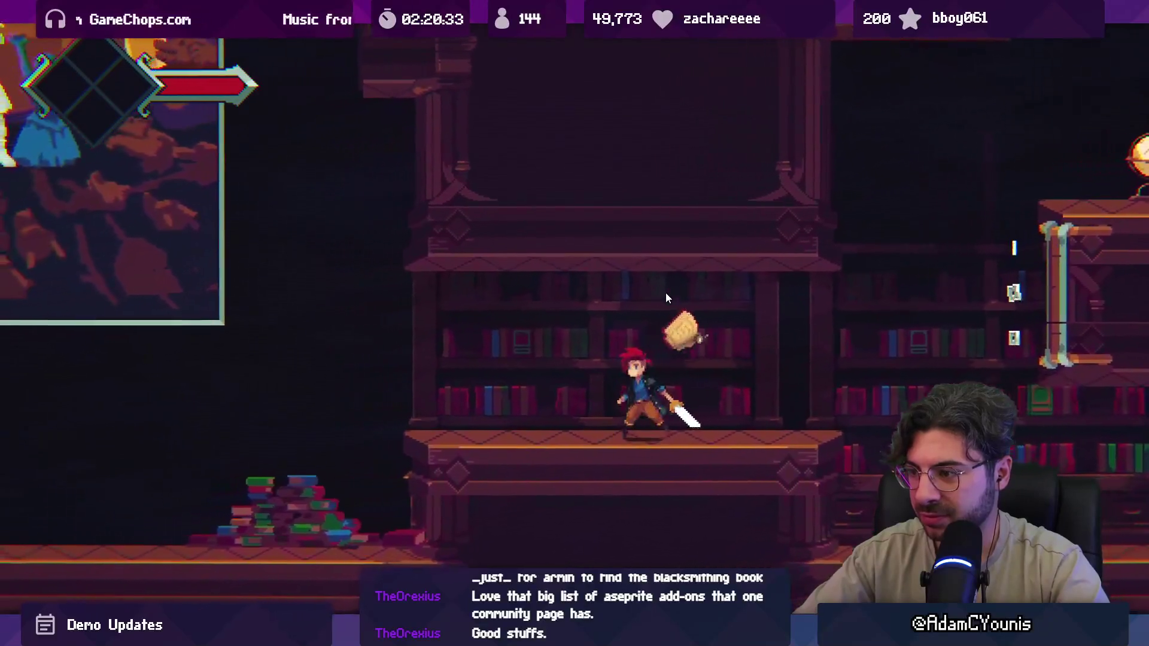
{"action": "key", "text": "Left"}
{"action": "key", "text": "x"}
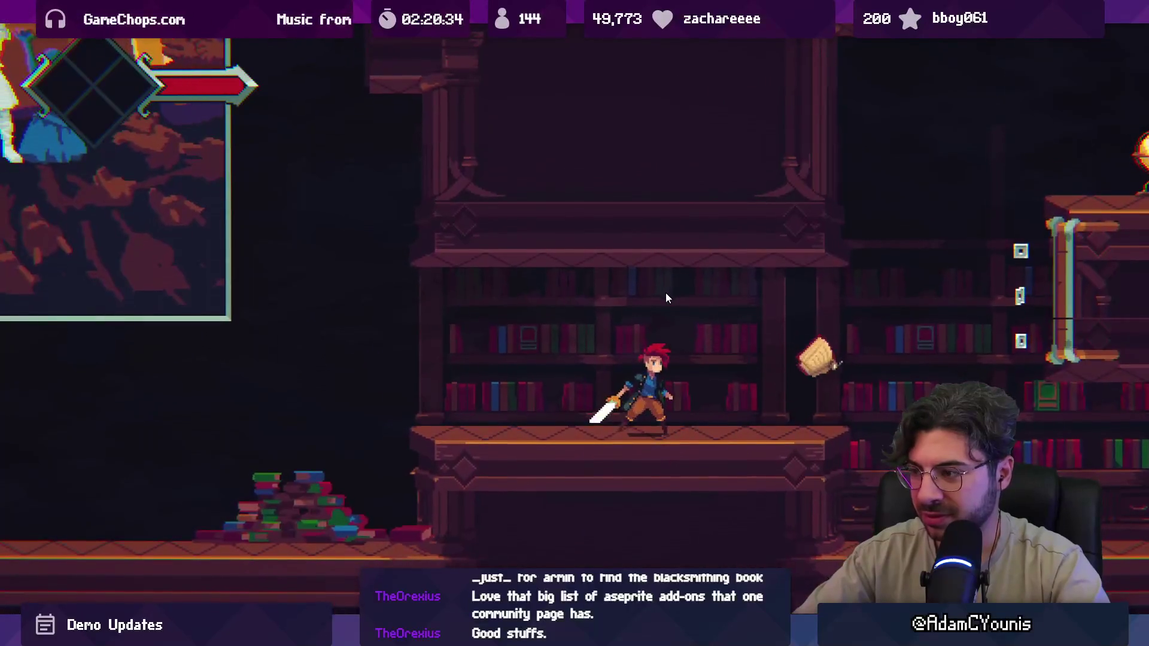
{"action": "key", "text": "F11"}
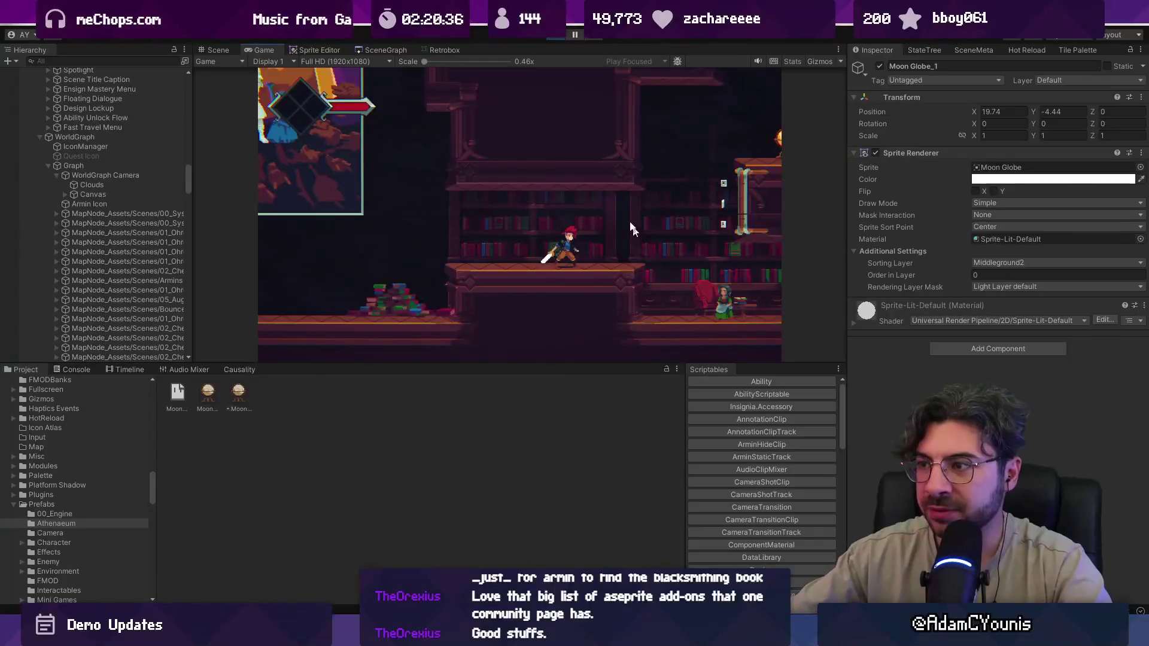
- Stop play mode and review Bookmoth_1's Bookmoth script and Retro Animator components
{"action": "key", "text": "ctrl+p"}
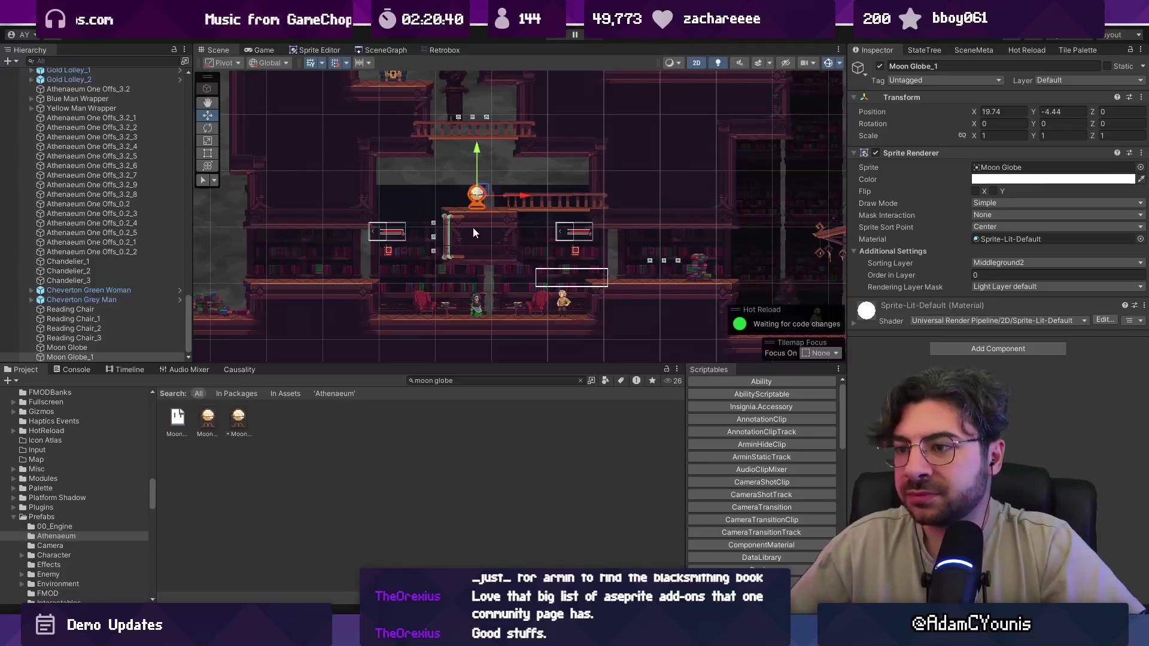
{"action": "left_click", "coordinate": [388, 251]}
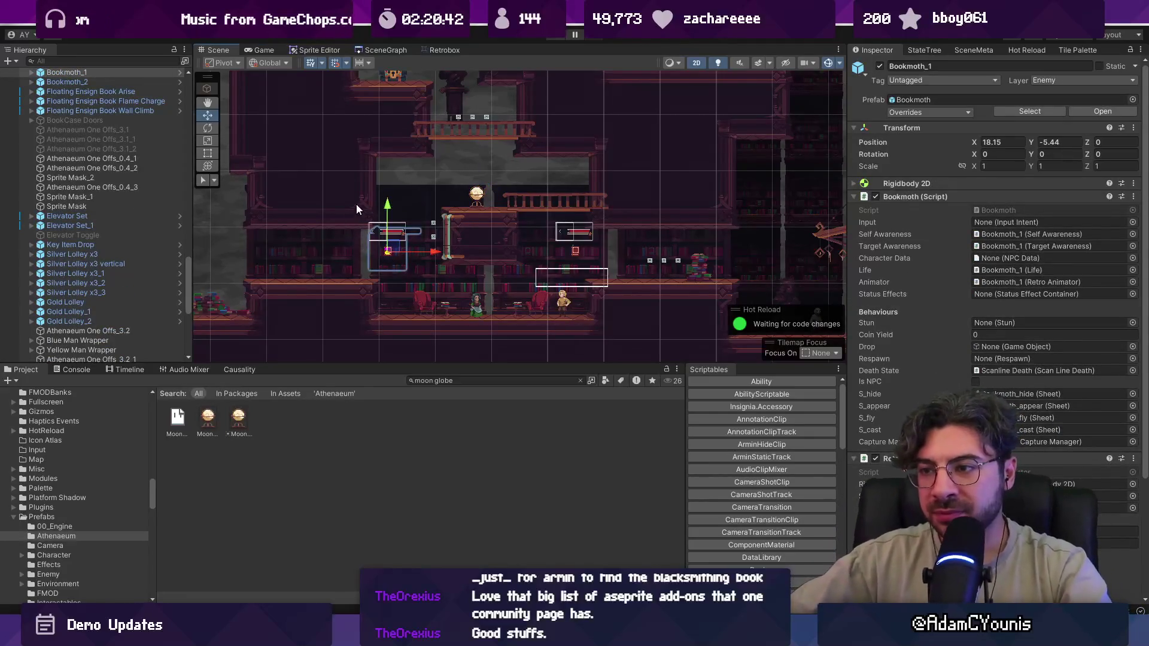
{"action": "left_click", "coordinate": [129, 82]}
{"action": "left_click", "coordinate": [132, 75]}
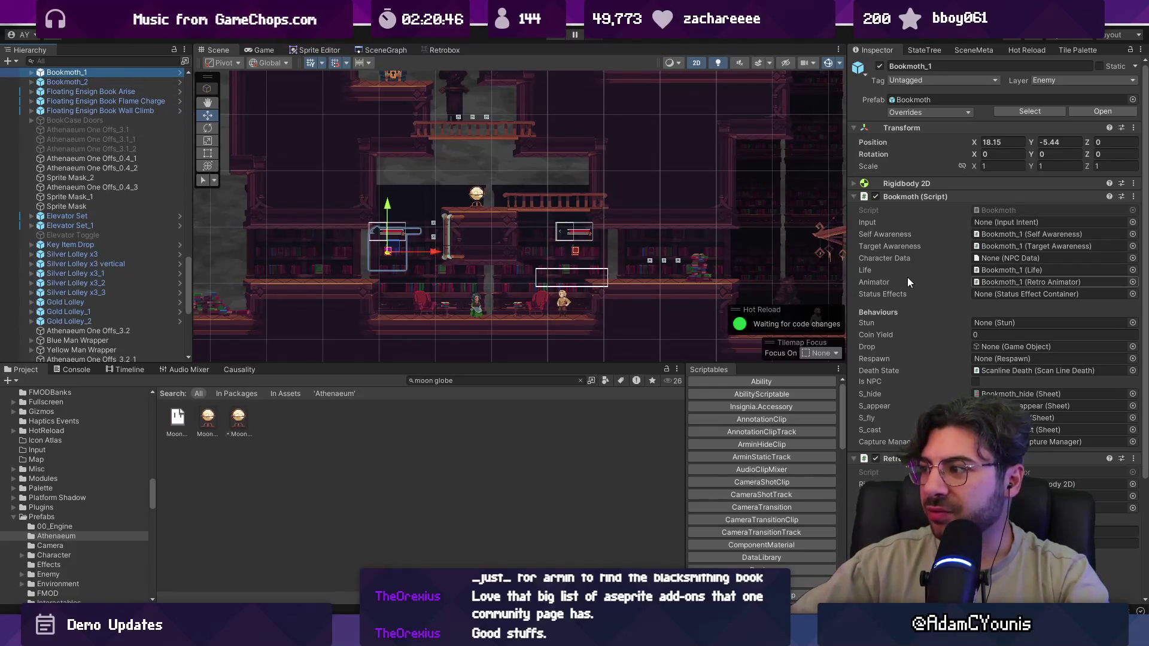
{"action": "left_click", "coordinate": [907, 199]}
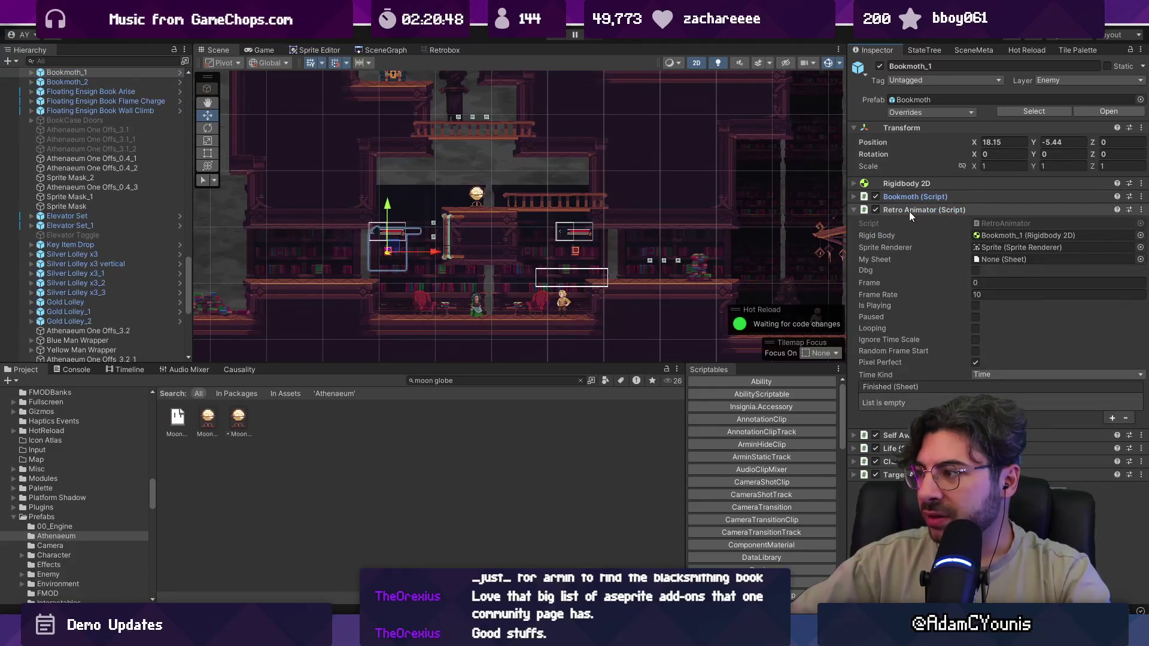
{"action": "left_click", "coordinate": [910, 210]}
{"action": "left_click", "coordinate": [914, 209]}
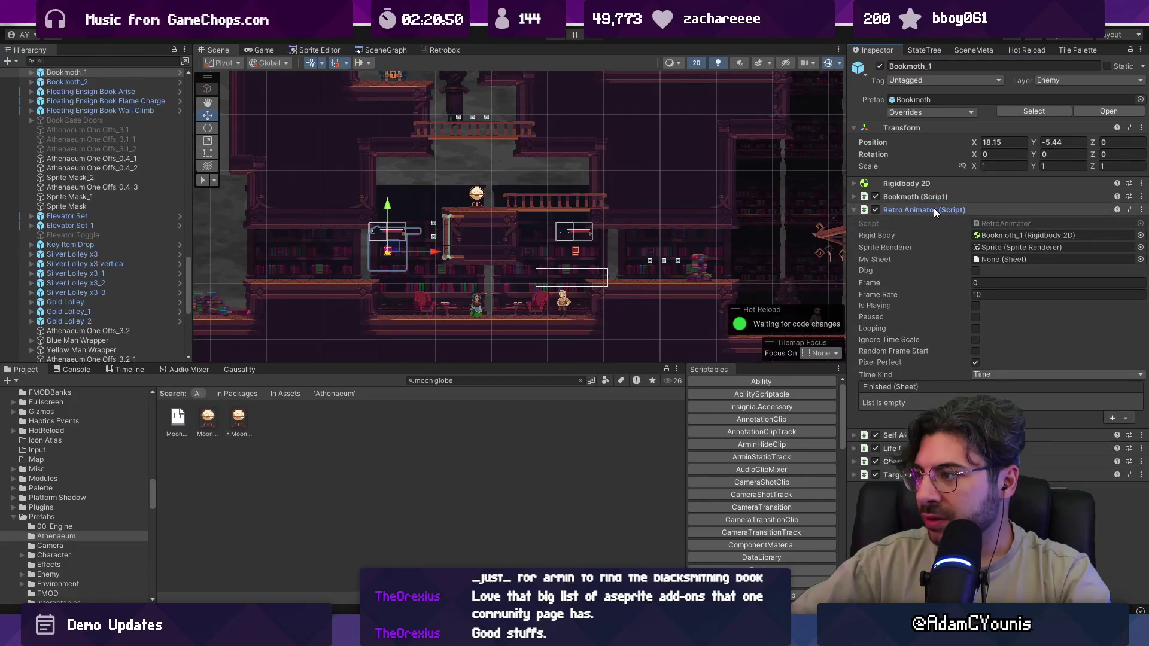
- Search the Project assets for 'bookmoth' and select the Bookmoth_appear sheet
{"action": "left_click", "coordinate": [462, 383]}
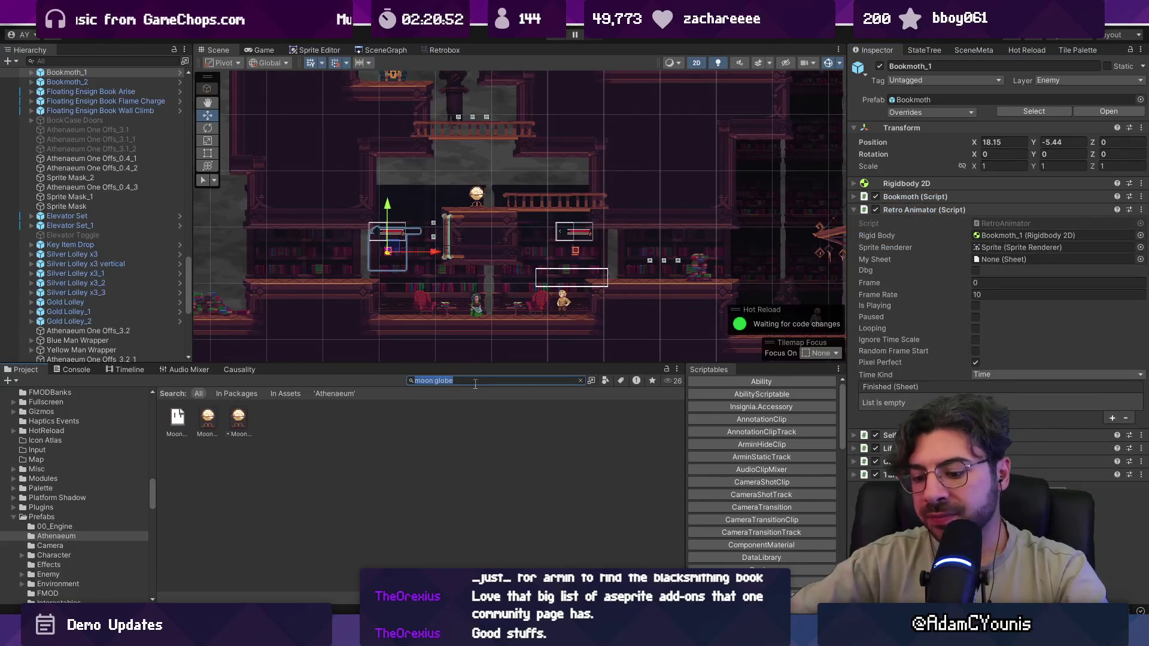
{"action": "type", "text": "bookmoth"}
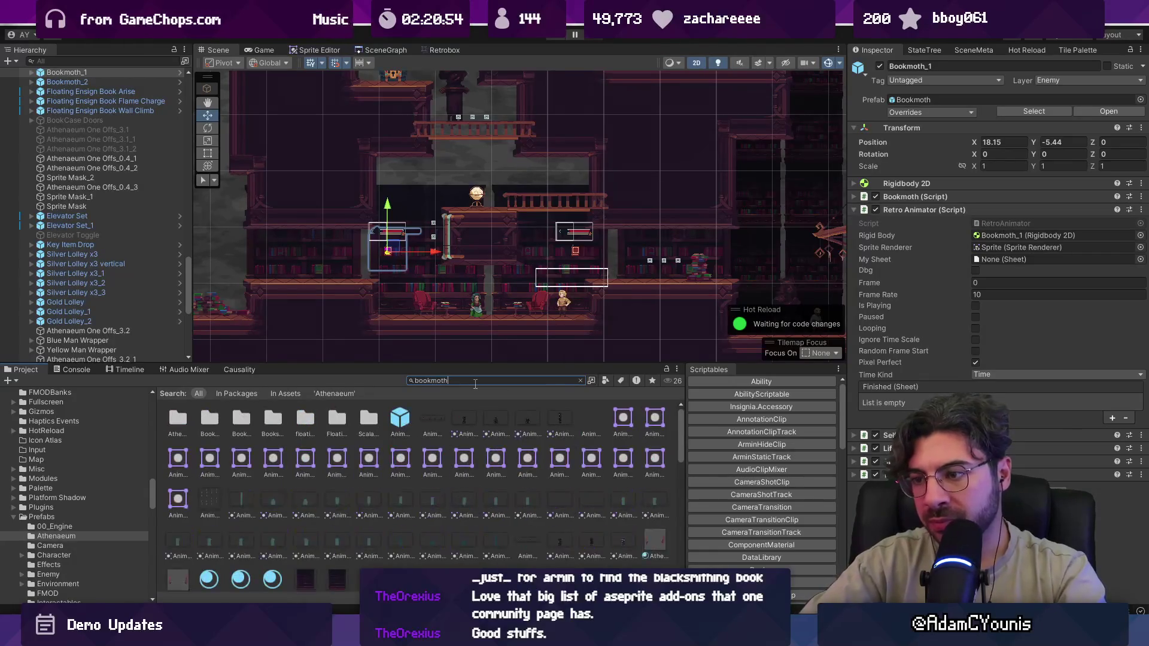
{"action": "left_click", "coordinate": [502, 457]}
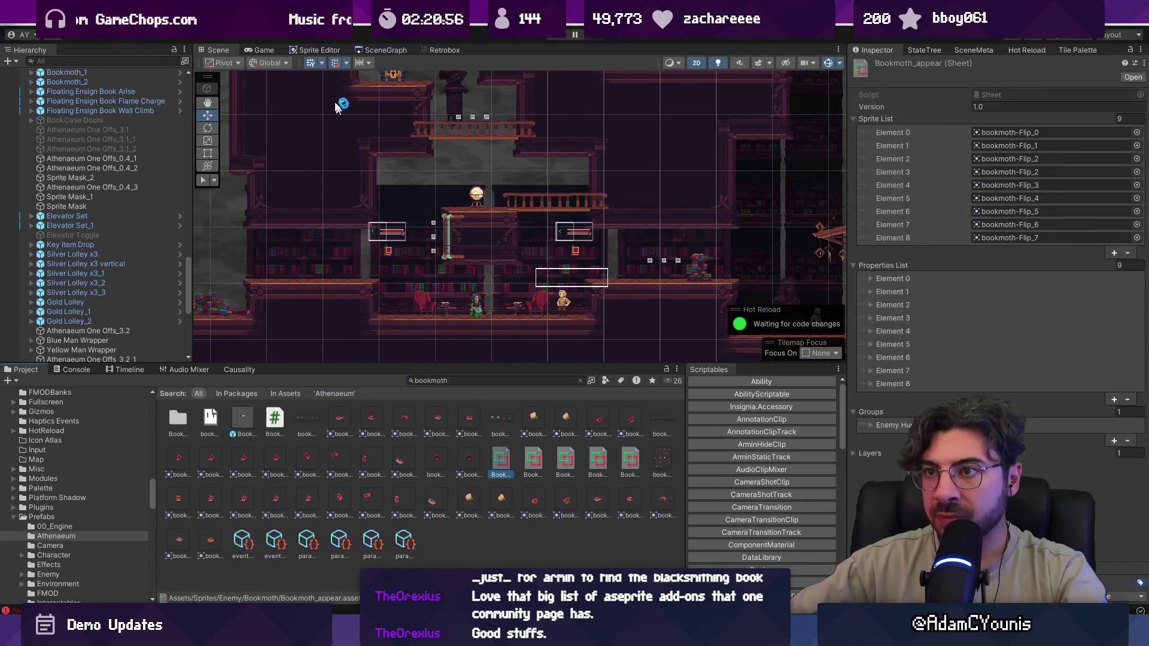
- Open the sheet in Retrobox and browse to the Bookmoth_fly animation
{"action": "left_click", "coordinate": [453, 52]}
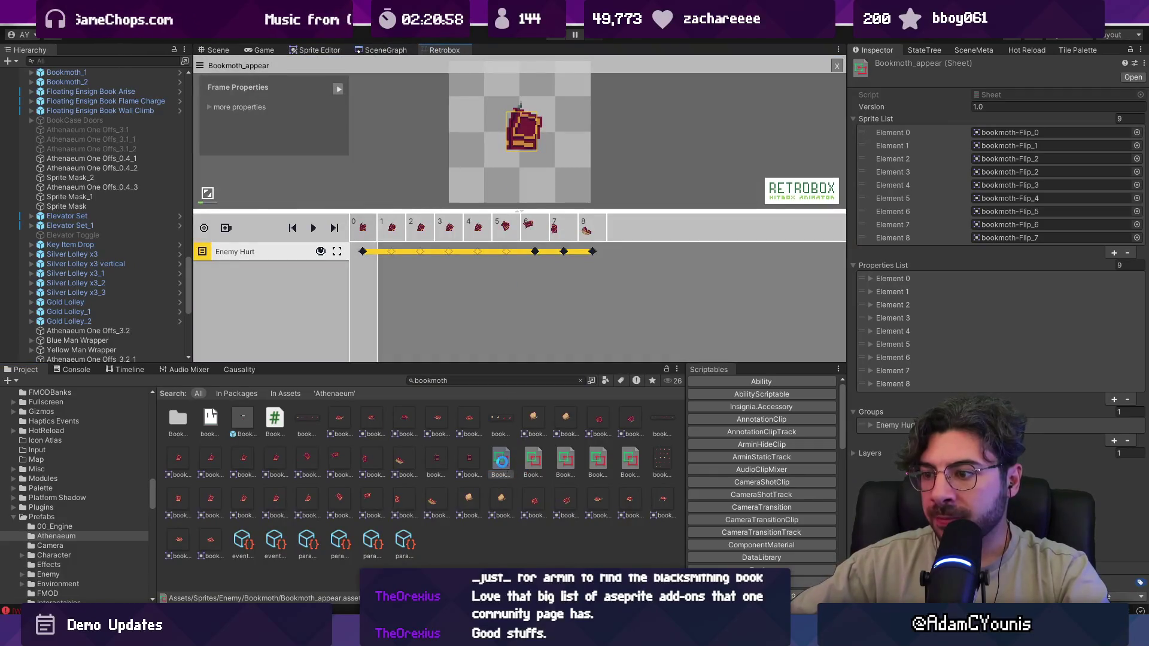
{"action": "key", "text": "Right"}
{"action": "key", "text": "Right"}
{"action": "key", "text": "Right"}
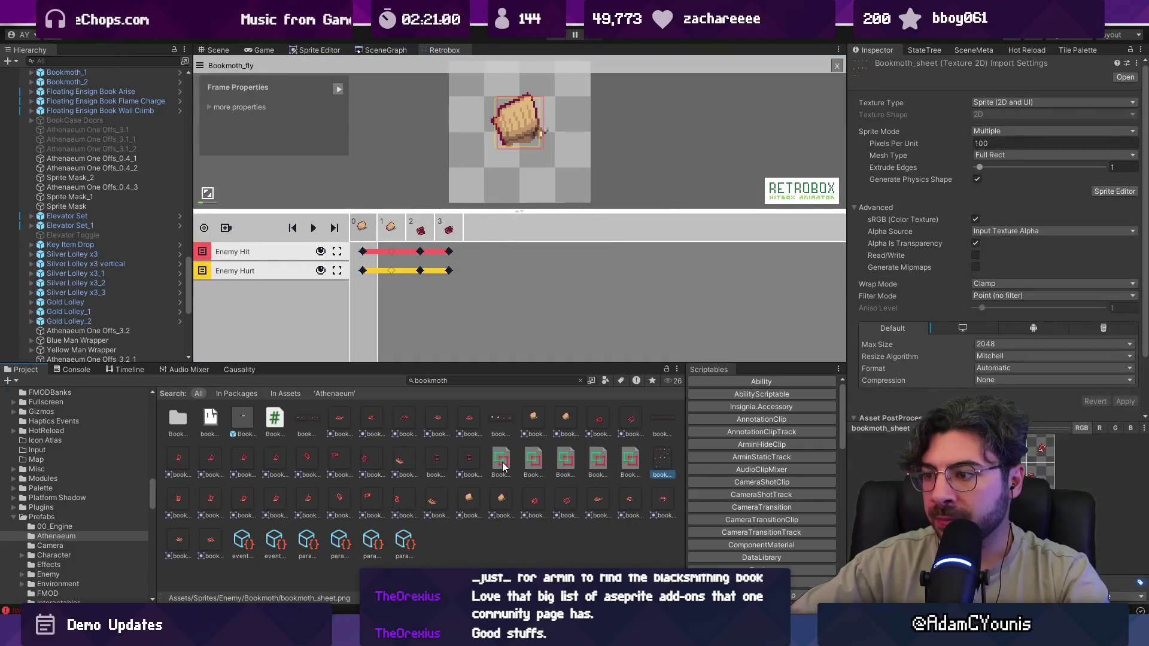
{"action": "key", "text": "Right"}
{"action": "key", "text": "Left"}
{"action": "key", "text": "Left"}
{"action": "key", "text": "Left"}
{"action": "key", "text": "Right"}
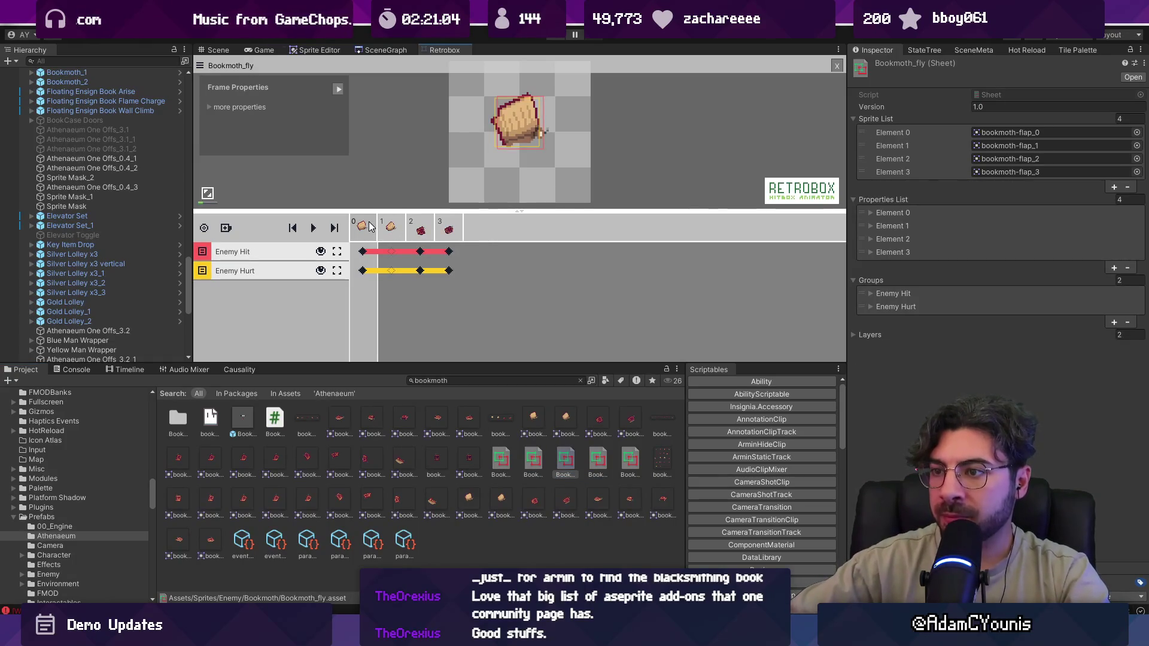
- Add a 21 by 24, 5-damage Enemy Hit hitbox on frame 1, check frames 2–3, and save
{"action": "left_click", "coordinate": [396, 236]}
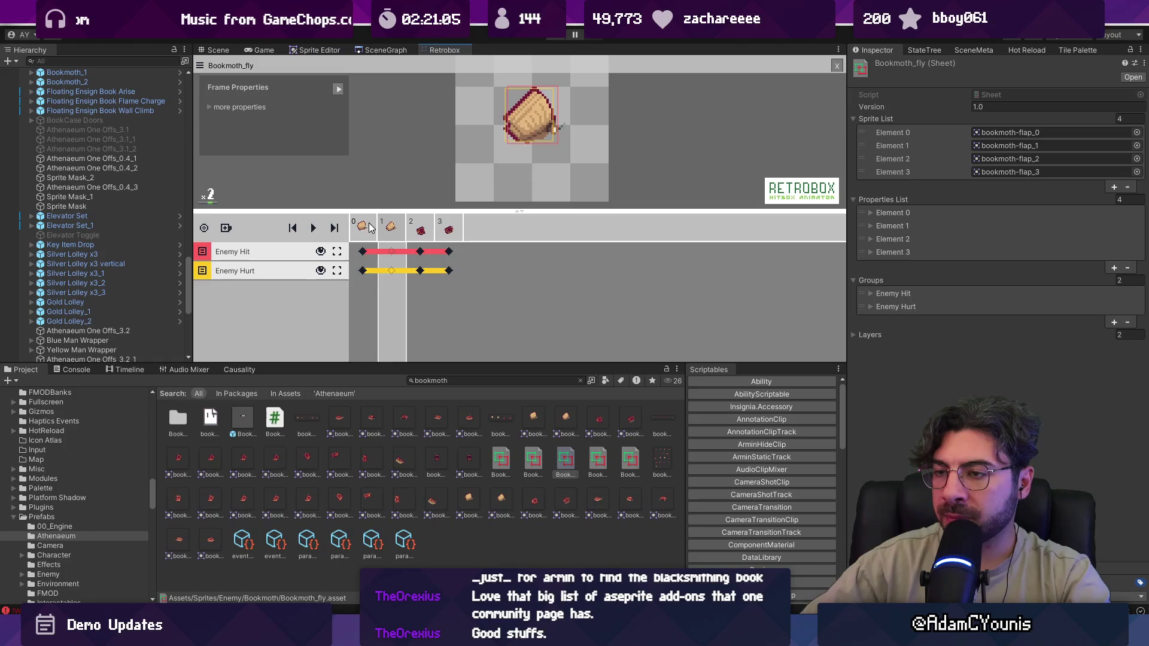
{"action": "left_click", "coordinate": [391, 253]}
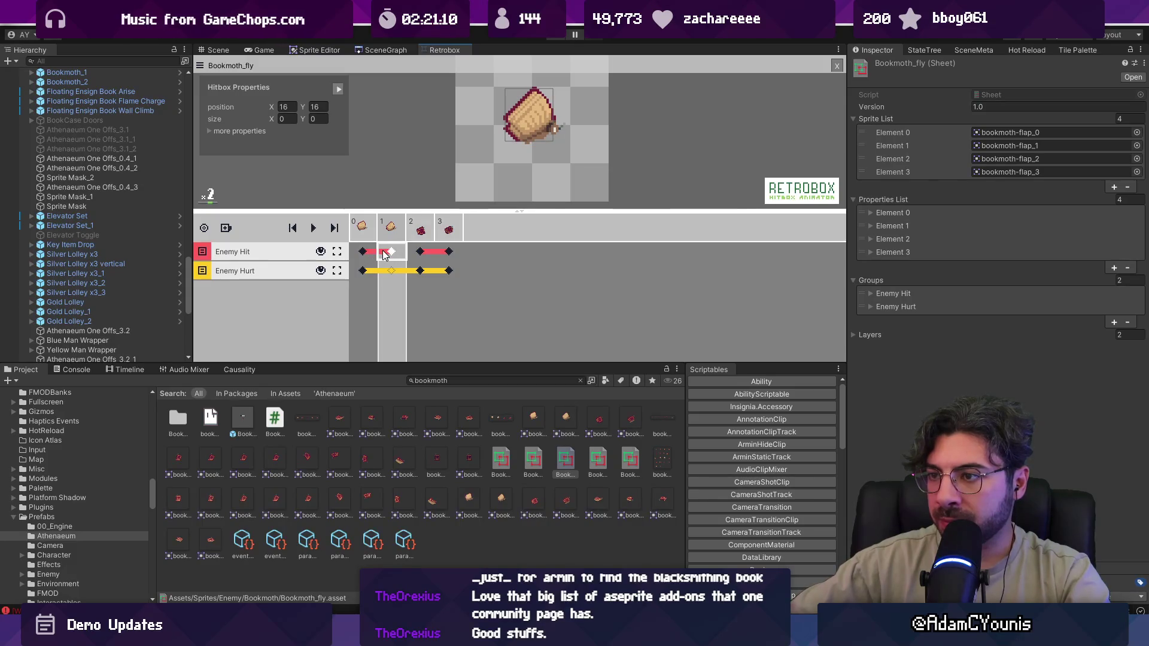
{"action": "left_click", "coordinate": [391, 252]}
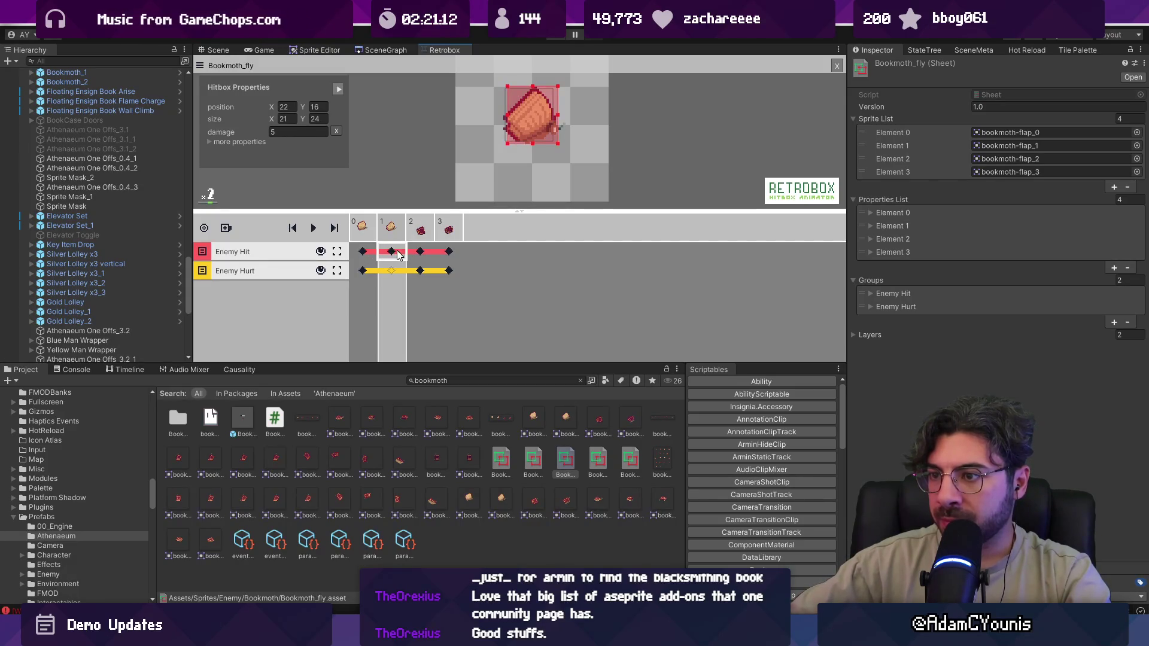
{"action": "left_click", "coordinate": [419, 252]}
{"action": "left_click", "coordinate": [446, 253]}
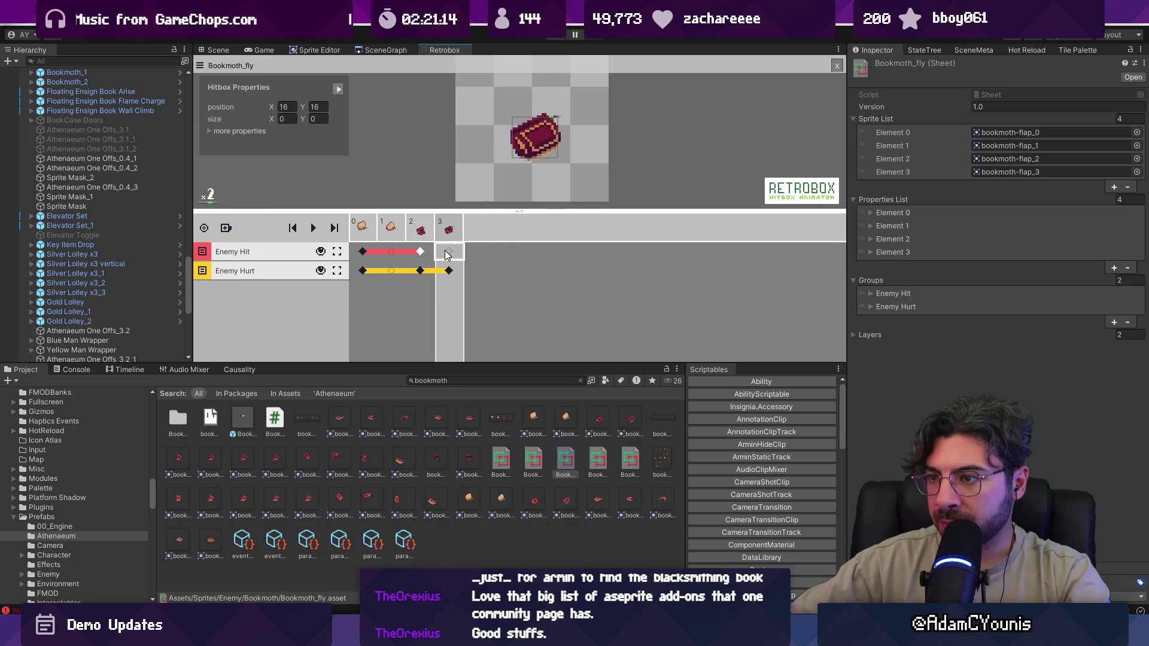
{"action": "left_click", "coordinate": [425, 254]}
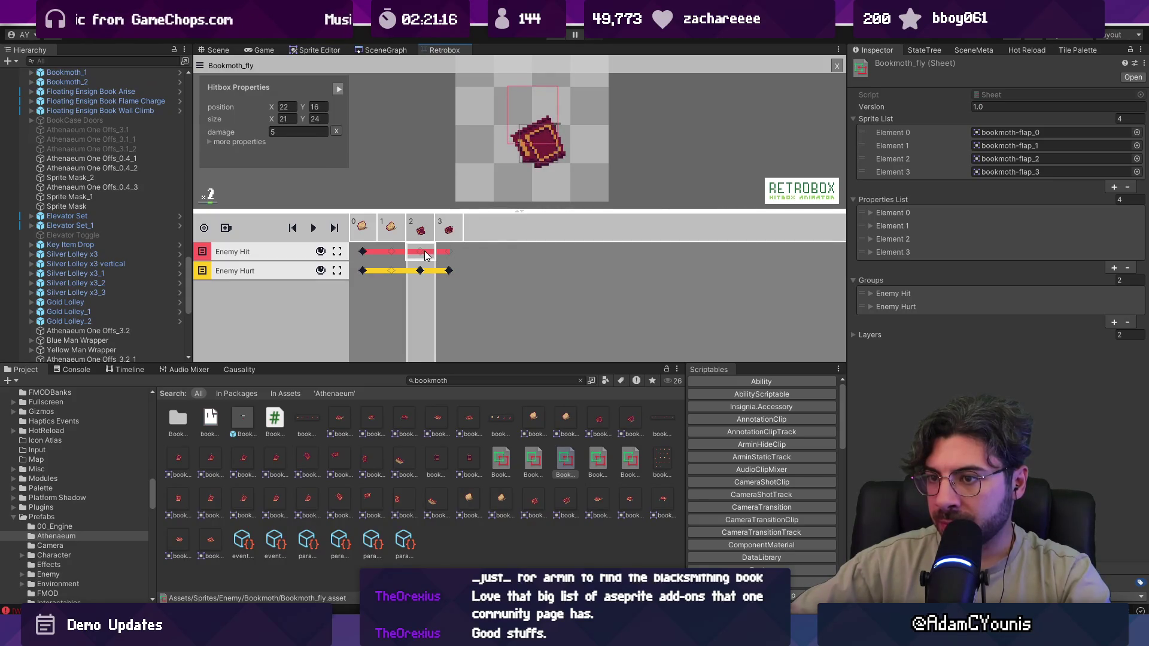
{"action": "left_click", "coordinate": [364, 252]}
{"action": "left_click", "coordinate": [369, 232]}
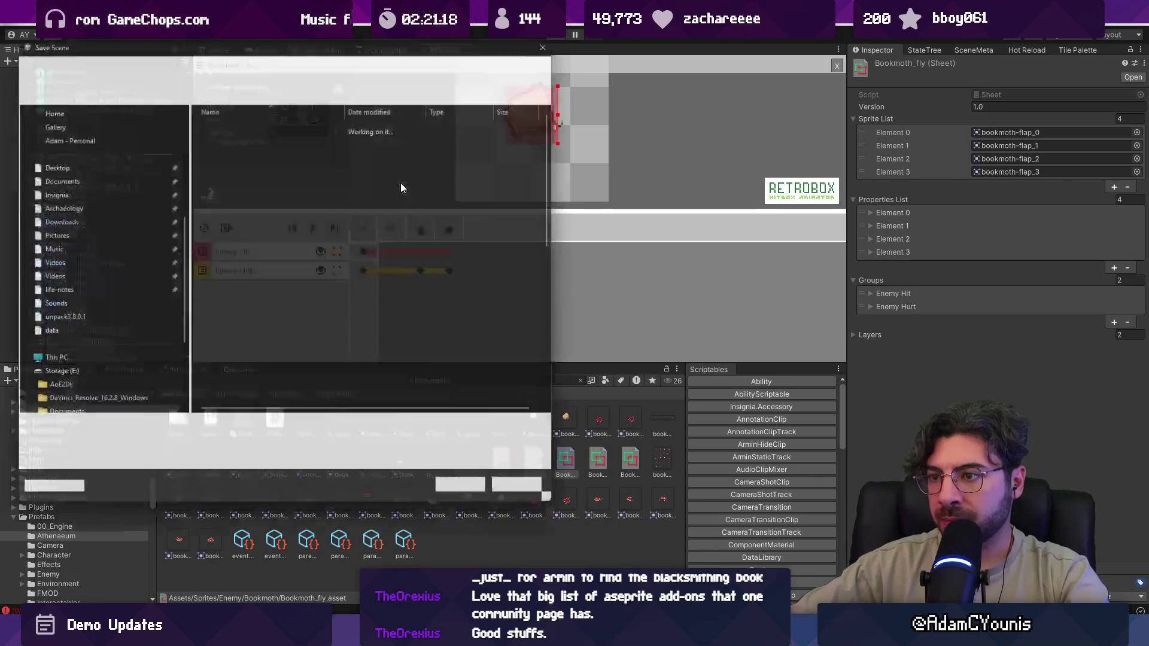
- Dismiss the save dialog, playtest through the library rooms, then show the Console output
{"action": "key", "text": "Escape"}
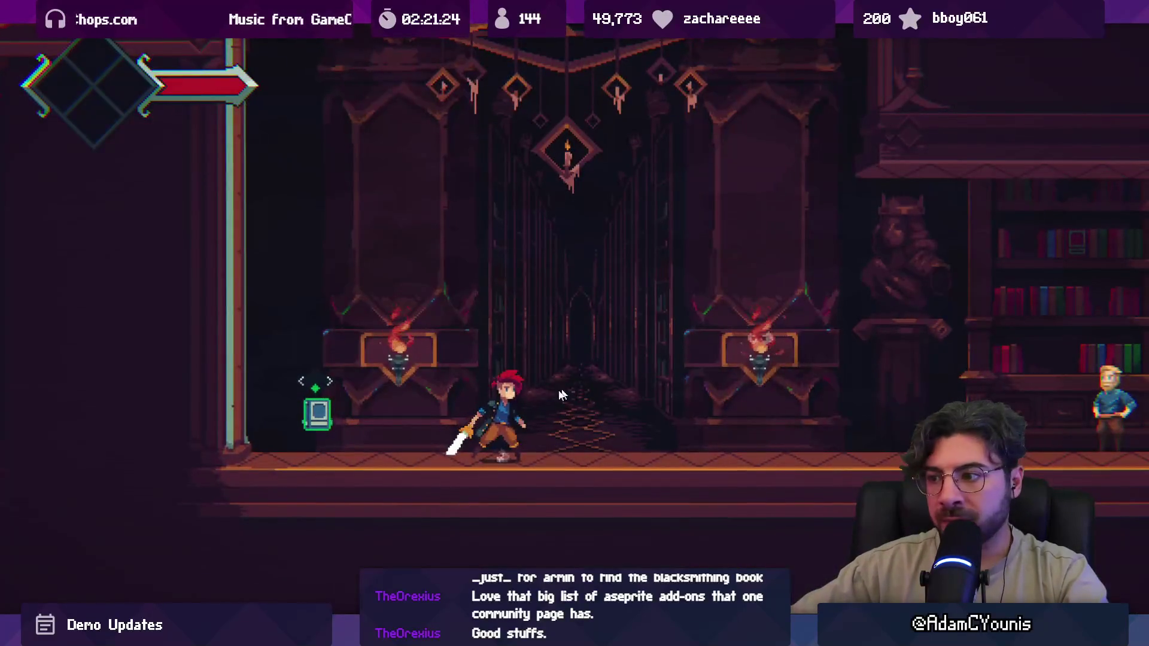
{"action": "key", "text": "Right"}
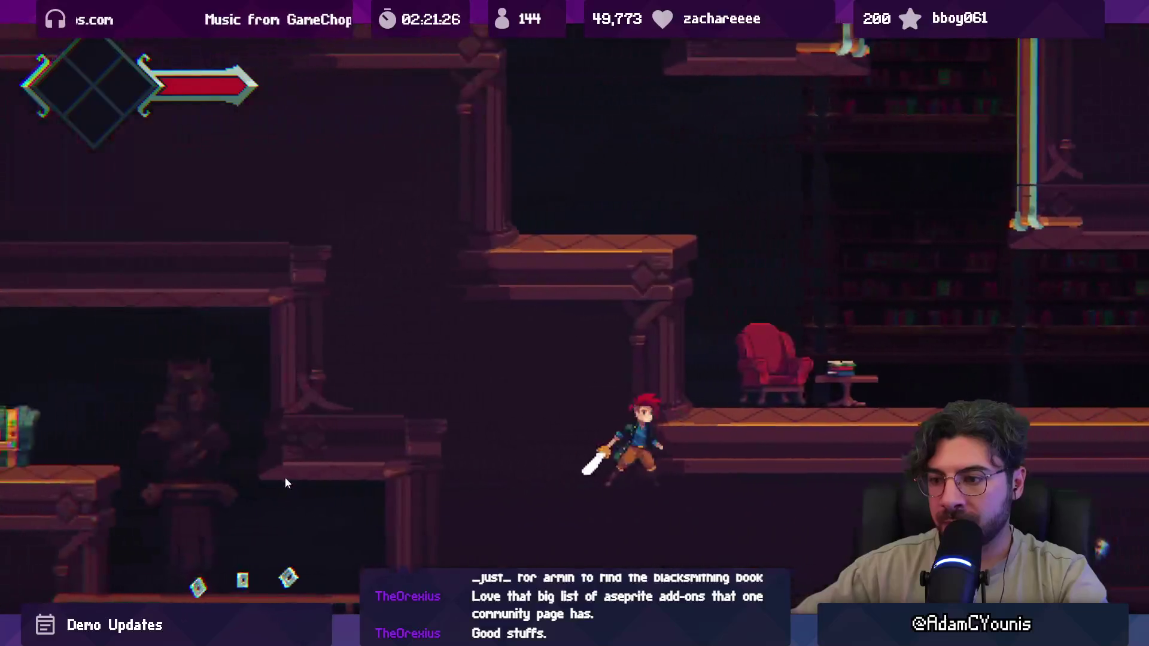
{"action": "key", "text": "Down"}
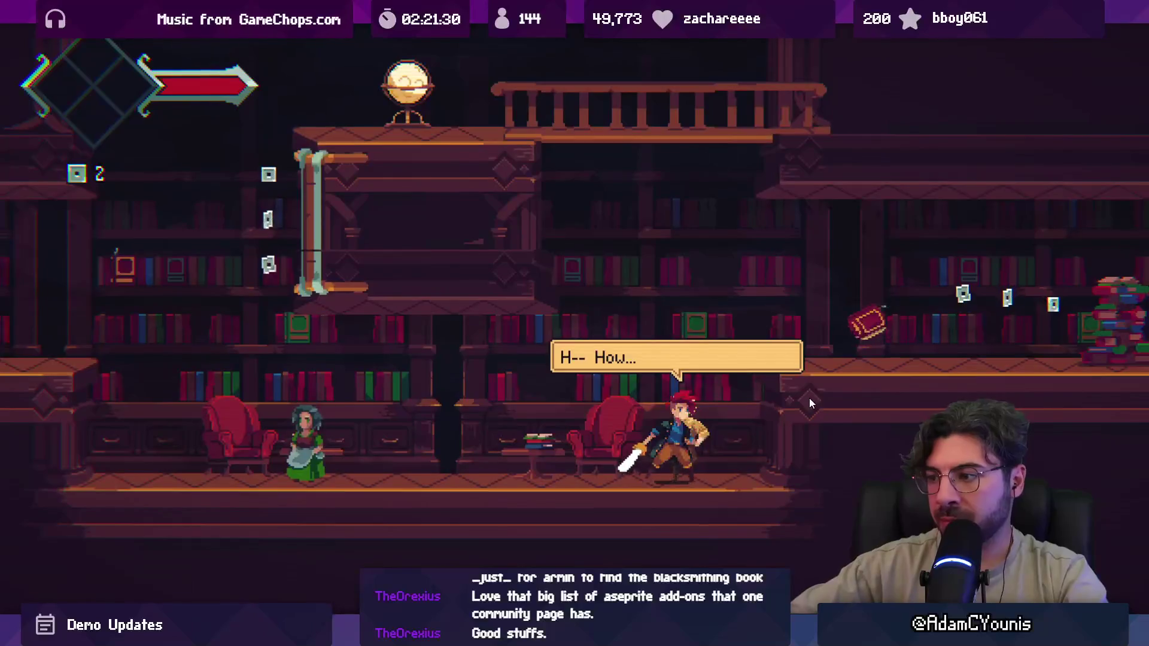
{"action": "key", "text": "x"}
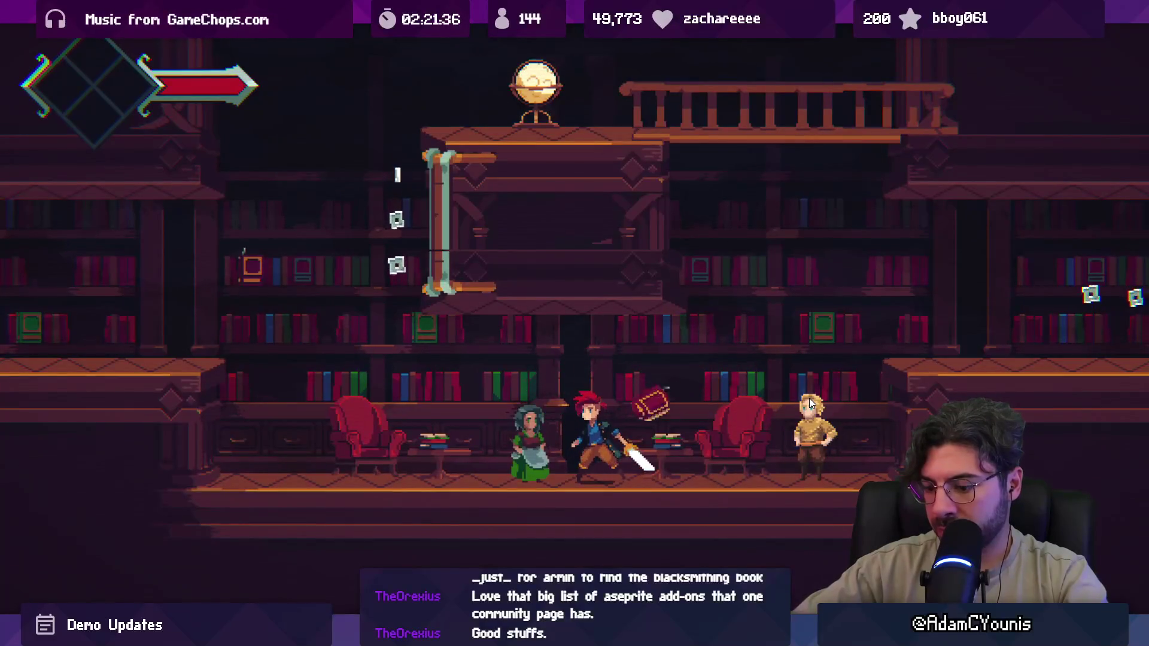
{"action": "key", "text": "shift+space"}
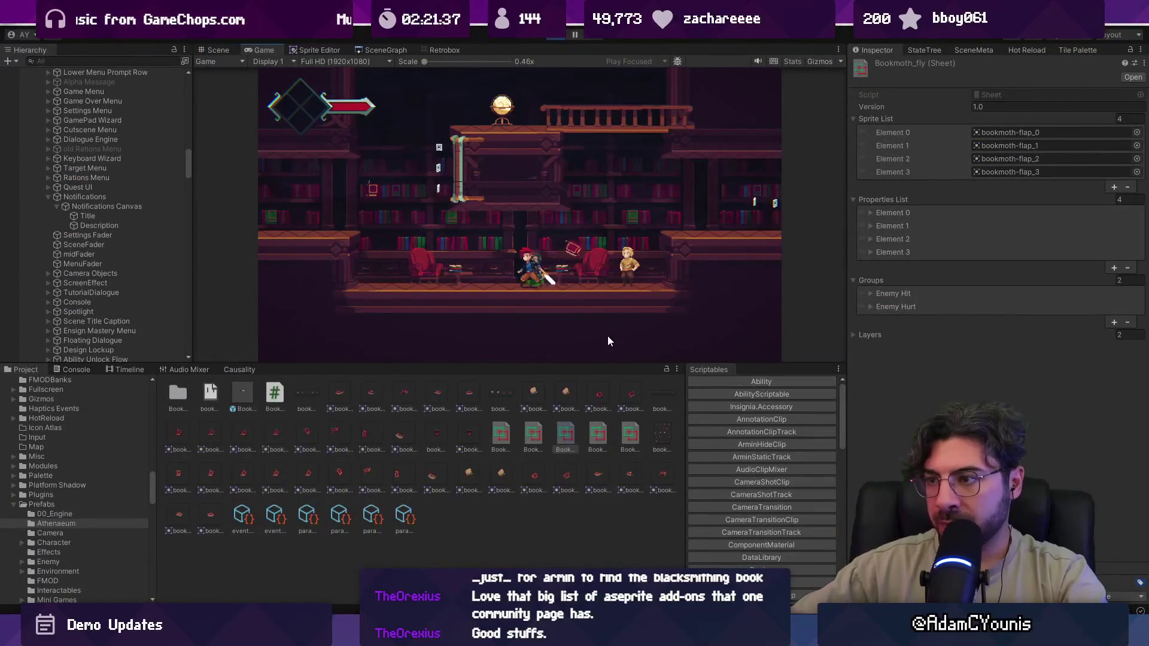
{"action": "left_click", "coordinate": [78, 369]}
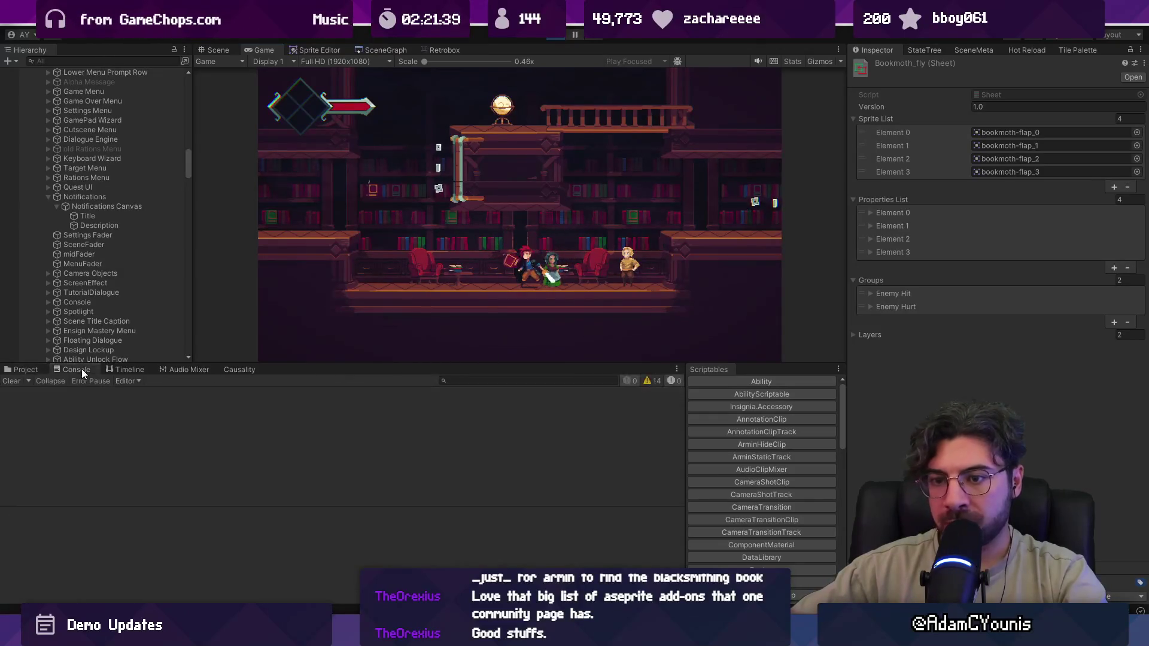
{"action": "key", "text": "alt+Tab"}
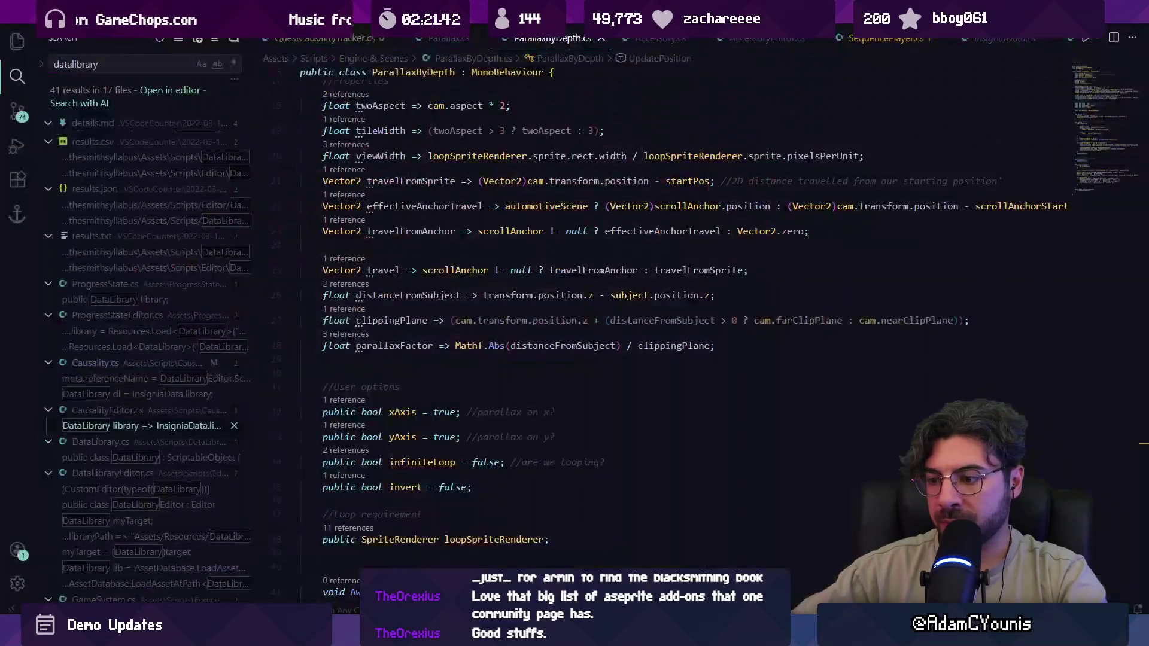
- Open ColliderInfo.cs and find its OnTriggerEnter2D method
{"action": "key", "text": "ctrl+p"}
{"action": "type", "text": "Col"}
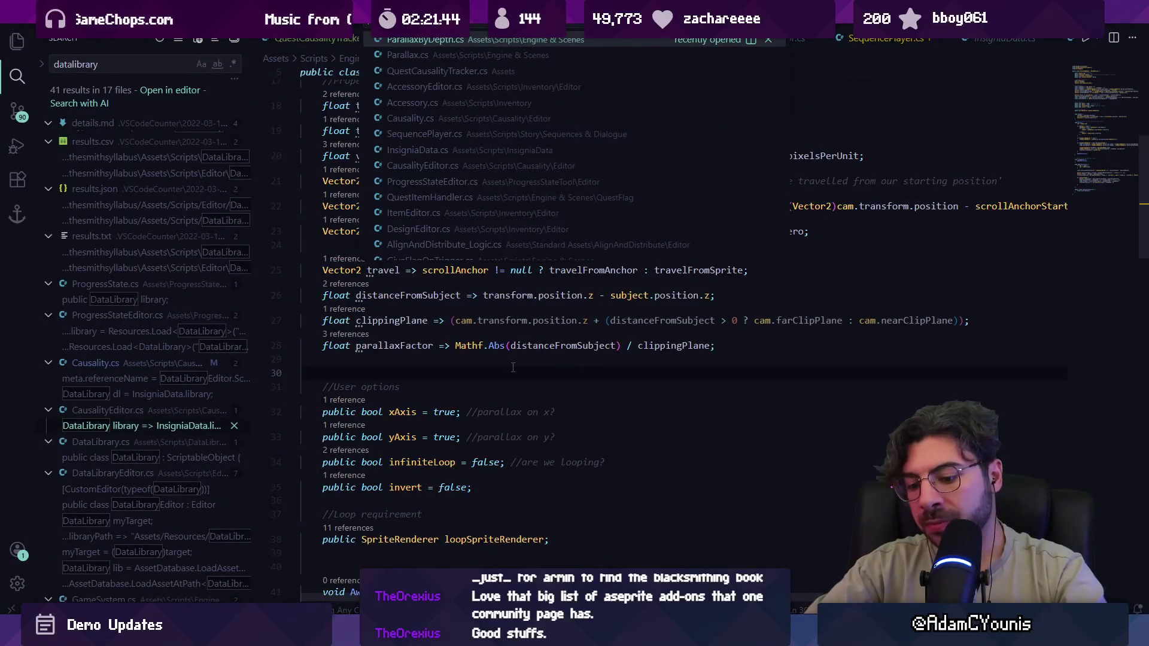
{"action": "type", "text": "lisionInfo"}
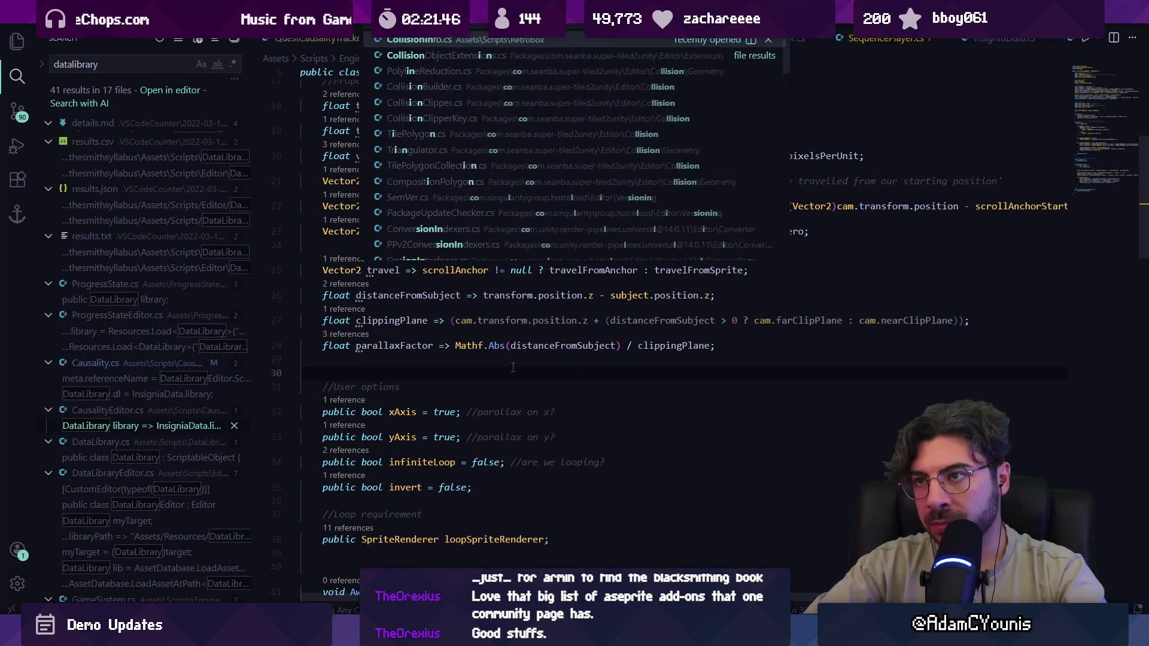
{"action": "key", "text": "Return"}
{"action": "key", "text": "ctrl+f"}
{"action": "type", "text": "ontrigger"}
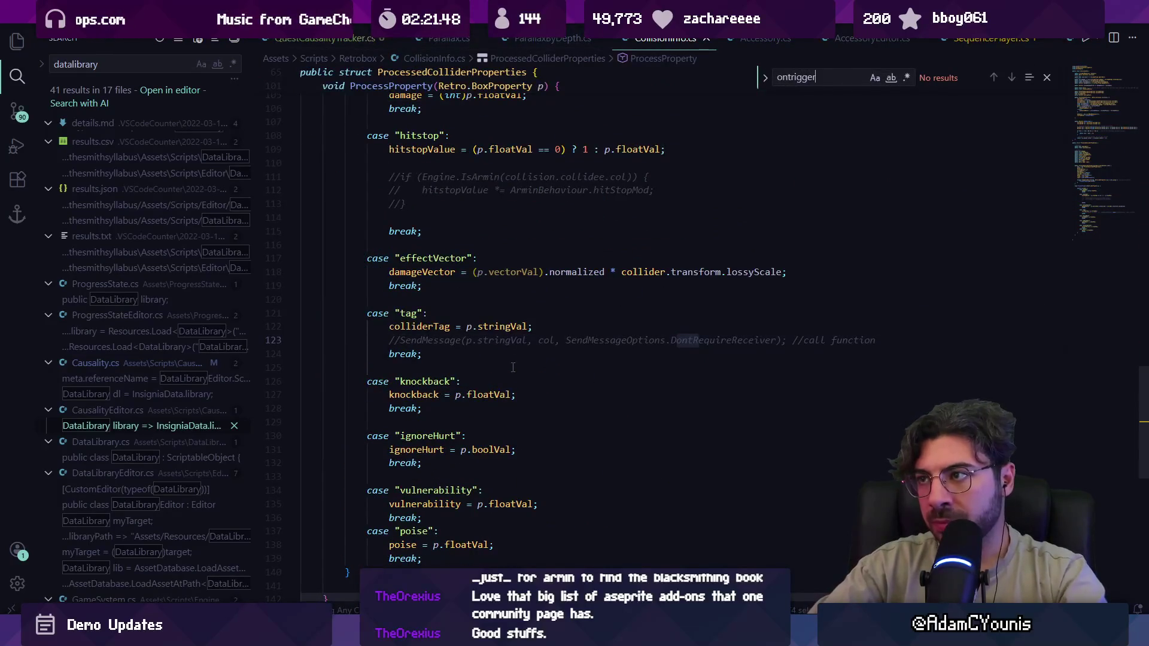
{"action": "key", "text": "ctrl+a"}
{"action": "type", "text": "co"}
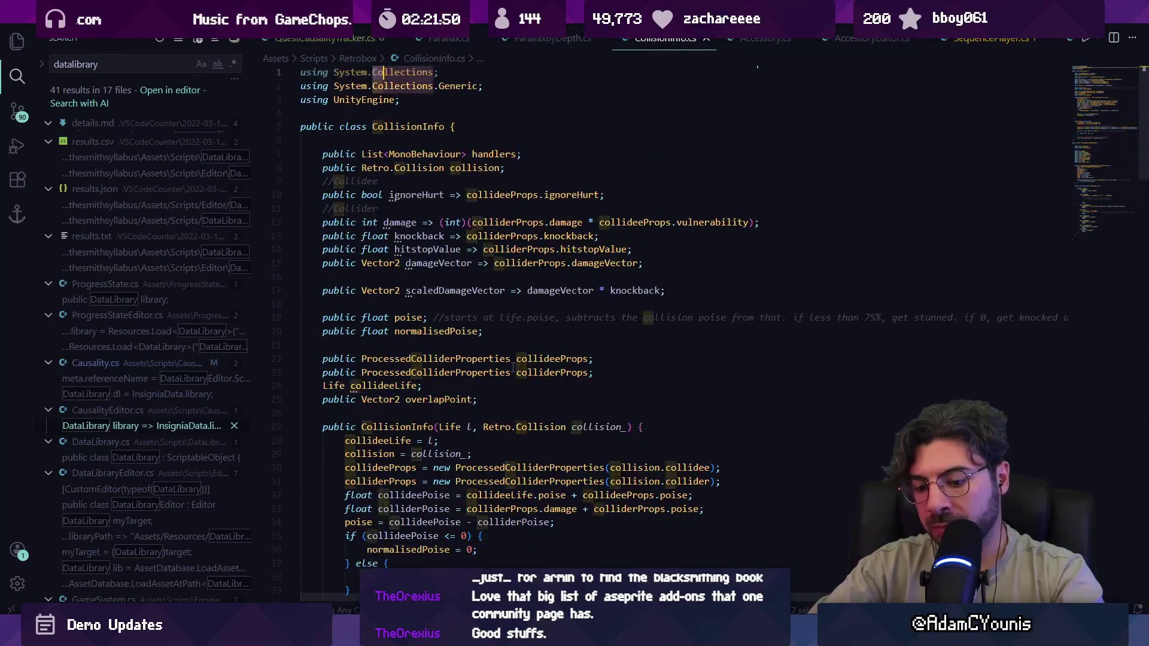
{"action": "key", "text": "ctrl+p"}
{"action": "type", "text": "collide"}
{"action": "key", "text": "Return"}
{"action": "key", "text": "ctrl+f"}
{"action": "type", "text": "ontrigger"}
{"action": "type", "text": "enter"}
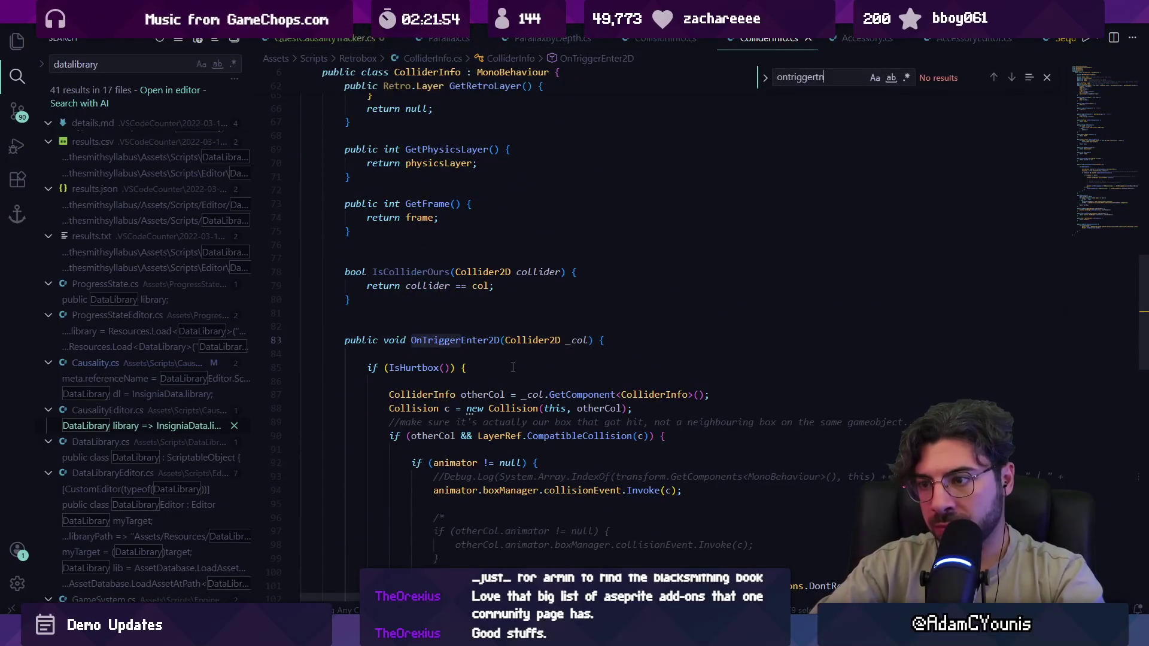
{"action": "type", "text": "22"}
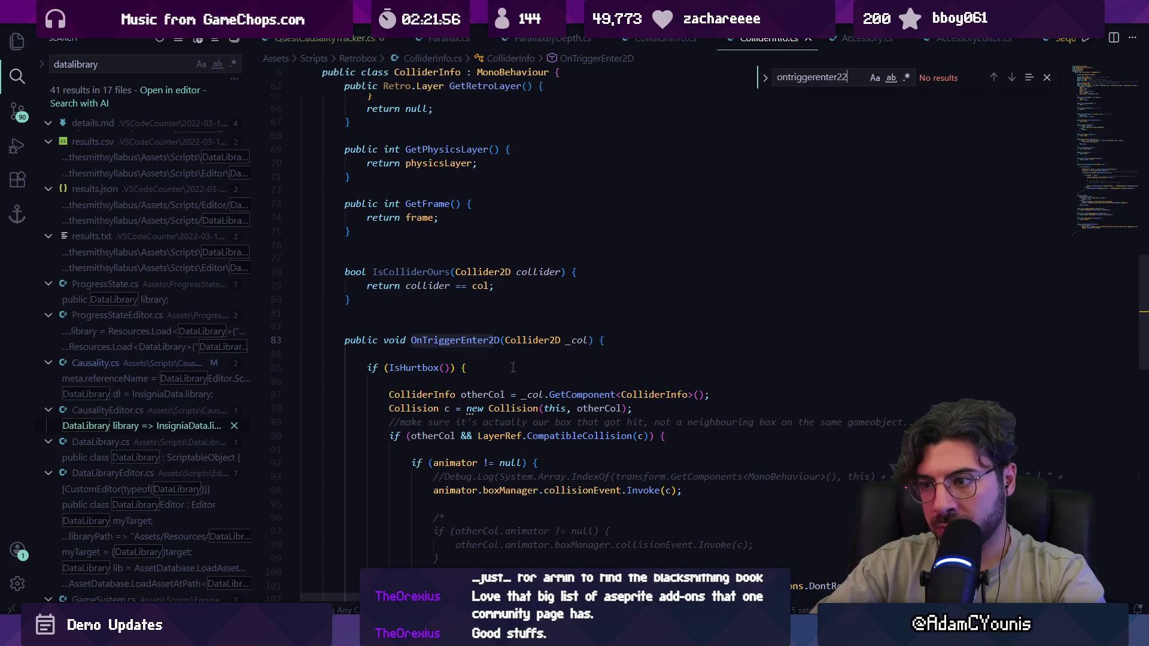
{"action": "scroll", "coordinate": [513, 368], "scroll_direction": "down", "scroll_amount": 1}
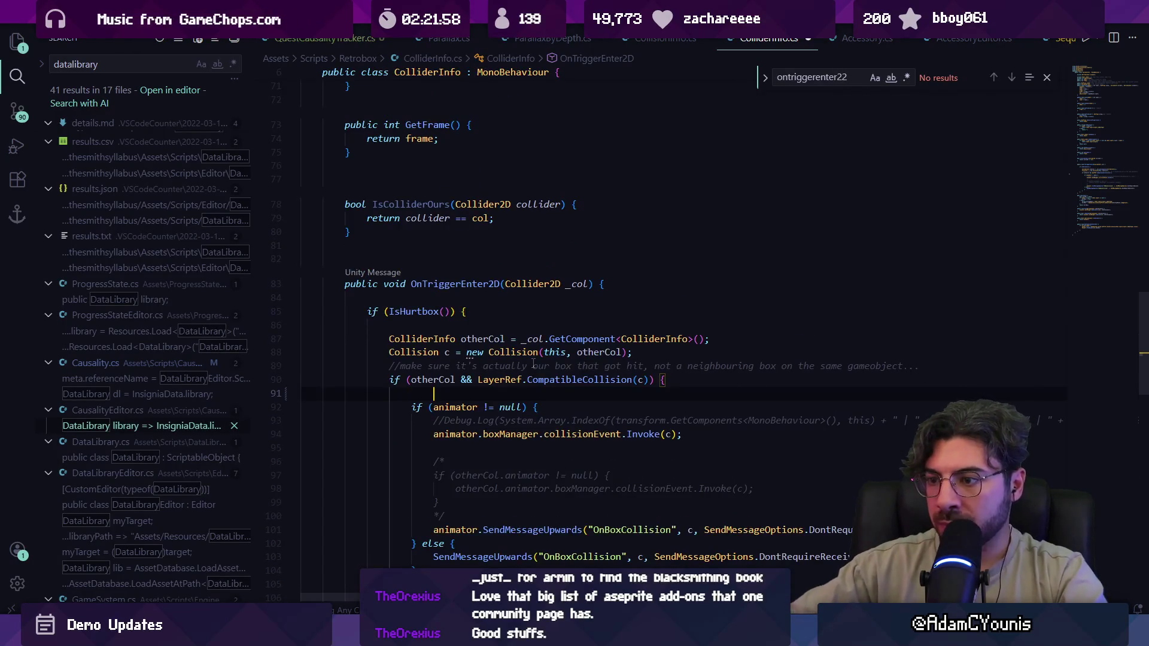
- Add a Debug.Log of both layer names above the if, fix the syntax, and test in Unity
{"action": "type", "text": "Debug.Lo"}
{"action": "key", "text": "Tab"}
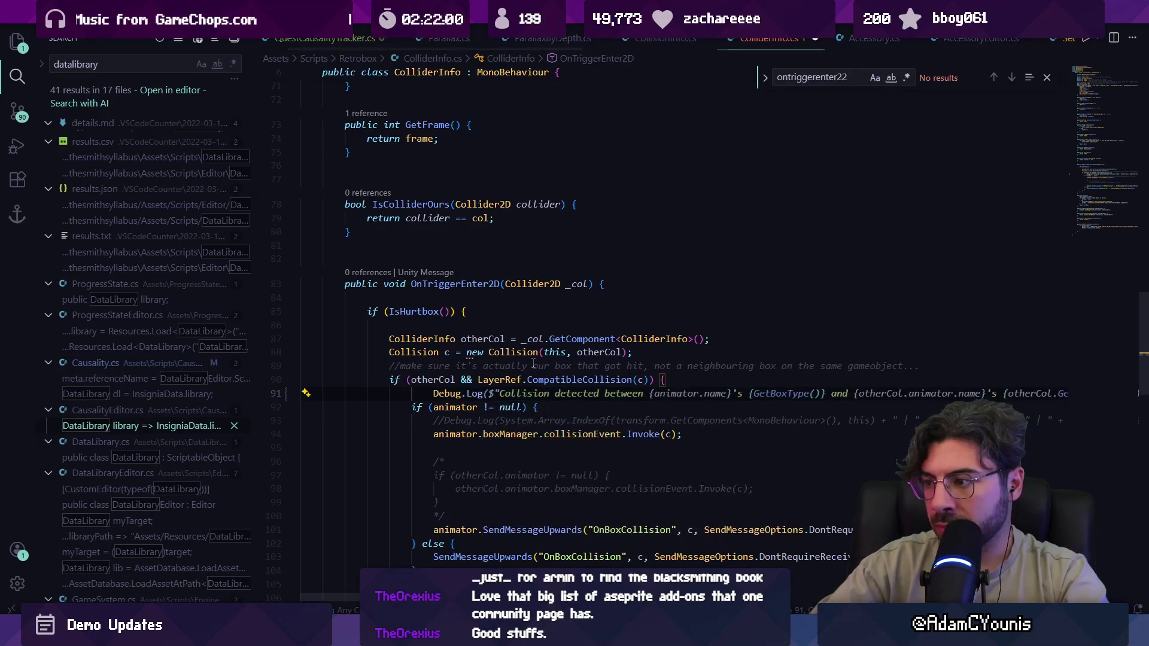
{"action": "key", "text": "Tab"}
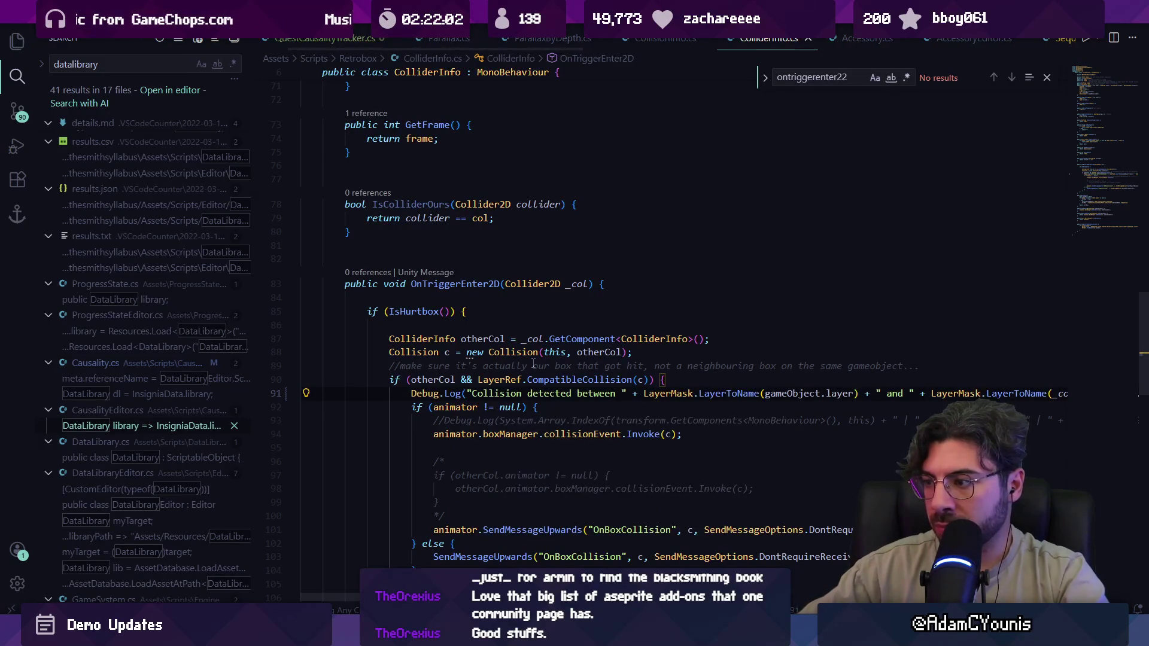
{"action": "key", "text": "alt+Tab"}
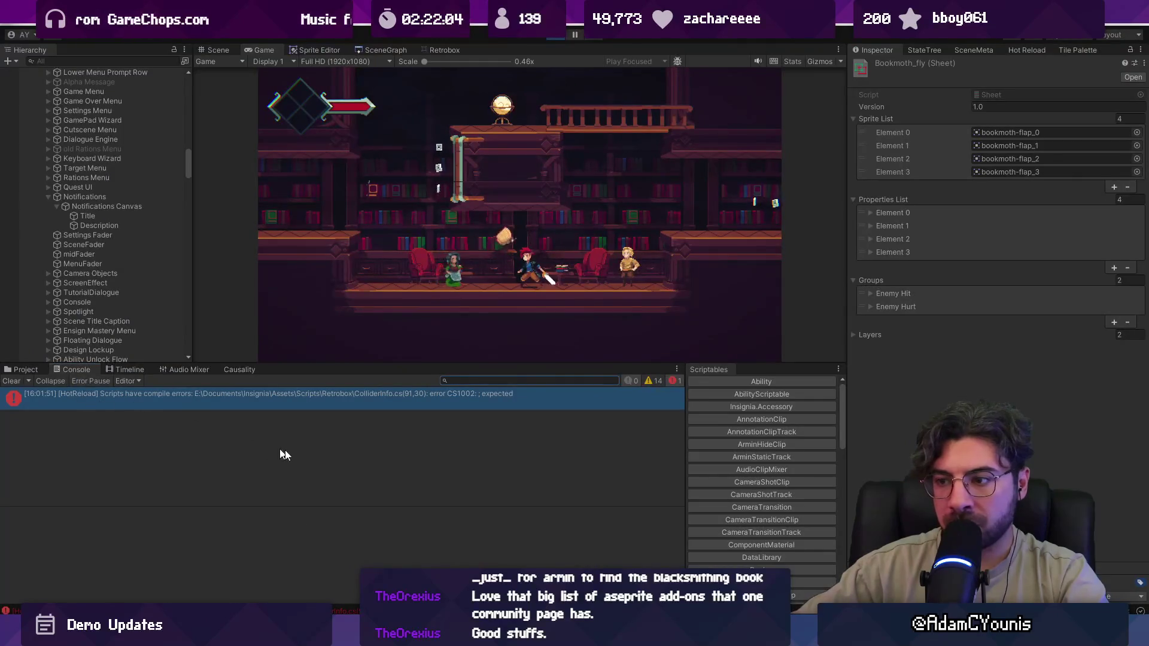
{"action": "key", "text": "alt+Tab"}
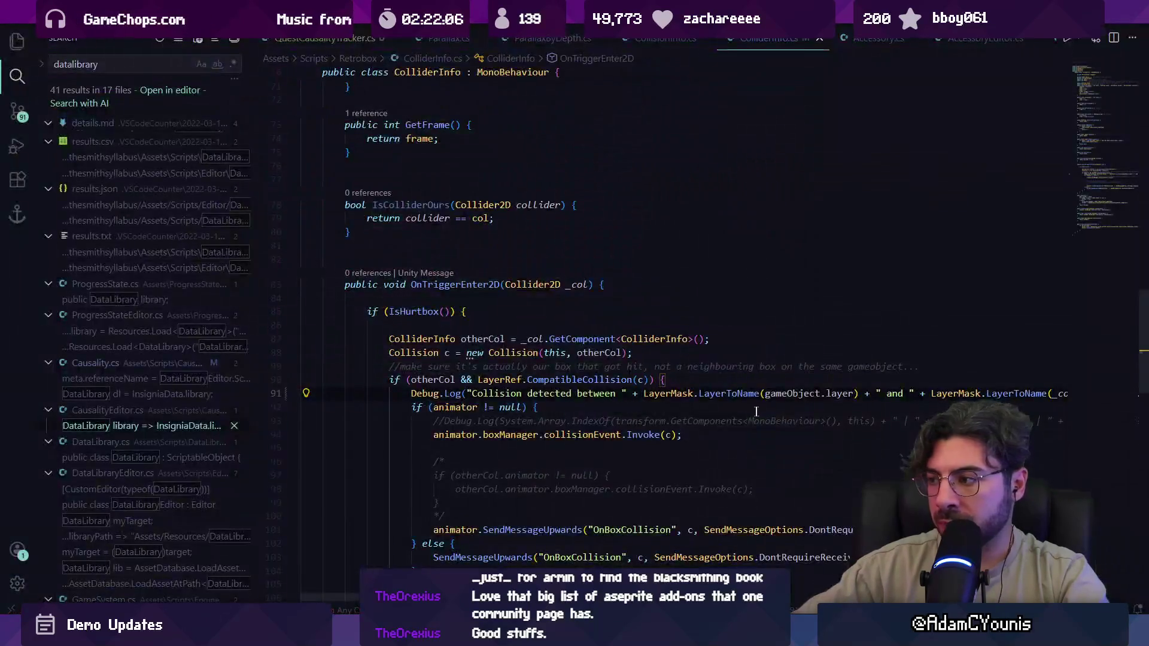
{"action": "key", "text": "End"}
{"action": "left_click", "coordinate": [562, 410]}
{"action": "key", "text": "Down"}
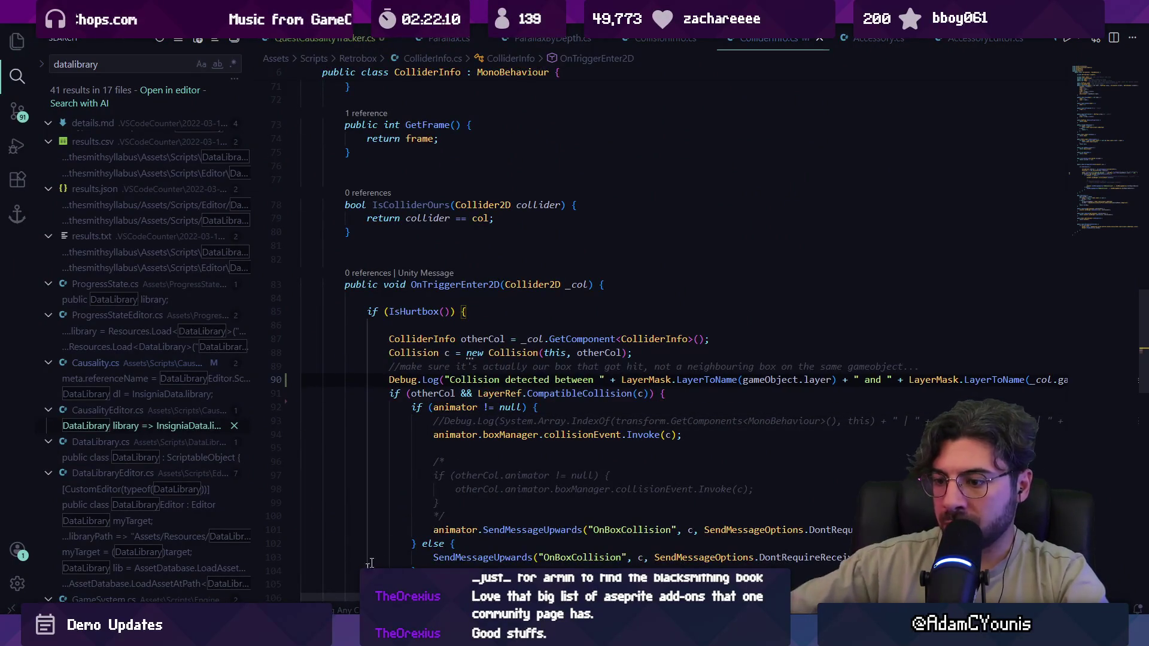
{"action": "key", "text": "alt+Tab"}
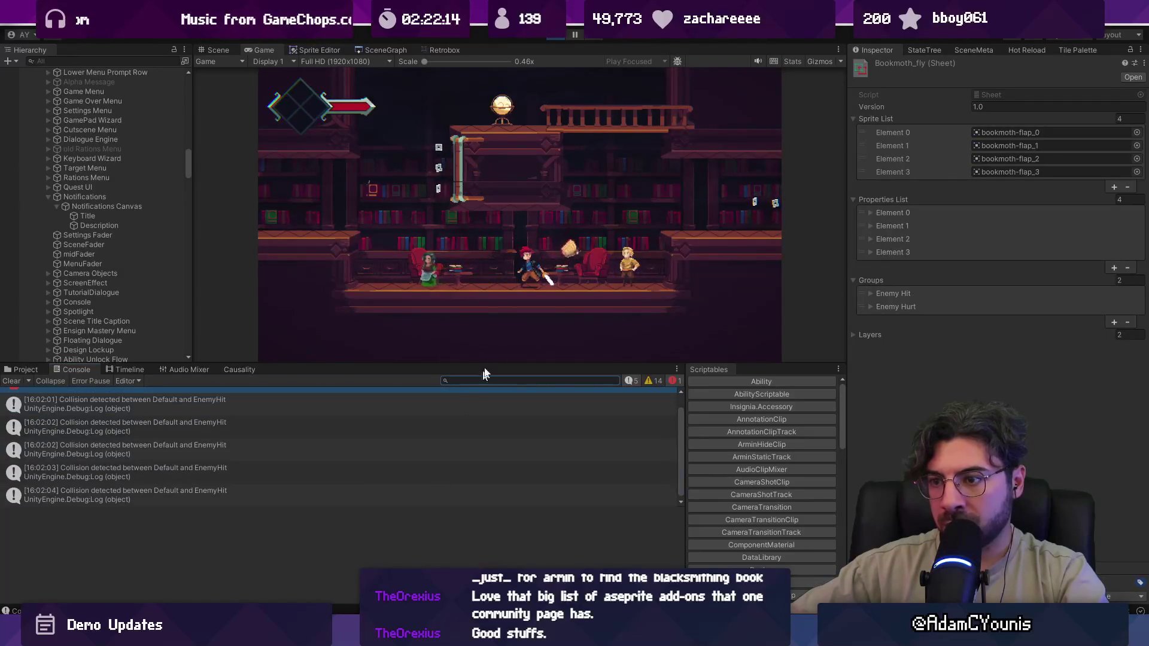
{"action": "left_click", "coordinate": [576, 35]}
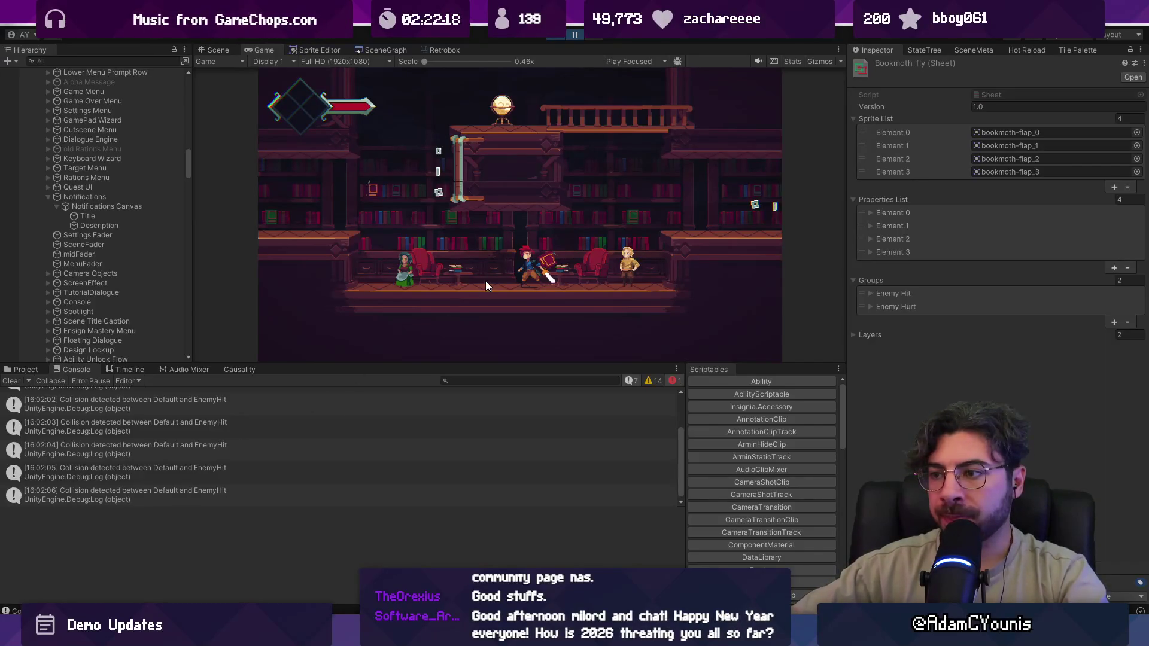
{"action": "left_click", "coordinate": [22, 369]}
- Search 'combat idle', inspect Armin Idle Combat's frame 0 Hurt hitbox, then open Hedgehog Combat Idle
{"action": "left_click", "coordinate": [456, 382]}
{"action": "type", "text": "combat id"}
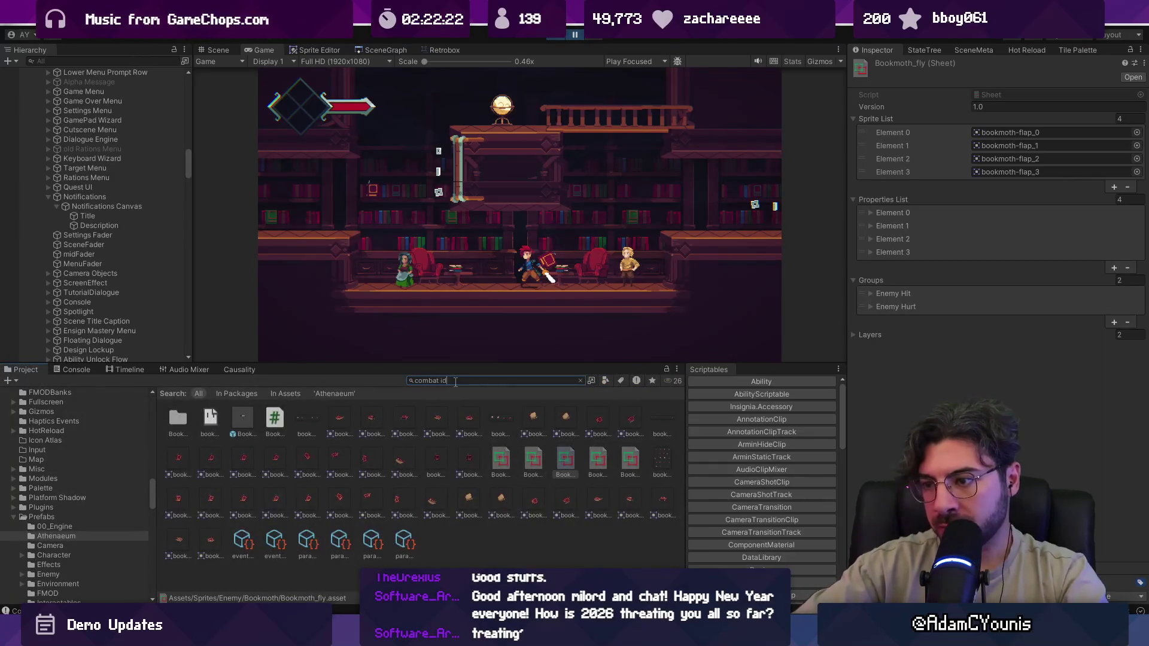
{"action": "type", "text": "le"}
{"action": "left_click", "coordinate": [435, 422]}
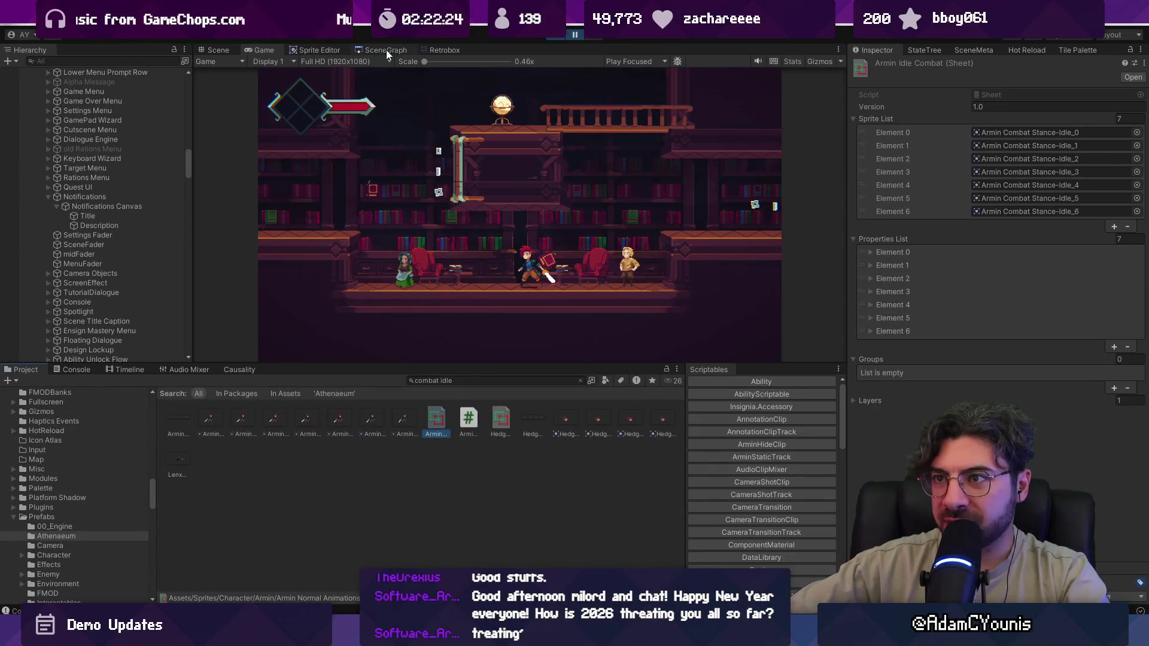
{"action": "left_click", "coordinate": [440, 51]}
{"action": "left_click", "coordinate": [362, 252]}
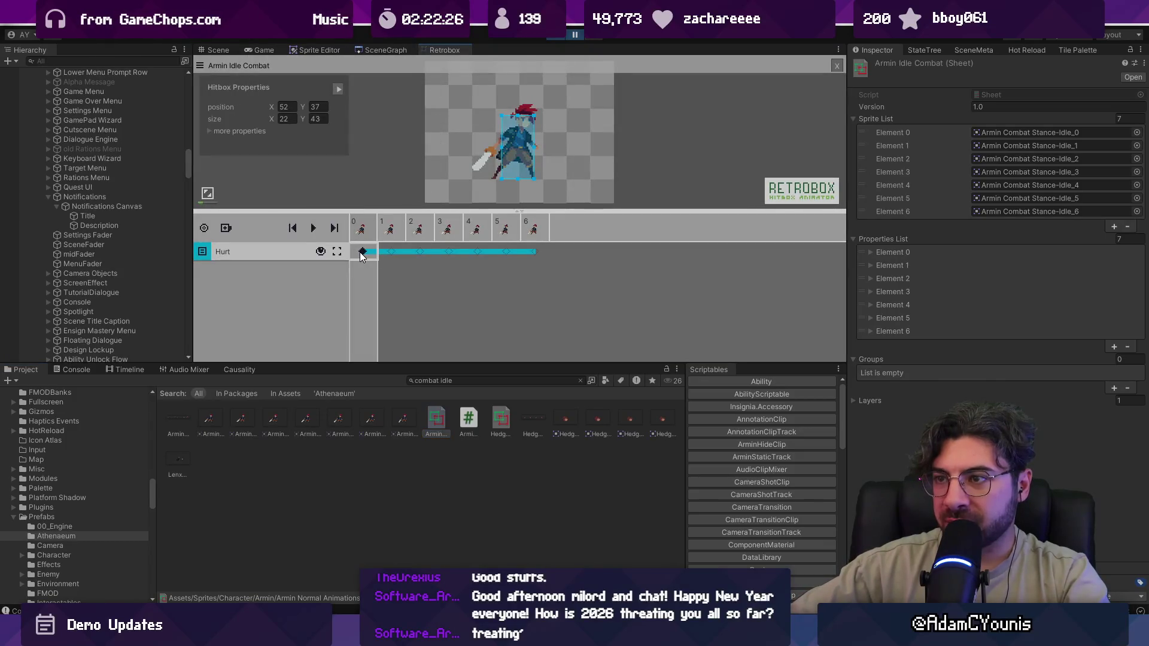
{"action": "left_click", "coordinate": [500, 422]}
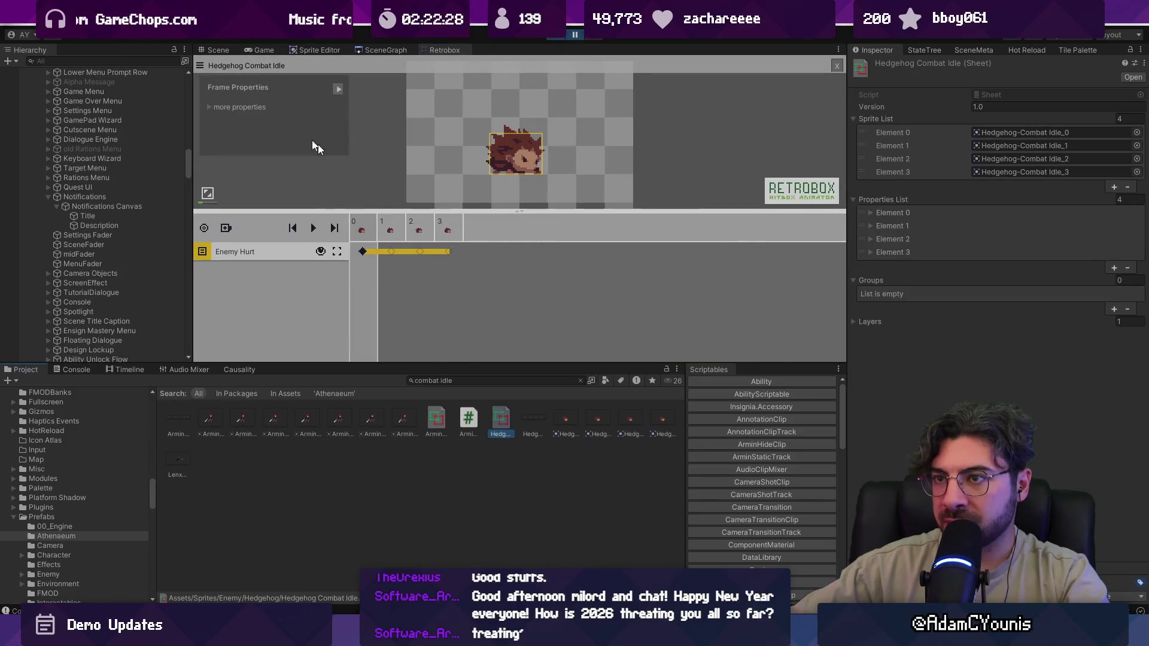
{"action": "left_click", "coordinate": [217, 50]}
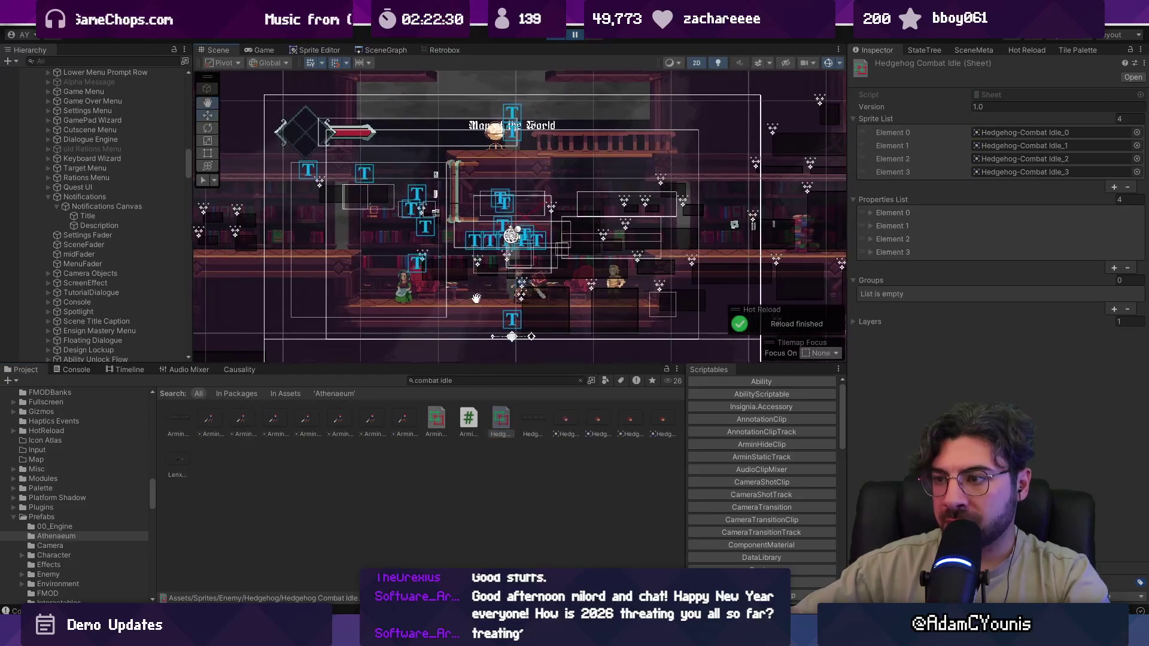
{"action": "key", "text": "alt+Tab"}
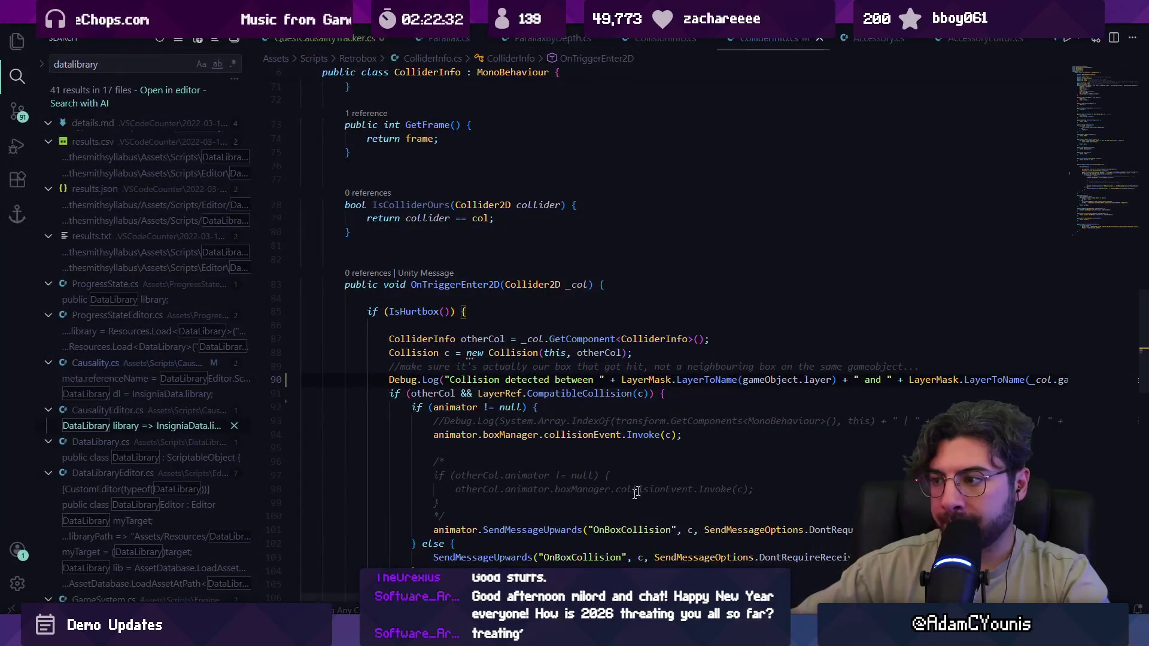
- Replace the first layer-name expression on line 90 with gameObject and test it in Unity
{"action": "key", "text": "ctrl+Left"}
{"action": "key", "text": "ctrl+Left"}
{"action": "key", "text": "ctrl+Left"}
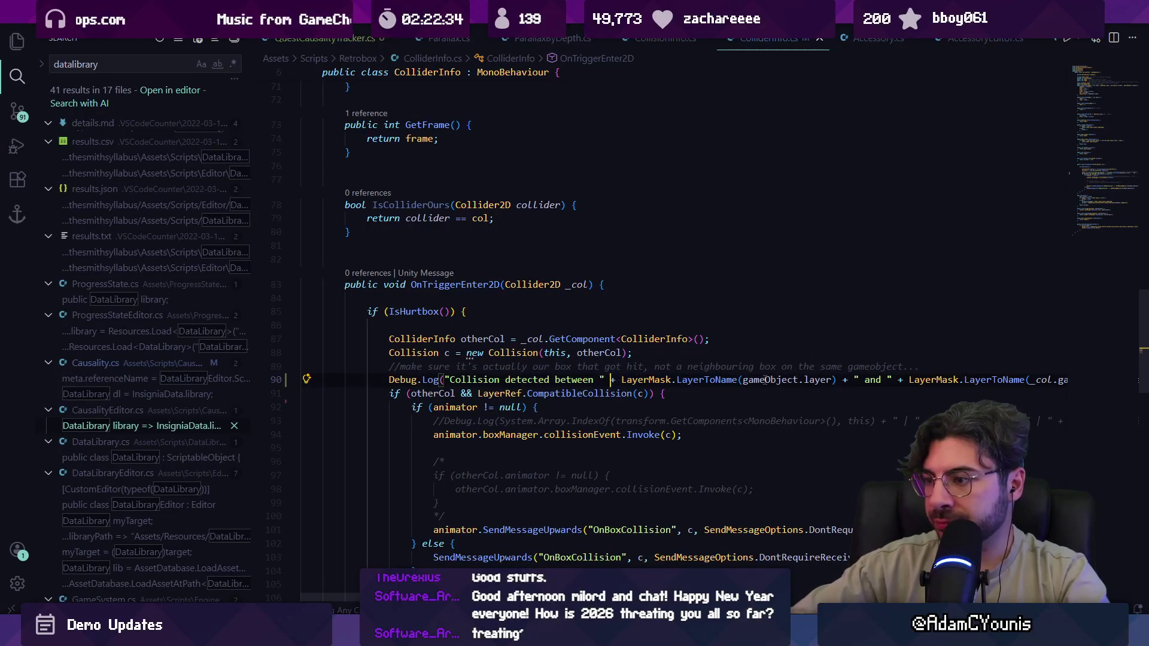
{"action": "key", "text": "ctrl+shift+Right"}
{"action": "key", "text": "ctrl+shift+Right"}
{"action": "key", "text": "ctrl+shift+Right"}
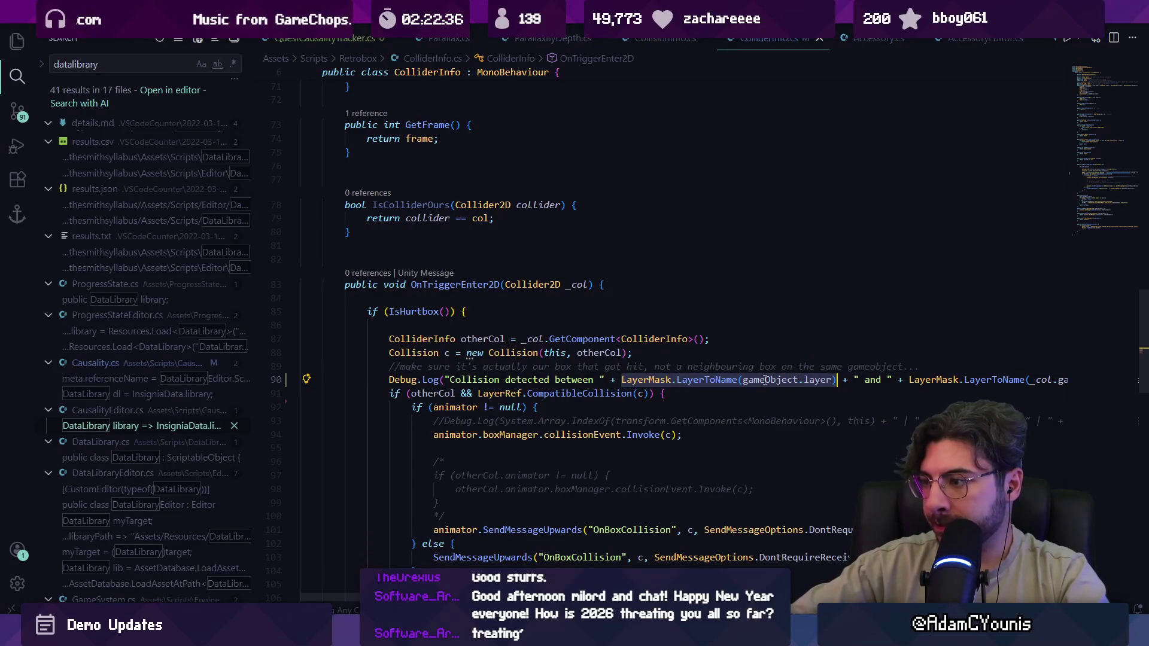
{"action": "type", "text": "gameObject.layer));"}
{"action": "key", "text": "Escape"}
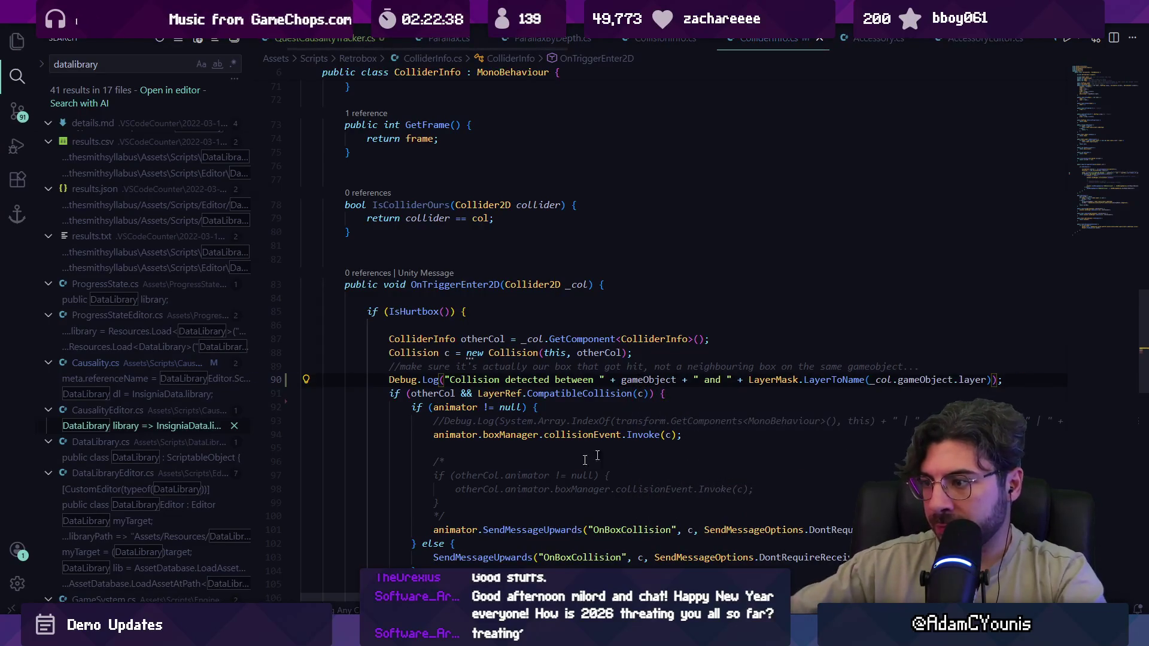
{"action": "key", "text": "alt+Tab"}
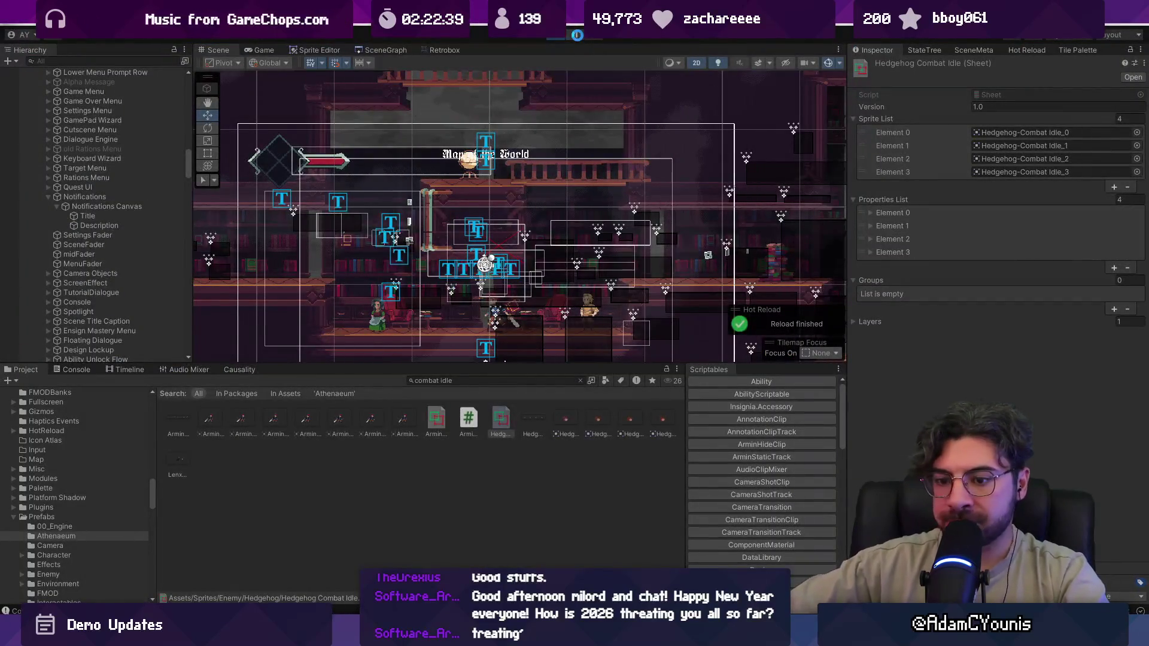
{"action": "left_click", "coordinate": [576, 35]}
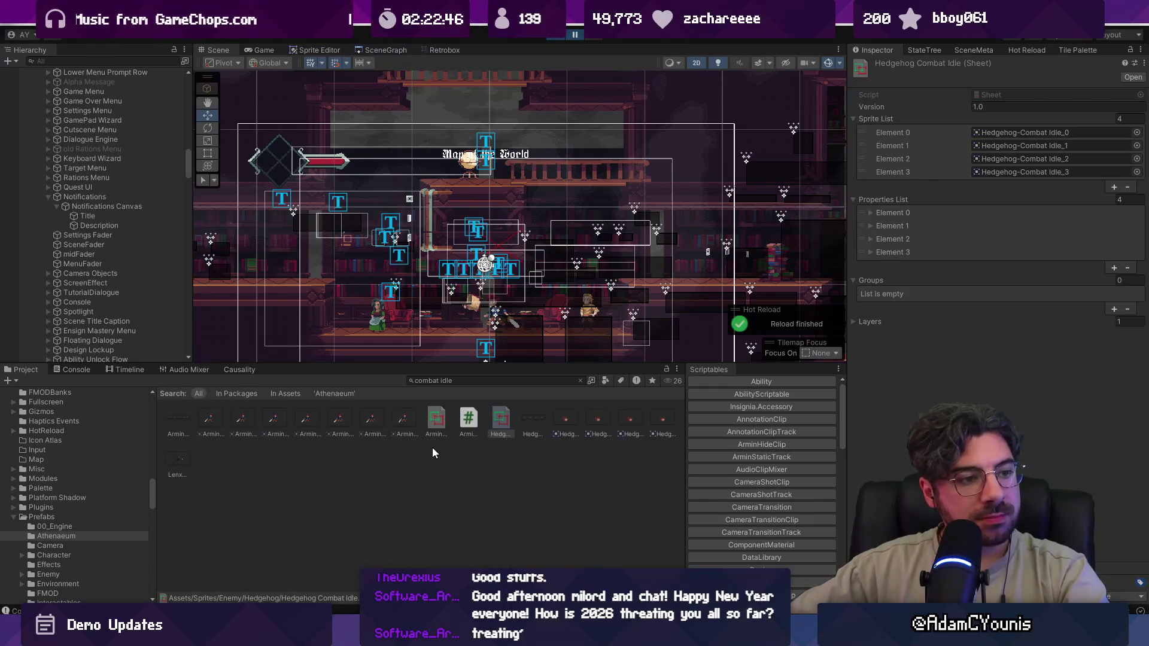
{"action": "key", "text": "alt+Tab"}
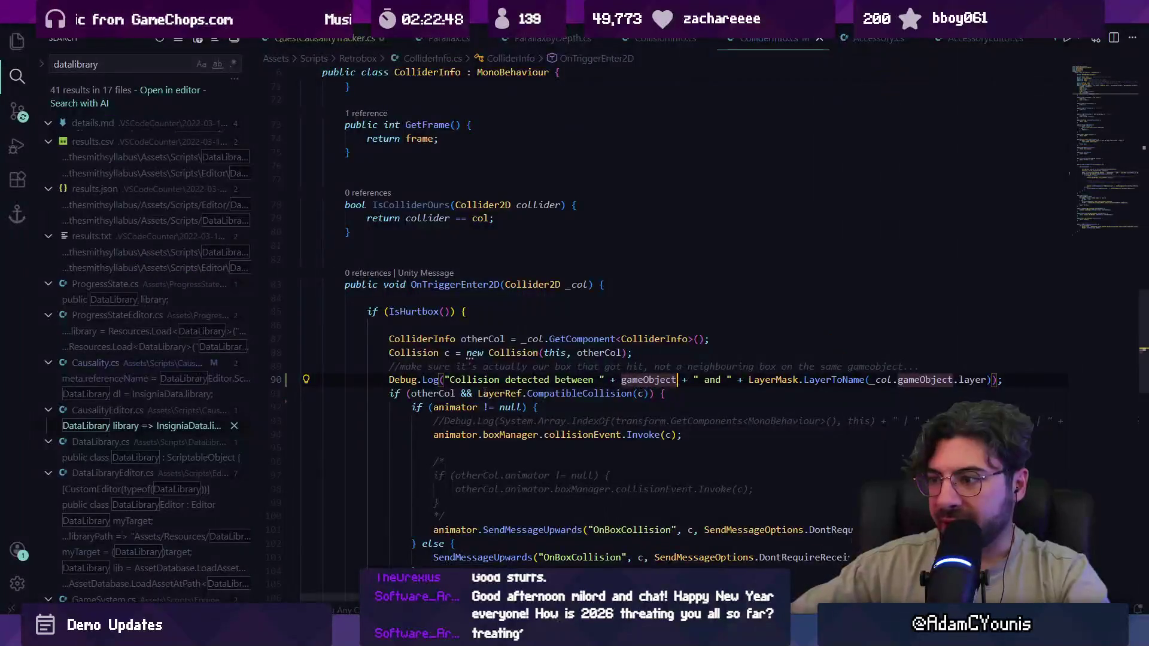
- Delete LayerMask.LayerToName( and .layer so line 90 logs _col.gameObject, then retest and check CompatibleCollision
{"action": "key", "text": "ctrl+shift+Right"}
{"action": "key", "text": "ctrl+shift+Right"}
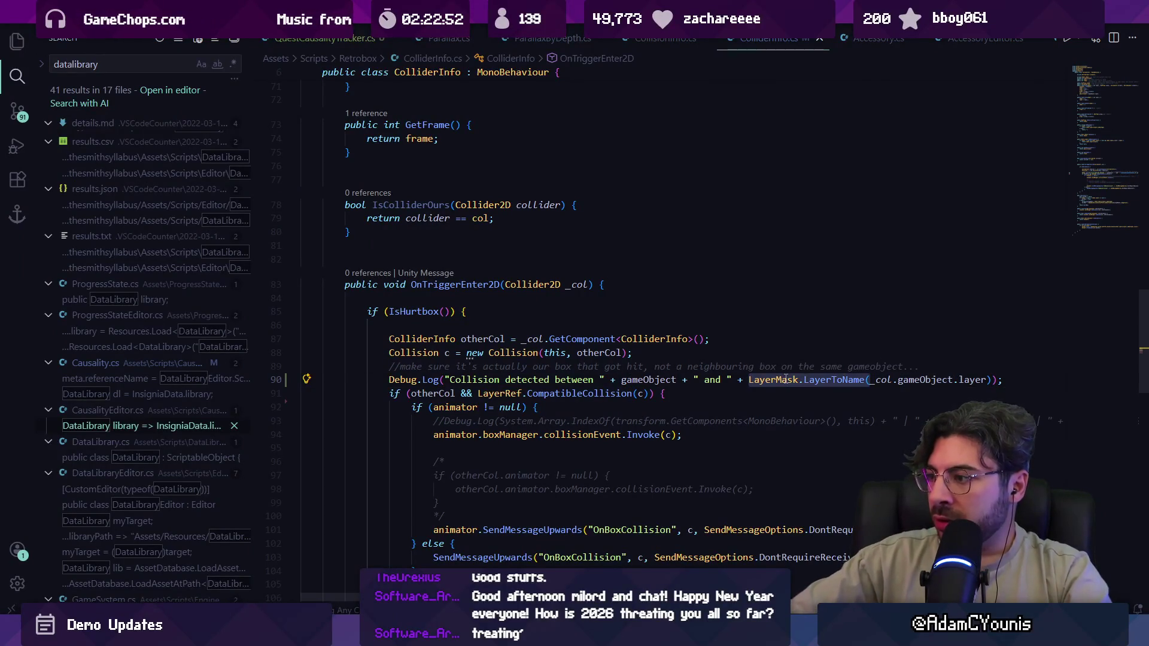
{"action": "key", "text": "Delete"}
{"action": "key", "text": "Delete"}
{"action": "key", "text": "ctrl+Right"}
{"action": "key", "text": "ctrl+Right"}
{"action": "key", "text": "Delete"}
{"action": "key", "text": "Delete"}
{"action": "key", "text": "Delete"}
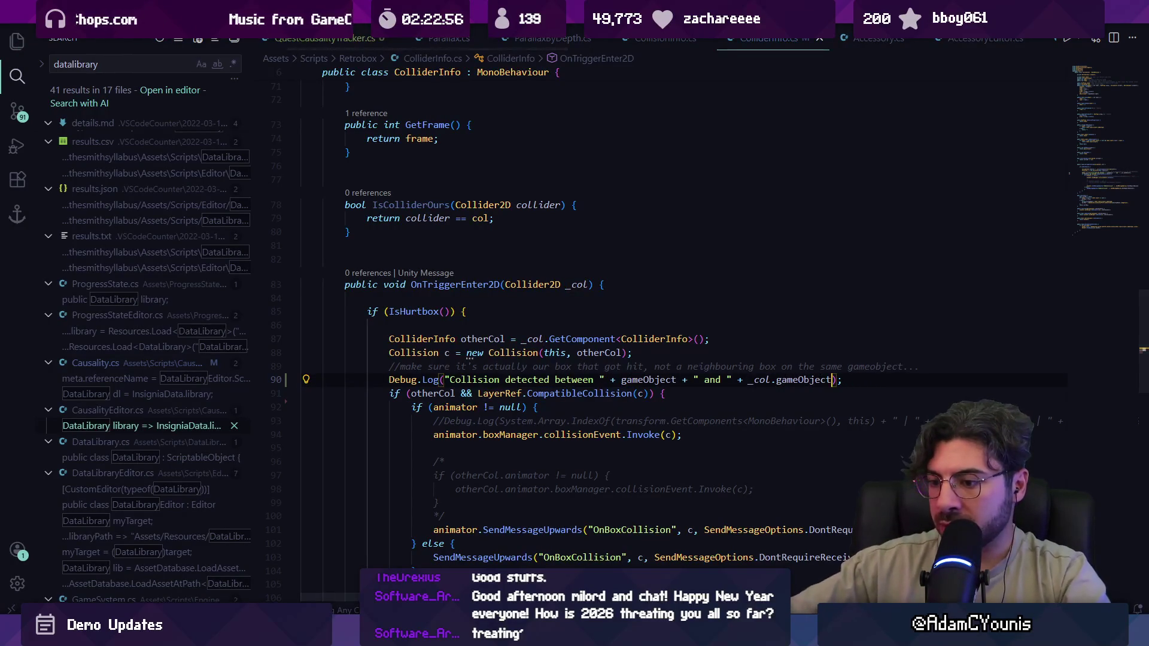
{"action": "key", "text": "alt+Tab"}
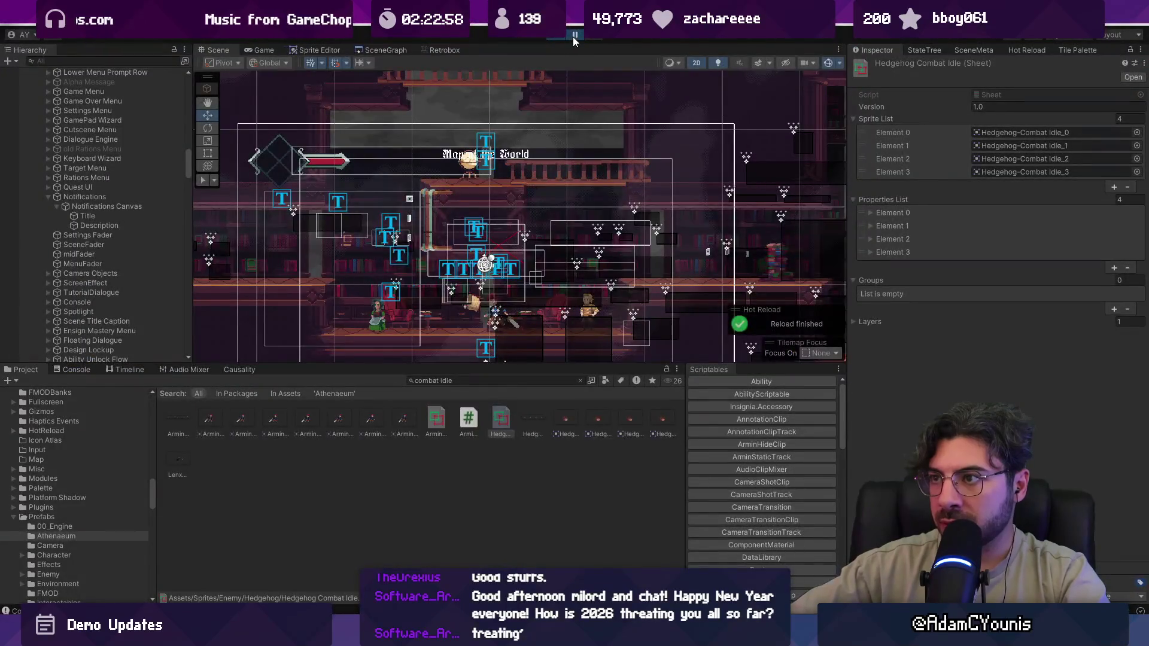
{"action": "left_click", "coordinate": [573, 37]}
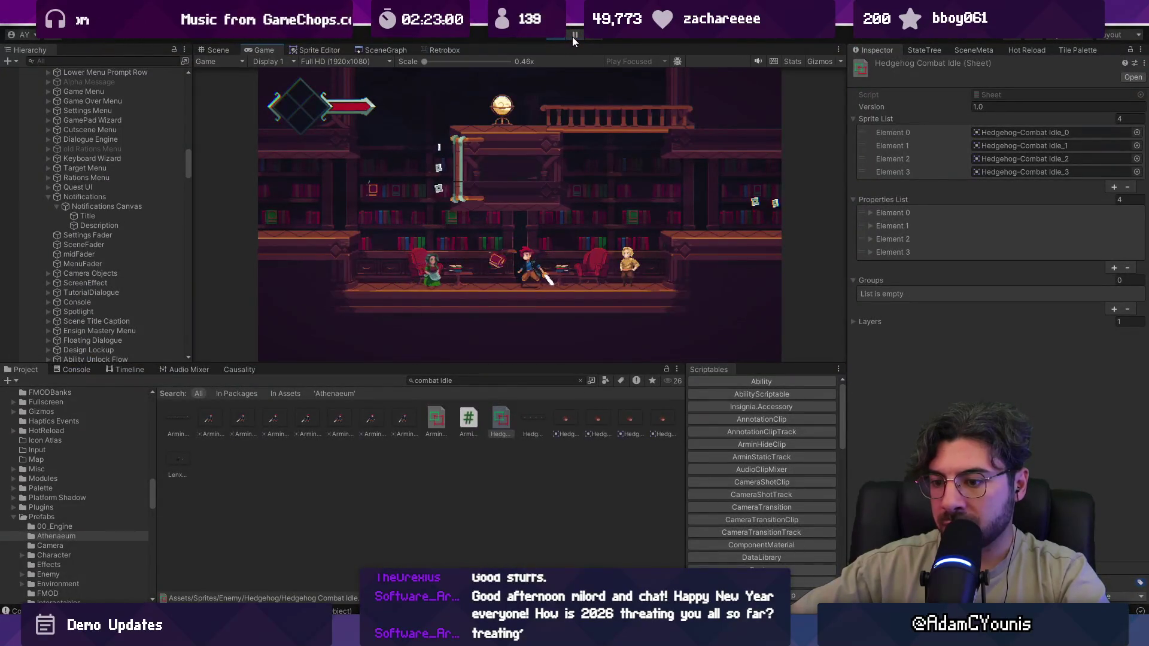
{"action": "left_click", "coordinate": [572, 38]}
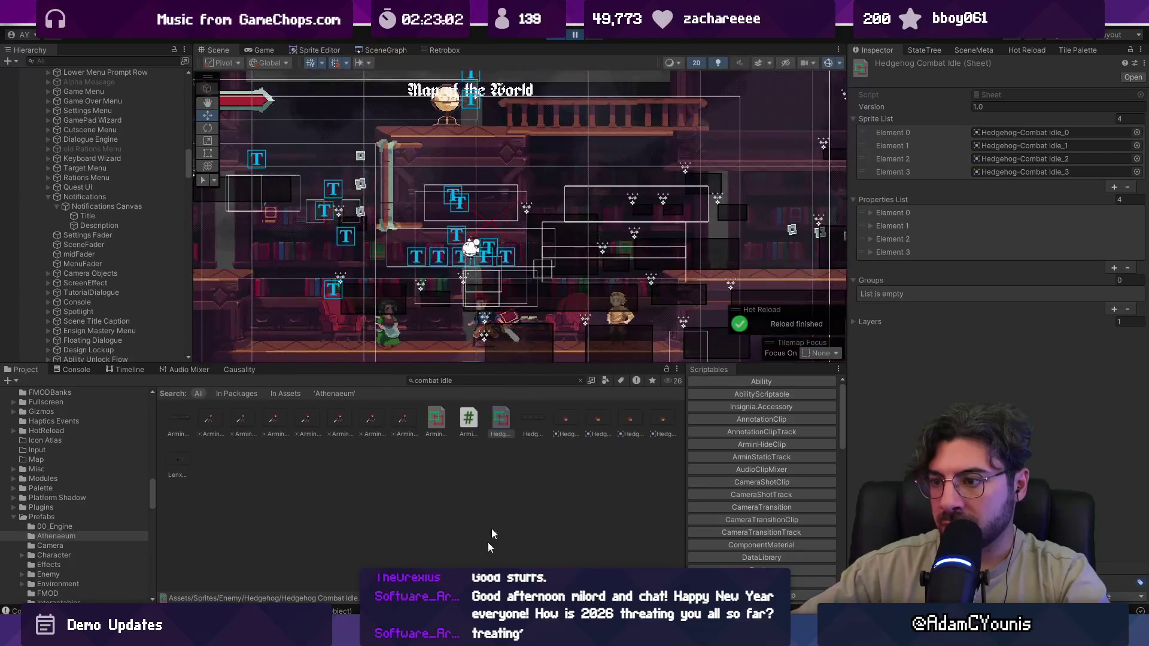
{"action": "key", "text": "alt+Tab"}
{"action": "scroll", "coordinate": [568, 367], "scroll_direction": "down", "scroll_amount": 1}
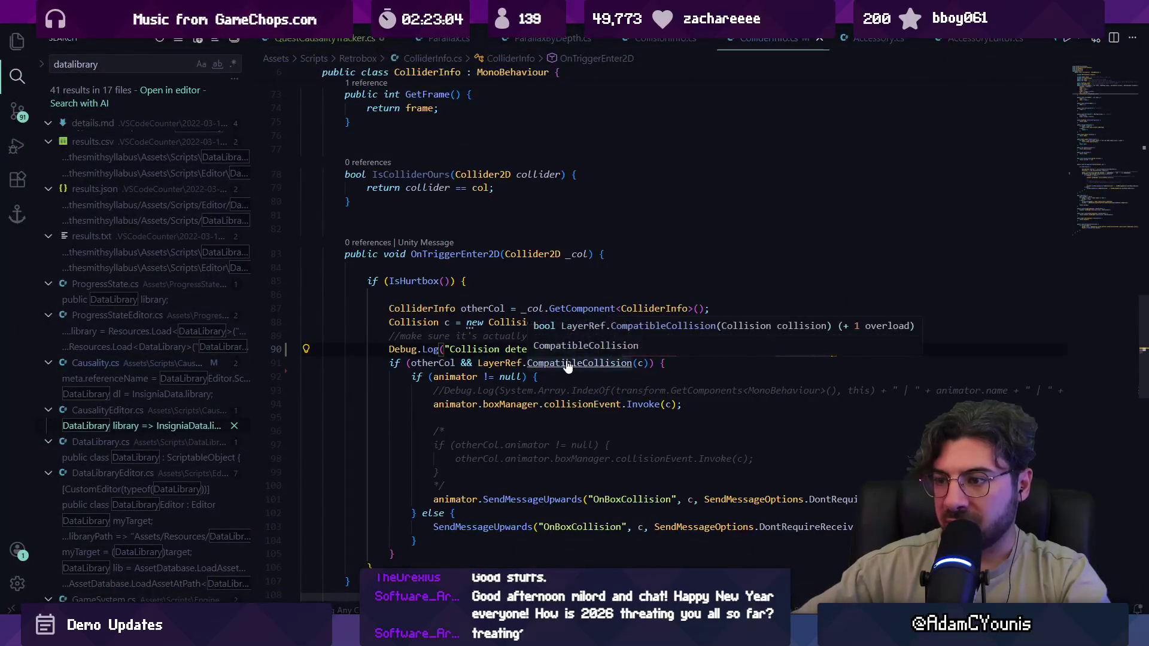
{"action": "left_click", "coordinate": [568, 367], "text": "ctrl"}
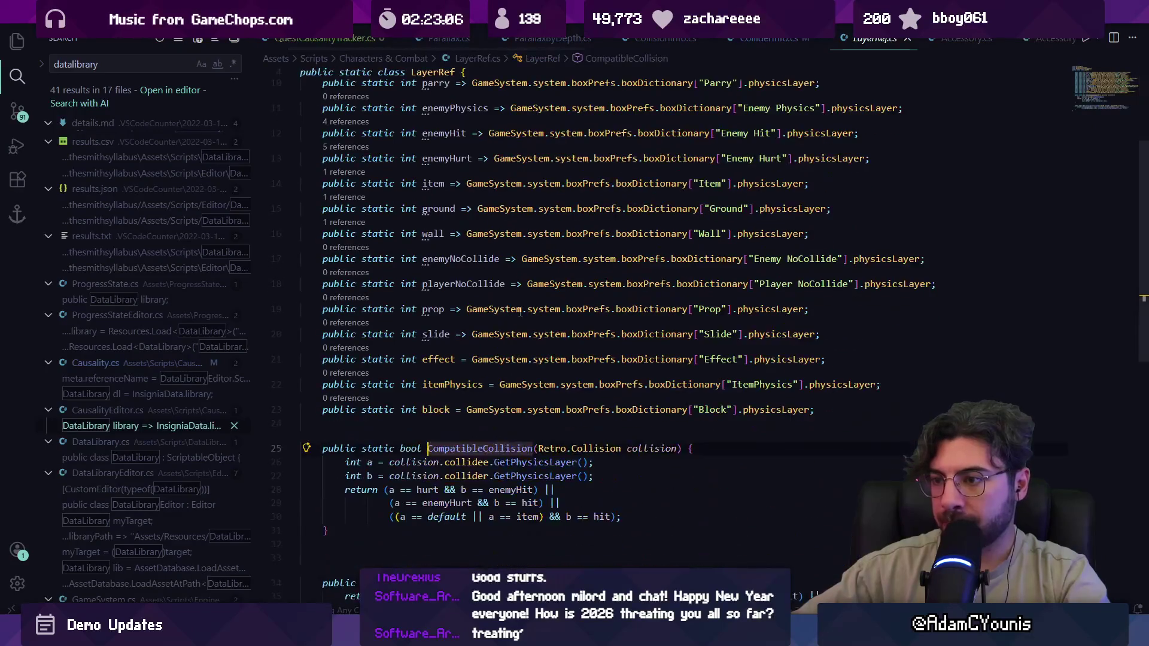
- Trace GetPhysicsLayer usage and go to the CompatibleCollision definition
{"action": "left_click", "coordinate": [555, 386]}
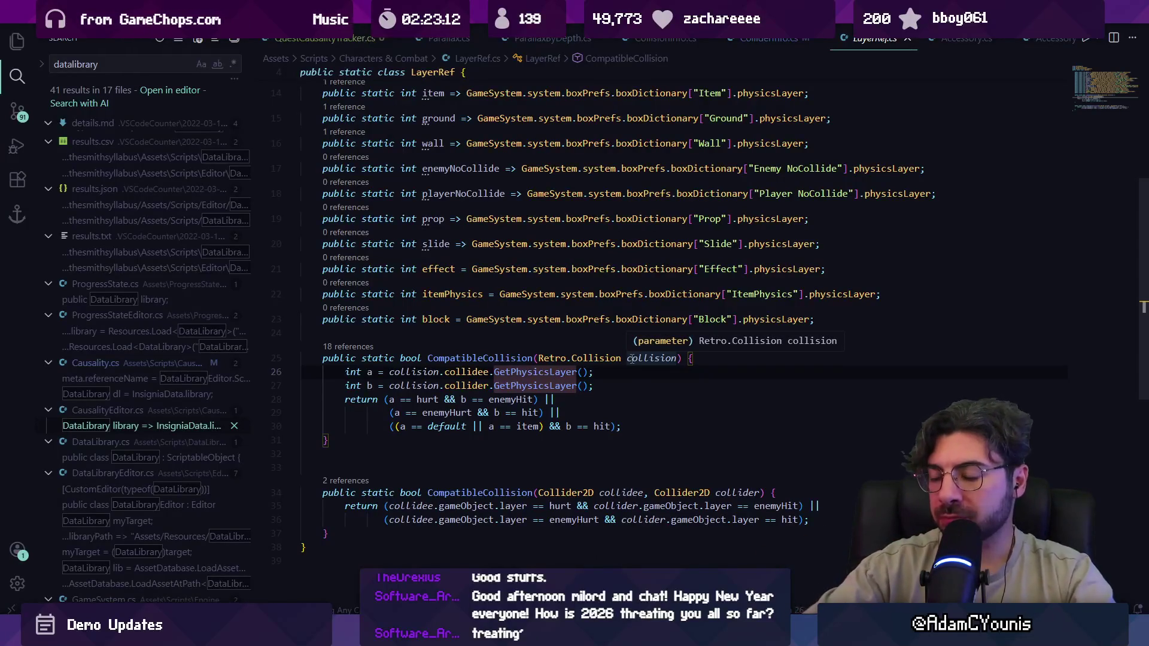
{"action": "key", "text": "alt+Left"}
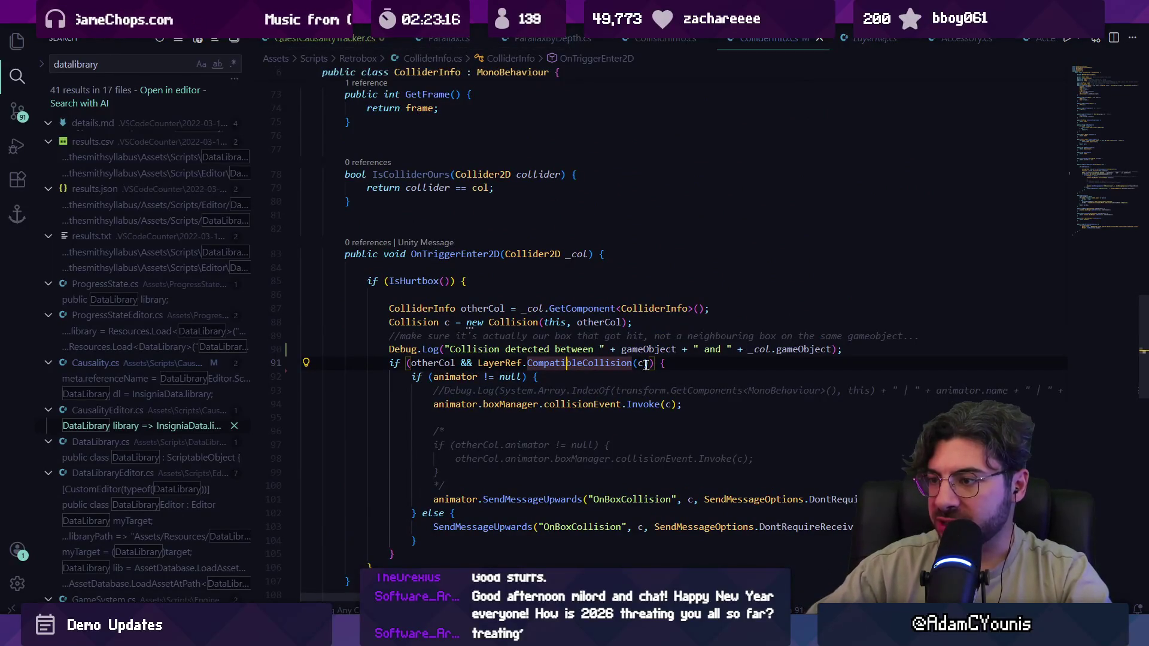
{"action": "left_click", "coordinate": [645, 363]}
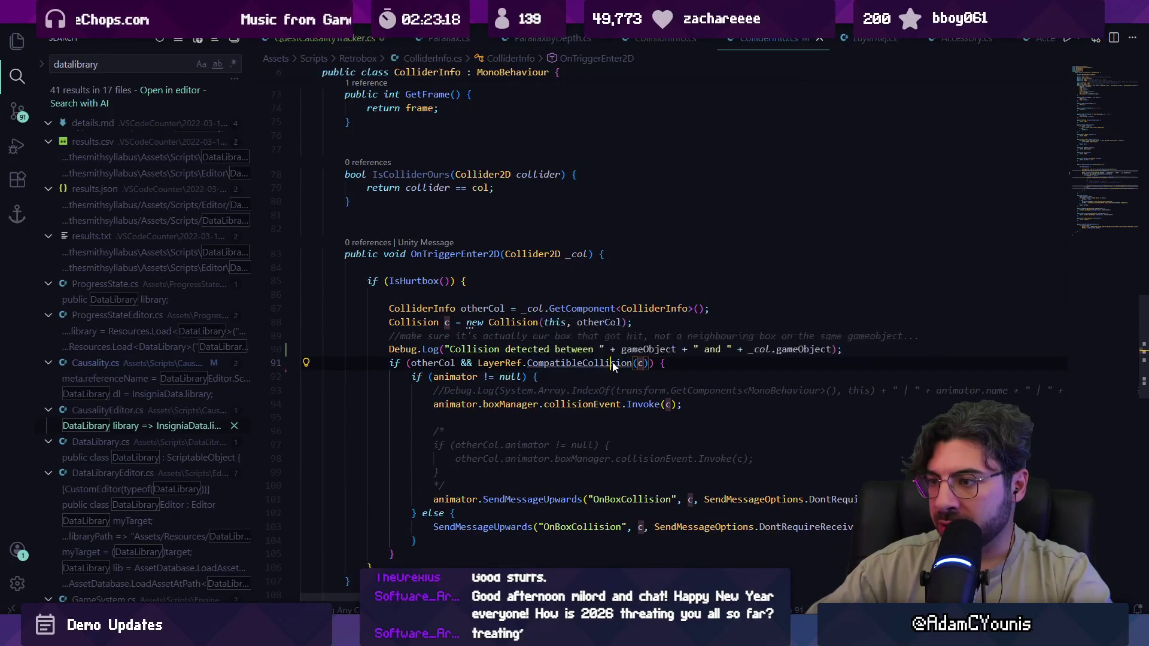
{"action": "left_click", "coordinate": [615, 368], "text": "ctrl"}
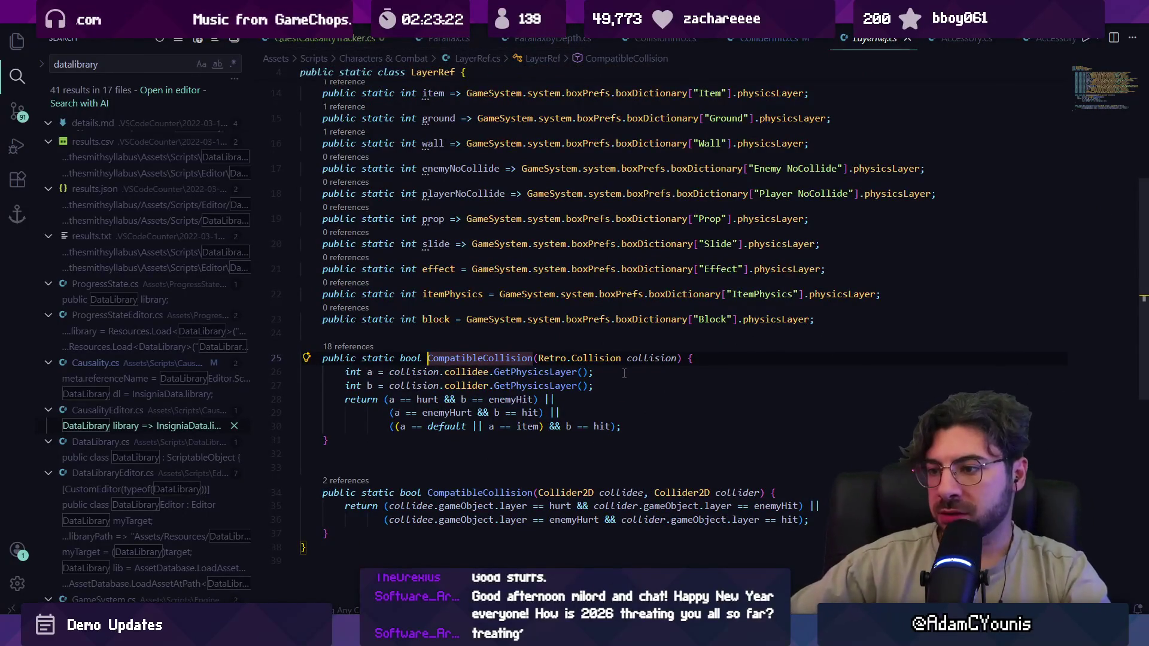
- Add a Debug.Log of both compared layer names, then play until Default and EnemyHit appear in the Console
{"action": "key", "text": "Down"}
{"action": "key", "text": "Down"}
{"action": "key", "text": "Down"}
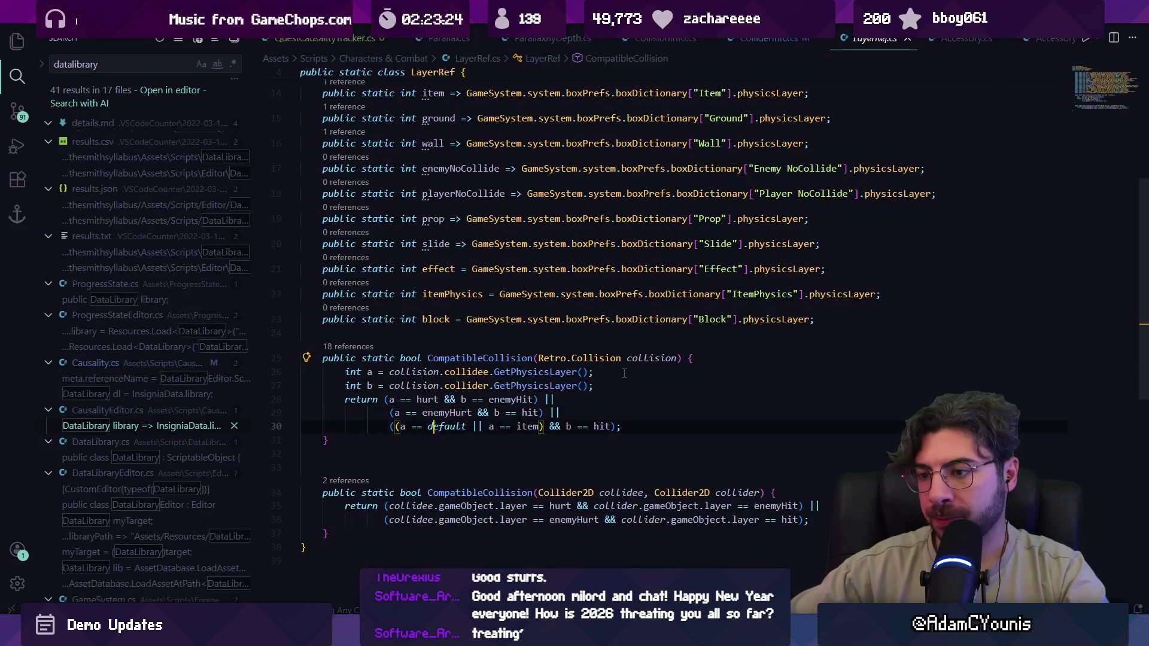
{"action": "type", "text": "De"}
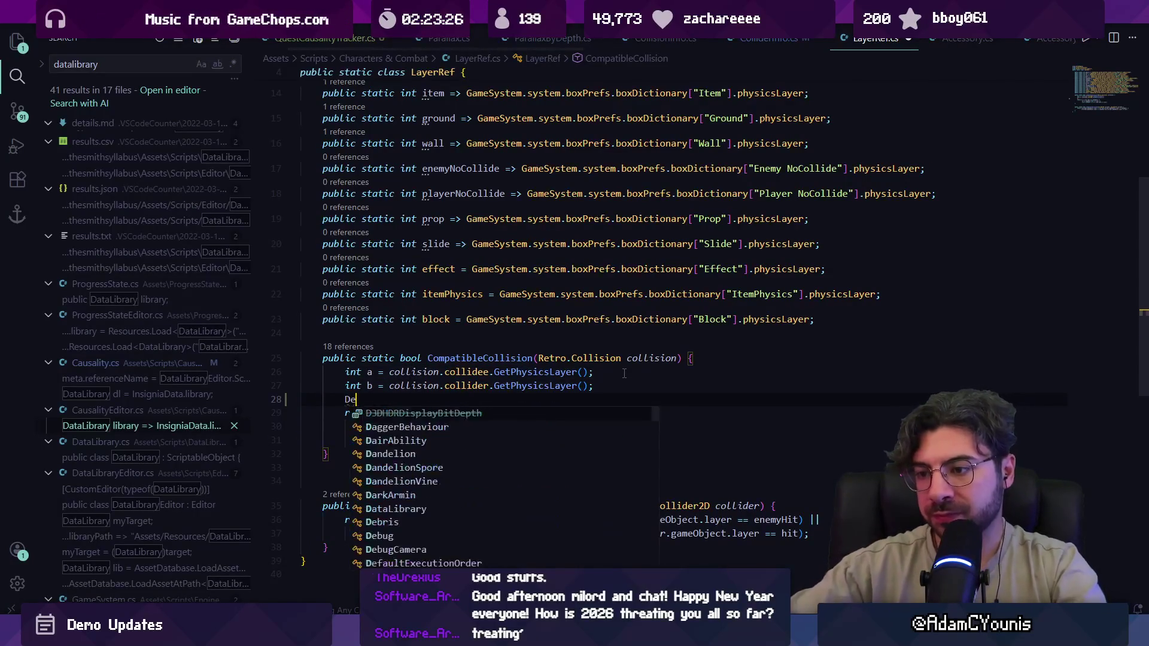
{"action": "type", "text": "vygbug"}
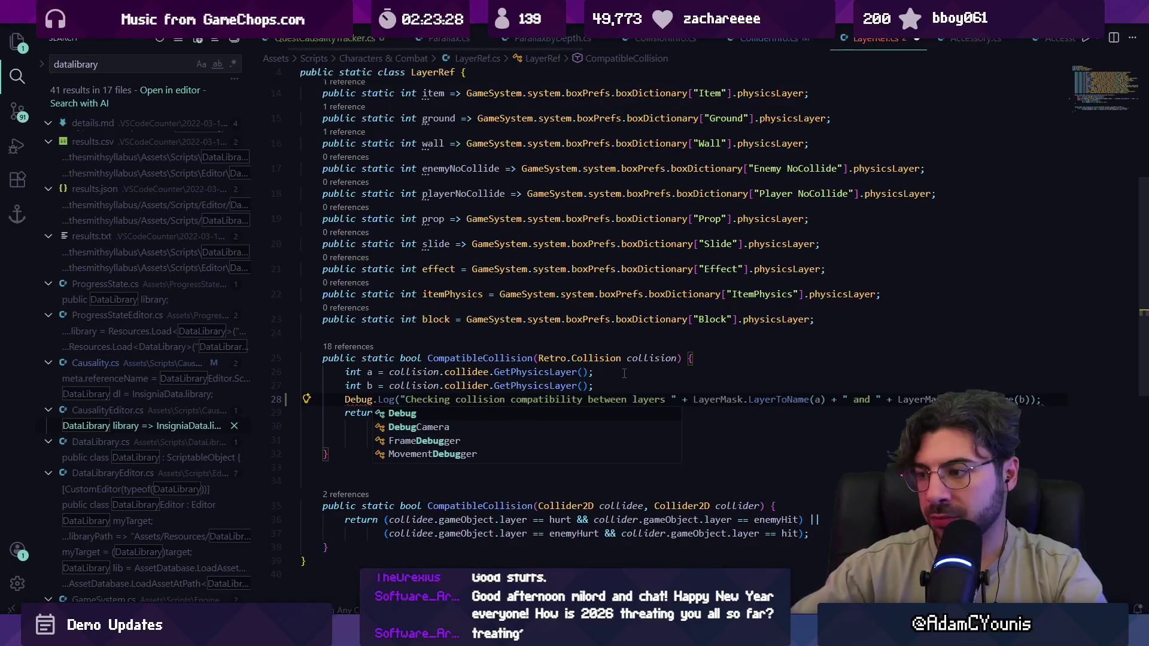
{"action": "key", "text": "Escape"}
{"action": "key", "text": "Tab"}
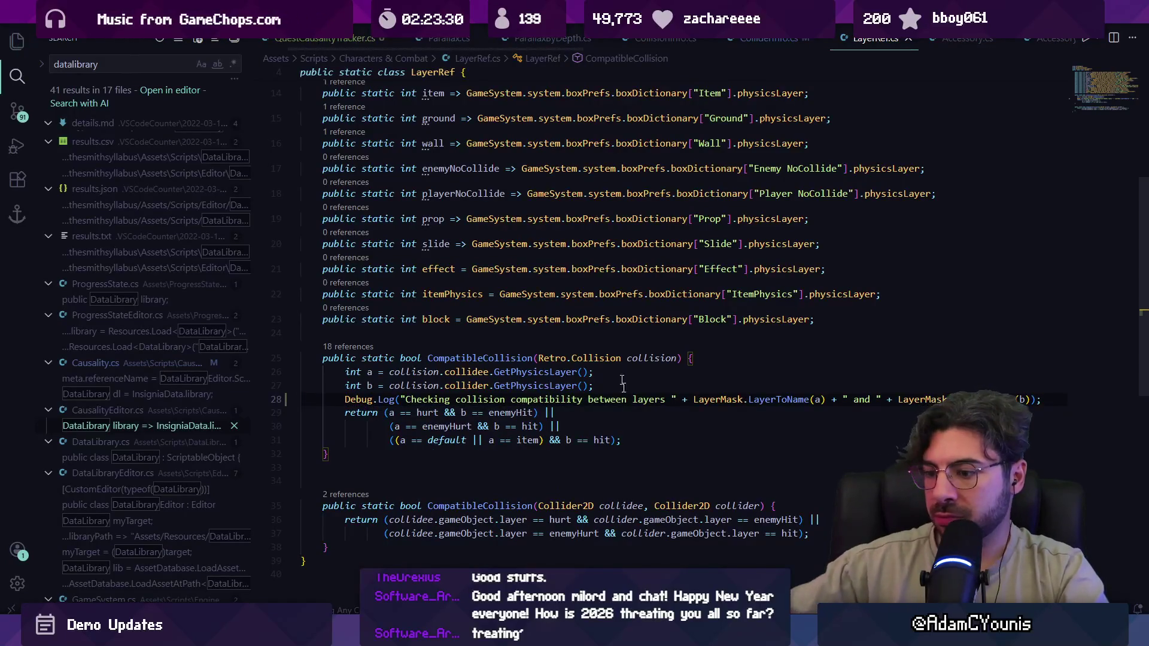
{"action": "key", "text": "alt+Tab"}
{"action": "left_click", "coordinate": [570, 35]}
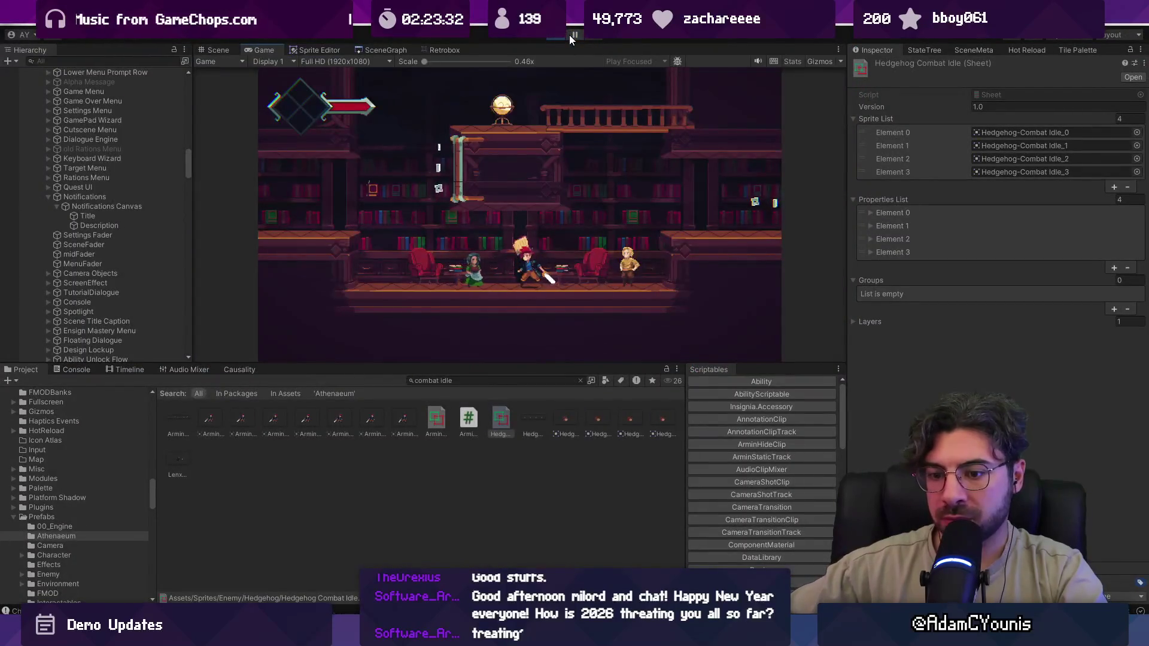
{"action": "left_click", "coordinate": [569, 35]}
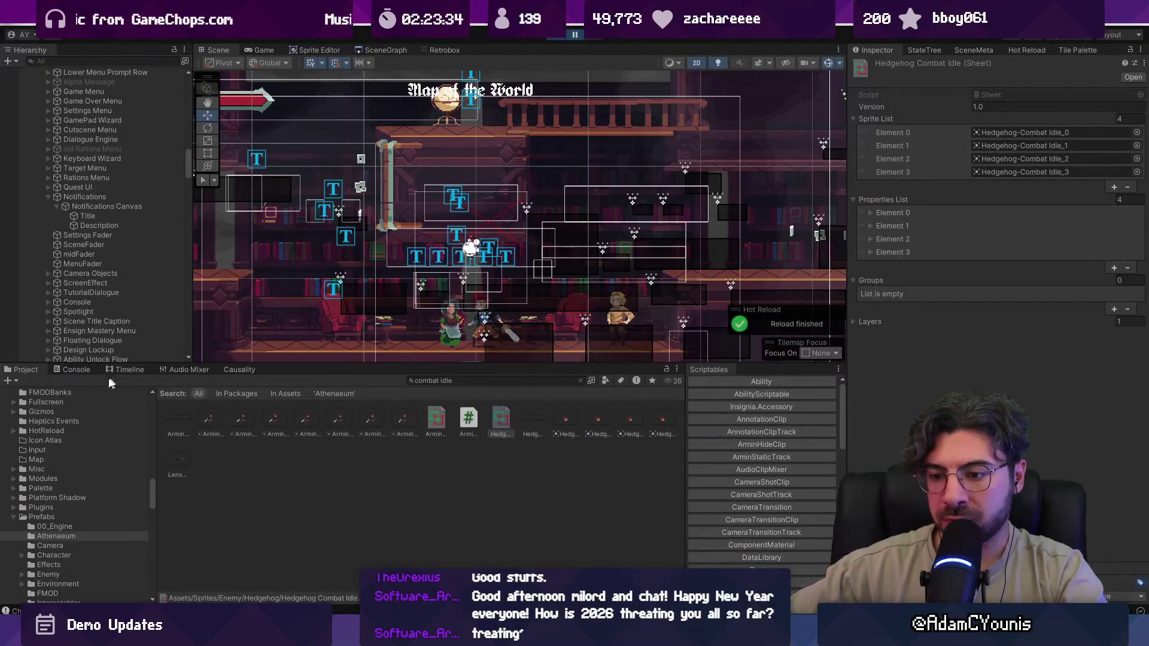
{"action": "left_click", "coordinate": [86, 369]}
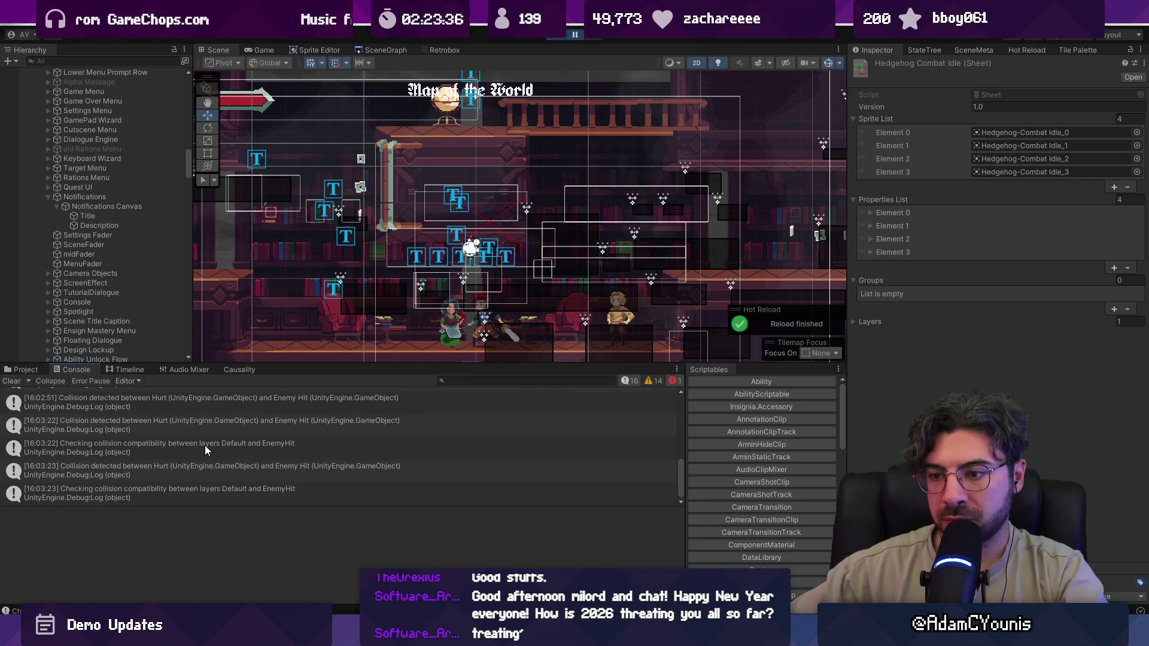
{"action": "key", "text": "alt+Tab"}
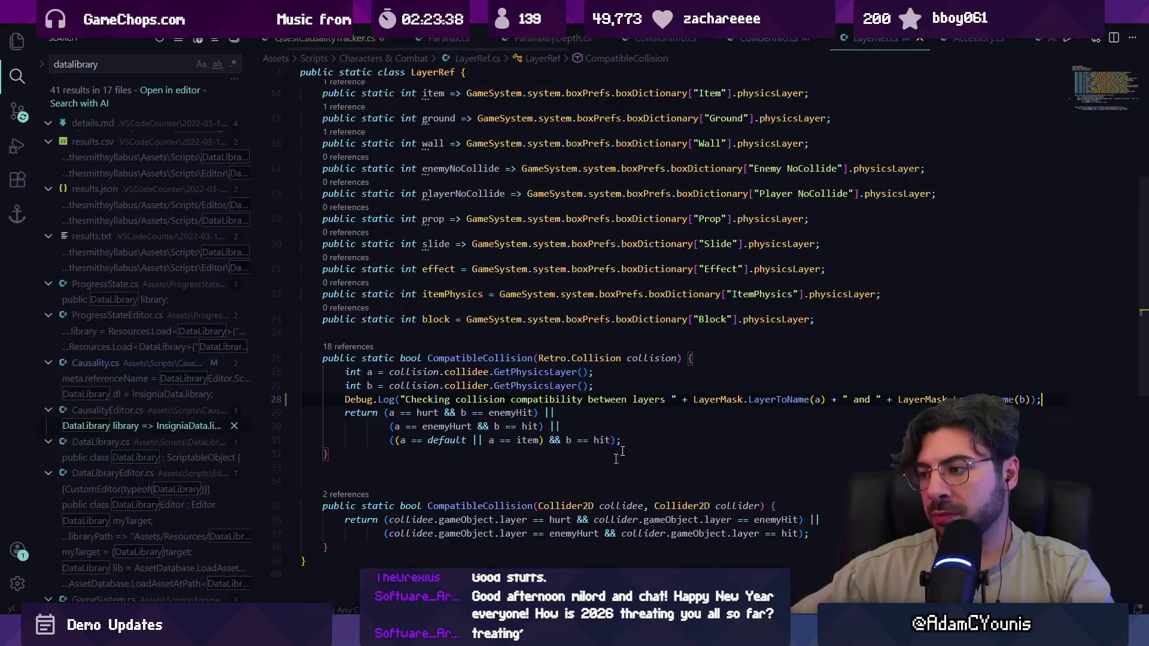
- Check where hurt is referenced, then stop play mode and expand Armin in the Hierarchy
{"action": "left_click", "coordinate": [435, 414]}
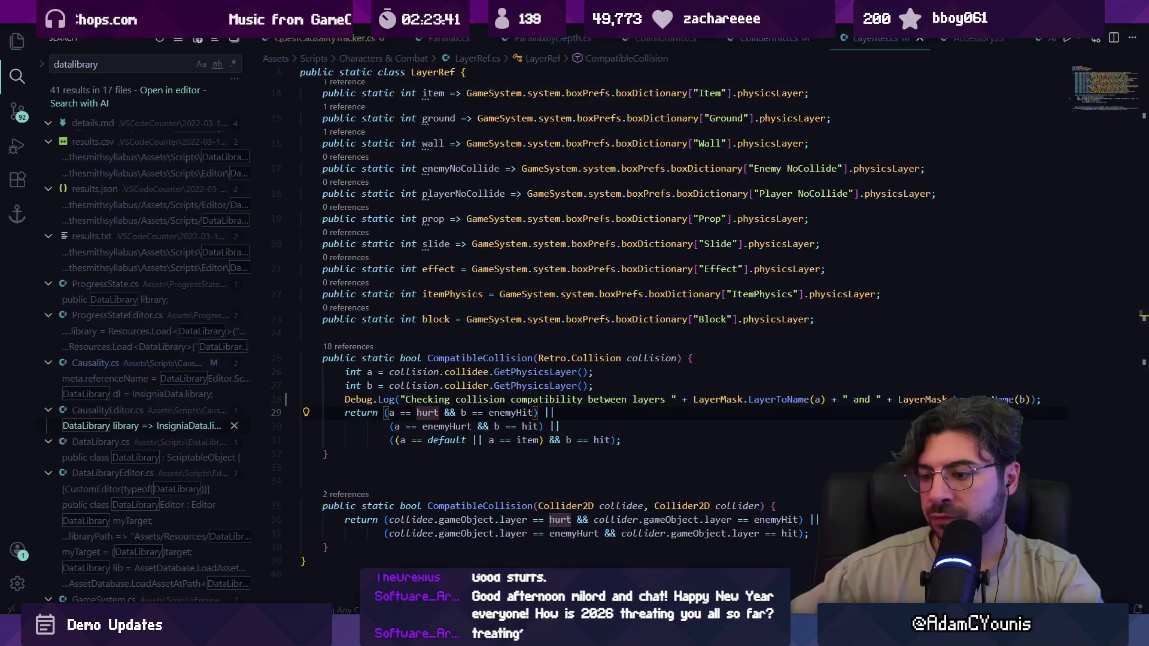
{"action": "key", "text": "alt+Tab"}
{"action": "scroll", "coordinate": [107, 174], "scroll_direction": "up", "scroll_amount": 5}
{"action": "scroll", "coordinate": [140, 120], "scroll_direction": "up", "scroll_amount": 6}
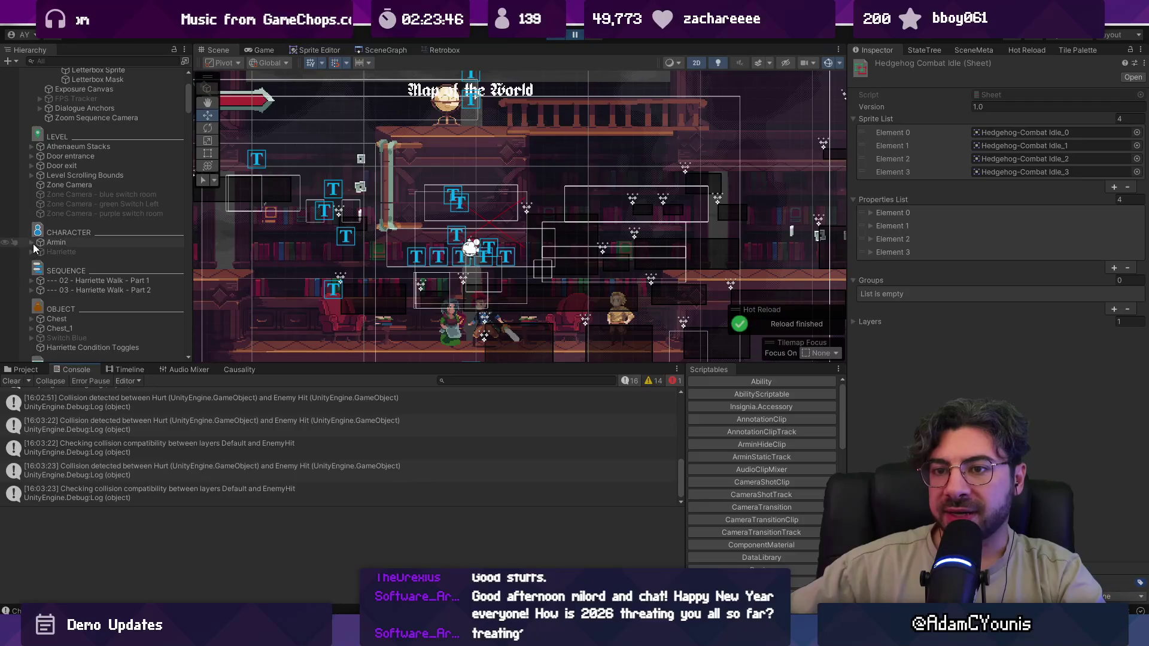
{"action": "left_click", "coordinate": [31, 243]}
{"action": "left_click", "coordinate": [550, 37]}
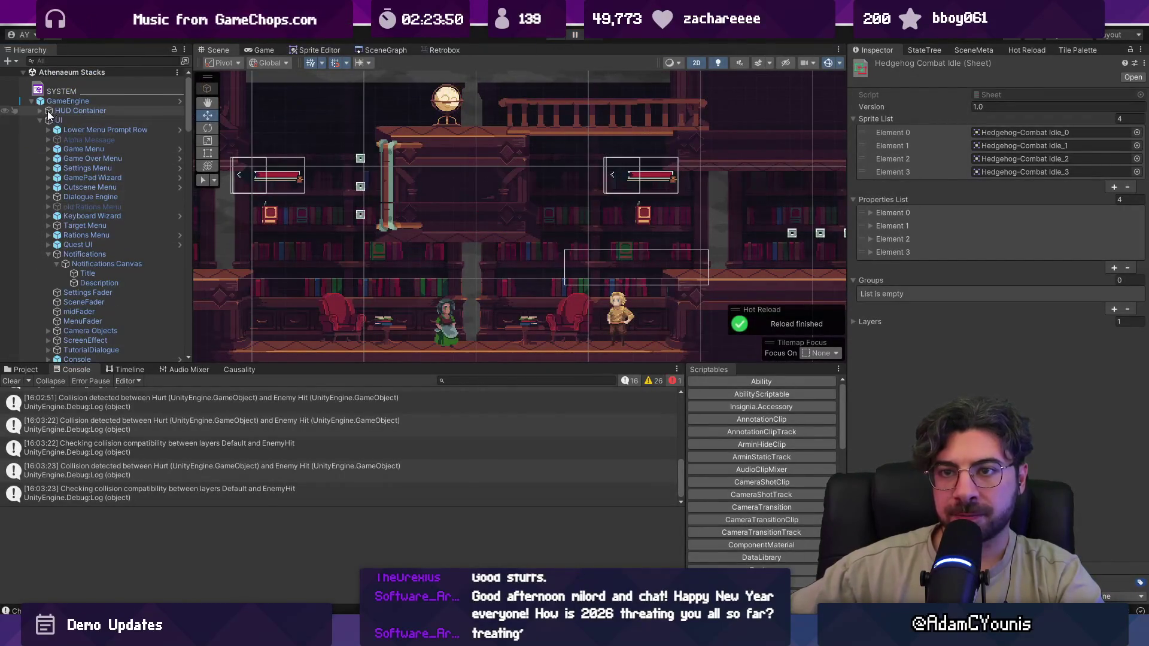
{"action": "left_click", "coordinate": [31, 101]}
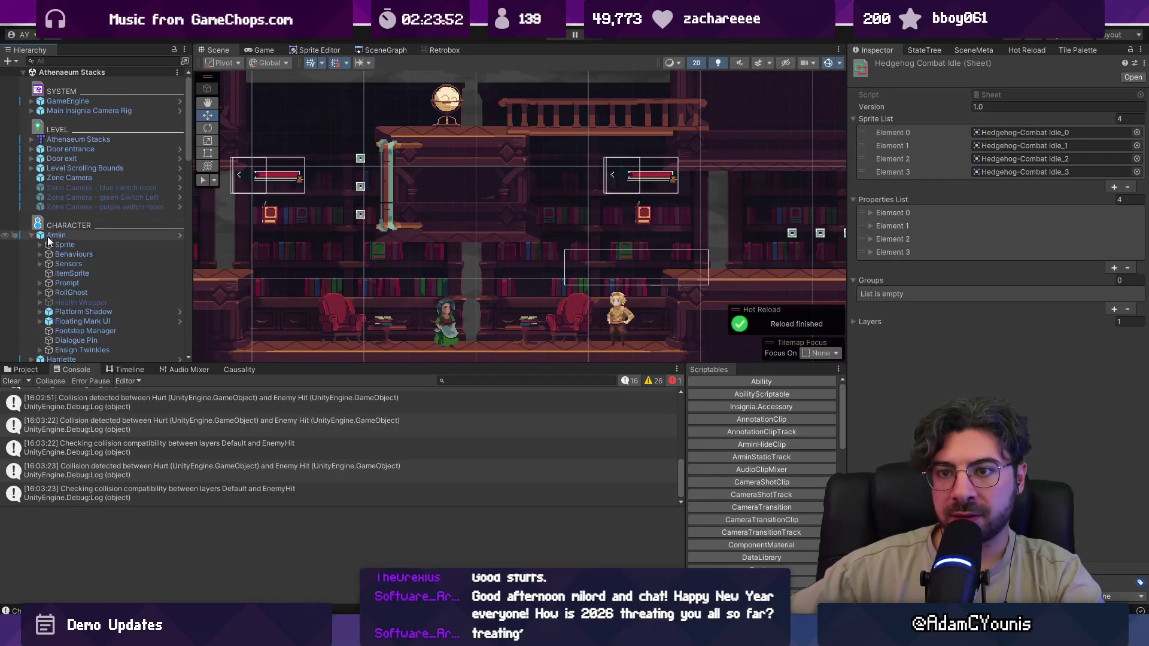
- Select the Hurt hitbox under Armin > Sprite, undo the stray change, and start a new playtest
{"action": "left_click", "coordinate": [52, 234]}
{"action": "left_click", "coordinate": [40, 246]}
{"action": "left_click", "coordinate": [48, 255]}
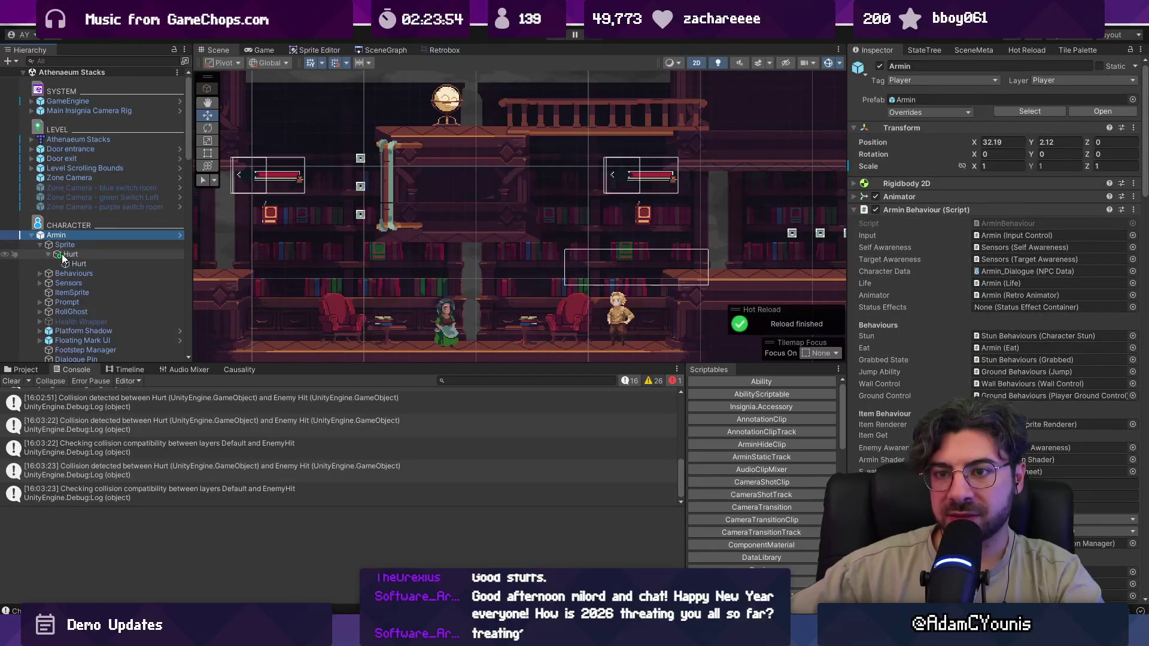
{"action": "left_click", "coordinate": [181, 262]}
{"action": "key", "text": "ctrl+z"}
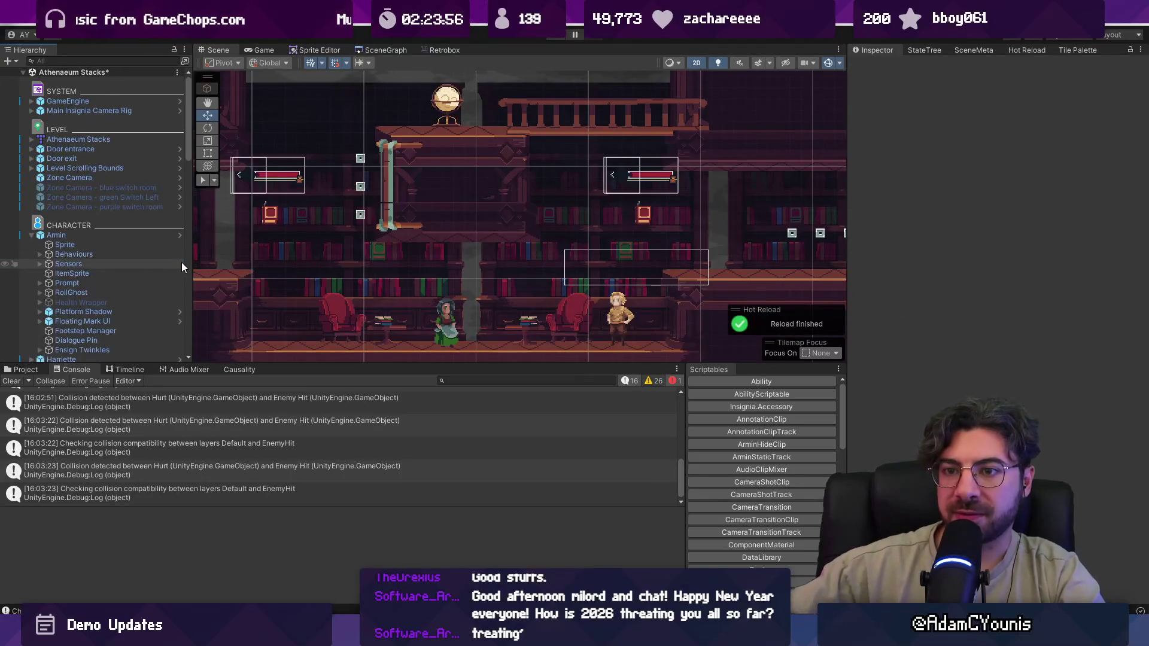
{"action": "left_click", "coordinate": [555, 37]}
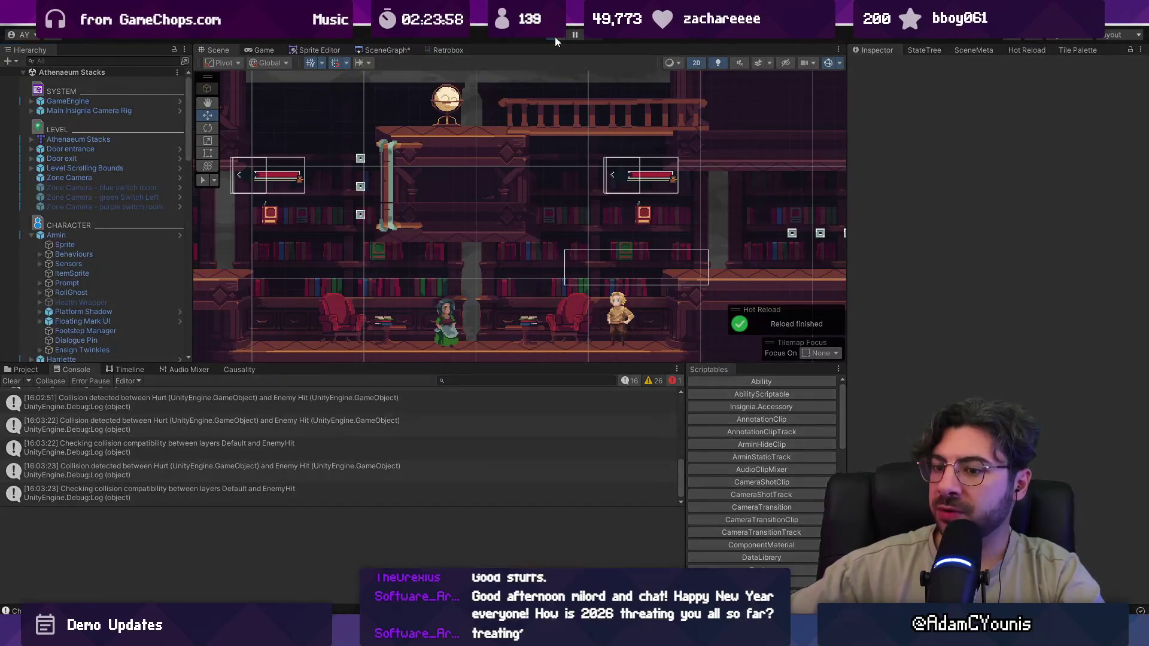
{"action": "key", "text": "Left"}
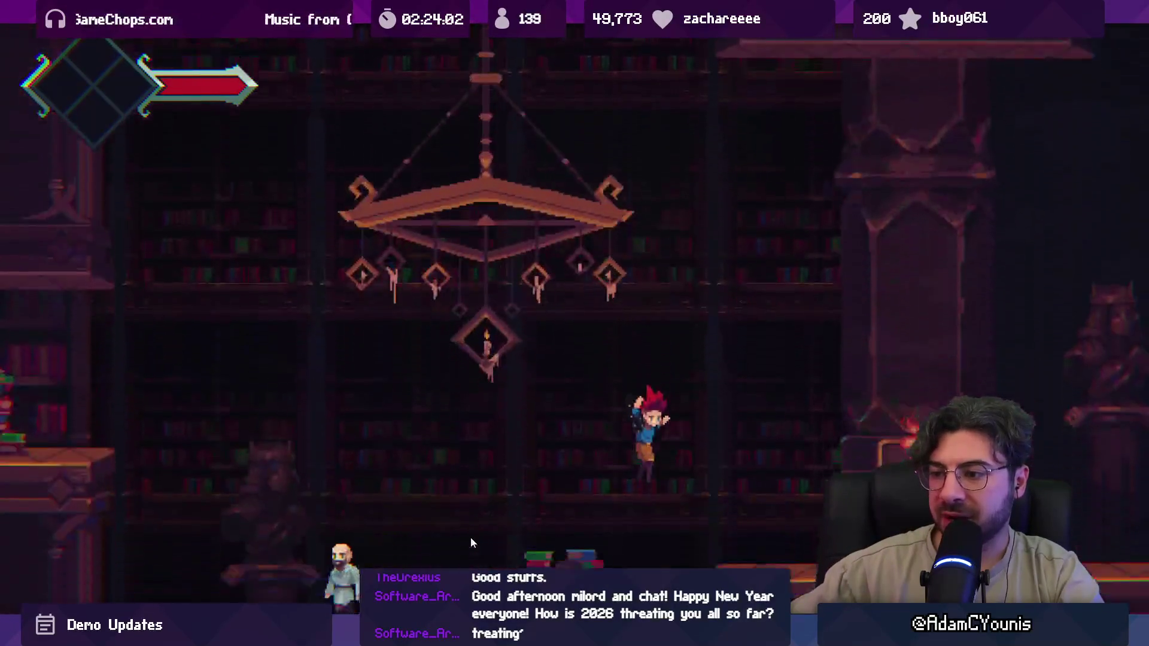
- Run through the first library room and slash the straw enemy until it is defeated
{"action": "key", "text": "x"}
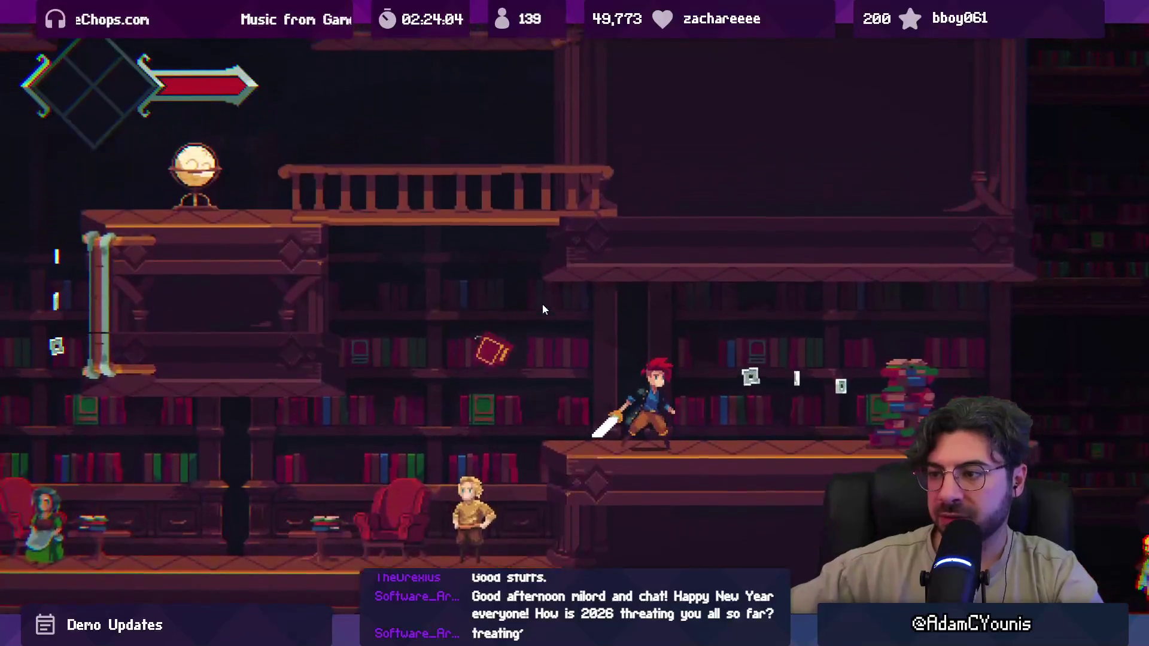
{"action": "key", "text": "Right"}
{"action": "key", "text": "x"}
{"action": "key", "text": "x"}
{"action": "key", "text": "x"}
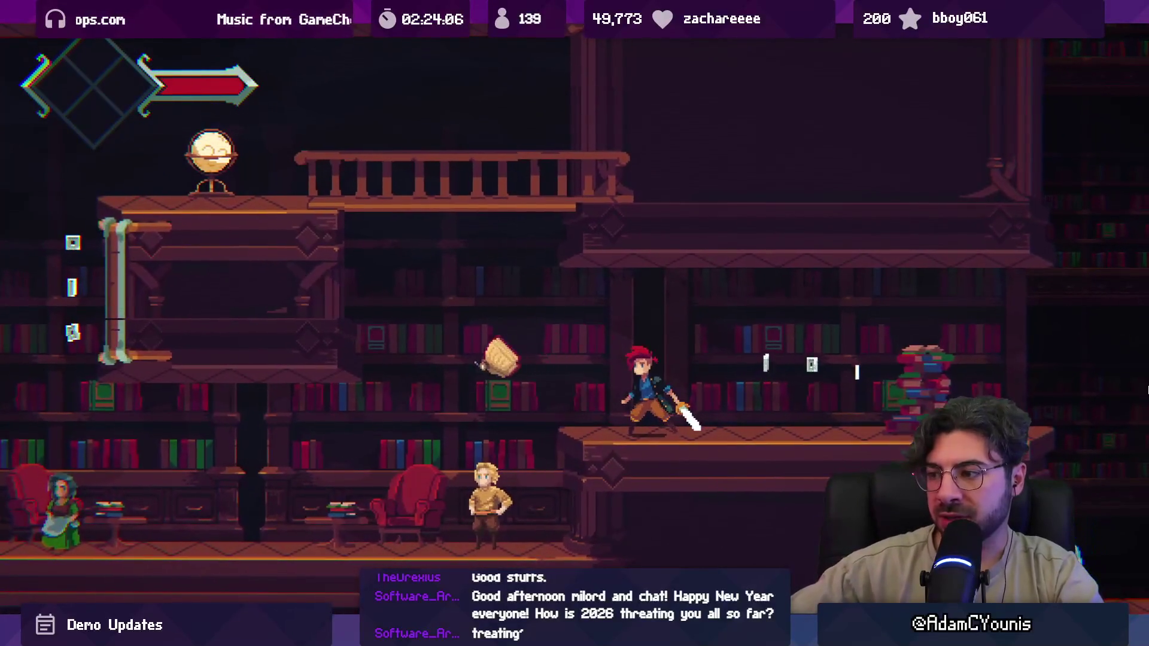
{"action": "key", "text": "x"}
{"action": "key", "text": "x"}
{"action": "key", "text": "Left"}
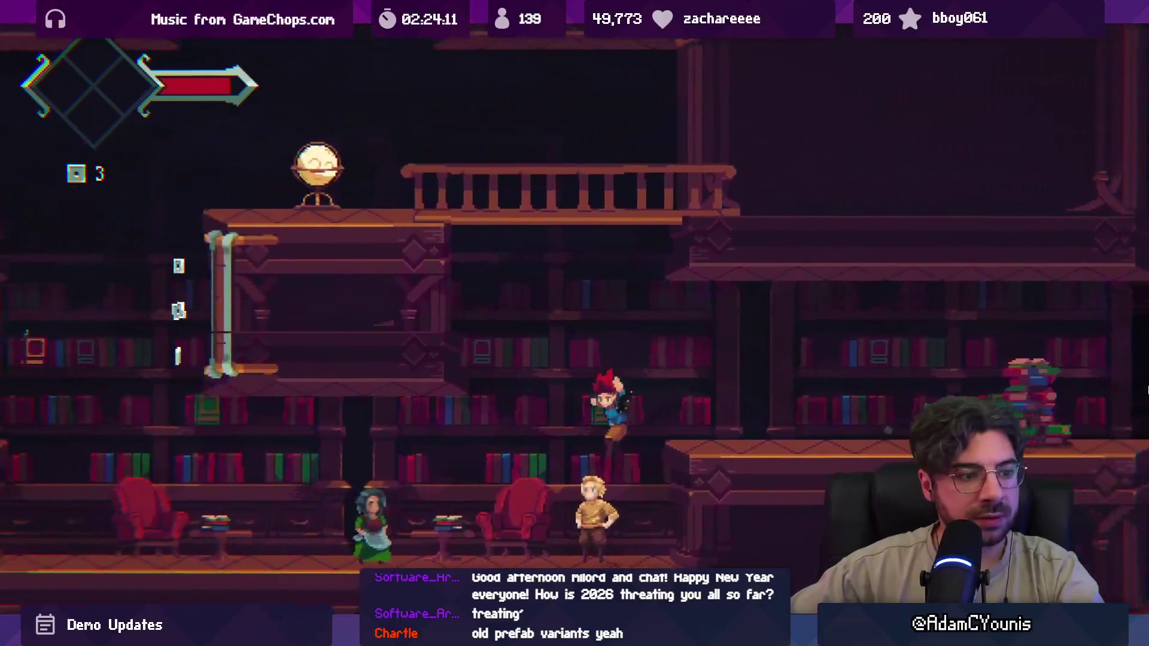
{"action": "key", "text": "Left"}
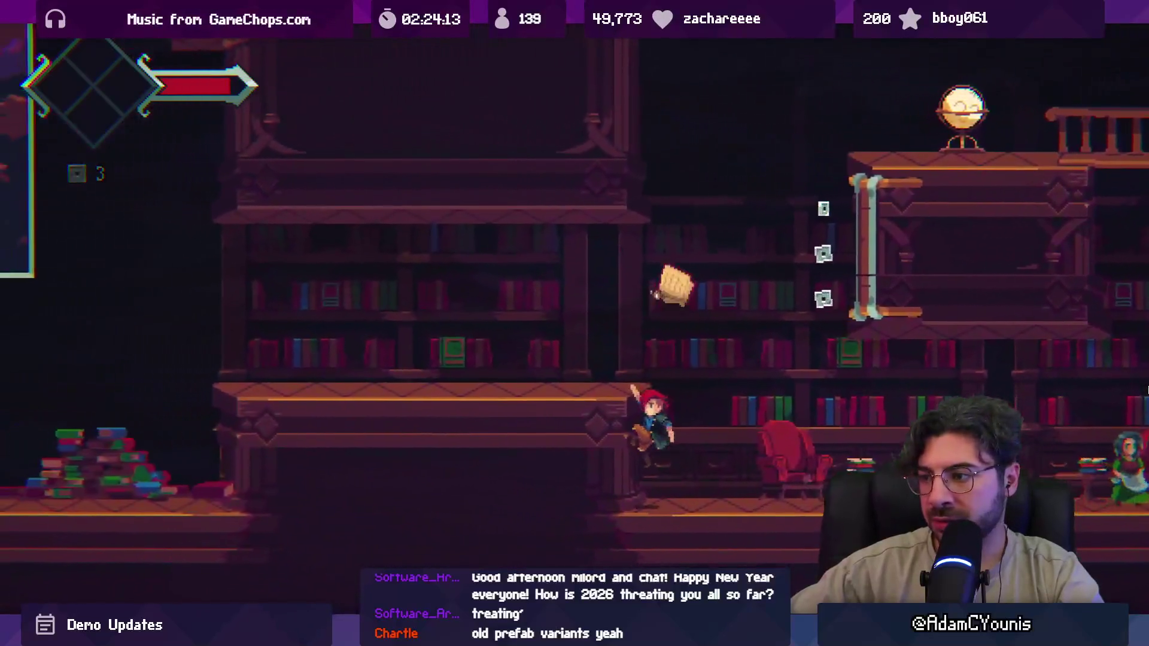
{"action": "key", "text": "Right"}
{"action": "key", "text": "z"}
{"action": "key", "text": "x"}
- Climb the ledges and ladder, then run right into the next library room
{"action": "key", "text": "z"}
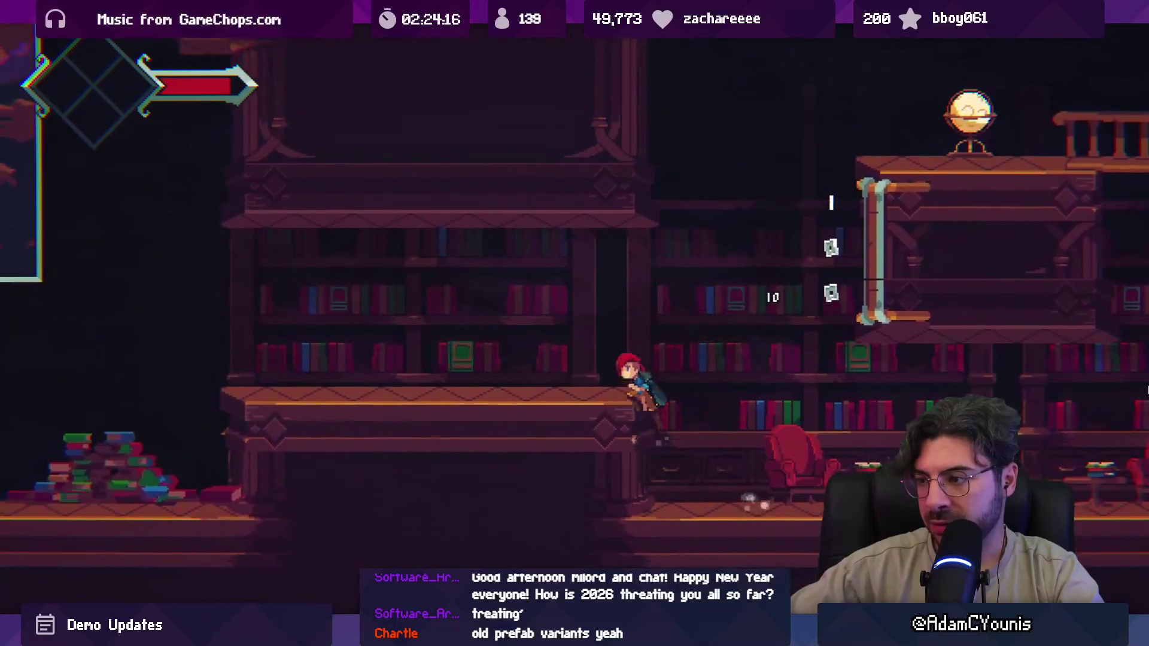
{"action": "key", "text": "Right"}
{"action": "key", "text": "Left"}
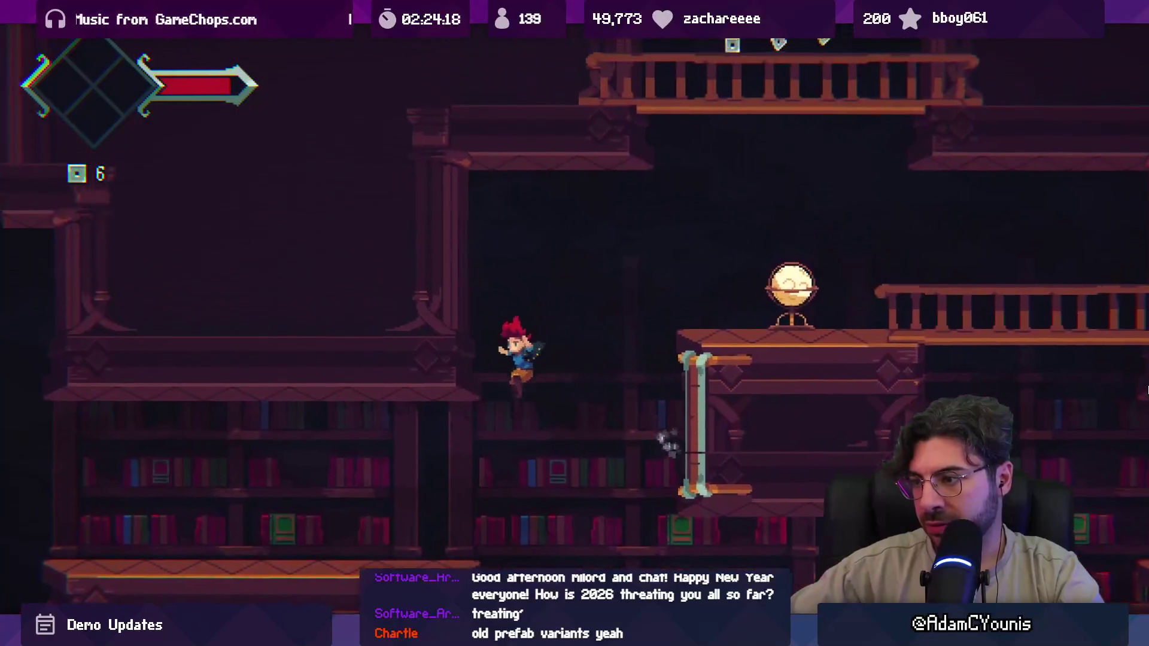
{"action": "key", "text": "Right"}
{"action": "key", "text": "z"}
{"action": "key", "text": "Down"}
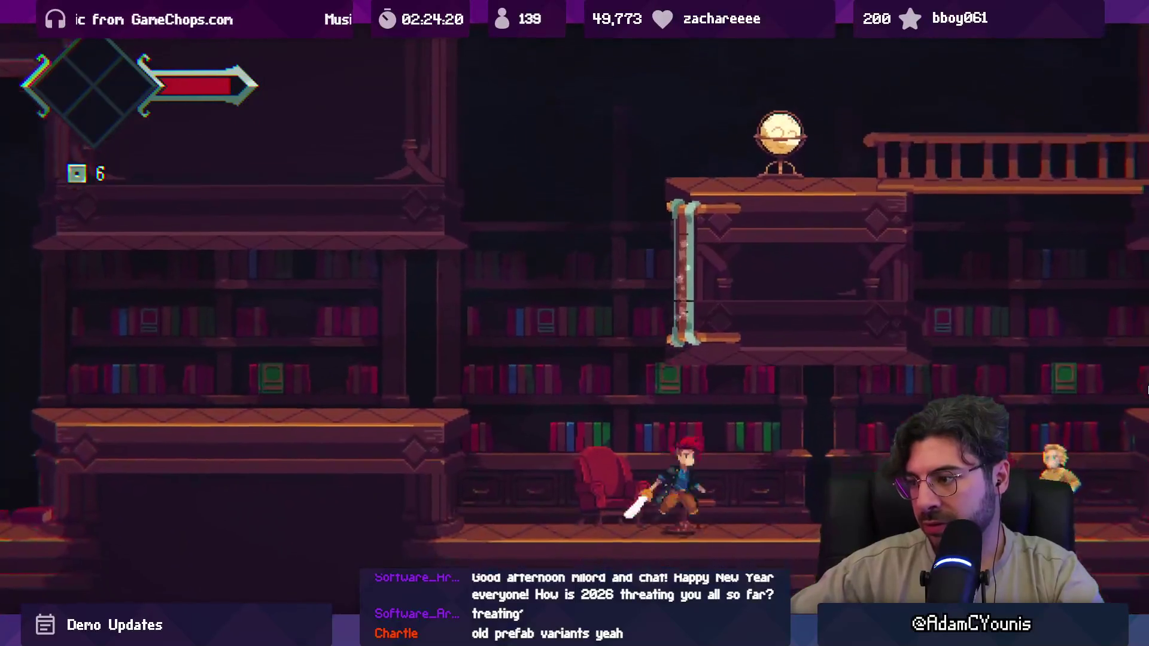
{"action": "key", "text": "Right"}
{"action": "key", "text": "z"}
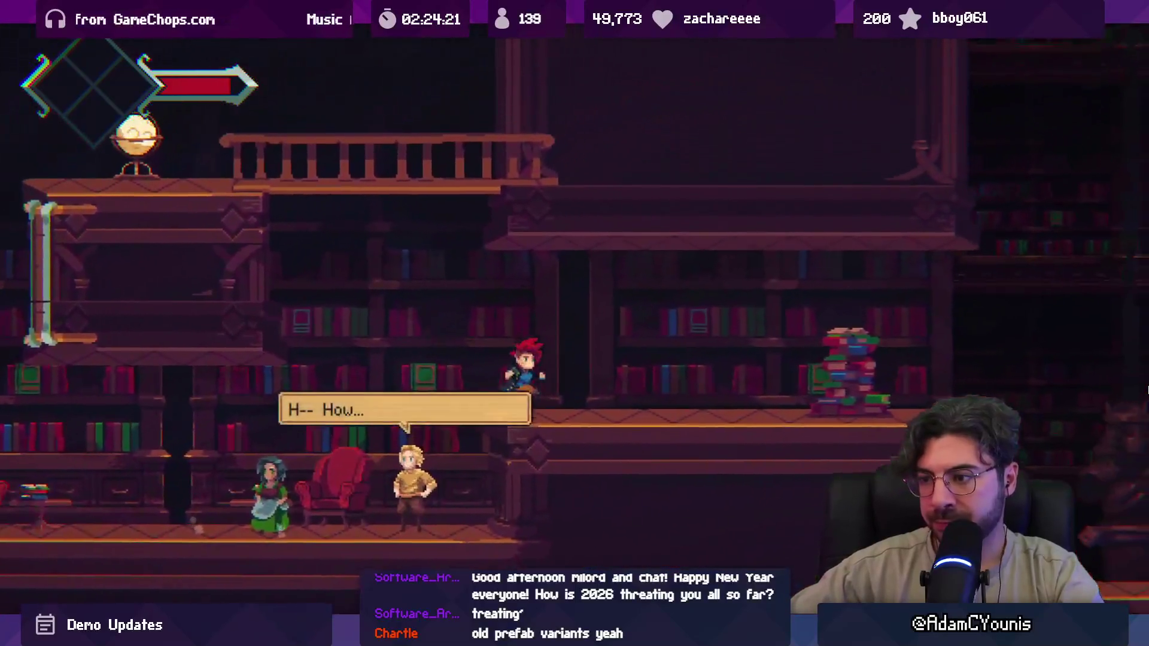
{"action": "key", "text": "Right"}
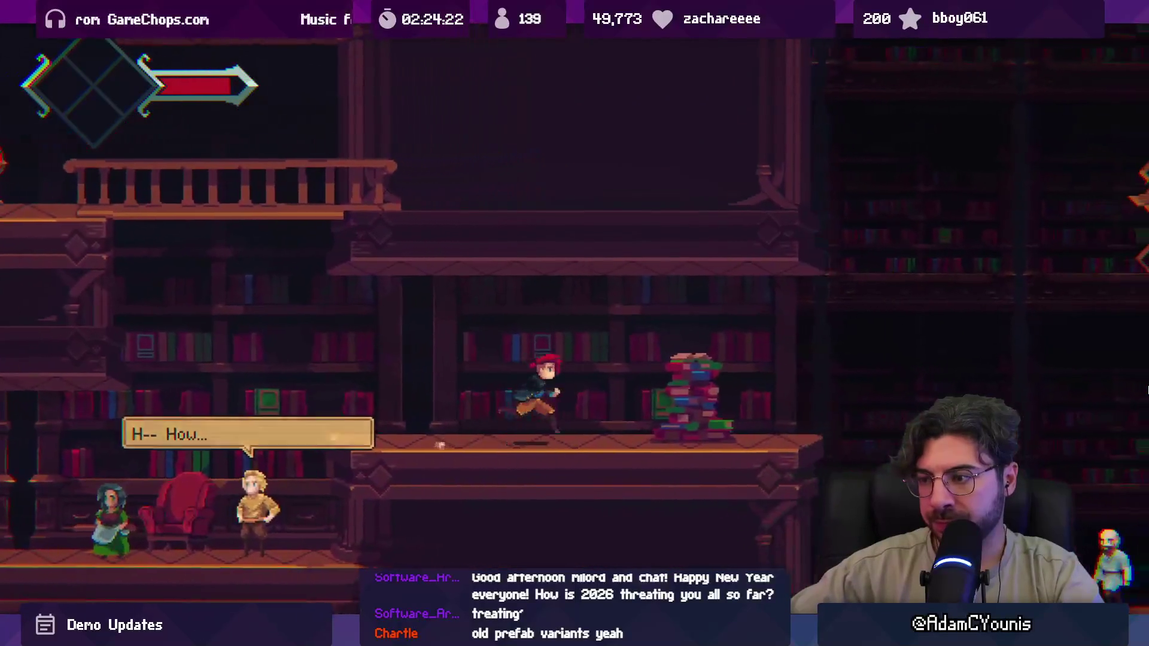
- Run past the bald villager to the gears room, attack there, and exit fullscreen
{"action": "key", "text": "z"}
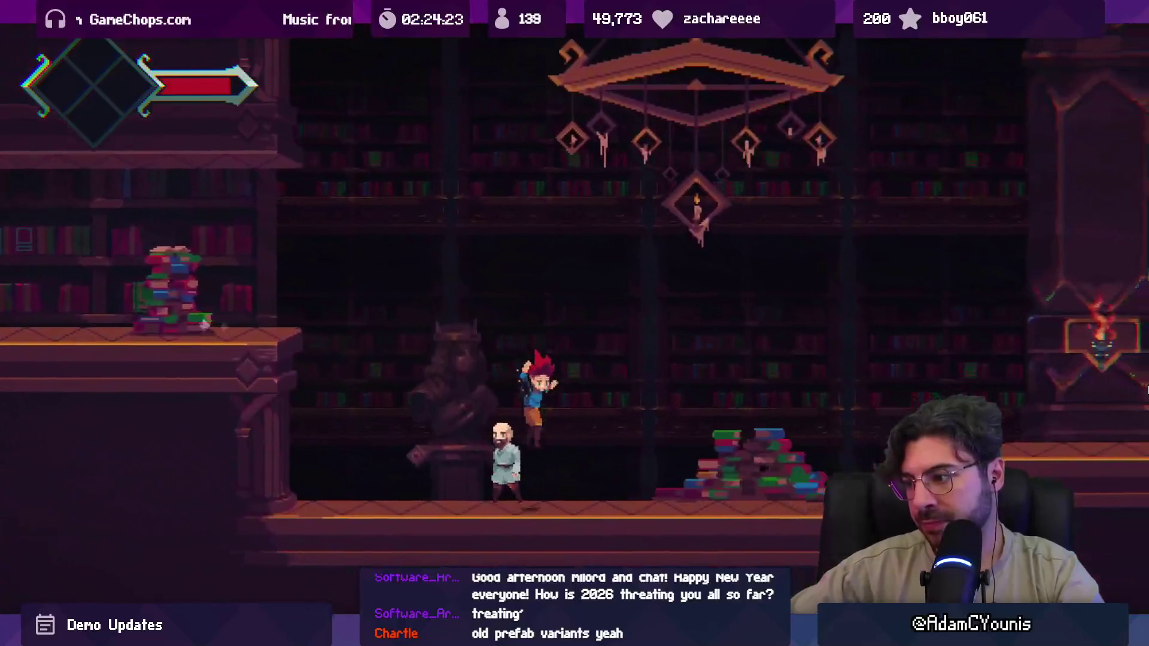
{"action": "key", "text": "Right"}
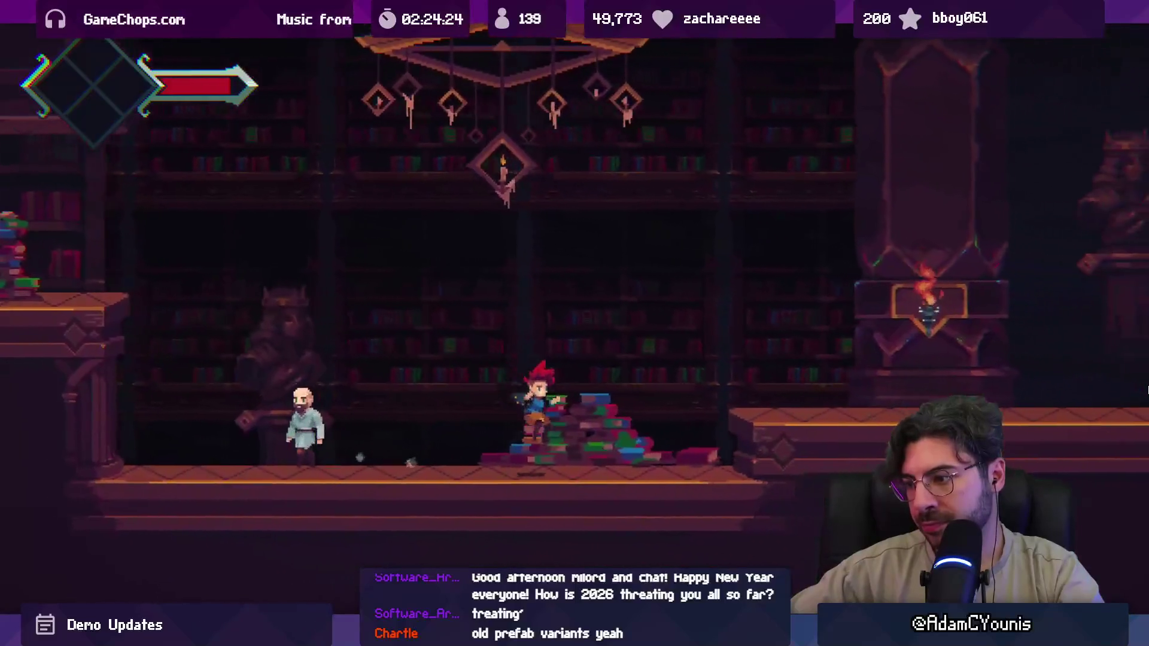
{"action": "key", "text": "z"}
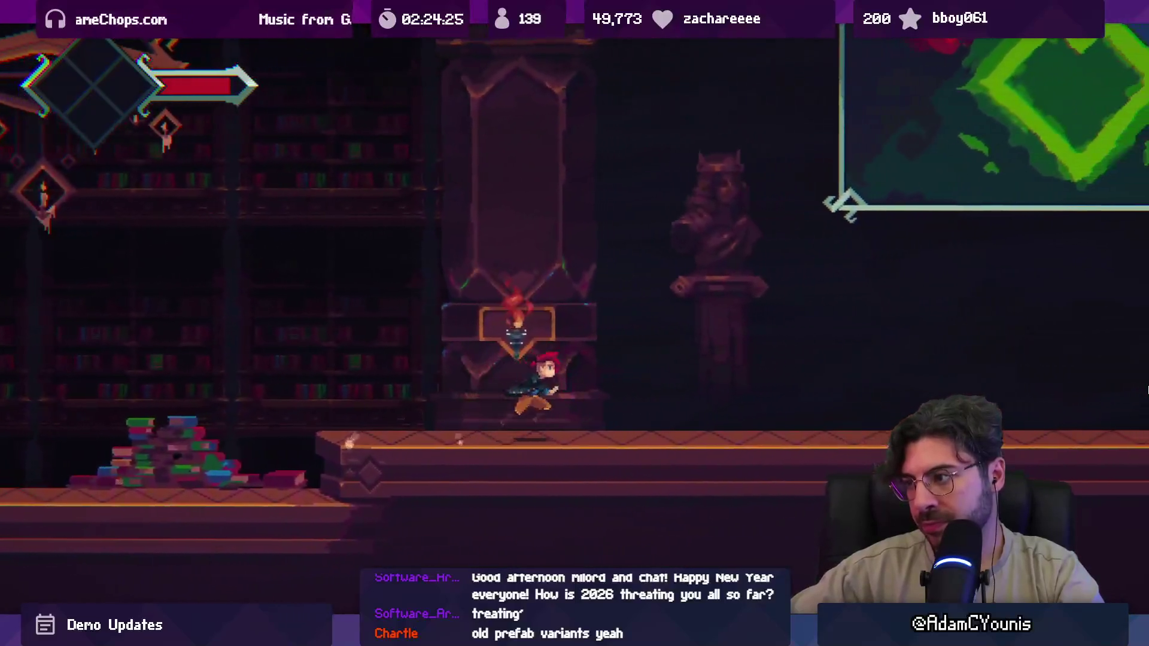
{"action": "key", "text": "Right"}
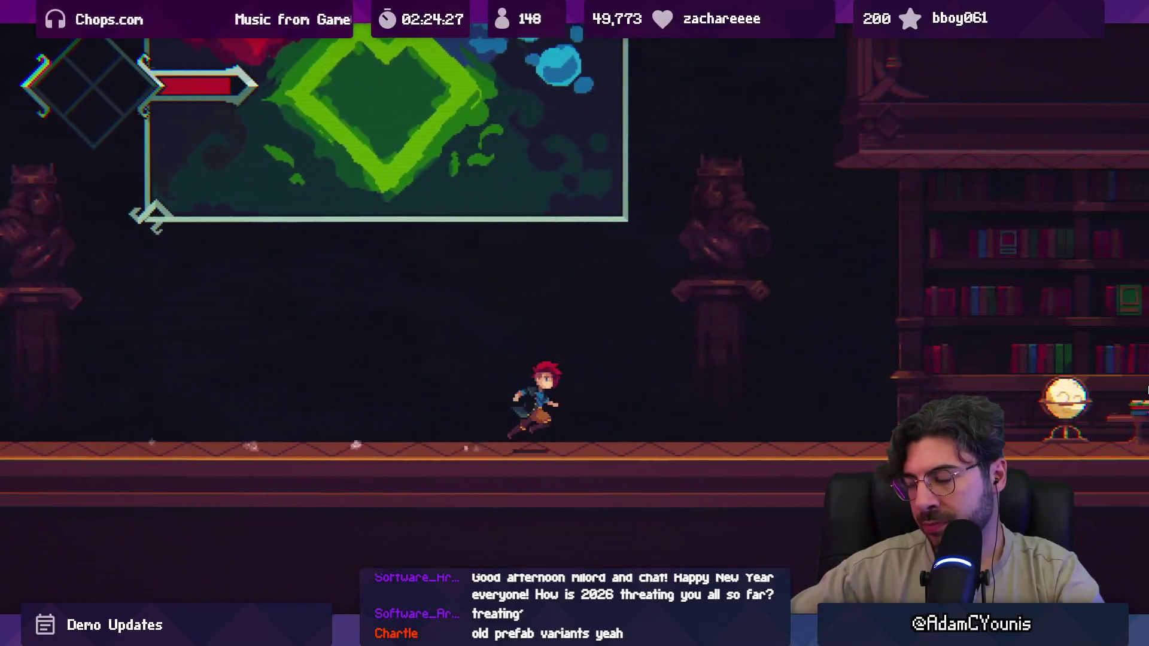
{"action": "key", "text": "Right"}
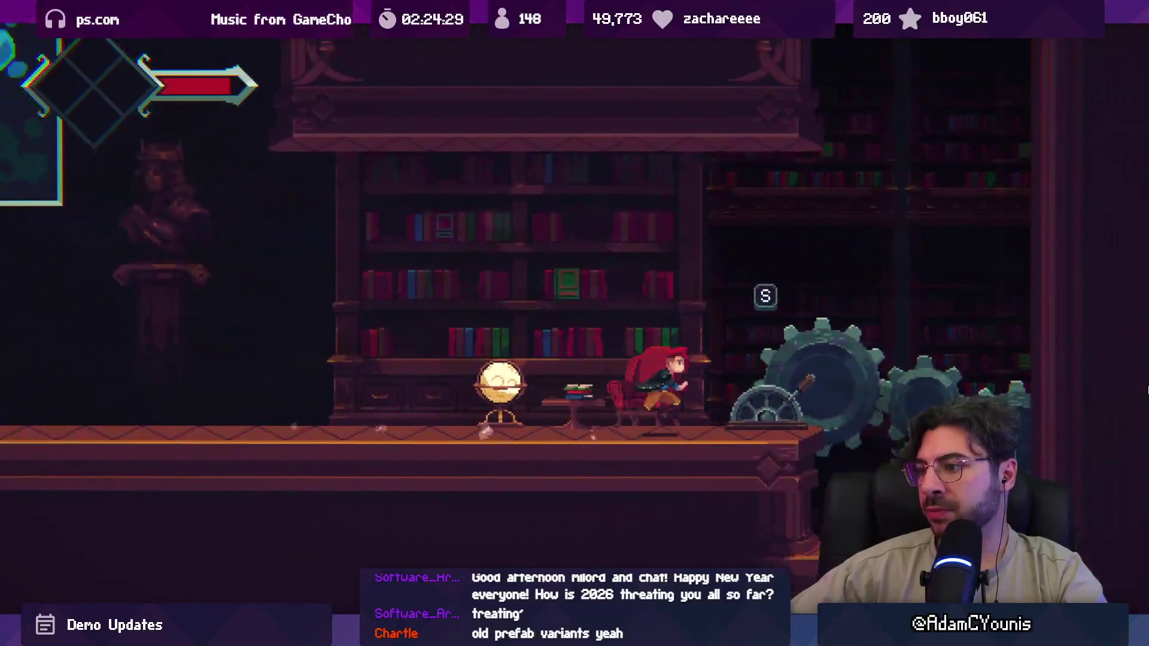
{"action": "key", "text": "z"}
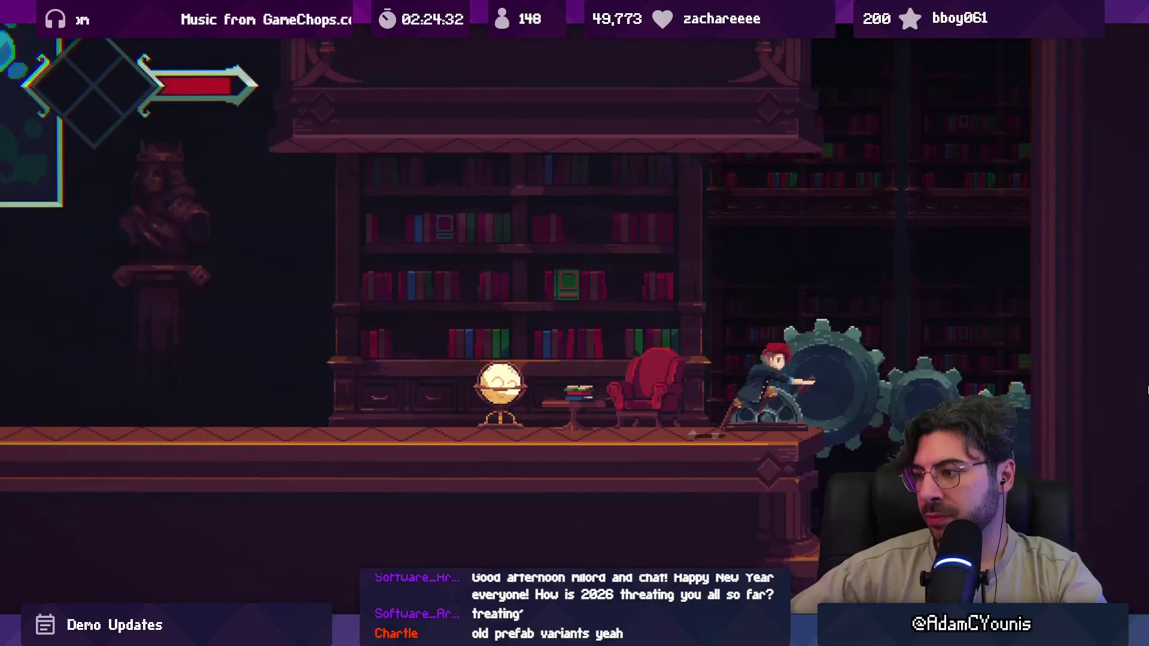
{"action": "key", "text": "x"}
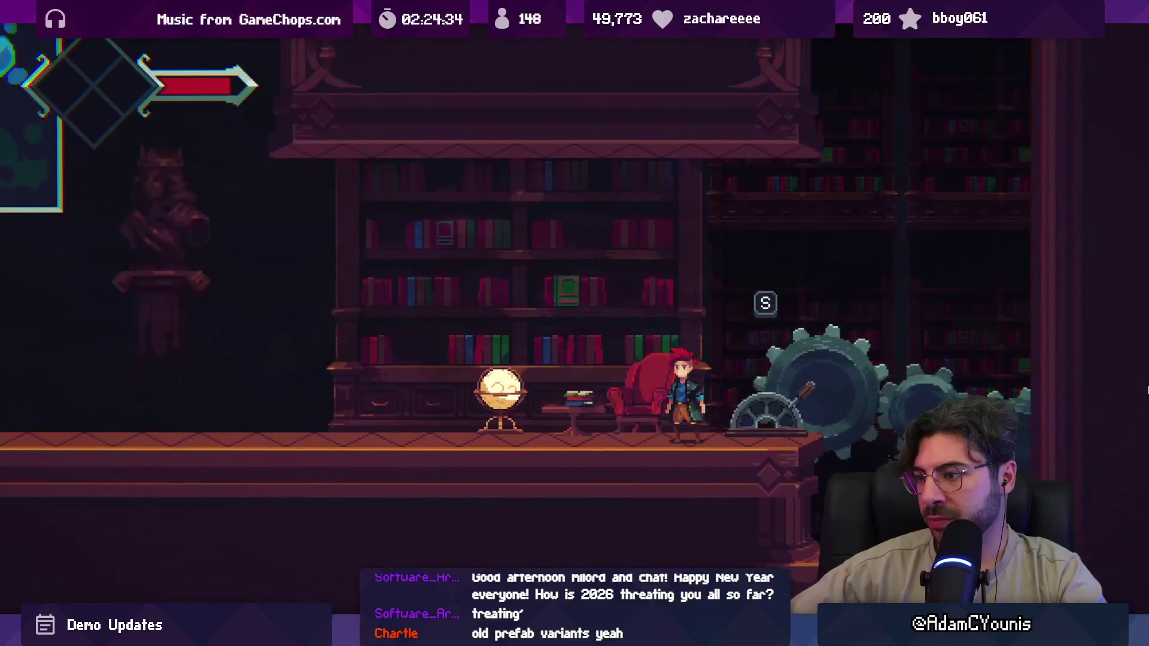
{"action": "key", "text": "shift+space"}
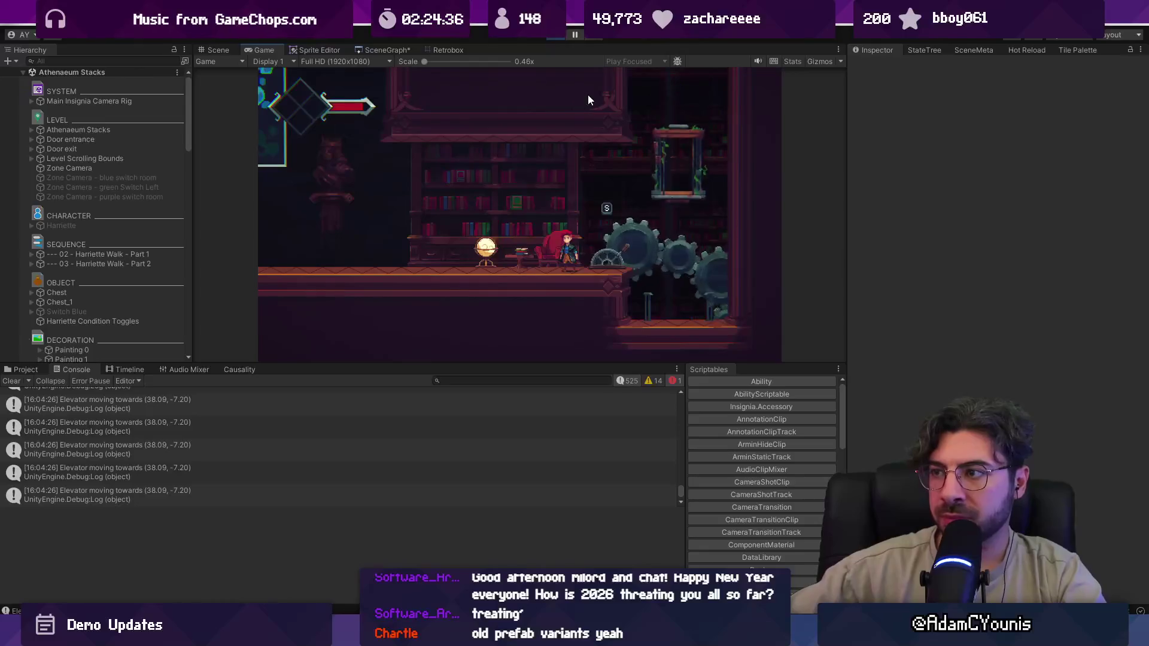
- Stop the playtest and open the code behind the elevator console log message
{"action": "left_click", "coordinate": [560, 37]}
{"action": "double_click", "coordinate": [333, 421]}
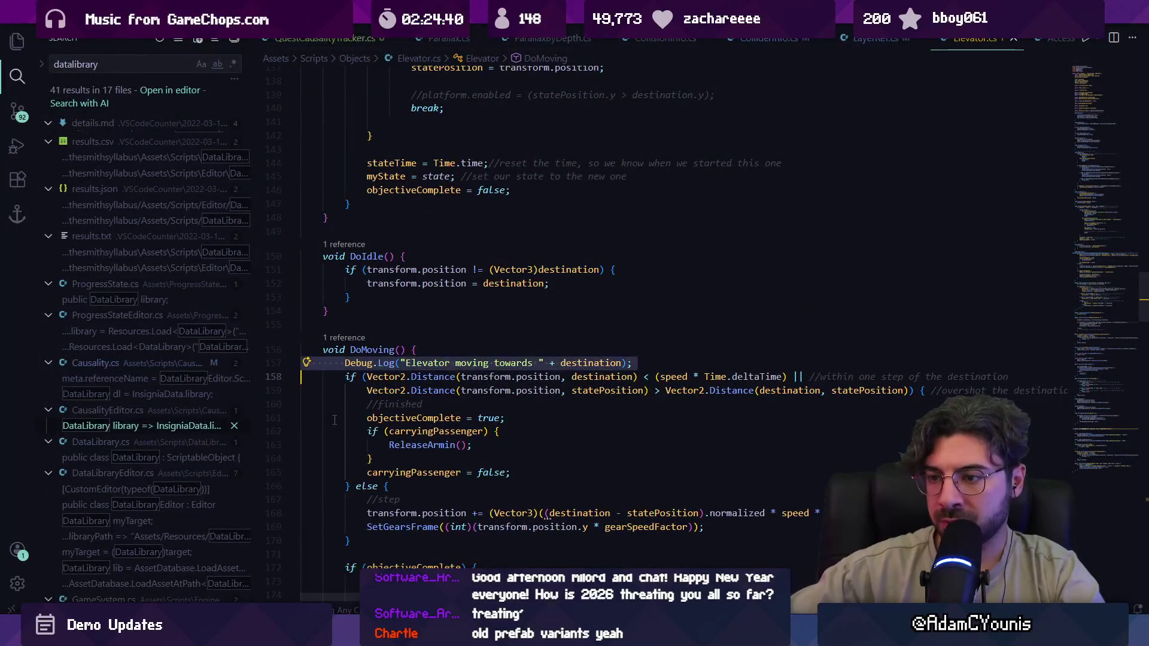
{"action": "key", "text": "ctrl+Left"}
{"action": "key", "text": "ctrl+Left"}
{"action": "key", "text": "ctrl+Left"}
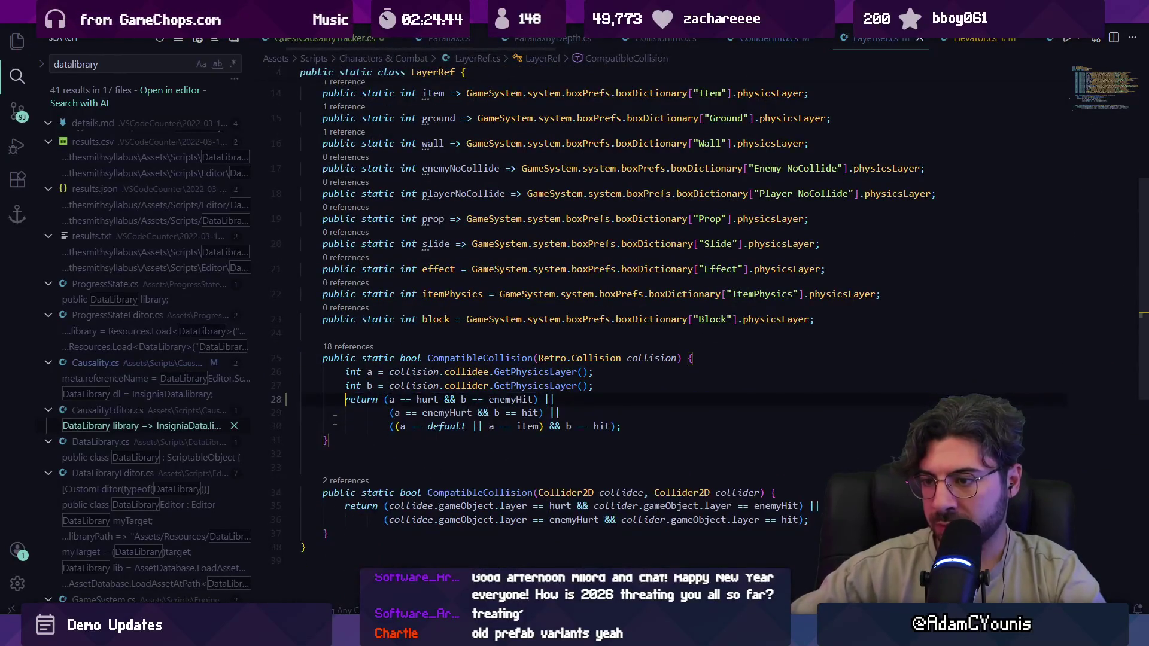
- Delete the collision Debug.Log line at line 90 of ColliderInfo.cs
{"action": "key", "text": "alt+Left"}
{"action": "key", "text": "Home"}
{"action": "key", "text": "Home"}
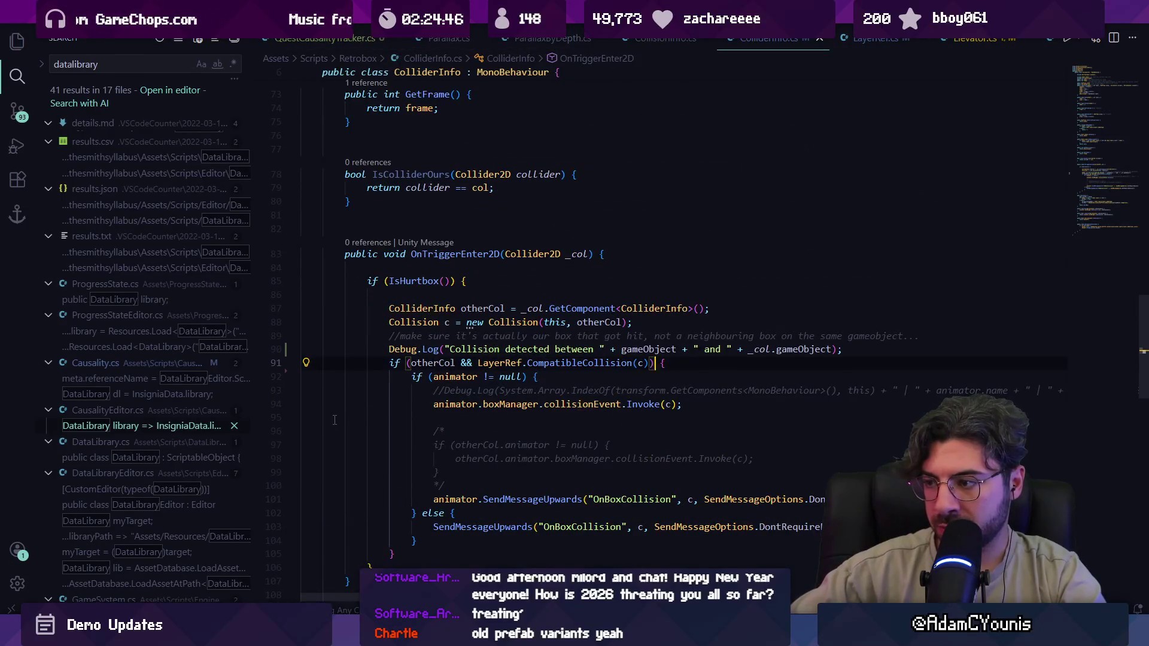
{"action": "key", "text": "shift+Up"}
{"action": "key", "text": "Delete"}
{"action": "key", "text": "alt+Tab"}
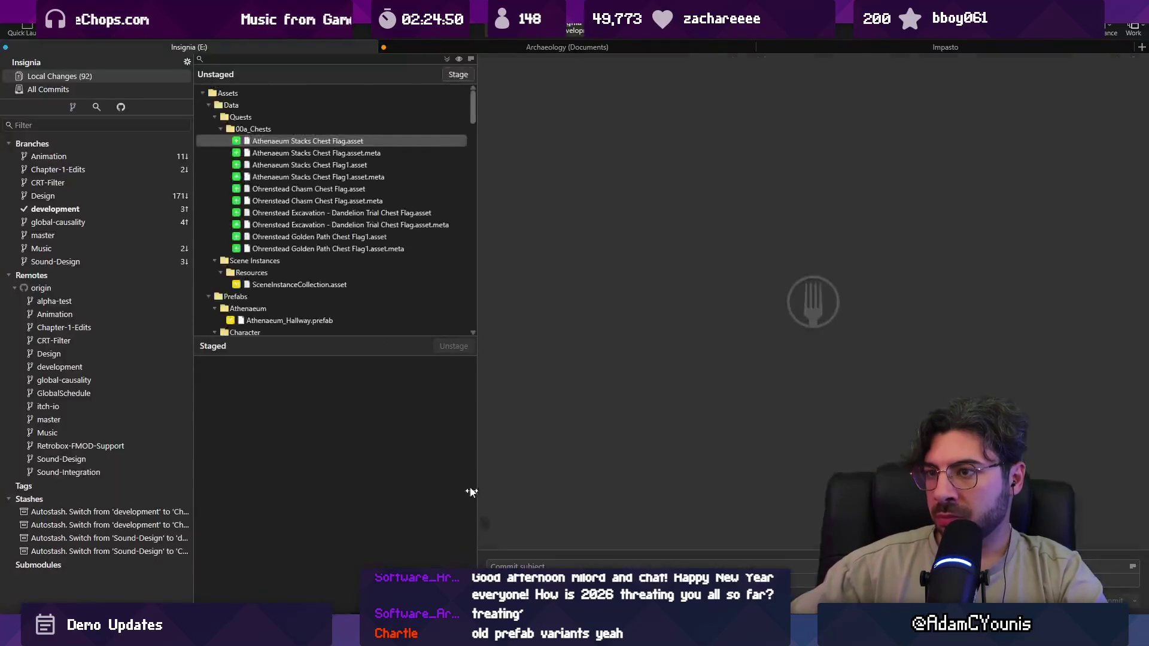
- Stage all changes with subject 'Adds dressing to Athenaeum scenes' and view Cream Lounge.aseprite.meta's diff
{"action": "left_click", "coordinate": [458, 74]}
{"action": "type", "text": "Adds dressing to Athenaeum scenes"}
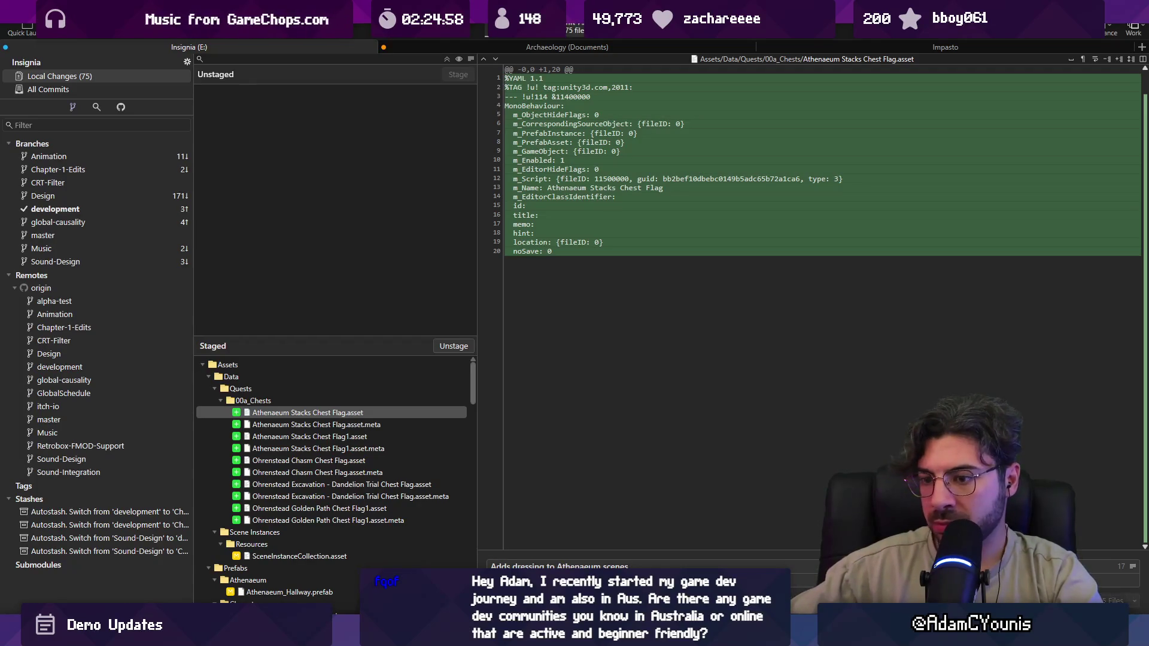
{"action": "scroll", "coordinate": [335, 460], "scroll_direction": "down", "scroll_amount": 10}
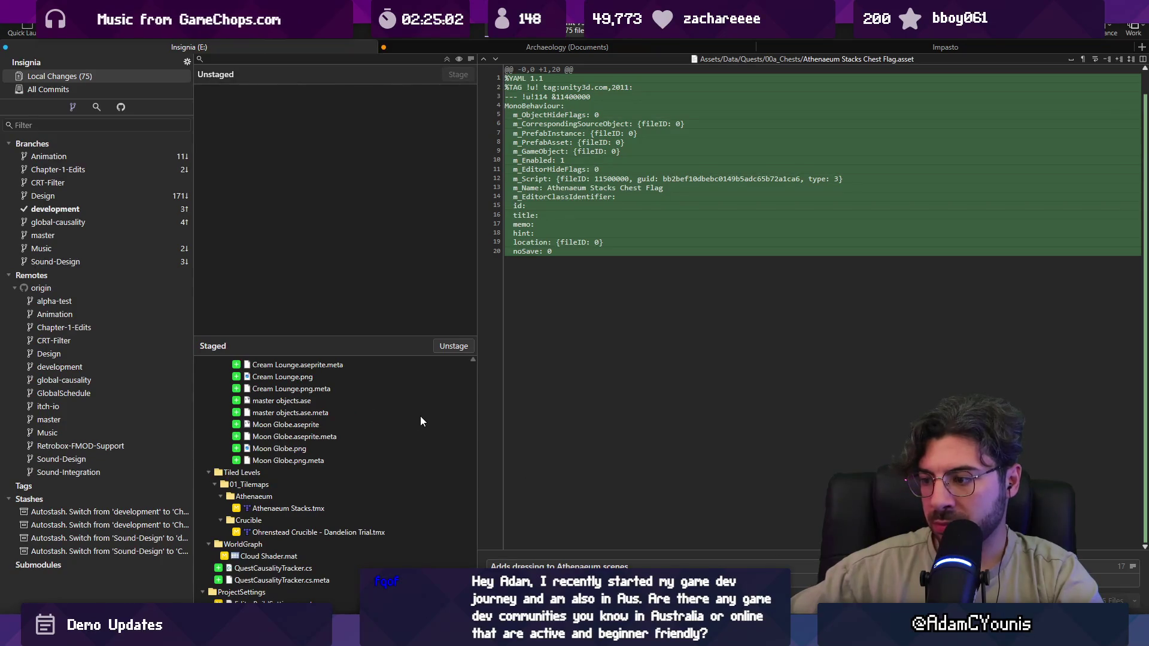
{"action": "left_click", "coordinate": [360, 368]}
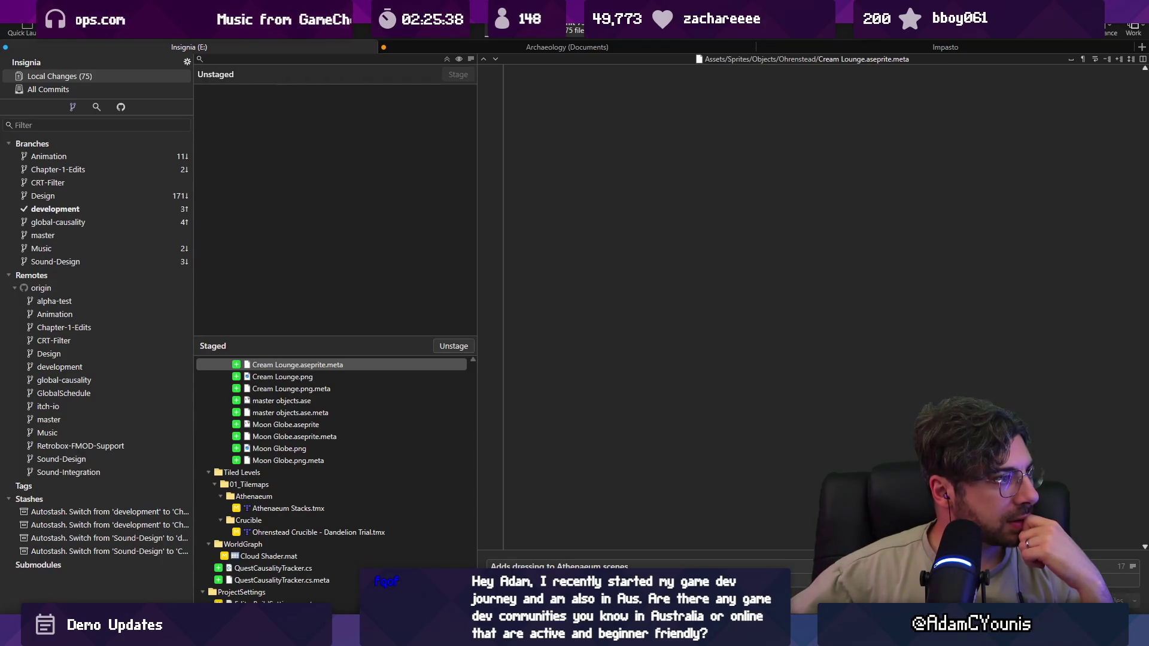
- Commit the staged changes to the development branch with Ctrl+Enter
{"action": "key", "text": "ctrl+Return"}
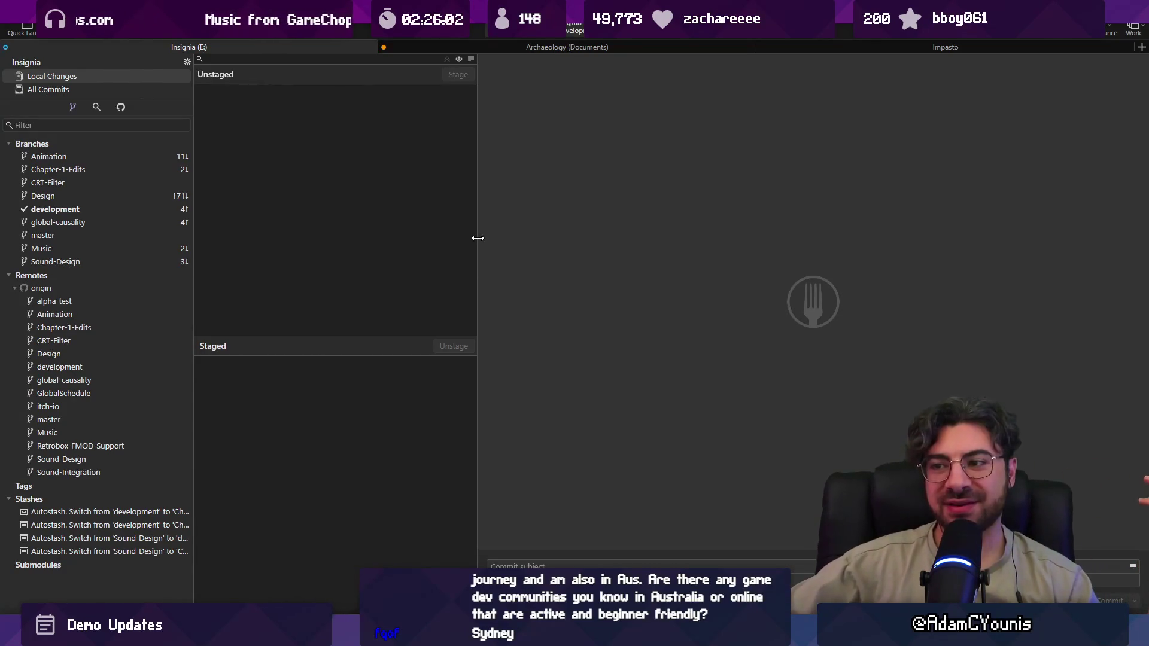
- Widen Fork's changes file list, then return to Unity and enlarge the scene view over the console
{"action": "left_click_drag", "start_coordinate": [477, 238], "coordinate": [487, 237]}
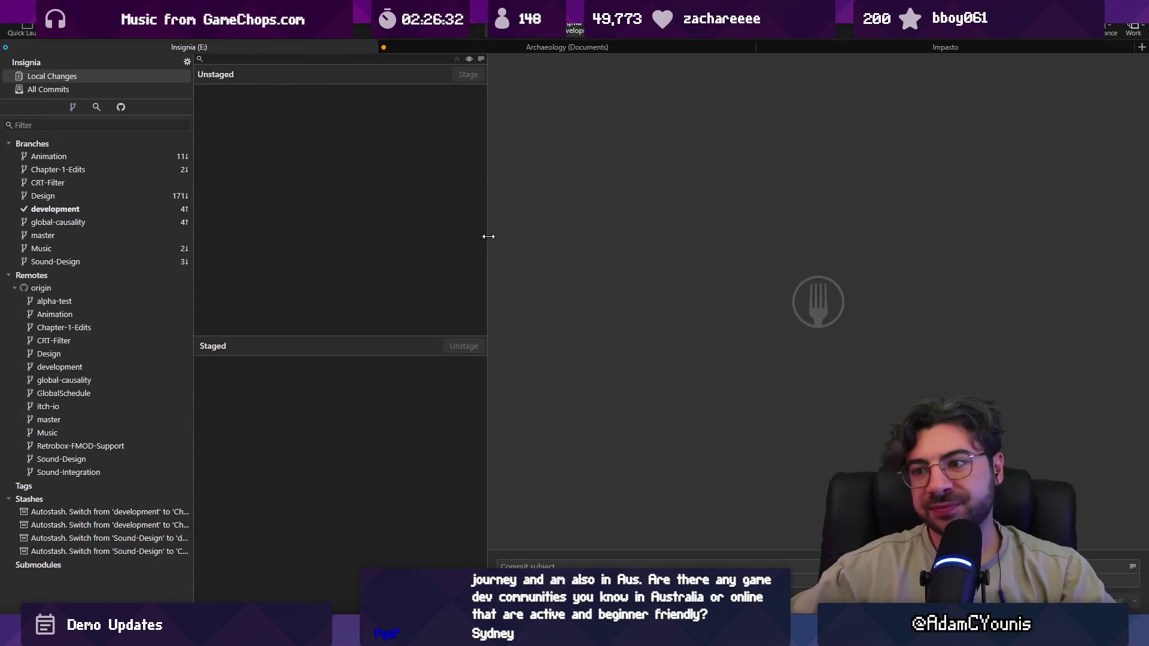
{"action": "left_click_drag", "start_coordinate": [488, 231], "coordinate": [495, 231]}
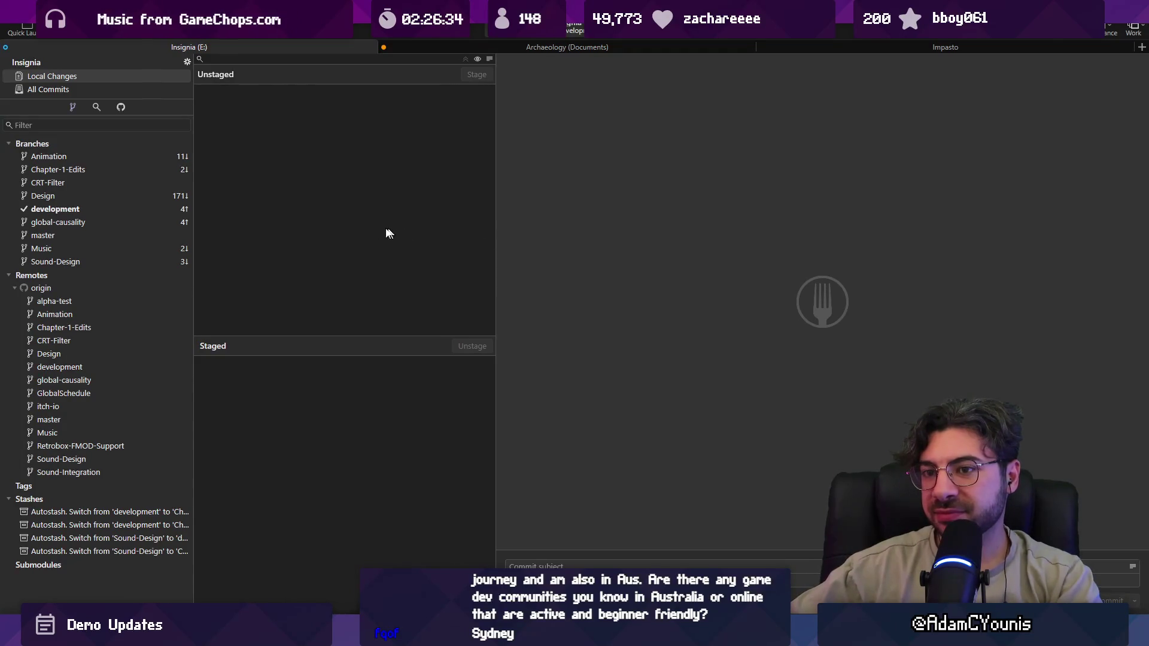
{"action": "mouse_move", "coordinate": [589, 636]}
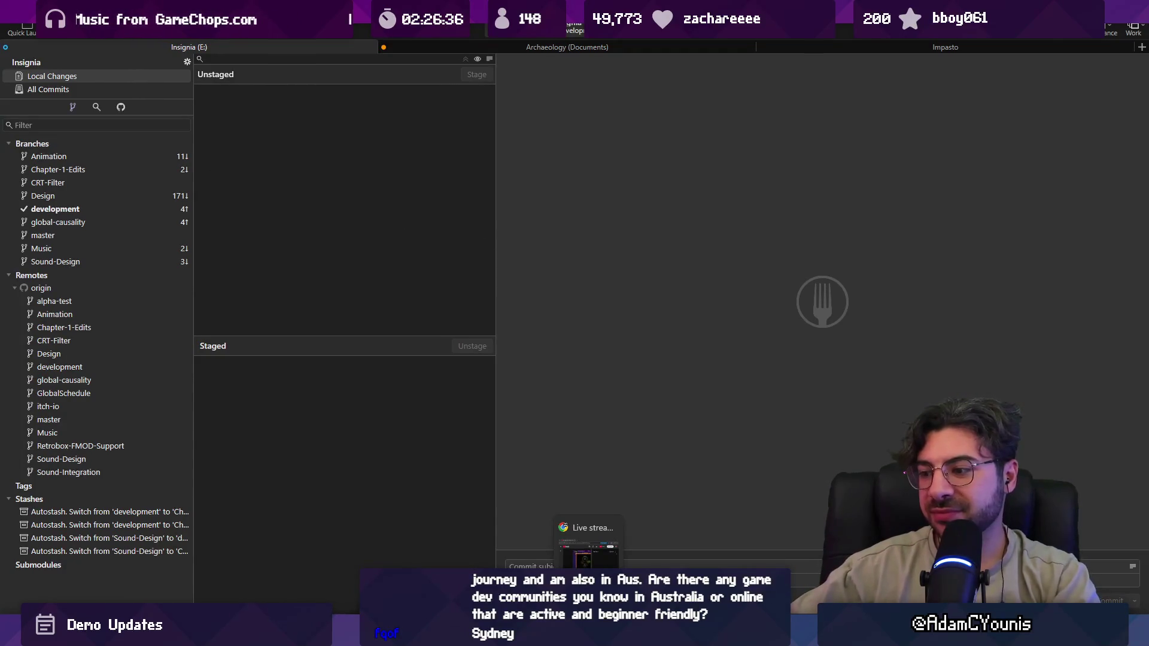
{"action": "mouse_move", "coordinate": [508, 636]}
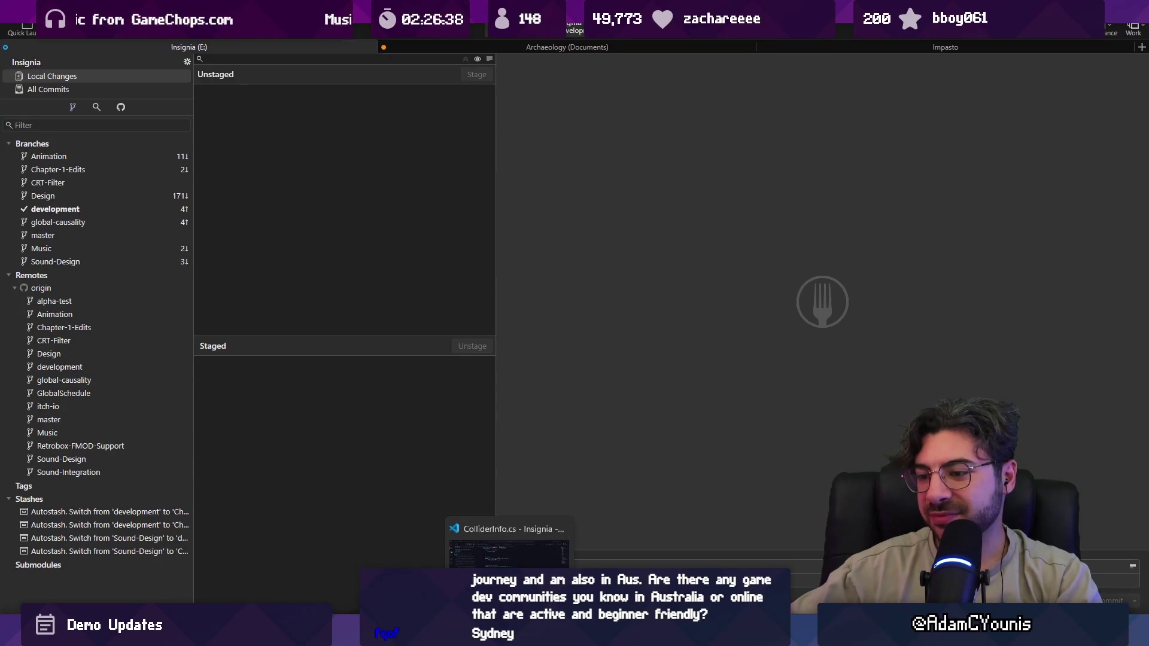
{"action": "left_click", "coordinate": [407, 636]}
{"action": "left_click_drag", "start_coordinate": [450, 362], "coordinate": [450, 375]}
- Clear the console and duplicate the Bookmoth_2 enemy into a new Bookmoth_3
{"action": "left_click", "coordinate": [12, 395]}
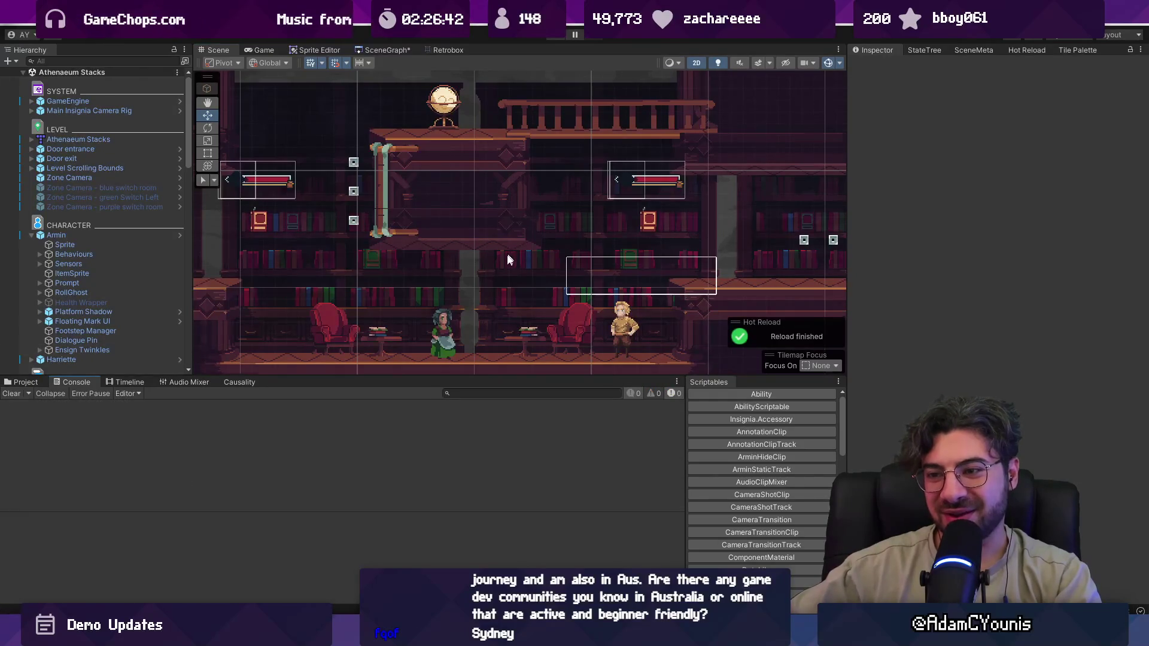
{"action": "scroll", "coordinate": [508, 253], "scroll_direction": "down", "scroll_amount": 3}
{"action": "mouse_move", "coordinate": [489, 256]}
{"action": "left_mouse_down"}
{"action": "mouse_move", "coordinate": [537, 301]}
{"action": "mouse_move", "coordinate": [601, 297]}
{"action": "mouse_move", "coordinate": [613, 323]}
{"action": "mouse_move", "coordinate": [689, 204]}
{"action": "left_mouse_up"}
{"action": "scroll", "coordinate": [773, 218], "scroll_direction": "down", "scroll_amount": 2}
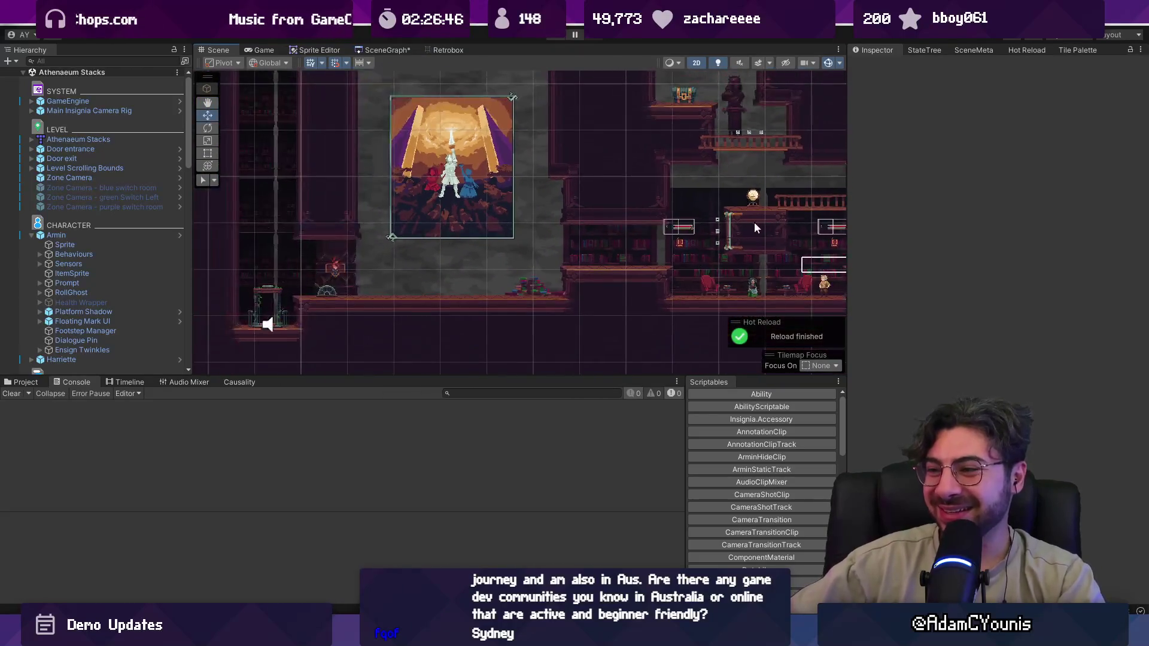
{"action": "left_click_drag", "start_coordinate": [770, 217], "coordinate": [403, 214]}
{"action": "scroll", "coordinate": [437, 228], "scroll_direction": "up", "scroll_amount": 3}
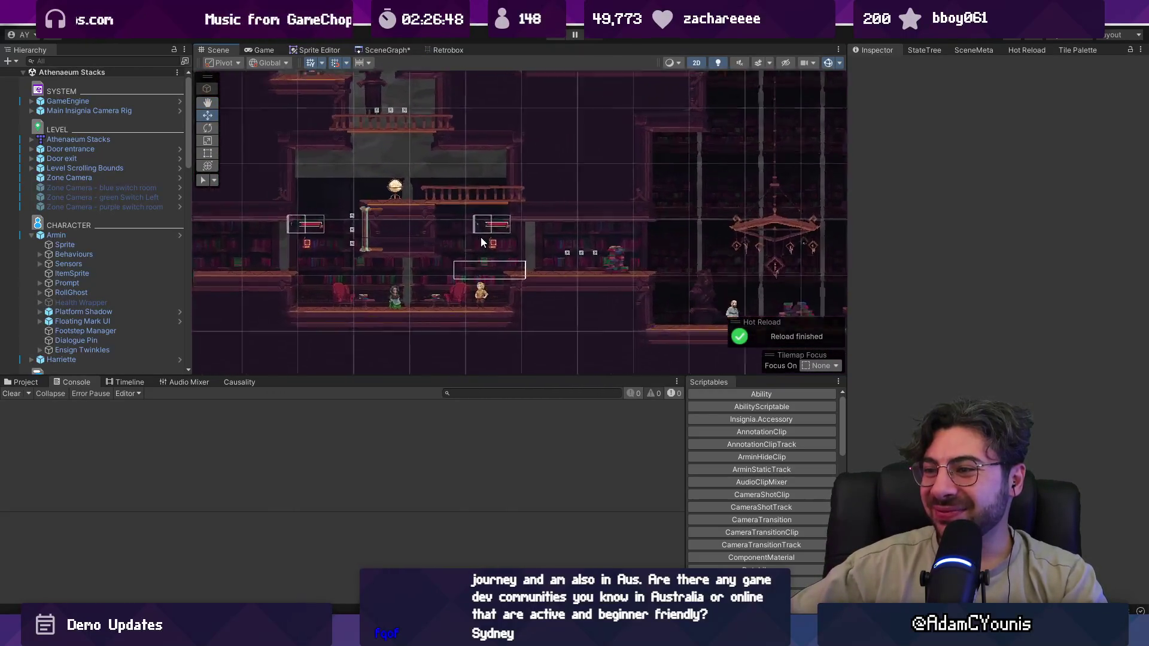
{"action": "left_click", "coordinate": [535, 217]}
{"action": "mouse_move", "coordinate": [472, 282]}
{"action": "left_mouse_down"}
{"action": "mouse_move", "coordinate": [563, 265]}
{"action": "mouse_move", "coordinate": [520, 274]}
{"action": "left_mouse_up"}
{"action": "key", "text": "ctrl+d"}
- Nudge Bookmoth_4 down and right to position (23, -1.82) beside the armchair
{"action": "scroll", "coordinate": [520, 274], "scroll_direction": "down", "scroll_amount": 3}
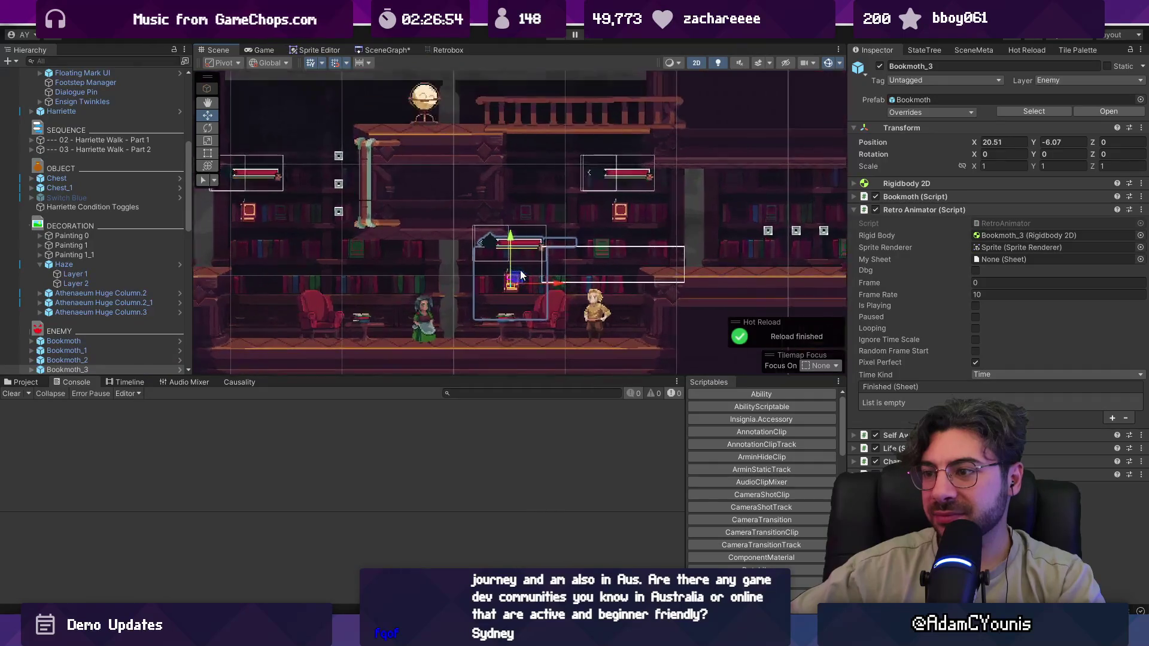
{"action": "left_click_drag", "start_coordinate": [777, 256], "coordinate": [667, 308]}
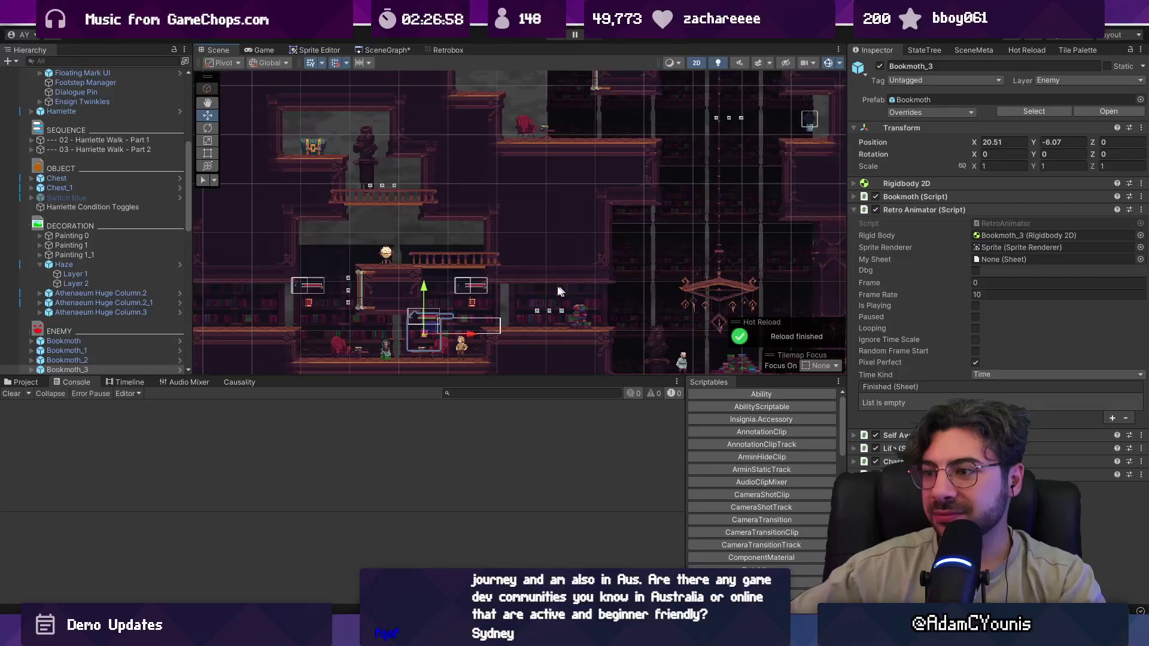
{"action": "scroll", "coordinate": [480, 300], "scroll_direction": "down", "scroll_amount": 5}
{"action": "mouse_move", "coordinate": [654, 200]}
{"action": "left_mouse_down"}
{"action": "mouse_move", "coordinate": [619, 272]}
{"action": "mouse_move", "coordinate": [617, 254]}
{"action": "left_mouse_up"}
{"action": "scroll", "coordinate": [443, 325], "scroll_direction": "up", "scroll_amount": 2}
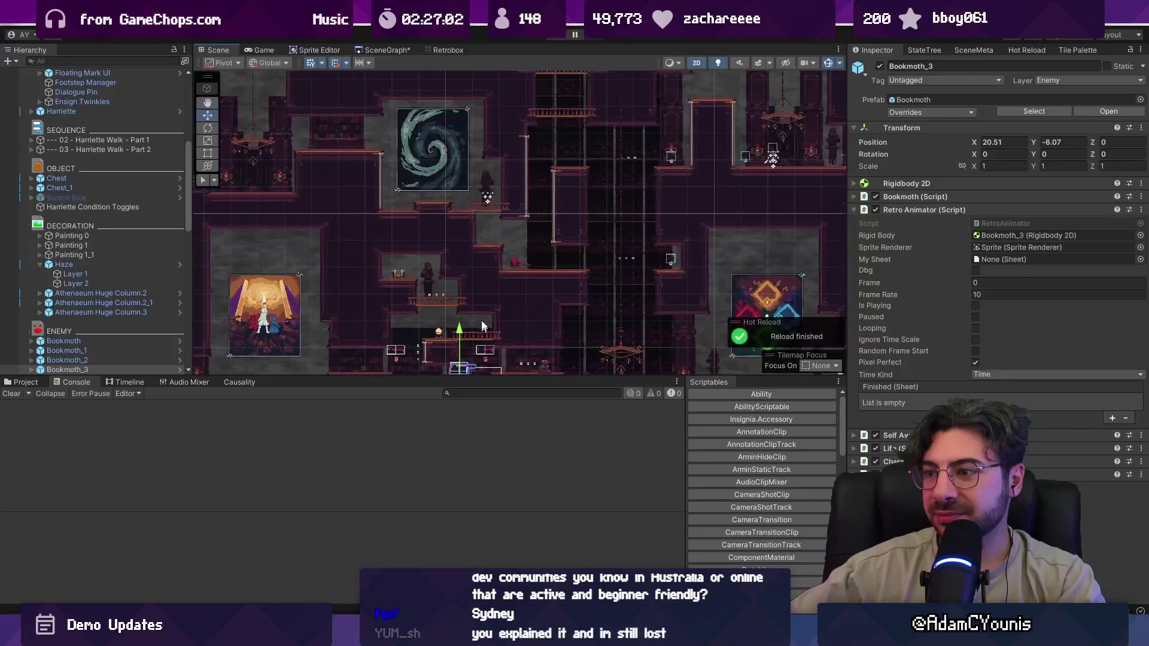
{"action": "left_click", "coordinate": [470, 313]}
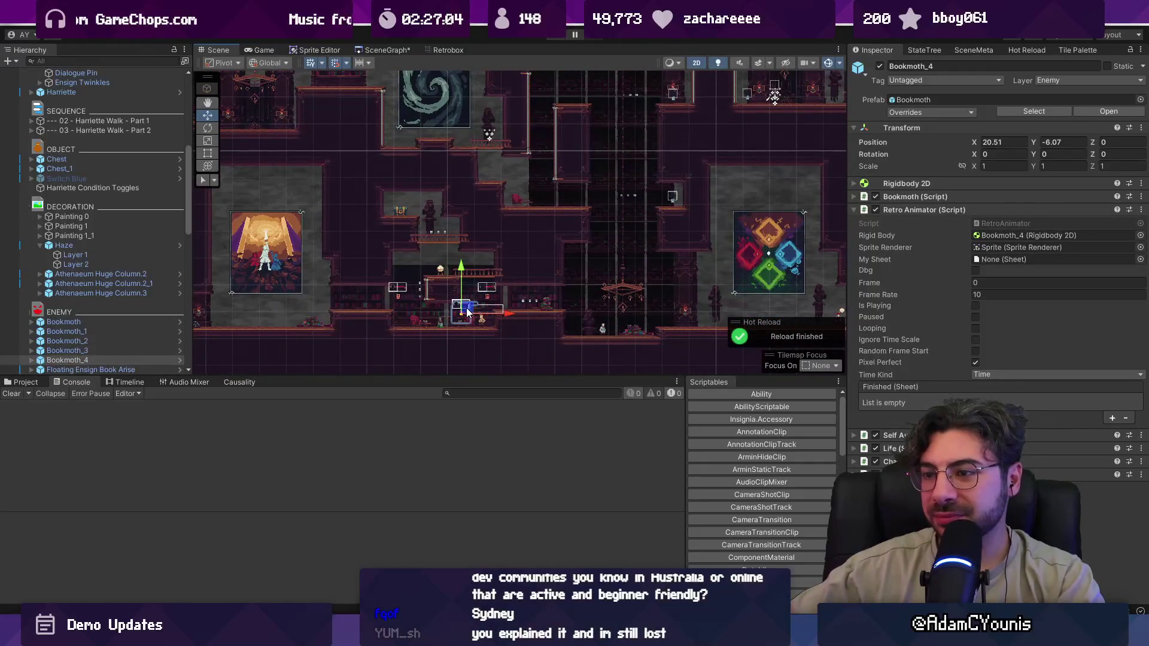
{"action": "scroll", "coordinate": [529, 189], "scroll_direction": "up", "scroll_amount": 10}
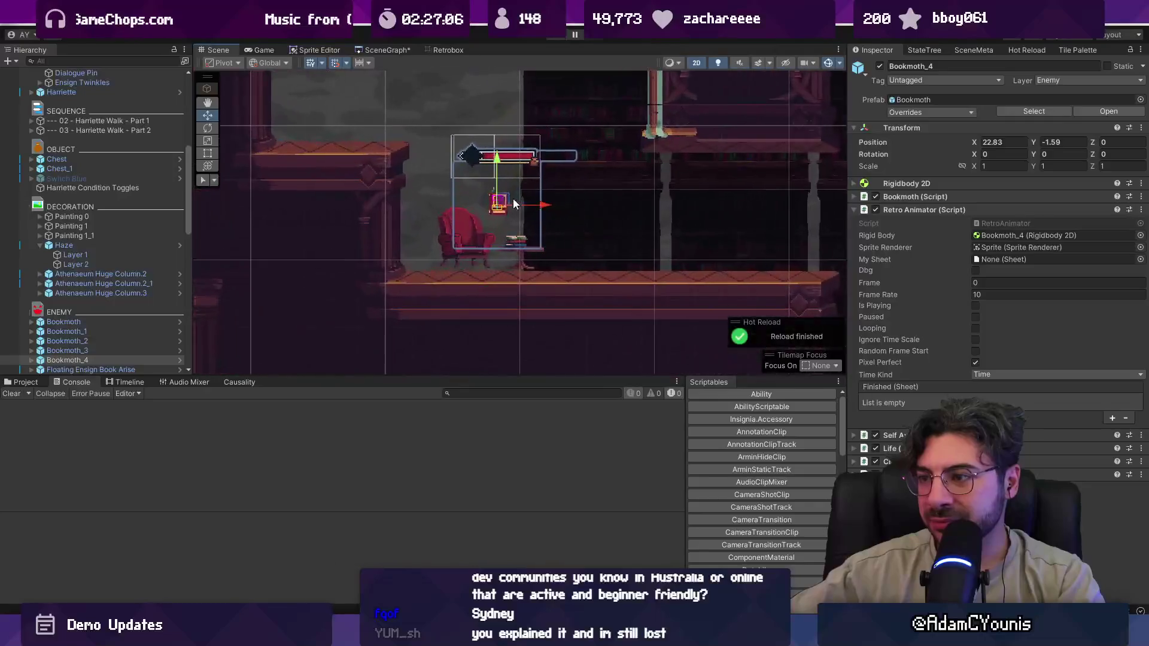
{"action": "left_click_drag", "start_coordinate": [500, 202], "coordinate": [542, 254]}
{"action": "scroll", "coordinate": [548, 265], "scroll_direction": "down", "scroll_amount": 4}
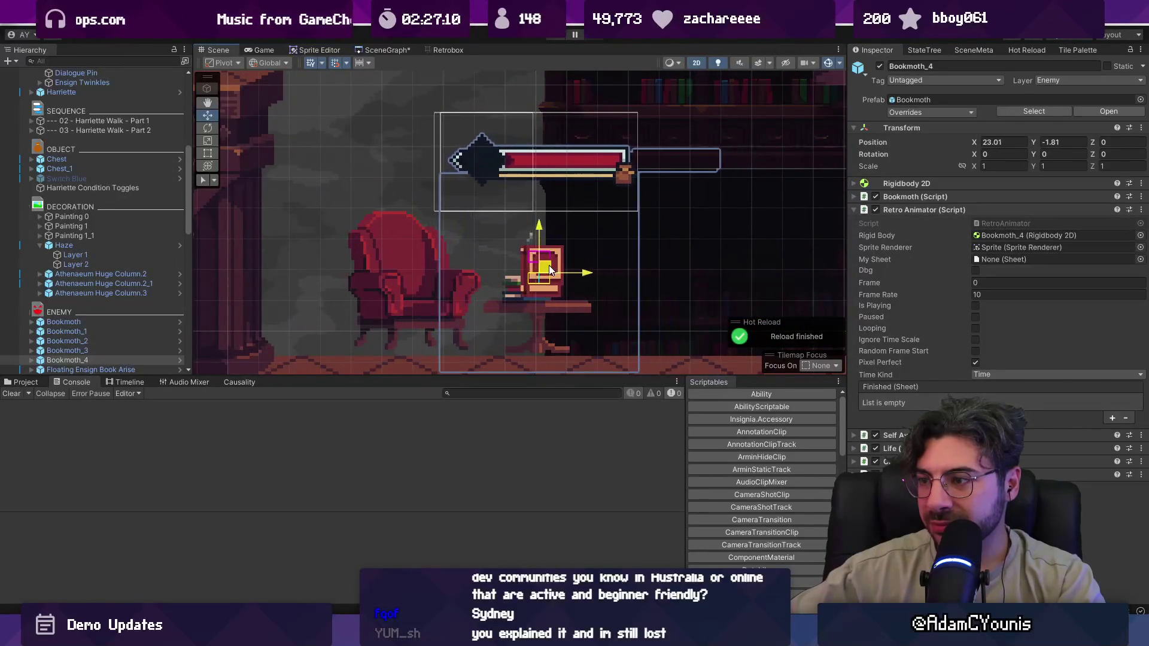
{"action": "scroll", "coordinate": [507, 239], "scroll_direction": "down", "scroll_amount": 3}
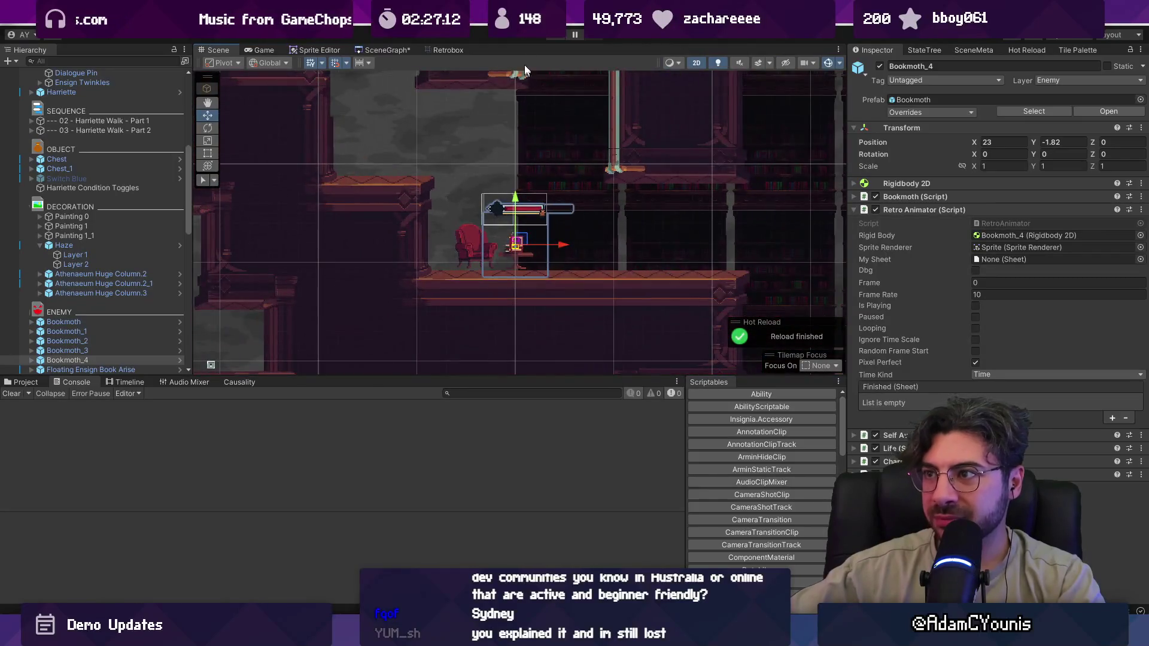
{"action": "left_click", "coordinate": [553, 39]}
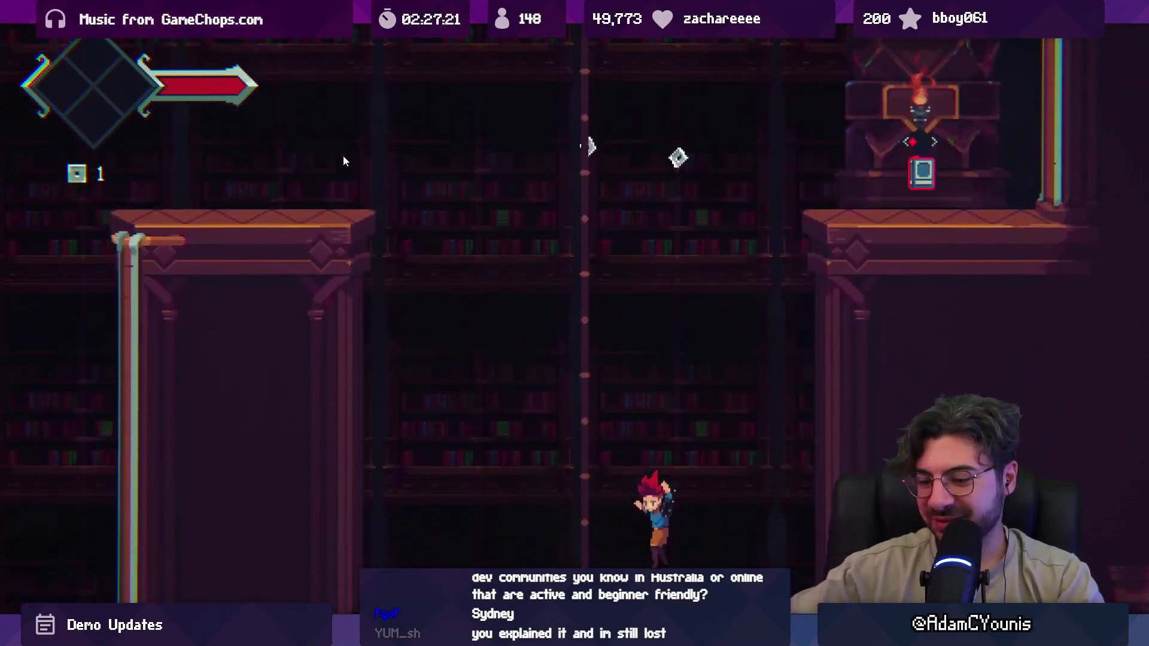
- Leave the fullscreen playtest, stop Play mode, and select the Chandelier_1 chain
{"action": "key", "text": "shift+space"}
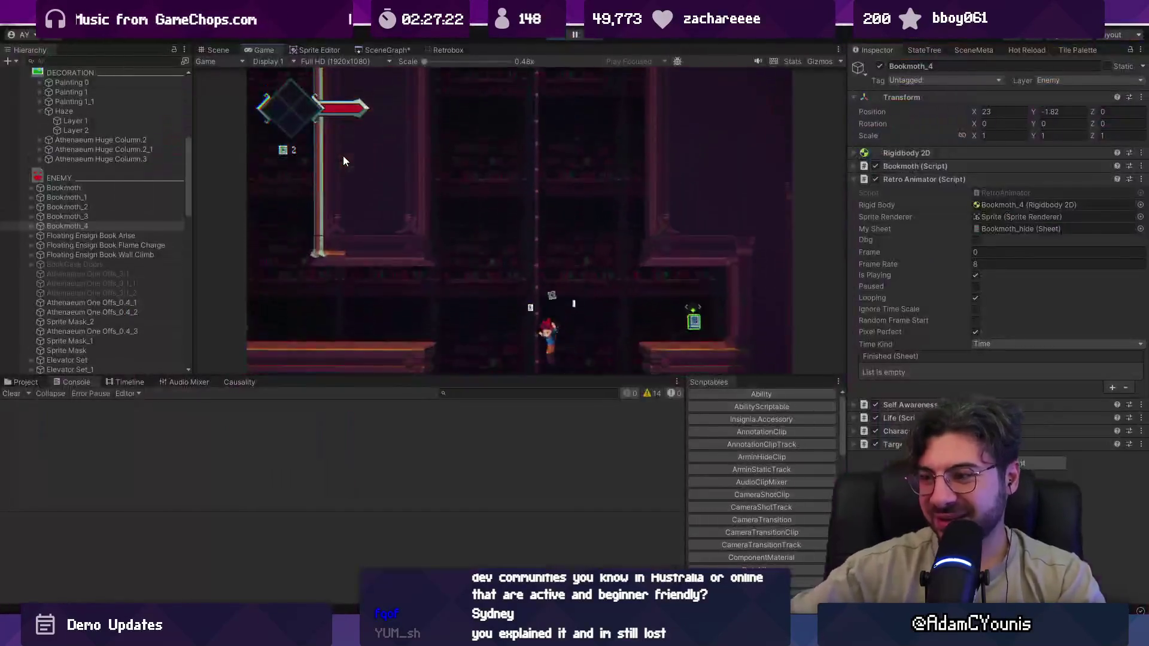
{"action": "key", "text": "ctrl+p"}
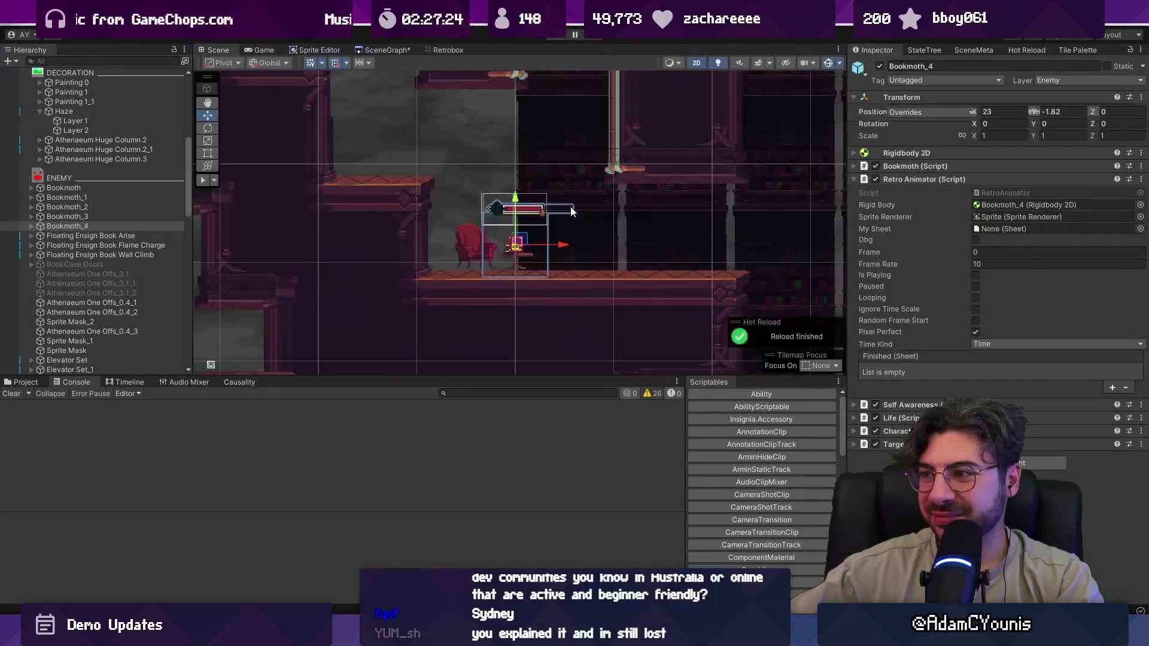
{"action": "scroll", "coordinate": [561, 181], "scroll_direction": "down", "scroll_amount": 5}
{"action": "mouse_move", "coordinate": [561, 182]}
{"action": "left_mouse_down"}
{"action": "mouse_move", "coordinate": [516, 198]}
{"action": "mouse_move", "coordinate": [557, 148]}
{"action": "mouse_move", "coordinate": [563, 80]}
{"action": "mouse_move", "coordinate": [558, 180]}
{"action": "mouse_move", "coordinate": [558, 66]}
{"action": "mouse_move", "coordinate": [571, 57]}
{"action": "mouse_move", "coordinate": [548, 175]}
{"action": "left_mouse_up"}
{"action": "left_click", "coordinate": [556, 174]}
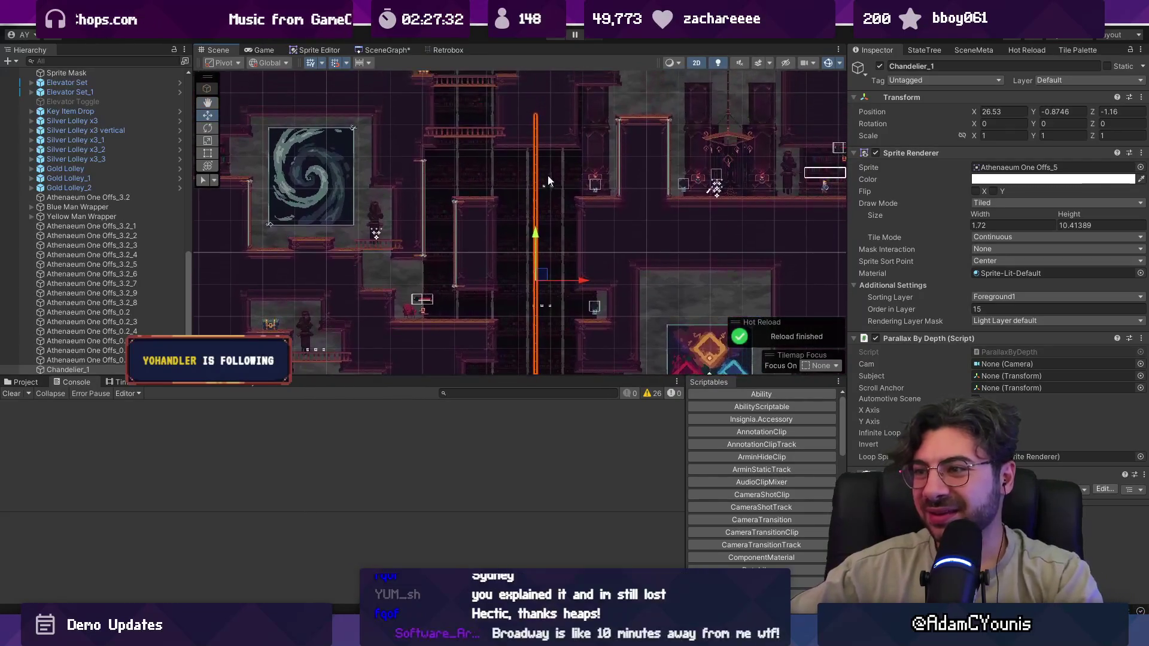
- Stretch the Chandelier_1 chain with the Rect tool to about 17.55 units tall
{"action": "left_click_drag", "start_coordinate": [537, 127], "coordinate": [492, 210]}
{"action": "key", "text": "t"}
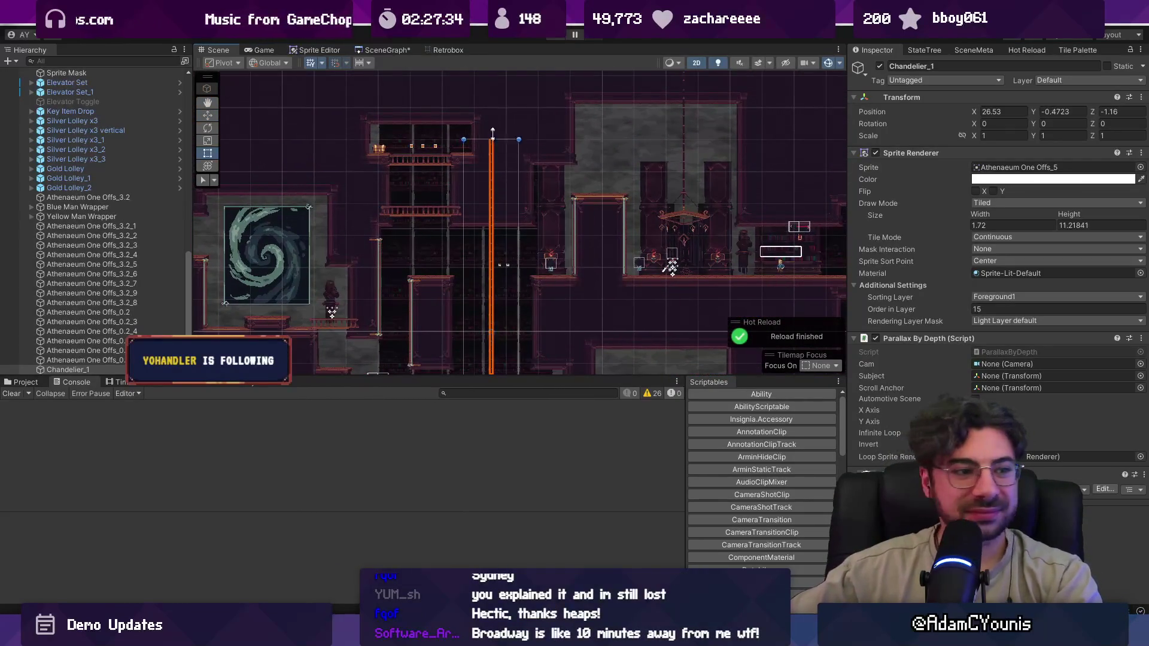
{"action": "mouse_move", "coordinate": [500, 265]}
{"action": "left_mouse_down"}
{"action": "mouse_move", "coordinate": [499, 84]}
{"action": "mouse_move", "coordinate": [489, 275]}
{"action": "left_mouse_up"}
{"action": "scroll", "coordinate": [513, 228], "scroll_direction": "down", "scroll_amount": 3}
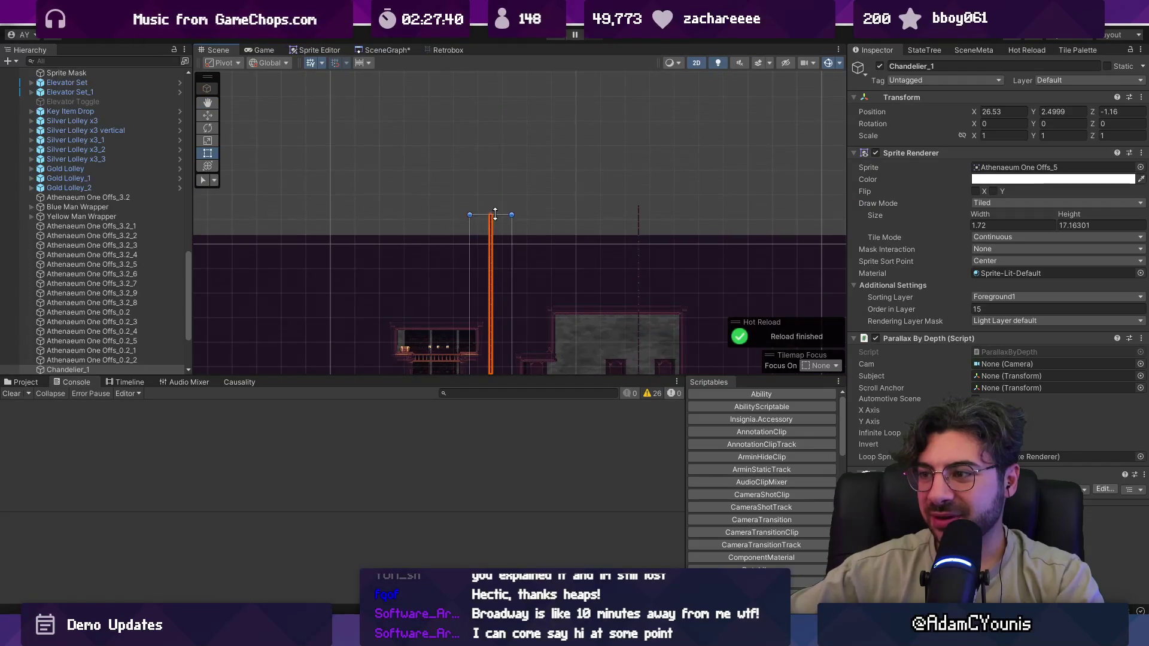
{"action": "key", "text": "f"}
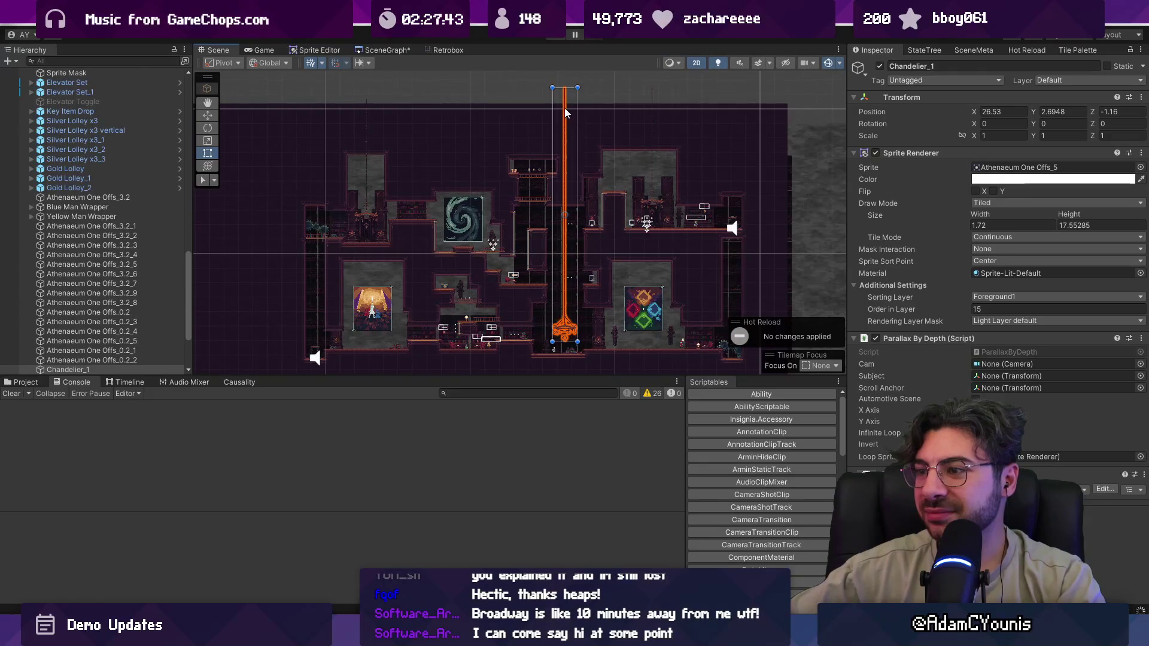
{"action": "scroll", "coordinate": [569, 336], "scroll_direction": "up", "scroll_amount": 3}
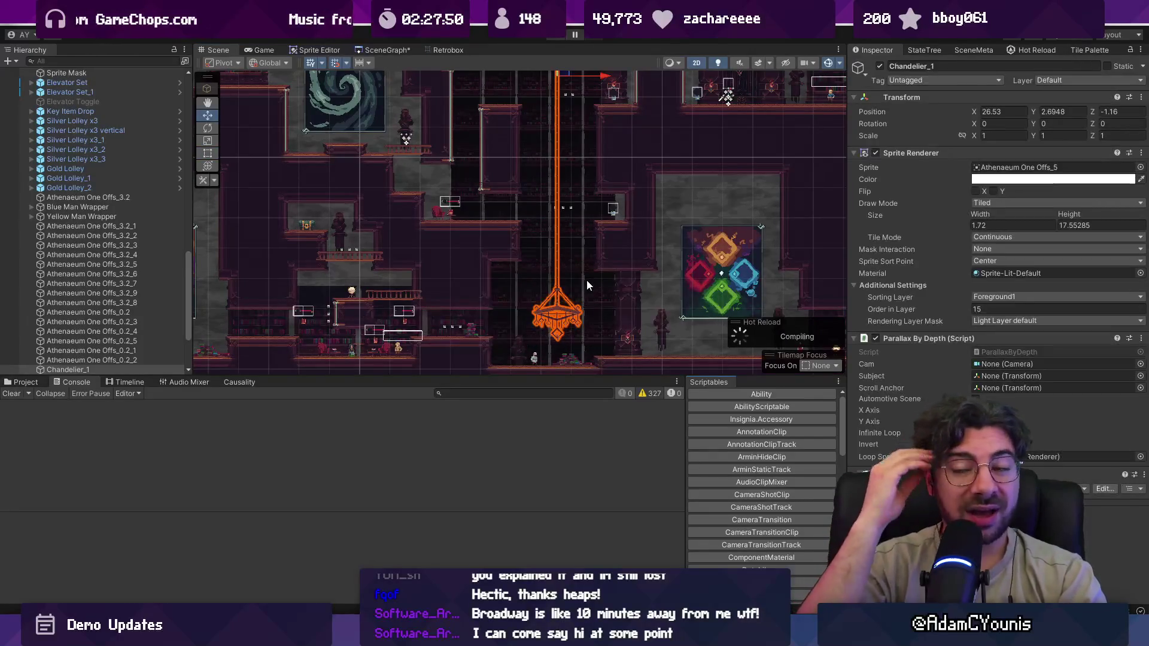
{"action": "key", "text": "f"}
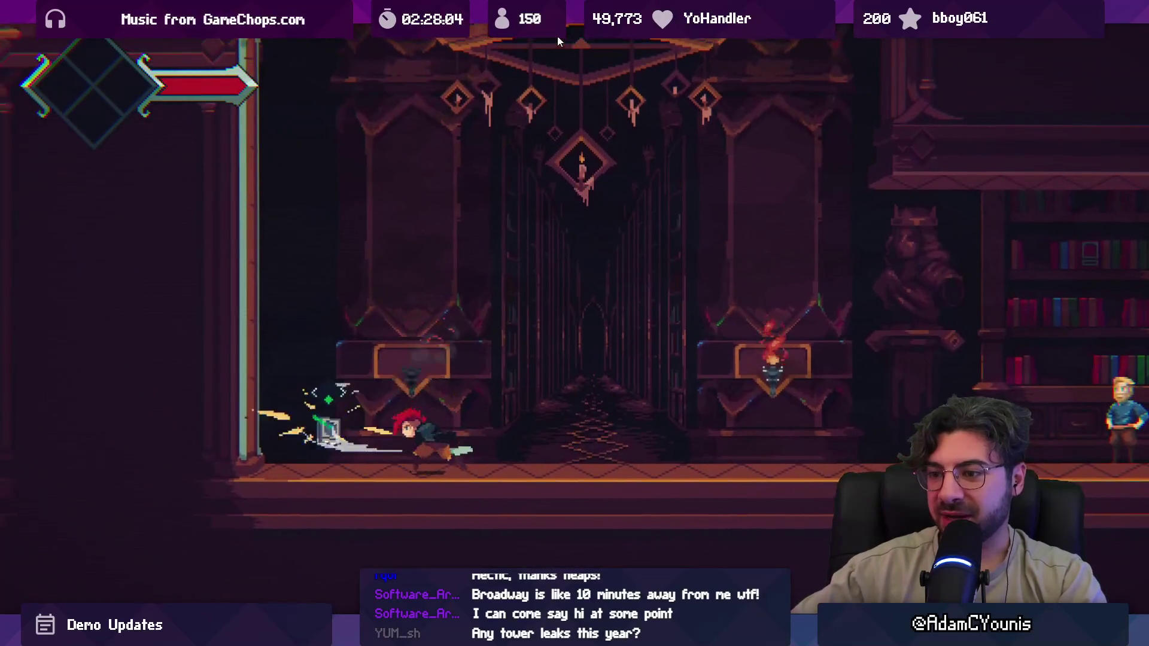
{"action": "left_click", "coordinate": [558, 36]}
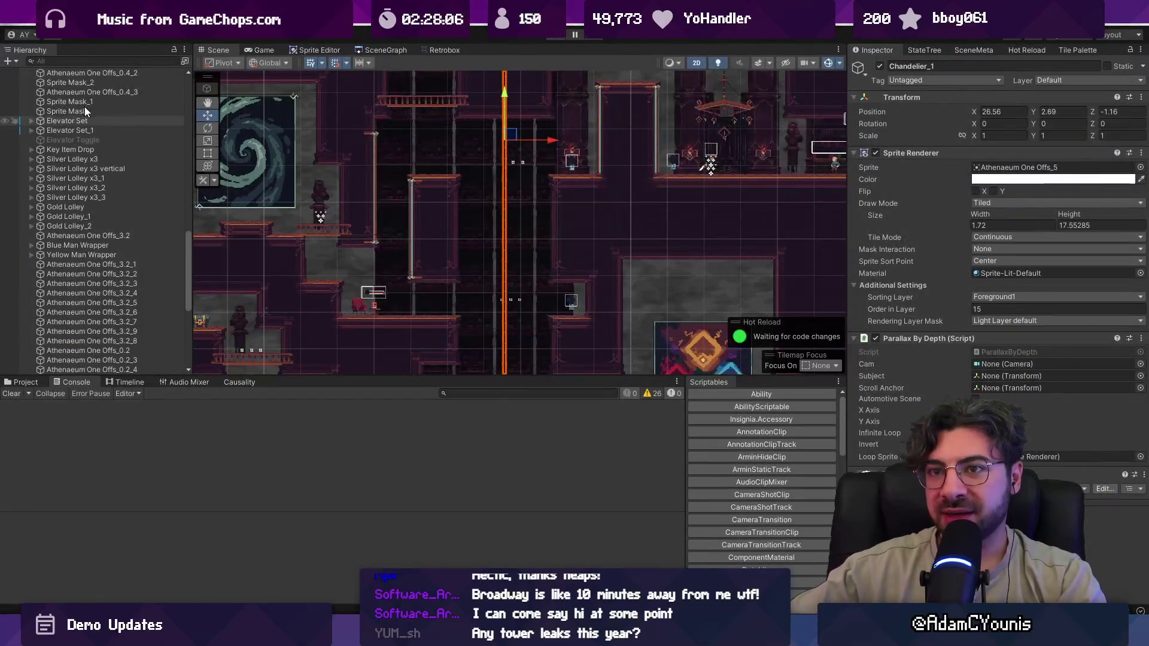
{"action": "left_click", "coordinate": [81, 103]}
{"action": "left_click", "coordinate": [1134, 210]}
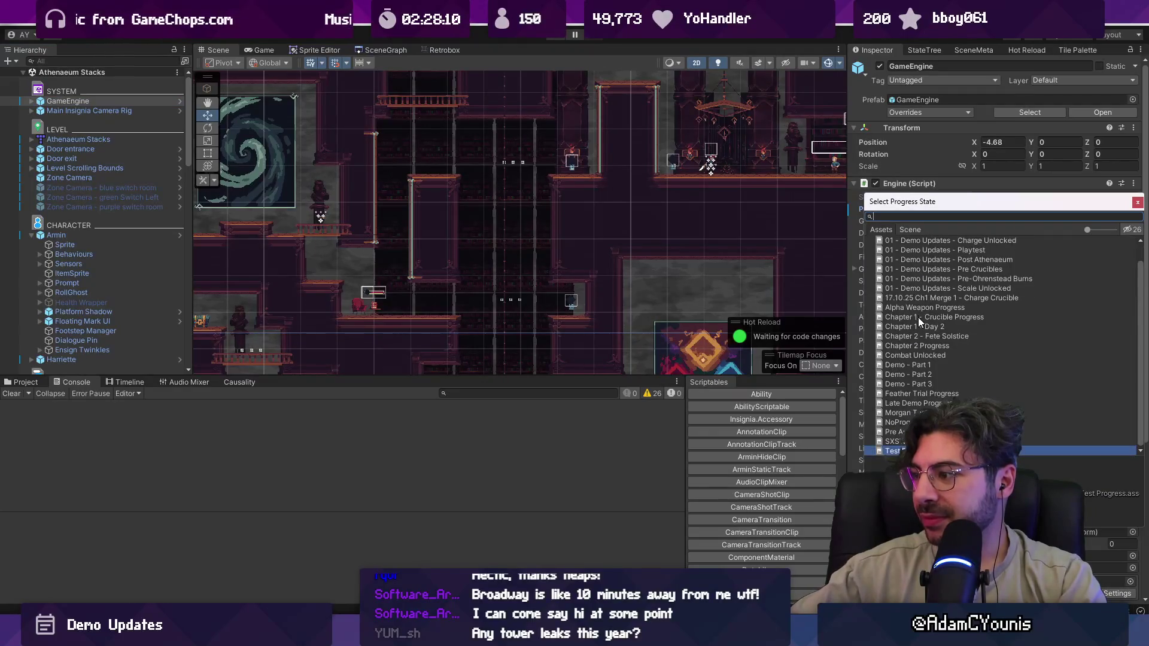
- Pick Combat Unlocked as the GameEngine's Progress State in the object picker
{"action": "scroll", "coordinate": [923, 318], "scroll_direction": "up", "scroll_amount": 2}
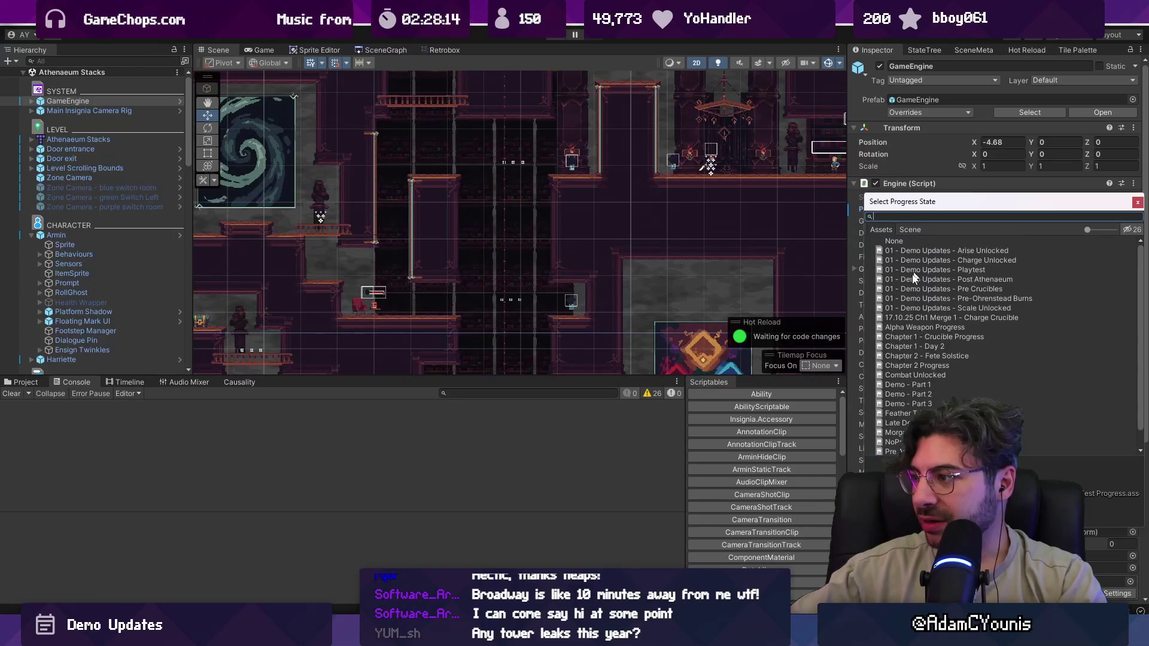
{"action": "double_click", "coordinate": [903, 376]}
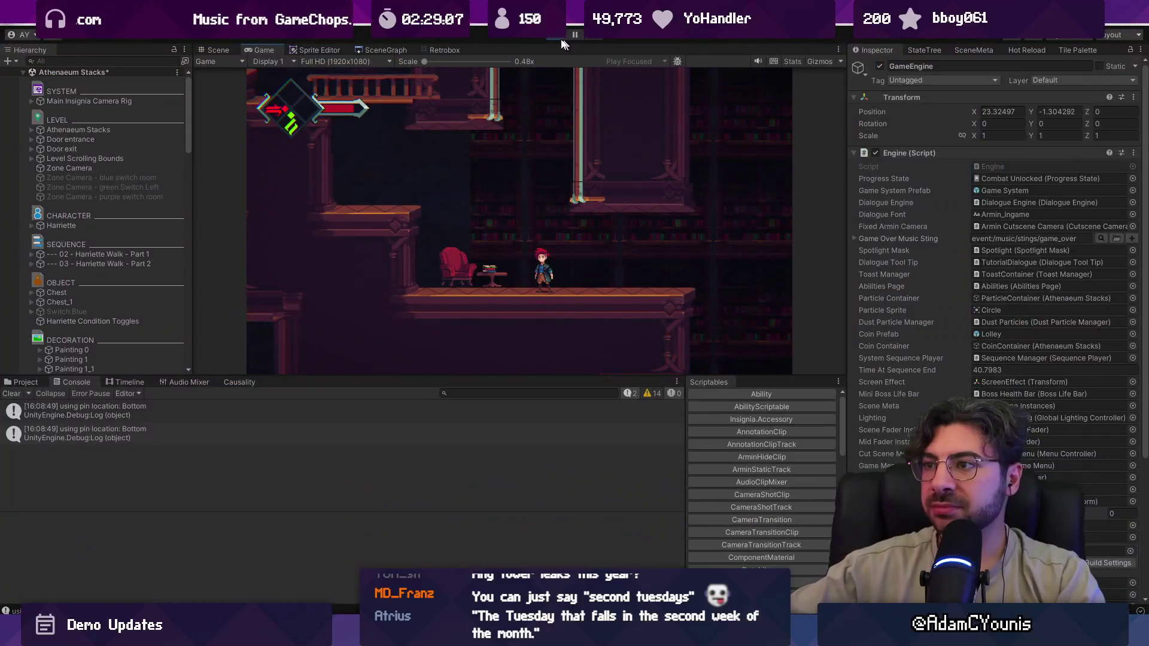
- Stop Play and raise the Athenaeum One Offs_0.2_6 background block up to the Bookmoth room
{"action": "left_click", "coordinate": [561, 34]}
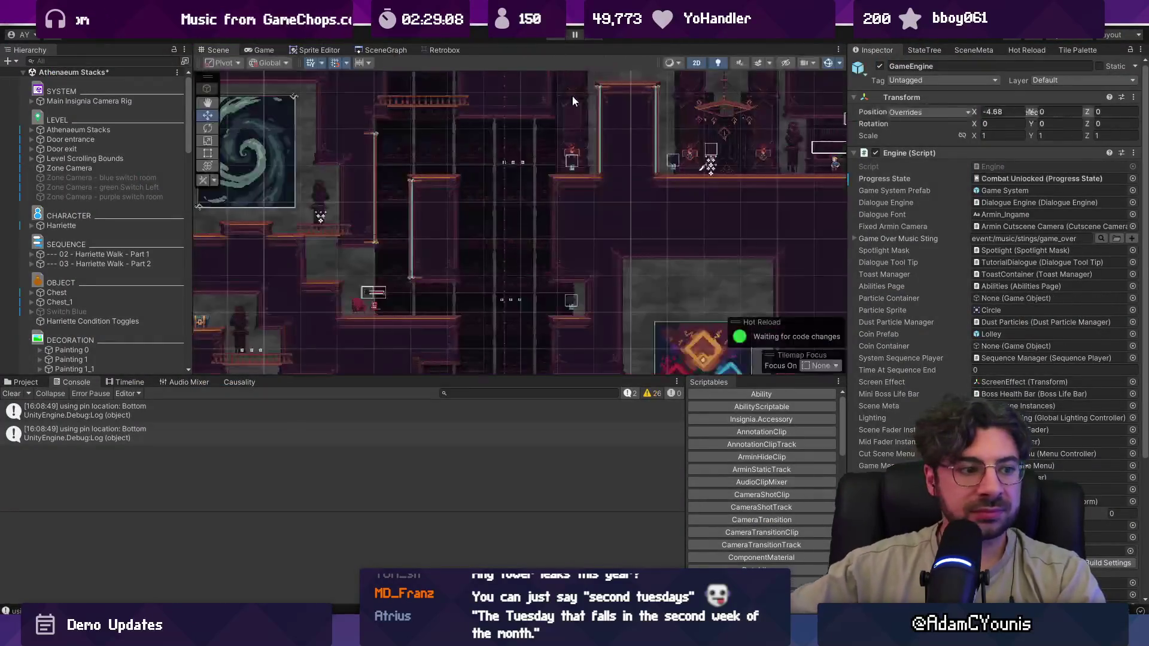
{"action": "scroll", "coordinate": [537, 246], "scroll_direction": "down", "scroll_amount": 3}
{"action": "left_click_drag", "start_coordinate": [537, 246], "coordinate": [561, 191]}
{"action": "scroll", "coordinate": [515, 225], "scroll_direction": "up", "scroll_amount": 6}
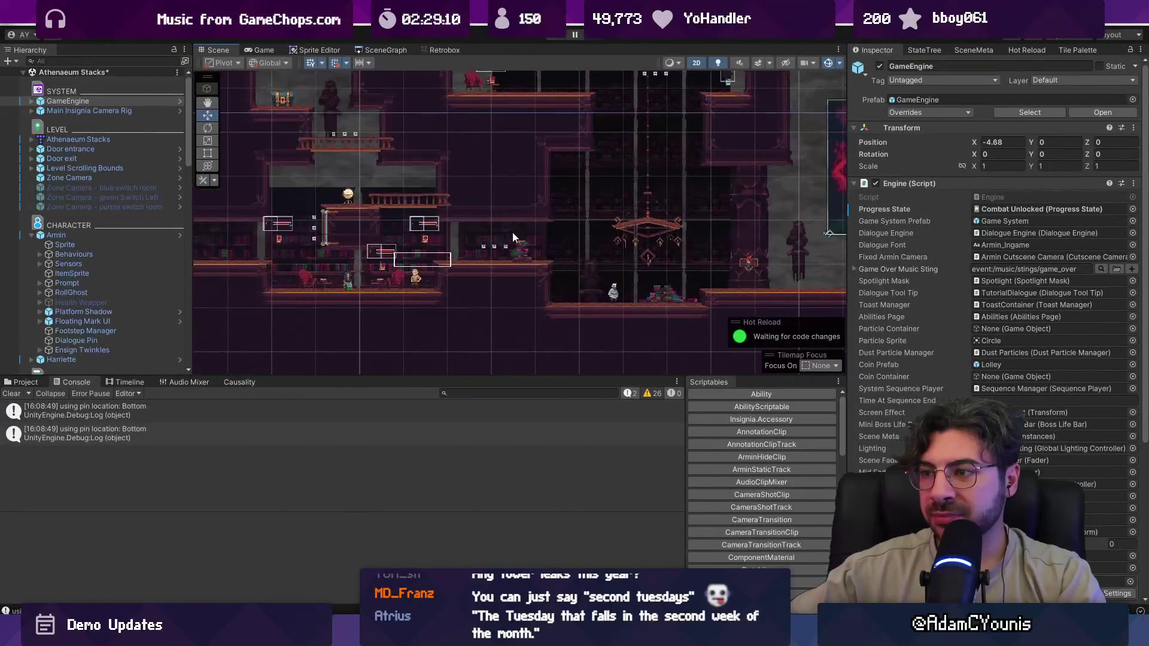
{"action": "left_click", "coordinate": [512, 232]}
{"action": "left_click", "coordinate": [513, 232]}
{"action": "scroll", "coordinate": [514, 232], "scroll_direction": "down", "scroll_amount": 5}
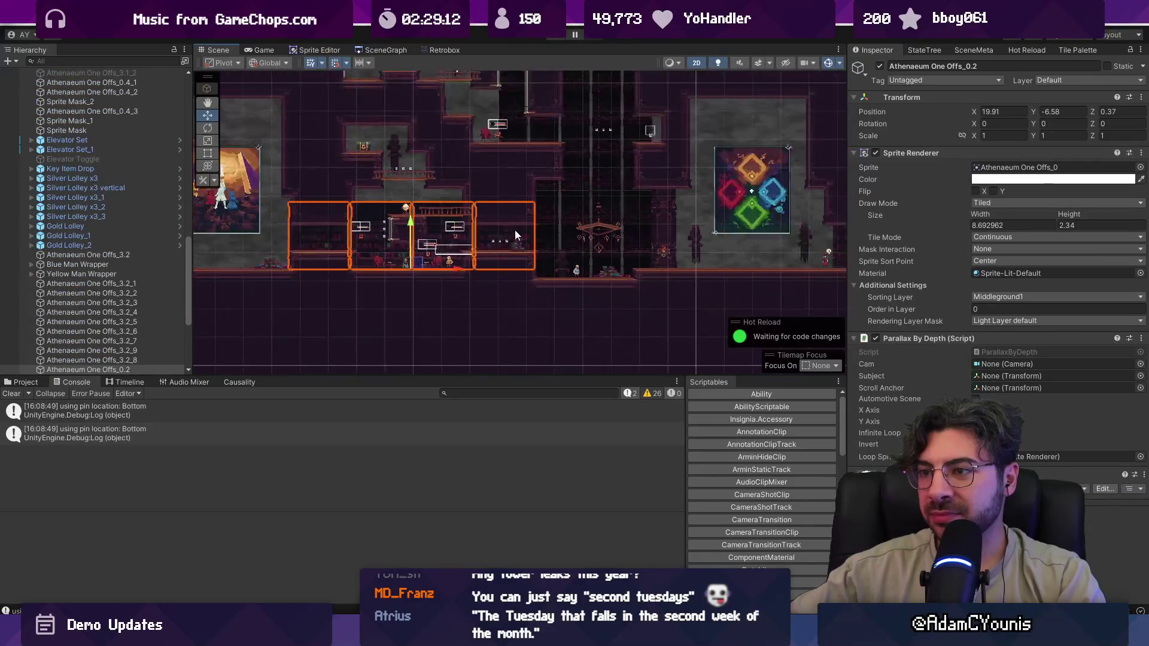
{"action": "mouse_move", "coordinate": [427, 343]}
{"action": "left_mouse_down"}
{"action": "mouse_move", "coordinate": [425, 222]}
{"action": "mouse_move", "coordinate": [424, 248]}
{"action": "left_mouse_up"}
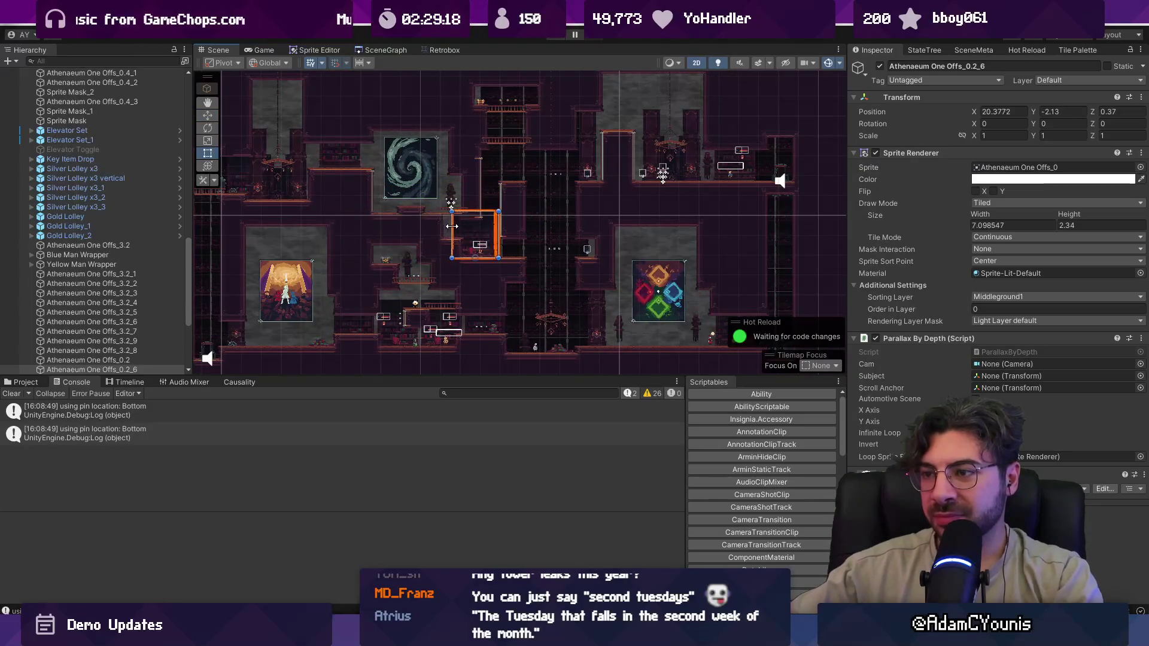
- Resize the background block to about 2.18 units wide, centred at X 23
{"action": "scroll", "coordinate": [460, 227], "scroll_direction": "up", "scroll_amount": 8}
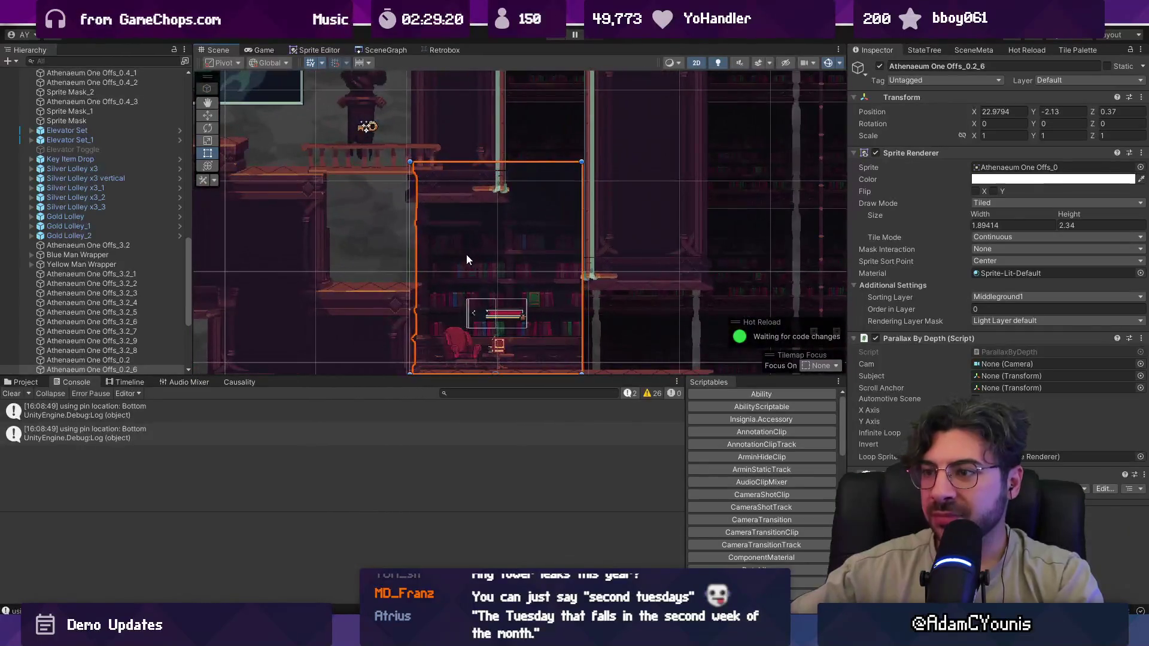
{"action": "left_click_drag", "start_coordinate": [409, 249], "coordinate": [383, 248]}
{"action": "scroll", "coordinate": [449, 258], "scroll_direction": "down", "scroll_amount": 2}
{"action": "left_click_drag", "start_coordinate": [530, 324], "coordinate": [545, 321]}
{"action": "scroll", "coordinate": [580, 218], "scroll_direction": "down", "scroll_amount": 4}
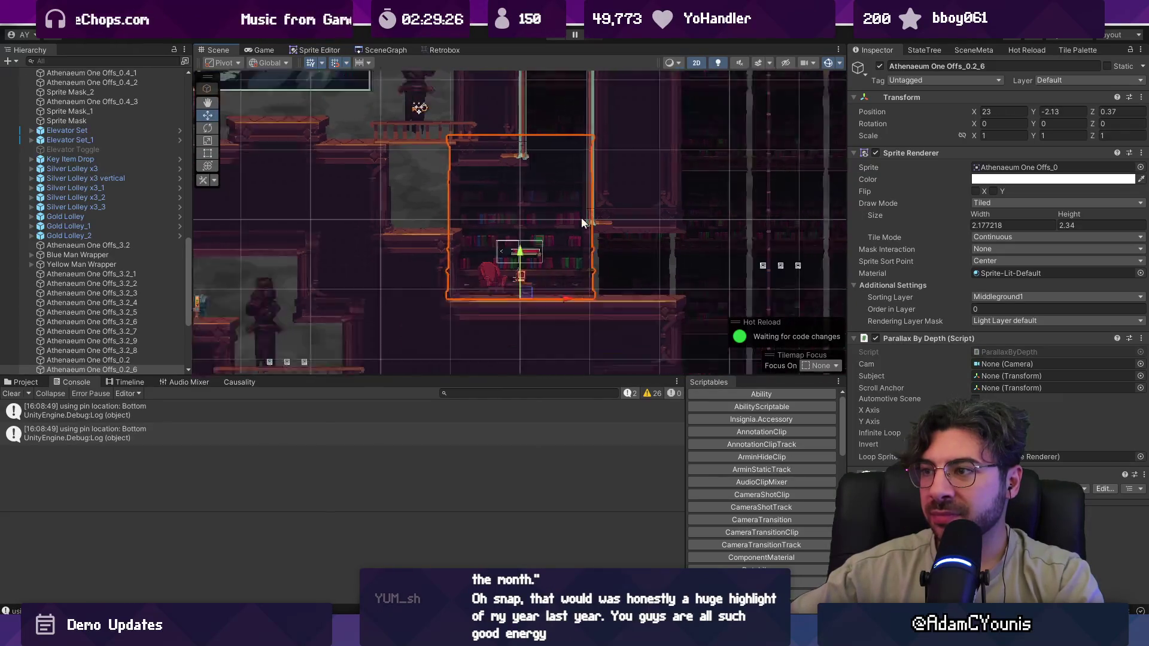
{"action": "left_click", "coordinate": [552, 40]}
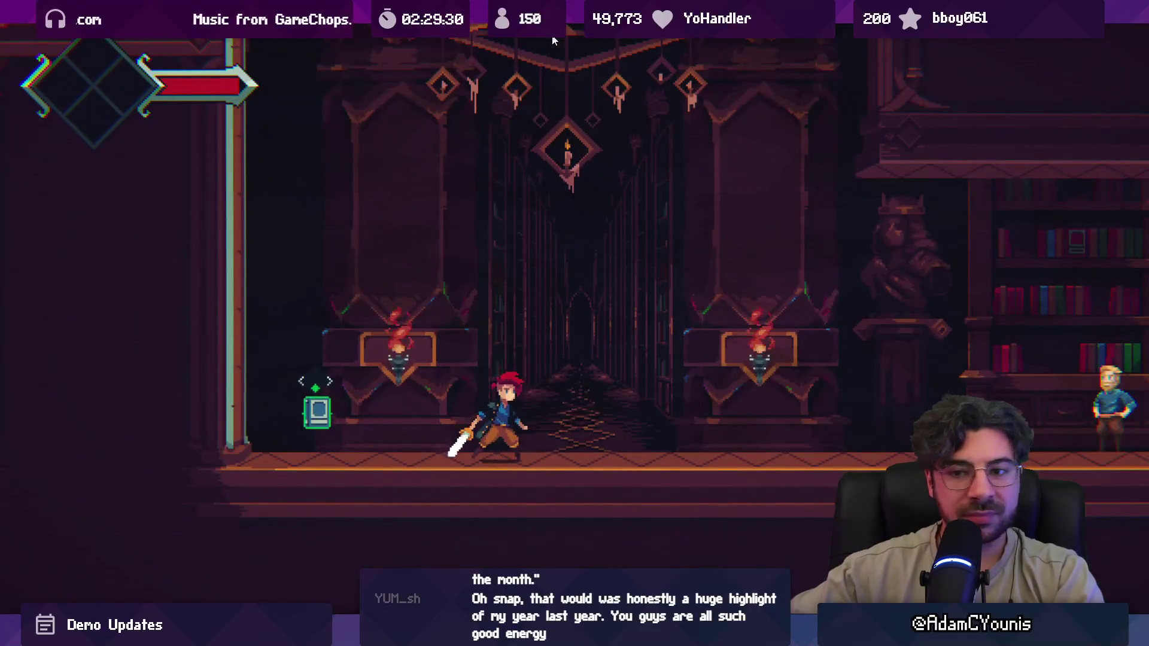
- Run left through the library, climbing, slashing the Bookmoth and fire-dashing across
{"action": "key", "text": "Left"}
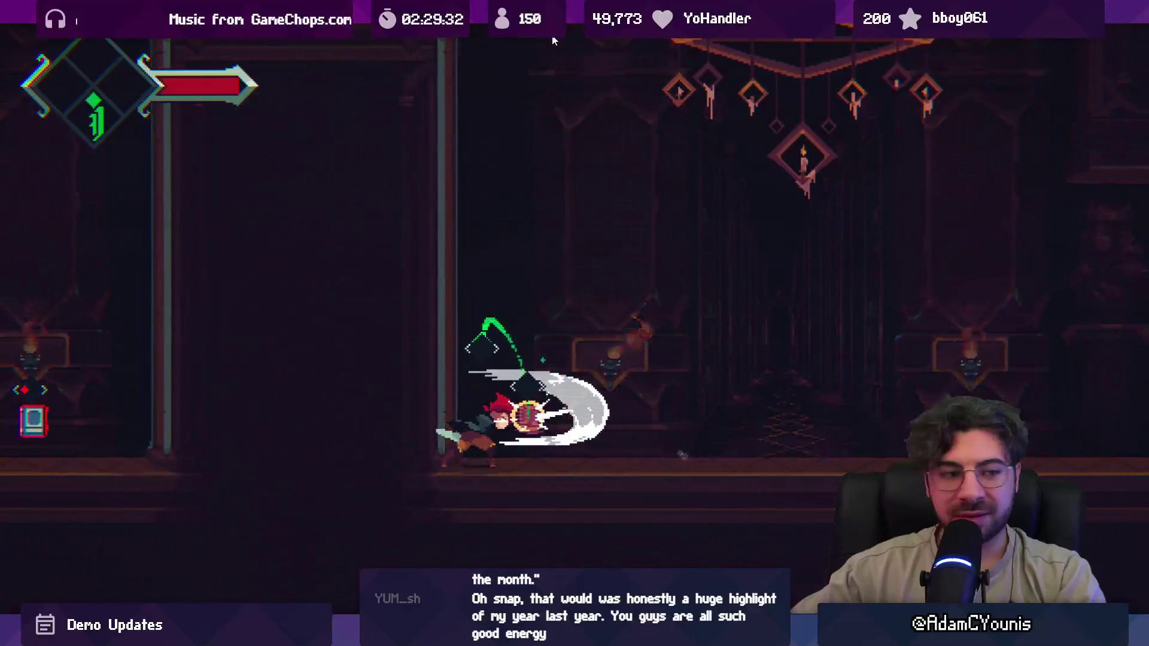
{"action": "key", "text": "space"}
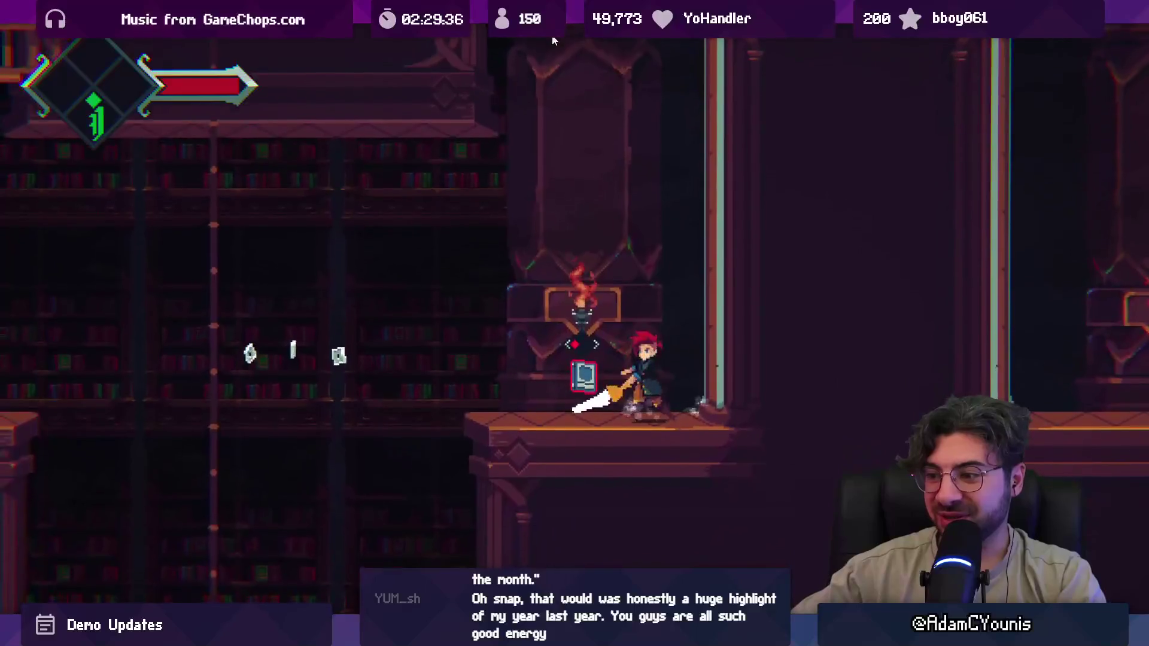
{"action": "key", "text": "x"}
{"action": "key", "text": "Left"}
{"action": "key", "text": "space"}
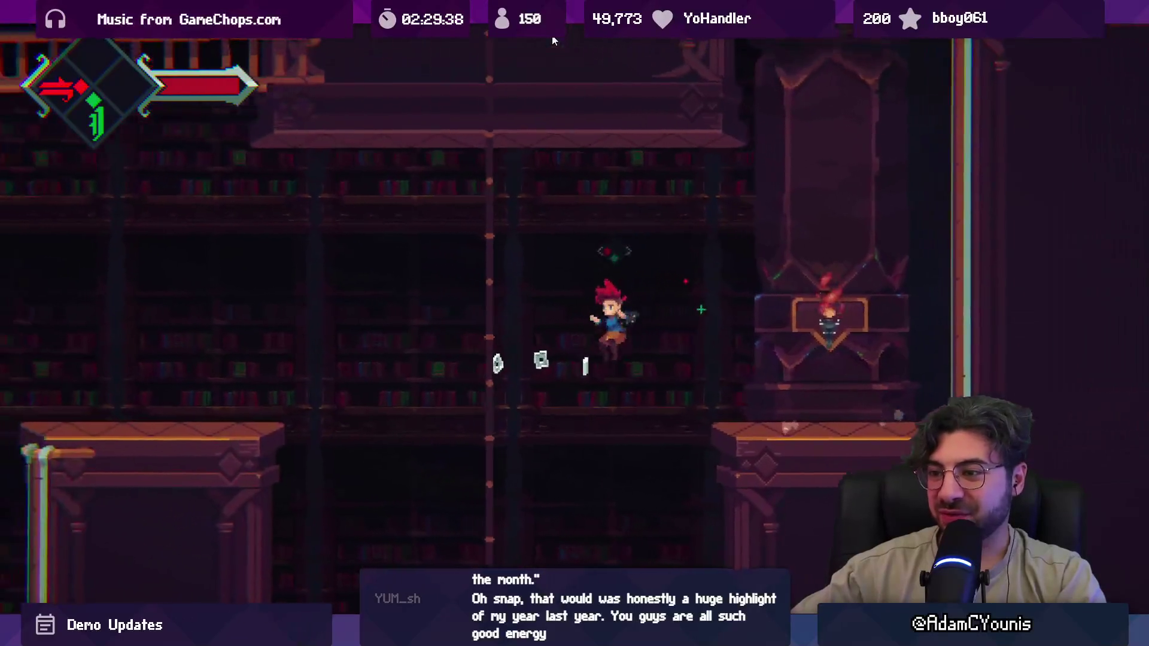
- Exit fullscreen, stop play mode, and select the upper silver Lolley group in the Scene view
{"action": "key", "text": "shift+space"}
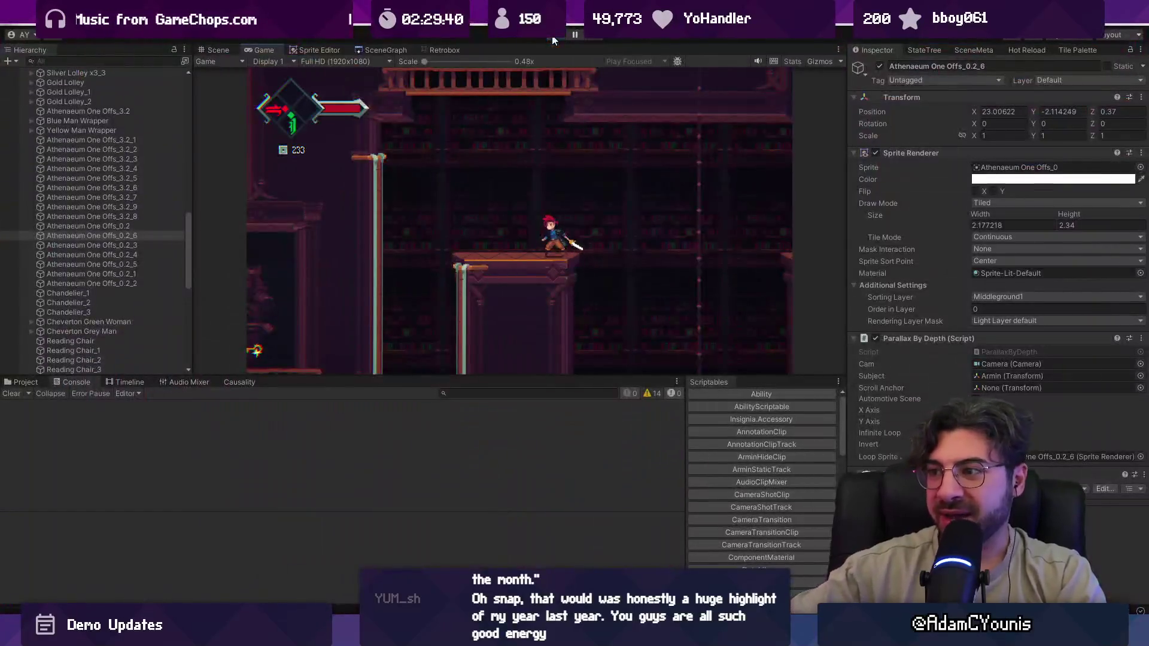
{"action": "left_click", "coordinate": [561, 36]}
{"action": "left_click", "coordinate": [219, 50]}
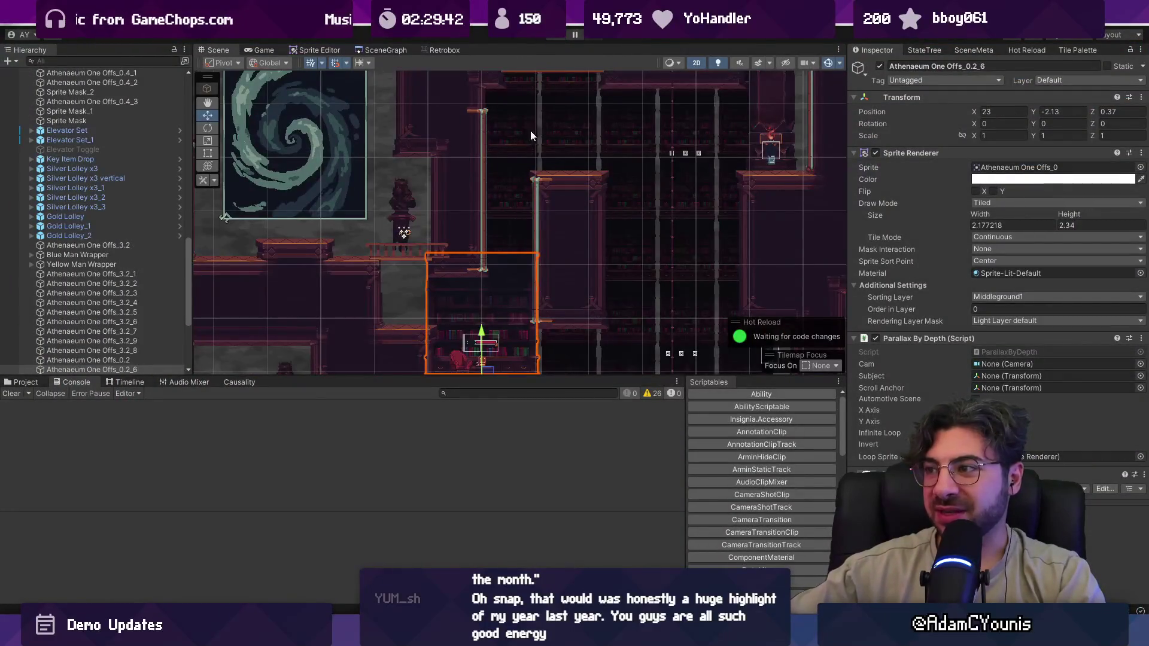
{"action": "left_click", "coordinate": [611, 131]}
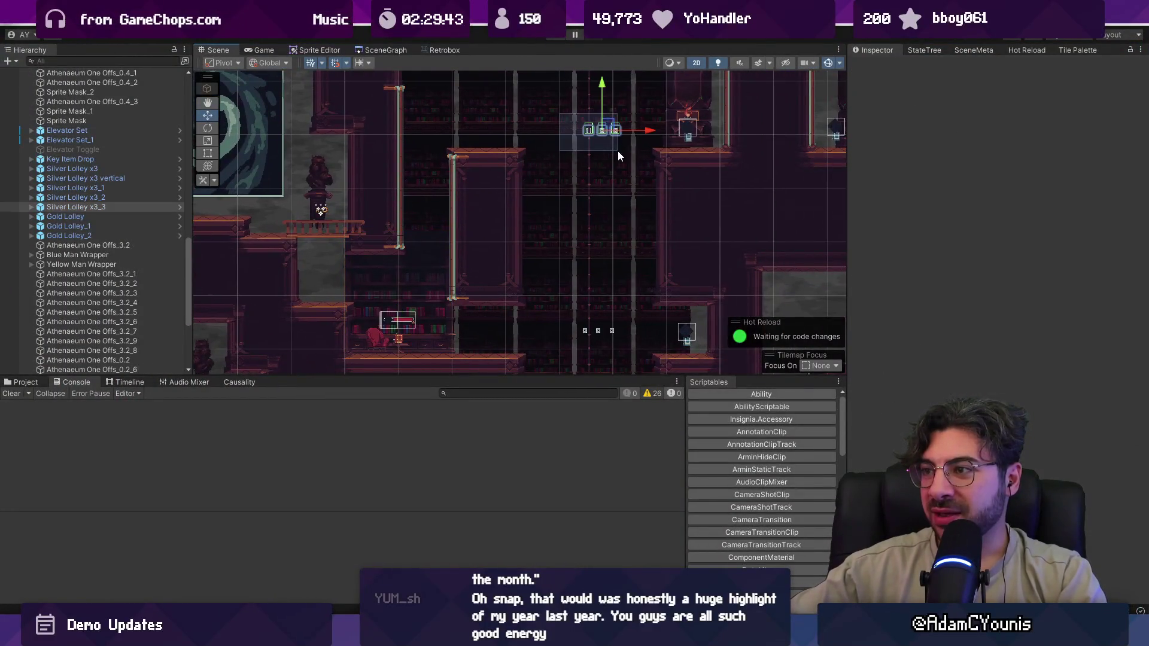
- Playtest with Silver Lolley x3_3 and x3_2 selected, then stop and switch to Tiled
{"action": "left_click", "coordinate": [134, 197], "text": "ctrl"}
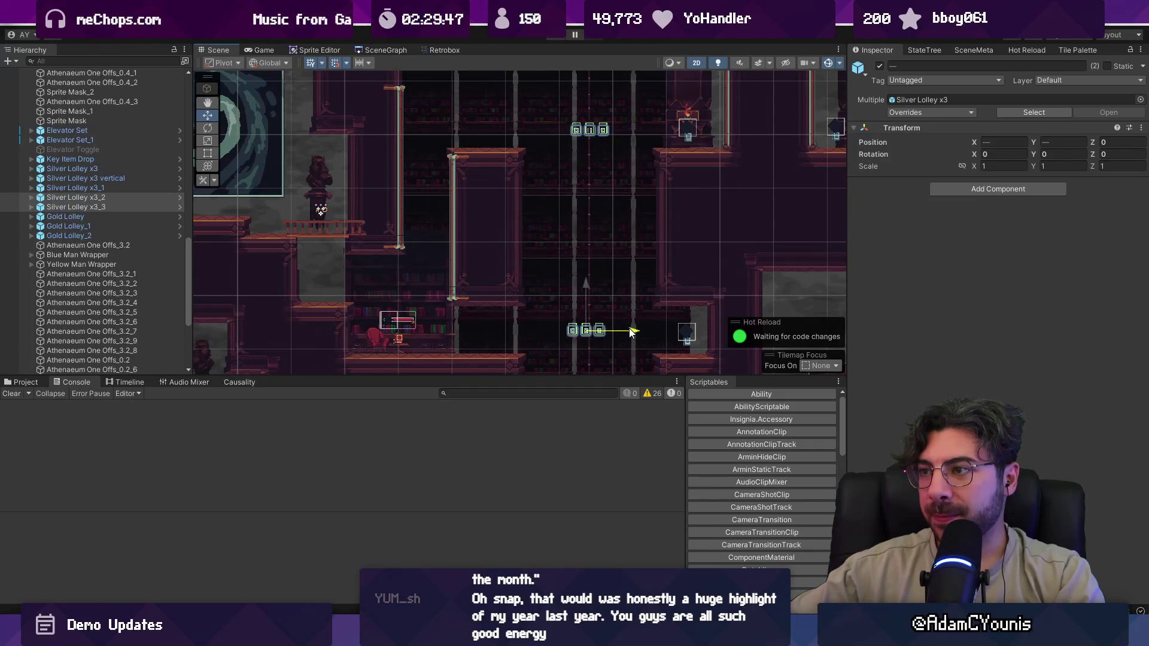
{"action": "left_click", "coordinate": [556, 37]}
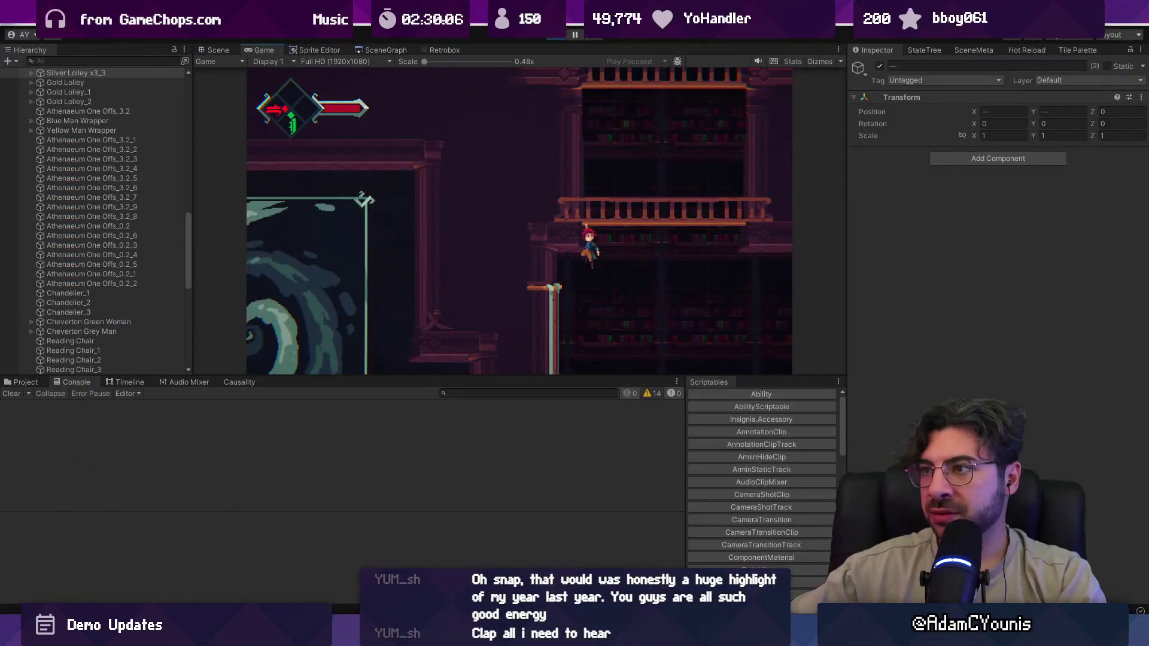
{"action": "left_click", "coordinate": [550, 36]}
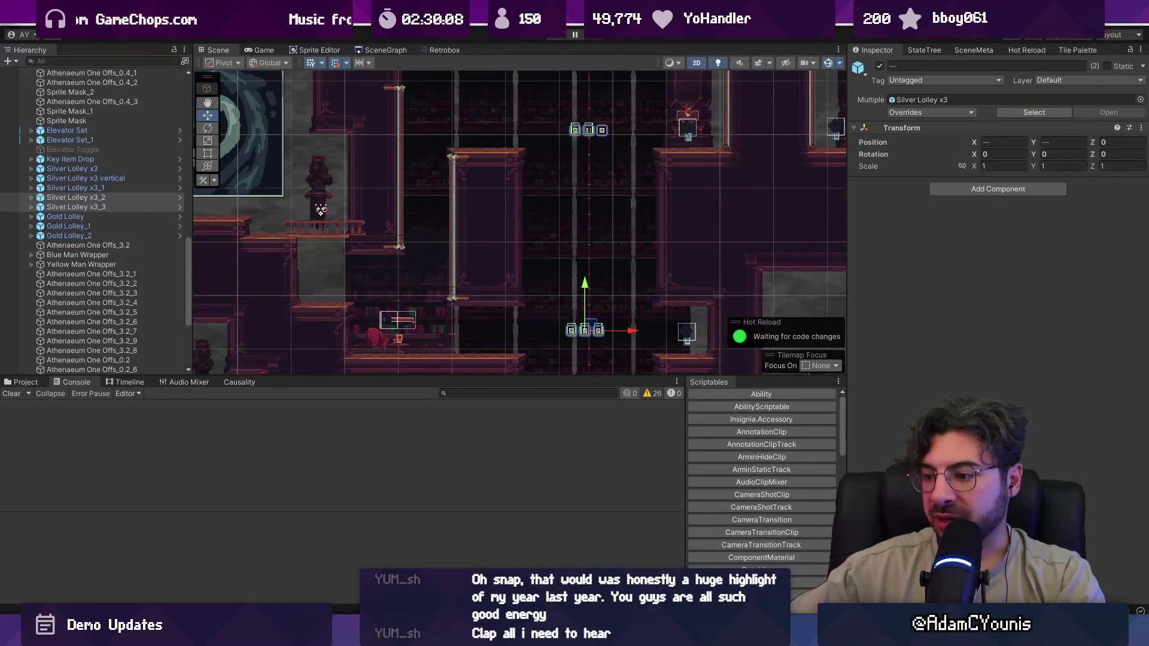
{"action": "key", "text": "alt+Tab"}
{"action": "scroll", "coordinate": [553, 341], "scroll_direction": "up", "scroll_amount": 5}
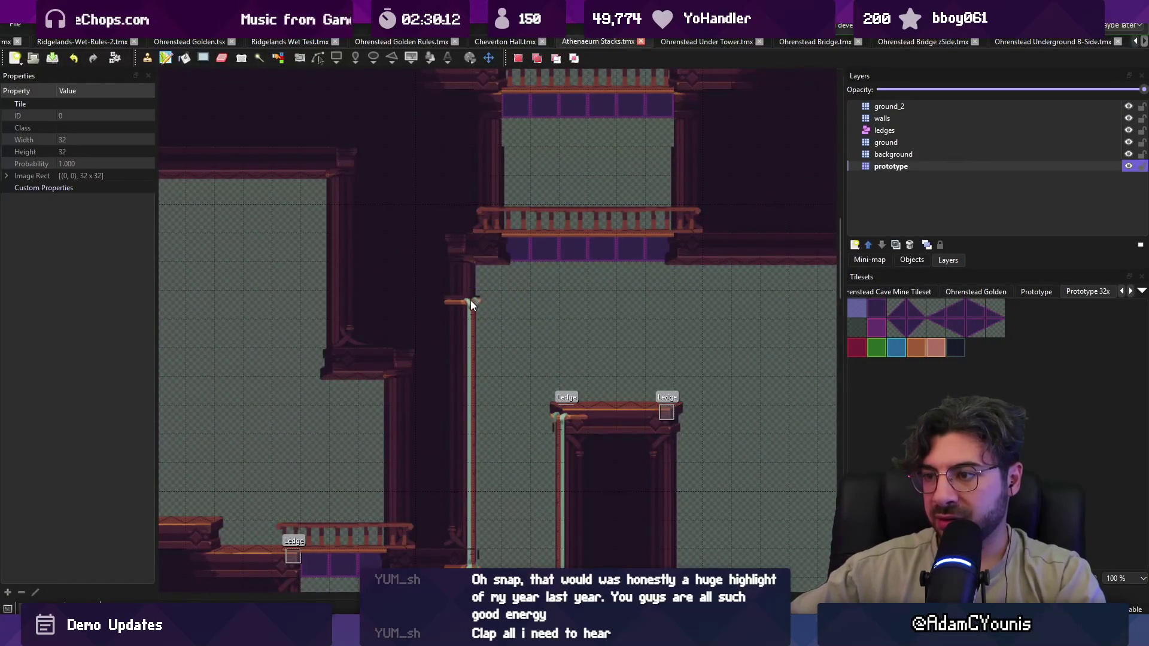
- Select the Athenaeum Stacks prototype layer with Stamp Brush, then resume playtesting in Unity
{"action": "left_click", "coordinate": [880, 165]}
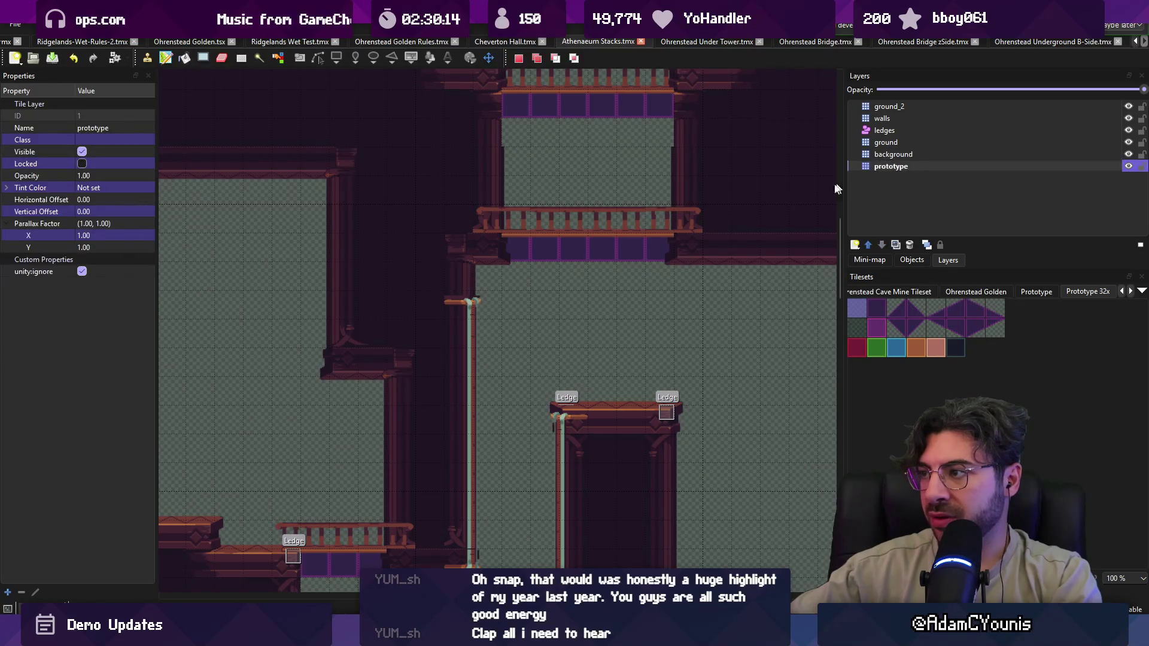
{"action": "key", "text": "b"}
{"action": "left_click_drag", "start_coordinate": [618, 328], "coordinate": [579, 343]}
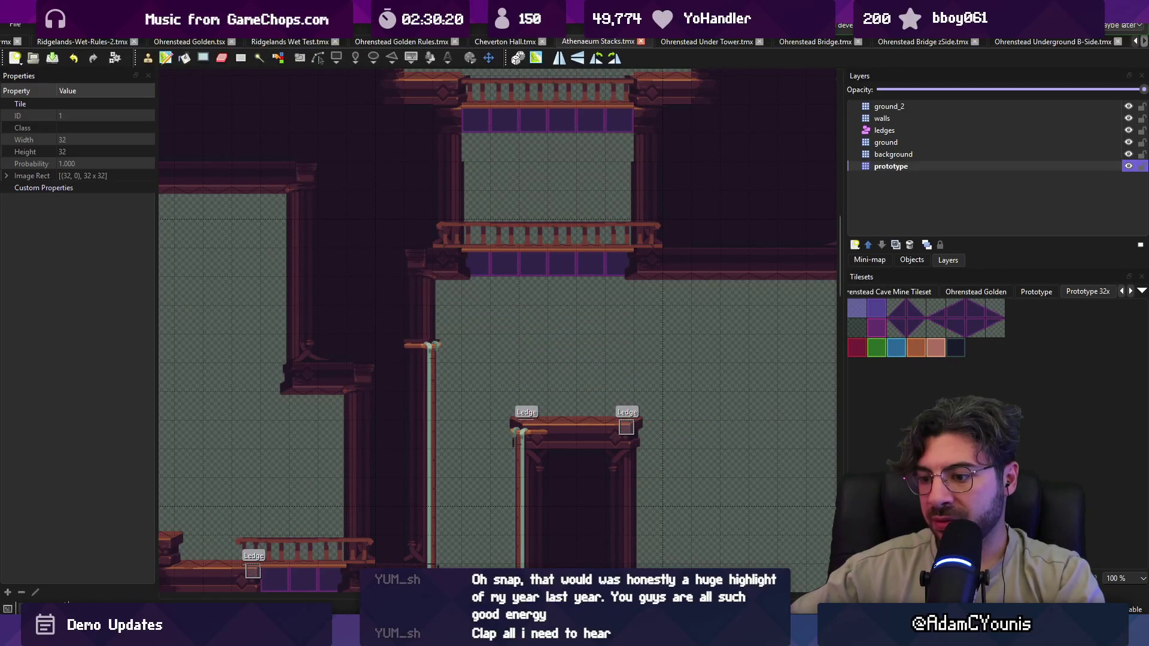
{"action": "key", "text": "alt+Tab"}
{"action": "left_click", "coordinate": [553, 36]}
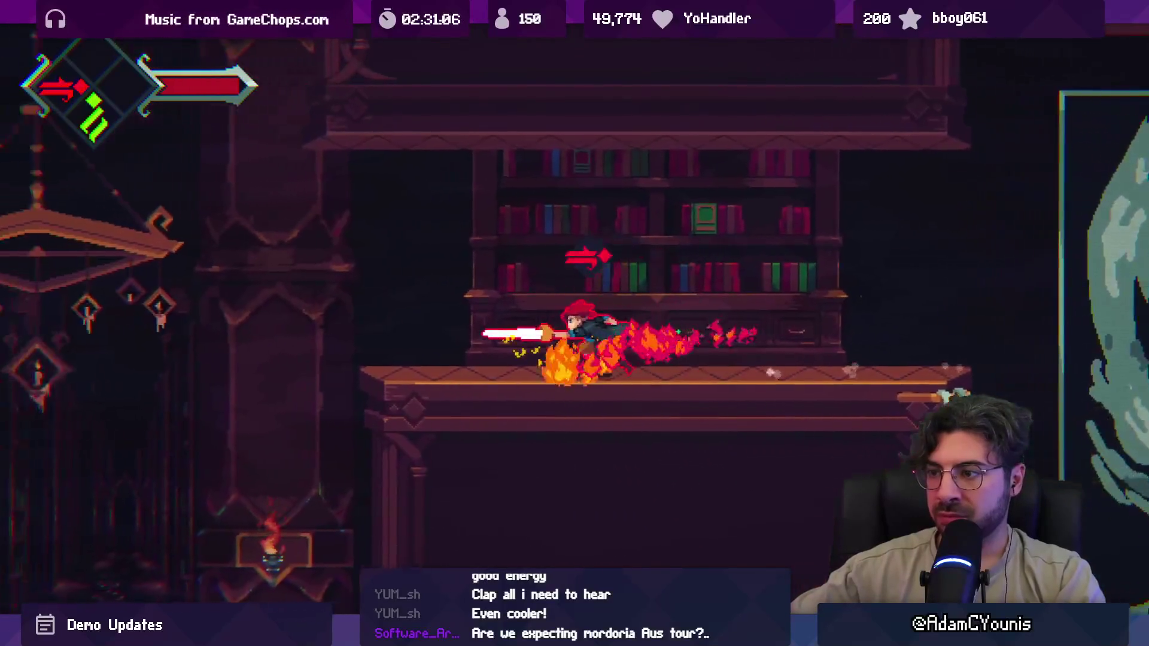
- Stop the playtest and marquee-select Gold Lolley_3, _4 and _5
{"action": "key", "text": "ctrl+shift+p"}
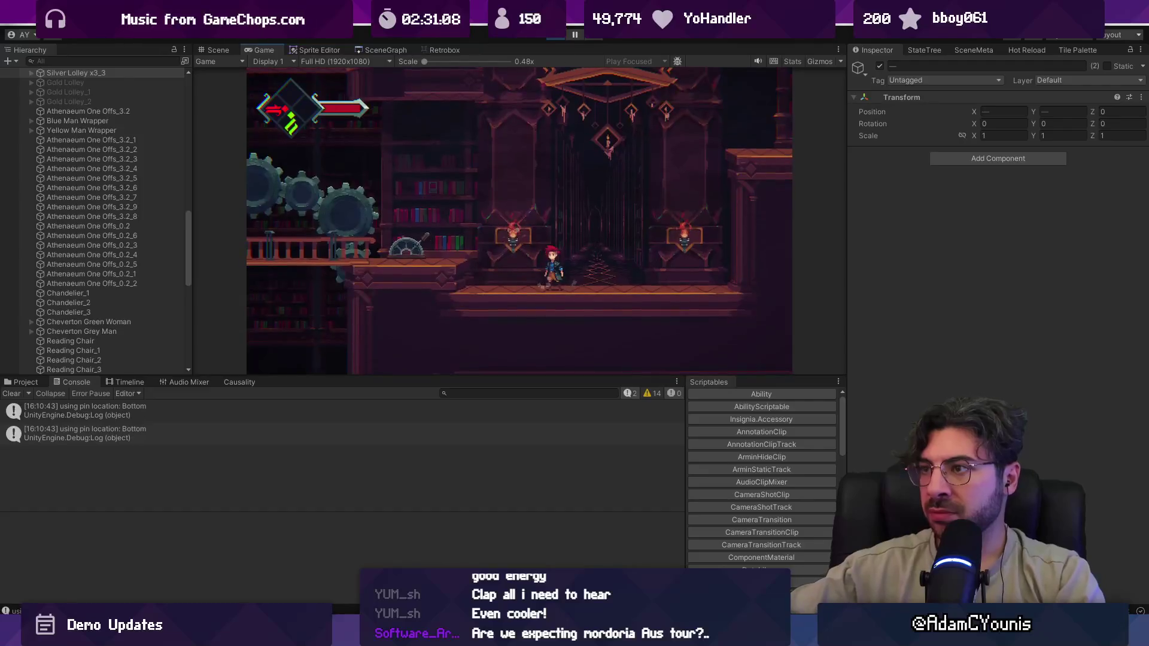
{"action": "left_click", "coordinate": [558, 34]}
{"action": "scroll", "coordinate": [480, 297], "scroll_direction": "down", "scroll_amount": 3}
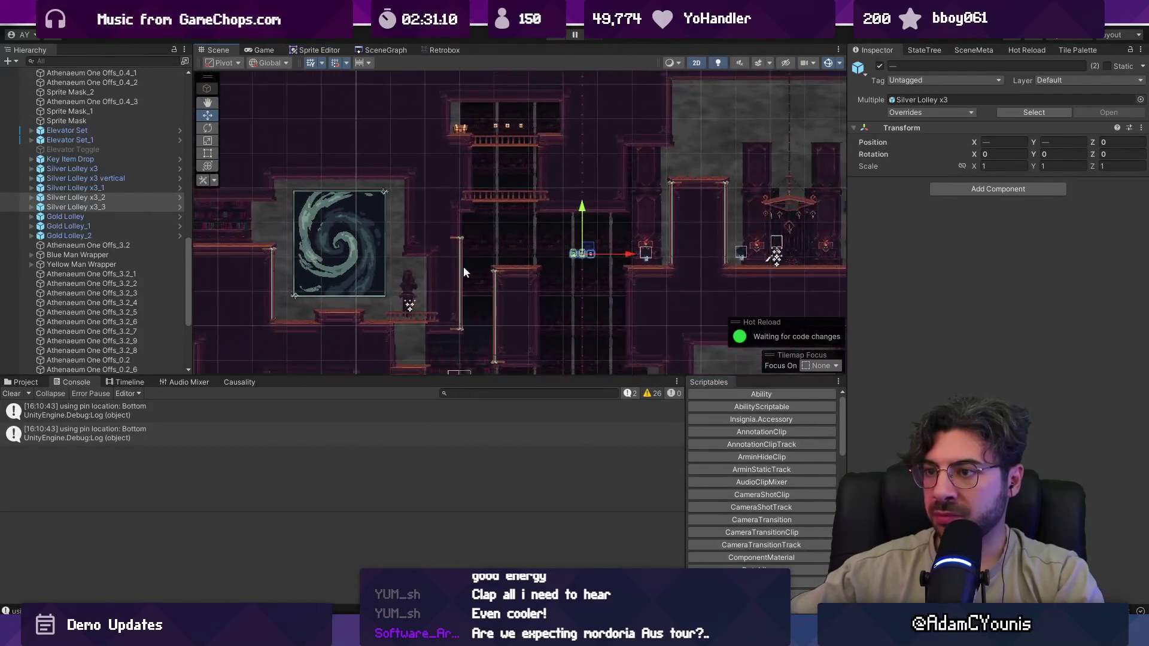
{"action": "mouse_move", "coordinate": [570, 158]}
{"action": "left_mouse_down"}
{"action": "mouse_move", "coordinate": [803, 155]}
{"action": "mouse_move", "coordinate": [515, 258]}
{"action": "left_mouse_up"}
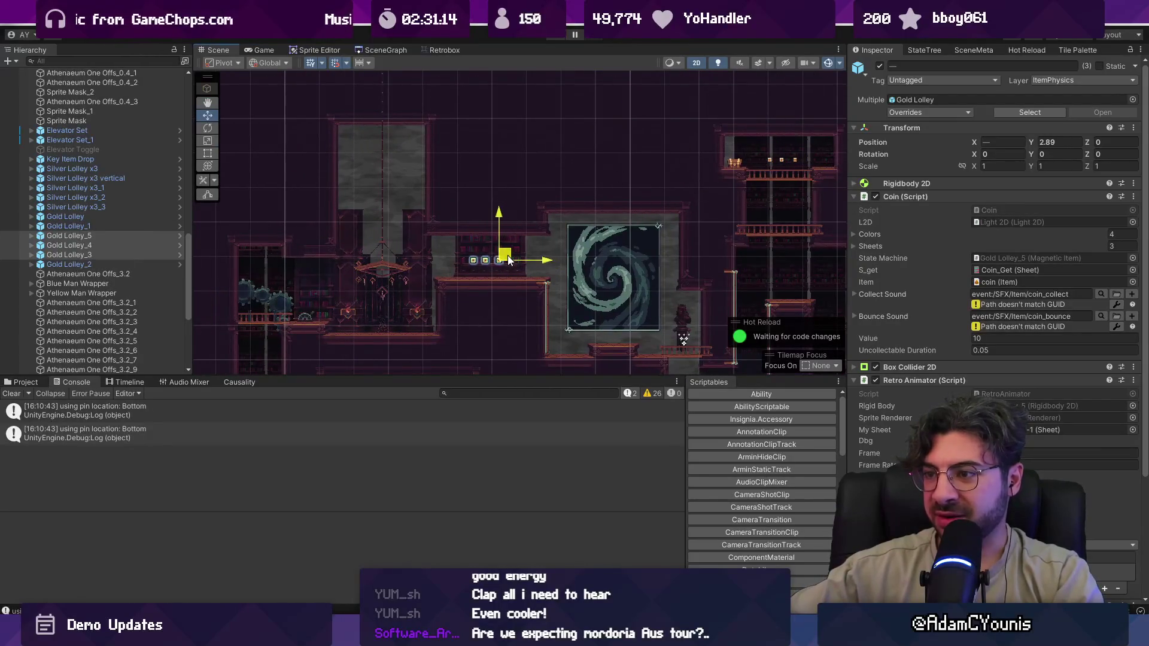
- Survey the level, marquee-select Silver Lolley x3_1 on the bookshelf, and start playing with Ctrl+P
{"action": "scroll", "coordinate": [512, 260], "scroll_direction": "up", "scroll_amount": 5}
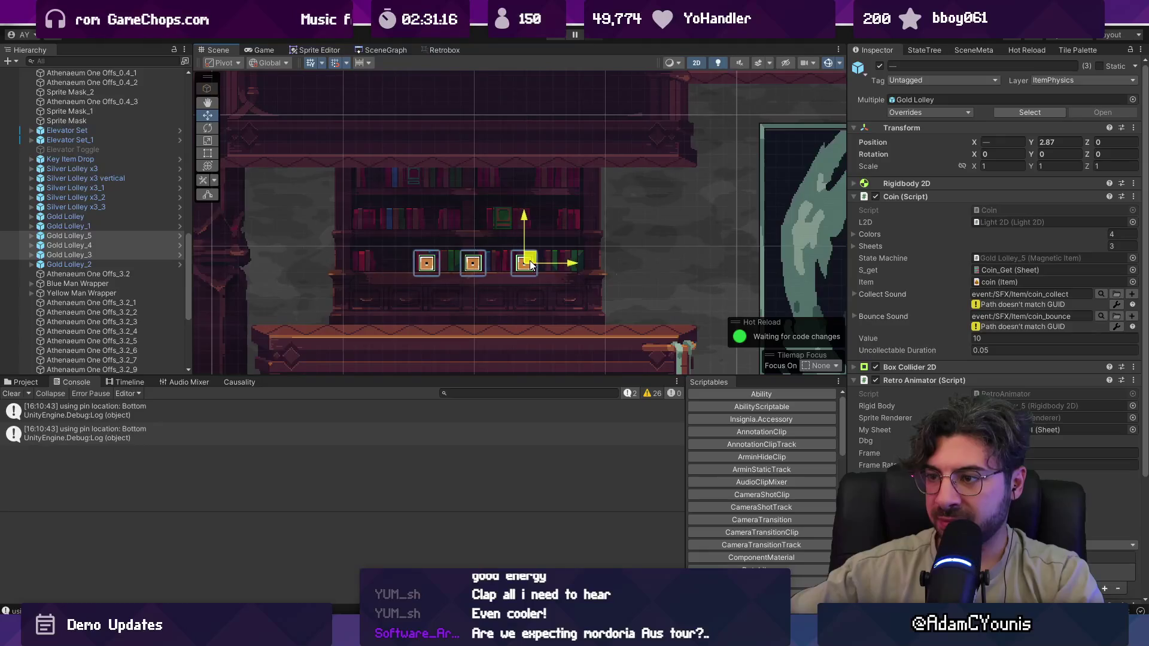
{"action": "scroll", "coordinate": [533, 264], "scroll_direction": "down", "scroll_amount": 2}
{"action": "scroll", "coordinate": [556, 257], "scroll_direction": "down", "scroll_amount": 3}
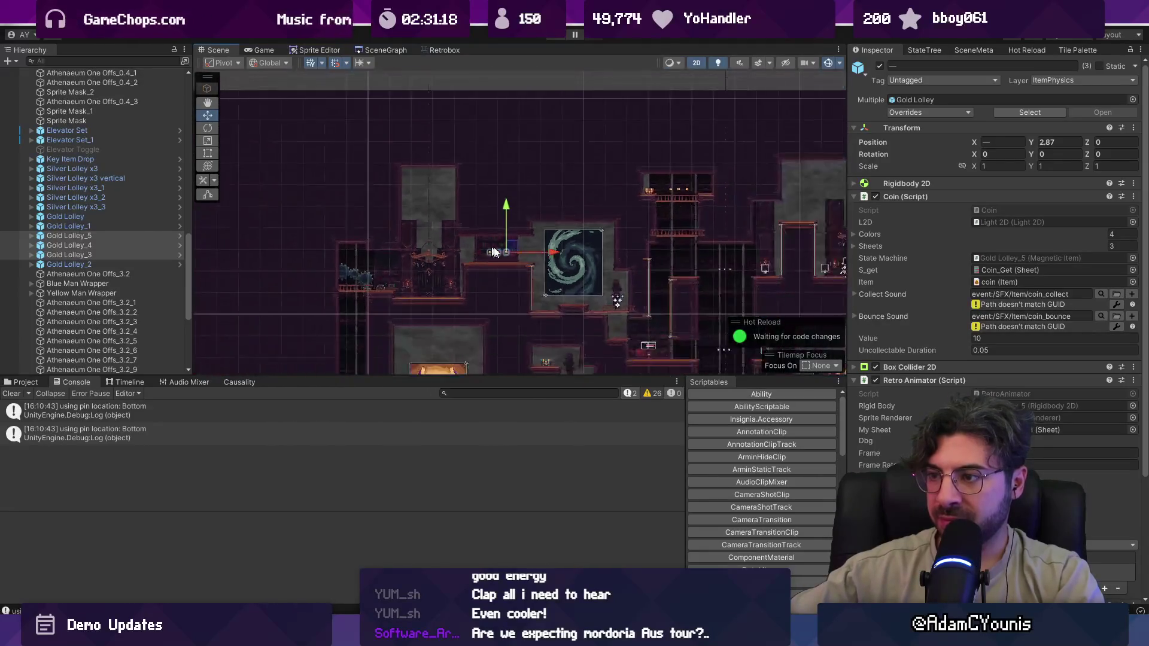
{"action": "scroll", "coordinate": [447, 228], "scroll_direction": "down", "scroll_amount": 1}
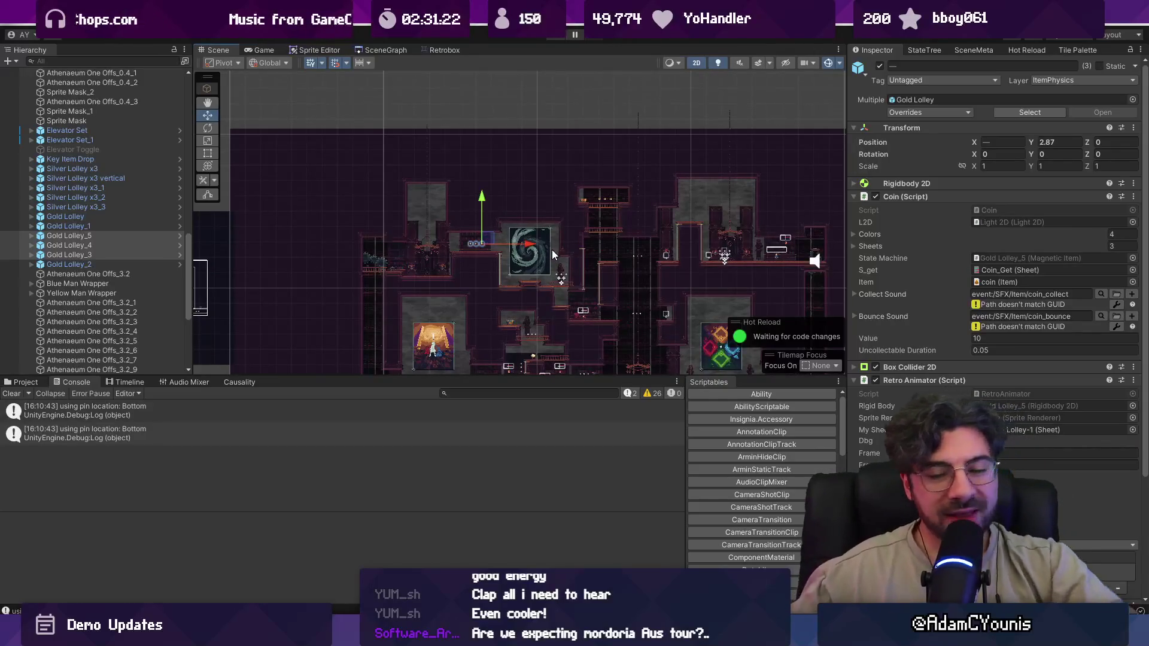
{"action": "scroll", "coordinate": [486, 218], "scroll_direction": "up", "scroll_amount": 6}
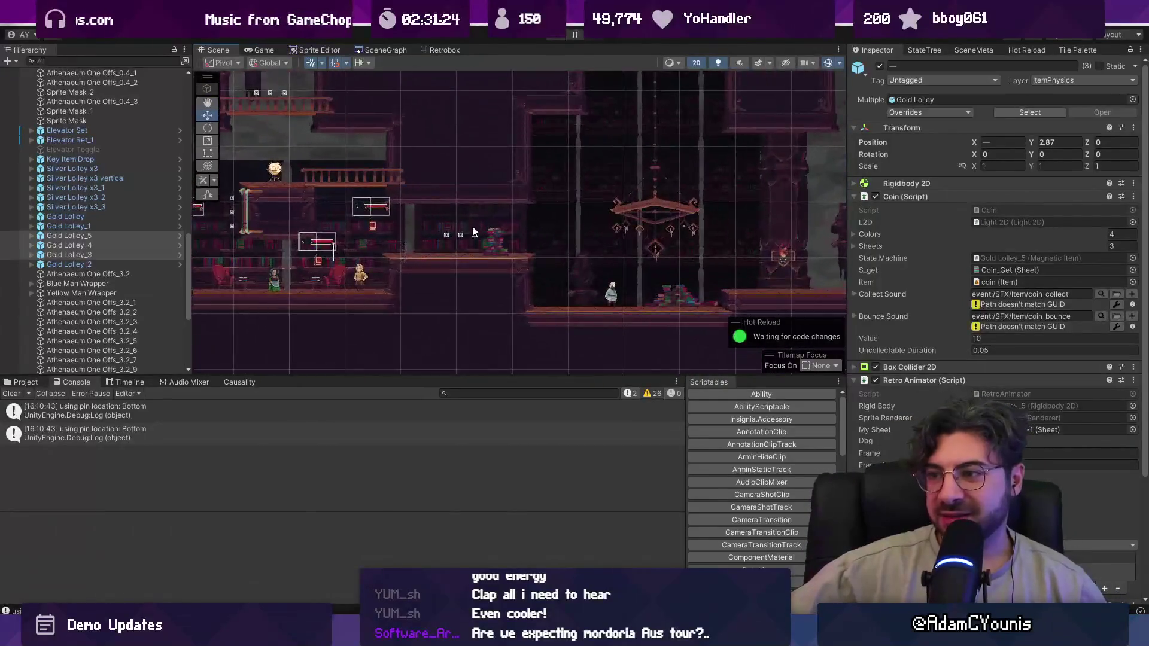
{"action": "scroll", "coordinate": [443, 221], "scroll_direction": "up", "scroll_amount": 2}
{"action": "left_click_drag", "start_coordinate": [385, 224], "coordinate": [514, 273]}
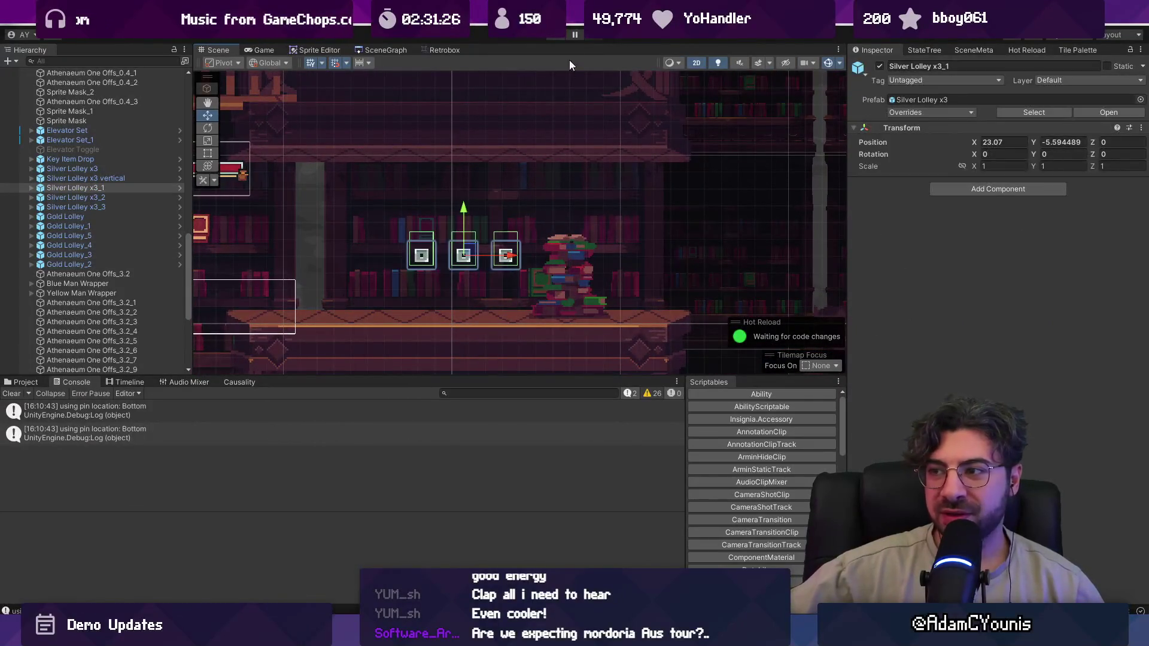
{"action": "key", "text": "ctrl+p"}
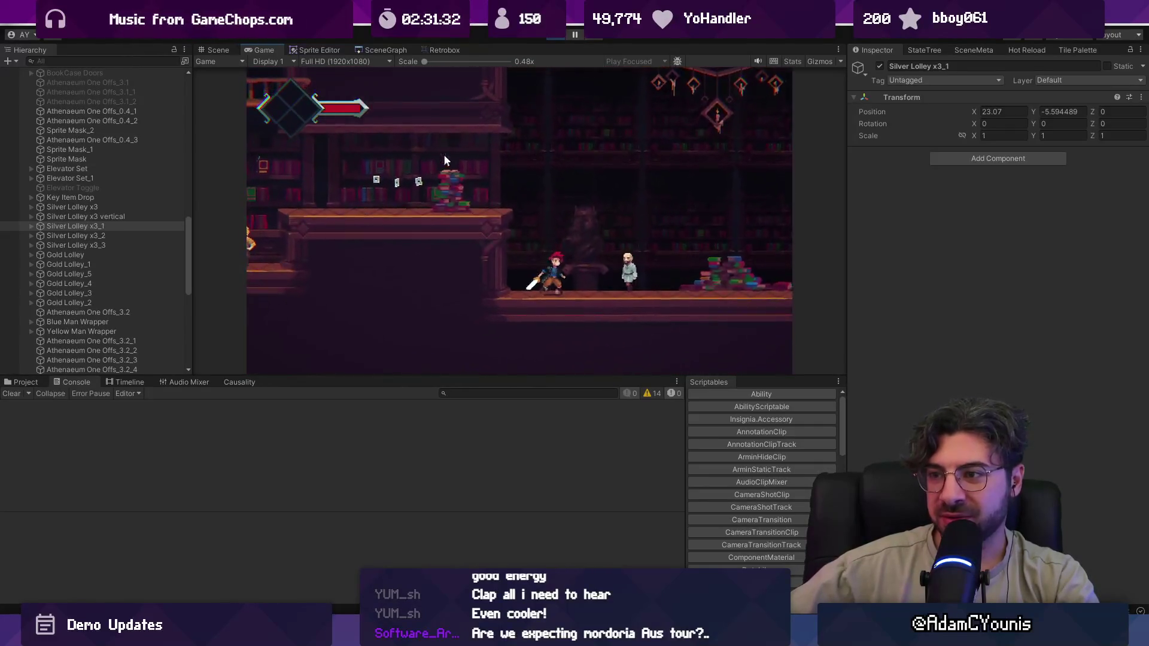
- Play fullscreen around the bookshelf ledge, then restore the layout and stop with Ctrl+P
{"action": "key", "text": "F11"}
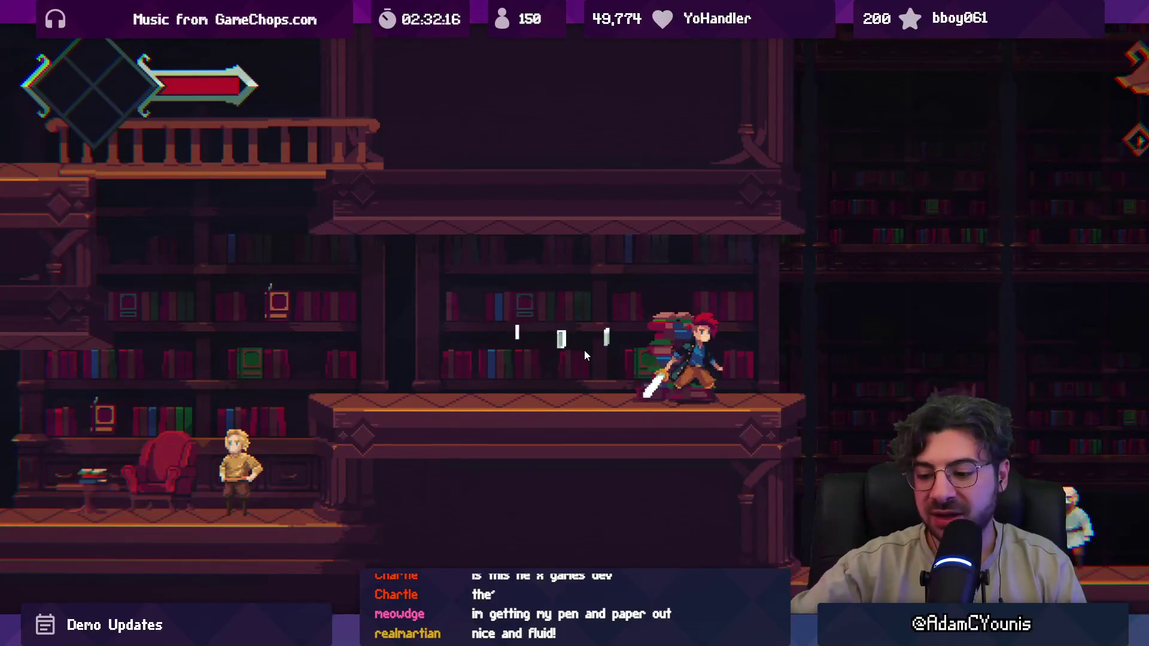
{"action": "key", "text": "shift+space"}
{"action": "key", "text": "ctrl+p"}
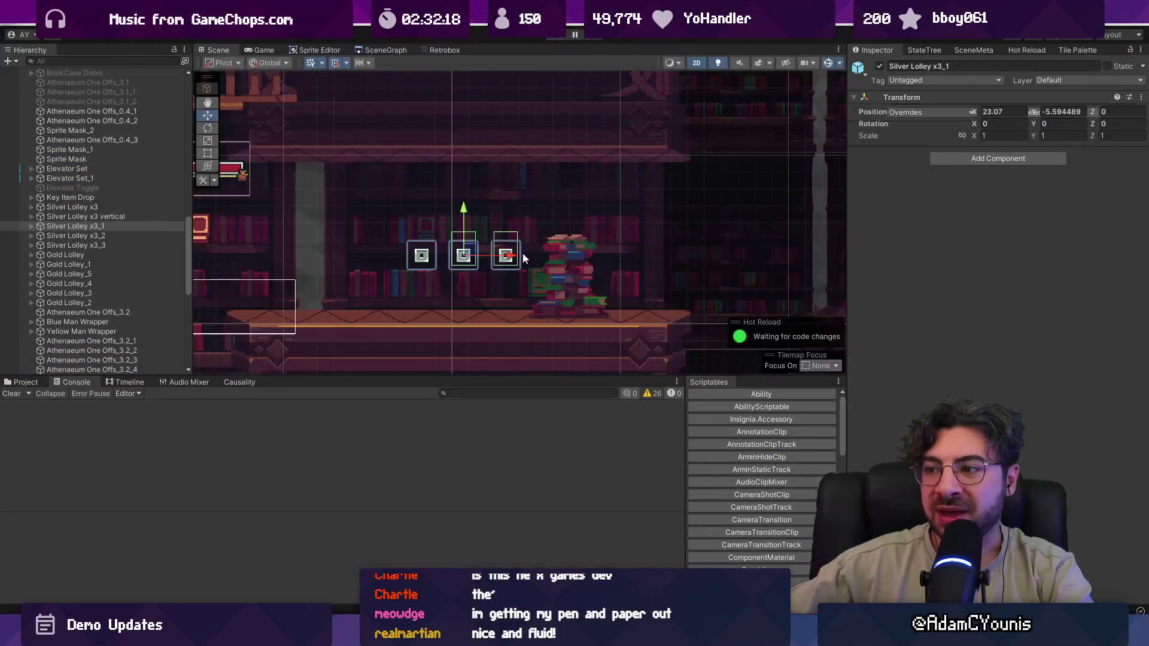
- Duplicate Silver Lolley x3_1 into copies spread left and right along the ledge, then playtest
{"action": "key", "text": "ctrl+d"}
{"action": "mouse_move", "coordinate": [510, 256]}
{"action": "left_mouse_down"}
{"action": "mouse_move", "coordinate": [663, 255]}
{"action": "mouse_move", "coordinate": [634, 255]}
{"action": "left_mouse_up"}
{"action": "key", "text": "ctrl+d"}
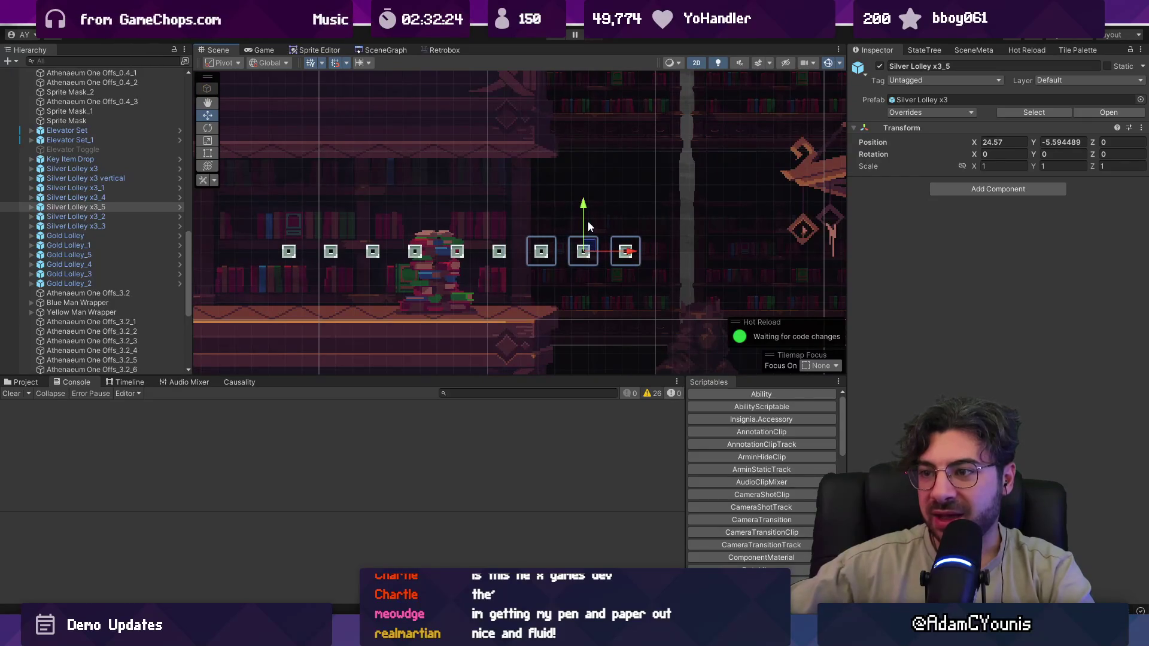
{"action": "key", "text": "ctrl+d"}
{"action": "left_click_drag", "start_coordinate": [676, 247], "coordinate": [305, 241]}
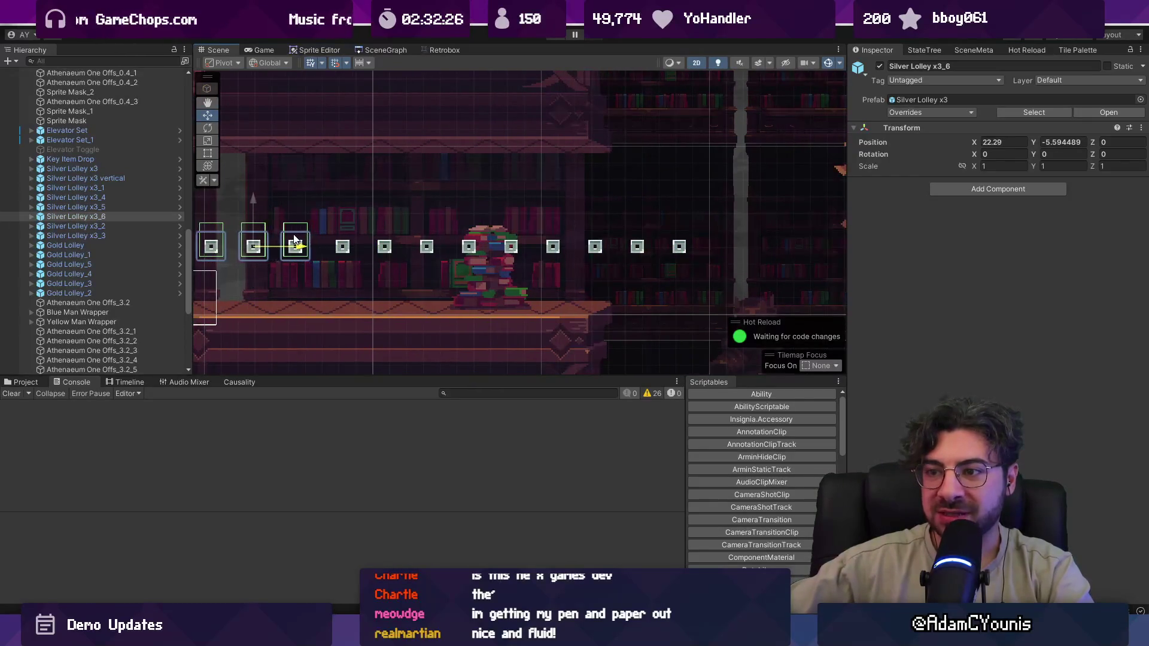
{"action": "left_click", "coordinate": [557, 34]}
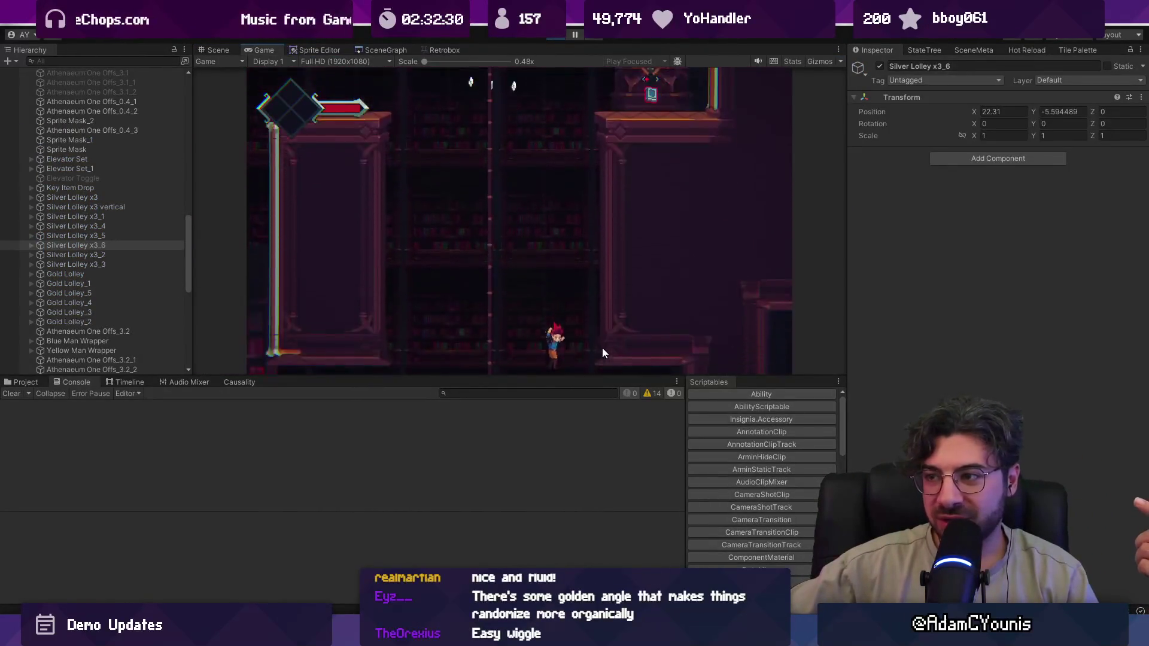
{"action": "key", "text": "Left"}
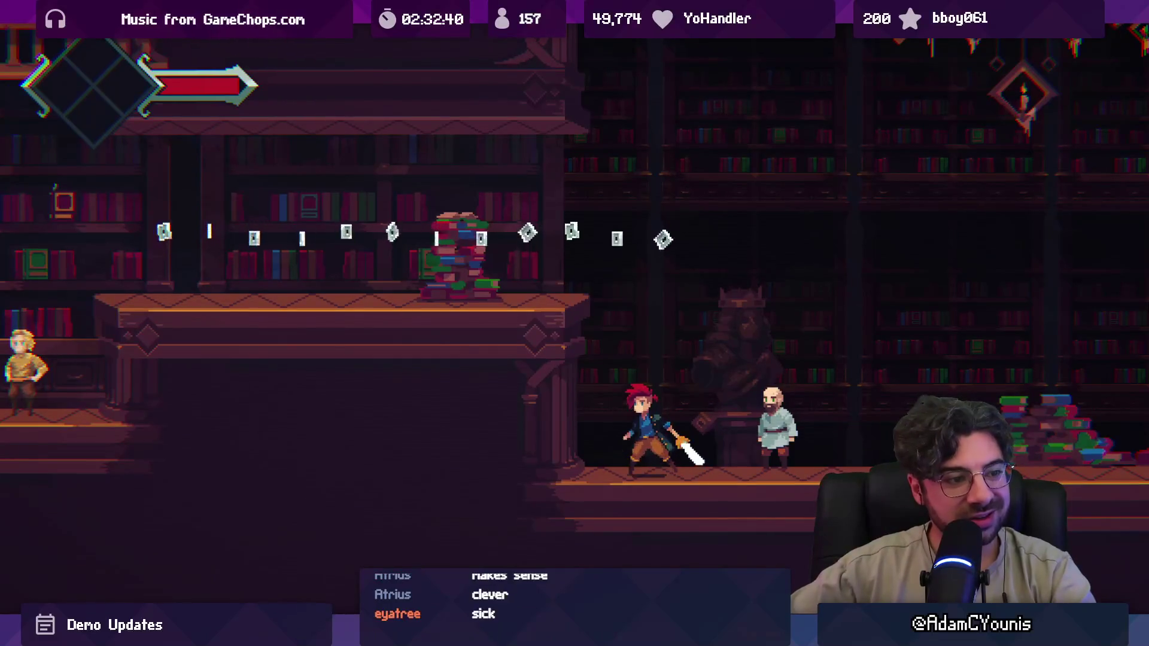
- Jump back onto the ledge, toggle the F1 debug overlay, then stop and select Silver Lolley x3_4
{"action": "key", "text": "space"}
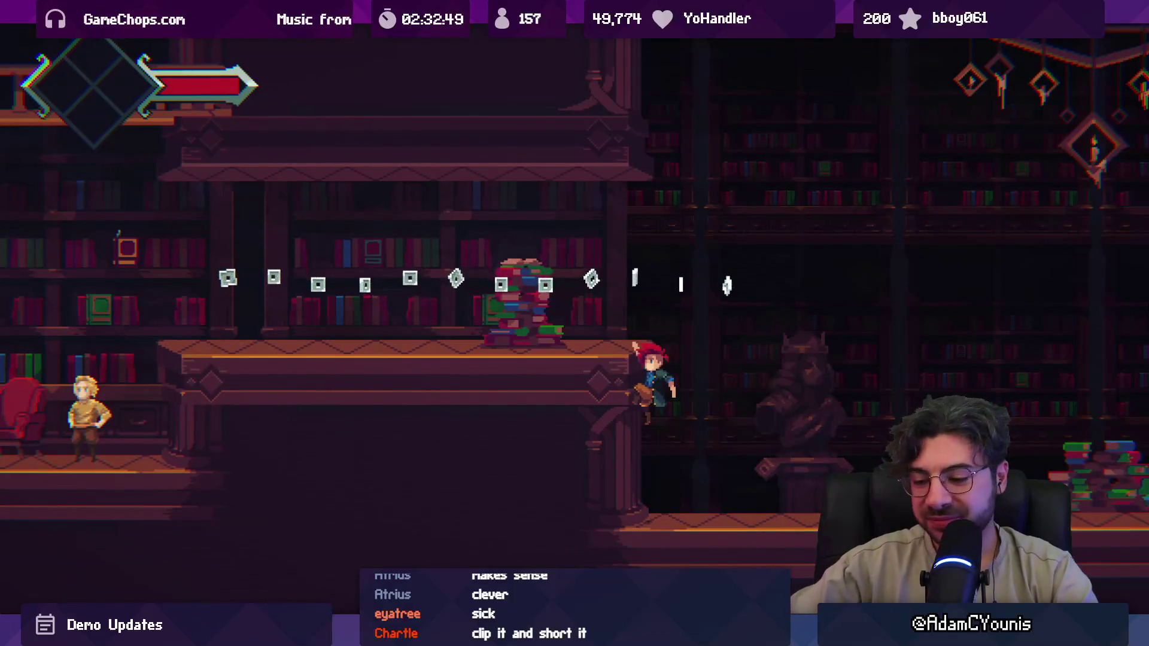
{"action": "key", "text": "F1"}
{"action": "key", "text": "F1"}
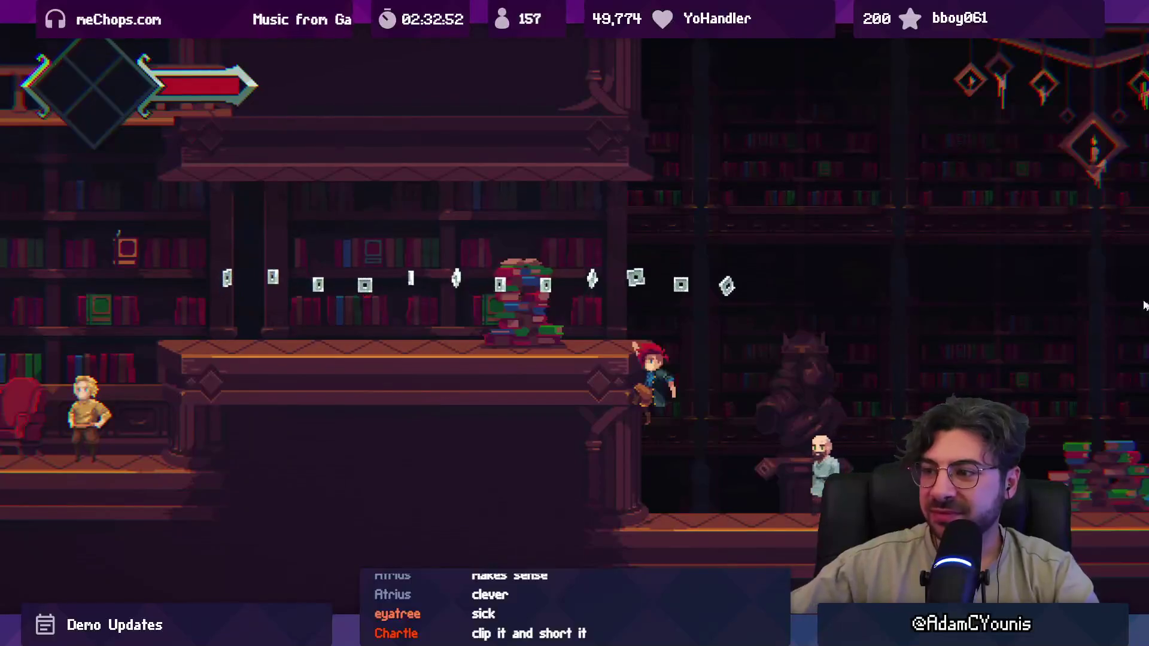
{"action": "key", "text": "shift+space"}
{"action": "key", "text": "ctrl+1"}
{"action": "scroll", "coordinate": [468, 253], "scroll_direction": "up", "scroll_amount": 3}
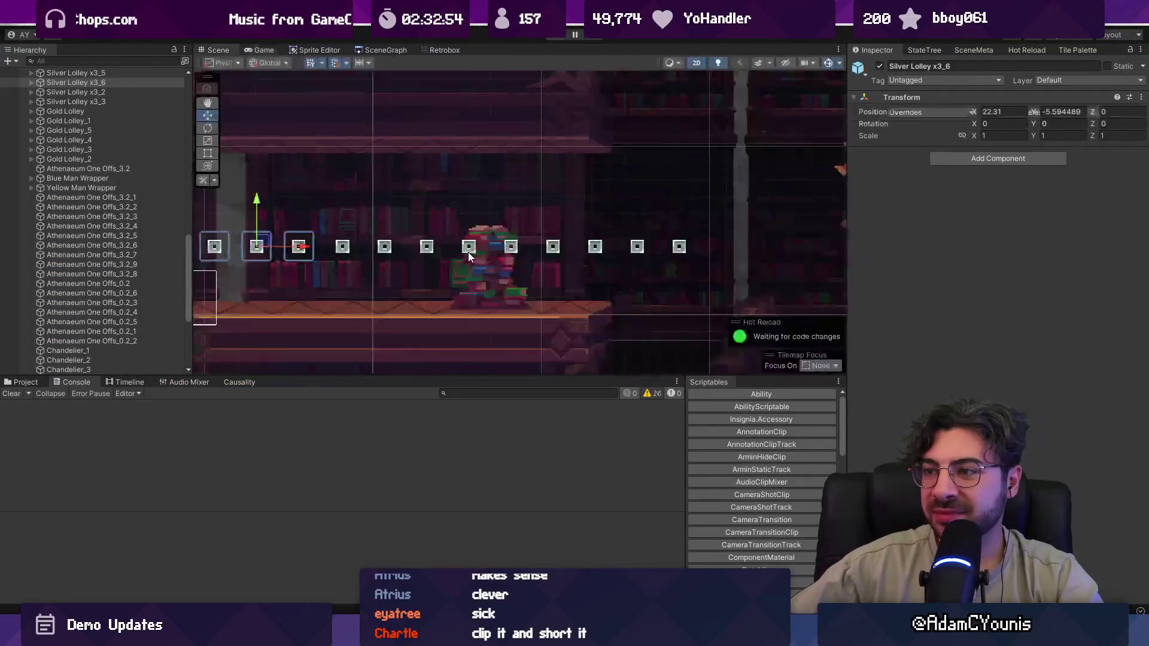
{"action": "left_click", "coordinate": [486, 260]}
{"action": "left_click", "coordinate": [486, 260]}
{"action": "scroll", "coordinate": [486, 260], "scroll_direction": "down", "scroll_amount": 2}
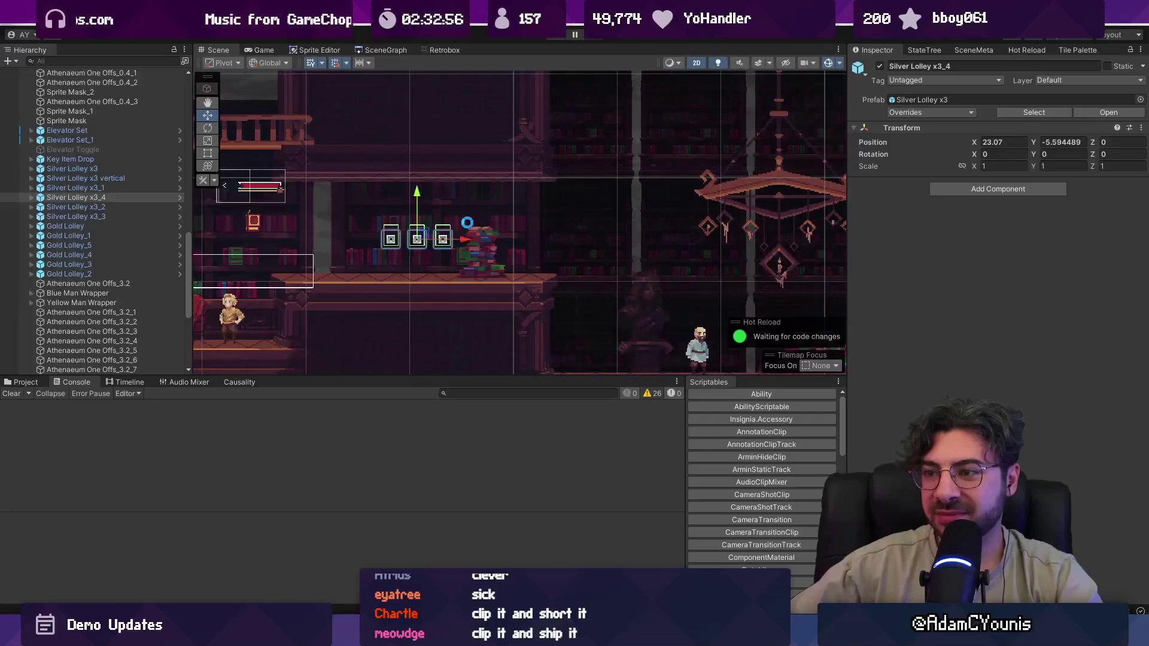